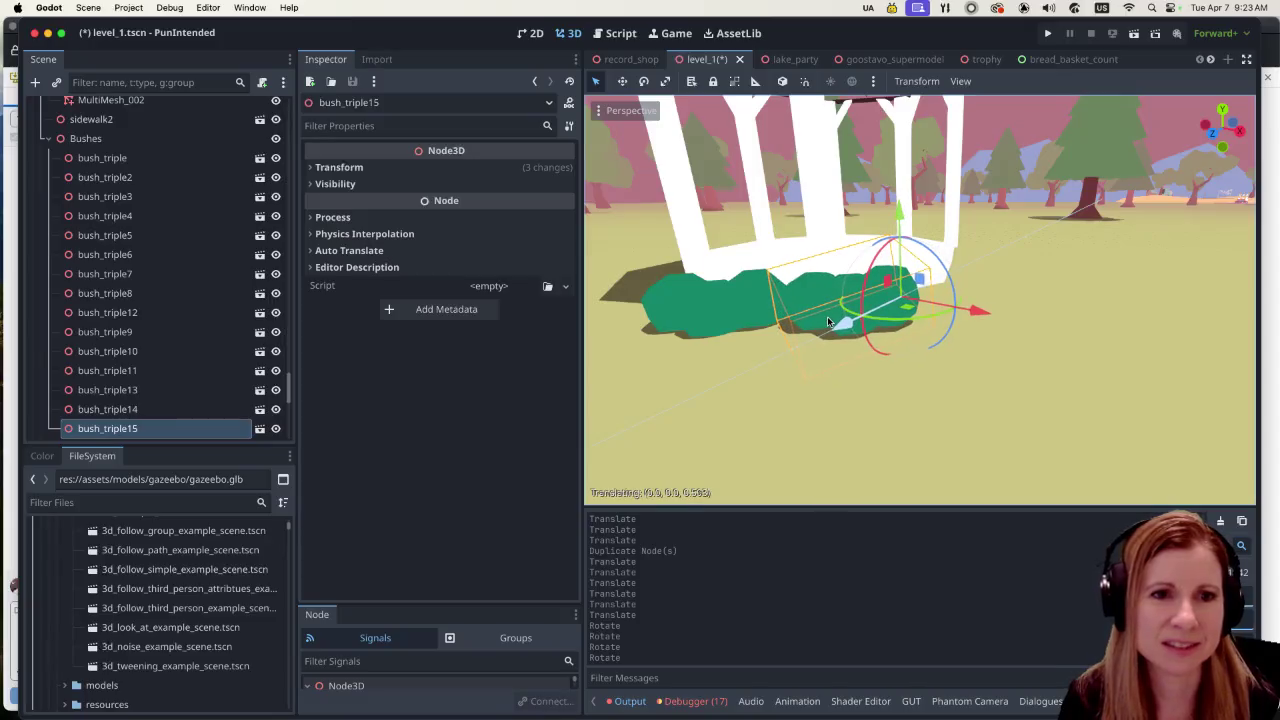
Step: Rotate bush_triple14 to follow the edge of the gazebo
{"action": "scroll", "coordinate": [801, 355], "scroll_direction": "left", "scroll_amount": 5}
{"action": "scroll", "coordinate": [801, 355], "scroll_direction": "left", "scroll_amount": 10}
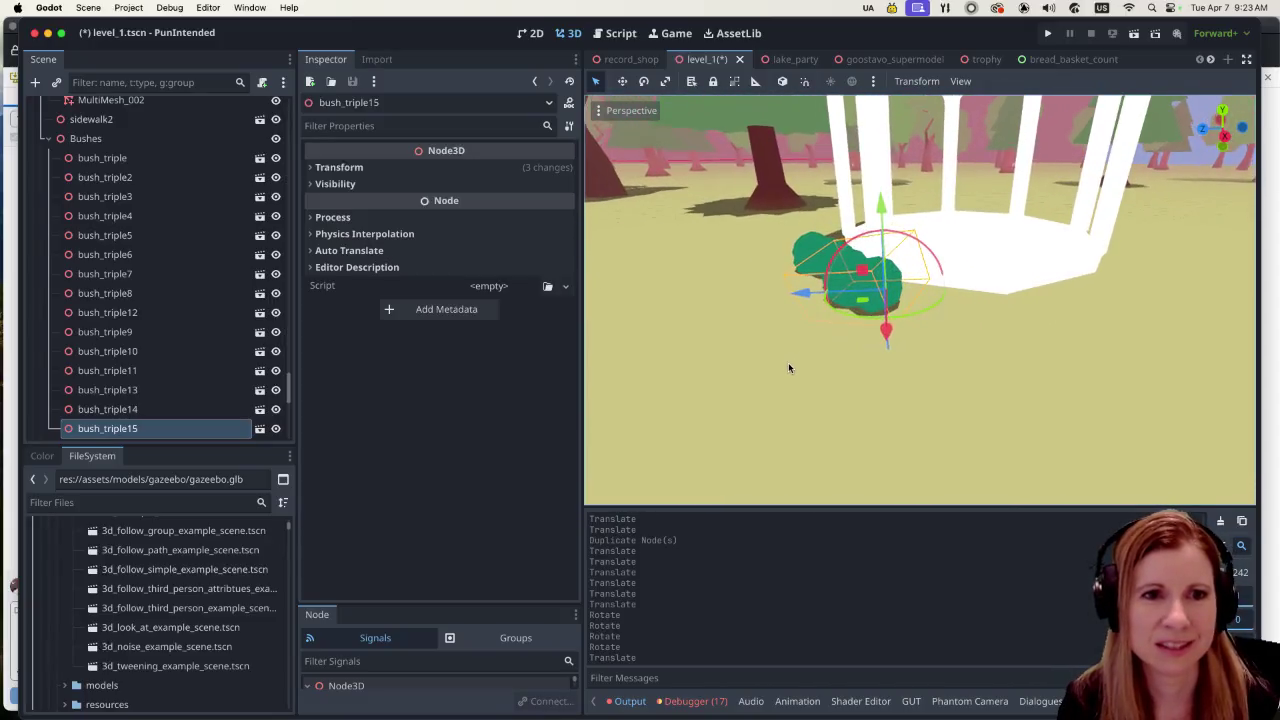
{"action": "scroll", "coordinate": [948, 391], "scroll_direction": "left", "scroll_amount": 10}
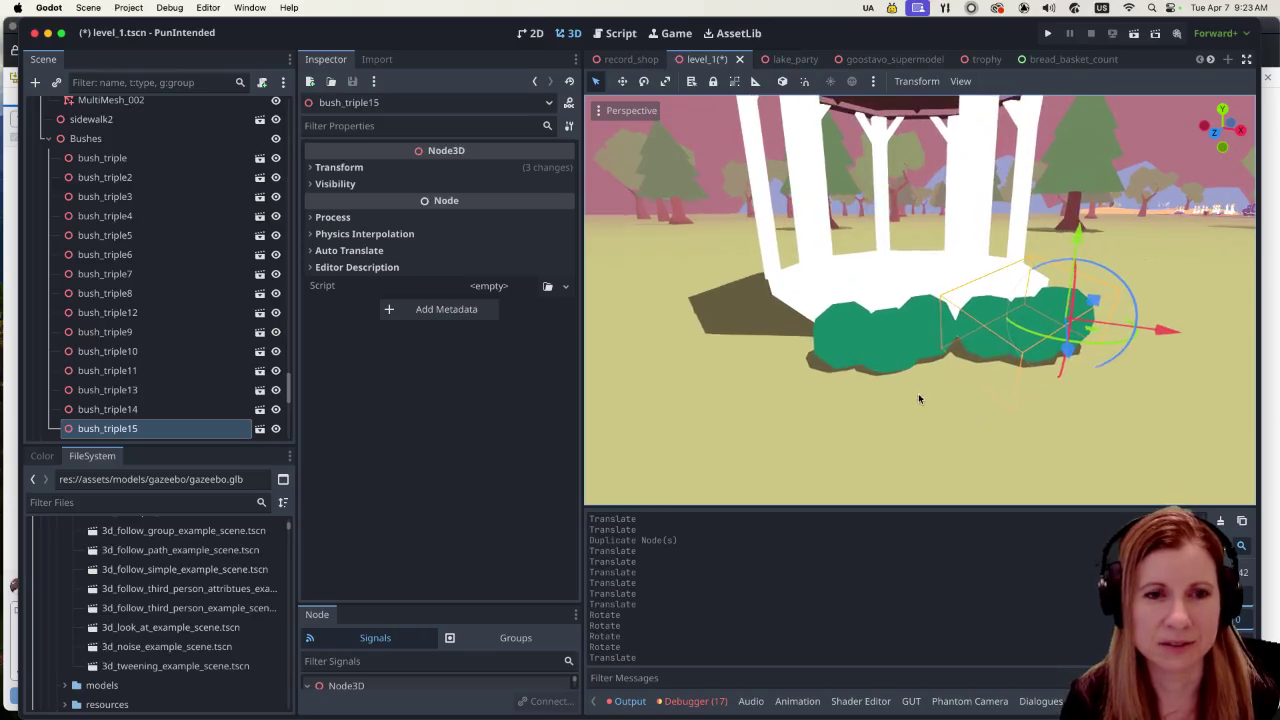
{"action": "left_click", "coordinate": [880, 366]}
{"action": "left_click_drag", "start_coordinate": [955, 371], "coordinate": [899, 396]}
Step: Rotate bush_triple15 and slide it along Z toward the gazebo base
{"action": "scroll", "coordinate": [1053, 393], "scroll_direction": "down", "scroll_amount": 2}
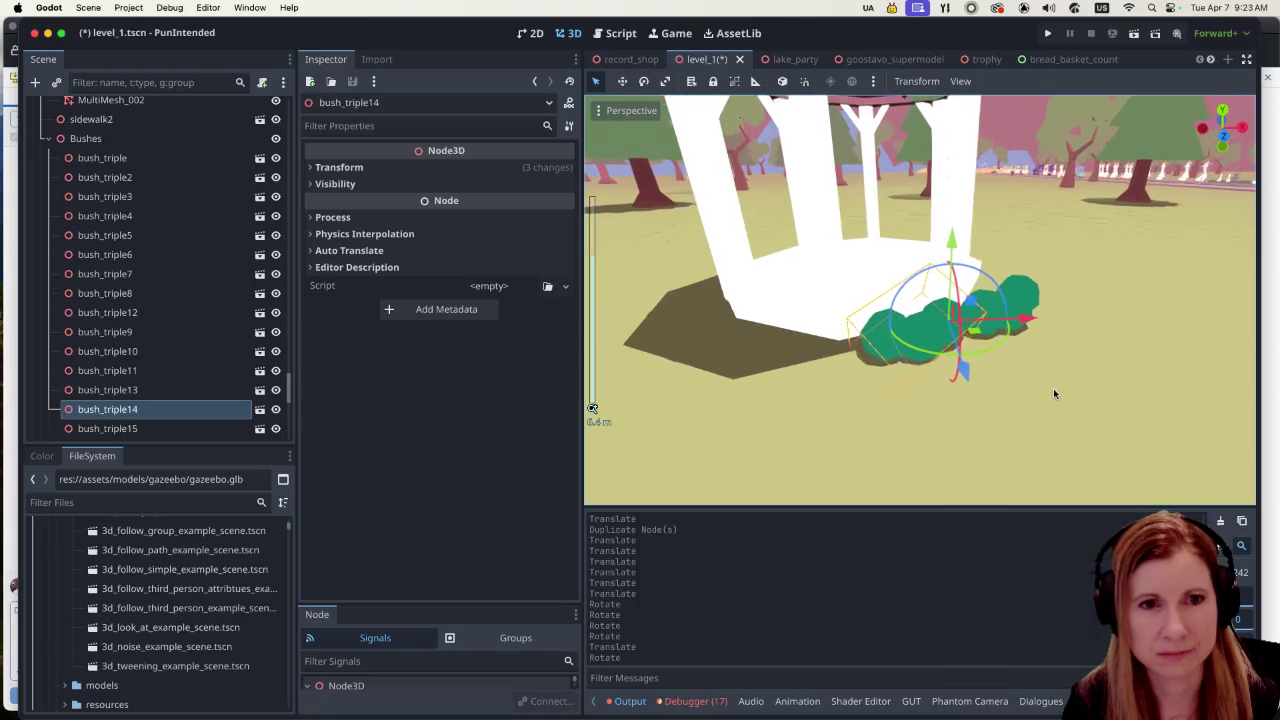
{"action": "scroll", "coordinate": [1033, 381], "scroll_direction": "left", "scroll_amount": 10}
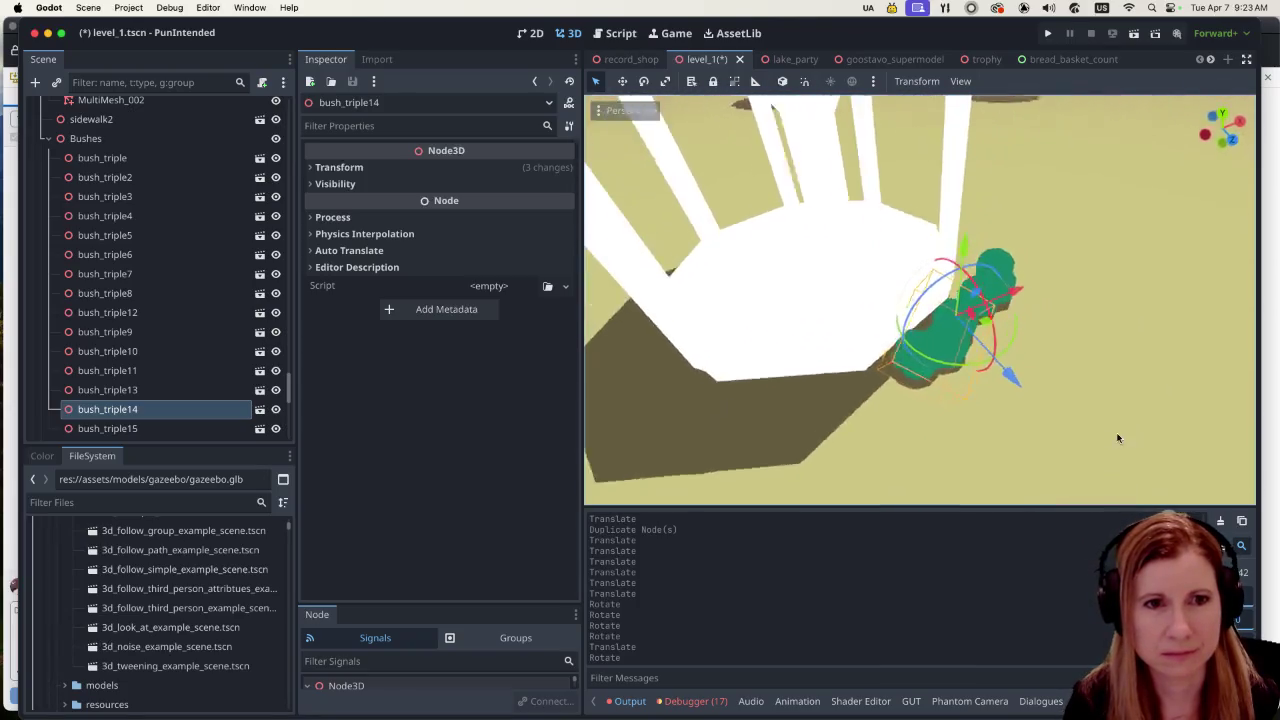
{"action": "scroll", "coordinate": [1118, 438], "scroll_direction": "left", "scroll_amount": 10}
{"action": "left_click", "coordinate": [1025, 350]}
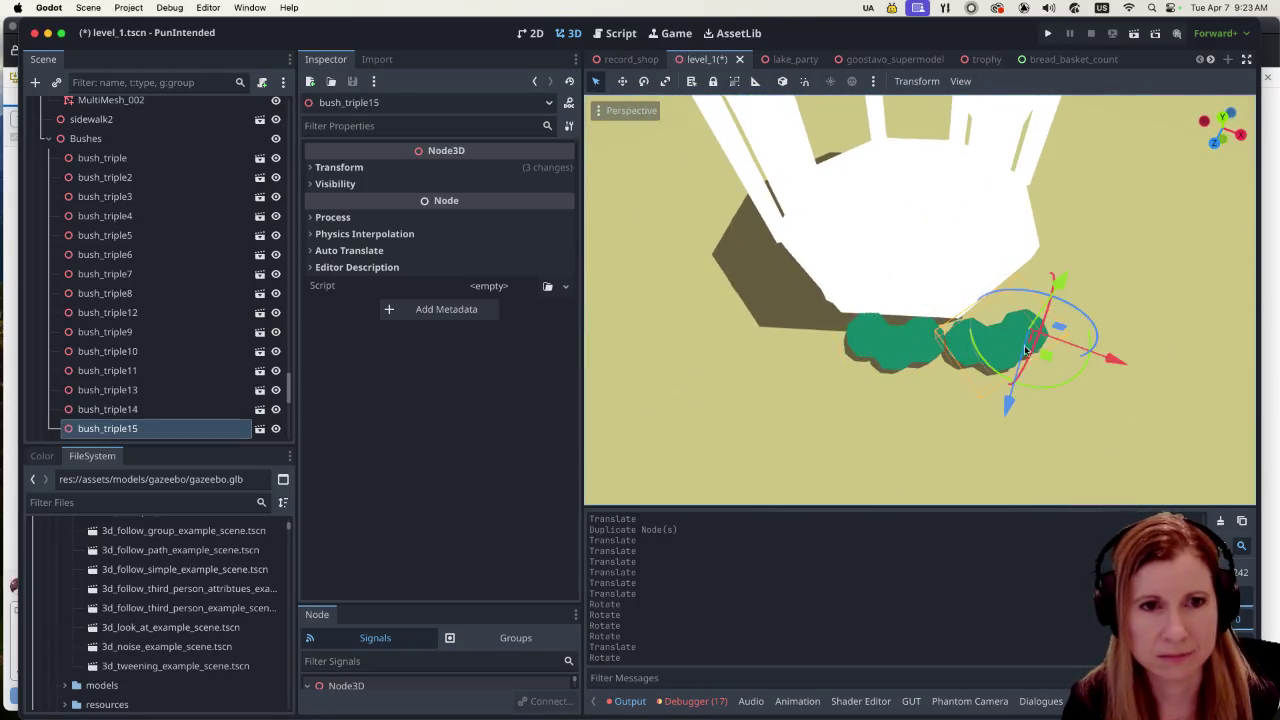
{"action": "mouse_move", "coordinate": [1088, 368]}
{"action": "left_mouse_down"}
{"action": "mouse_move", "coordinate": [1103, 354]}
{"action": "mouse_move", "coordinate": [1094, 343]}
{"action": "mouse_move", "coordinate": [1050, 352]}
{"action": "left_mouse_up"}
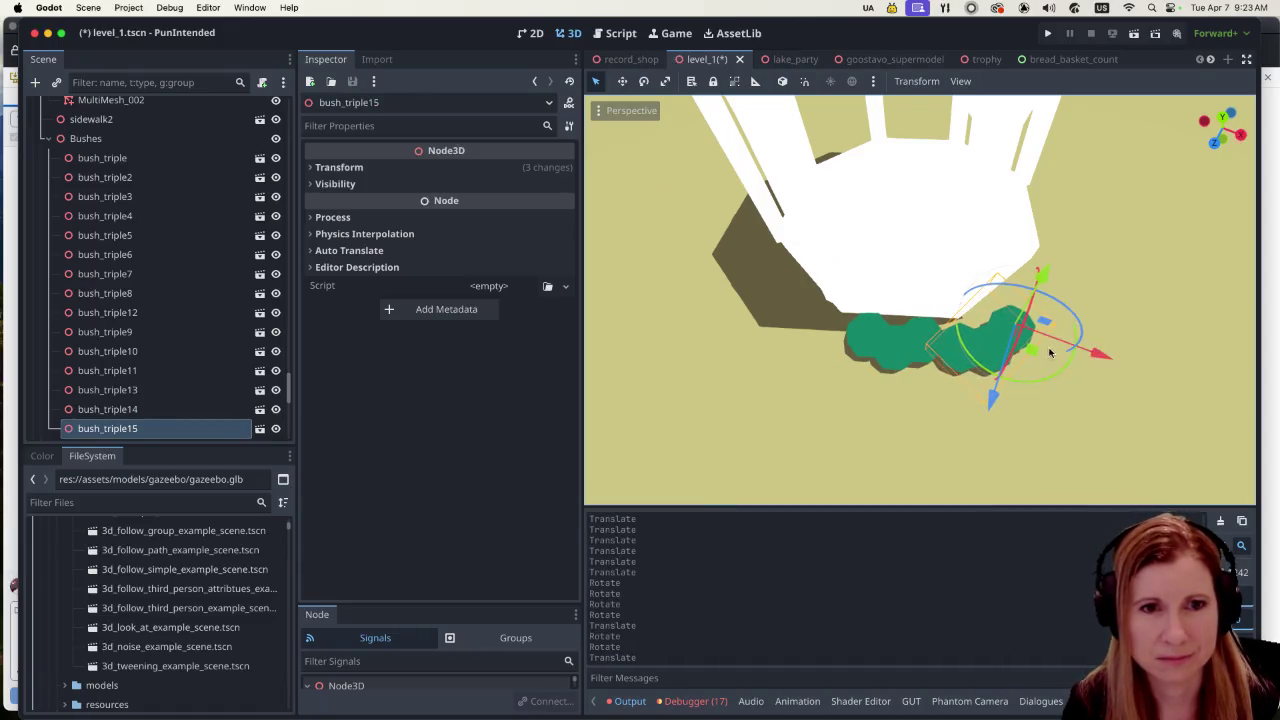
{"action": "left_click_drag", "start_coordinate": [986, 398], "coordinate": [997, 375]}
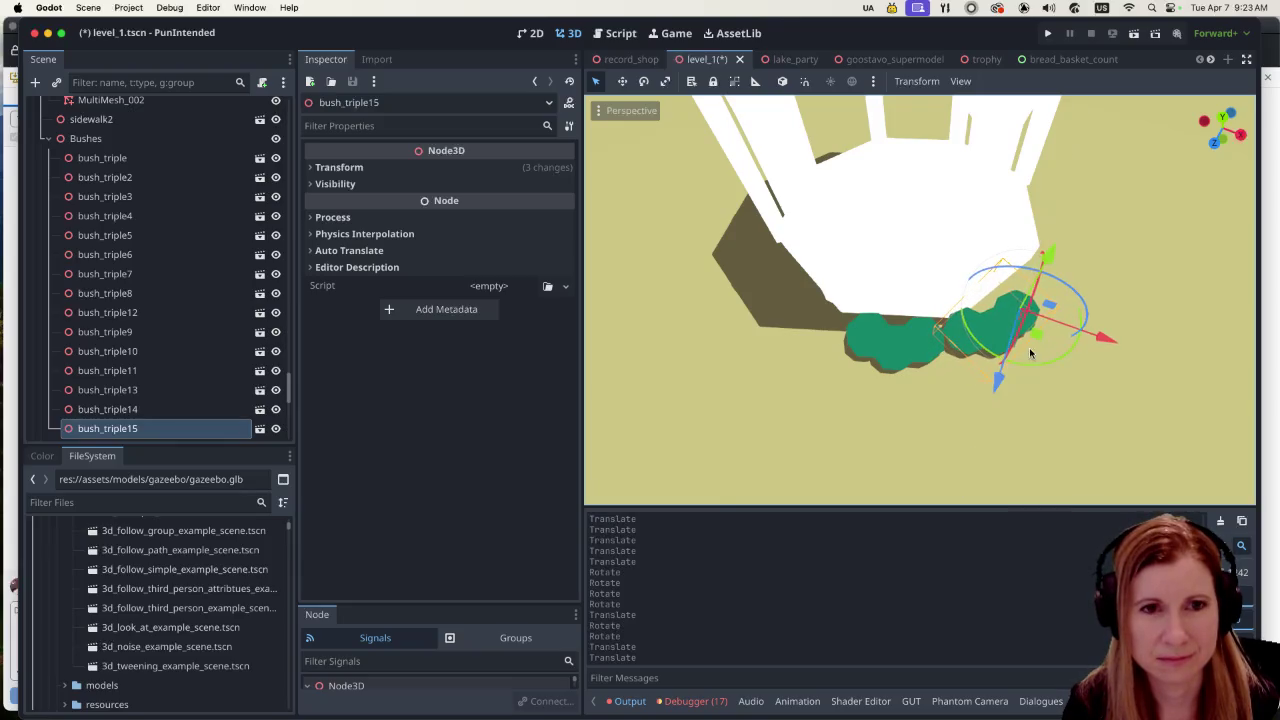
{"action": "left_click_drag", "start_coordinate": [1076, 348], "coordinate": [1080, 338]}
{"action": "left_click_drag", "start_coordinate": [997, 374], "coordinate": [1002, 368]}
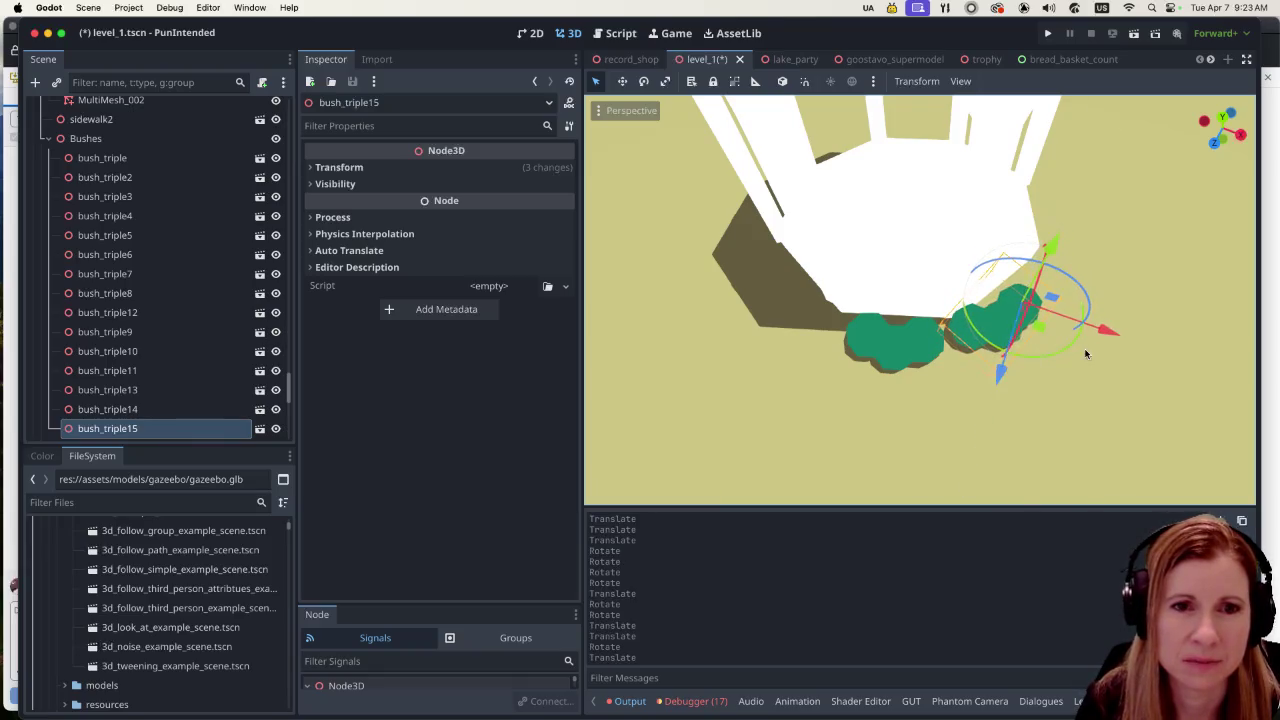
Step: Fine-tune bush_triple15's rotation, then push it outward along Z and slightly along X
{"action": "left_click_drag", "start_coordinate": [1085, 324], "coordinate": [1082, 322]}
{"action": "mouse_move", "coordinate": [1060, 270]}
{"action": "left_mouse_down"}
{"action": "mouse_move", "coordinate": [1042, 258]}
{"action": "mouse_move", "coordinate": [1060, 300]}
{"action": "left_mouse_up"}
{"action": "mouse_move", "coordinate": [1110, 430]}
{"action": "left_mouse_down"}
{"action": "mouse_move", "coordinate": [1085, 312]}
{"action": "mouse_move", "coordinate": [1097, 372]}
{"action": "mouse_move", "coordinate": [1111, 340]}
{"action": "mouse_move", "coordinate": [1114, 423]}
{"action": "mouse_move", "coordinate": [1081, 375]}
{"action": "left_mouse_up"}
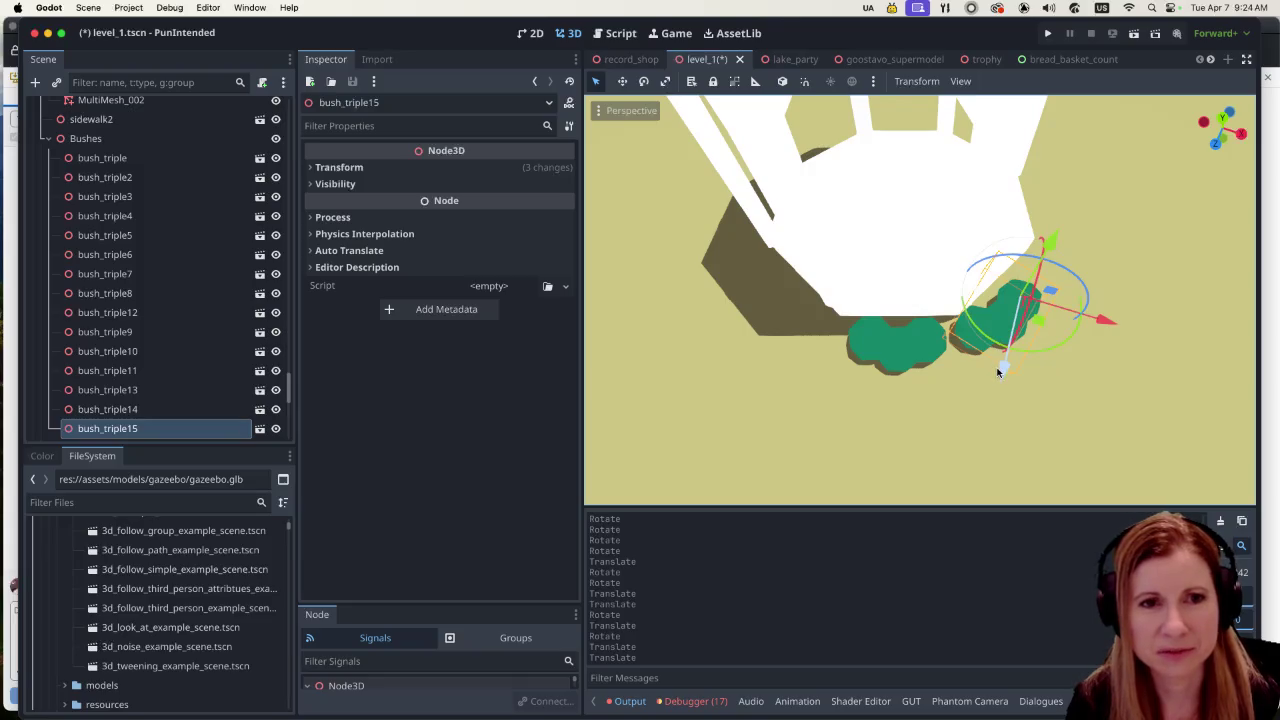
{"action": "scroll", "coordinate": [998, 372], "scroll_direction": "up", "scroll_amount": 3}
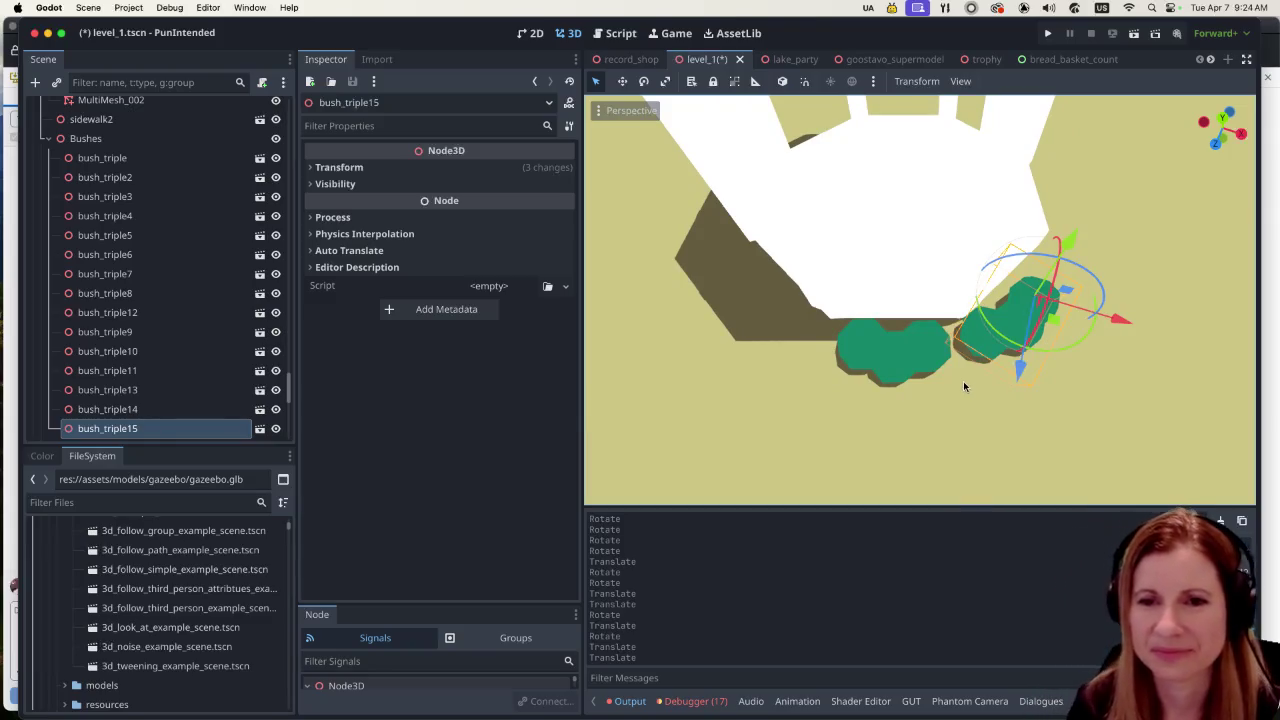
{"action": "left_click_drag", "start_coordinate": [1013, 372], "coordinate": [1016, 382]}
{"action": "left_click_drag", "start_coordinate": [1123, 334], "coordinate": [1112, 331]}
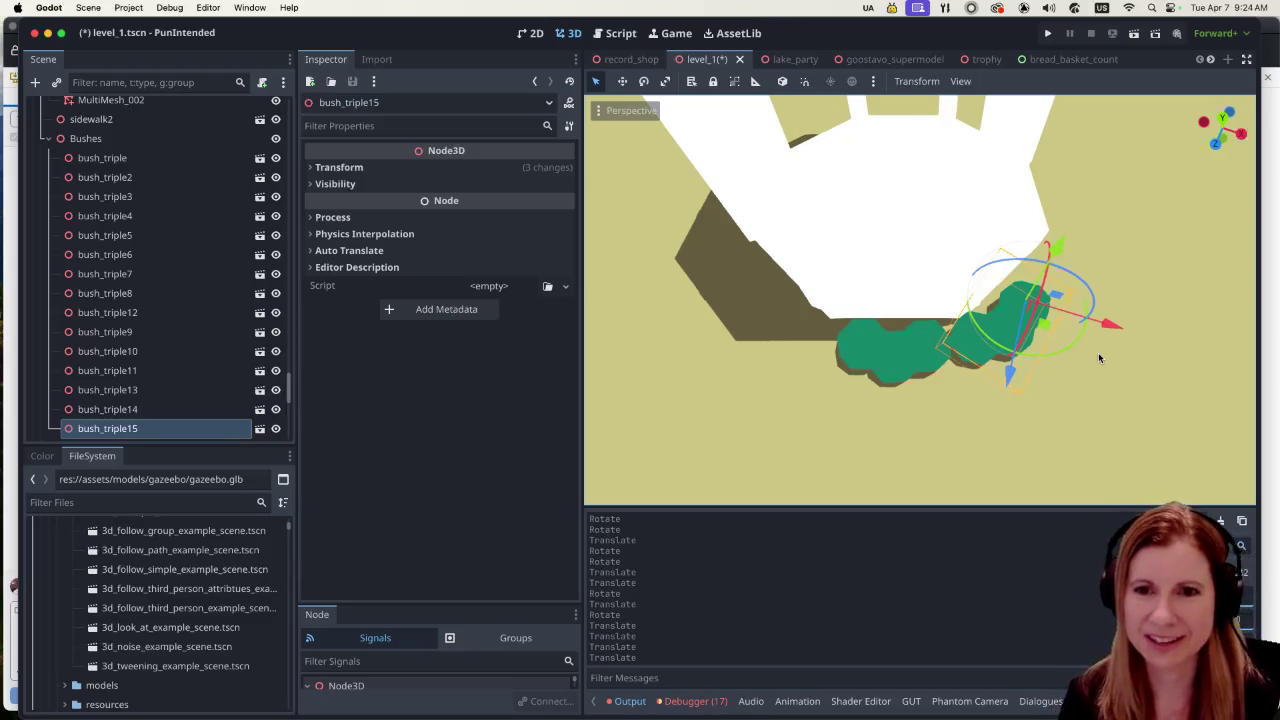
Step: Select bush_triple14 and bush_triple15 together
{"action": "left_click", "coordinate": [1110, 374]}
{"action": "left_click", "coordinate": [1007, 308]}
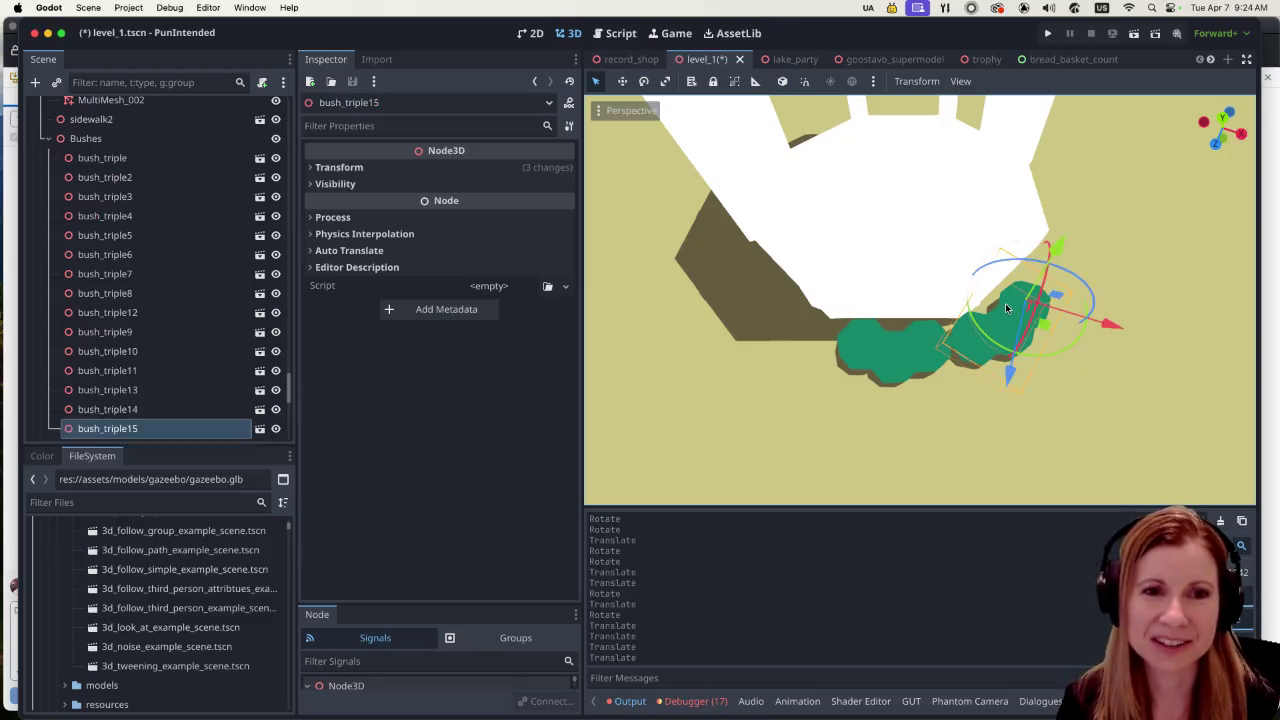
{"action": "mouse_move", "coordinate": [877, 348]}
{"action": "left_mouse_down"}
{"action": "mouse_move", "coordinate": [1128, 344]}
{"action": "mouse_move", "coordinate": [1149, 276]}
{"action": "mouse_move", "coordinate": [850, 333]}
{"action": "mouse_move", "coordinate": [767, 404]}
{"action": "mouse_move", "coordinate": [975, 352]}
{"action": "left_mouse_up"}
{"action": "left_click", "coordinate": [850, 333]}
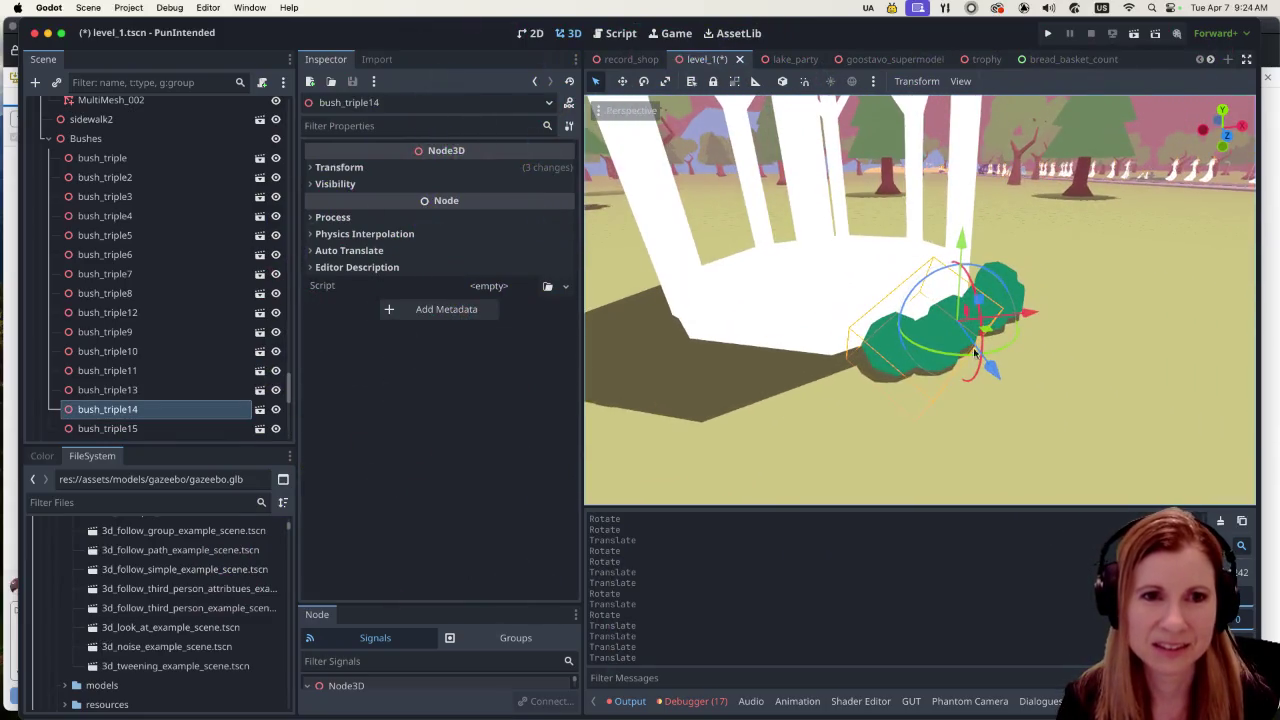
{"action": "left_click", "coordinate": [1008, 276], "text": "shift"}
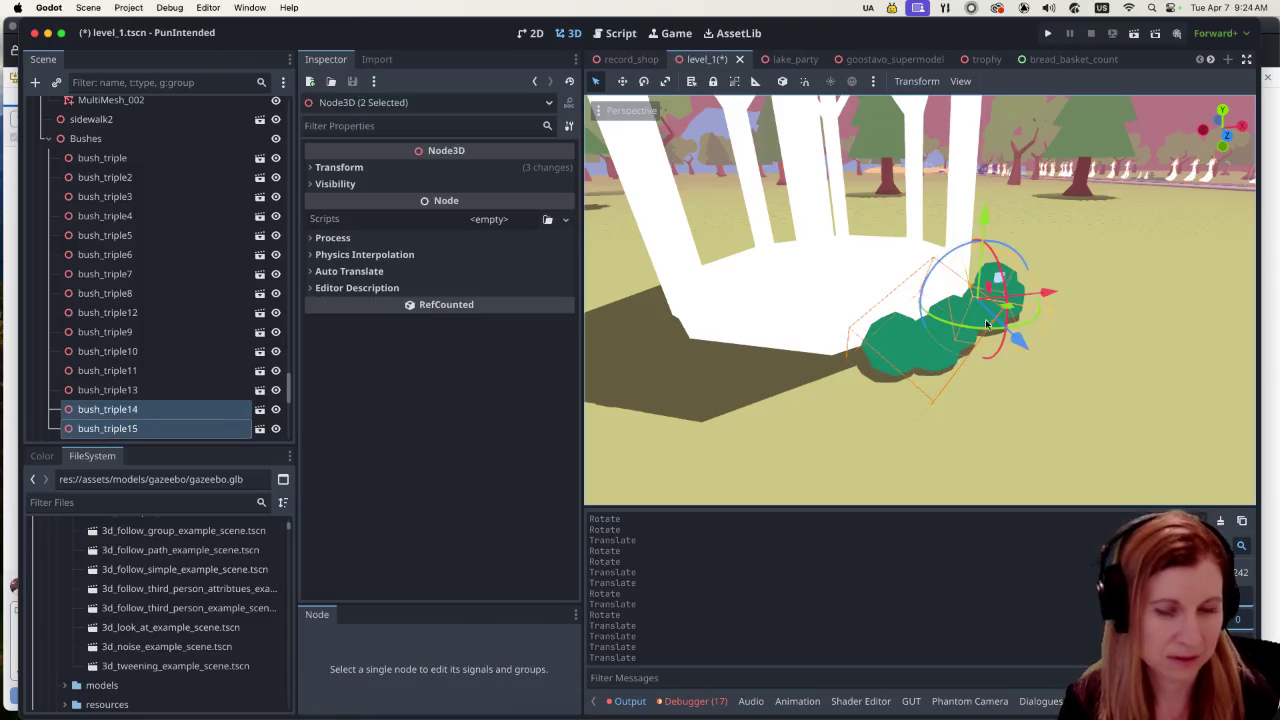
Step: Duplicate the bush pair, then move and rotate the copies beside the gazebo base
{"action": "key", "text": "super+d"}
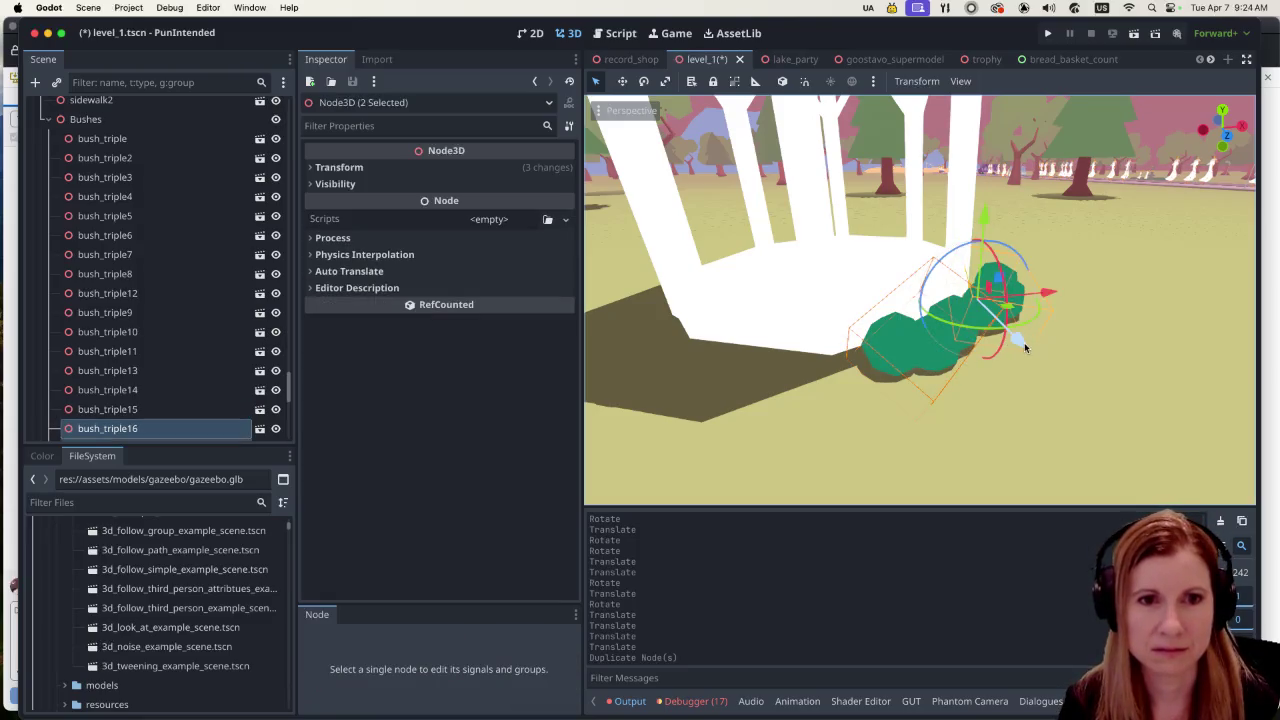
{"action": "key", "text": "g"}
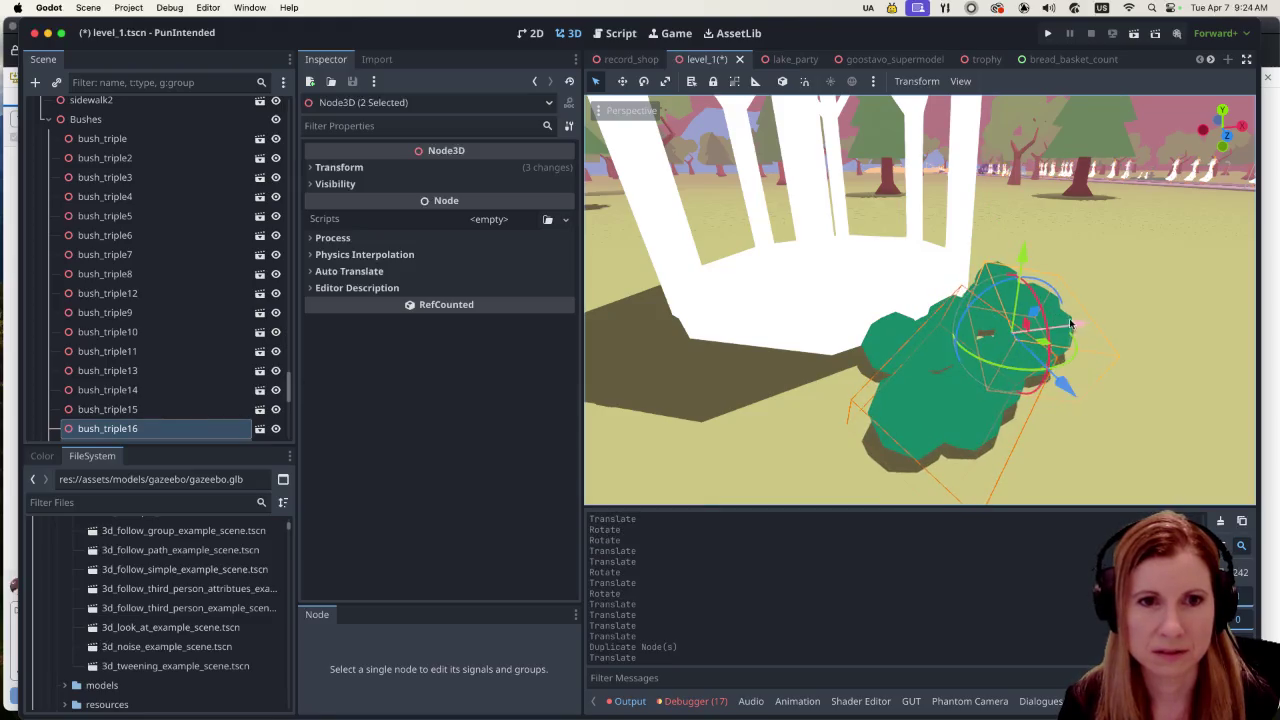
{"action": "left_click", "coordinate": [884, 388]}
{"action": "key", "text": "r"}
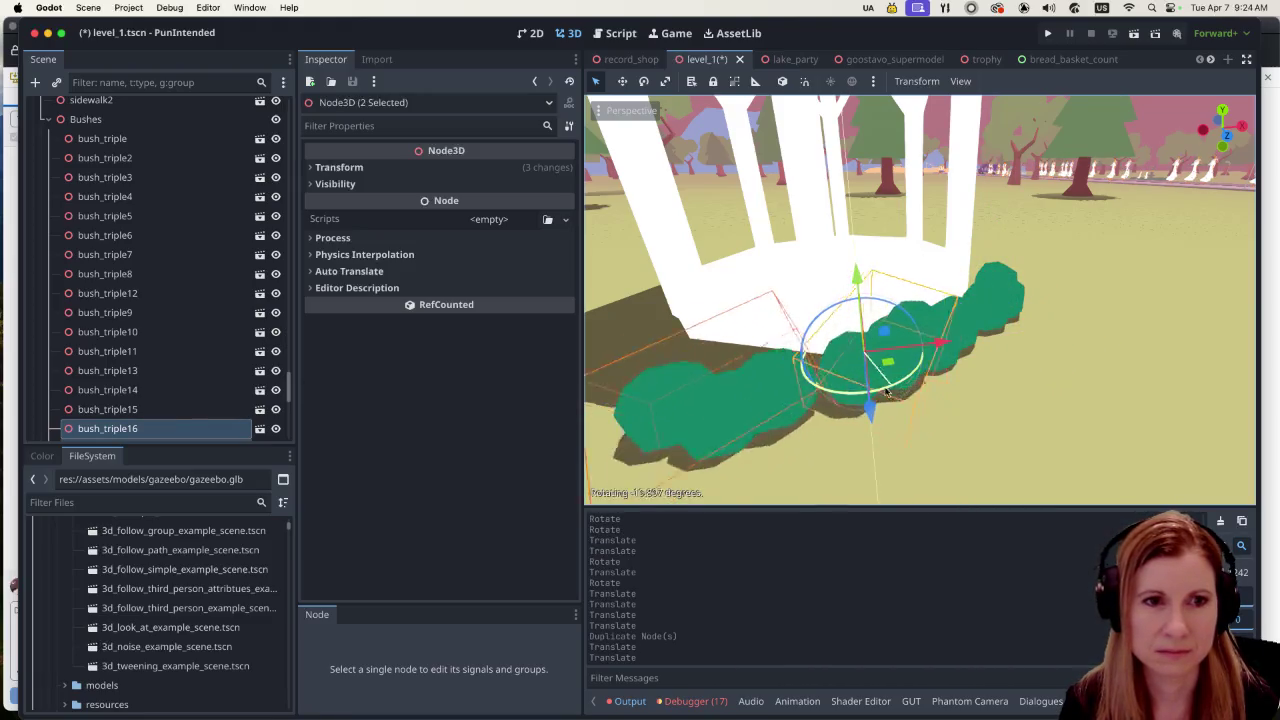
{"action": "left_click", "coordinate": [884, 388]}
{"action": "key", "text": "g"}
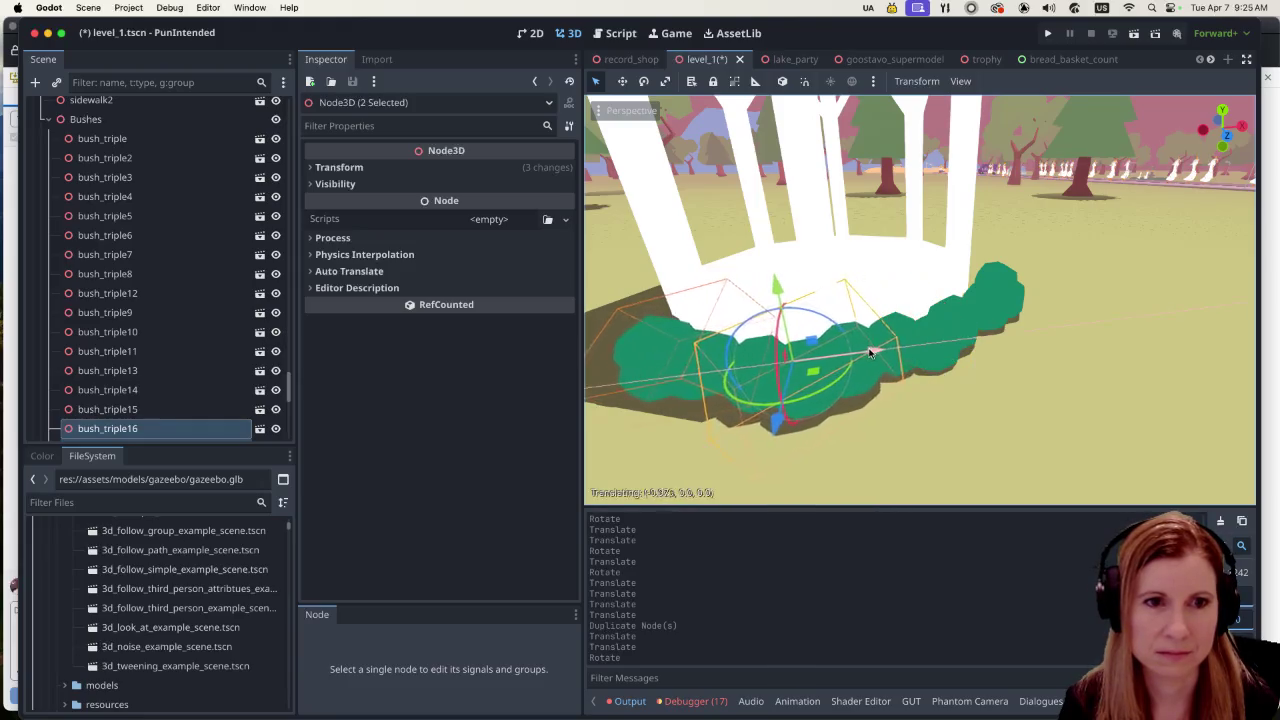
{"action": "left_click", "coordinate": [880, 360]}
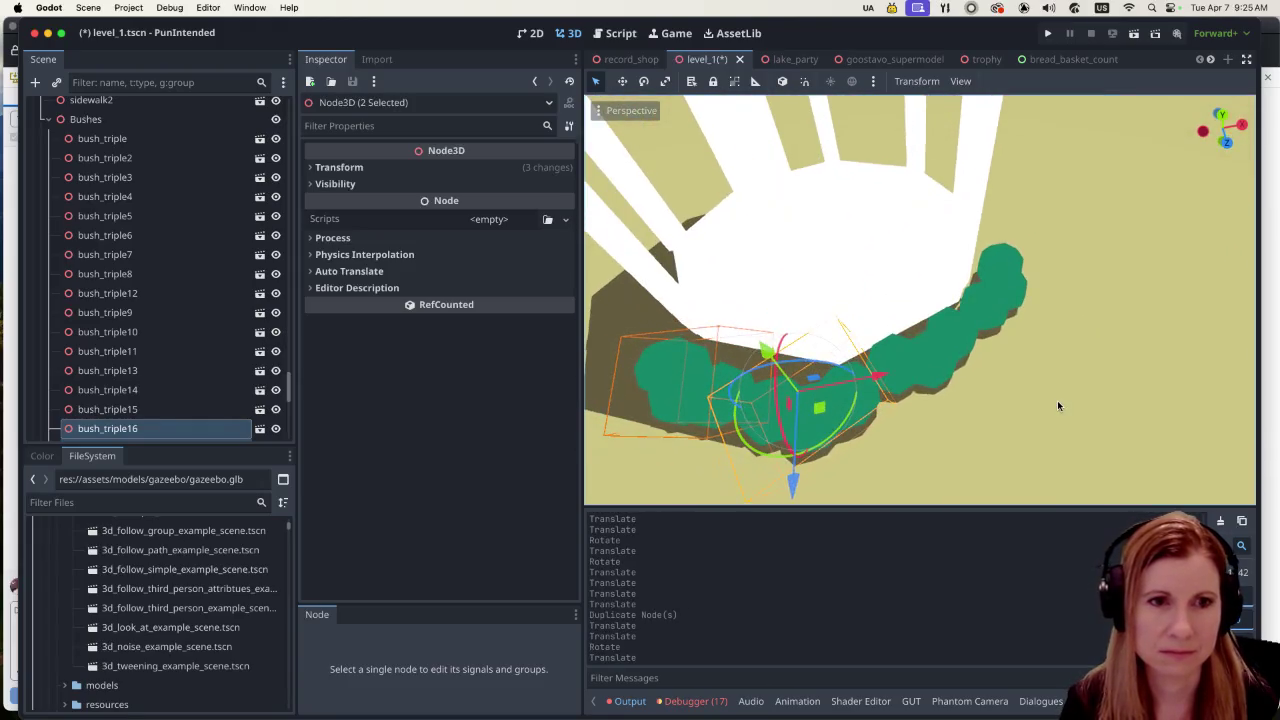
Step: Nudge the copies along Z and left along X, then duplicate the pair again
{"action": "scroll", "coordinate": [1057, 405], "scroll_direction": "left", "scroll_amount": 5}
{"action": "left_click_drag", "start_coordinate": [1020, 434], "coordinate": [1011, 429]}
{"action": "left_click_drag", "start_coordinate": [1056, 342], "coordinate": [1020, 340]}
{"action": "scroll", "coordinate": [1125, 291], "scroll_direction": "up", "scroll_amount": 5}
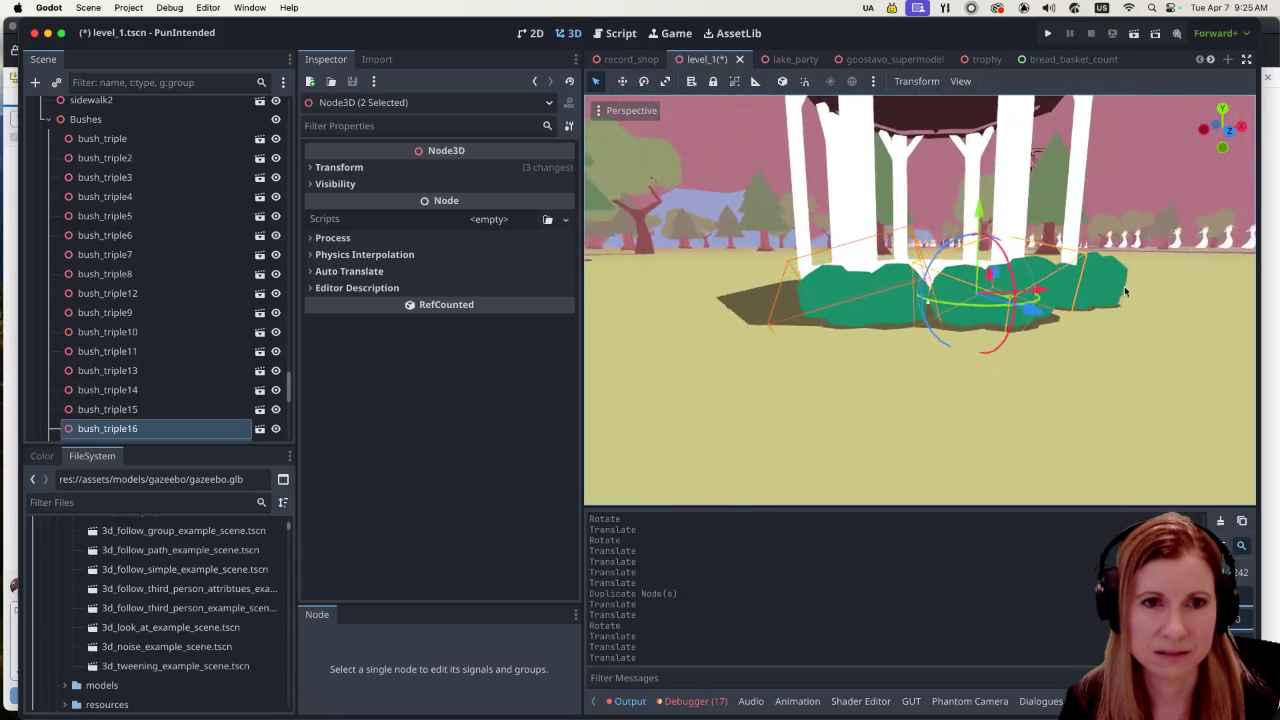
{"action": "scroll", "coordinate": [1125, 291], "scroll_direction": "left", "scroll_amount": 10}
{"action": "scroll", "coordinate": [1033, 393], "scroll_direction": "left", "scroll_amount": 2}
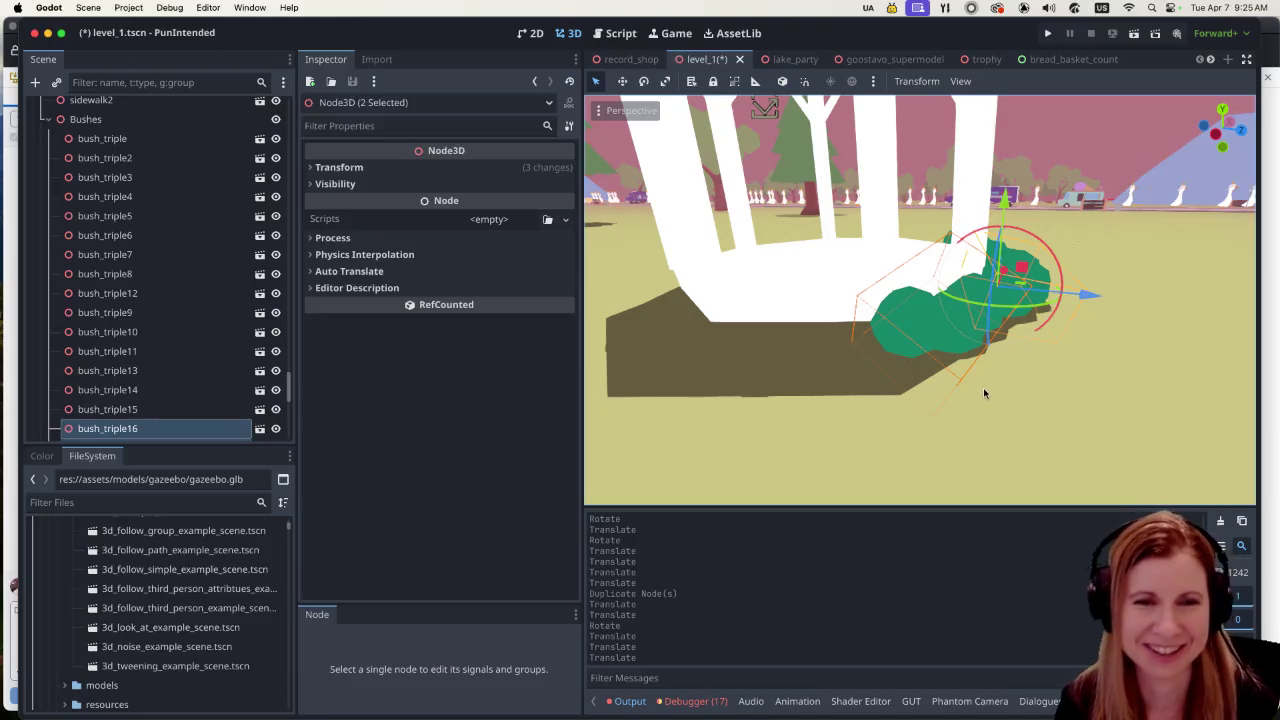
{"action": "scroll", "coordinate": [988, 389], "scroll_direction": "up", "scroll_amount": 3}
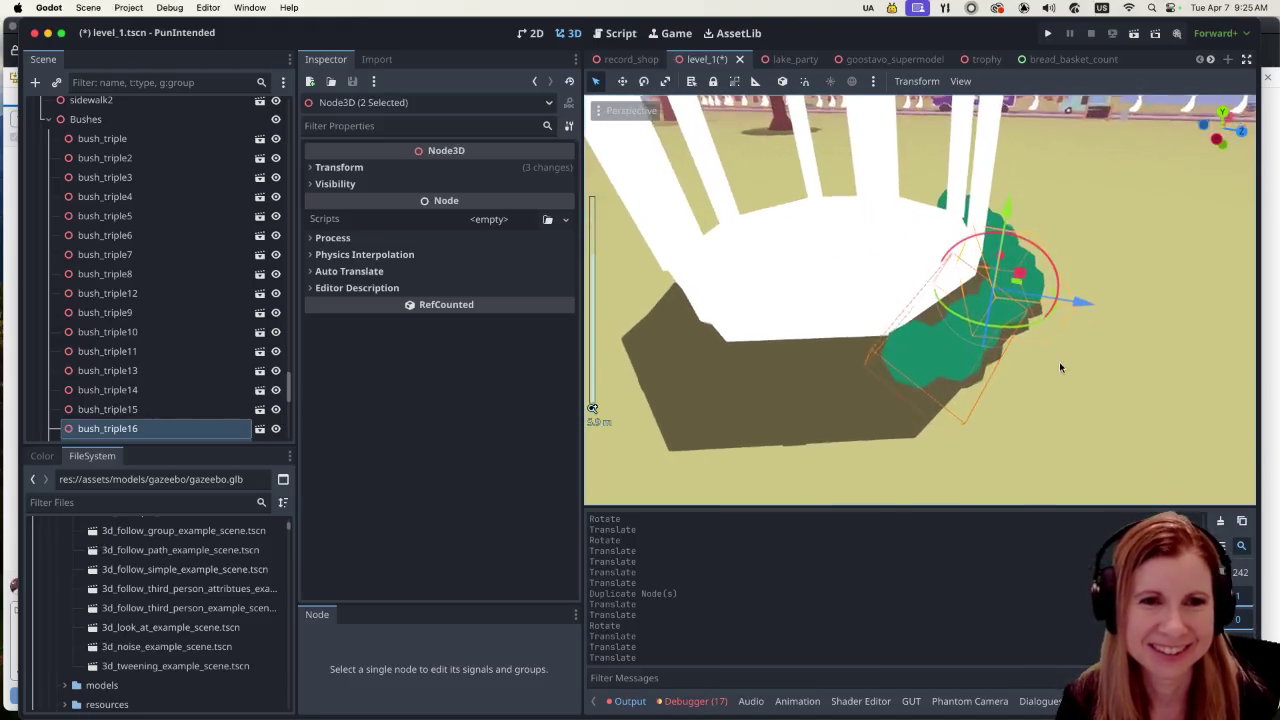
{"action": "scroll", "coordinate": [1060, 367], "scroll_direction": "down", "scroll_amount": 5}
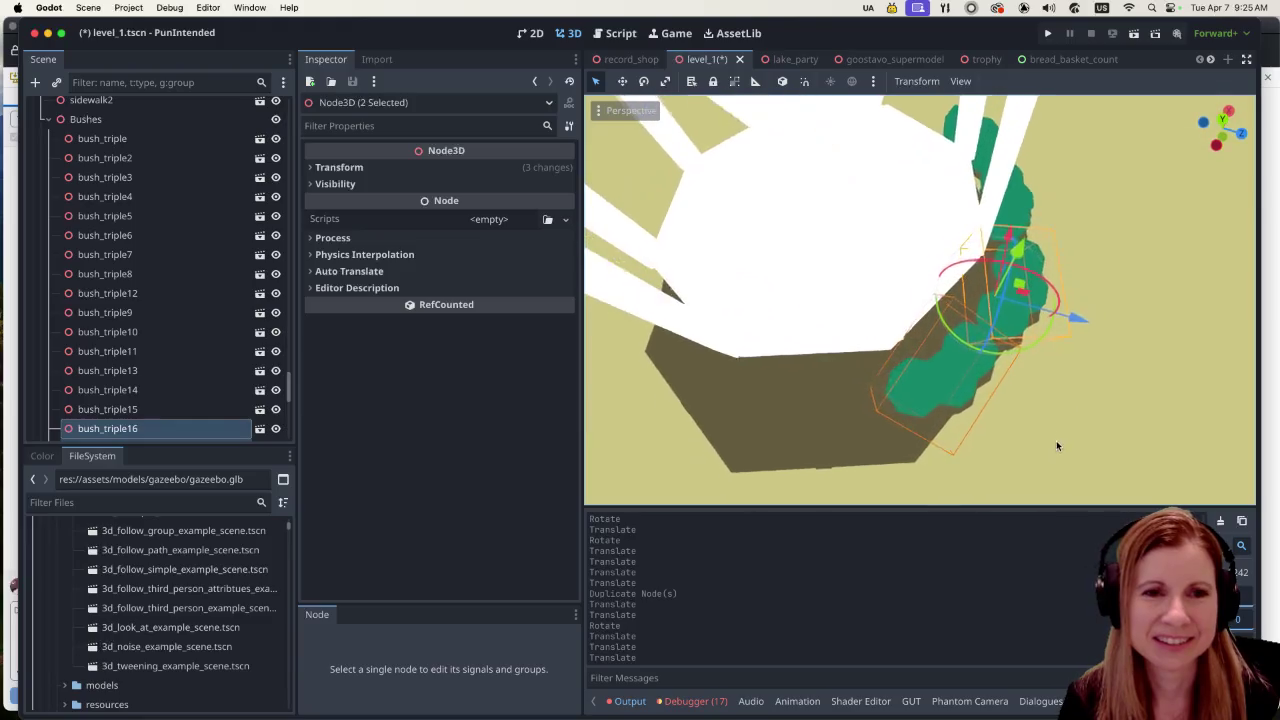
{"action": "scroll", "coordinate": [1078, 378], "scroll_direction": "down", "scroll_amount": 5}
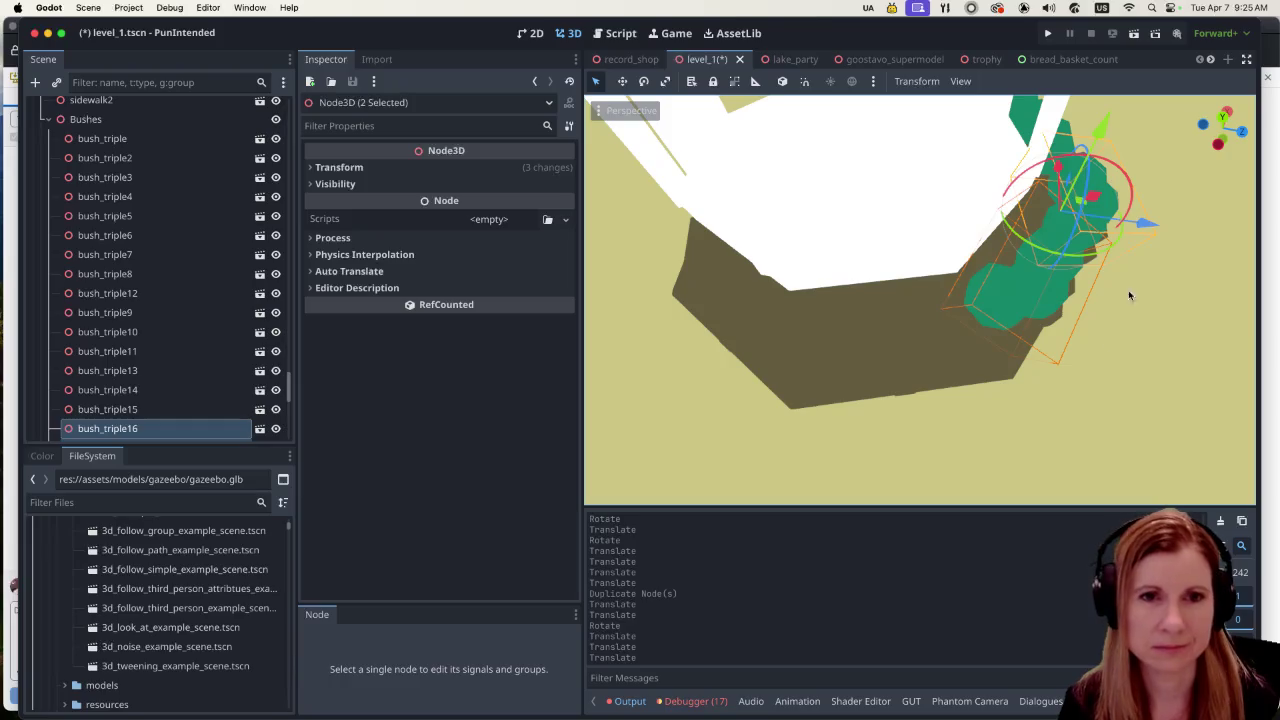
{"action": "key", "text": "super+d"}
Step: Slide the new bush copies along Z and X against the gazebo base
{"action": "left_click_drag", "start_coordinate": [1148, 223], "coordinate": [1209, 251]}
{"action": "mouse_move", "coordinate": [1112, 174]}
{"action": "left_mouse_down"}
{"action": "mouse_move", "coordinate": [1126, 240]}
{"action": "mouse_move", "coordinate": [1232, 372]}
{"action": "mouse_move", "coordinate": [1130, 340]}
{"action": "mouse_move", "coordinate": [1012, 342]}
{"action": "left_mouse_up"}
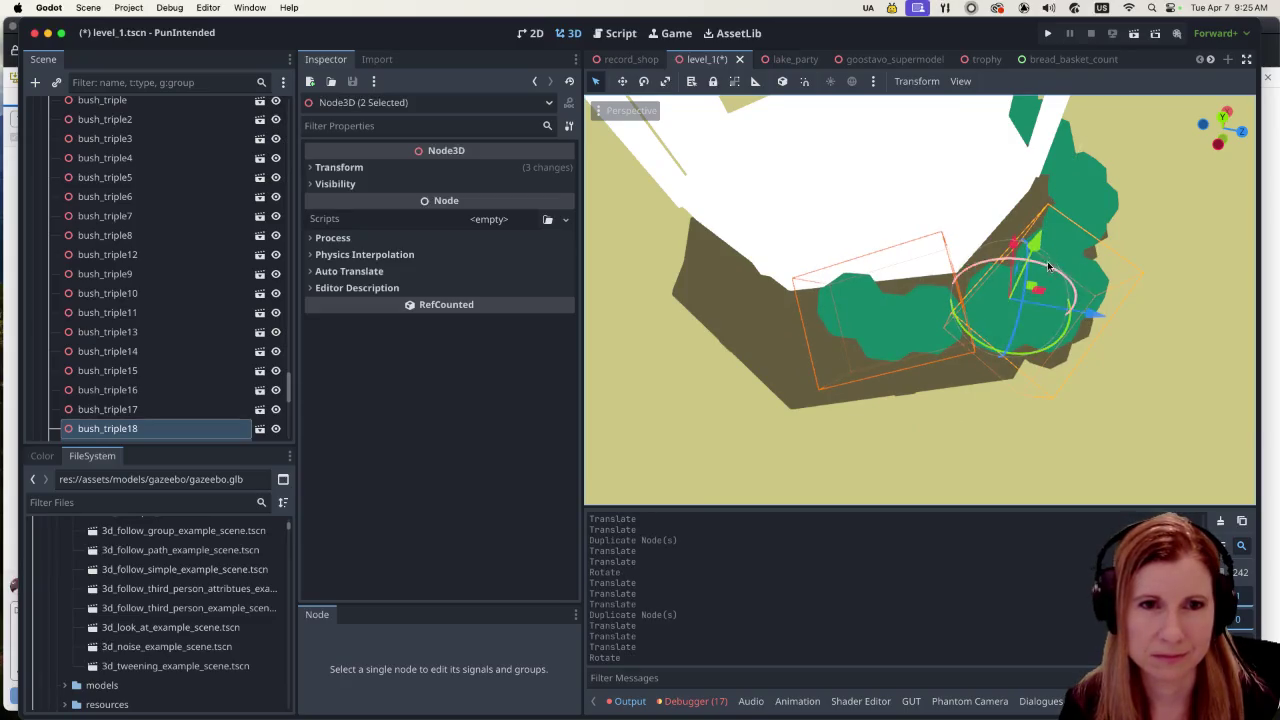
{"action": "mouse_move", "coordinate": [1088, 306]}
{"action": "left_mouse_down"}
{"action": "mouse_move", "coordinate": [1035, 320]}
{"action": "mouse_move", "coordinate": [1062, 323]}
{"action": "left_mouse_up"}
{"action": "mouse_move", "coordinate": [1083, 403]}
{"action": "left_mouse_down"}
{"action": "mouse_move", "coordinate": [1076, 287]}
{"action": "mouse_move", "coordinate": [931, 263]}
{"action": "left_mouse_up"}
{"action": "left_click_drag", "start_coordinate": [880, 213], "coordinate": [1000, 314]}
{"action": "mouse_move", "coordinate": [880, 224]}
{"action": "left_mouse_down"}
{"action": "mouse_move", "coordinate": [873, 320]}
{"action": "mouse_move", "coordinate": [893, 330]}
{"action": "mouse_move", "coordinate": [900, 316]}
{"action": "left_mouse_up"}
{"action": "left_click_drag", "start_coordinate": [1080, 270], "coordinate": [1083, 328]}
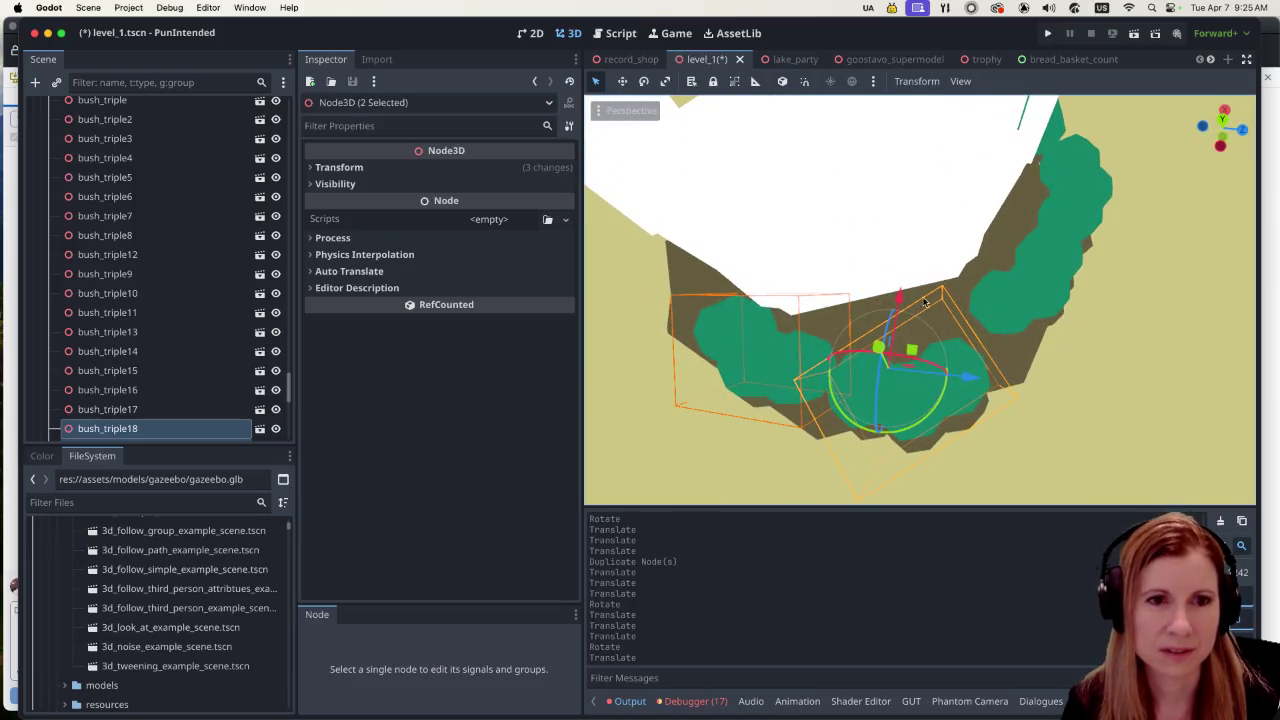
Step: Rotate the bushes 140 degrees to follow the base, raise them slightly, and duplicate them
{"action": "mouse_move", "coordinate": [899, 306]}
{"action": "left_mouse_down"}
{"action": "mouse_move", "coordinate": [945, 372]}
{"action": "mouse_move", "coordinate": [954, 364]}
{"action": "left_mouse_up"}
{"action": "left_click_drag", "start_coordinate": [901, 288], "coordinate": [900, 270]}
{"action": "scroll", "coordinate": [966, 330], "scroll_direction": "down", "scroll_amount": 3}
{"action": "scroll", "coordinate": [966, 330], "scroll_direction": "down", "scroll_amount": 5}
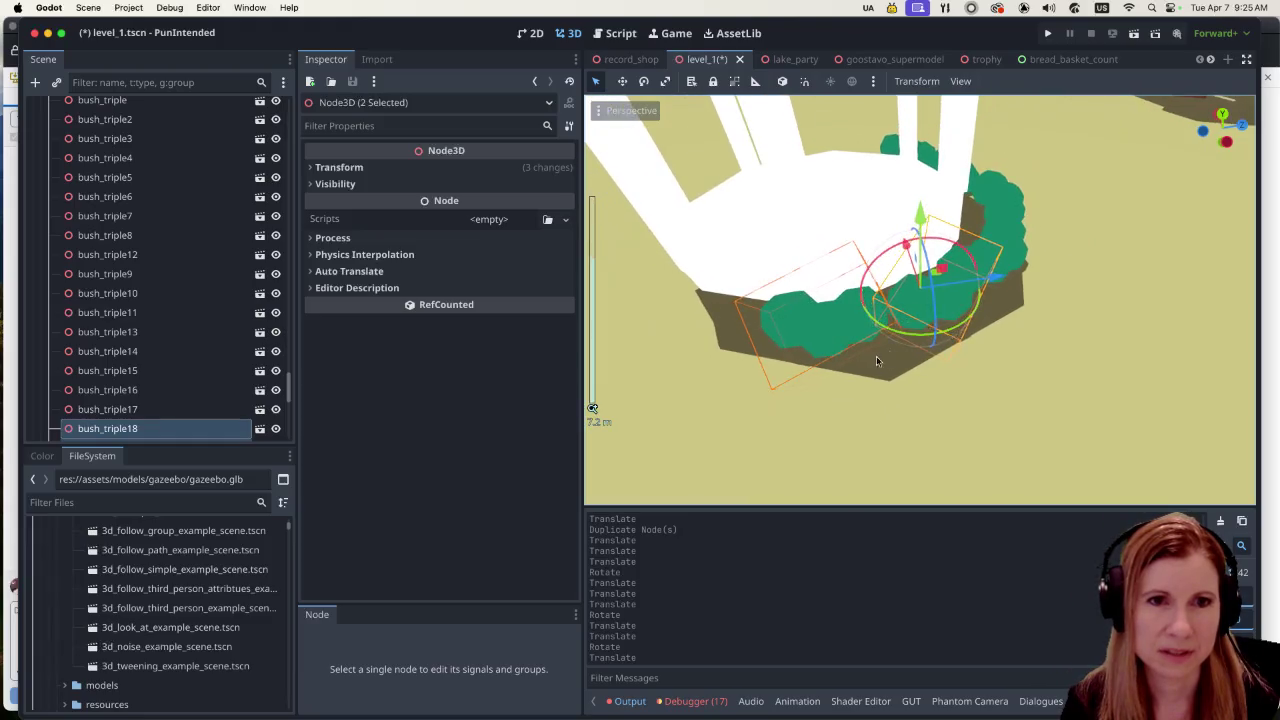
{"action": "scroll", "coordinate": [936, 314], "scroll_direction": "up", "scroll_amount": 5}
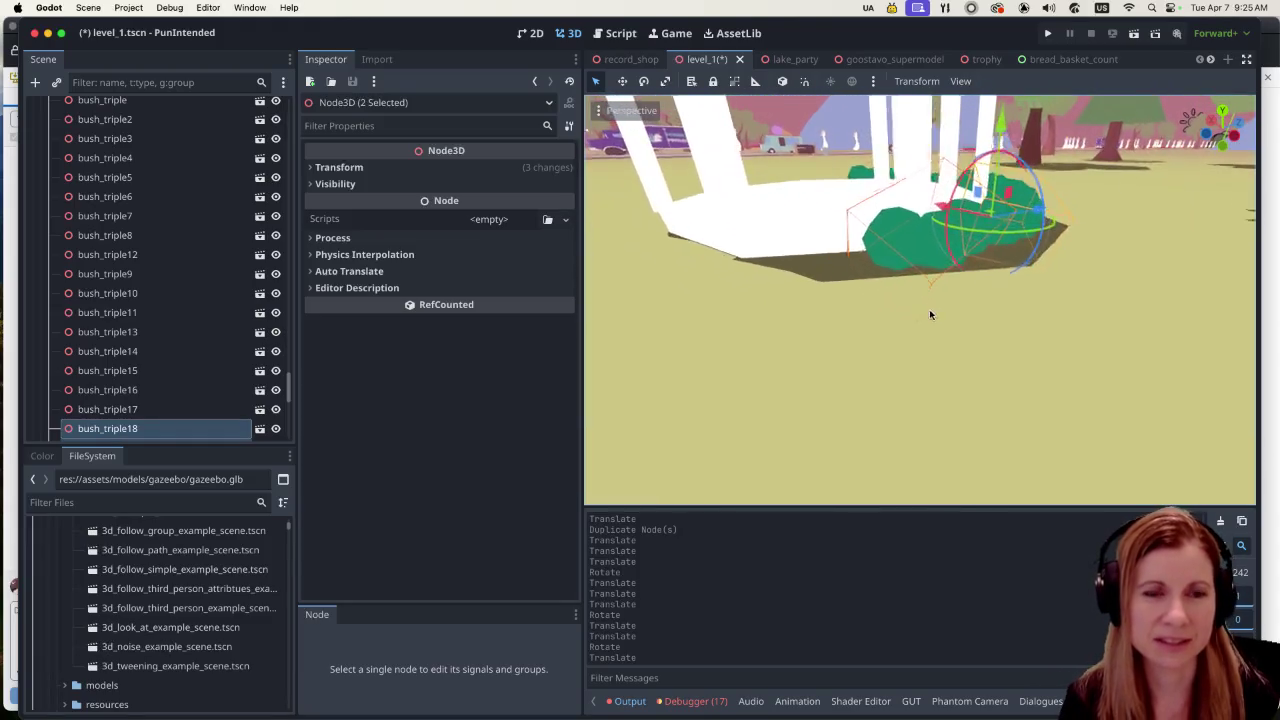
{"action": "scroll", "coordinate": [993, 363], "scroll_direction": "down", "scroll_amount": 5}
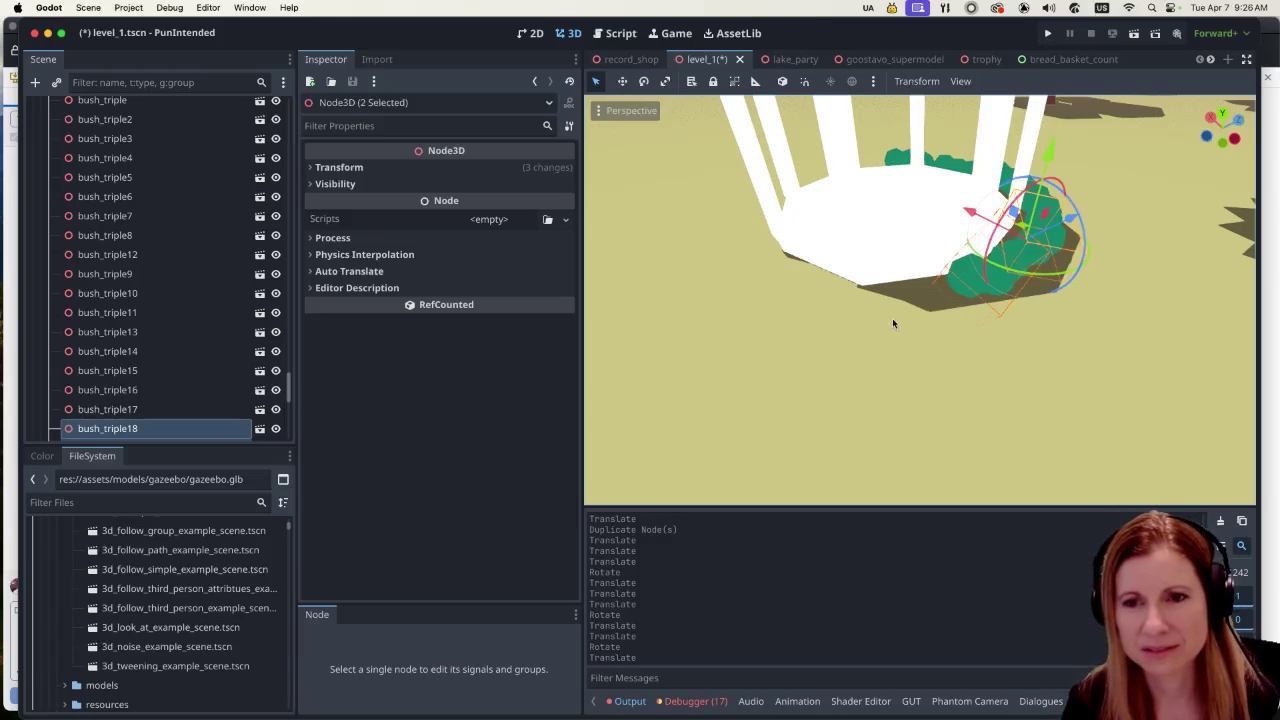
{"action": "scroll", "coordinate": [900, 322], "scroll_direction": "left", "scroll_amount": 3}
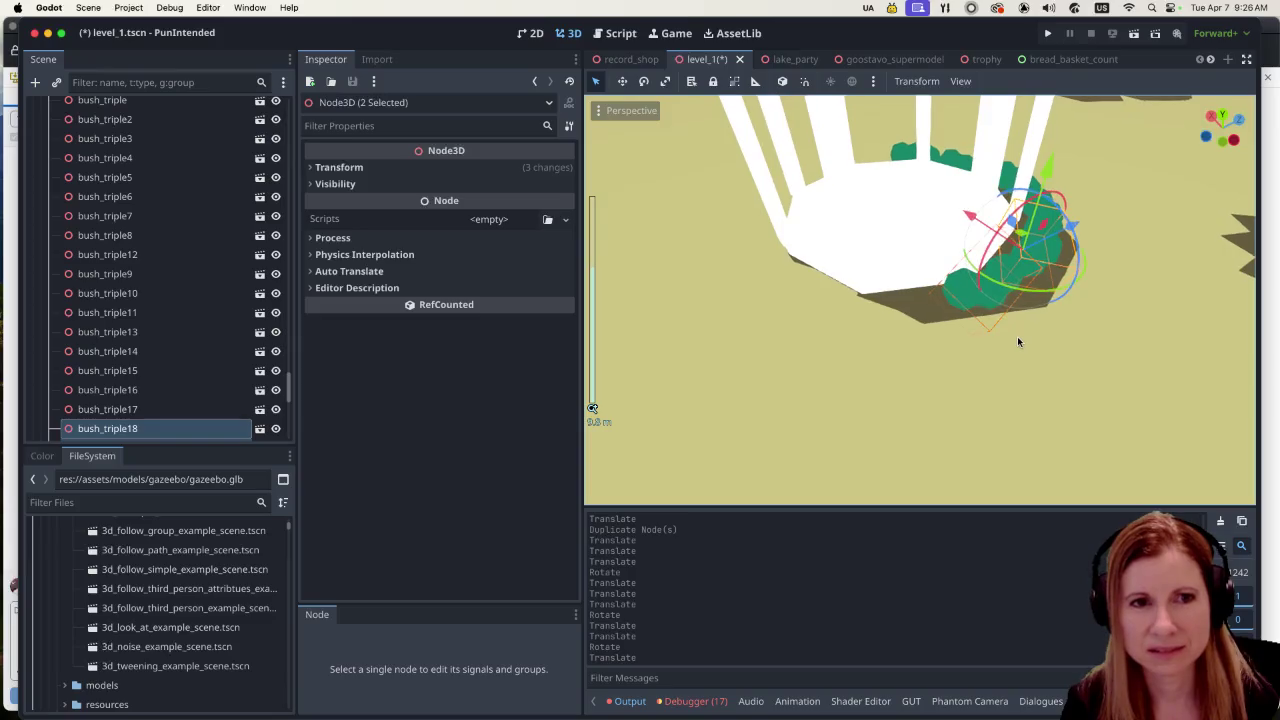
{"action": "scroll", "coordinate": [1025, 313], "scroll_direction": "down", "scroll_amount": 5}
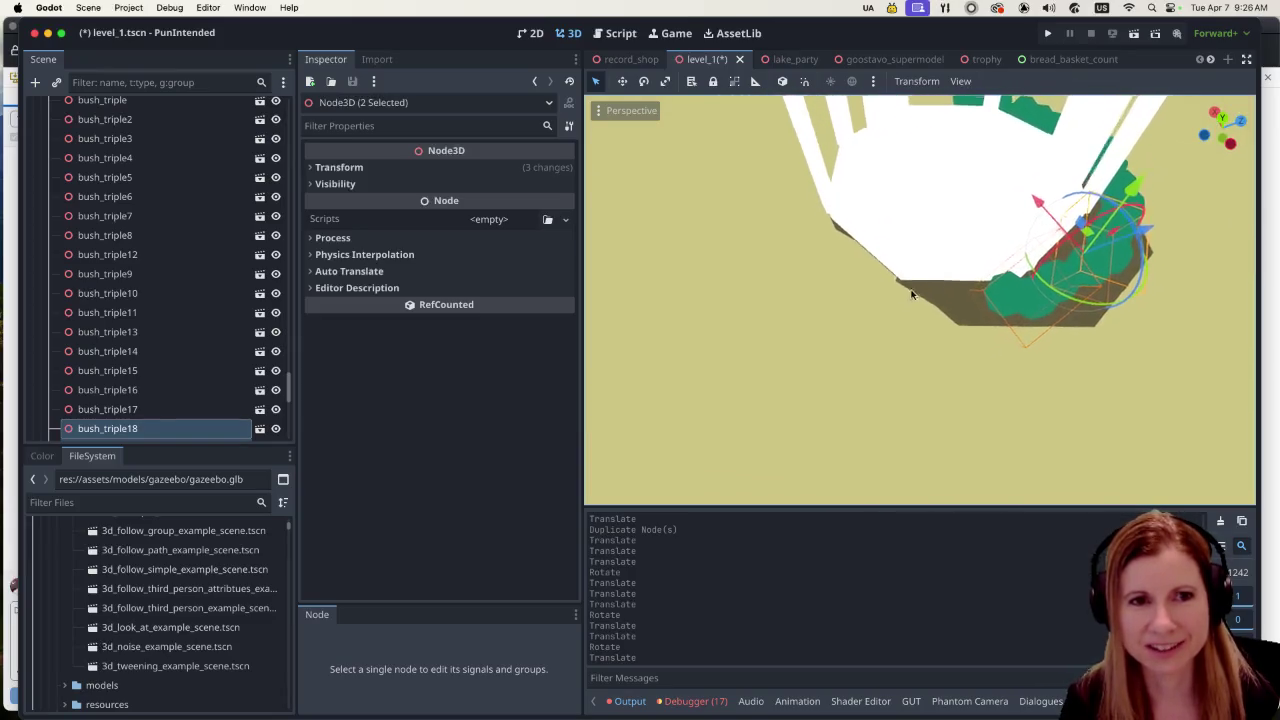
{"action": "scroll", "coordinate": [1005, 370], "scroll_direction": "down", "scroll_amount": 3}
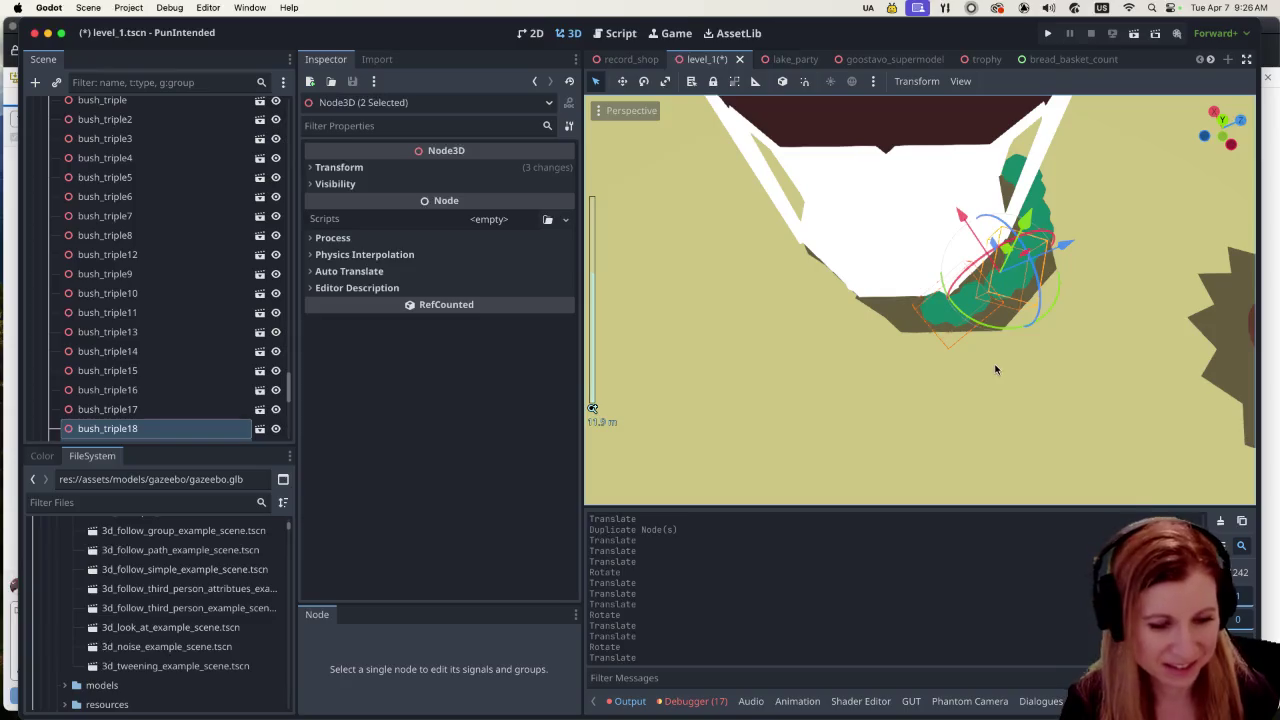
{"action": "key", "text": "super+d"}
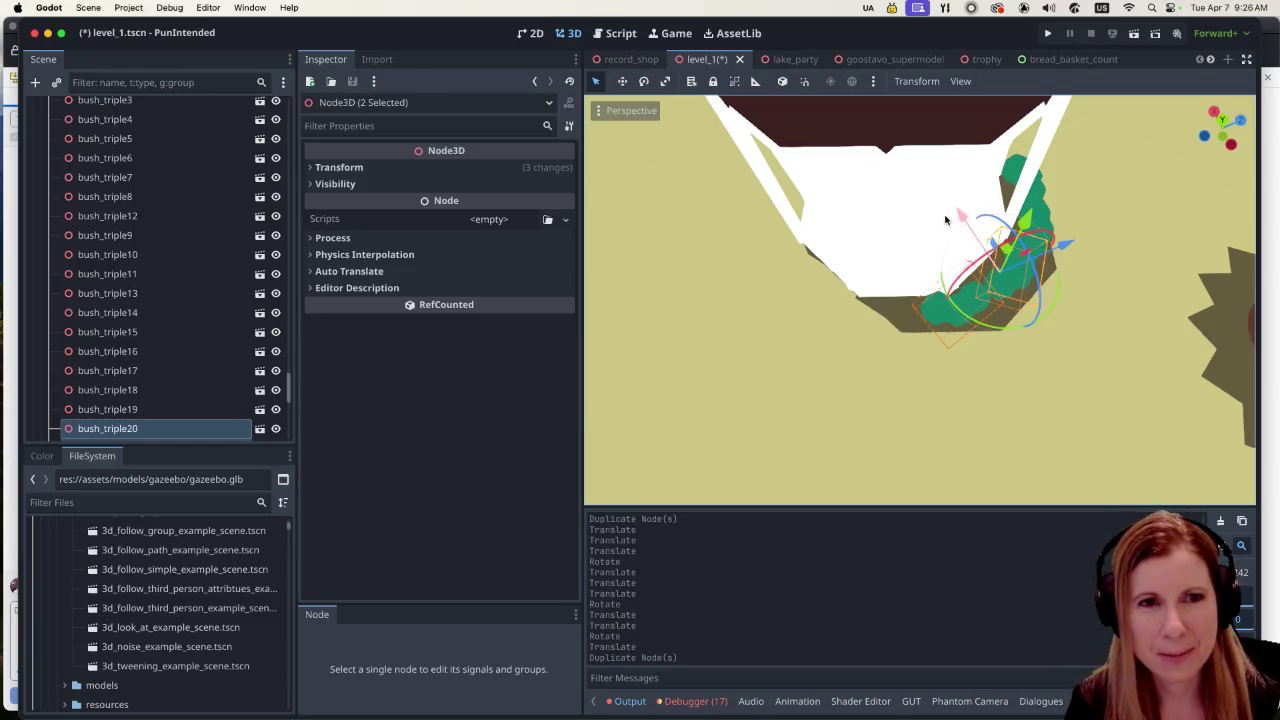
Step: Try moving the duplicated bushes and undo the misplaced moves
{"action": "mouse_move", "coordinate": [961, 215]}
{"action": "left_mouse_down"}
{"action": "mouse_move", "coordinate": [1099, 285]}
{"action": "mouse_move", "coordinate": [994, 326]}
{"action": "left_mouse_up"}
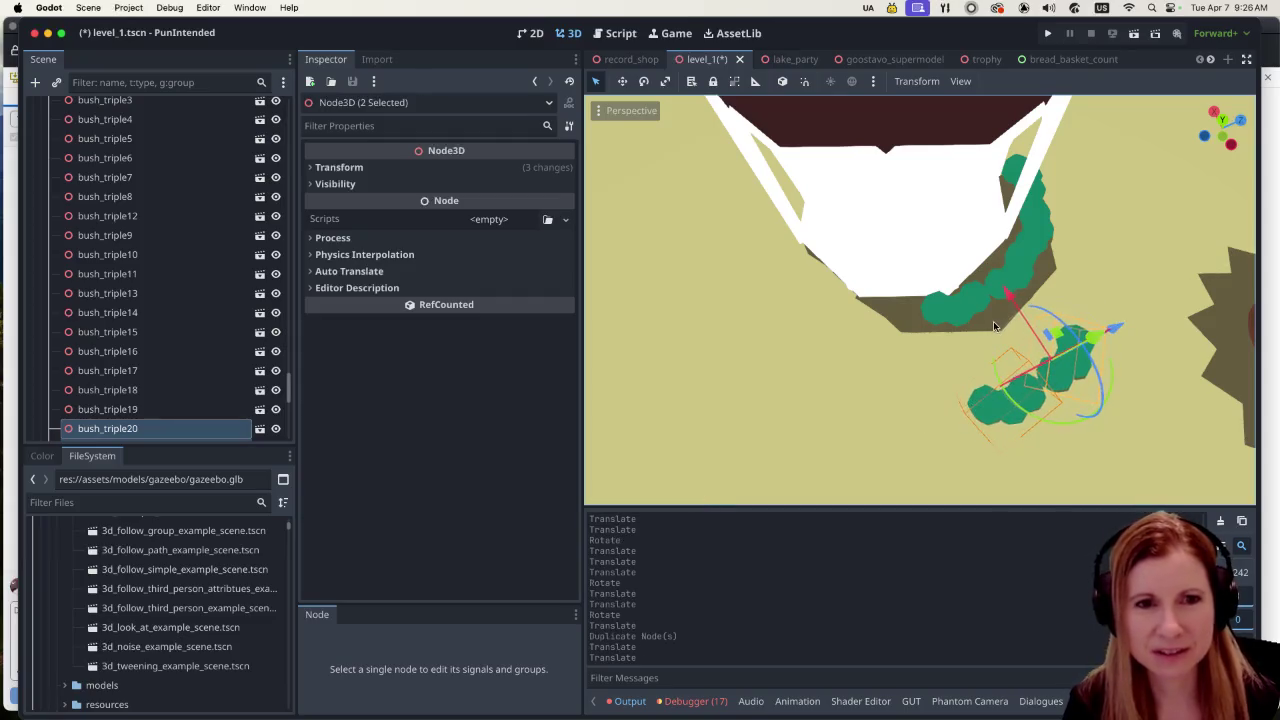
{"action": "key", "text": "super+z"}
{"action": "mouse_move", "coordinate": [1117, 326]}
{"action": "left_mouse_down"}
{"action": "mouse_move", "coordinate": [1045, 331]}
{"action": "mouse_move", "coordinate": [1070, 336]}
{"action": "left_mouse_up"}
{"action": "key", "text": "super+z"}
{"action": "scroll", "coordinate": [1066, 287], "scroll_direction": "up", "scroll_amount": 5}
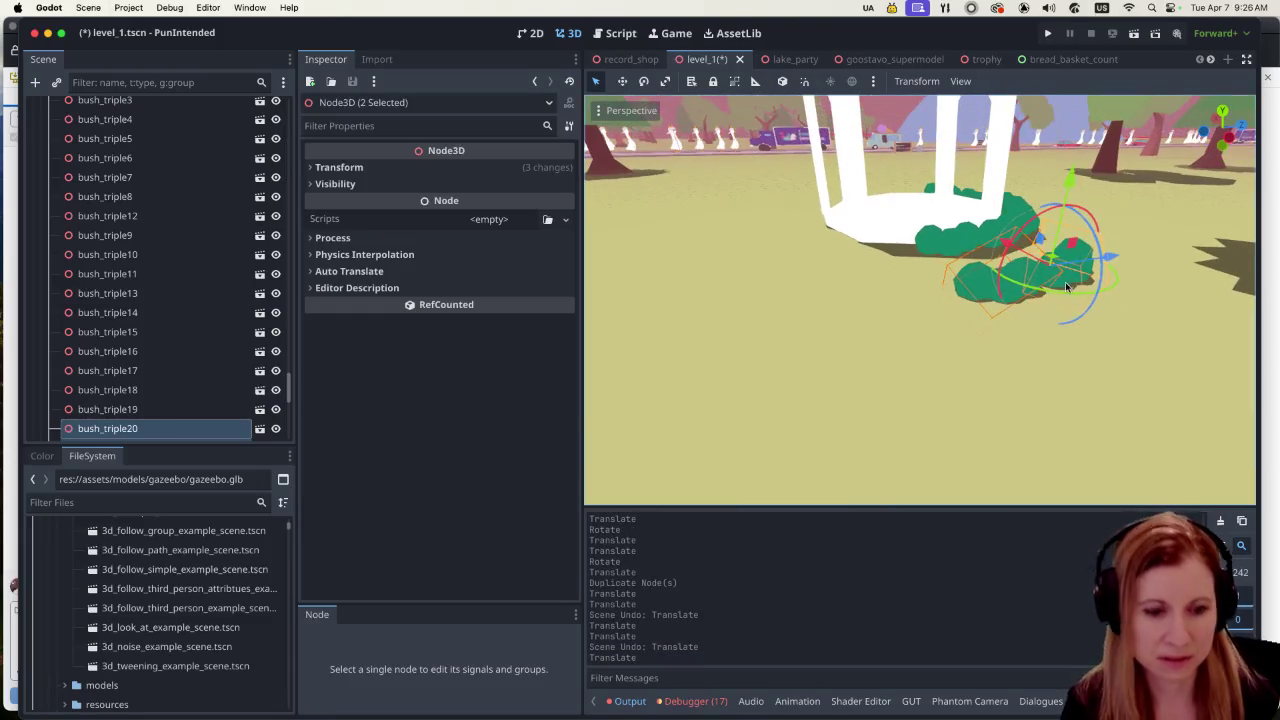
{"action": "key", "text": "super+z"}
Step: Slide bush_triple19/20 left against the gazebo, turn them along its edge, and duplicate them
{"action": "left_click_drag", "start_coordinate": [1113, 258], "coordinate": [965, 272]}
{"action": "mouse_move", "coordinate": [863, 314]}
{"action": "left_mouse_down"}
{"action": "mouse_move", "coordinate": [880, 302]}
{"action": "mouse_move", "coordinate": [893, 318]}
{"action": "mouse_move", "coordinate": [881, 334]}
{"action": "left_mouse_up"}
{"action": "scroll", "coordinate": [965, 330], "scroll_direction": "up", "scroll_amount": 5}
{"action": "scroll", "coordinate": [965, 318], "scroll_direction": "up", "scroll_amount": 5}
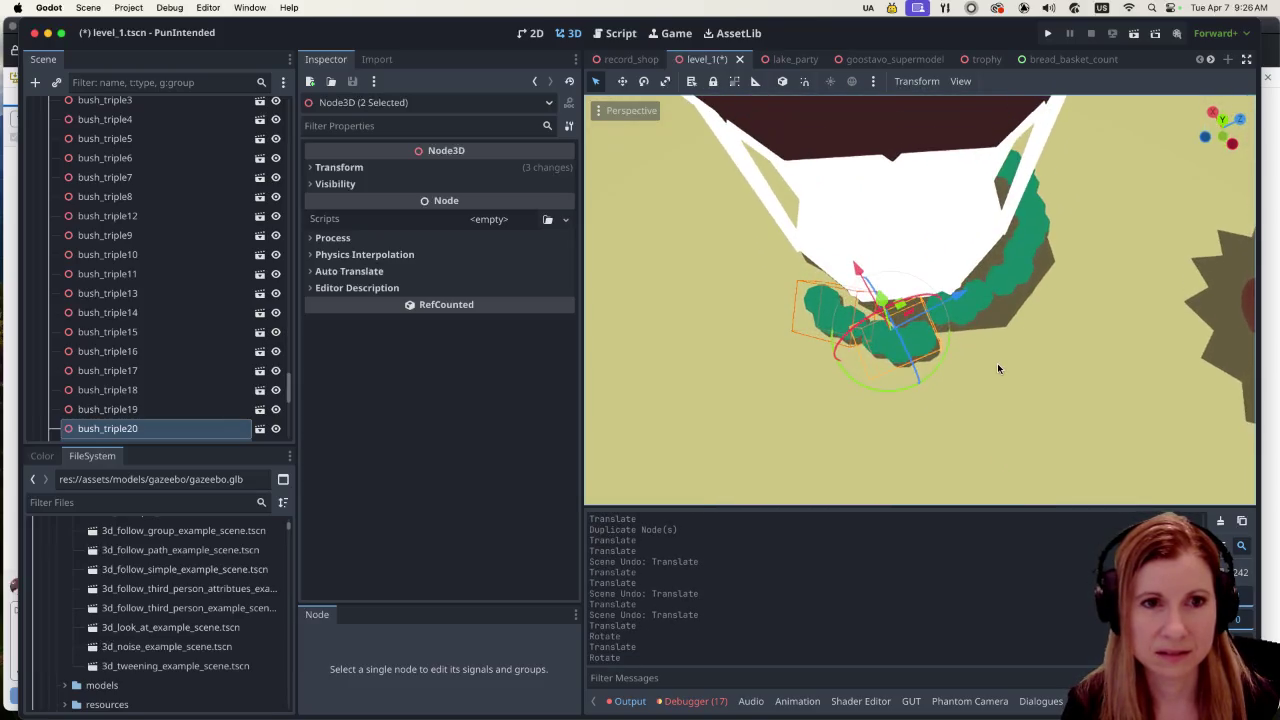
{"action": "left_click_drag", "start_coordinate": [955, 300], "coordinate": [943, 295]}
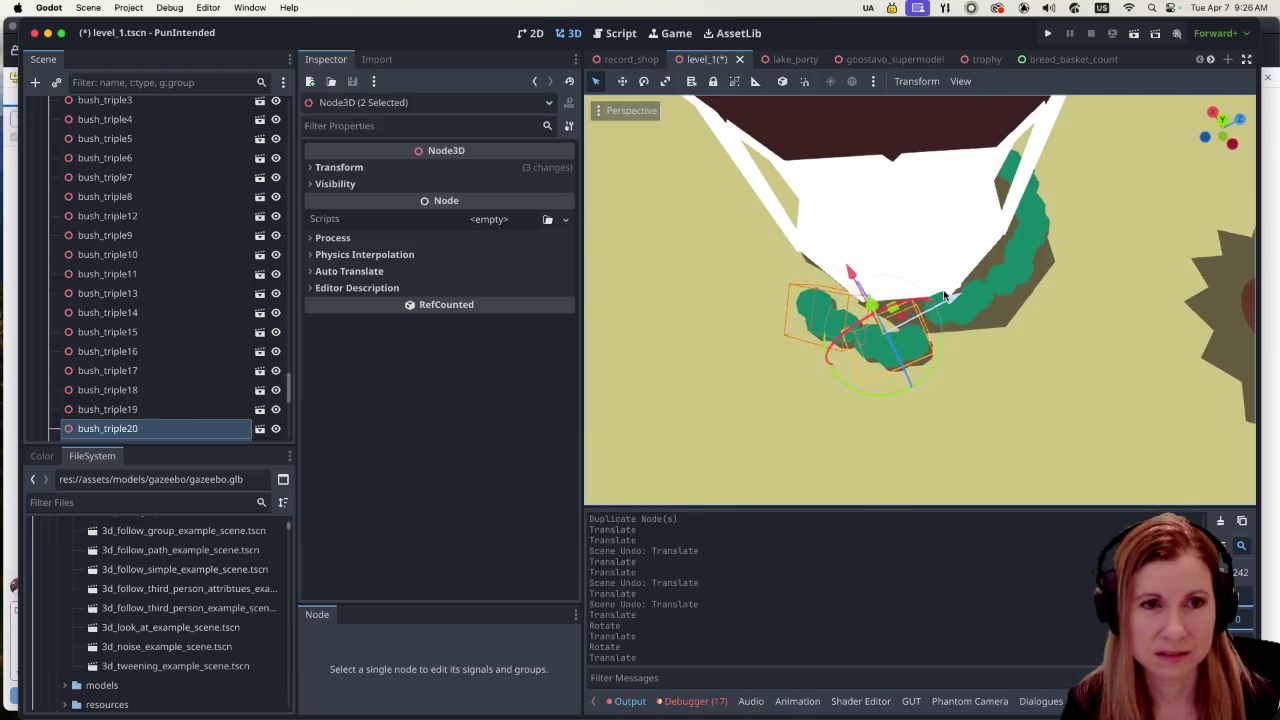
{"action": "left_click_drag", "start_coordinate": [853, 272], "coordinate": [840, 249]}
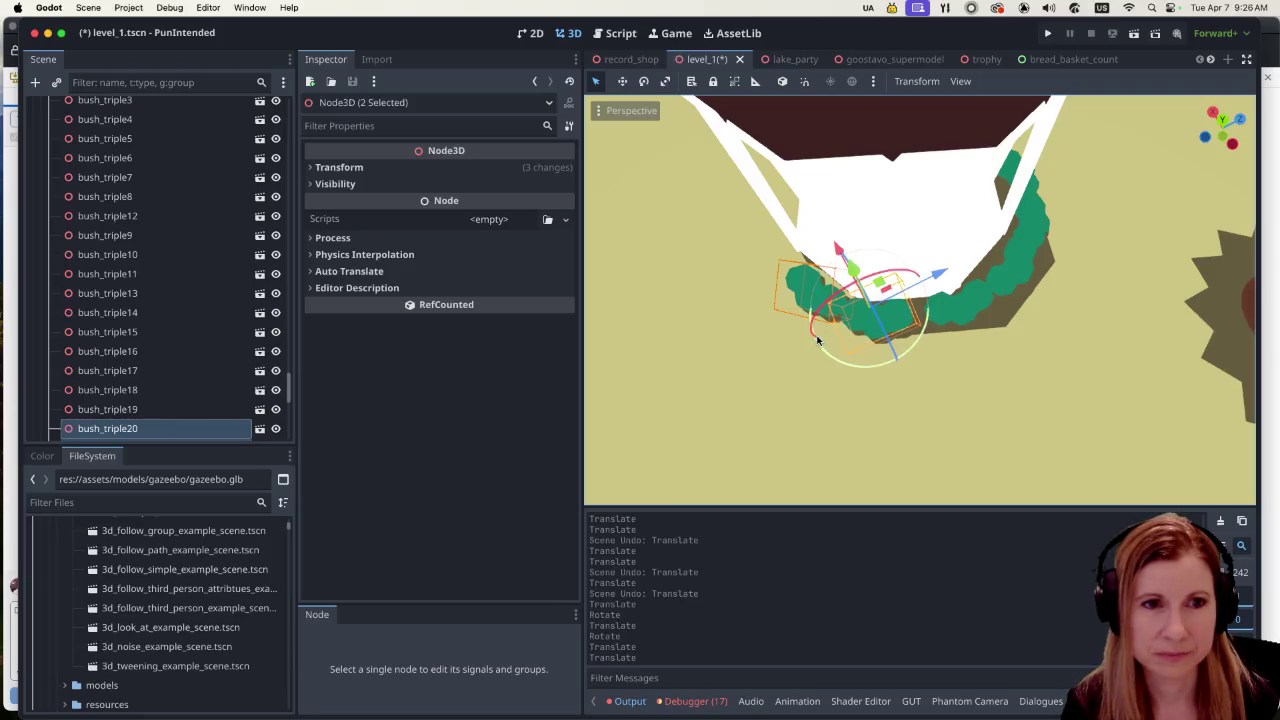
{"action": "left_click_drag", "start_coordinate": [930, 280], "coordinate": [944, 272]}
{"action": "mouse_move", "coordinate": [939, 374]}
{"action": "left_mouse_down"}
{"action": "mouse_move", "coordinate": [998, 351]}
{"action": "mouse_move", "coordinate": [1036, 316]}
{"action": "mouse_move", "coordinate": [1134, 314]}
{"action": "mouse_move", "coordinate": [887, 345]}
{"action": "left_mouse_up"}
{"action": "left_click_drag", "start_coordinate": [968, 350], "coordinate": [890, 386]}
{"action": "key", "text": "super+d"}
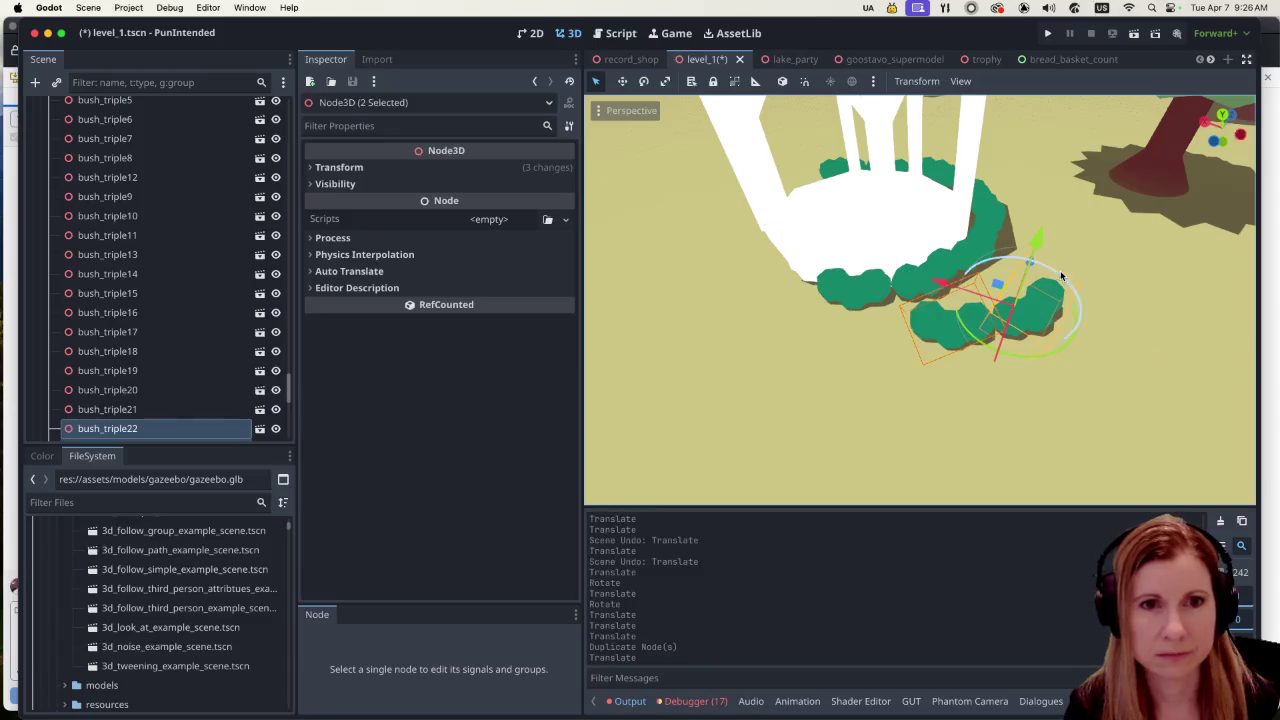
Step: Move the new bushes down-left around the gazebo, rotate them about 30 degrees, and push them along its edge
{"action": "scroll", "coordinate": [1080, 366], "scroll_direction": "left", "scroll_amount": 5}
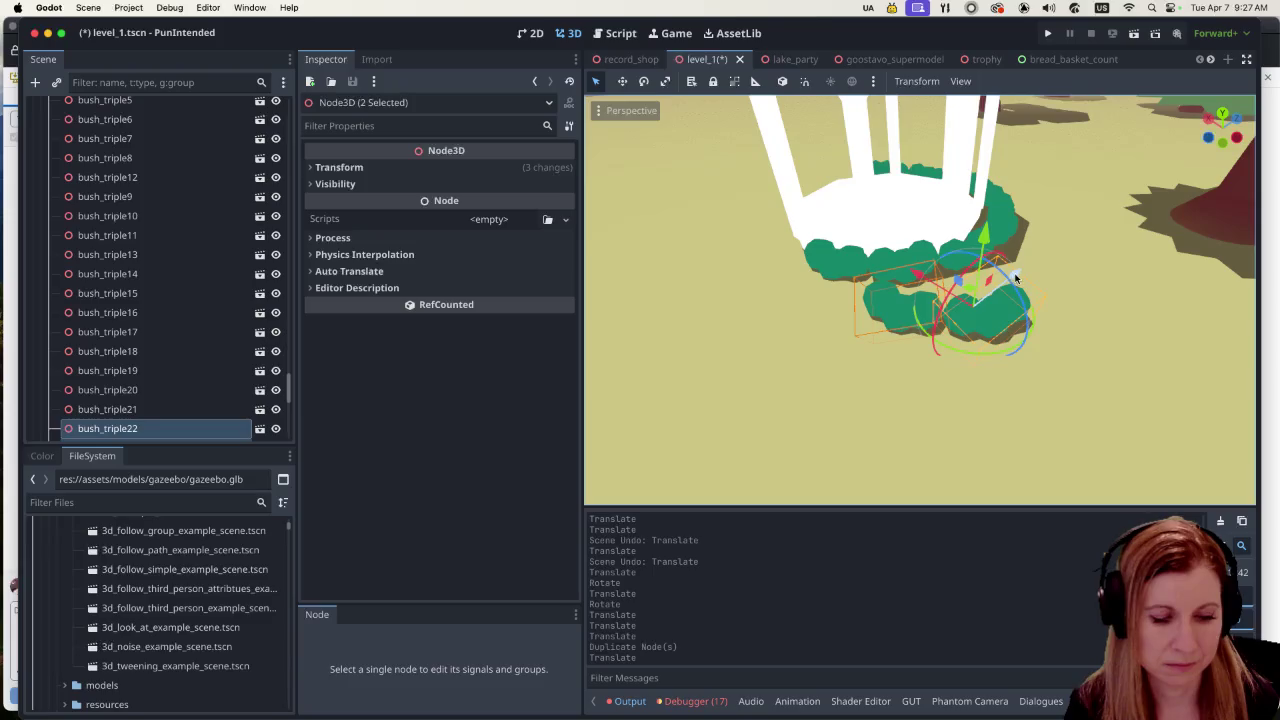
{"action": "mouse_move", "coordinate": [1015, 278]}
{"action": "left_mouse_down"}
{"action": "mouse_move", "coordinate": [891, 310]}
{"action": "mouse_move", "coordinate": [800, 265]}
{"action": "mouse_move", "coordinate": [777, 201]}
{"action": "left_mouse_up"}
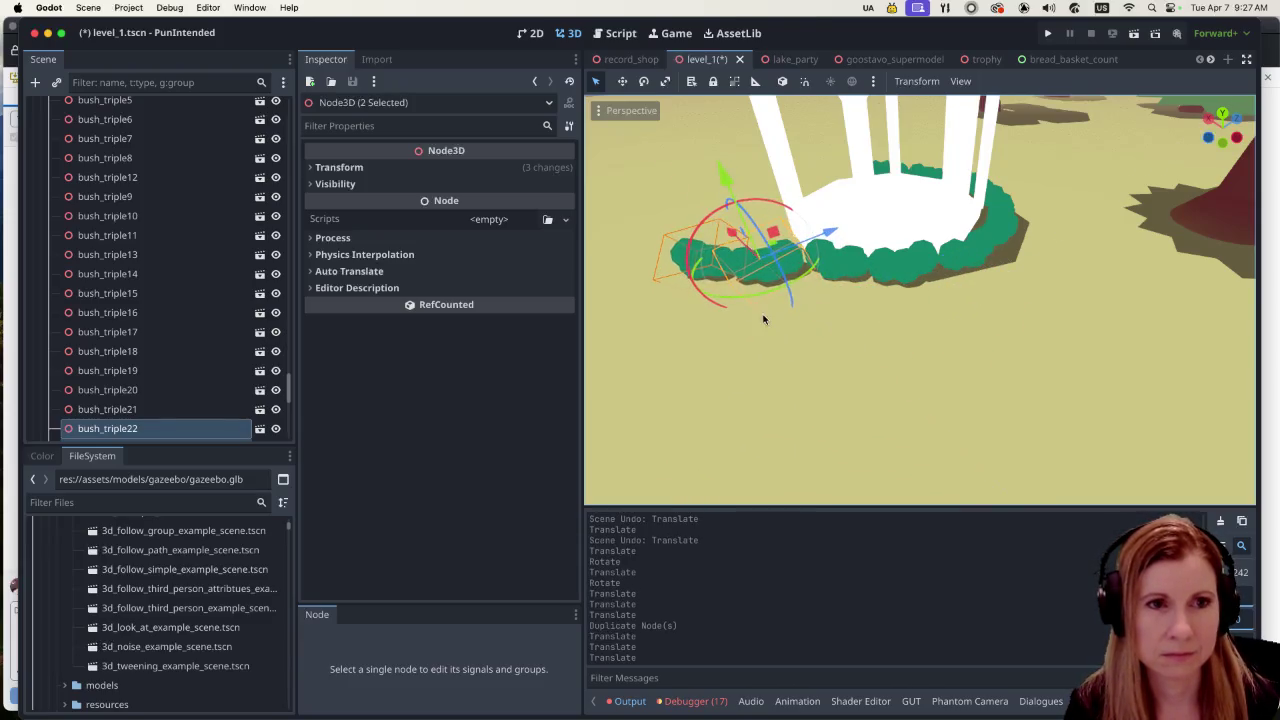
{"action": "scroll", "coordinate": [763, 319], "scroll_direction": "down", "scroll_amount": 5}
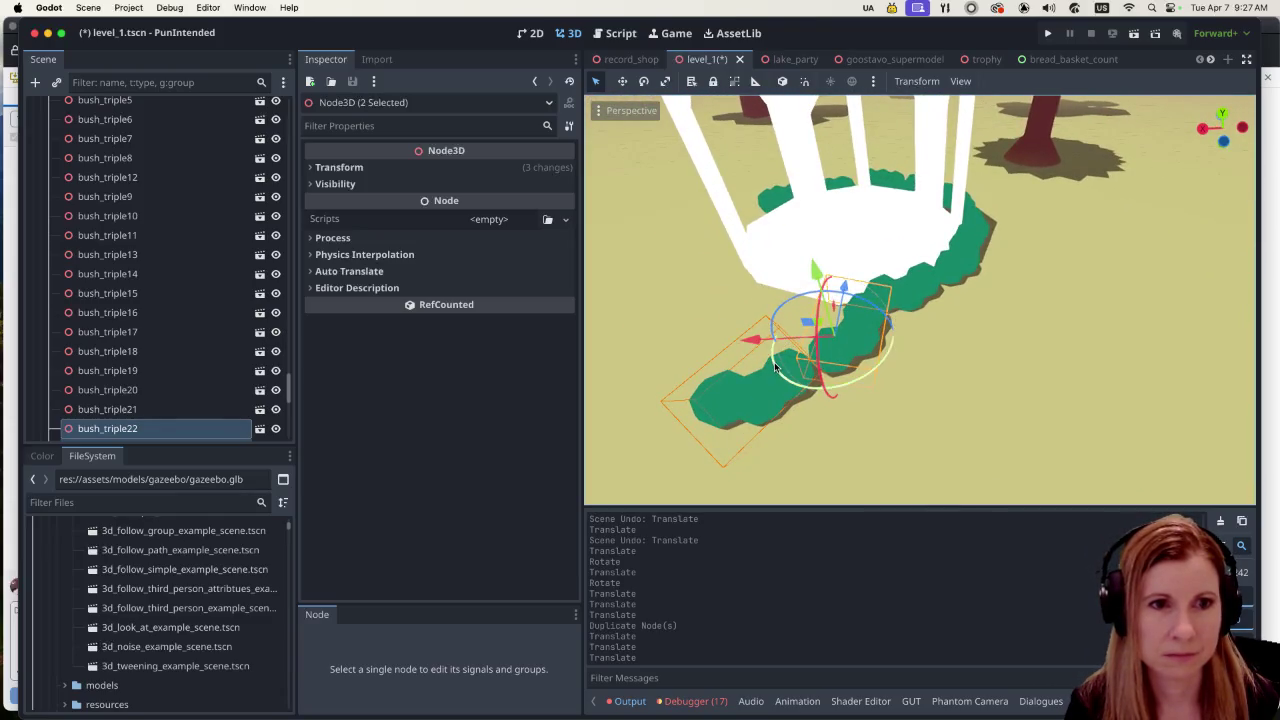
{"action": "left_click_drag", "start_coordinate": [775, 368], "coordinate": [762, 335]}
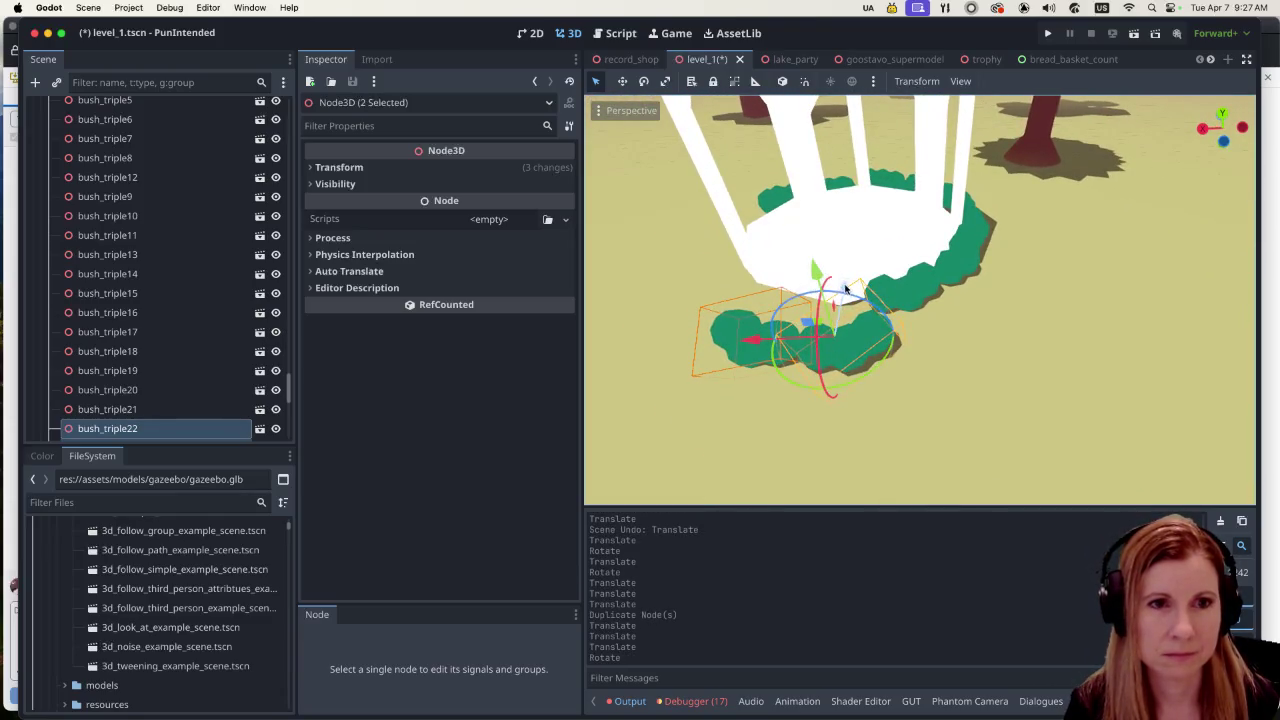
{"action": "left_click_drag", "start_coordinate": [848, 289], "coordinate": [853, 276]}
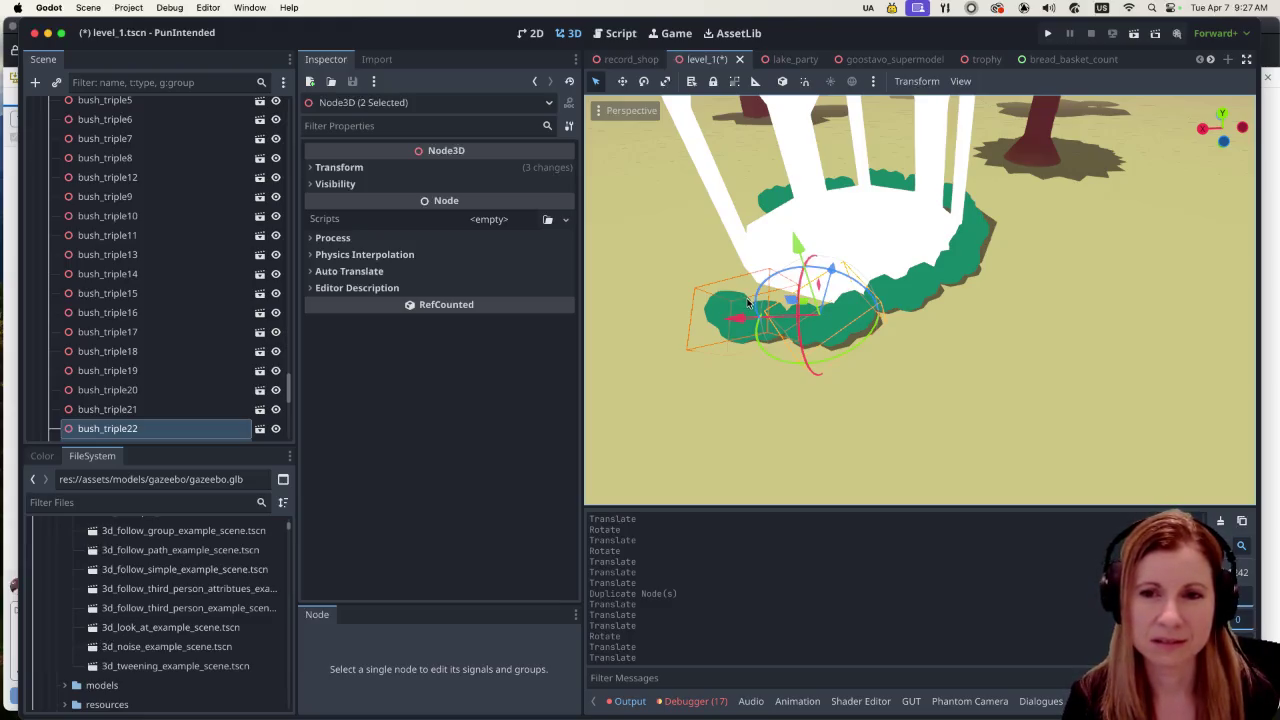
Step: Inspect the bushes around the gazebo from several angles, selecting bush_triple15
{"action": "mouse_move", "coordinate": [812, 358]}
{"action": "left_mouse_down"}
{"action": "mouse_move", "coordinate": [1000, 323]}
{"action": "mouse_move", "coordinate": [1029, 397]}
{"action": "mouse_move", "coordinate": [908, 383]}
{"action": "left_mouse_up"}
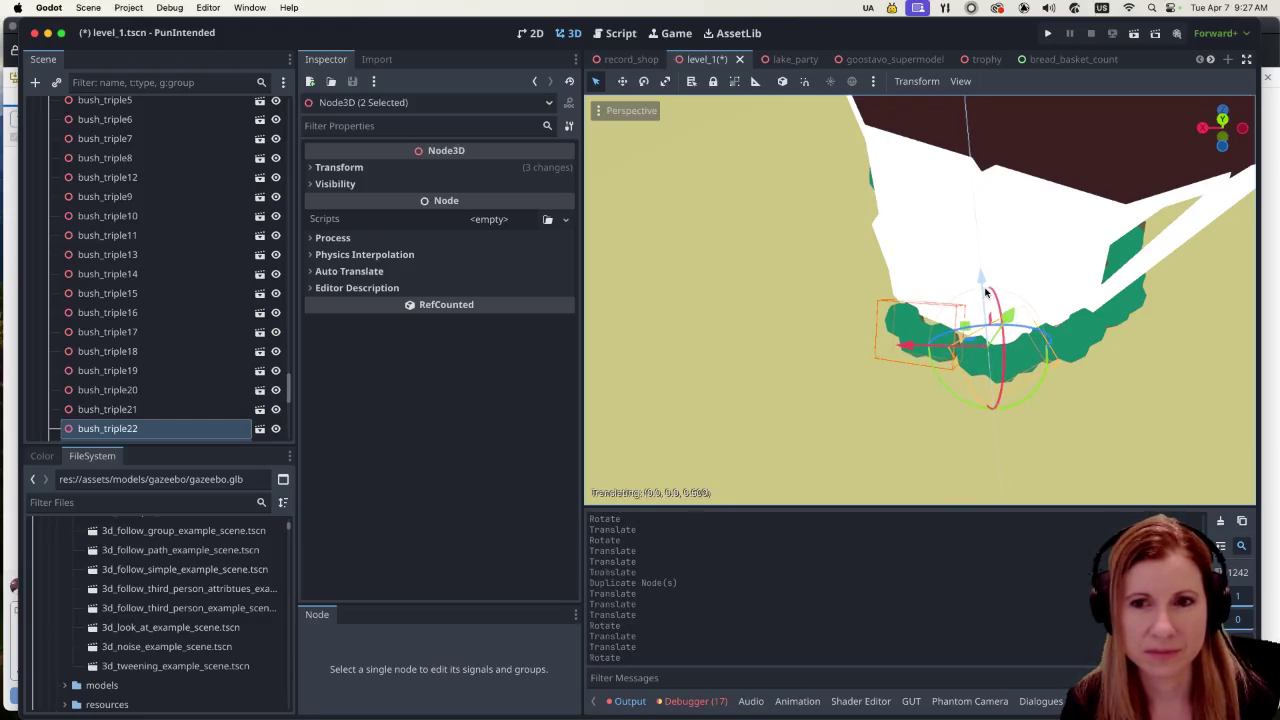
{"action": "mouse_move", "coordinate": [1062, 442]}
{"action": "left_mouse_down"}
{"action": "mouse_move", "coordinate": [1186, 391]}
{"action": "mouse_move", "coordinate": [954, 374]}
{"action": "mouse_move", "coordinate": [1038, 386]}
{"action": "left_mouse_up"}
{"action": "left_click", "coordinate": [807, 237]}
{"action": "left_click_drag", "start_coordinate": [891, 280], "coordinate": [891, 343]}
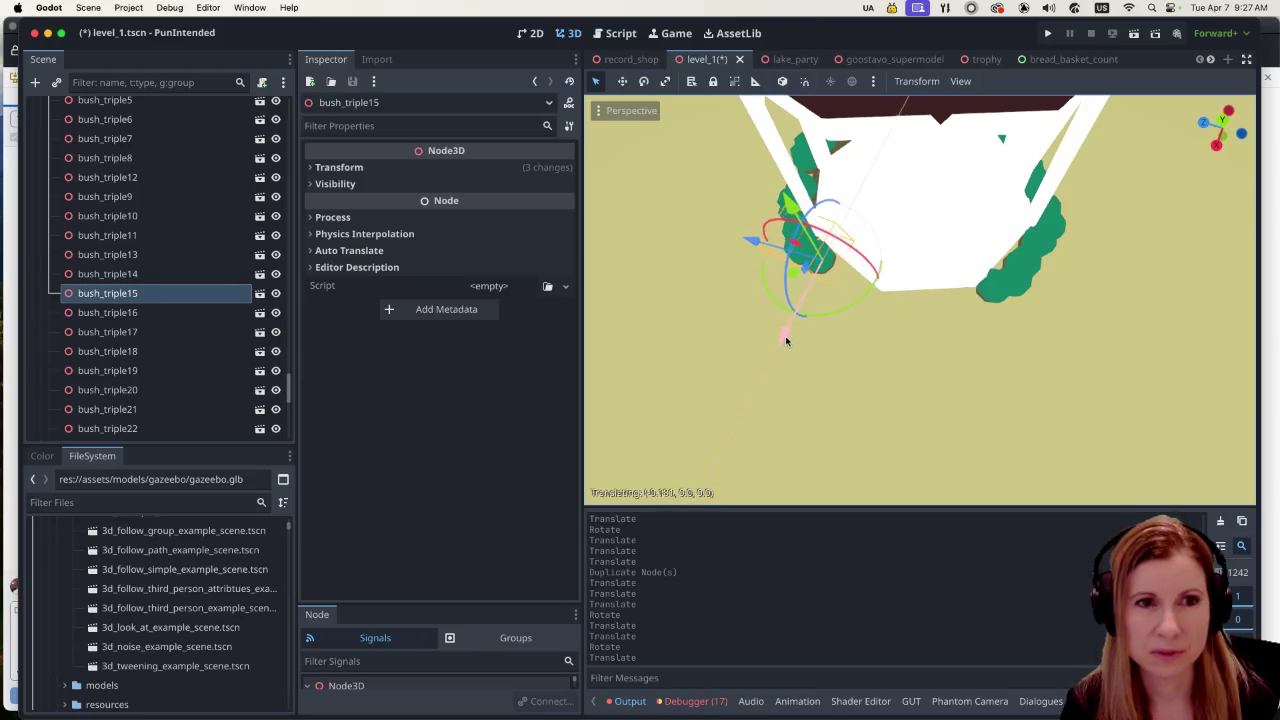
{"action": "mouse_move", "coordinate": [953, 403]}
{"action": "left_mouse_down"}
{"action": "mouse_move", "coordinate": [954, 366]}
{"action": "mouse_move", "coordinate": [974, 340]}
{"action": "mouse_move", "coordinate": [957, 303]}
{"action": "left_mouse_up"}
{"action": "scroll", "coordinate": [957, 303], "scroll_direction": "down", "scroll_amount": 2}
{"action": "scroll", "coordinate": [926, 306], "scroll_direction": "down", "scroll_amount": 5}
{"action": "scroll", "coordinate": [920, 323], "scroll_direction": "up", "scroll_amount": 6}
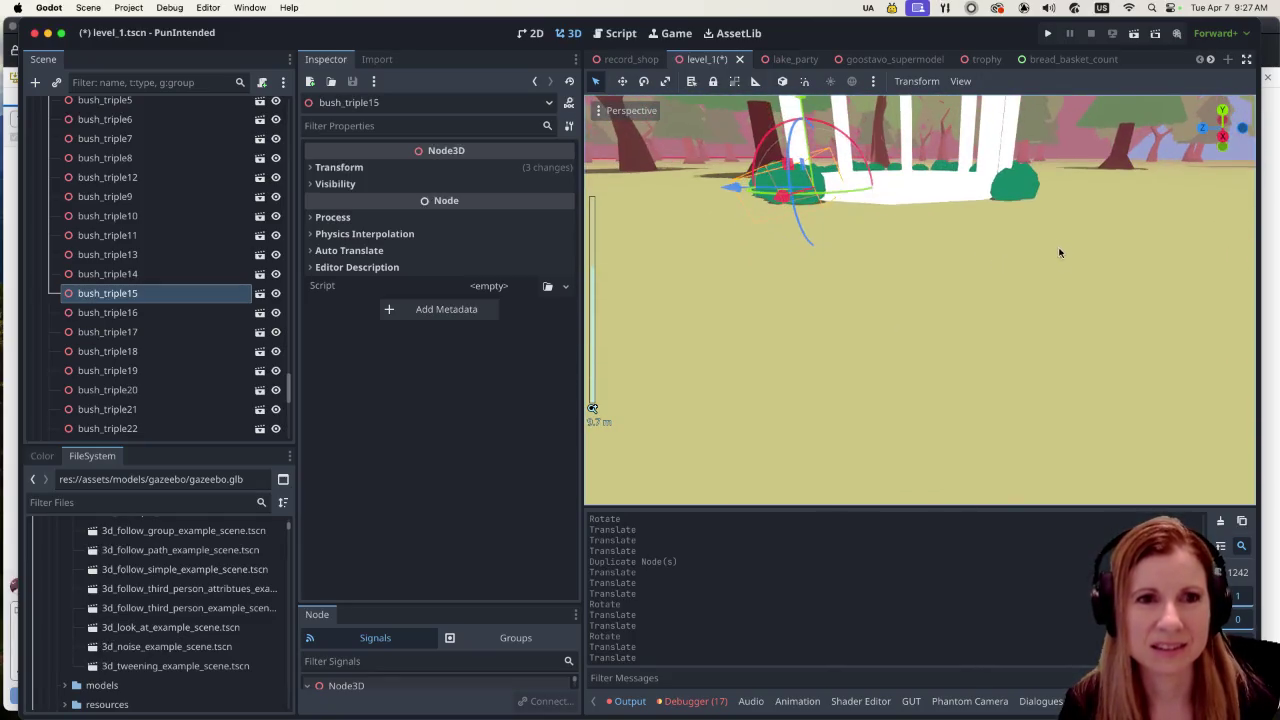
{"action": "mouse_move", "coordinate": [1057, 251]}
{"action": "left_mouse_down"}
{"action": "mouse_move", "coordinate": [1088, 378]}
{"action": "mouse_move", "coordinate": [1111, 329]}
{"action": "mouse_move", "coordinate": [1107, 345]}
{"action": "left_mouse_up"}
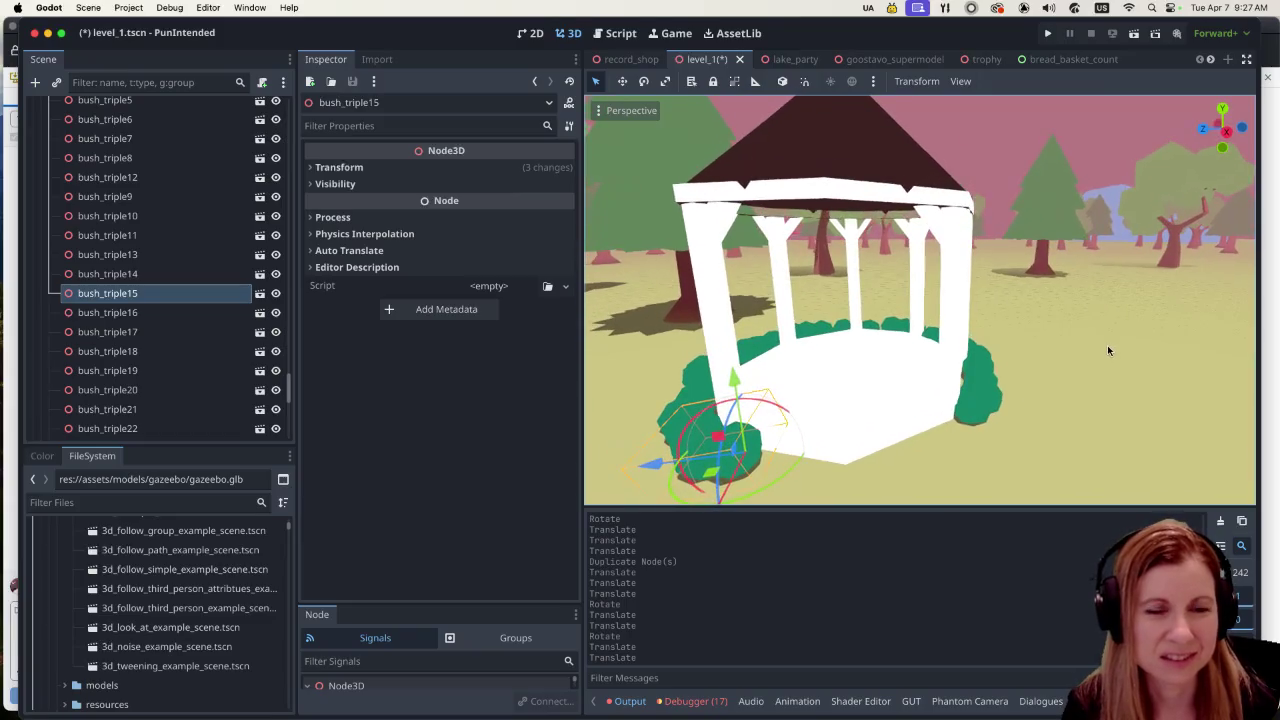
{"action": "mouse_move", "coordinate": [939, 462]}
{"action": "left_mouse_down"}
{"action": "mouse_move", "coordinate": [900, 445]}
{"action": "mouse_move", "coordinate": [1037, 429]}
{"action": "mouse_move", "coordinate": [896, 466]}
{"action": "mouse_move", "coordinate": [930, 404]}
{"action": "left_mouse_up"}
{"action": "scroll", "coordinate": [903, 447], "scroll_direction": "up", "scroll_amount": 1}
Step: Duplicate bush_triple22 and clear the selection by picking the ground
{"action": "left_click", "coordinate": [941, 389]}
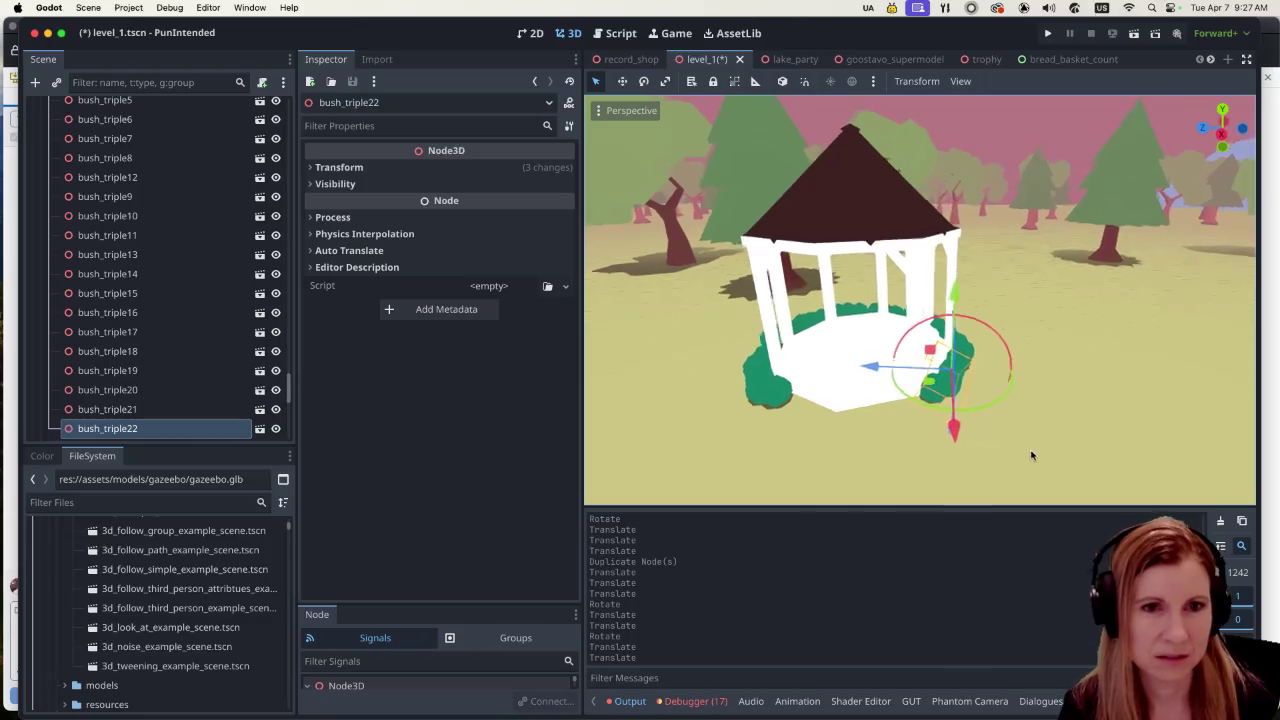
{"action": "scroll", "coordinate": [969, 469], "scroll_direction": "down", "scroll_amount": 5}
{"action": "key", "text": "super+d"}
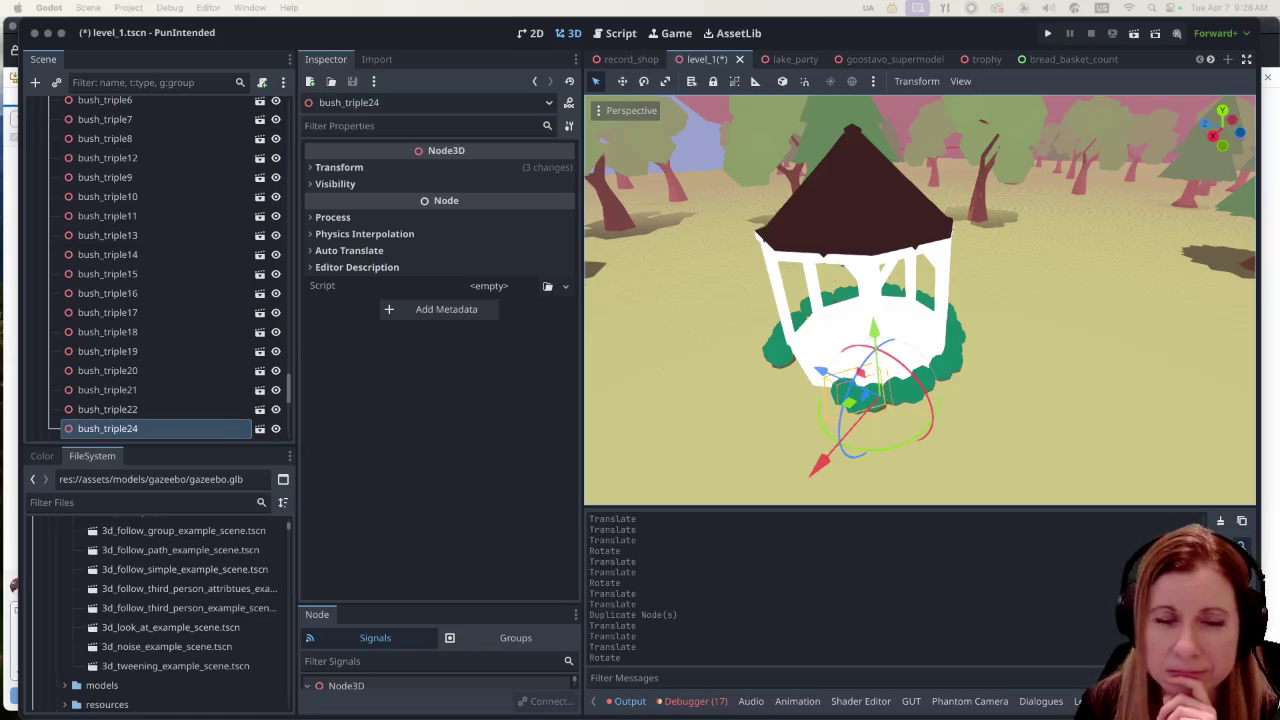
{"action": "scroll", "coordinate": [1007, 405], "scroll_direction": "up", "scroll_amount": 5}
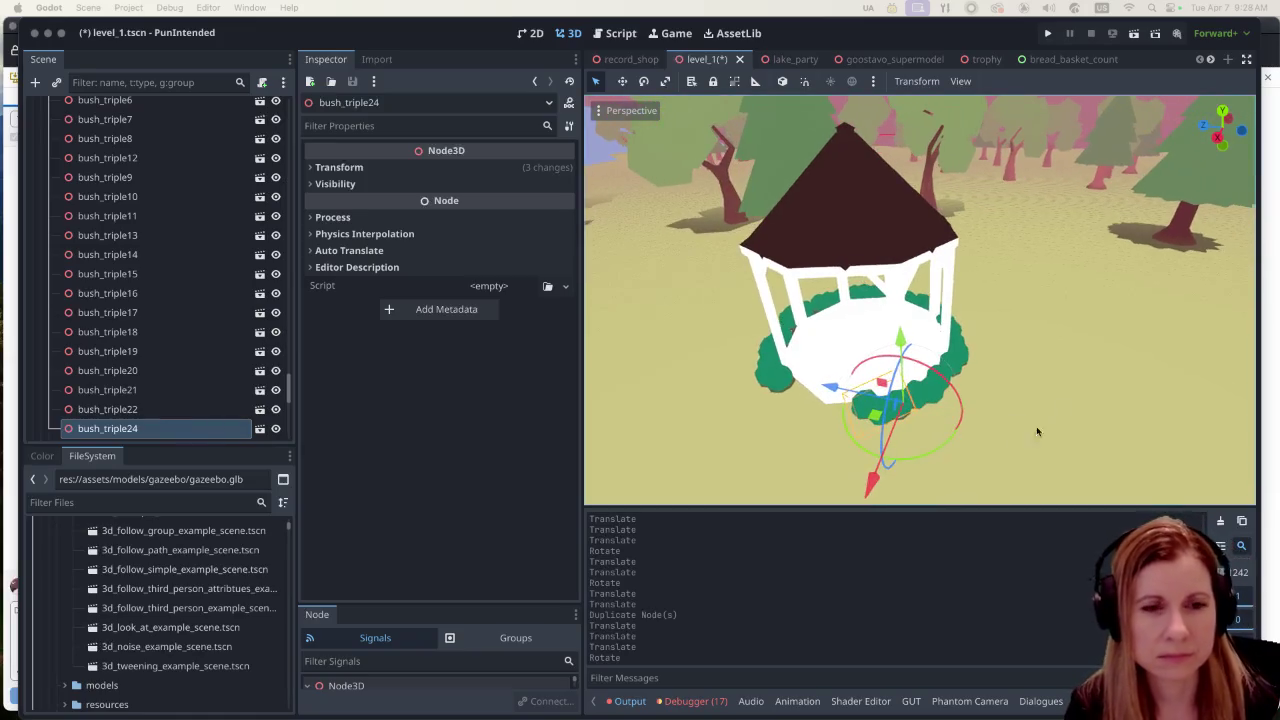
{"action": "left_click_drag", "start_coordinate": [1013, 431], "coordinate": [1105, 354]}
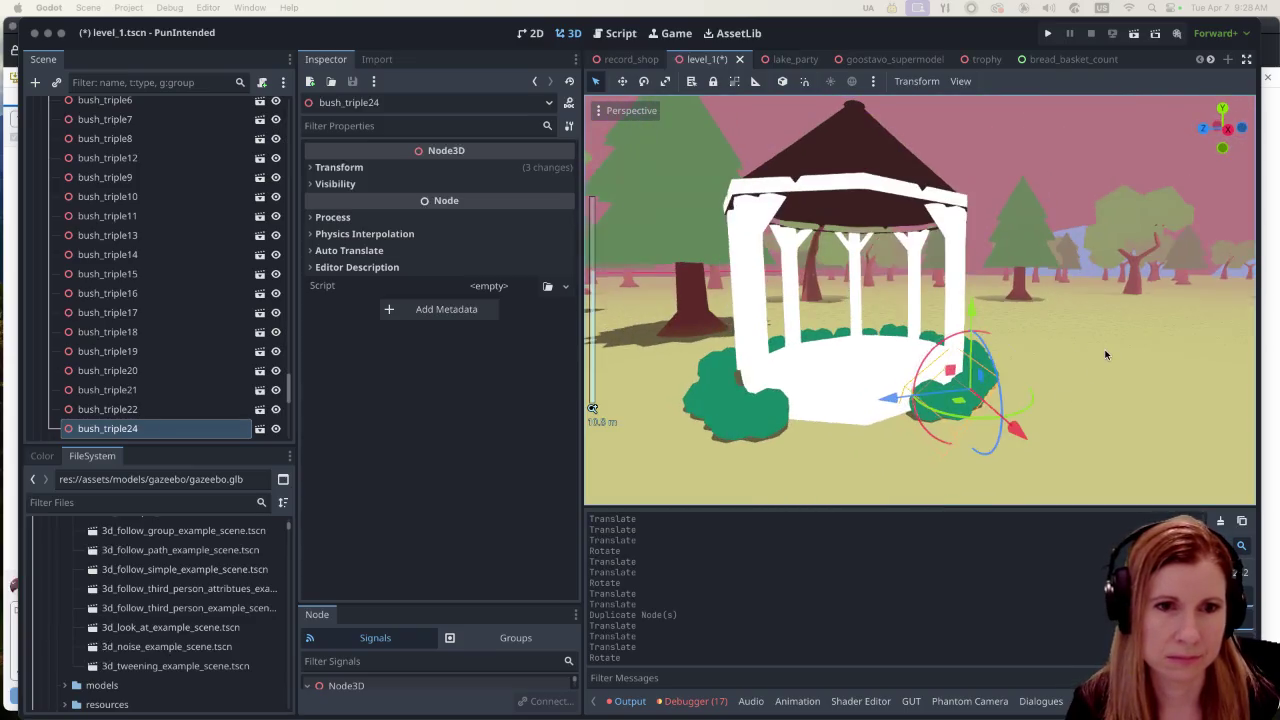
{"action": "left_click", "coordinate": [1105, 392]}
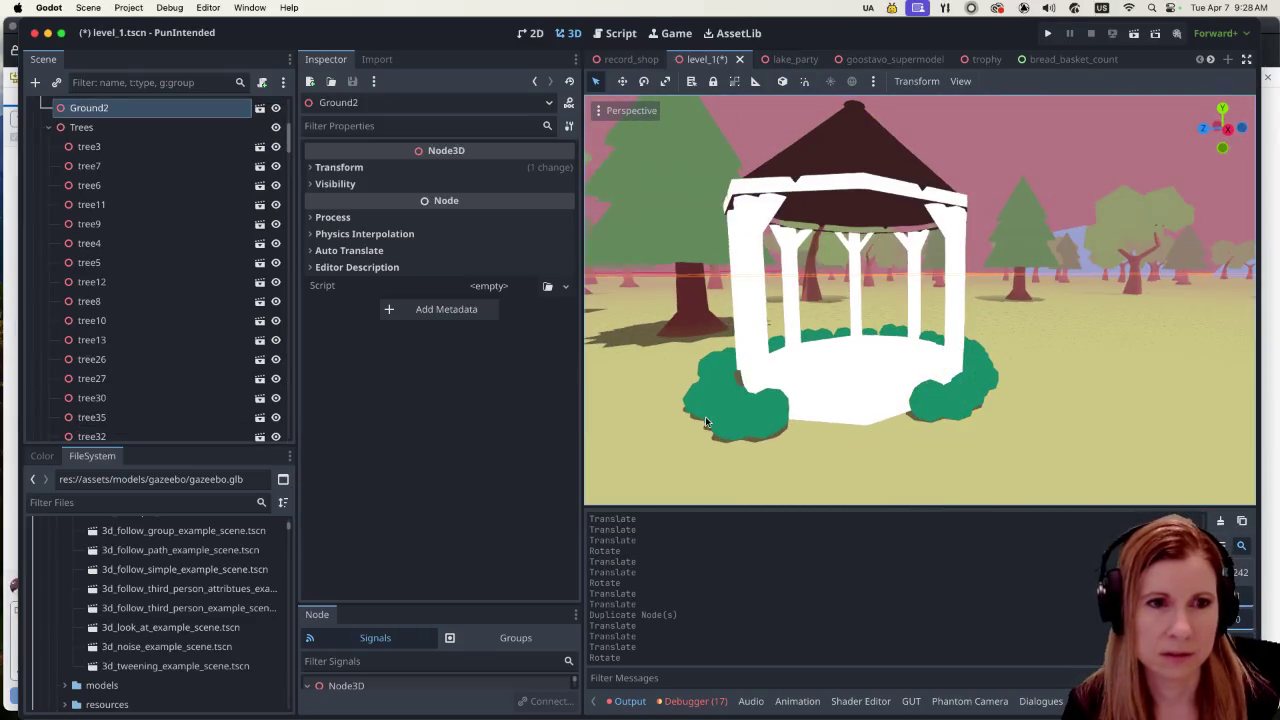
Step: Check individual bushes (bush_triple14, 15, 17), ending with the Ground2 node selected
{"action": "scroll", "coordinate": [847, 425], "scroll_direction": "down", "scroll_amount": 10}
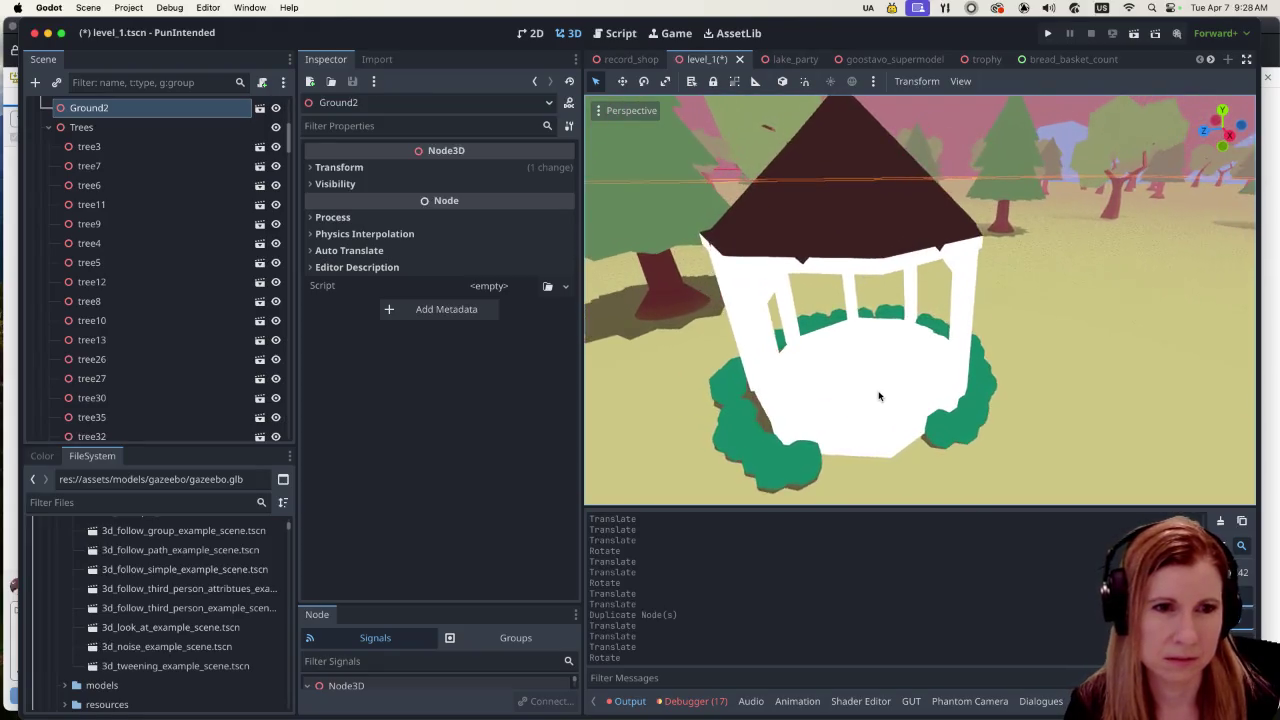
{"action": "left_click", "coordinate": [743, 435]}
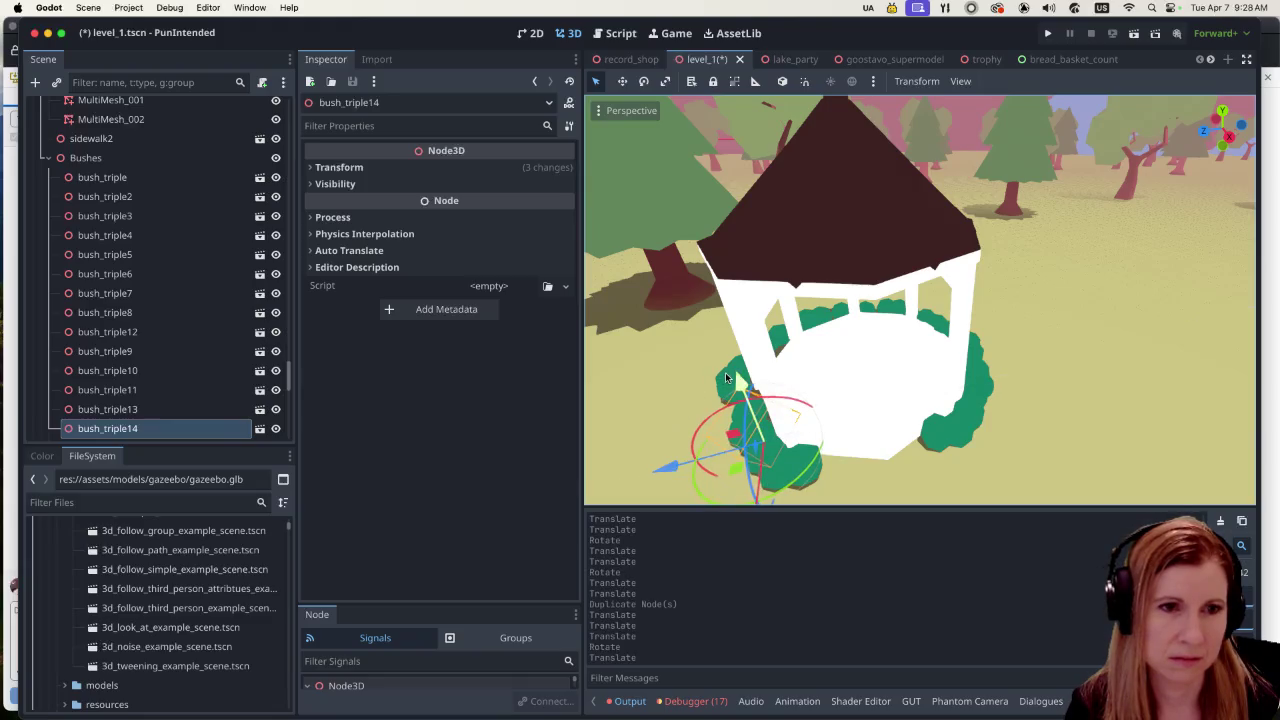
{"action": "left_click", "coordinate": [634, 371]}
{"action": "left_click", "coordinate": [737, 385]}
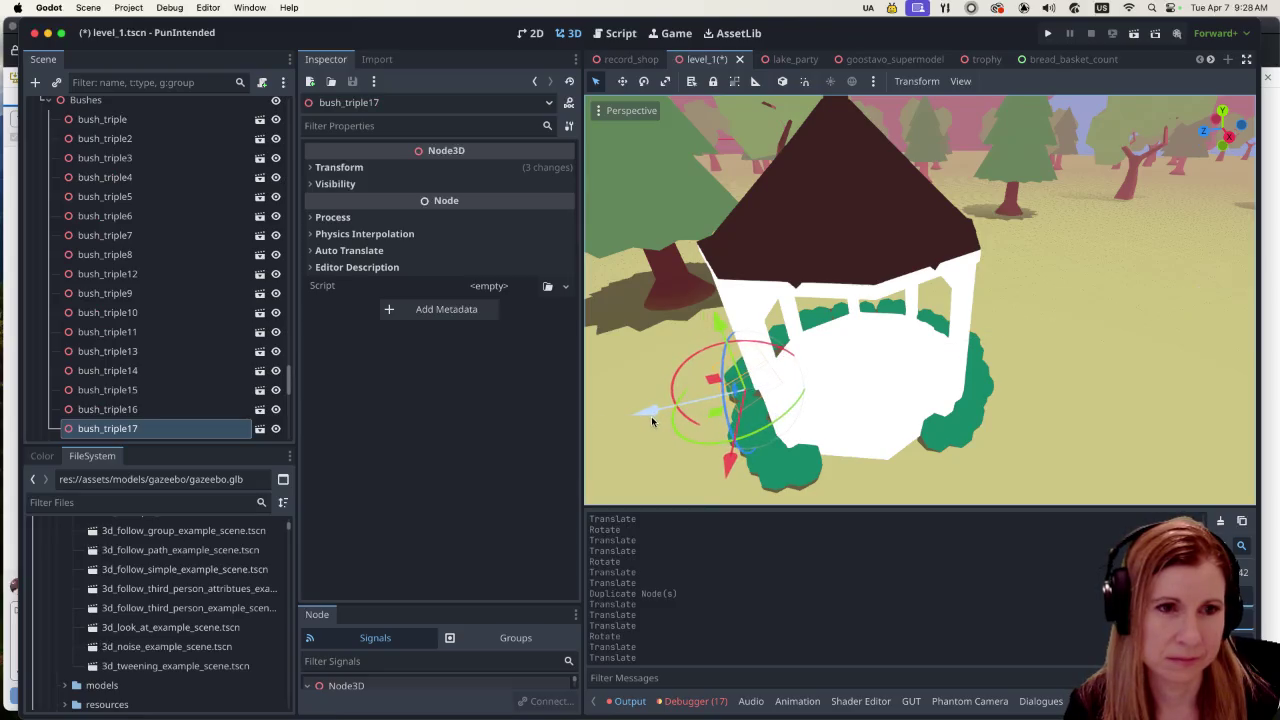
{"action": "left_click", "coordinate": [1069, 411]}
{"action": "scroll", "coordinate": [855, 480], "scroll_direction": "up", "scroll_amount": 10}
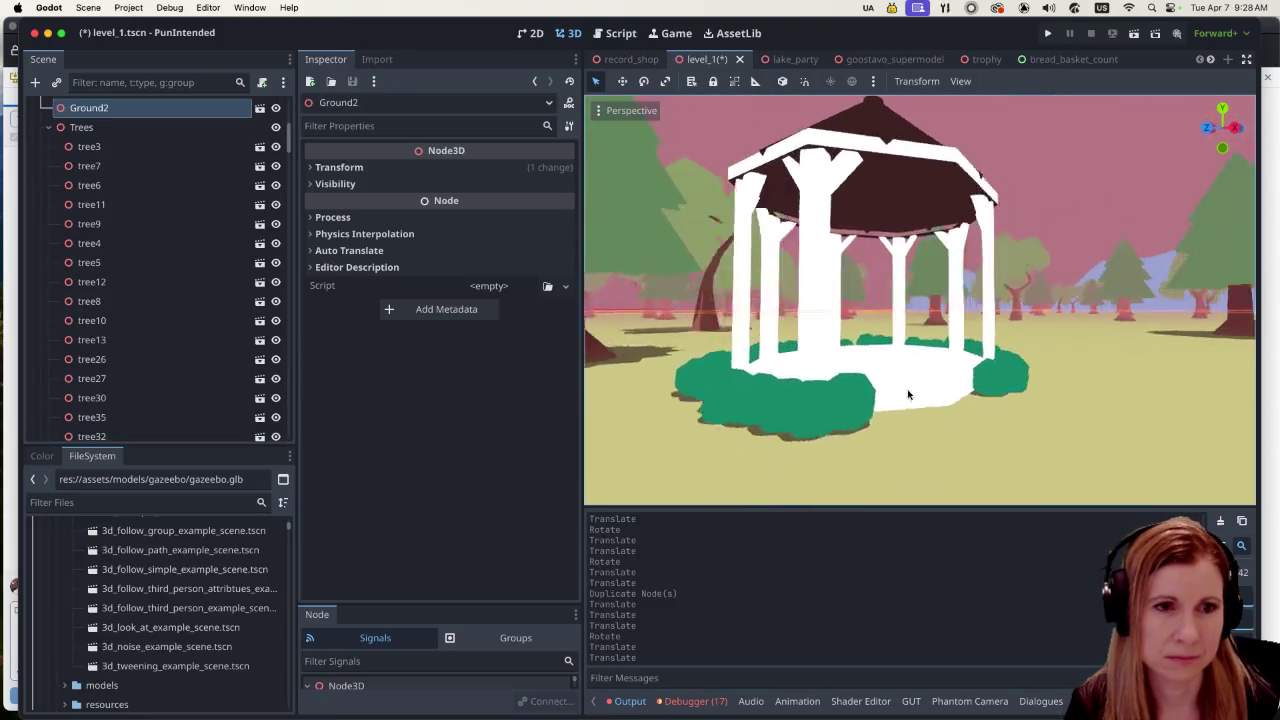
{"action": "scroll", "coordinate": [979, 395], "scroll_direction": "down", "scroll_amount": 5}
{"action": "left_click", "coordinate": [811, 435]}
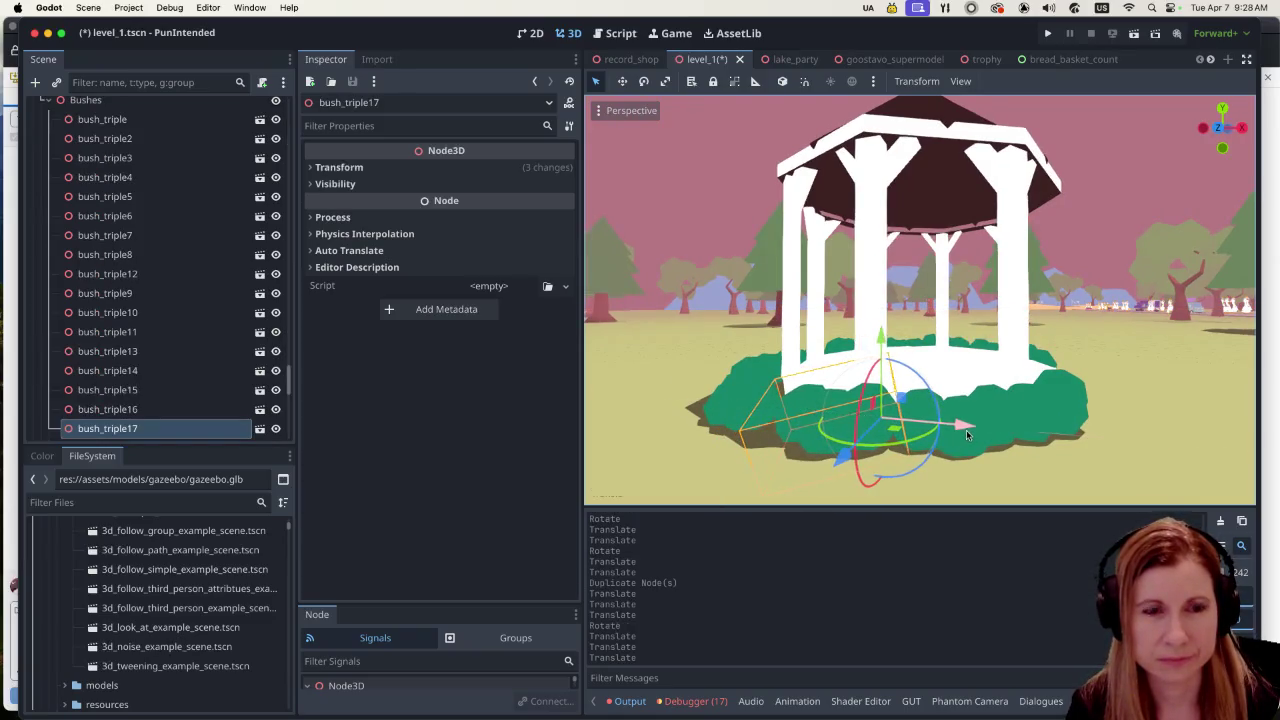
{"action": "scroll", "coordinate": [1075, 441], "scroll_direction": "down", "scroll_amount": 3}
{"action": "left_click", "coordinate": [1116, 443]}
{"action": "scroll", "coordinate": [1068, 454], "scroll_direction": "up", "scroll_amount": 10}
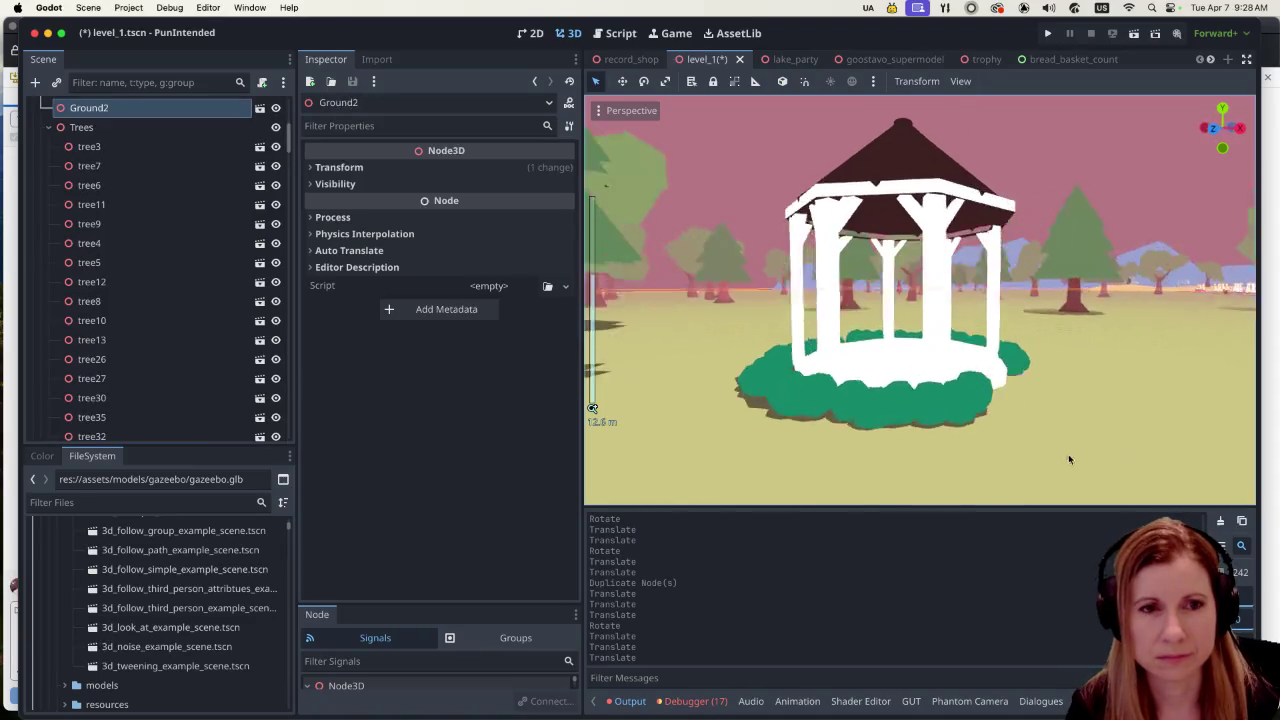
{"action": "scroll", "coordinate": [948, 446], "scroll_direction": "down", "scroll_amount": 5}
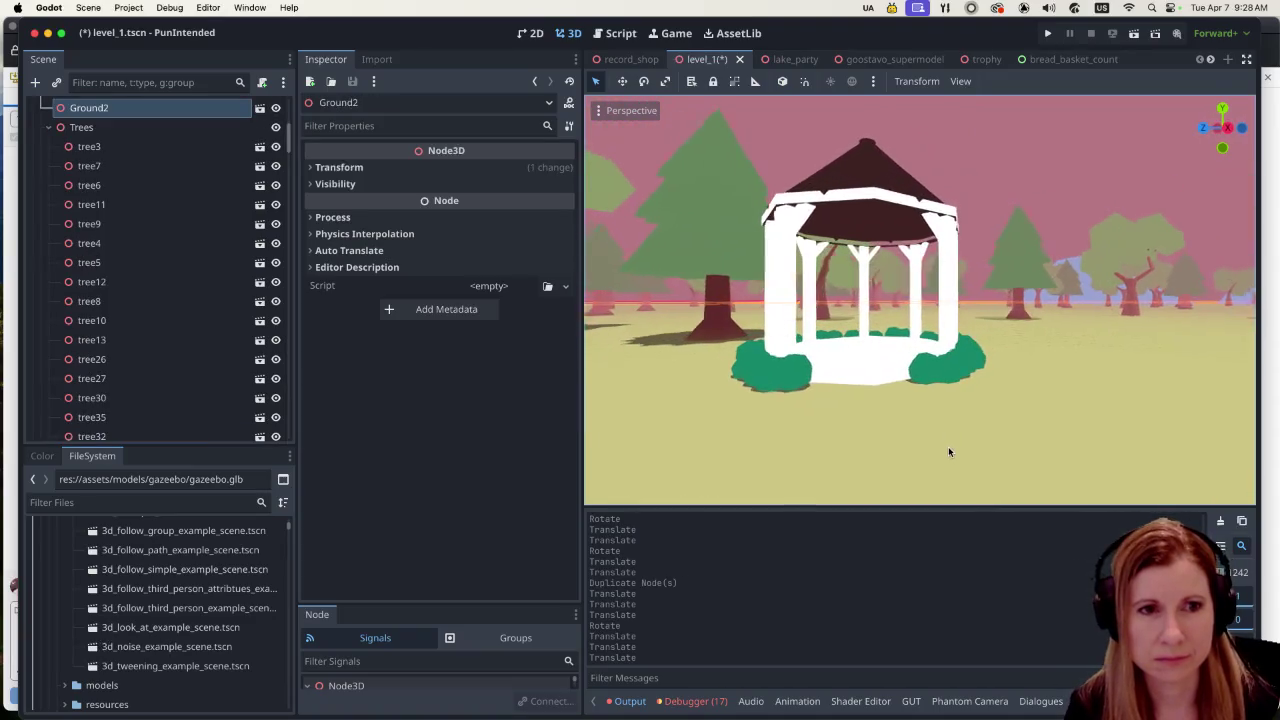
{"action": "left_click", "coordinate": [793, 371]}
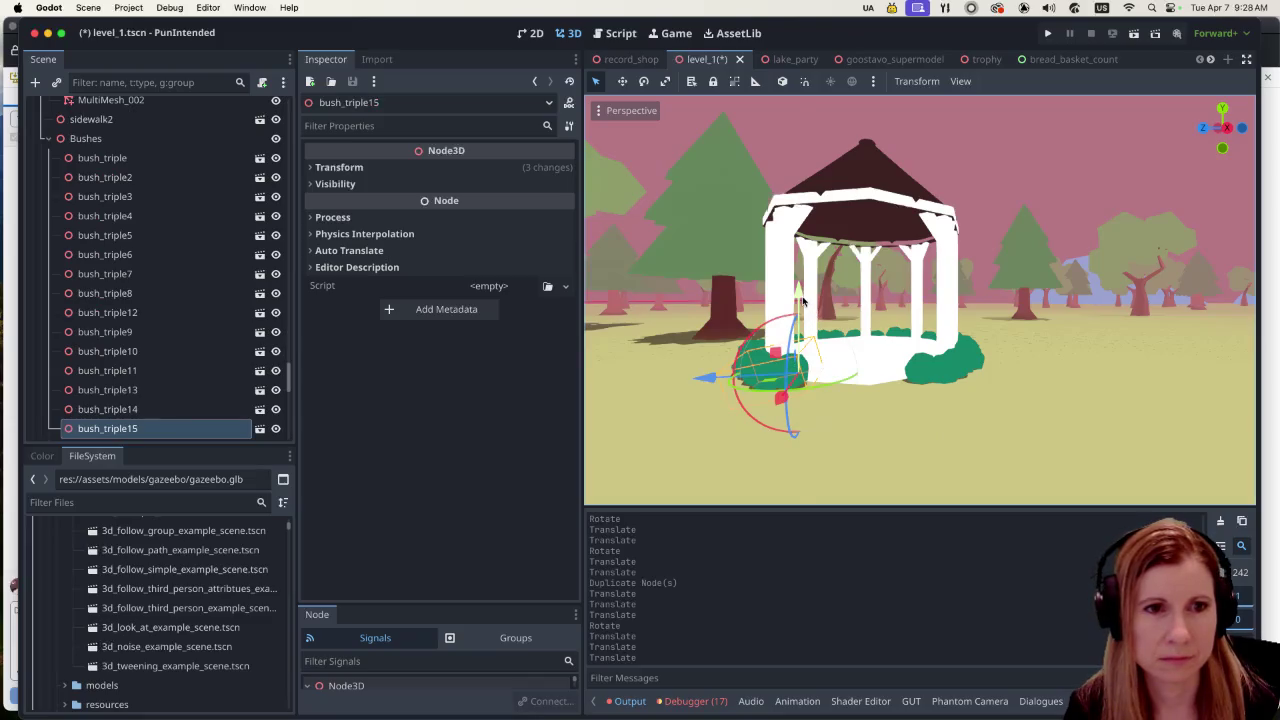
{"action": "left_click", "coordinate": [1023, 440]}
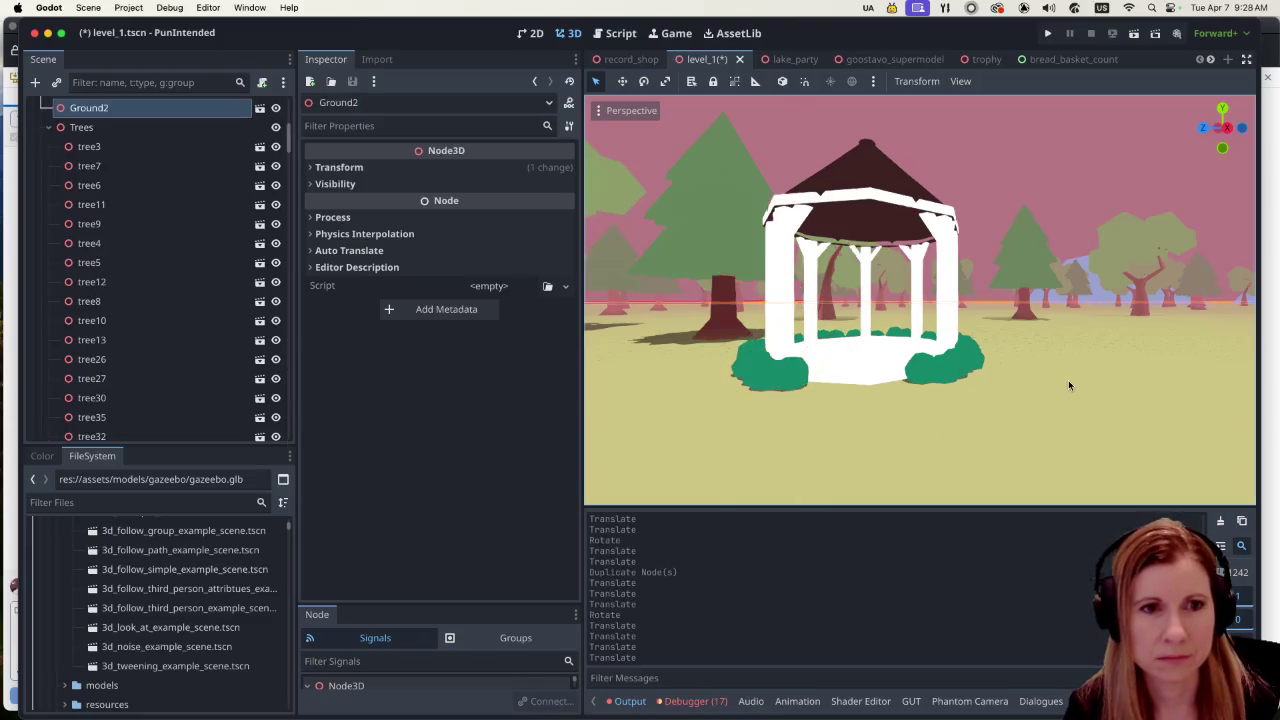
{"action": "scroll", "coordinate": [1080, 406], "scroll_direction": "up", "scroll_amount": 2}
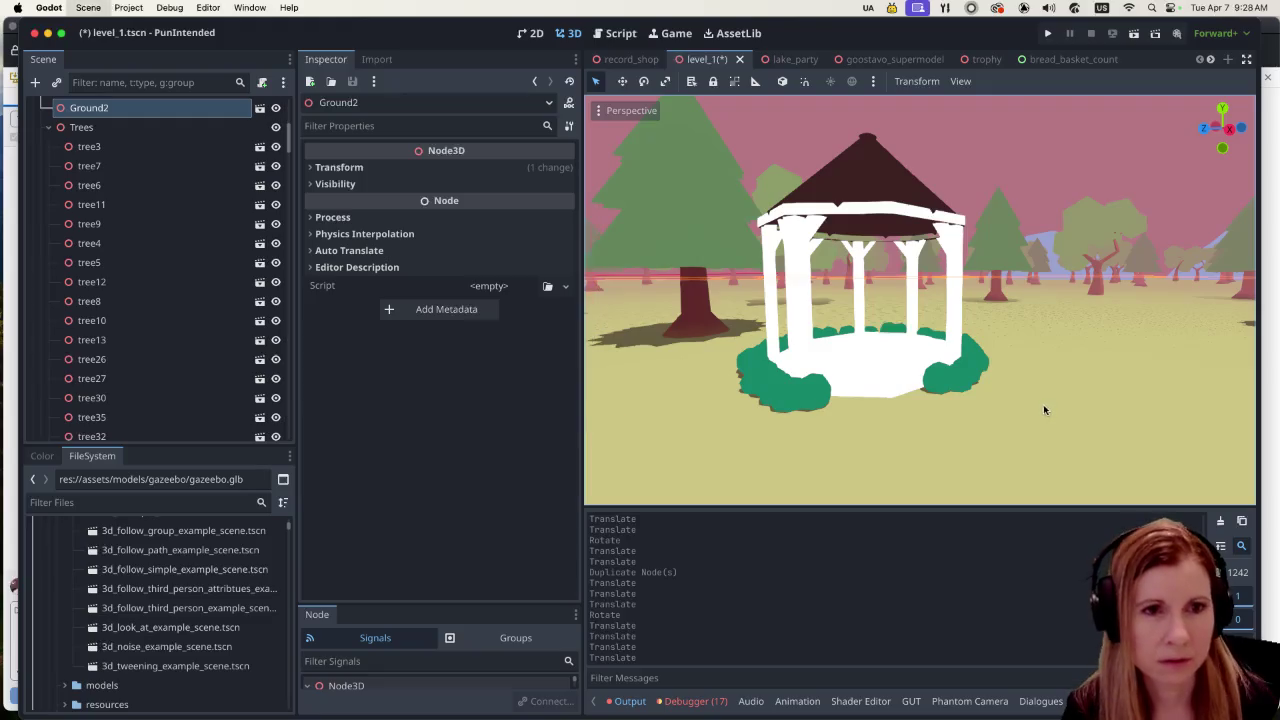
Step: Save level_1.tscn, survey the level from above, and run the game
{"action": "key", "text": "cmd+s"}
{"action": "scroll", "coordinate": [1110, 335], "scroll_direction": "down", "scroll_amount": 5}
{"action": "scroll", "coordinate": [1080, 349], "scroll_direction": "up", "scroll_amount": 3}
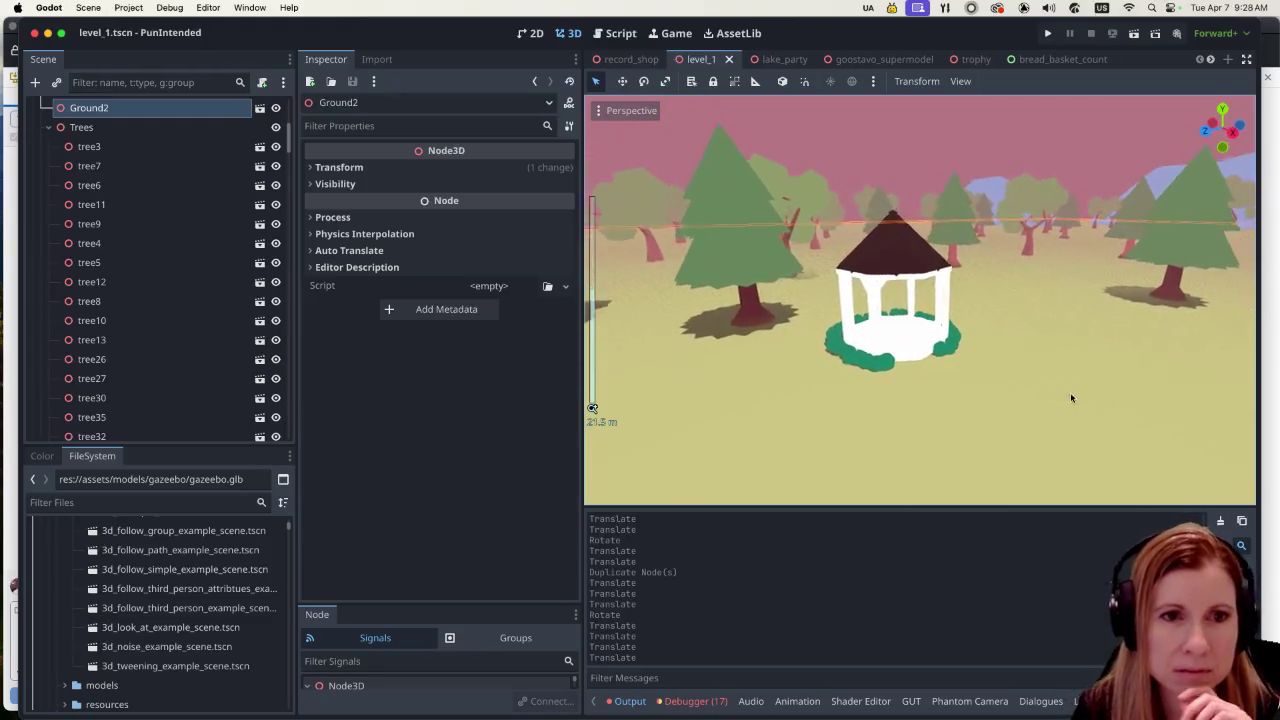
{"action": "scroll", "coordinate": [1128, 426], "scroll_direction": "up", "scroll_amount": 2}
{"action": "scroll", "coordinate": [1094, 414], "scroll_direction": "down", "scroll_amount": 3}
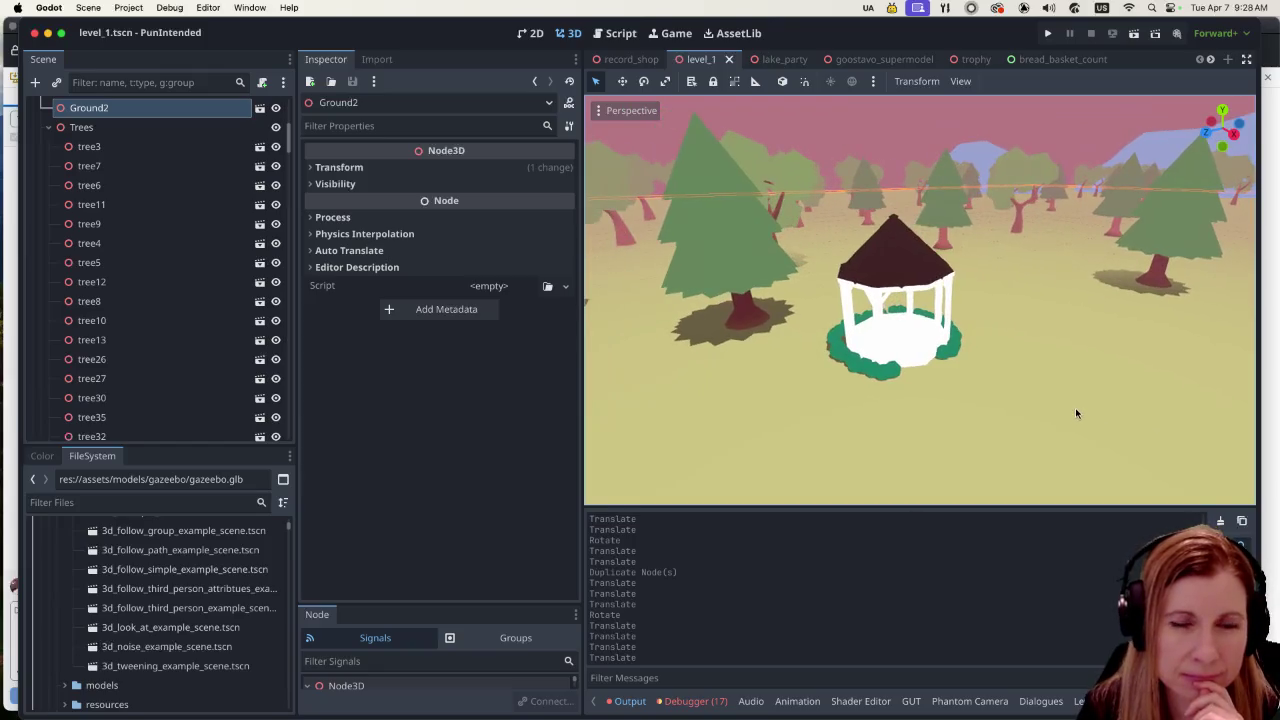
{"action": "scroll", "coordinate": [1060, 405], "scroll_direction": "down", "scroll_amount": 6}
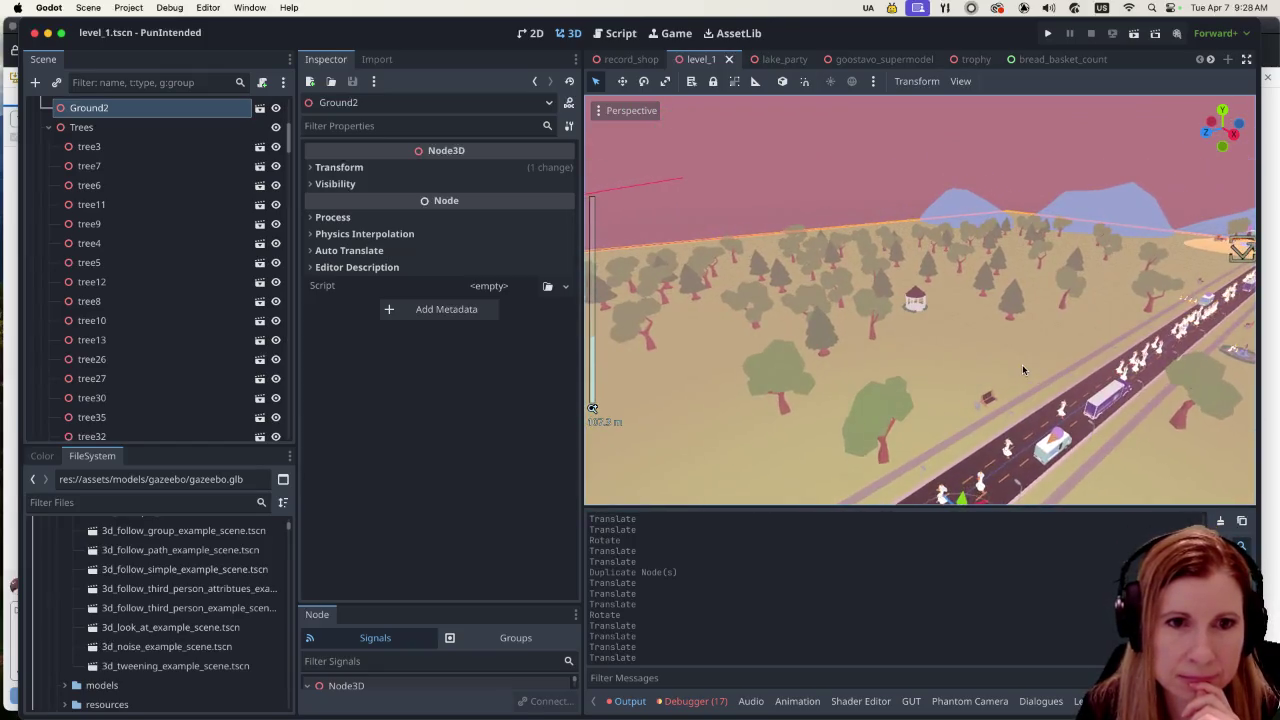
{"action": "scroll", "coordinate": [1022, 370], "scroll_direction": "up", "scroll_amount": 3}
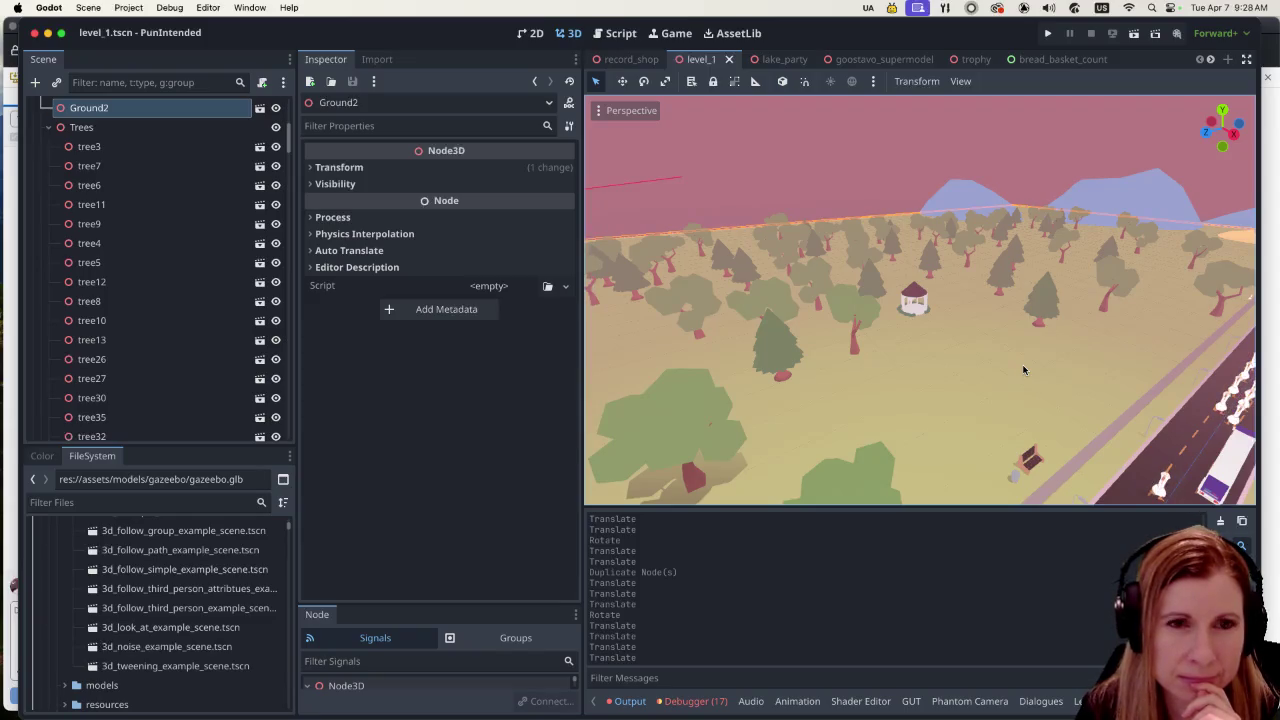
{"action": "mouse_move", "coordinate": [1013, 368]}
{"action": "left_mouse_down"}
{"action": "mouse_move", "coordinate": [1056, 421]}
{"action": "mouse_move", "coordinate": [1047, 383]}
{"action": "left_mouse_up"}
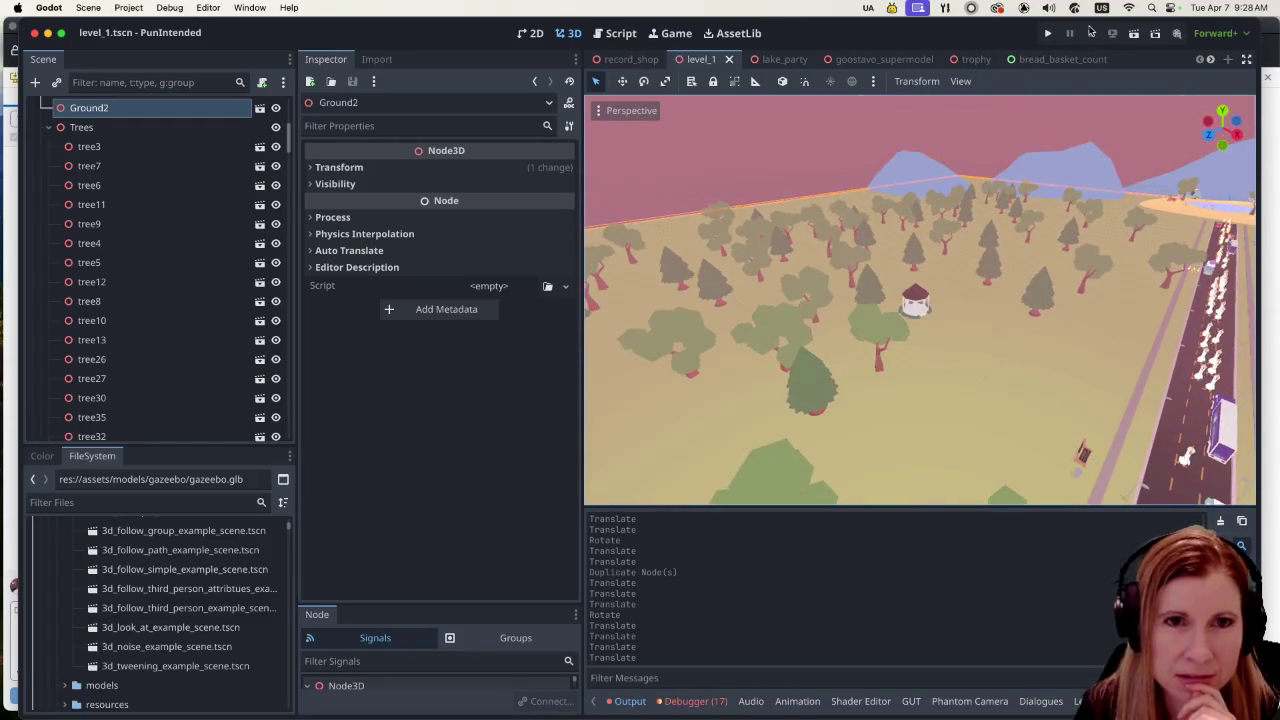
{"action": "left_click", "coordinate": [1048, 35]}
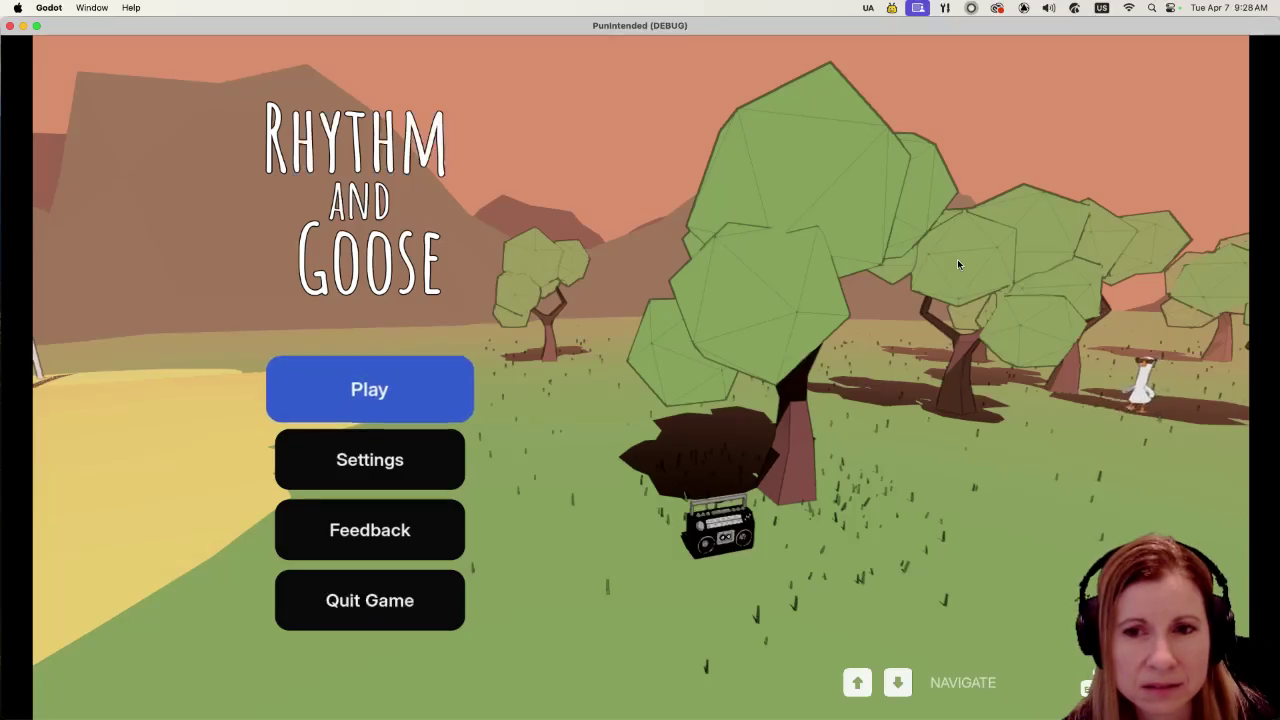
Step: Start the game from its main menu, play into the park road level, then quit it
{"action": "key", "text": "Return"}
{"action": "key", "text": "Return"}
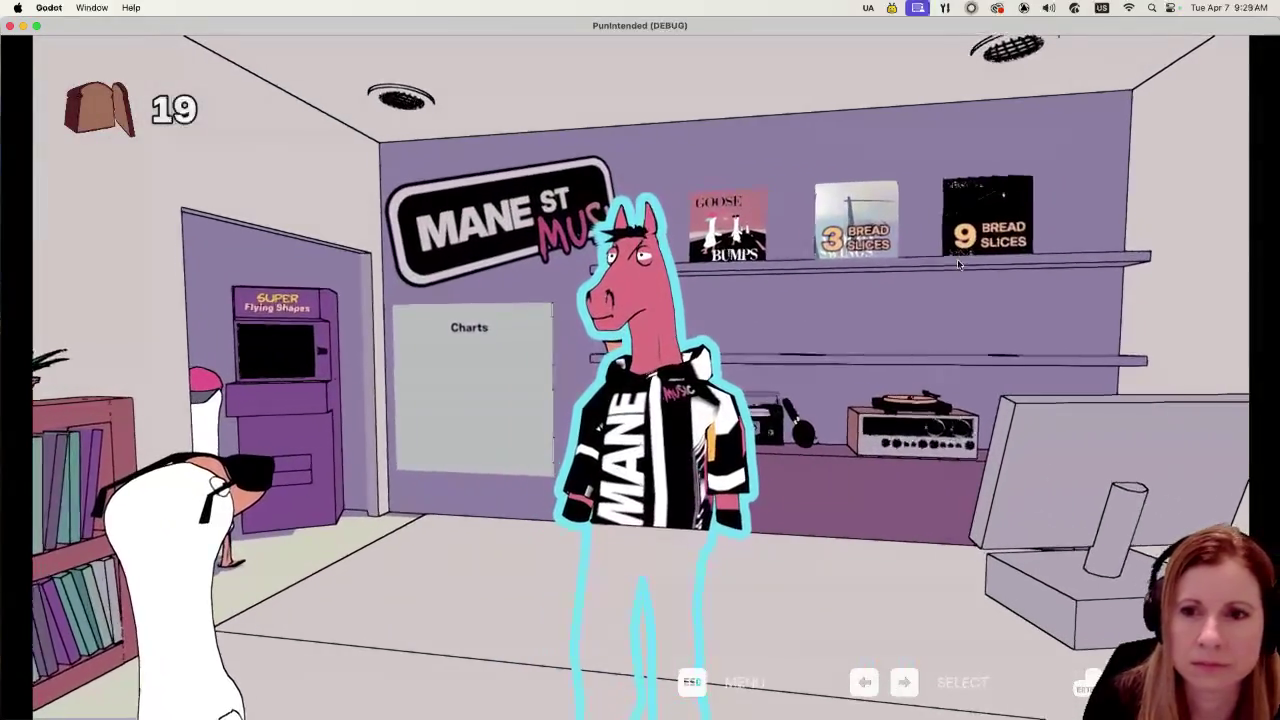
{"action": "key", "text": "Return"}
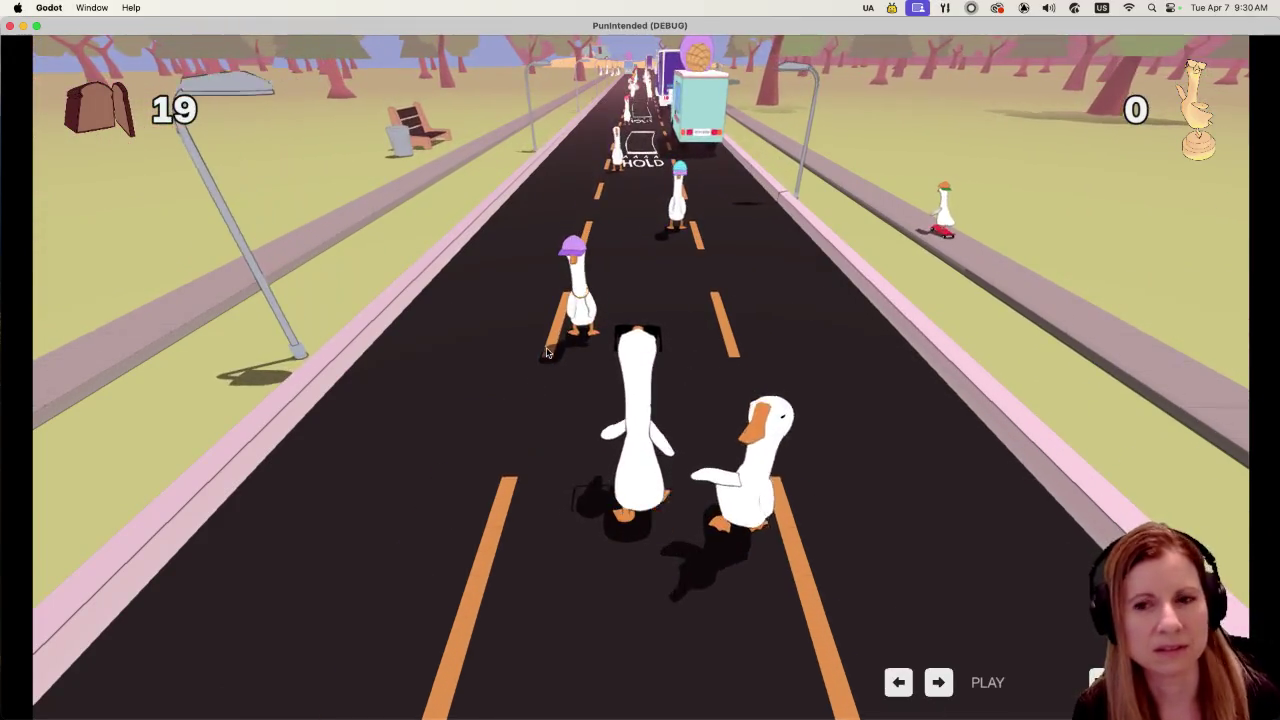
{"action": "key", "text": "super+q"}
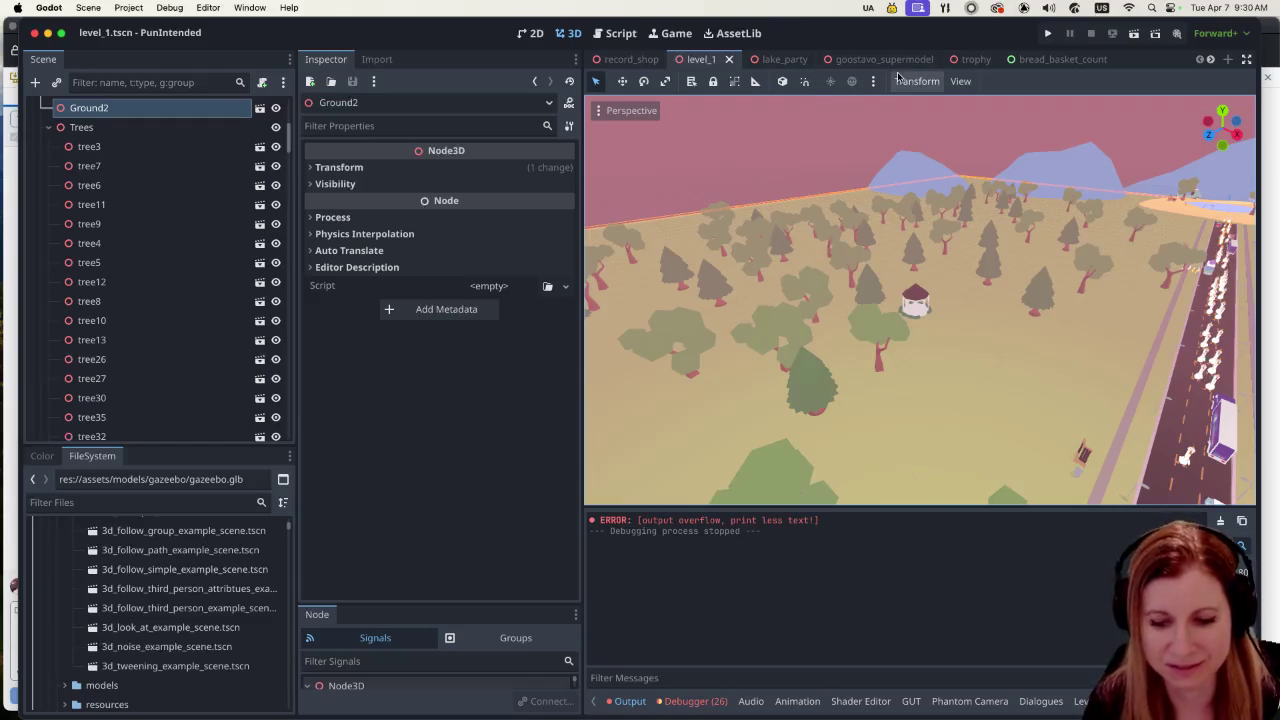
Step: In Top view, box-select the cluster of 13 trees around the dark tree
{"action": "key", "text": "KP_7"}
{"action": "scroll", "coordinate": [980, 268], "scroll_direction": "down", "scroll_amount": 5}
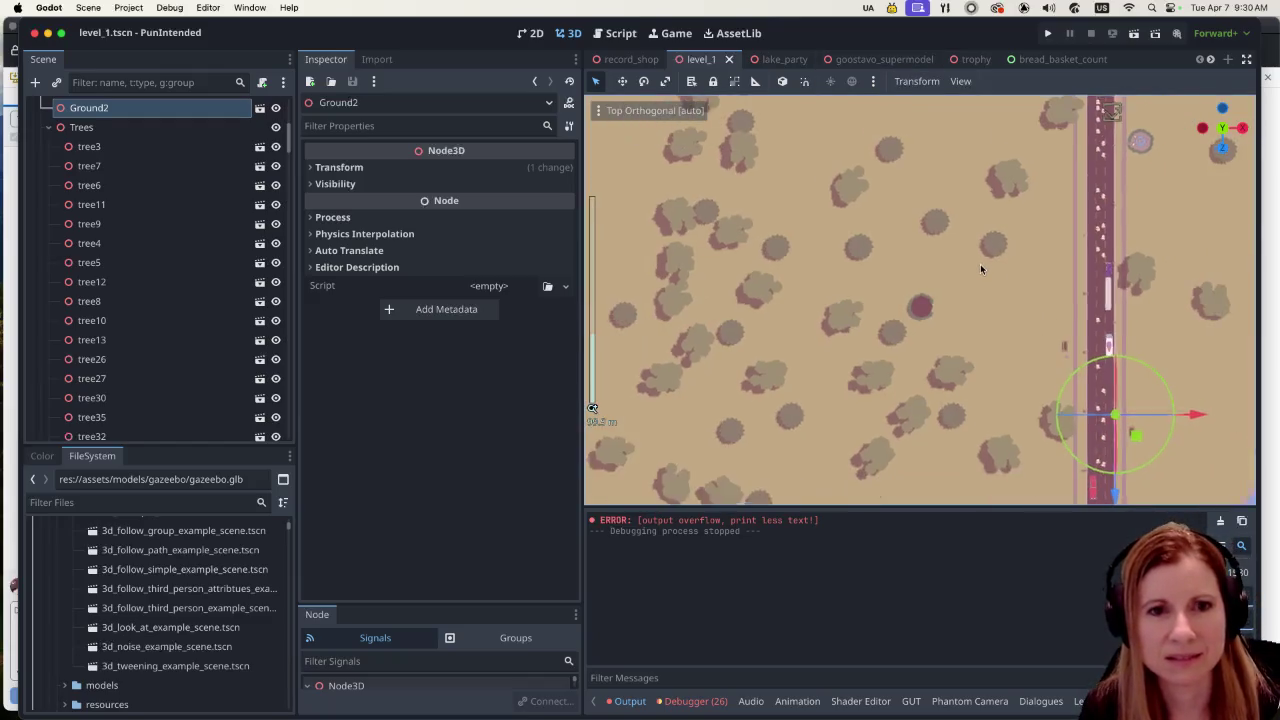
{"action": "scroll", "coordinate": [978, 272], "scroll_direction": "down", "scroll_amount": 3}
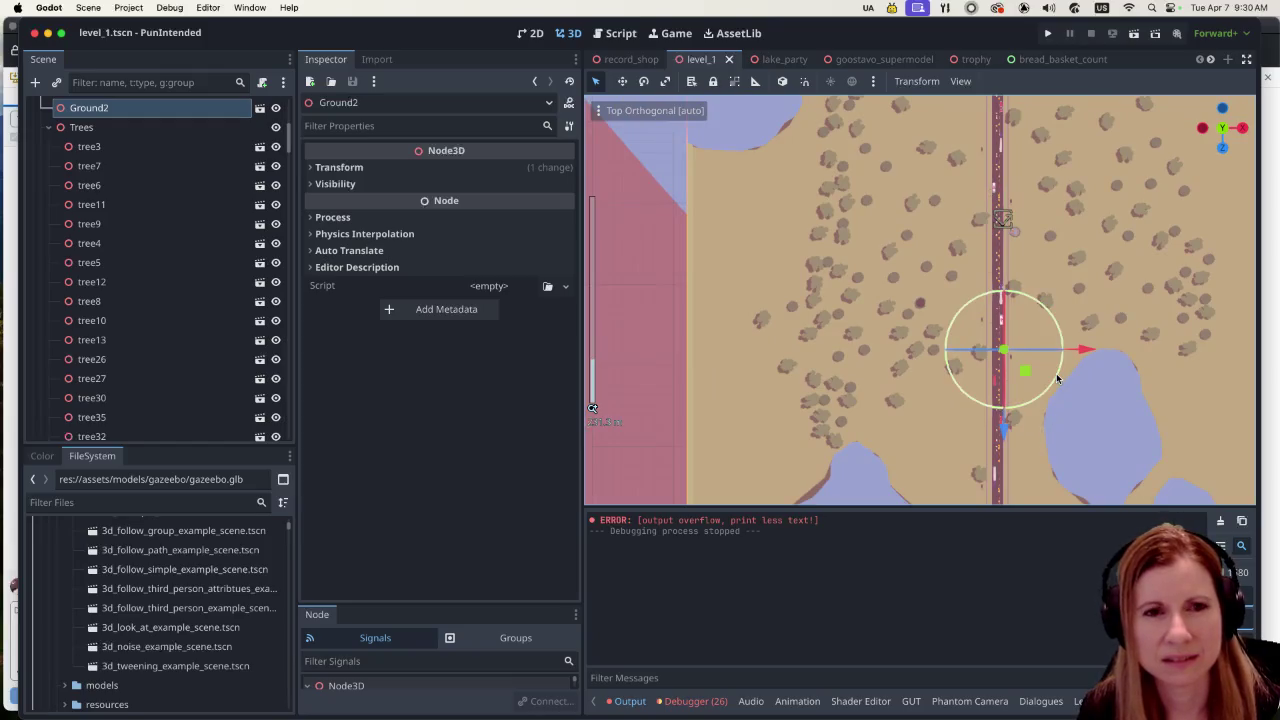
{"action": "scroll", "coordinate": [1057, 378], "scroll_direction": "down", "scroll_amount": 3}
{"action": "scroll", "coordinate": [1034, 363], "scroll_direction": "up", "scroll_amount": 5}
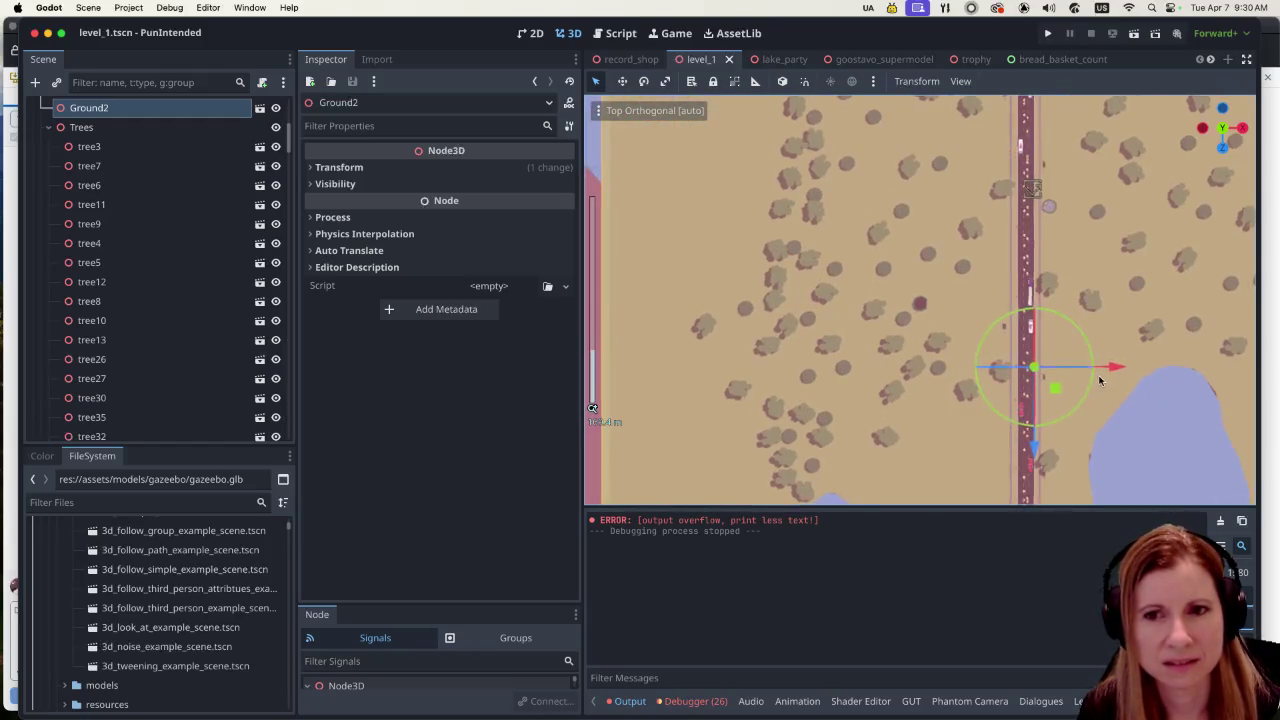
{"action": "scroll", "coordinate": [923, 320], "scroll_direction": "right", "scroll_amount": 3}
{"action": "scroll", "coordinate": [880, 308], "scroll_direction": "right", "scroll_amount": 2}
{"action": "scroll", "coordinate": [789, 266], "scroll_direction": "up", "scroll_amount": 2}
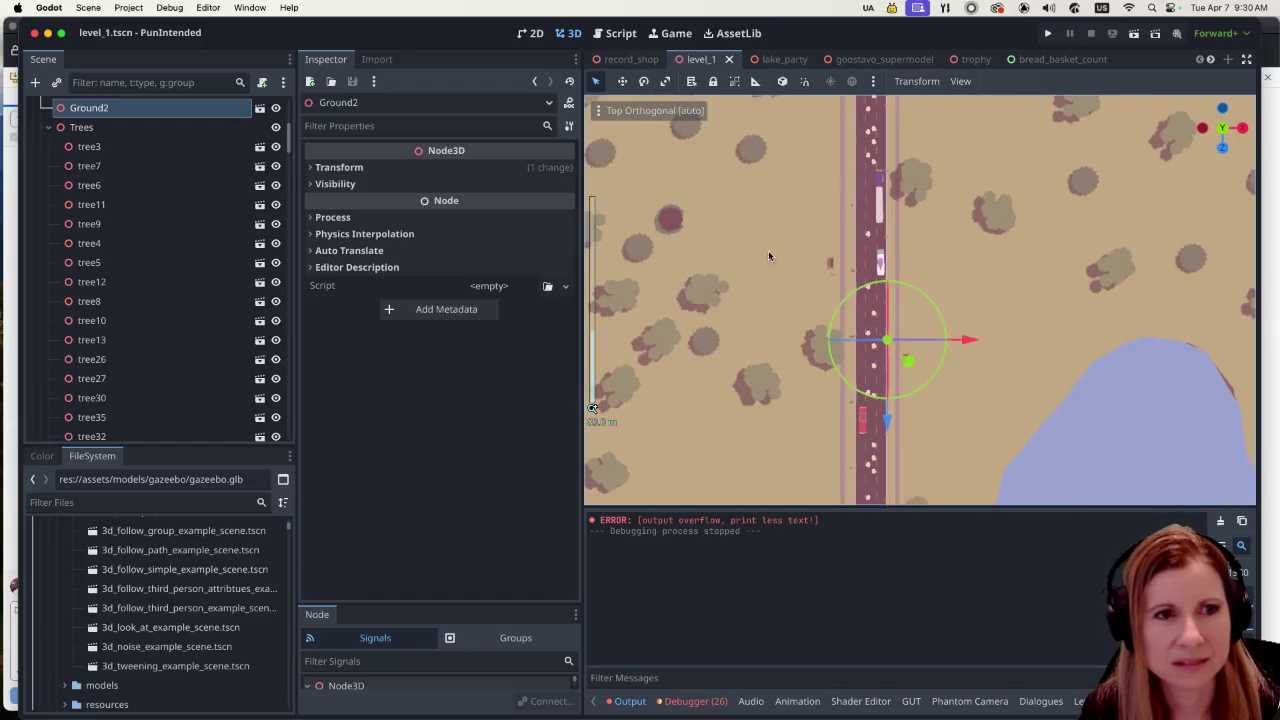
{"action": "left_click_drag", "start_coordinate": [645, 192], "coordinate": [709, 238]}
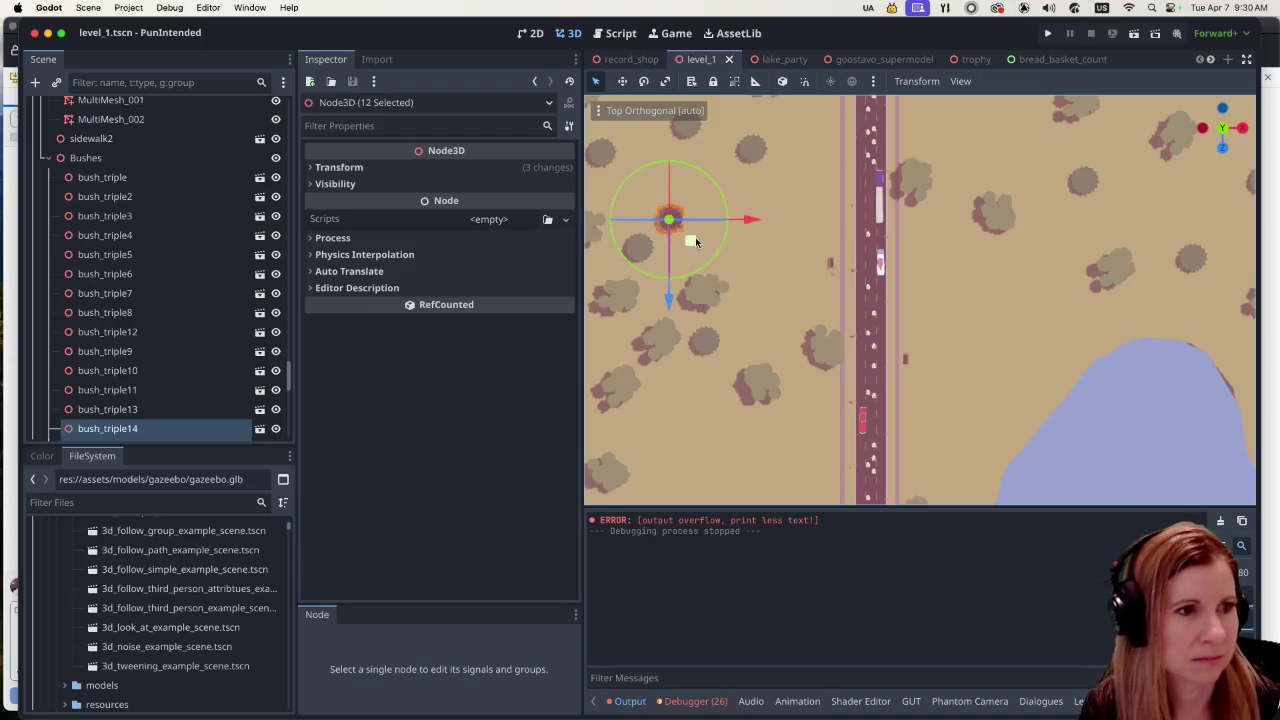
{"action": "left_click", "coordinate": [685, 210]}
{"action": "left_click_drag", "start_coordinate": [646, 184], "coordinate": [697, 233]}
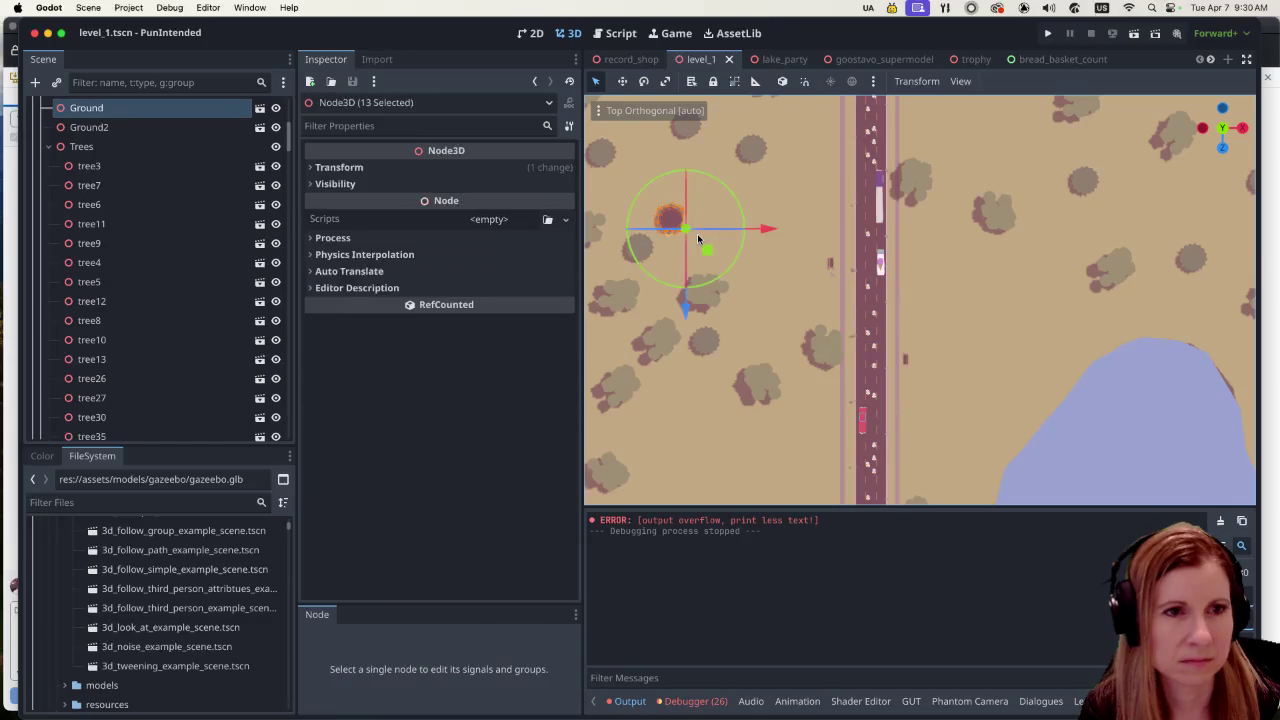
Step: Move the selected trees downward and about 24 units along X toward the road
{"action": "left_click_drag", "start_coordinate": [686, 305], "coordinate": [690, 520]}
{"action": "scroll", "coordinate": [733, 398], "scroll_direction": "down", "scroll_amount": 5}
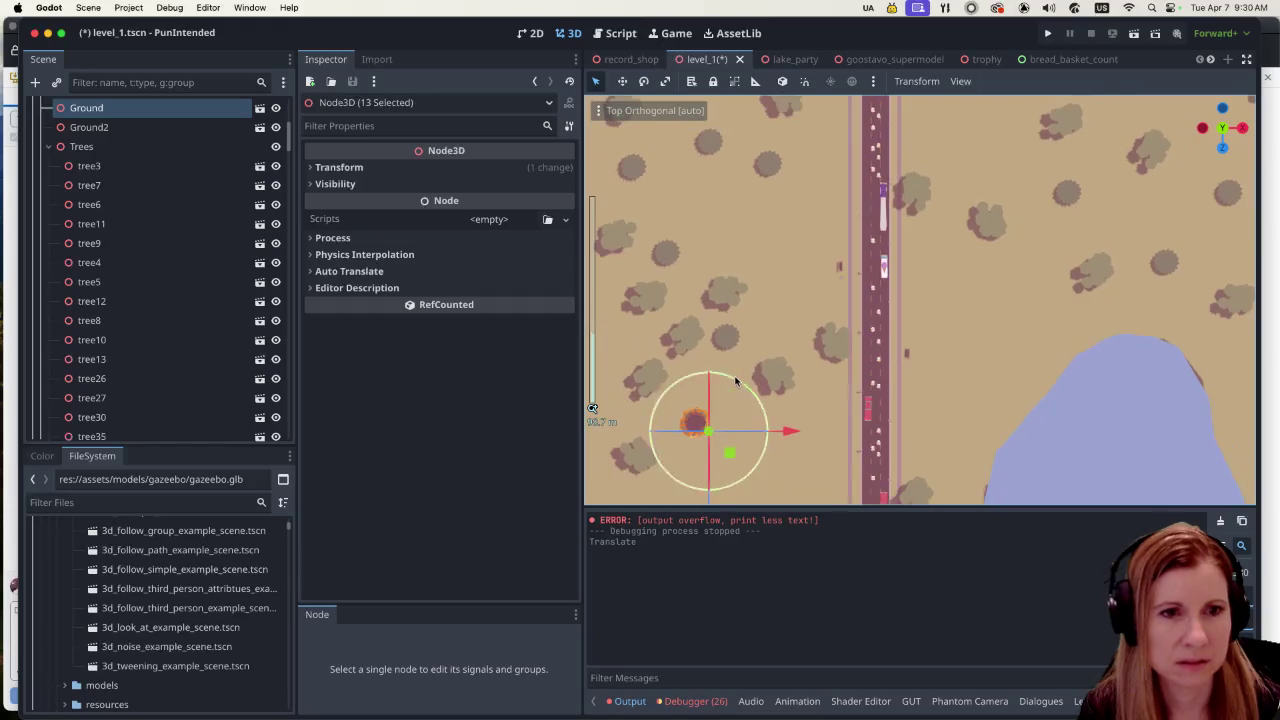
{"action": "scroll", "coordinate": [880, 380], "scroll_direction": "down", "scroll_amount": 3}
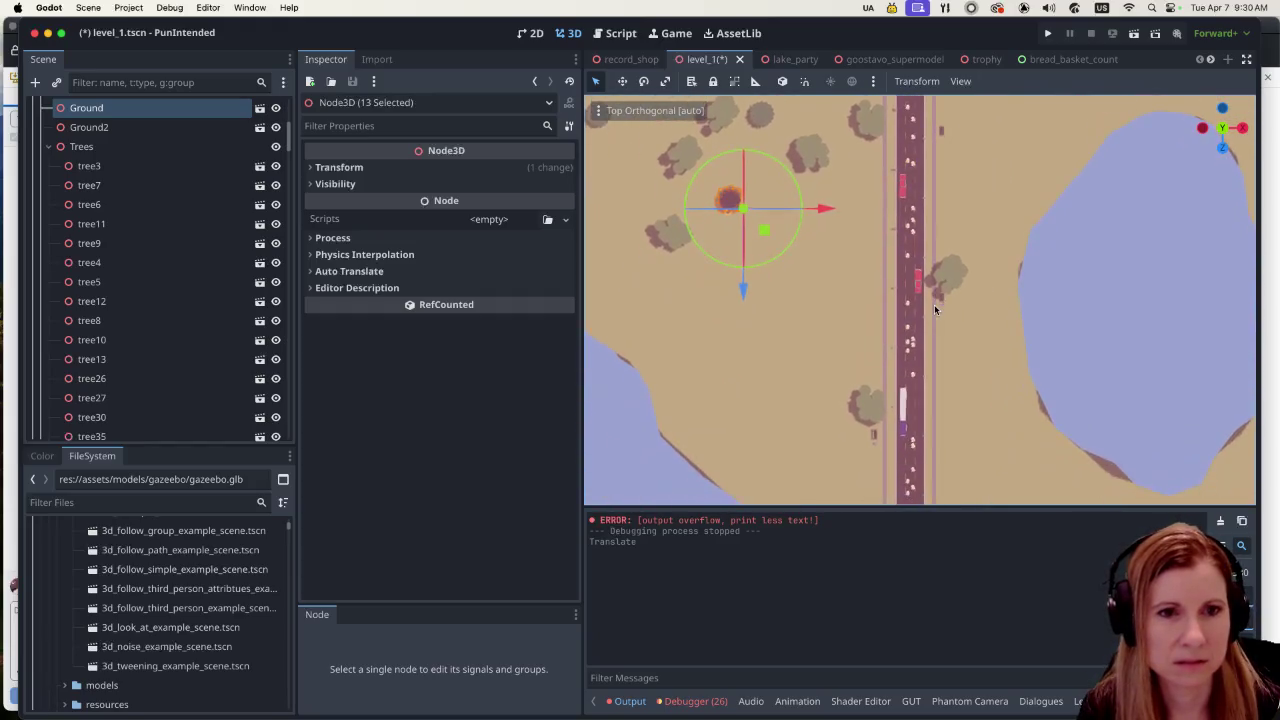
{"action": "left_click_drag", "start_coordinate": [788, 267], "coordinate": [858, 270]}
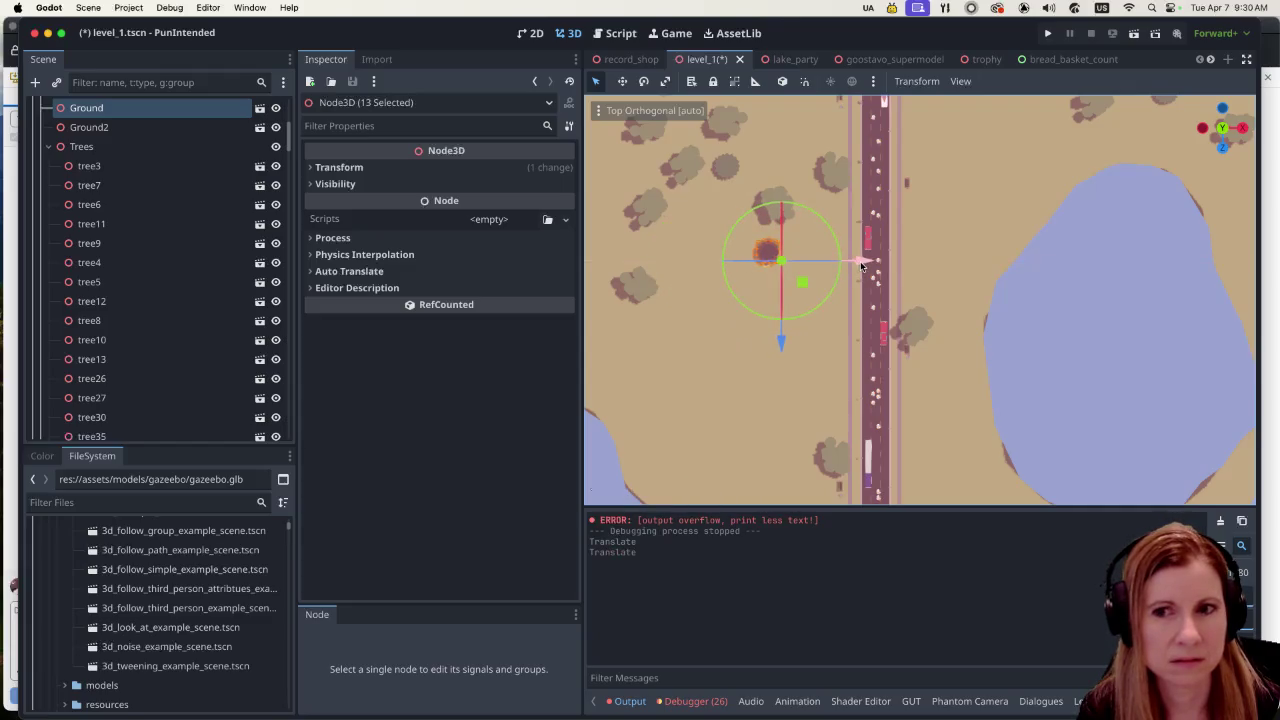
{"action": "mouse_move", "coordinate": [979, 378]}
{"action": "left_mouse_down"}
{"action": "mouse_move", "coordinate": [971, 270]}
{"action": "mouse_move", "coordinate": [993, 240]}
{"action": "left_mouse_up"}
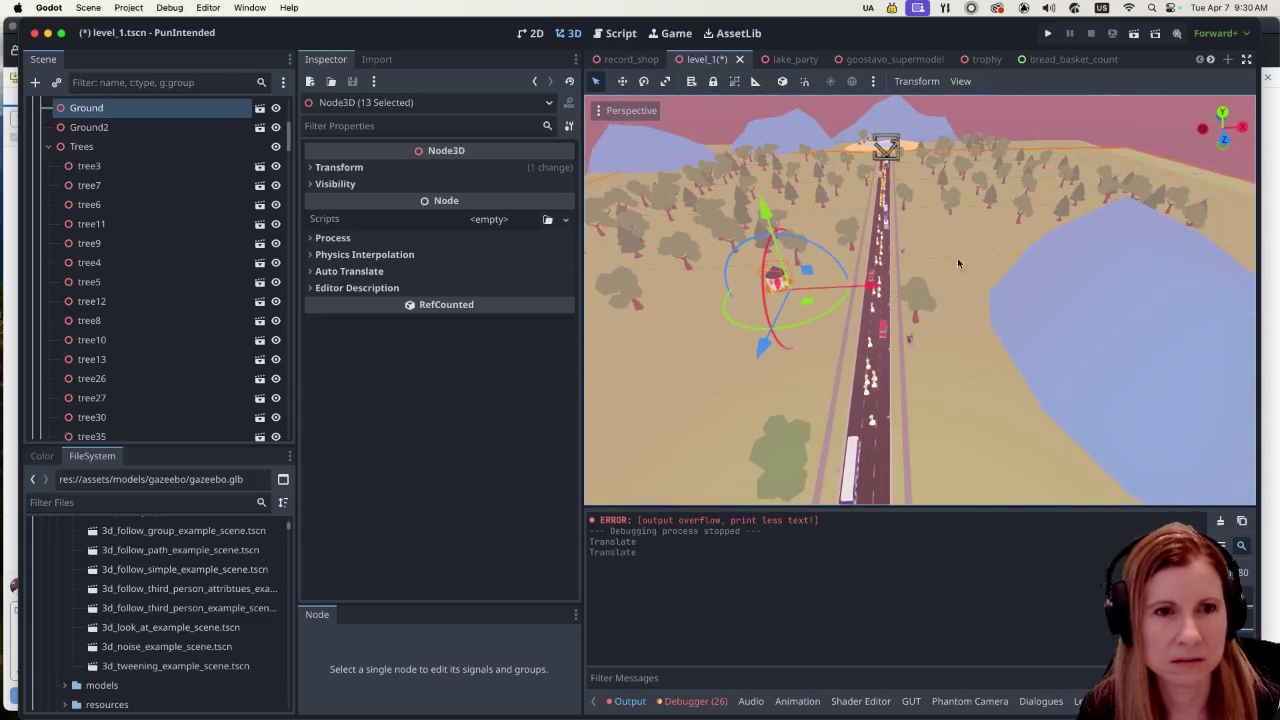
Step: Move the 13 selected gazebo and bush nodes about 17 units along Z toward the road's near end
{"action": "scroll", "coordinate": [950, 268], "scroll_direction": "down", "scroll_amount": 2}
{"action": "scroll", "coordinate": [908, 300], "scroll_direction": "down", "scroll_amount": 2}
{"action": "scroll", "coordinate": [908, 300], "scroll_direction": "up", "scroll_amount": 1}
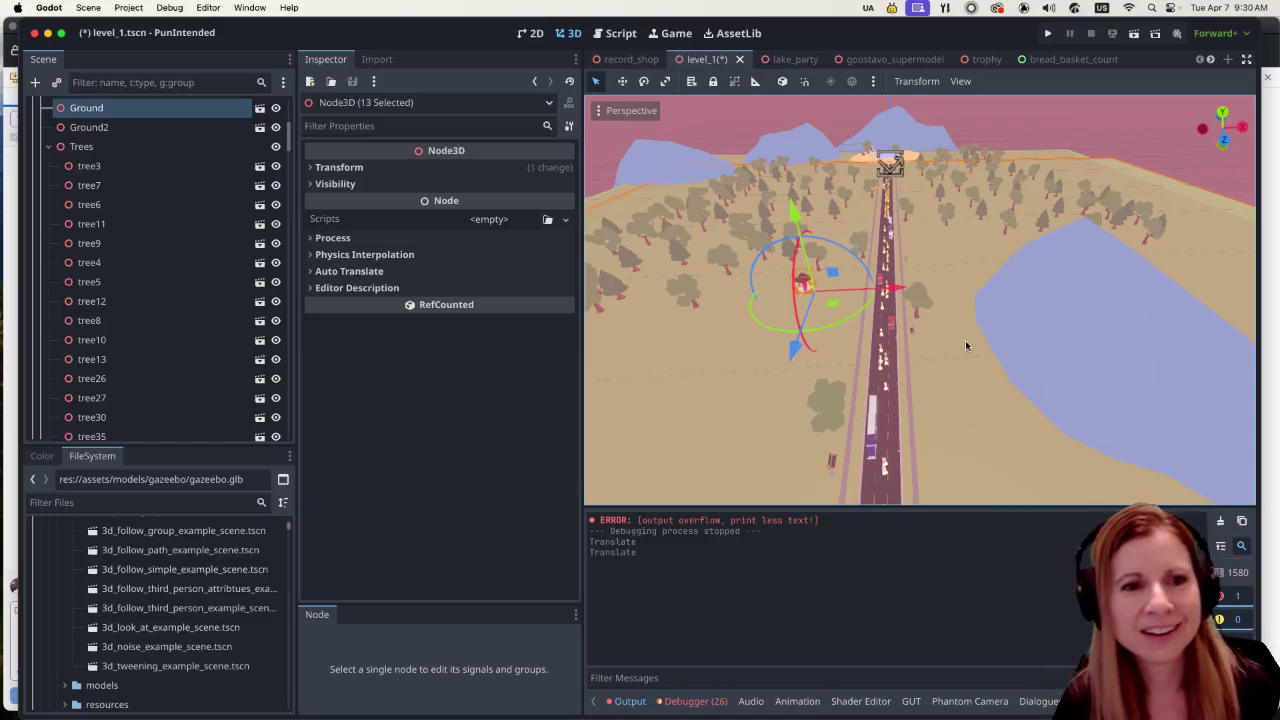
{"action": "scroll", "coordinate": [948, 411], "scroll_direction": "down", "scroll_amount": 3}
{"action": "scroll", "coordinate": [948, 410], "scroll_direction": "down", "scroll_amount": 4}
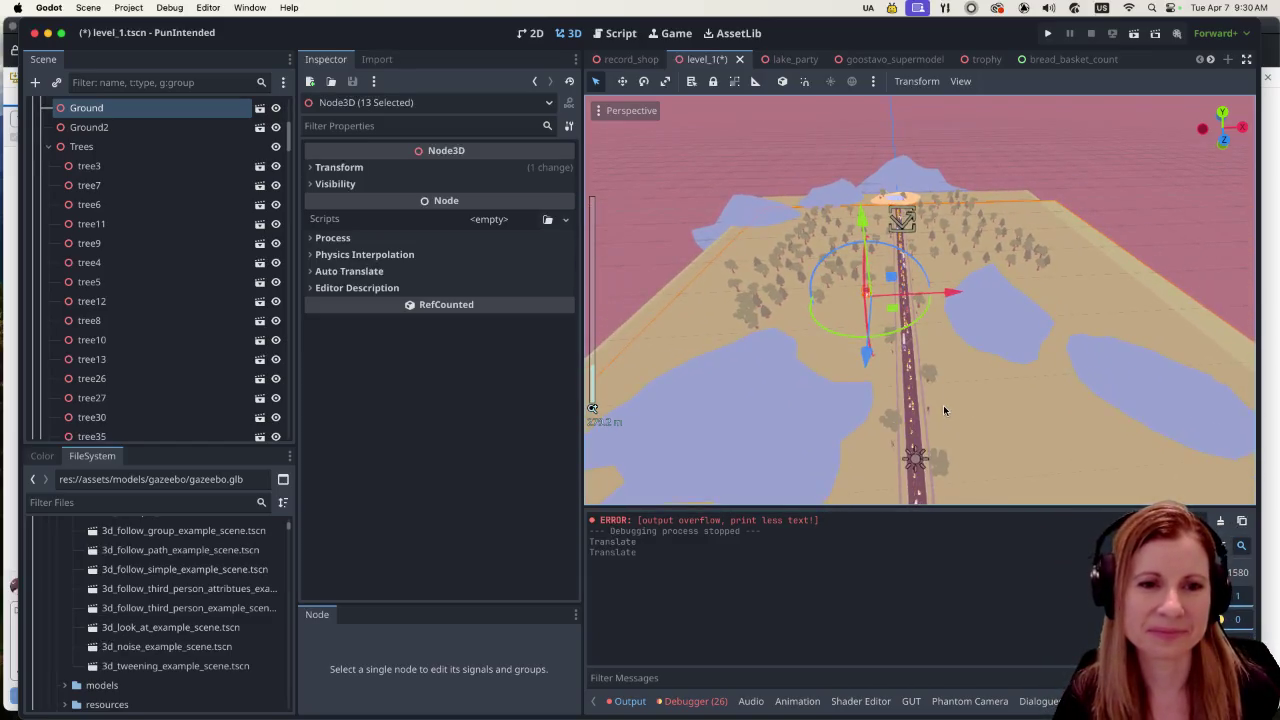
{"action": "scroll", "coordinate": [943, 405], "scroll_direction": "down", "scroll_amount": 2}
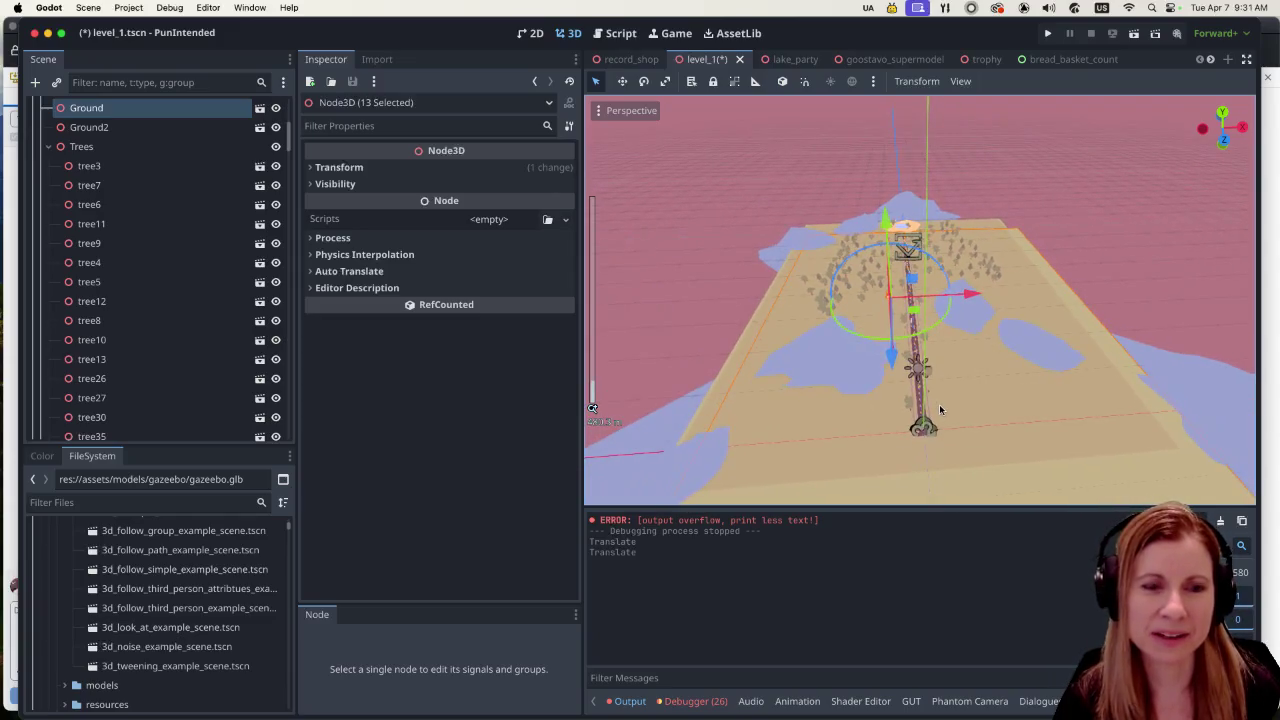
{"action": "scroll", "coordinate": [938, 410], "scroll_direction": "up", "scroll_amount": 2}
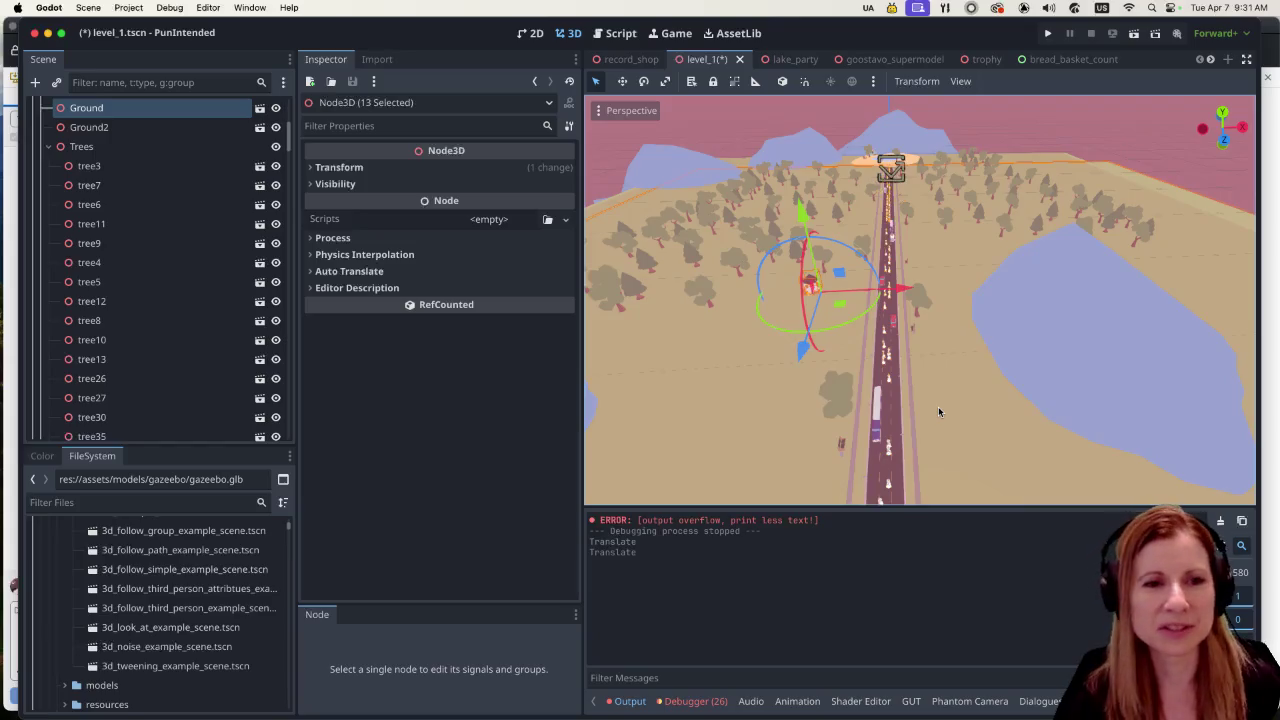
{"action": "scroll", "coordinate": [948, 380], "scroll_direction": "down", "scroll_amount": 5}
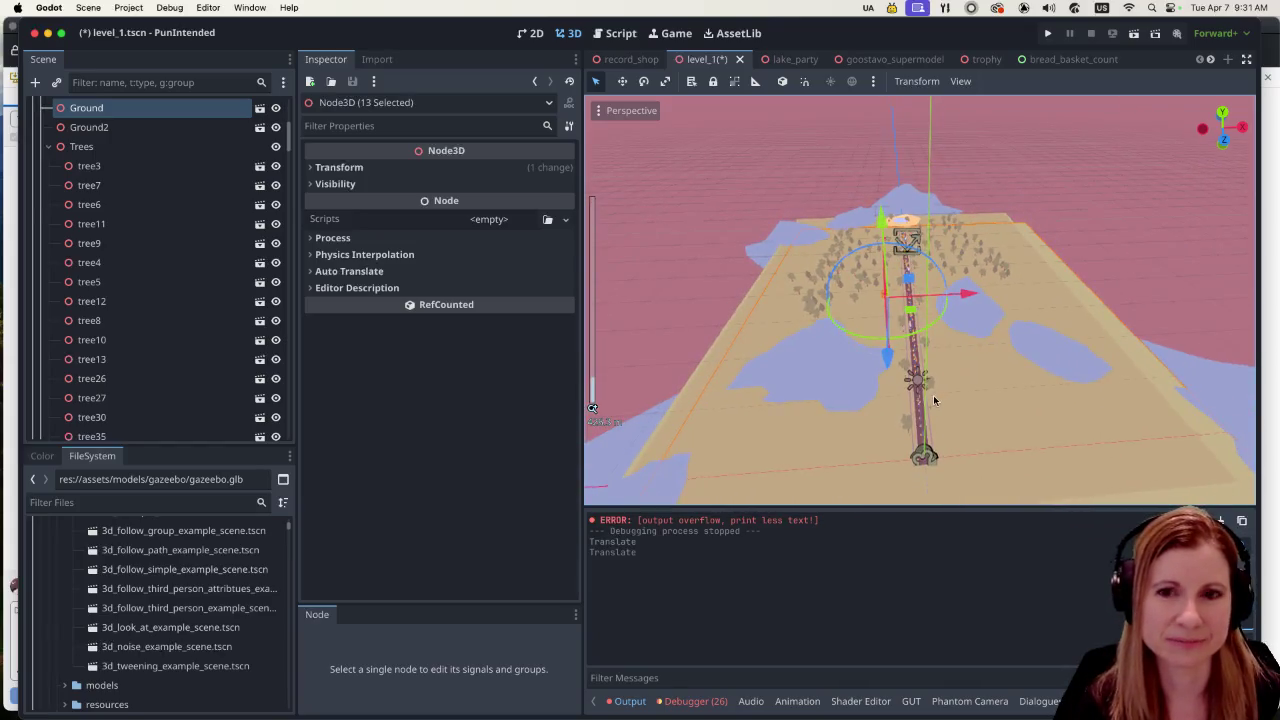
{"action": "scroll", "coordinate": [934, 398], "scroll_direction": "up", "scroll_amount": 2}
{"action": "scroll", "coordinate": [933, 395], "scroll_direction": "up", "scroll_amount": 3}
{"action": "scroll", "coordinate": [934, 391], "scroll_direction": "down", "scroll_amount": 3}
{"action": "scroll", "coordinate": [934, 393], "scroll_direction": "up", "scroll_amount": 1}
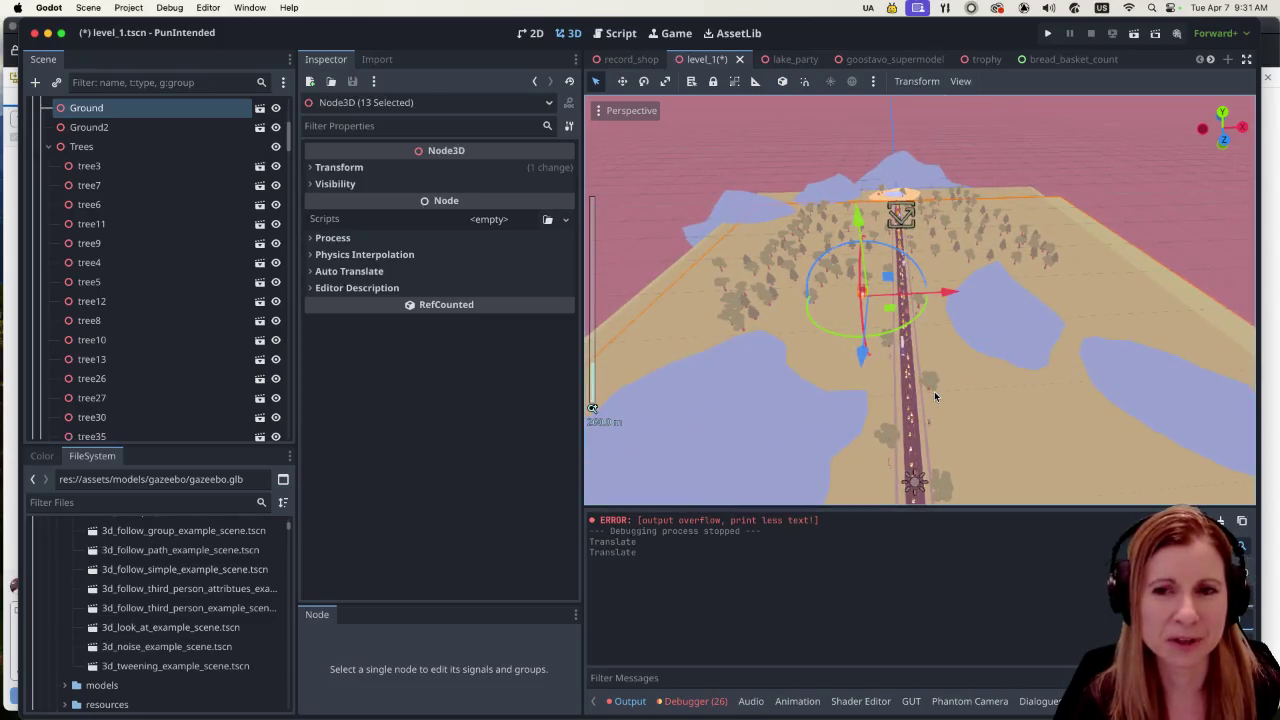
{"action": "scroll", "coordinate": [934, 391], "scroll_direction": "down", "scroll_amount": 1}
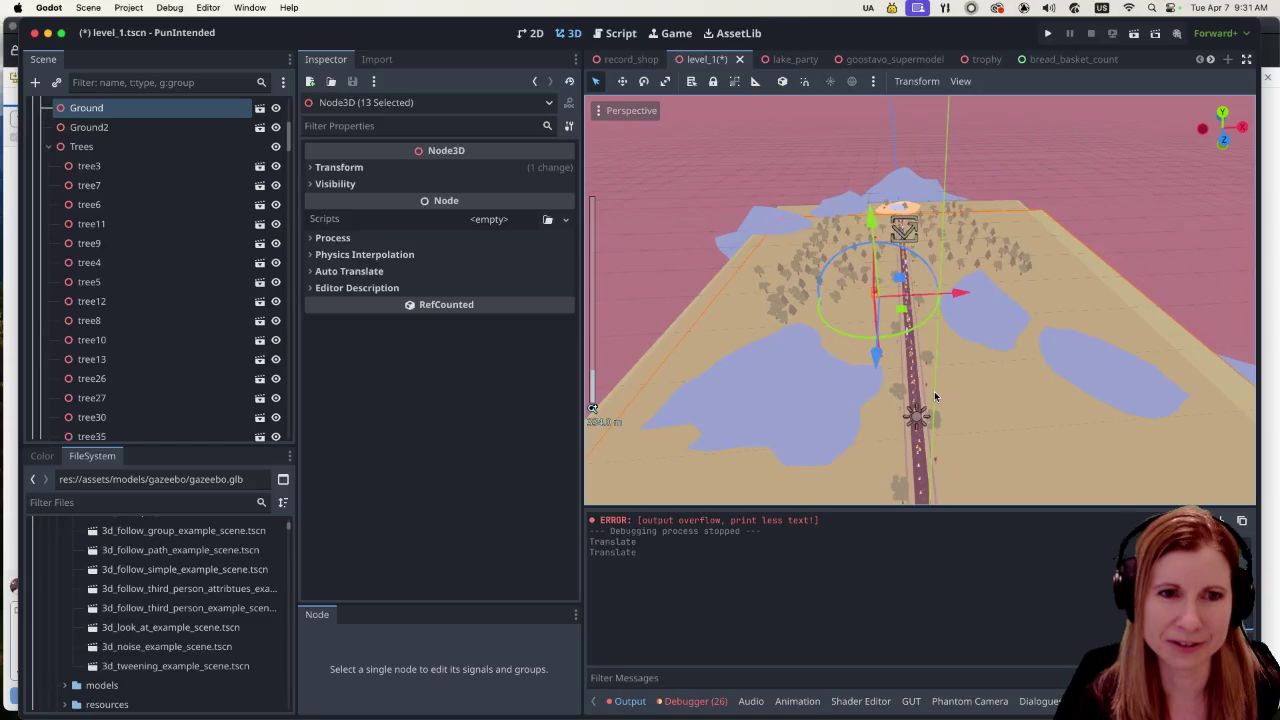
{"action": "scroll", "coordinate": [934, 389], "scroll_direction": "down", "scroll_amount": 2}
{"action": "scroll", "coordinate": [1021, 386], "scroll_direction": "up", "scroll_amount": 4}
{"action": "scroll", "coordinate": [988, 384], "scroll_direction": "down", "scroll_amount": 4}
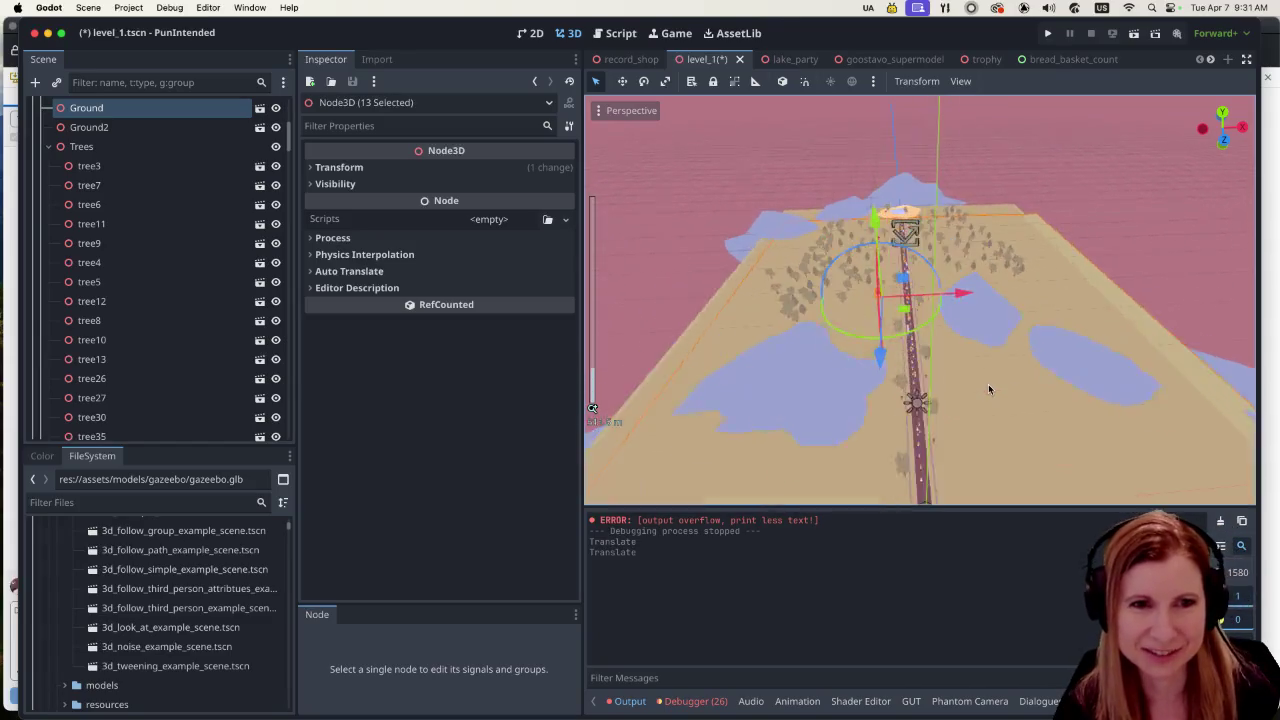
{"action": "scroll", "coordinate": [979, 383], "scroll_direction": "up", "scroll_amount": 2}
{"action": "scroll", "coordinate": [978, 384], "scroll_direction": "up", "scroll_amount": 3}
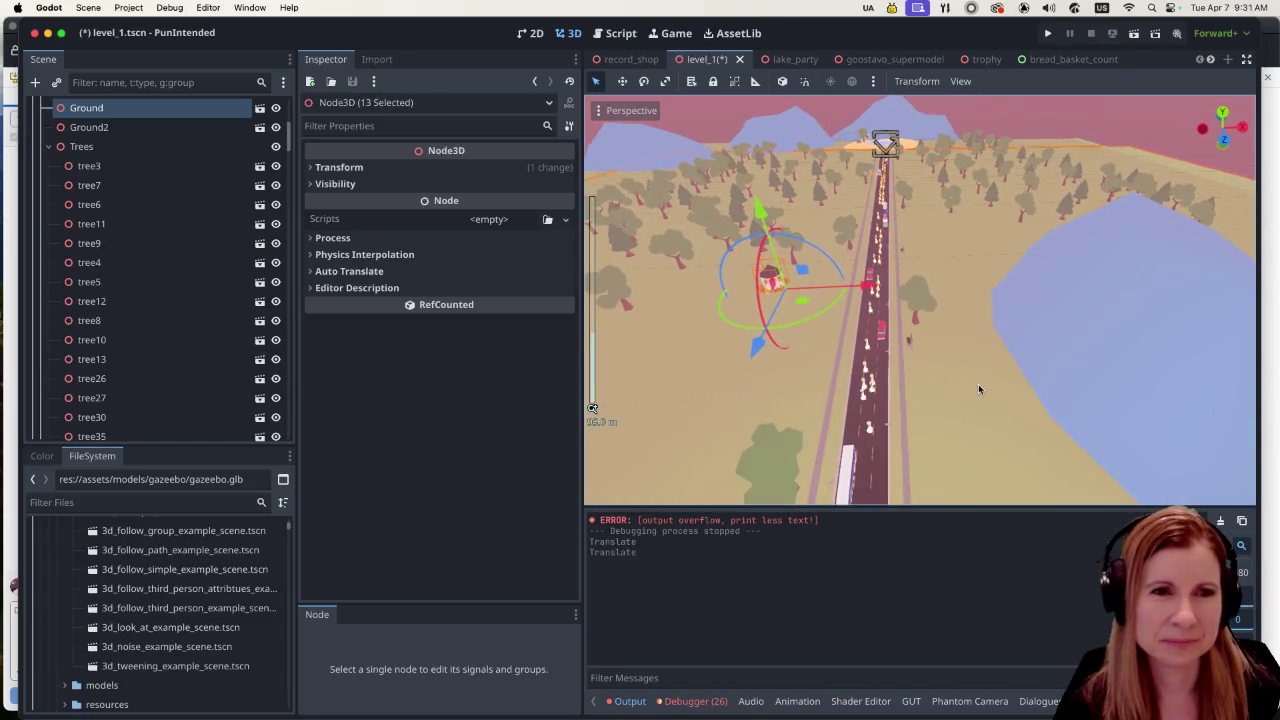
{"action": "scroll", "coordinate": [978, 389], "scroll_direction": "down", "scroll_amount": 1}
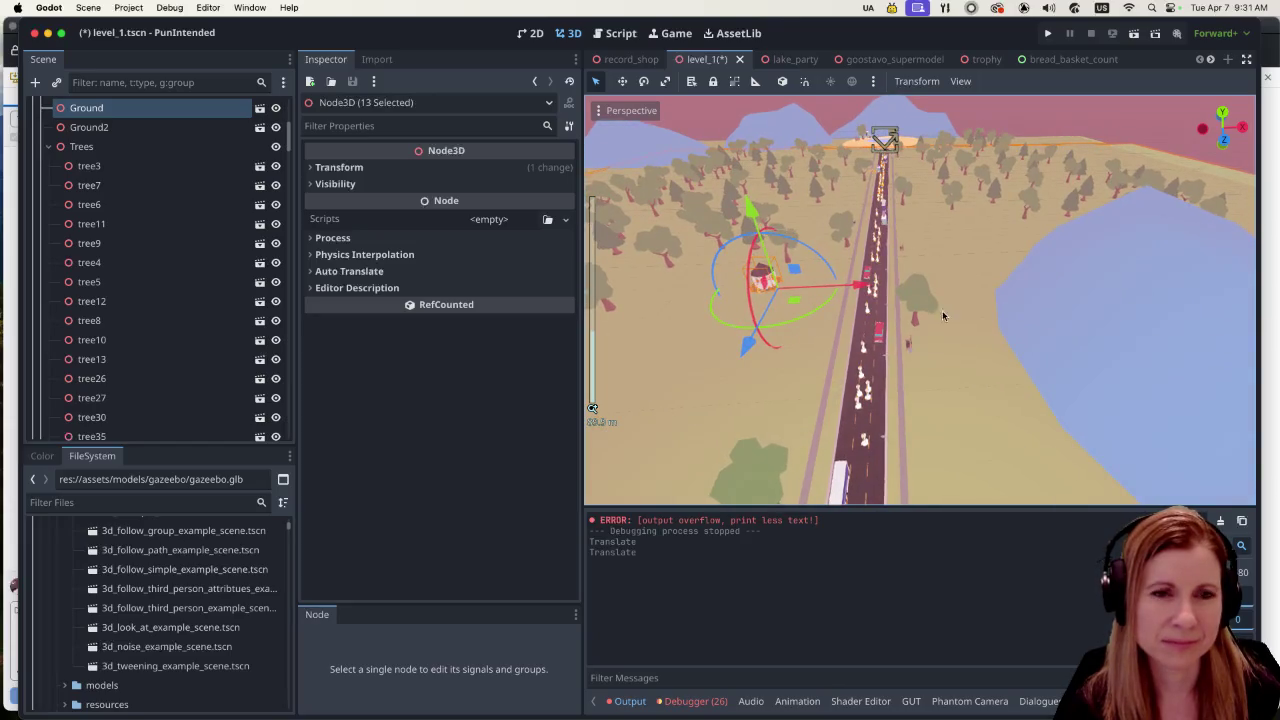
{"action": "scroll", "coordinate": [948, 310], "scroll_direction": "down", "scroll_amount": 3}
{"action": "scroll", "coordinate": [938, 342], "scroll_direction": "up", "scroll_amount": 3}
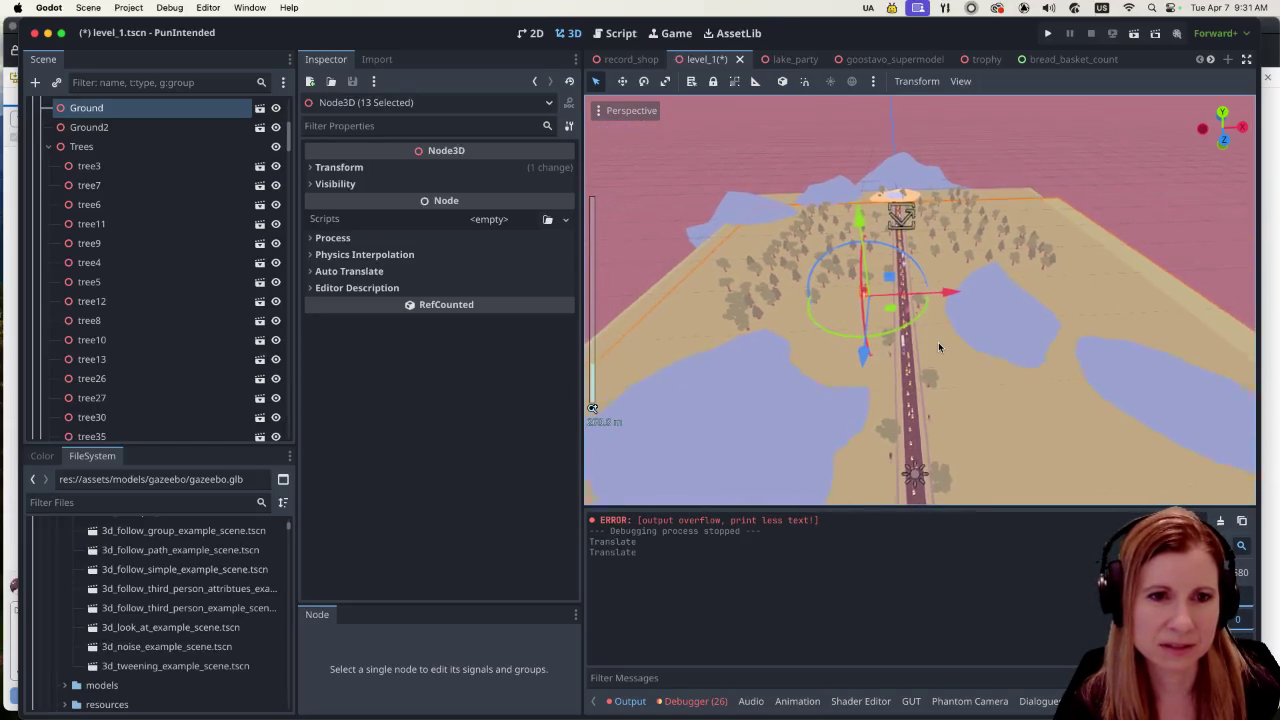
{"action": "scroll", "coordinate": [921, 350], "scroll_direction": "up", "scroll_amount": 2}
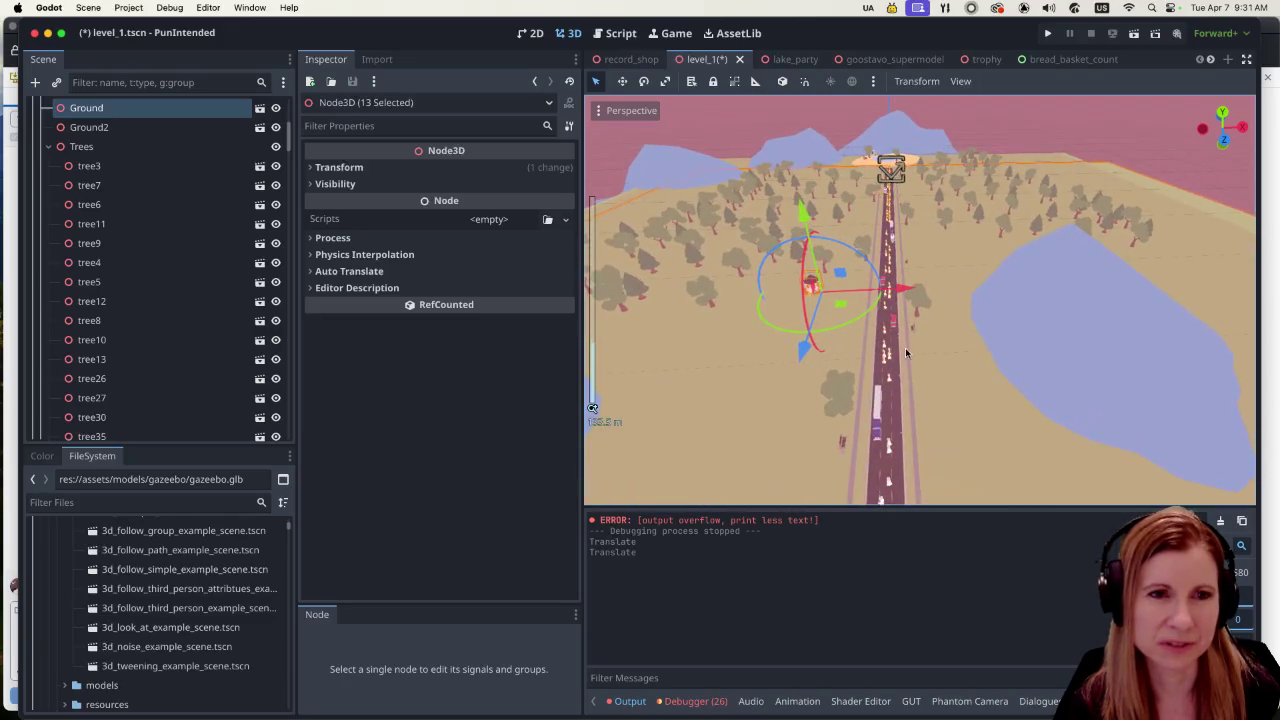
{"action": "scroll", "coordinate": [810, 340], "scroll_direction": "up", "scroll_amount": 1}
{"action": "left_click_drag", "start_coordinate": [766, 346], "coordinate": [758, 395]}
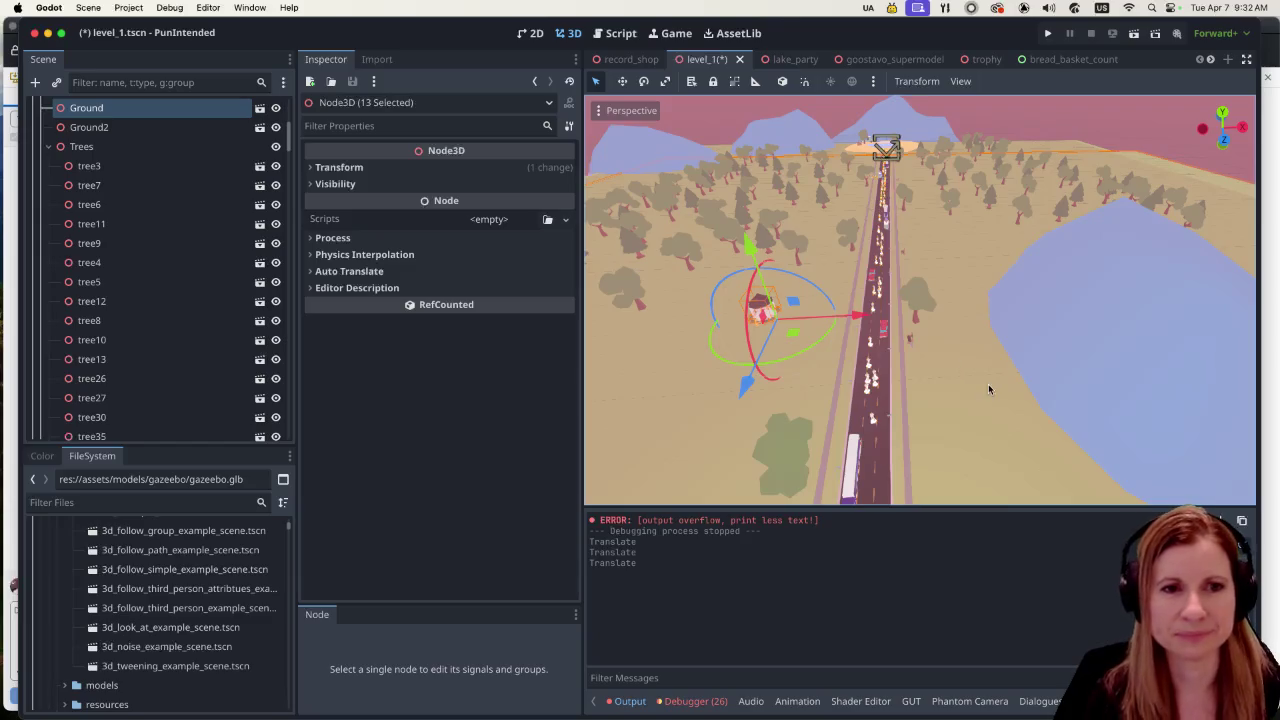
{"action": "scroll", "coordinate": [958, 358], "scroll_direction": "up", "scroll_amount": 5}
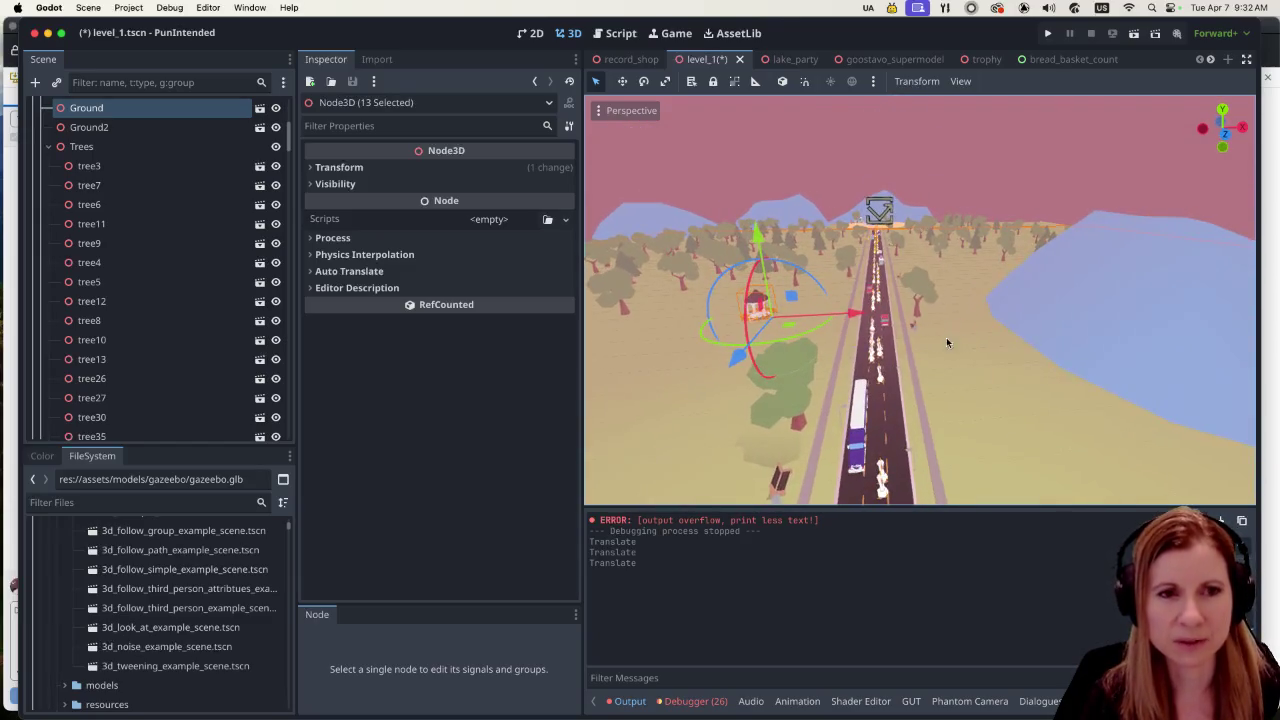
{"action": "scroll", "coordinate": [936, 362], "scroll_direction": "down", "scroll_amount": 2}
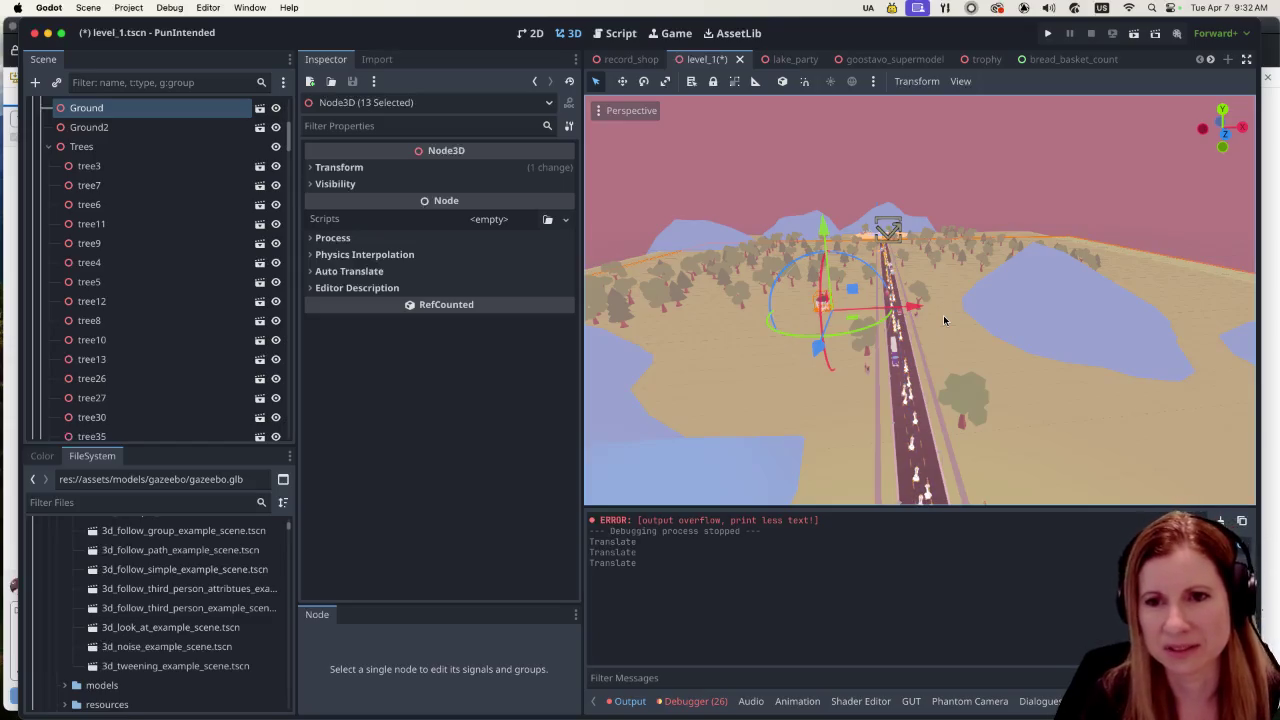
Step: Run the project, start from the main menu and choose the Goose Bumps song
{"action": "left_click", "coordinate": [1048, 36]}
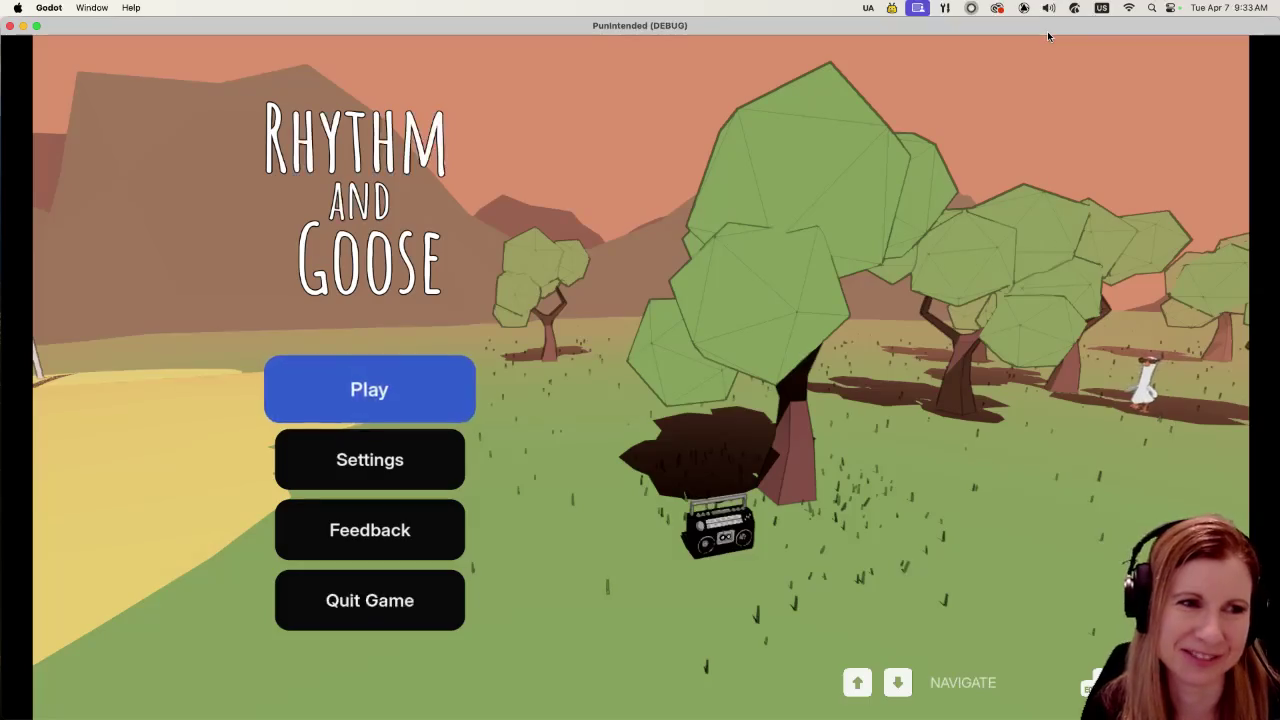
{"action": "key", "text": "Return"}
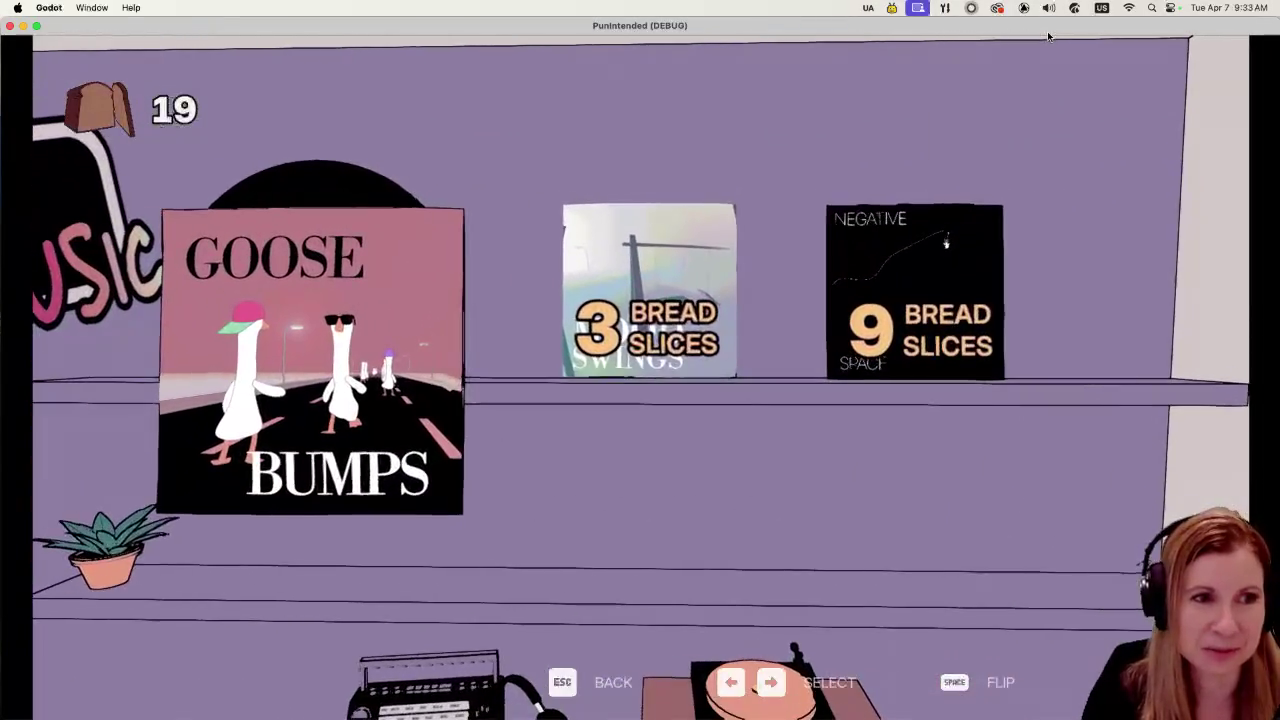
{"action": "key", "text": "Return"}
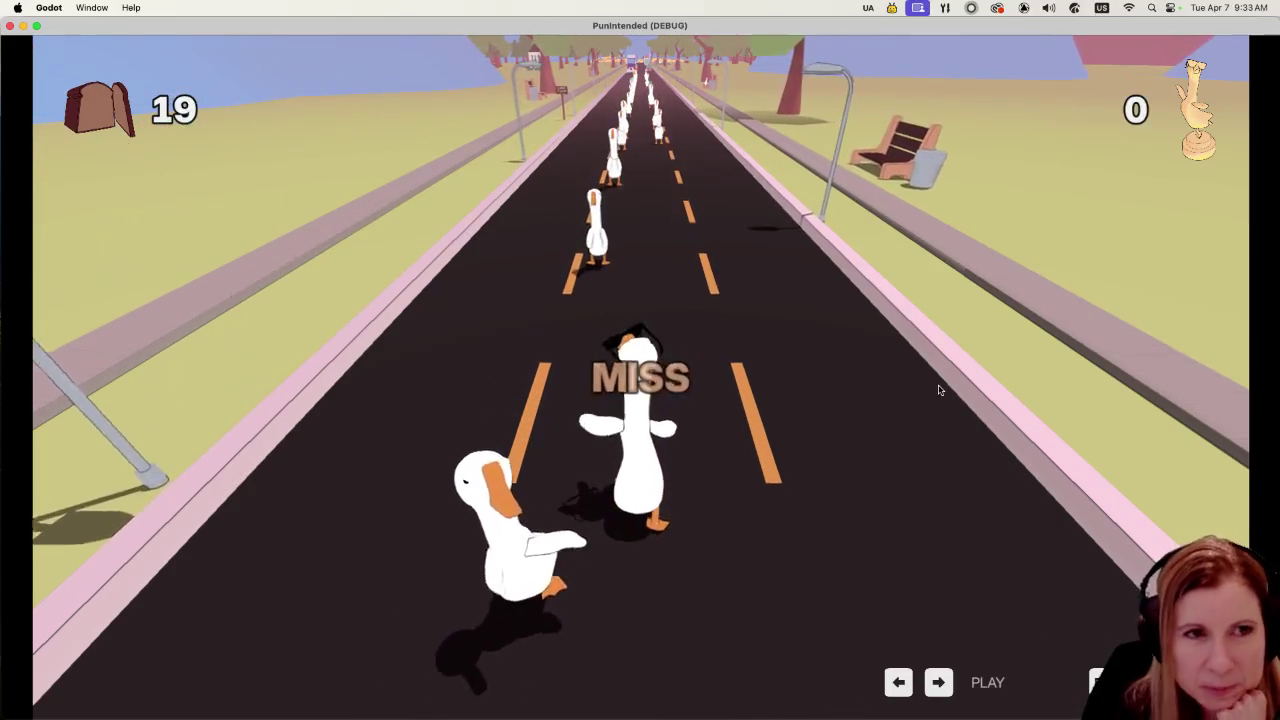
Step: Hit the beats in time to reach a score of 30298, then quit the game
{"action": "key", "text": "space"}
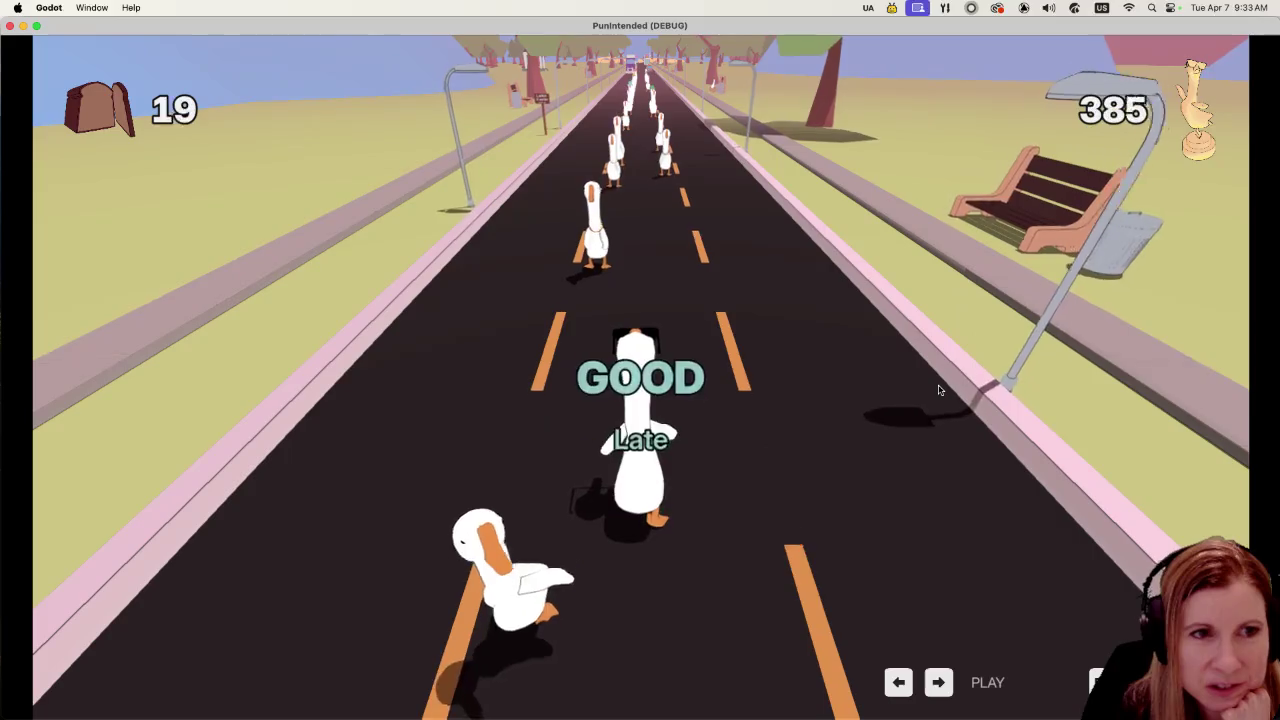
{"action": "key", "text": "space"}
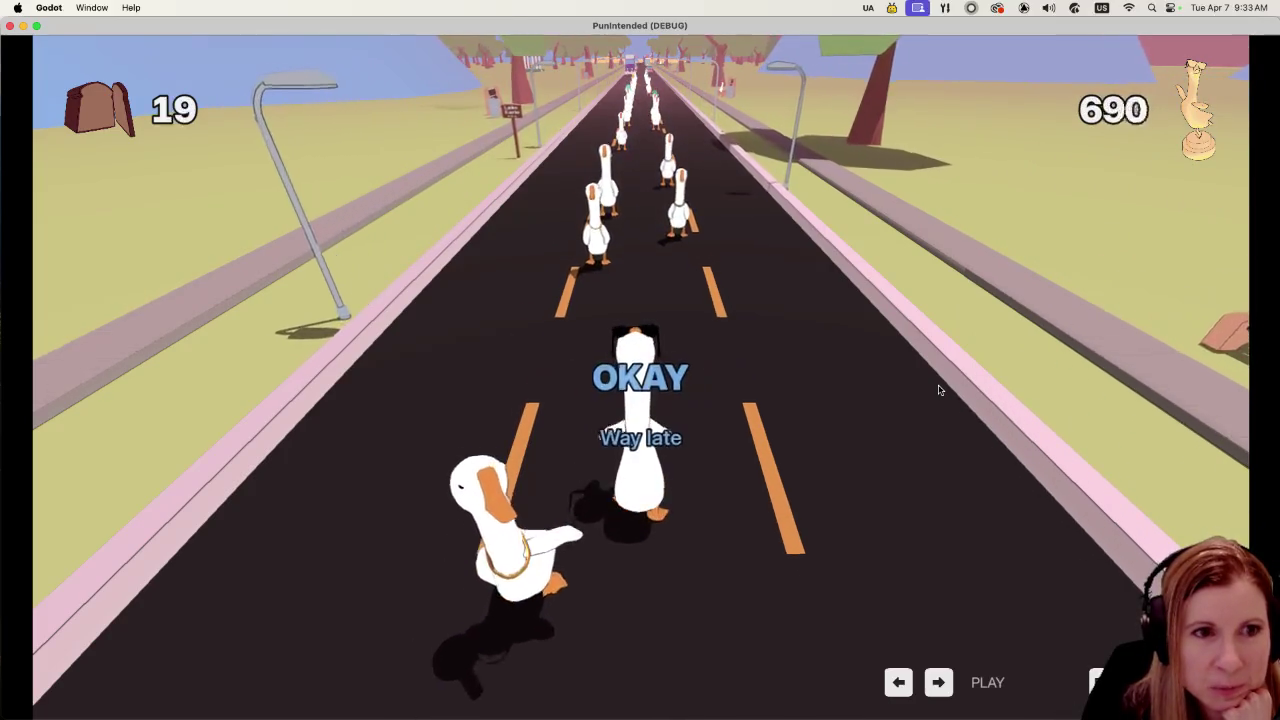
{"action": "key", "text": "space"}
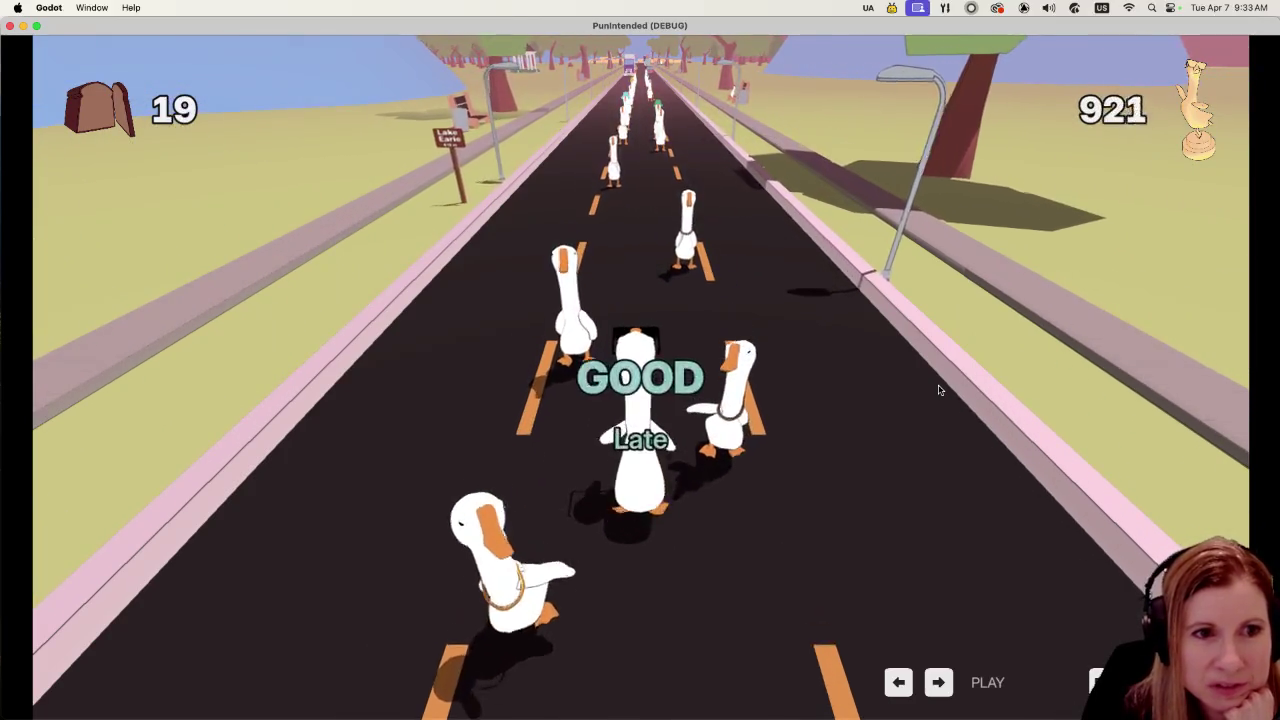
{"action": "key", "text": "space"}
{"action": "key", "text": "space"}
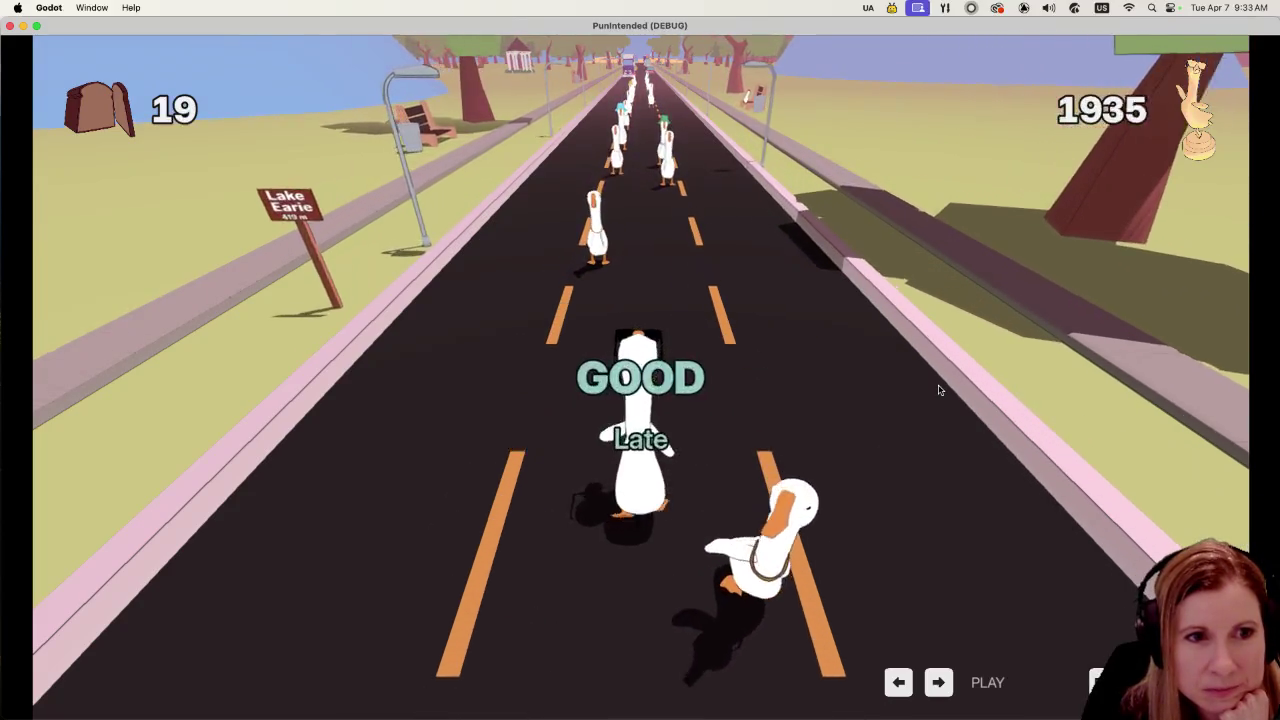
{"action": "key", "text": "space"}
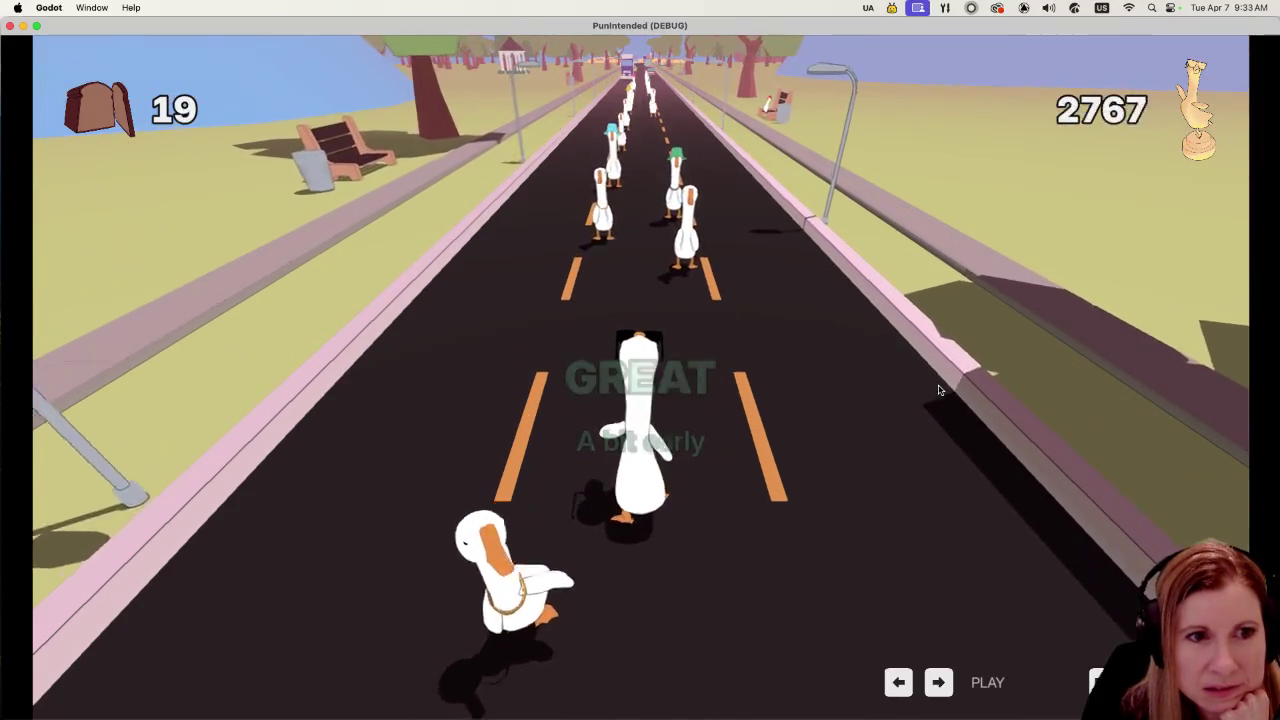
{"action": "key", "text": "space"}
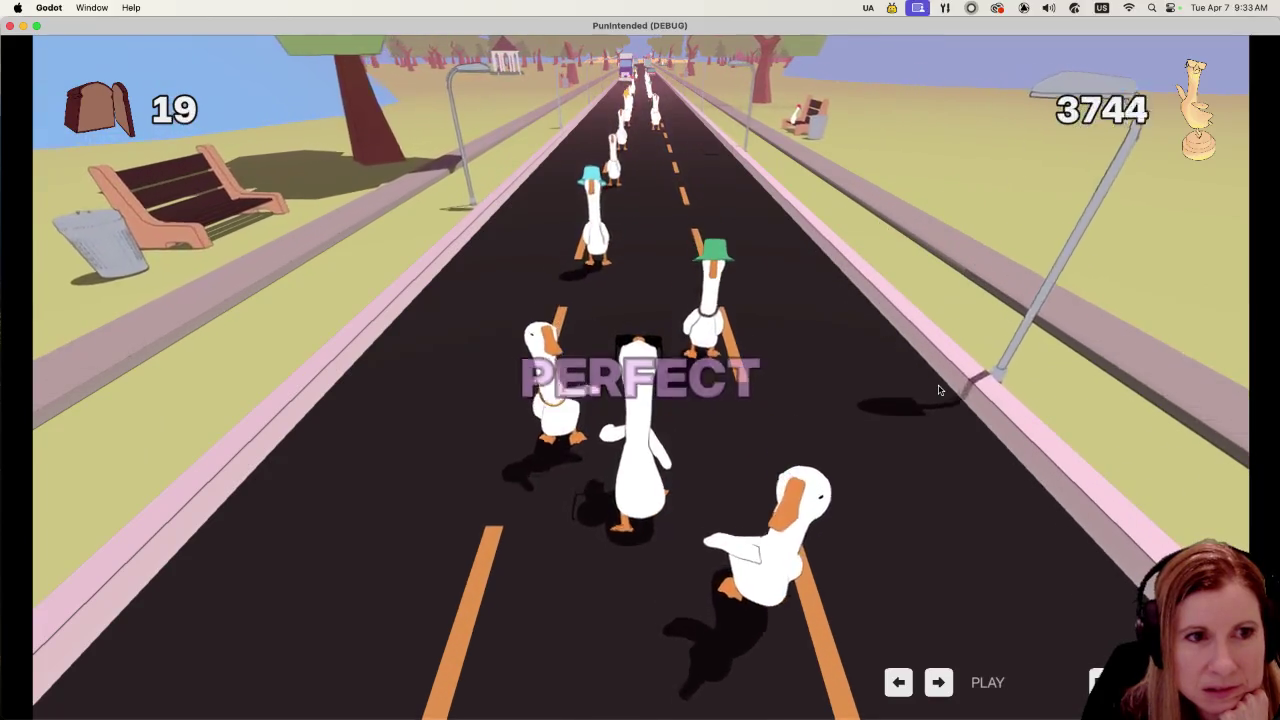
{"action": "key", "text": "space"}
{"action": "key", "text": "space"}
{"action": "key", "text": "space"}
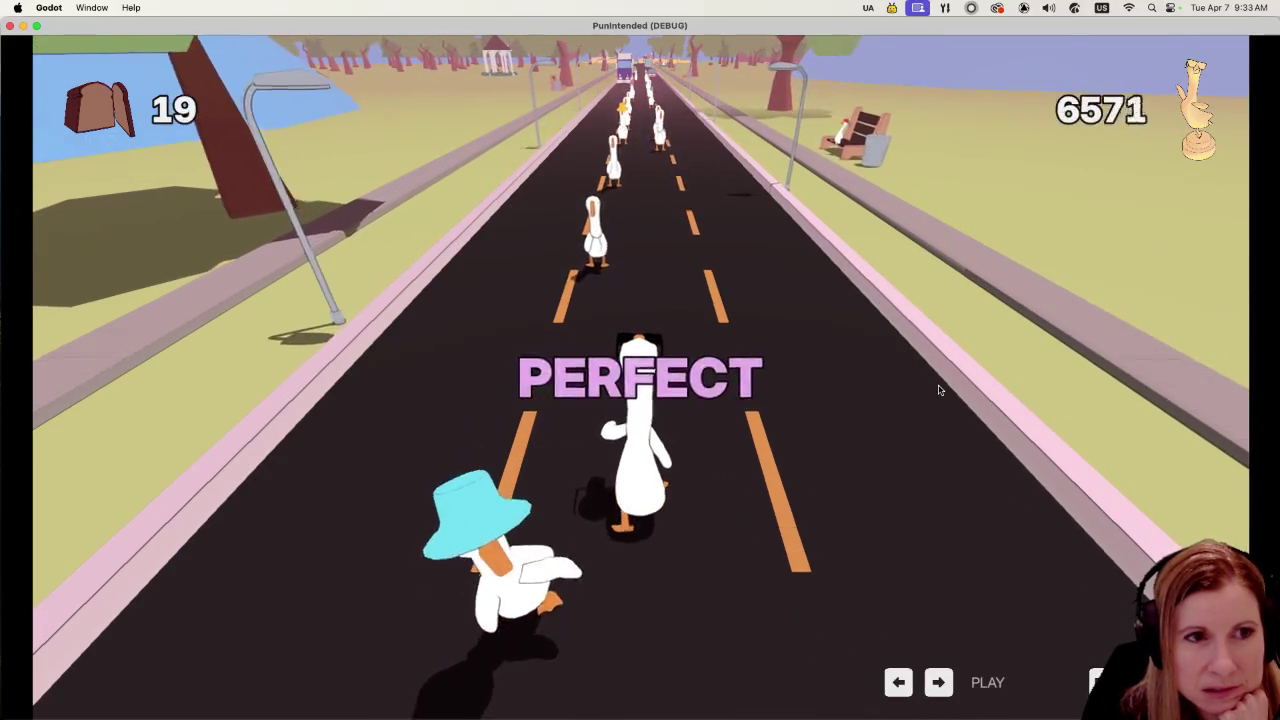
{"action": "key", "text": "space"}
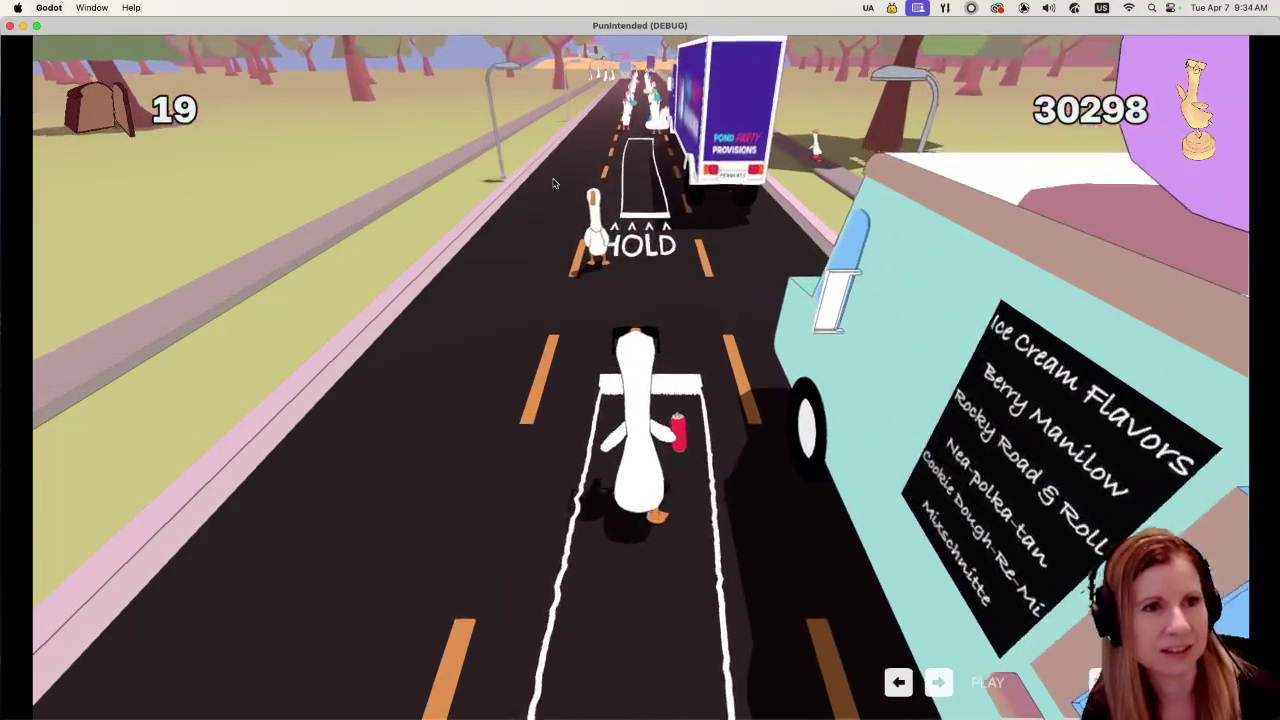
{"action": "key", "text": "super+q"}
Step: In top view, move the 13-node group -83.3 units along Z up the road
{"action": "mouse_move", "coordinate": [921, 341]}
{"action": "left_mouse_down"}
{"action": "mouse_move", "coordinate": [963, 361]}
{"action": "mouse_move", "coordinate": [934, 448]}
{"action": "left_mouse_up"}
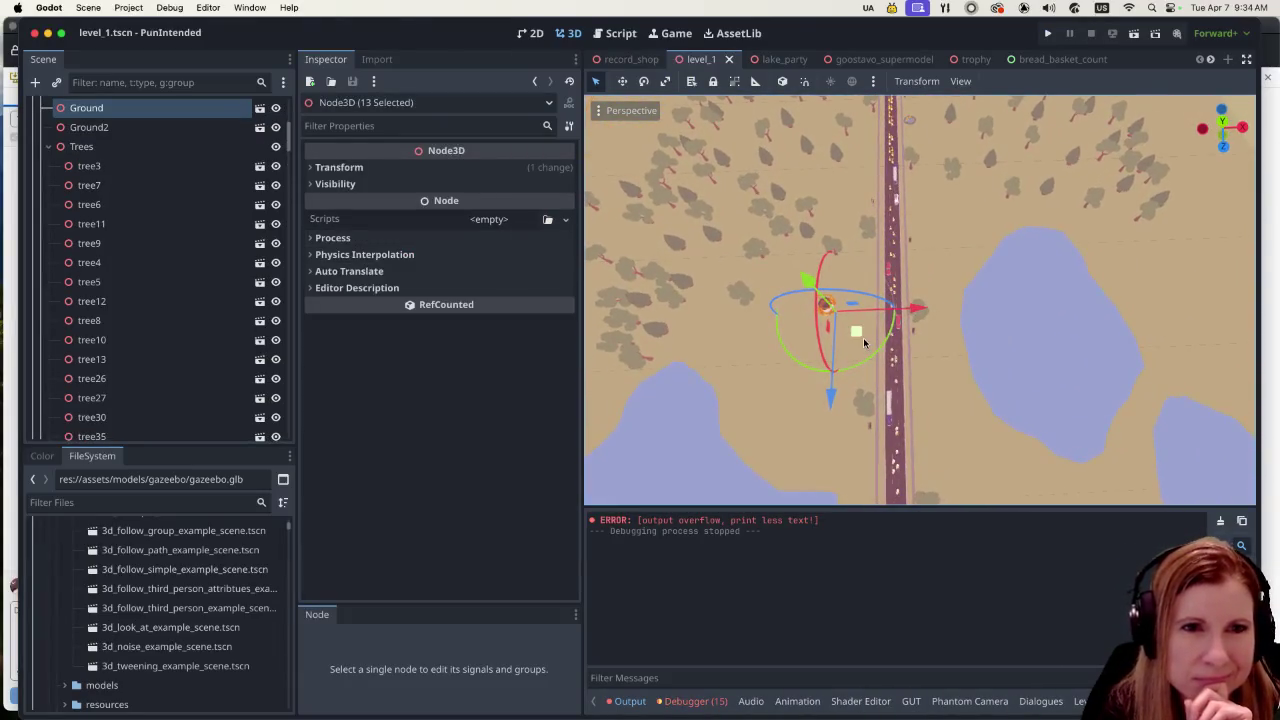
{"action": "key", "text": "KP_7"}
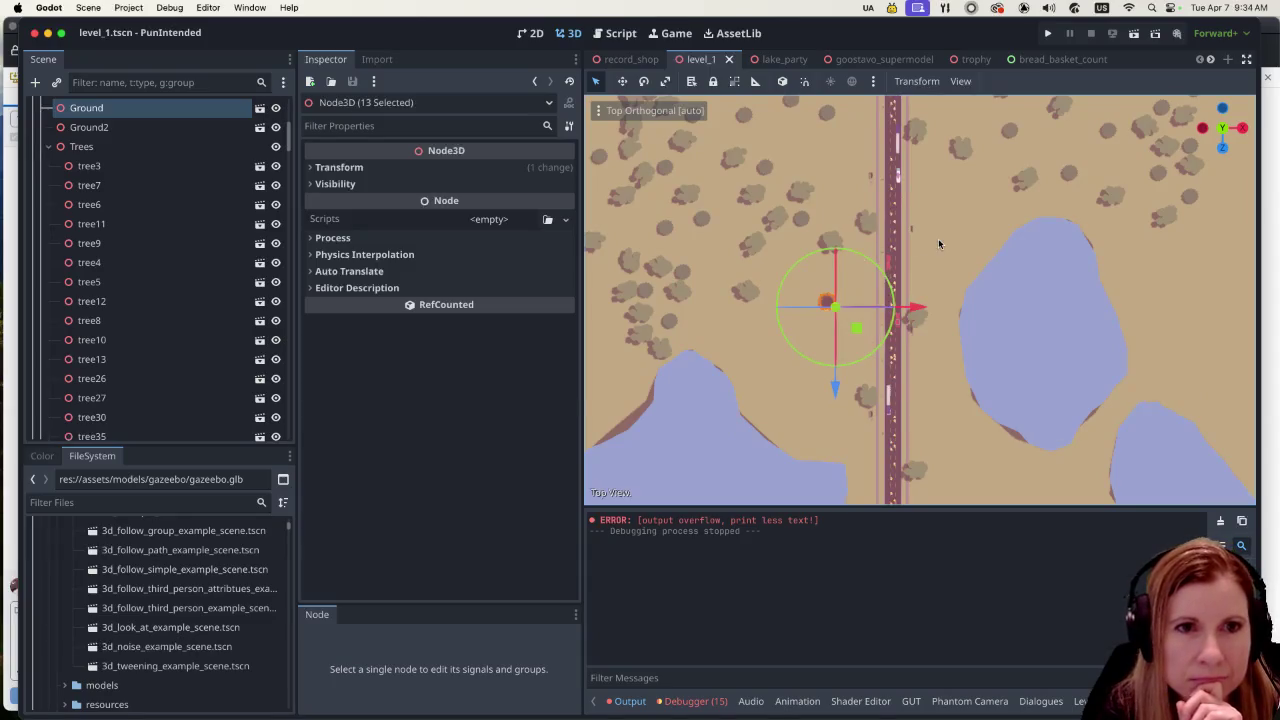
{"action": "scroll", "coordinate": [906, 229], "scroll_direction": "up", "scroll_amount": 1}
{"action": "left_click_drag", "start_coordinate": [833, 384], "coordinate": [830, 229]}
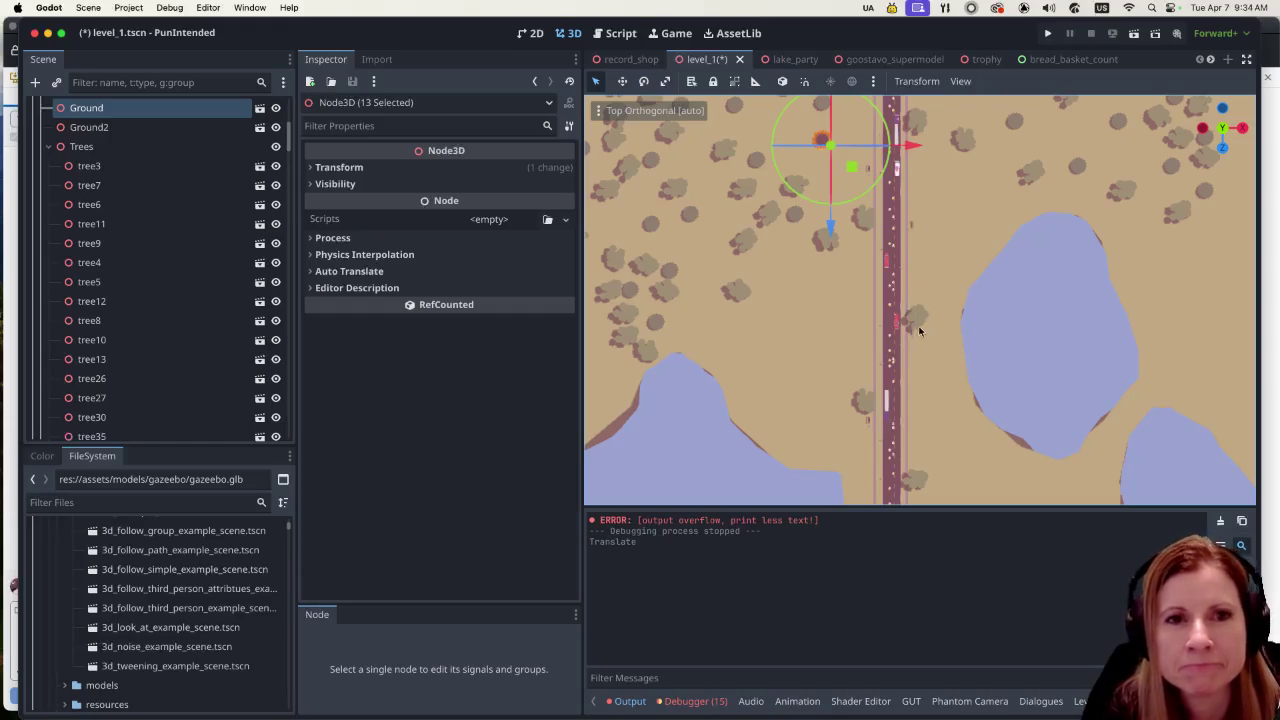
Step: Zoom in on the roadside and select the pine tree beside the road
{"action": "scroll", "coordinate": [934, 291], "scroll_direction": "up", "scroll_amount": 5}
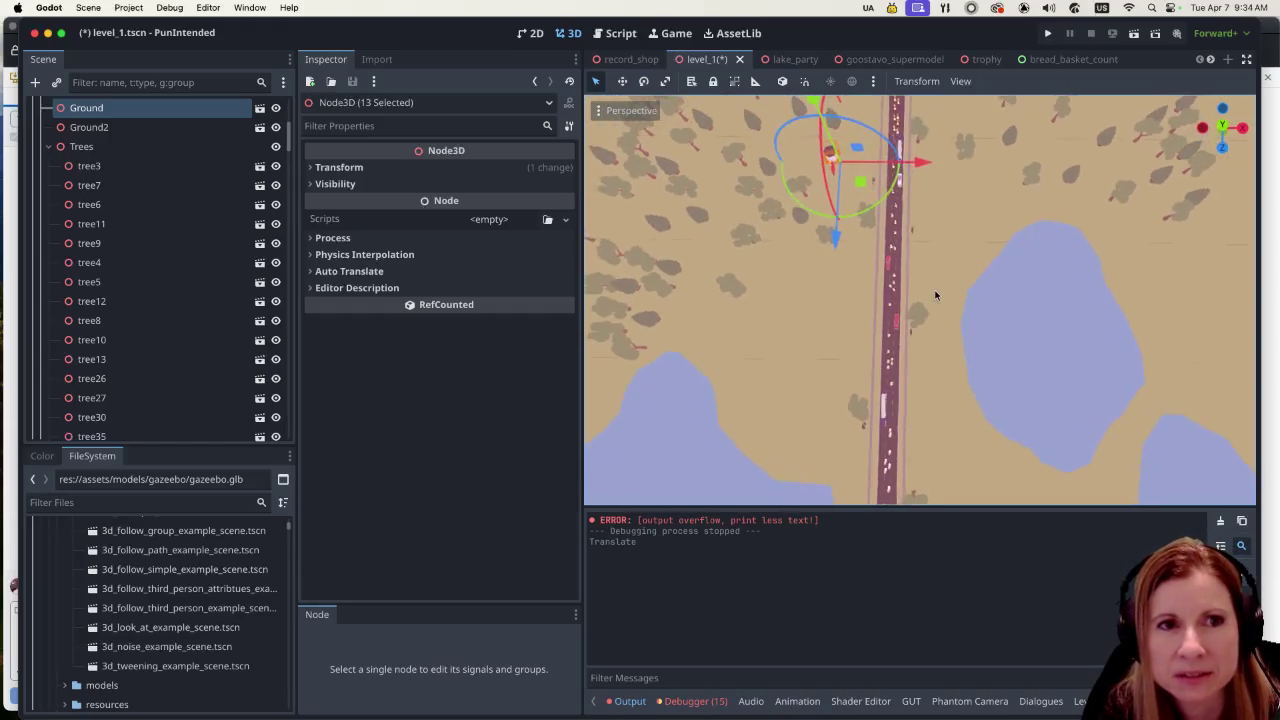
{"action": "scroll", "coordinate": [876, 192], "scroll_direction": "up", "scroll_amount": 3}
{"action": "scroll", "coordinate": [873, 185], "scroll_direction": "up", "scroll_amount": 2}
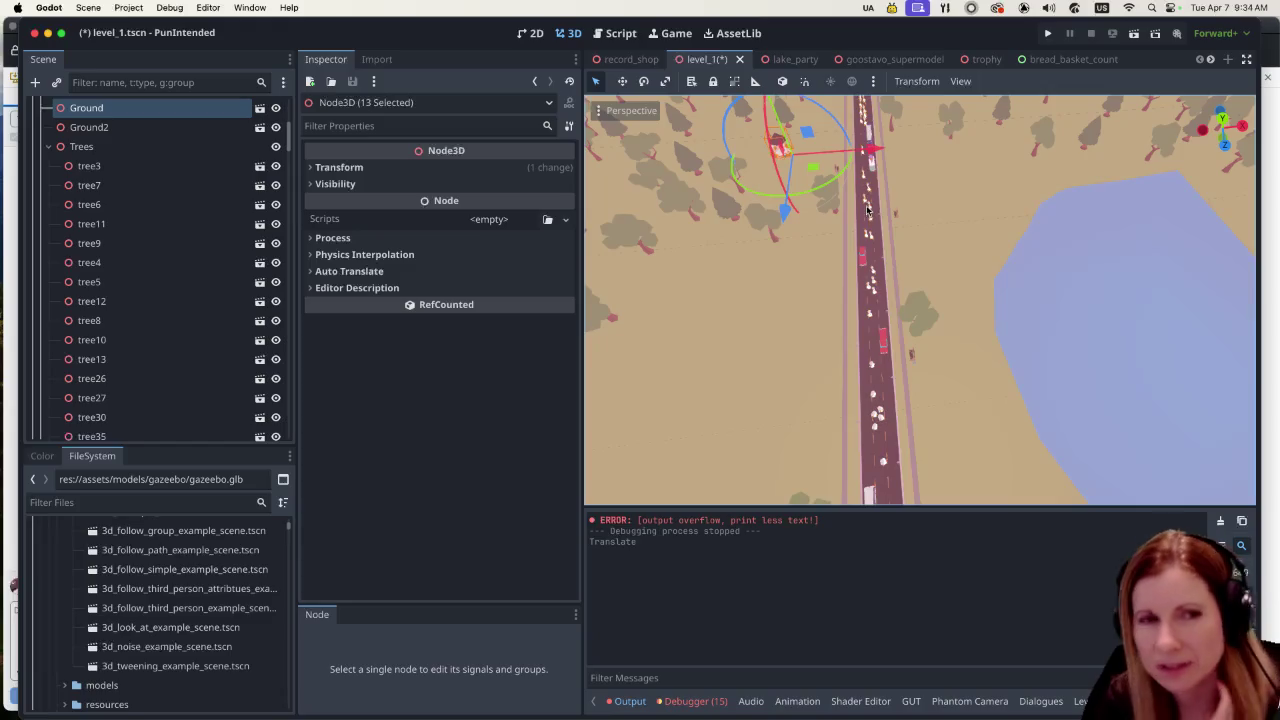
{"action": "scroll", "coordinate": [903, 197], "scroll_direction": "up", "scroll_amount": 5}
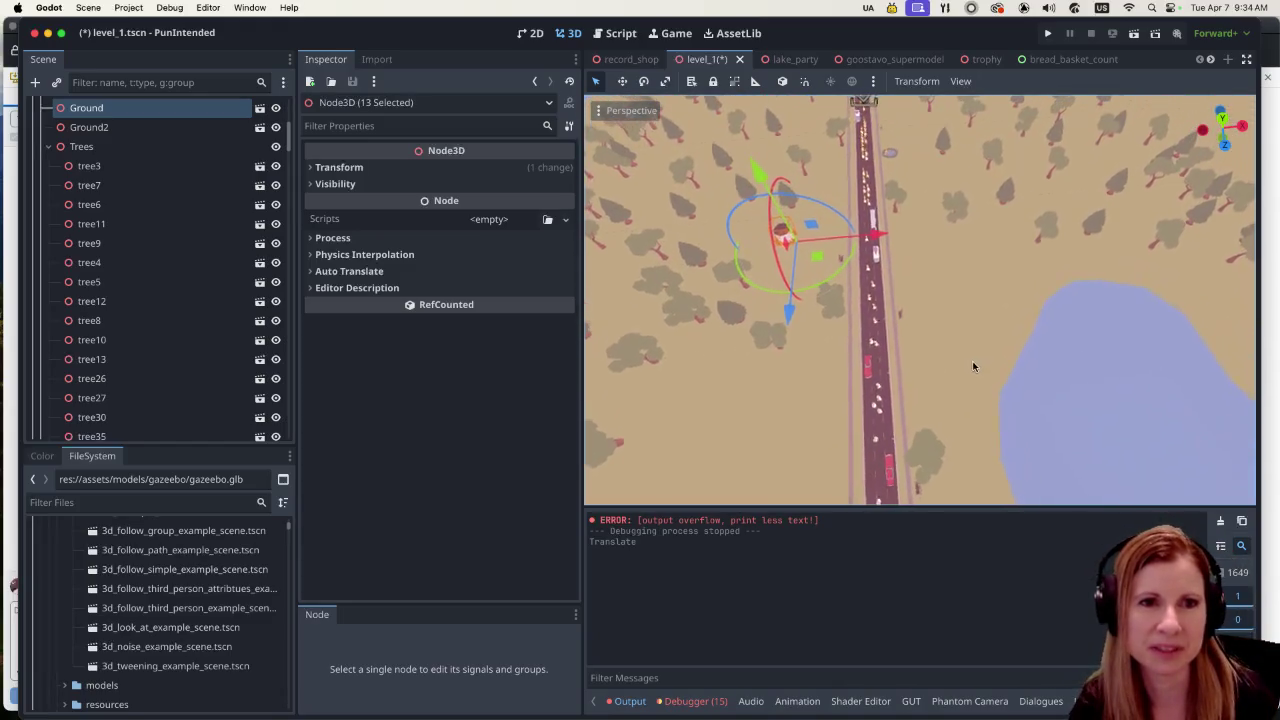
{"action": "scroll", "coordinate": [911, 319], "scroll_direction": "up", "scroll_amount": 5}
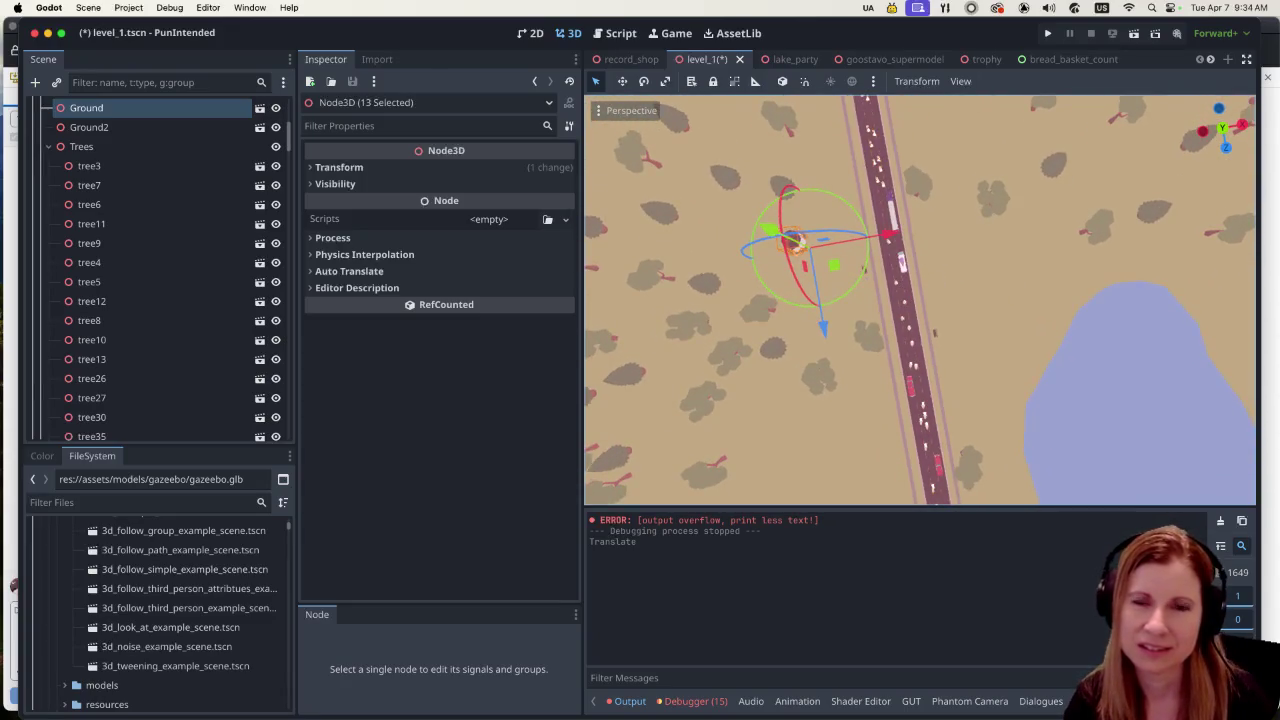
{"action": "scroll", "coordinate": [795, 285], "scroll_direction": "down", "scroll_amount": 5}
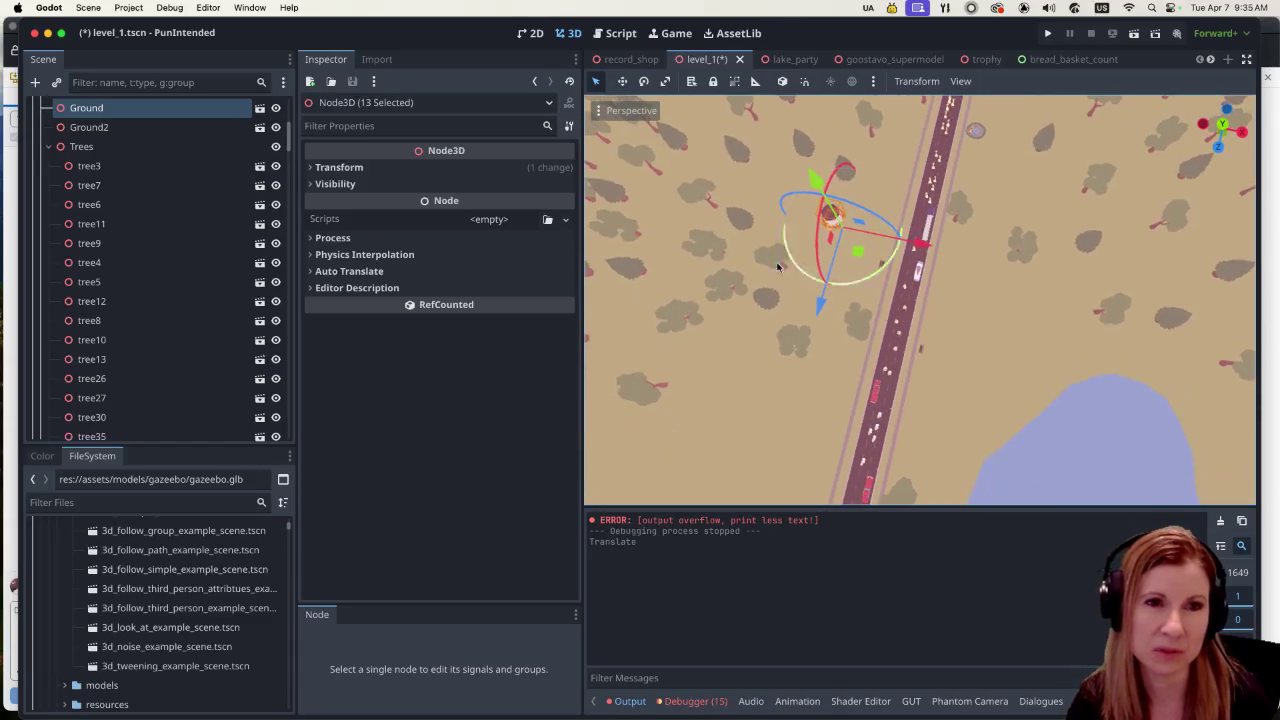
{"action": "scroll", "coordinate": [807, 336], "scroll_direction": "down", "scroll_amount": 5}
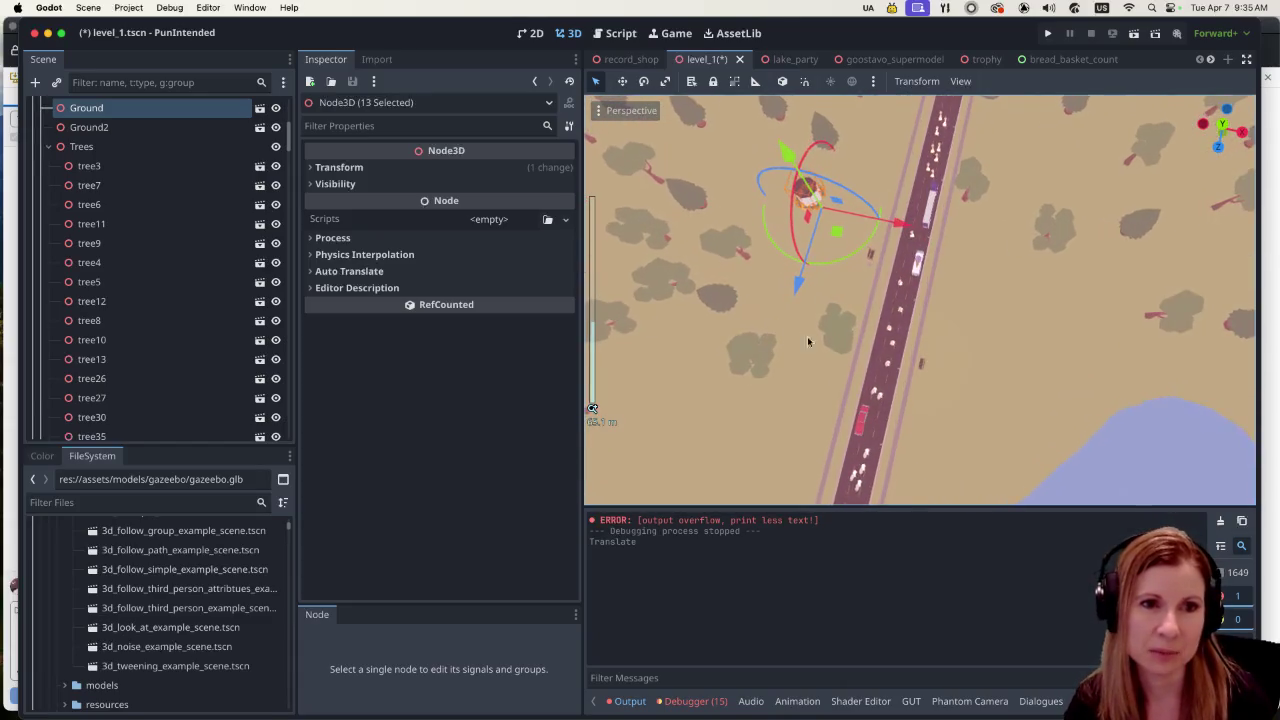
{"action": "scroll", "coordinate": [1044, 263], "scroll_direction": "down", "scroll_amount": 5}
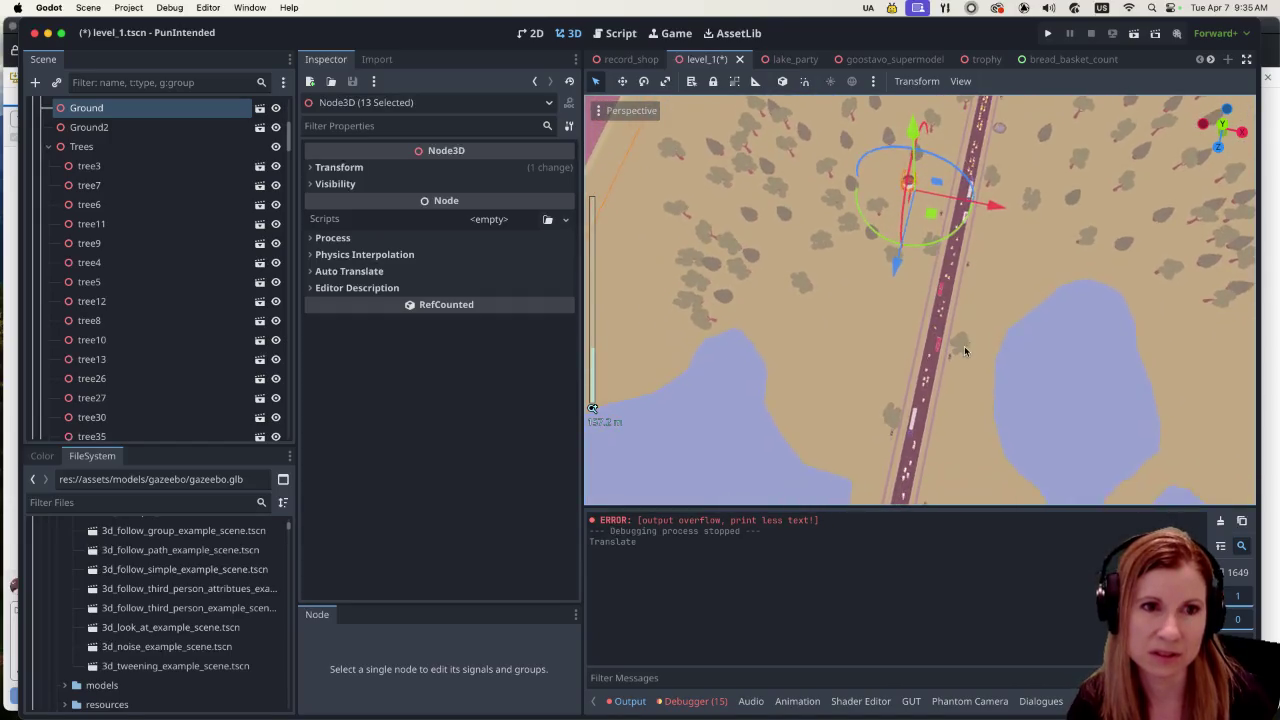
{"action": "left_click", "coordinate": [723, 293]}
Step: Move tree_pine5 to the right, then shift tree73 right and rotate it slightly
{"action": "left_click_drag", "start_coordinate": [770, 306], "coordinate": [892, 342]}
{"action": "left_click", "coordinate": [701, 276]}
{"action": "mouse_move", "coordinate": [812, 312]}
{"action": "left_mouse_down"}
{"action": "mouse_move", "coordinate": [860, 350]}
{"action": "mouse_move", "coordinate": [800, 345]}
{"action": "left_mouse_up"}
{"action": "left_click_drag", "start_coordinate": [746, 378], "coordinate": [746, 396]}
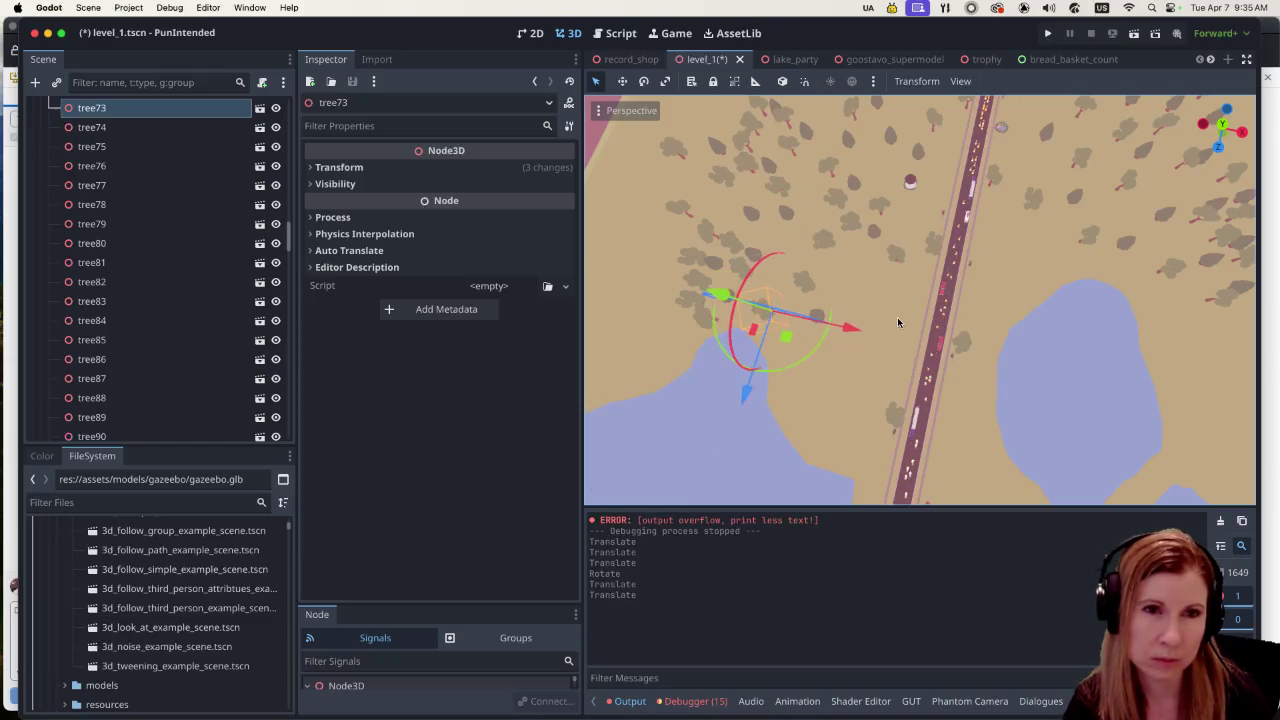
Step: Move tree_pine26 next to the road, slide tree_pine22 along X, and bring tree23 toward the road
{"action": "left_click", "coordinate": [715, 263]}
{"action": "mouse_move", "coordinate": [788, 285]}
{"action": "left_mouse_down"}
{"action": "mouse_move", "coordinate": [905, 330]}
{"action": "mouse_move", "coordinate": [948, 320]}
{"action": "left_mouse_up"}
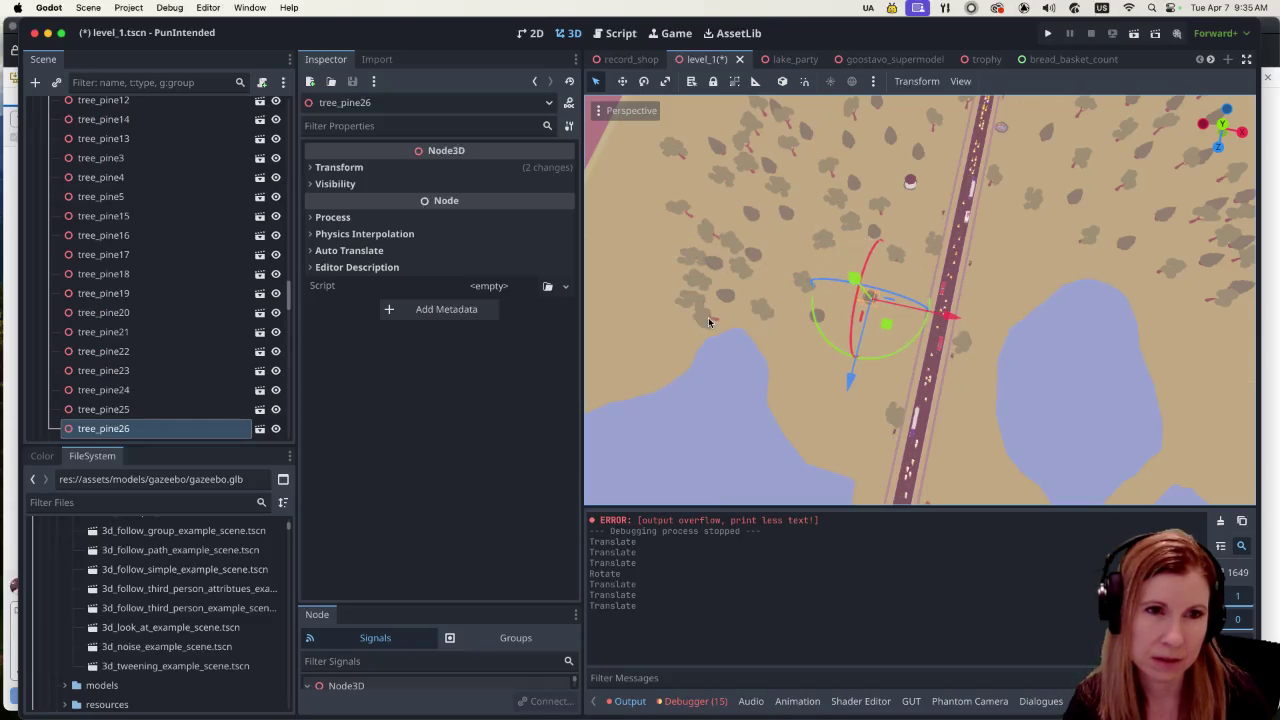
{"action": "left_click", "coordinate": [757, 259]}
{"action": "left_click_drag", "start_coordinate": [848, 280], "coordinate": [864, 284]}
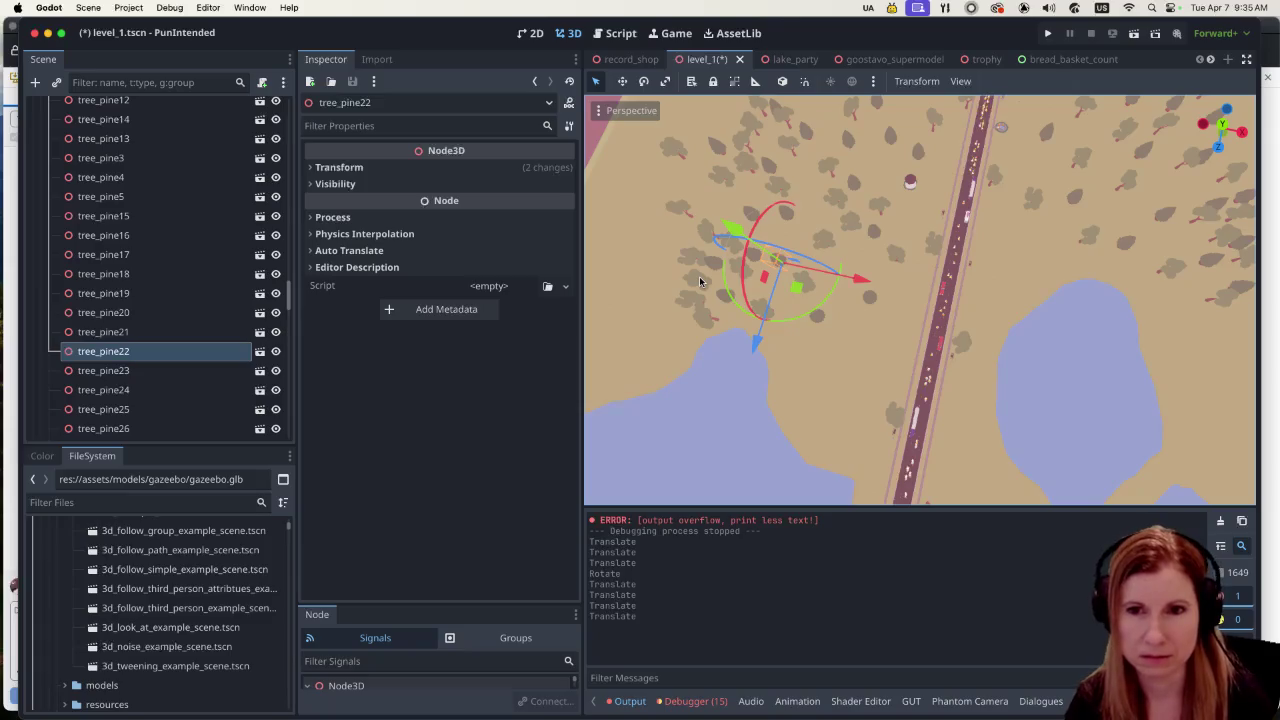
{"action": "left_click", "coordinate": [699, 276]}
{"action": "mouse_move", "coordinate": [814, 308]}
{"action": "left_mouse_down"}
{"action": "mouse_move", "coordinate": [910, 335]}
{"action": "mouse_move", "coordinate": [943, 362]}
{"action": "left_mouse_up"}
{"action": "left_click_drag", "start_coordinate": [849, 397], "coordinate": [825, 437]}
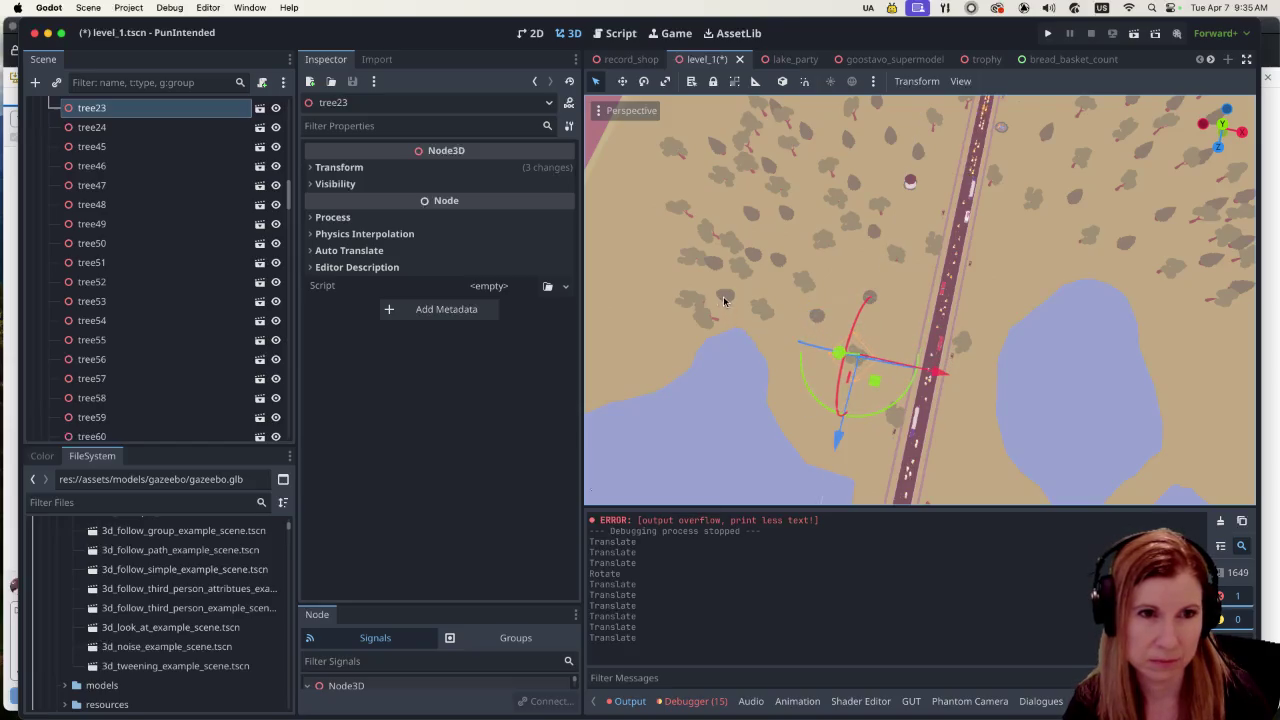
Step: Move and rotate tree25, reposition tree43, and move tree_pine22 down toward the lake
{"action": "left_click", "coordinate": [705, 320]}
{"action": "left_click_drag", "start_coordinate": [794, 334], "coordinate": [898, 372]}
{"action": "left_click_drag", "start_coordinate": [780, 423], "coordinate": [774, 449]}
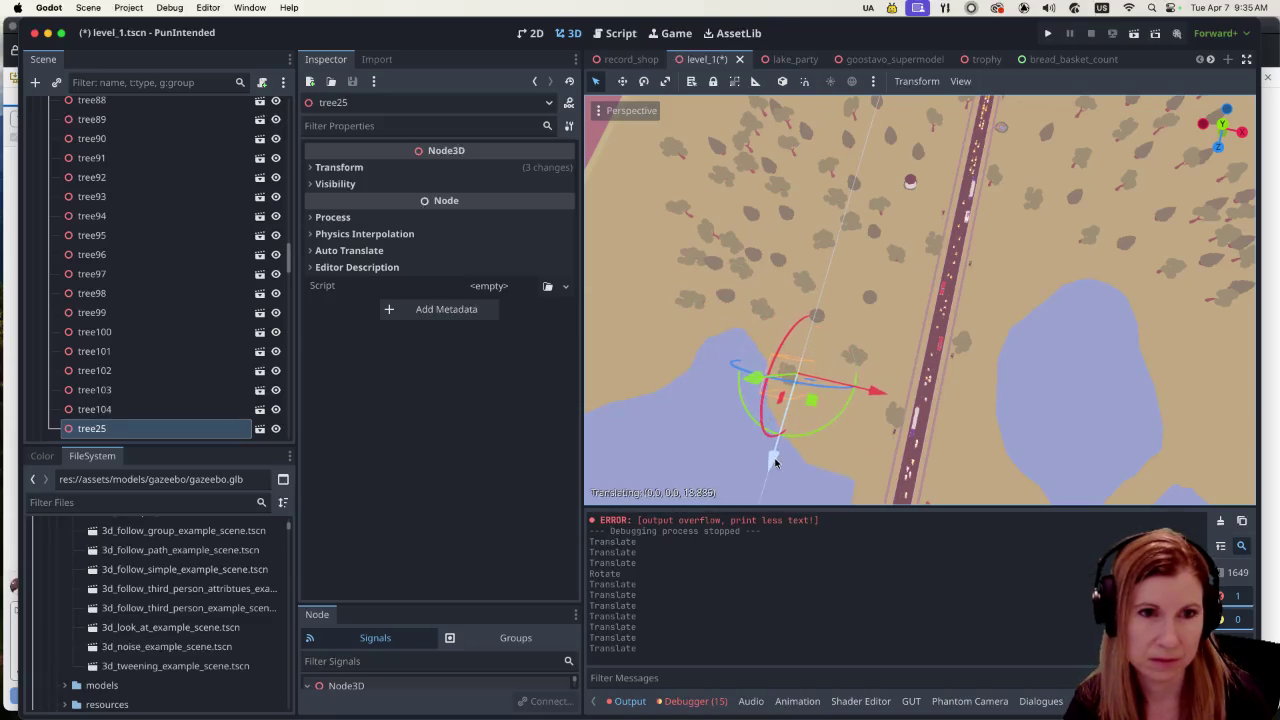
{"action": "left_click_drag", "start_coordinate": [830, 405], "coordinate": [845, 380]}
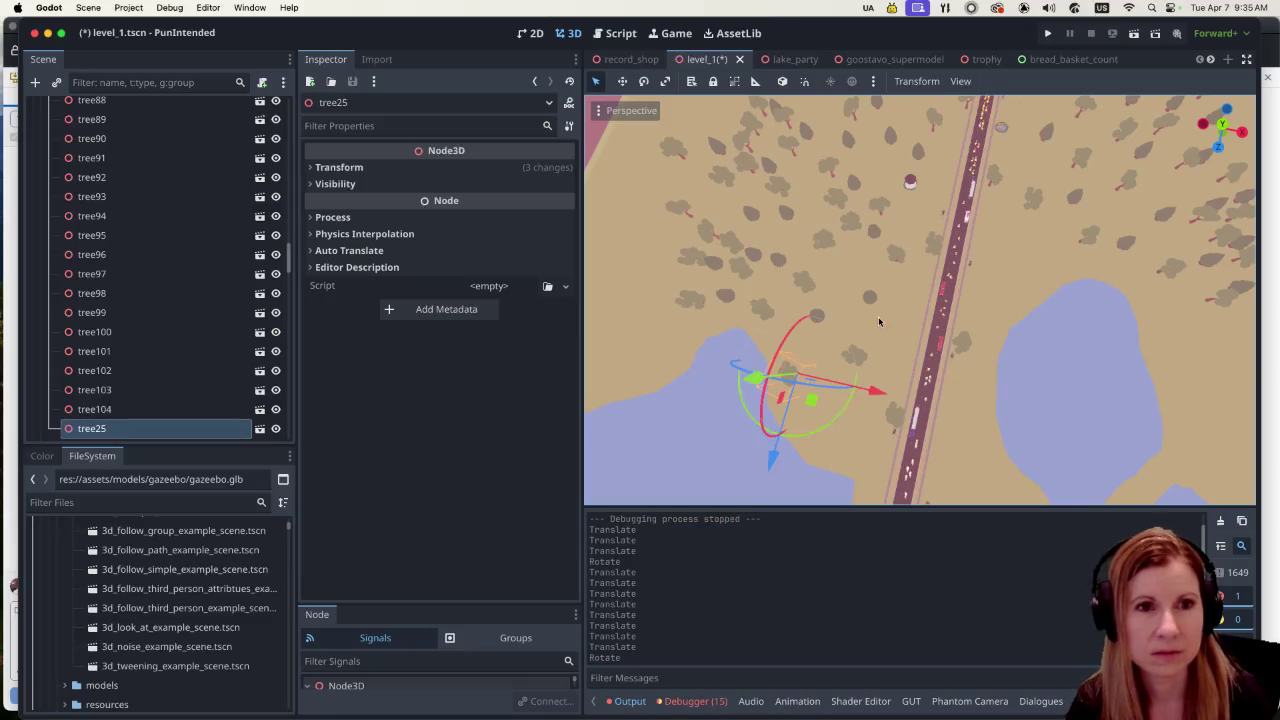
{"action": "left_click", "coordinate": [740, 272]}
{"action": "mouse_move", "coordinate": [837, 287]}
{"action": "left_mouse_down"}
{"action": "mouse_move", "coordinate": [958, 313]}
{"action": "mouse_move", "coordinate": [930, 308]}
{"action": "left_mouse_up"}
{"action": "mouse_move", "coordinate": [824, 372]}
{"action": "left_mouse_down"}
{"action": "mouse_move", "coordinate": [834, 332]}
{"action": "mouse_move", "coordinate": [840, 353]}
{"action": "left_mouse_up"}
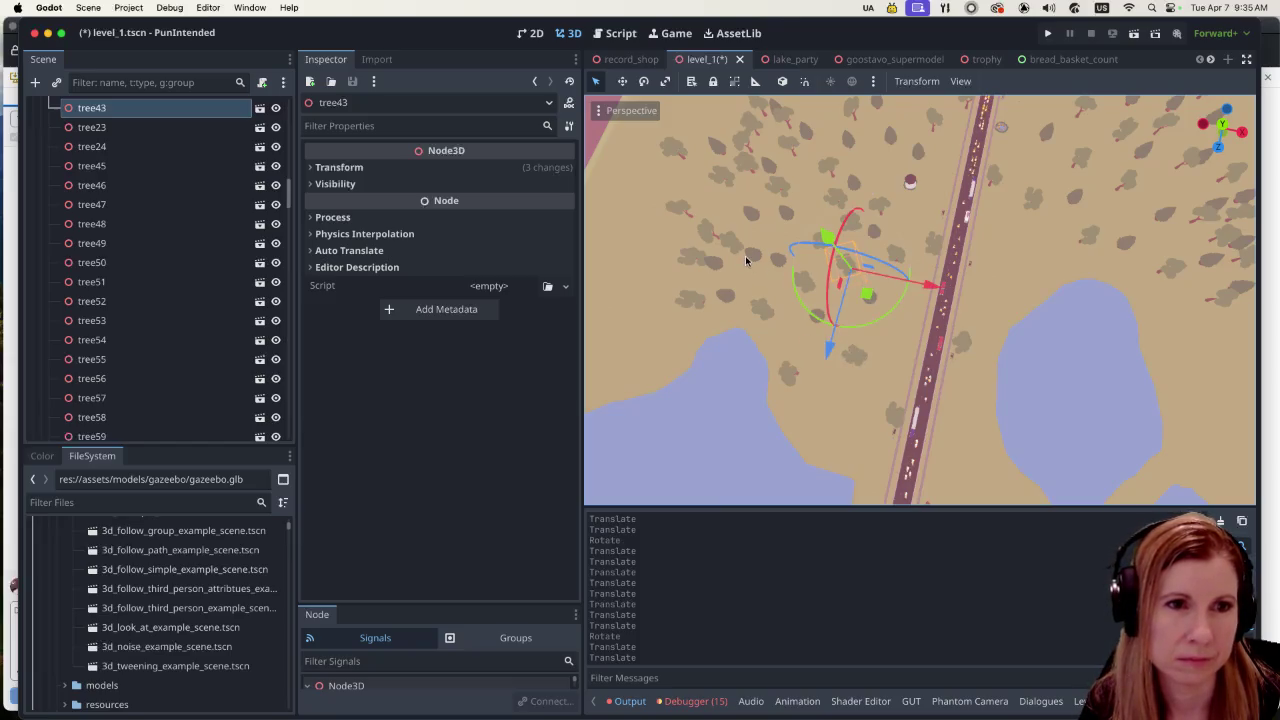
{"action": "left_click", "coordinate": [777, 264]}
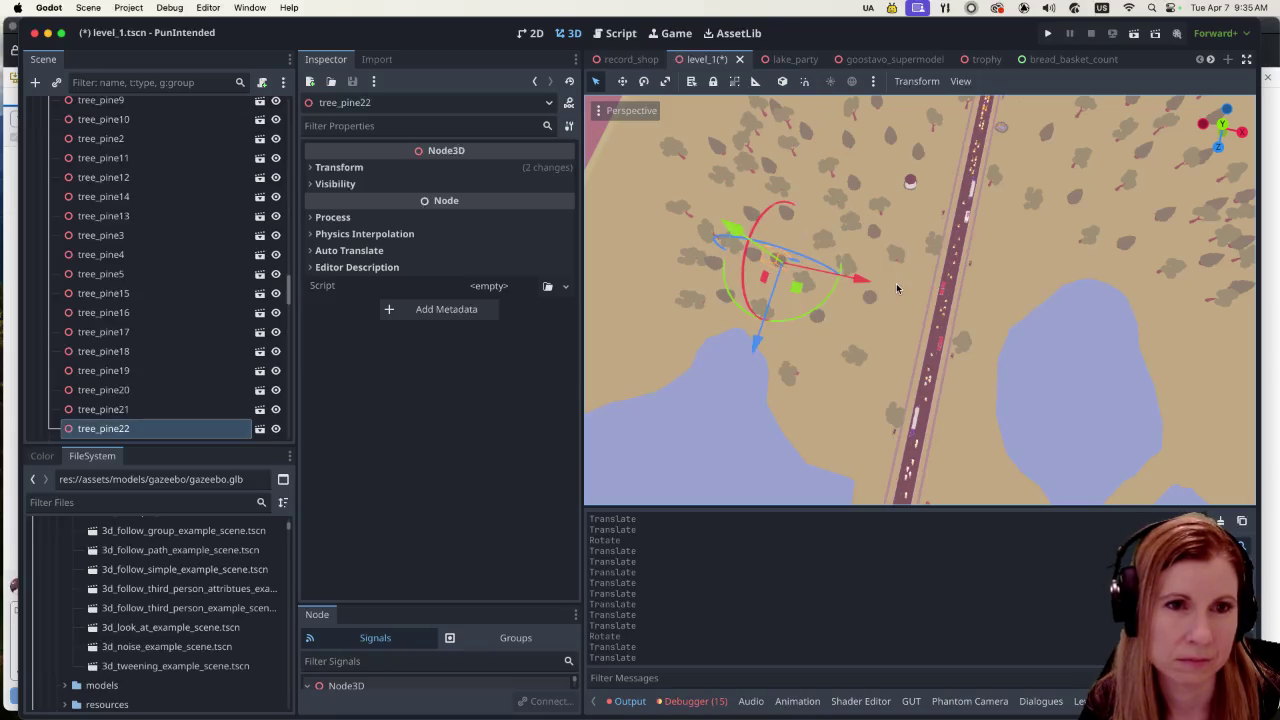
{"action": "mouse_move", "coordinate": [753, 335]}
{"action": "left_mouse_down"}
{"action": "mouse_move", "coordinate": [756, 368]}
{"action": "mouse_move", "coordinate": [862, 400]}
{"action": "mouse_move", "coordinate": [789, 476]}
{"action": "left_mouse_up"}
{"action": "left_click_drag", "start_coordinate": [927, 421], "coordinate": [903, 409]}
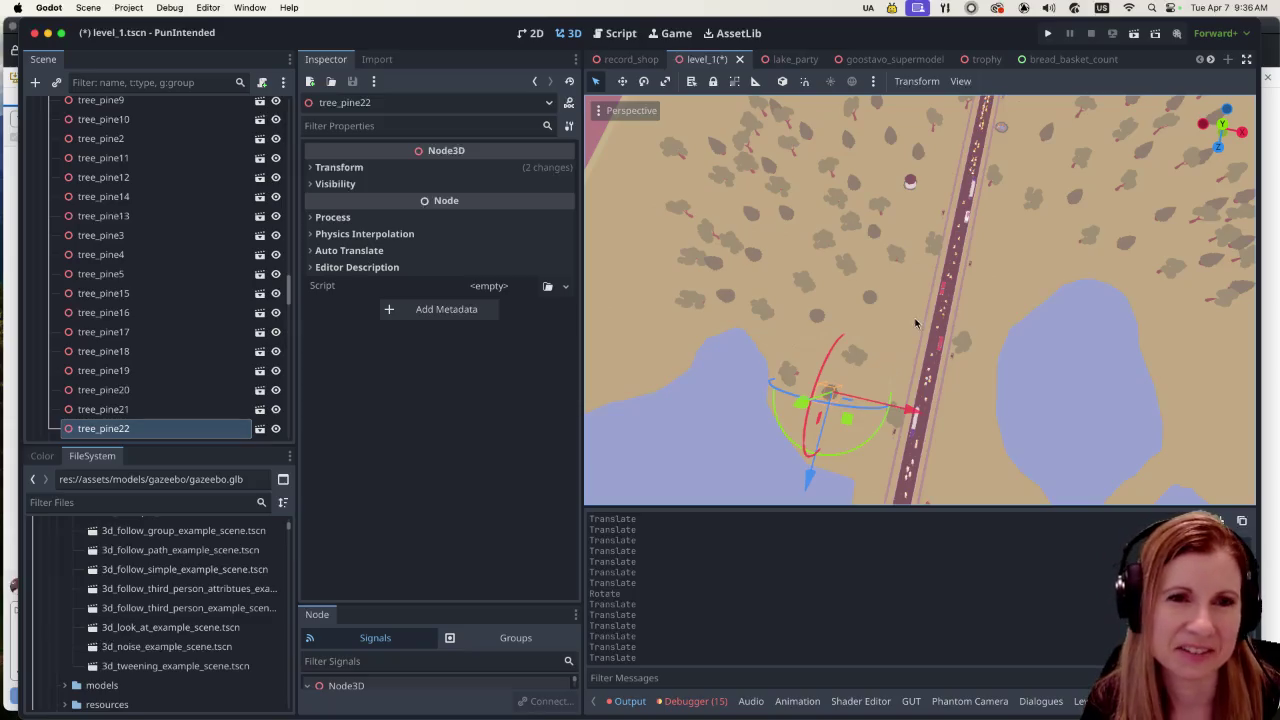
Step: In top view, duplicate tree101 and place the new tree105 next to the lake
{"action": "scroll", "coordinate": [930, 320], "scroll_direction": "right", "scroll_amount": 3}
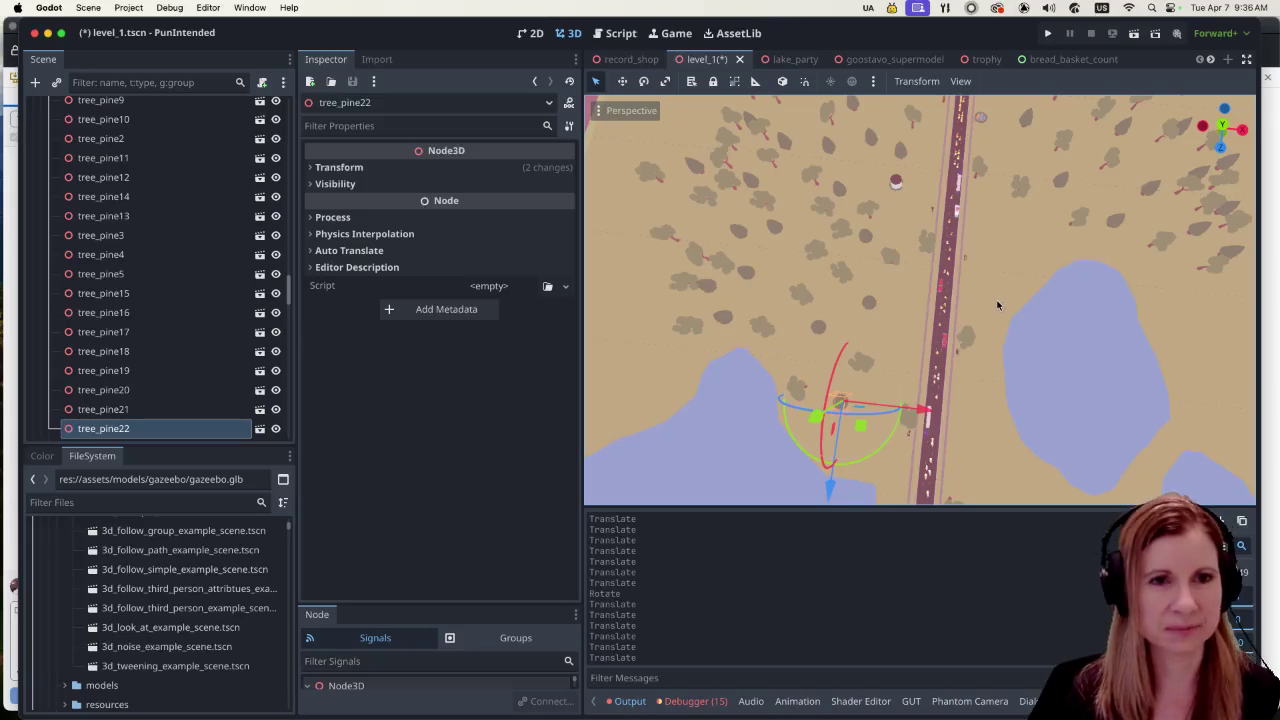
{"action": "scroll", "coordinate": [997, 305], "scroll_direction": "right", "scroll_amount": 2}
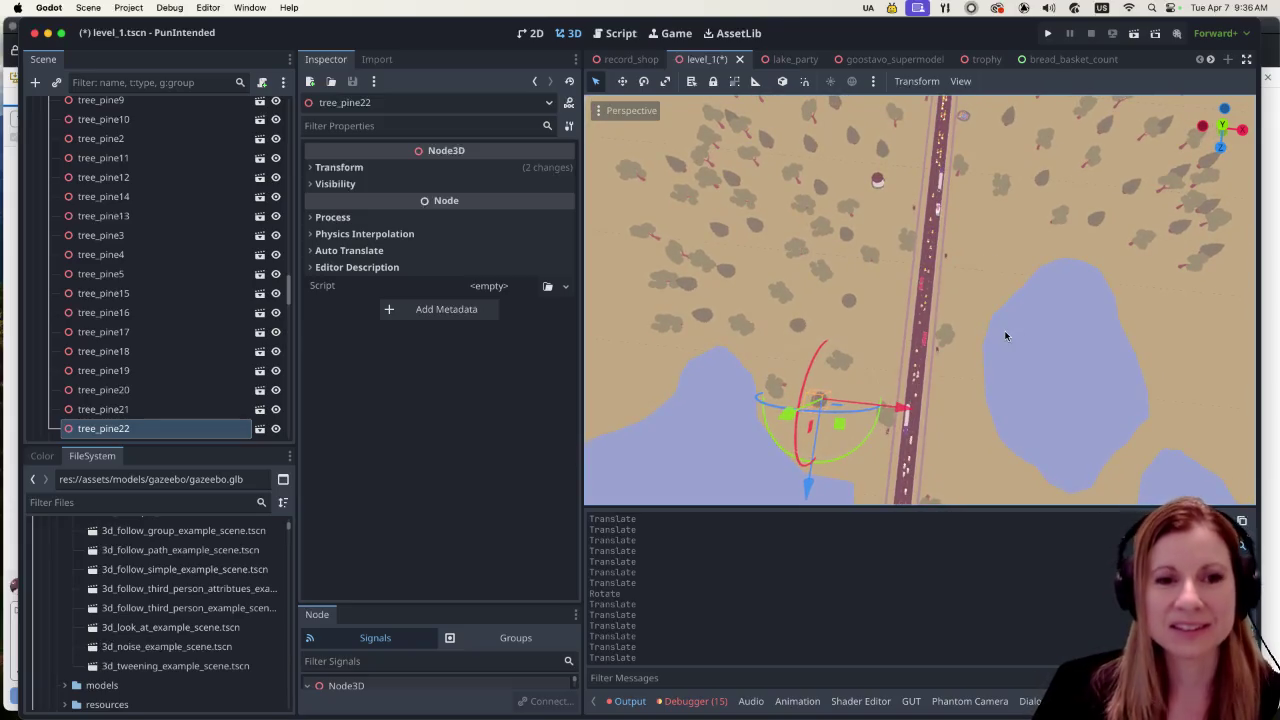
{"action": "scroll", "coordinate": [1050, 393], "scroll_direction": "up", "scroll_amount": 2}
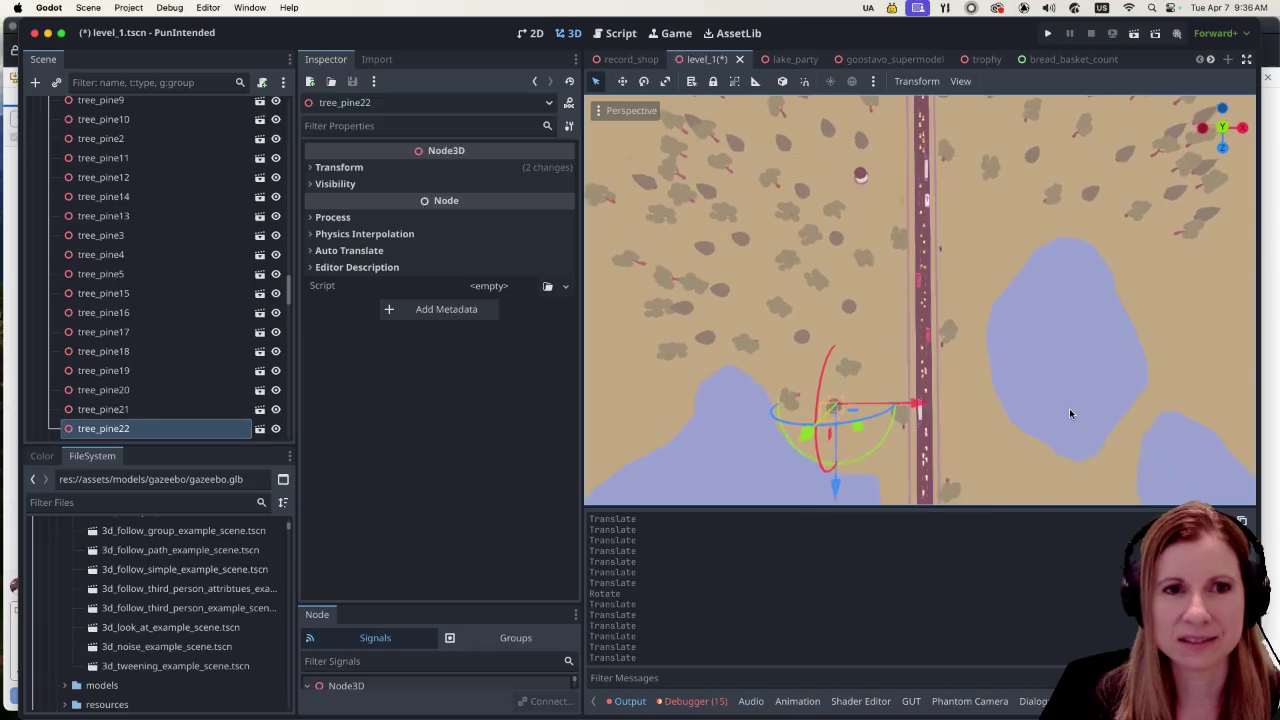
{"action": "scroll", "coordinate": [993, 345], "scroll_direction": "down", "scroll_amount": 3}
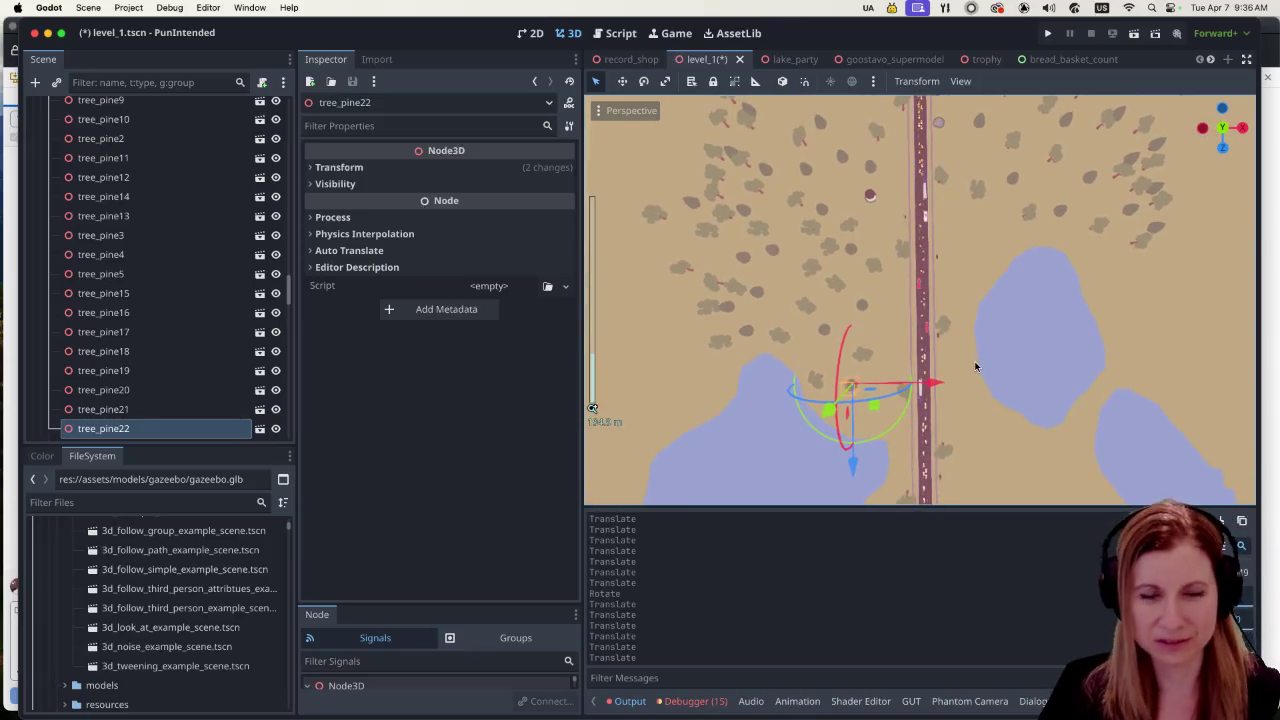
{"action": "key", "text": "7"}
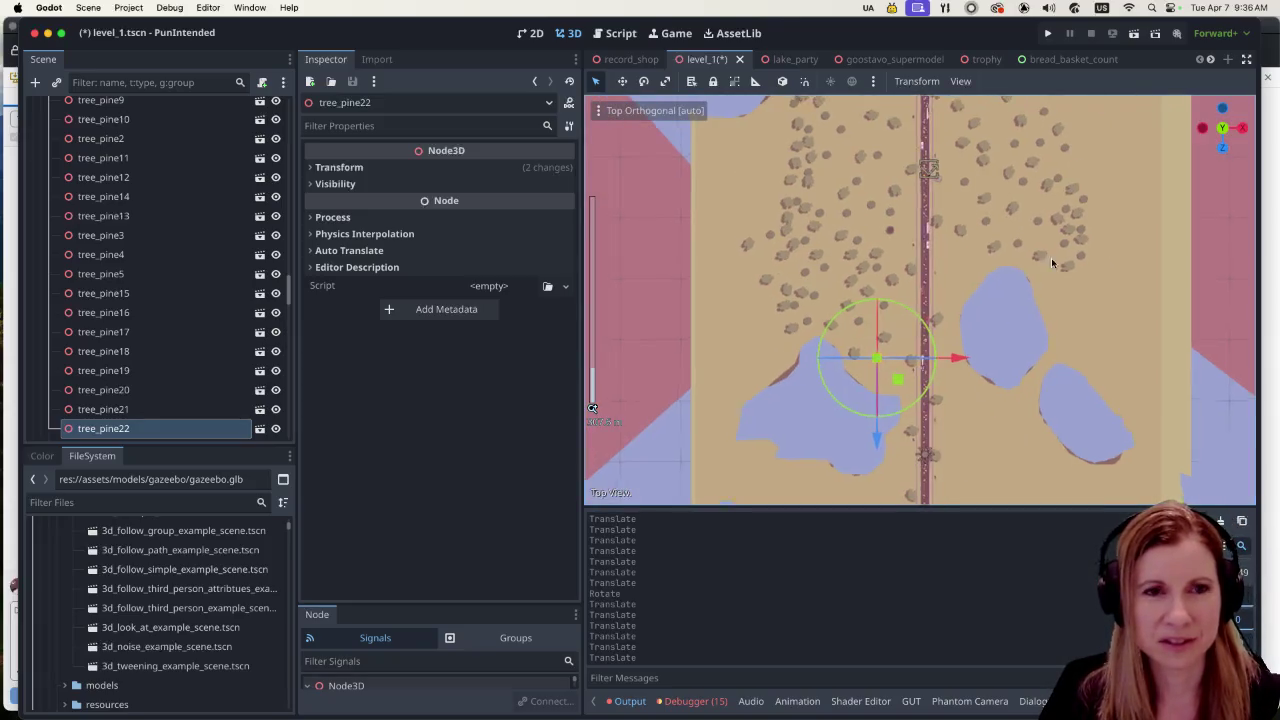
{"action": "scroll", "coordinate": [1052, 263], "scroll_direction": "down", "scroll_amount": 2}
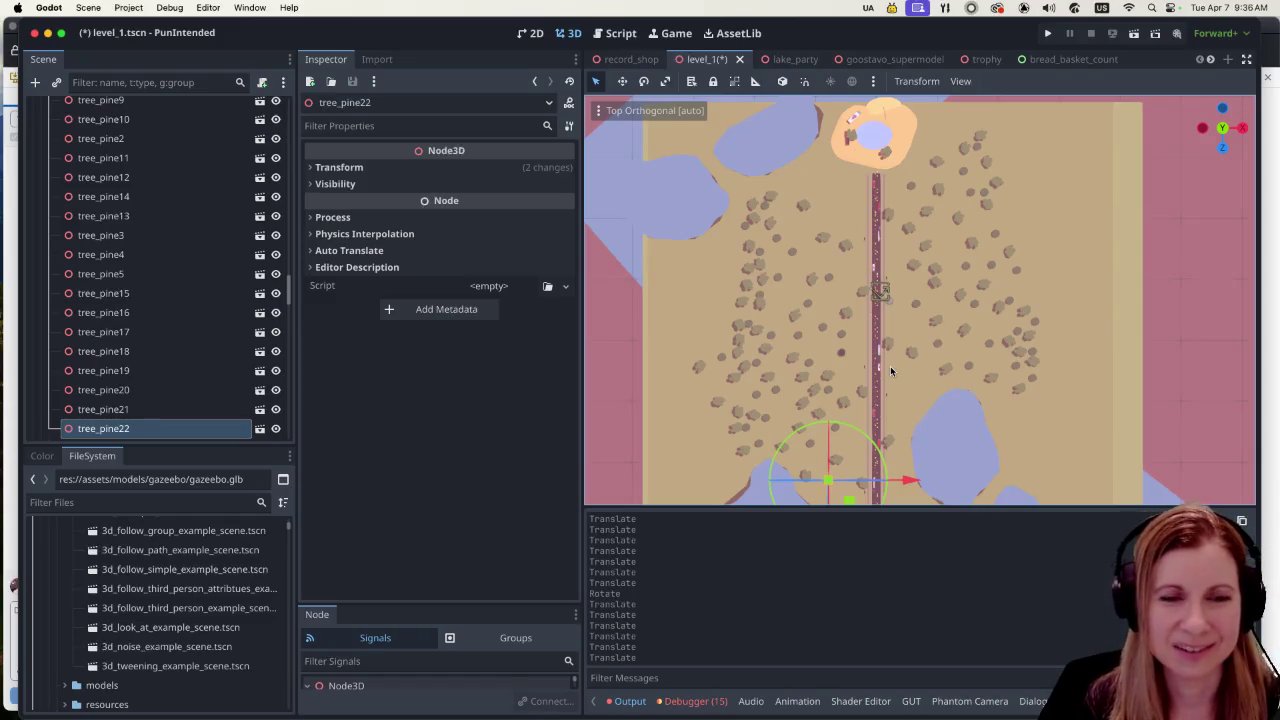
{"action": "left_click", "coordinate": [947, 373]}
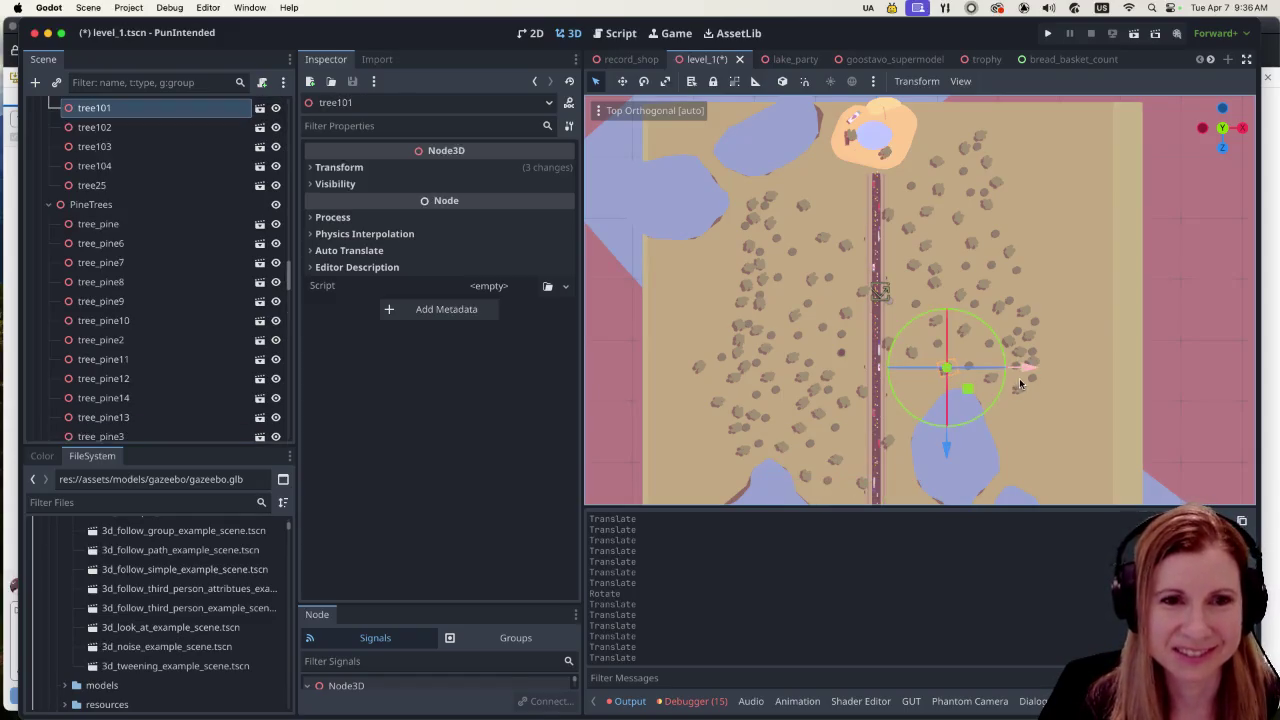
{"action": "key", "text": "super+d"}
{"action": "left_click_drag", "start_coordinate": [1022, 369], "coordinate": [985, 368]}
{"action": "left_click_drag", "start_coordinate": [921, 449], "coordinate": [914, 481]}
Step: Move tree75 down along Z and shift tree97 left toward the road
{"action": "scroll", "coordinate": [978, 370], "scroll_direction": "up", "scroll_amount": 2}
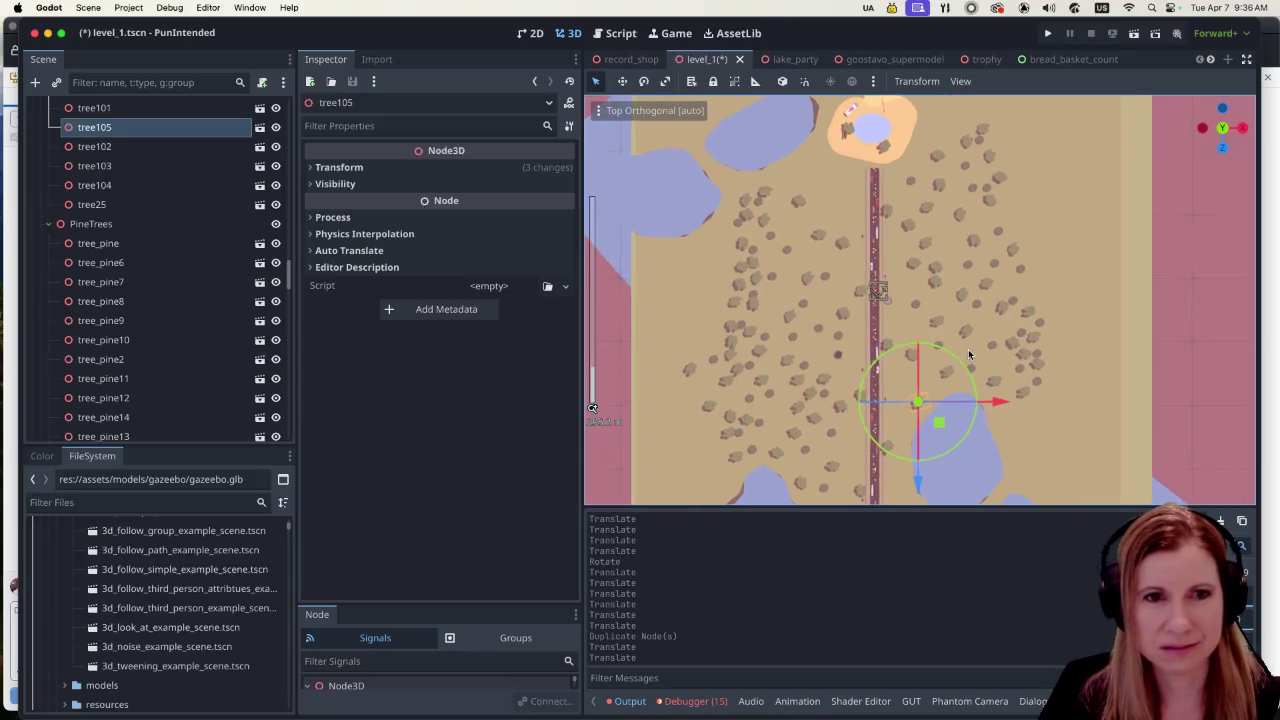
{"action": "left_click", "coordinate": [931, 284]}
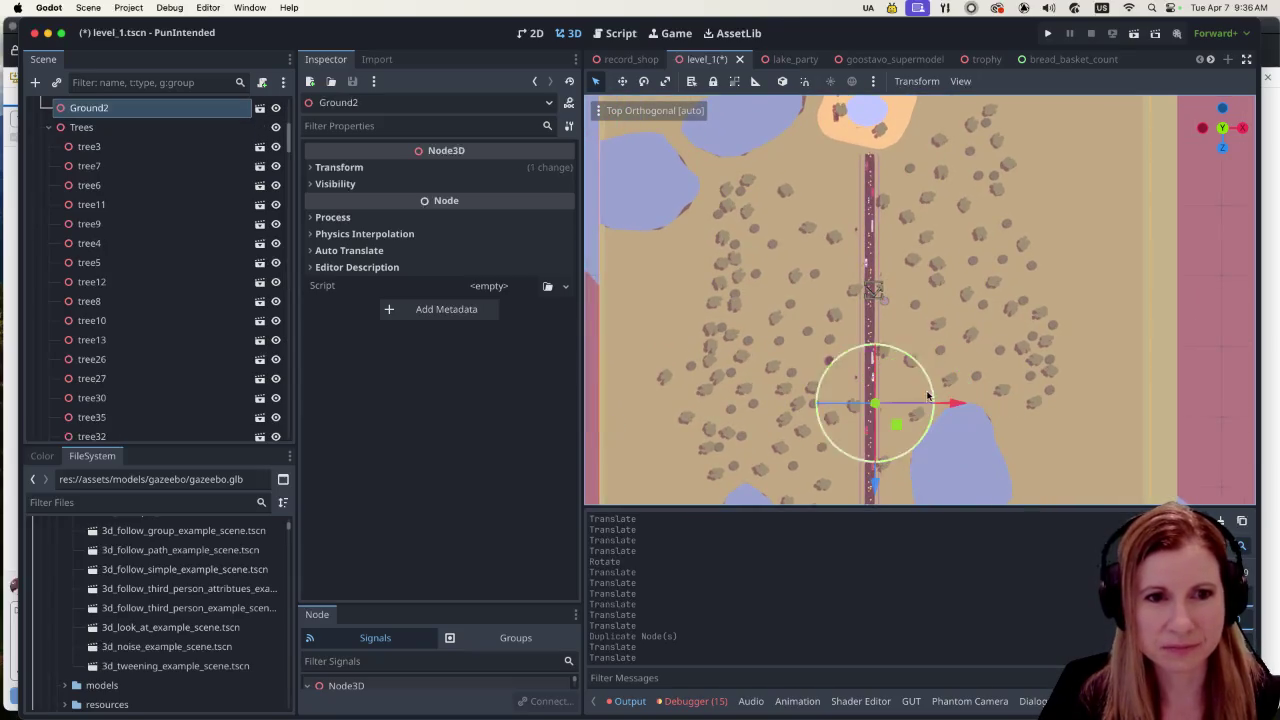
{"action": "left_click", "coordinate": [940, 280]}
{"action": "left_click_drag", "start_coordinate": [938, 352], "coordinate": [940, 369]}
{"action": "scroll", "coordinate": [1009, 355], "scroll_direction": "up", "scroll_amount": 3}
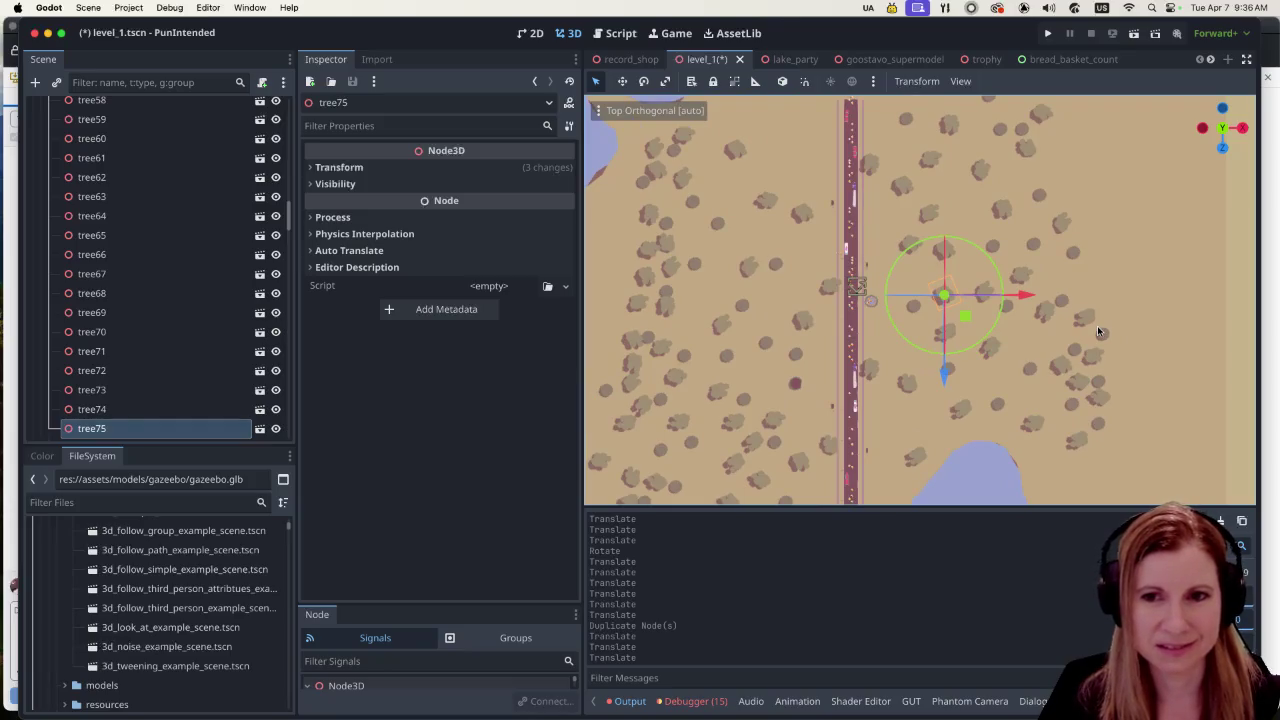
{"action": "left_click", "coordinate": [1061, 366]}
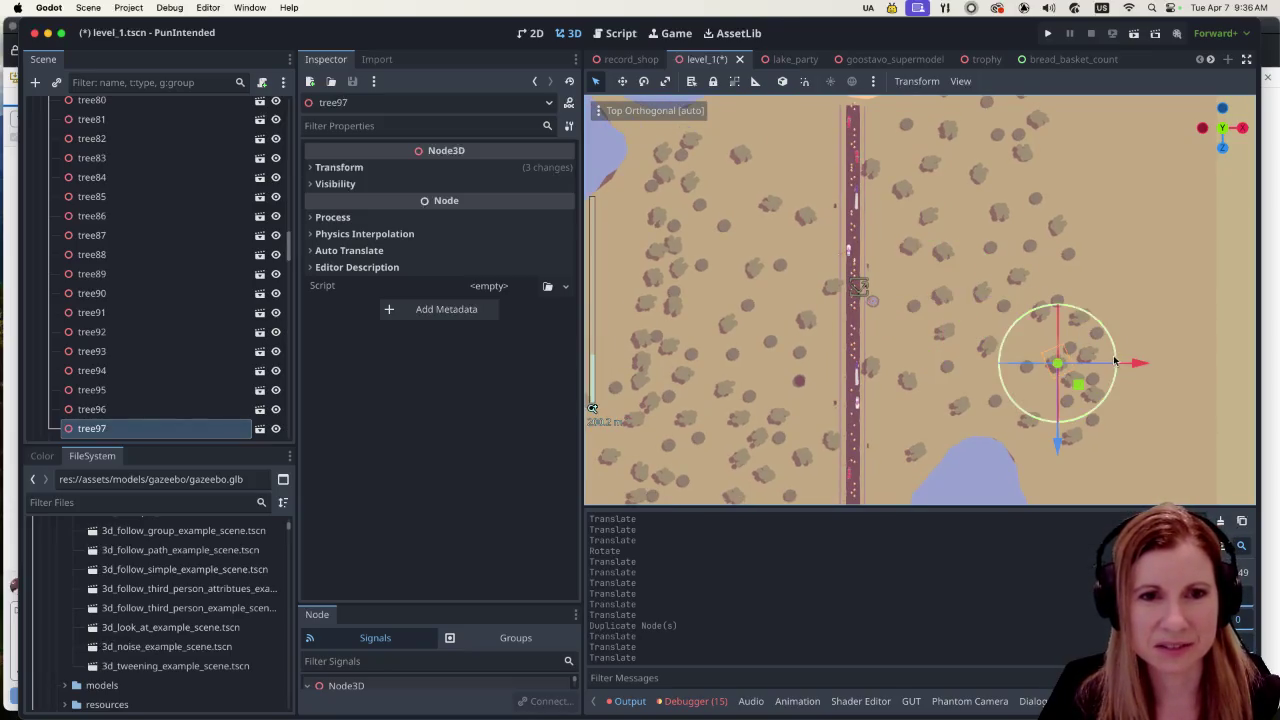
{"action": "left_click_drag", "start_coordinate": [1137, 364], "coordinate": [971, 363]}
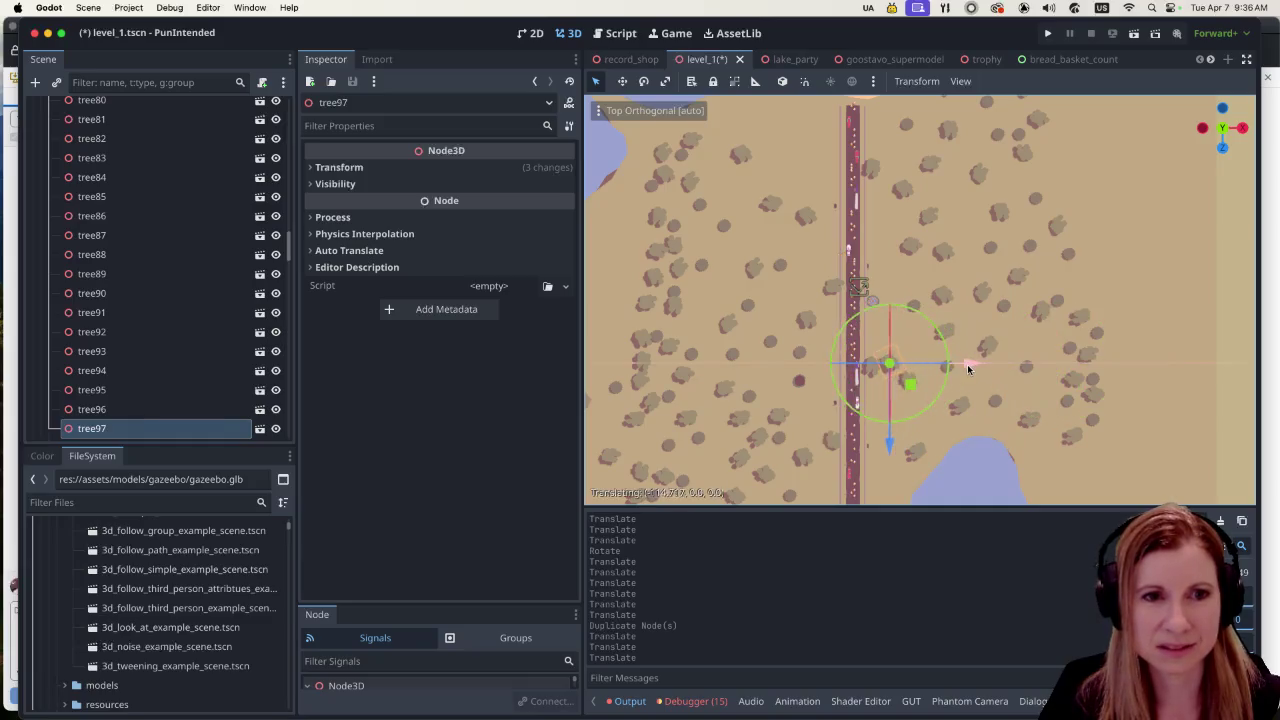
{"action": "left_click_drag", "start_coordinate": [895, 448], "coordinate": [903, 412]}
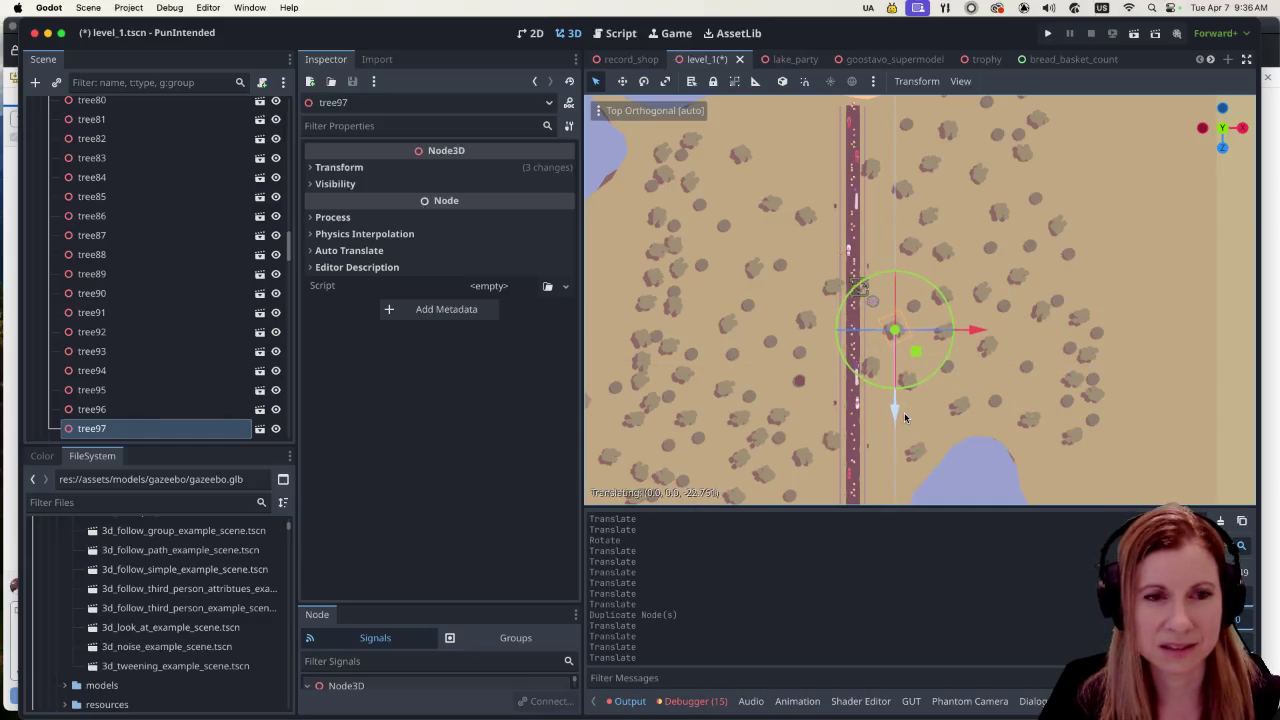
Step: Shift tree_pine36 left so it sits beside the road
{"action": "left_click", "coordinate": [1097, 268]}
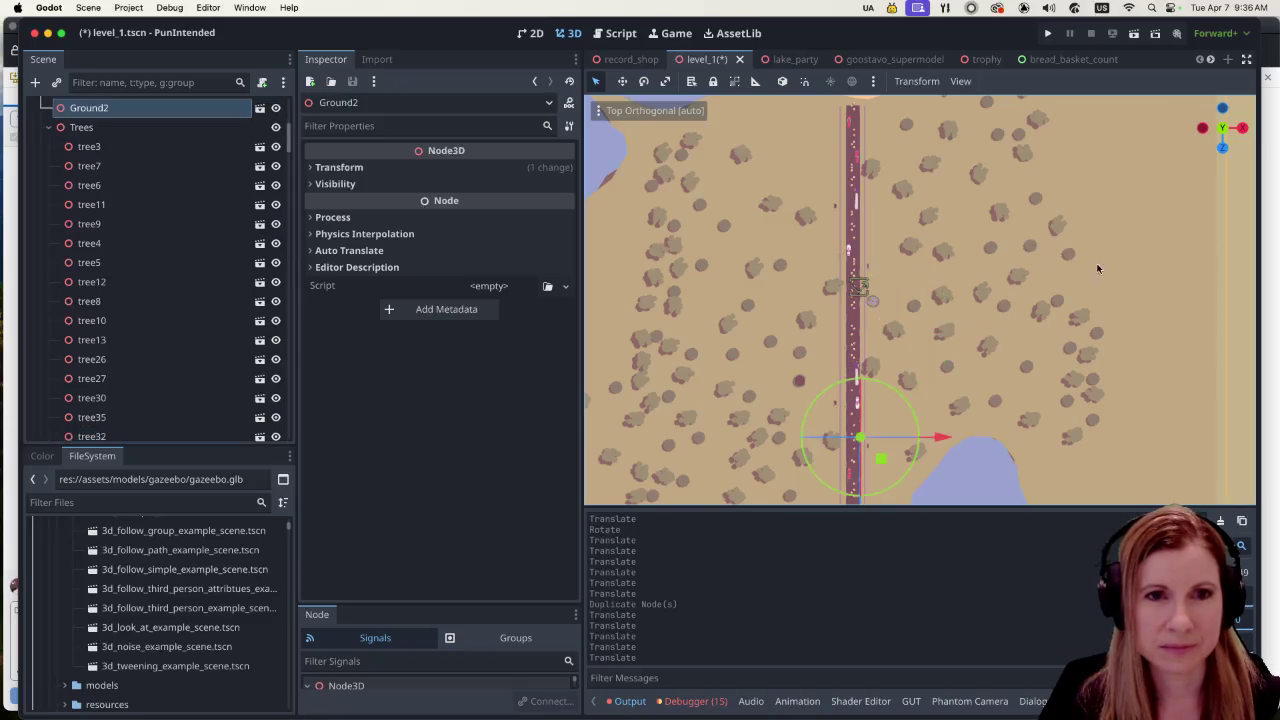
{"action": "left_click", "coordinate": [1080, 256]}
{"action": "left_click_drag", "start_coordinate": [1080, 256], "coordinate": [986, 272]}
{"action": "mouse_move", "coordinate": [904, 334]}
{"action": "left_mouse_down"}
{"action": "mouse_move", "coordinate": [902, 357]}
{"action": "mouse_move", "coordinate": [893, 303]}
{"action": "left_mouse_up"}
{"action": "left_click_drag", "start_coordinate": [986, 220], "coordinate": [964, 219]}
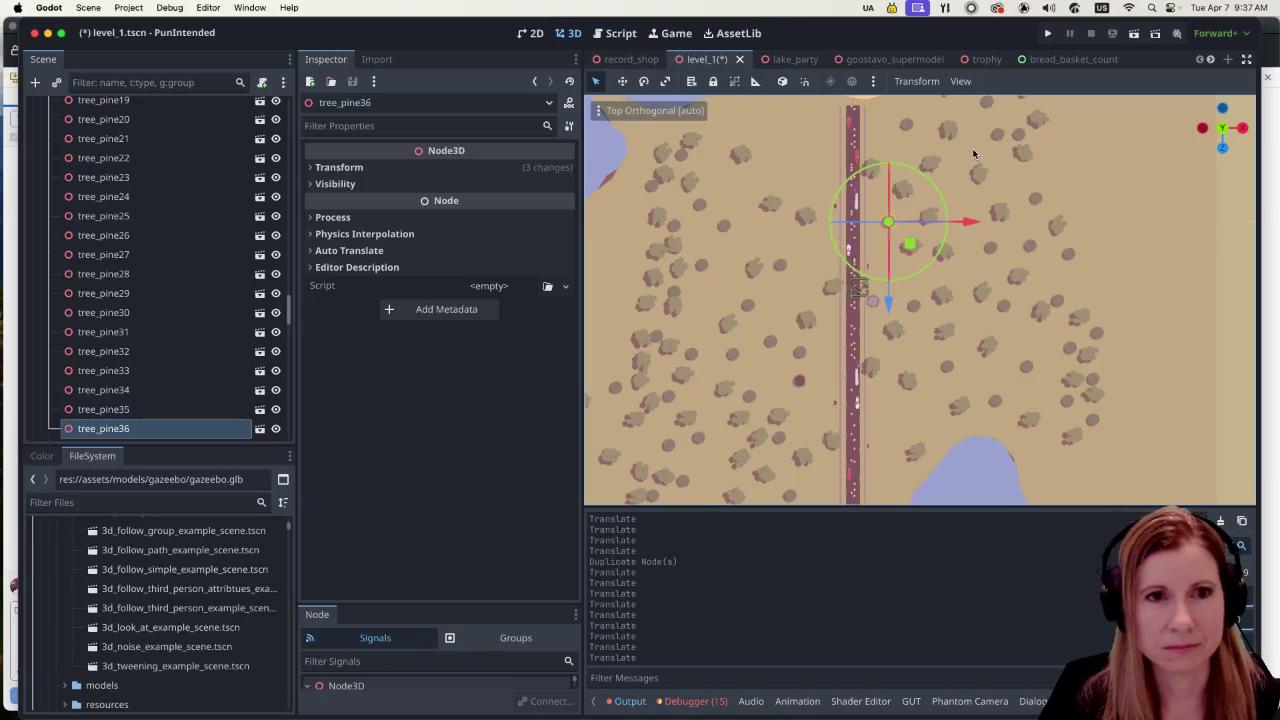
Step: Move tree_pine19 along X up against the roadside and tilt the view to check it
{"action": "scroll", "coordinate": [1085, 270], "scroll_direction": "up", "scroll_amount": 3}
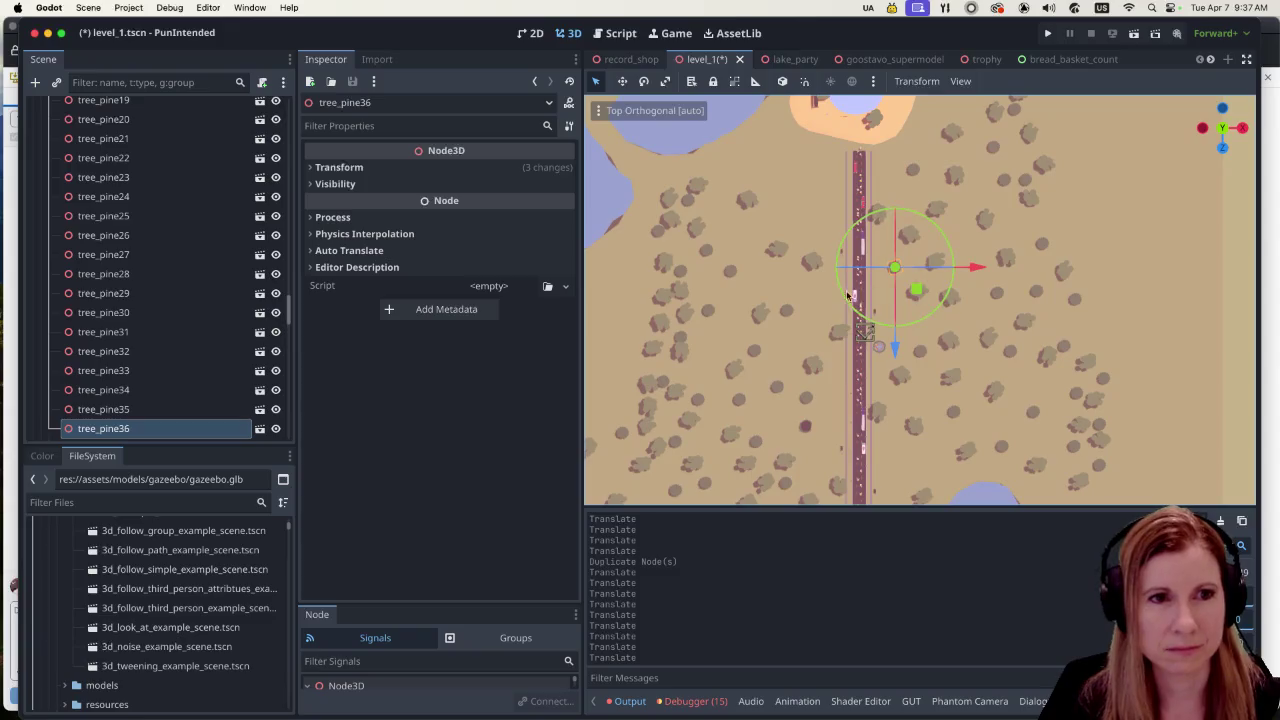
{"action": "left_click", "coordinate": [663, 229]}
{"action": "left_click_drag", "start_coordinate": [750, 233], "coordinate": [880, 231]}
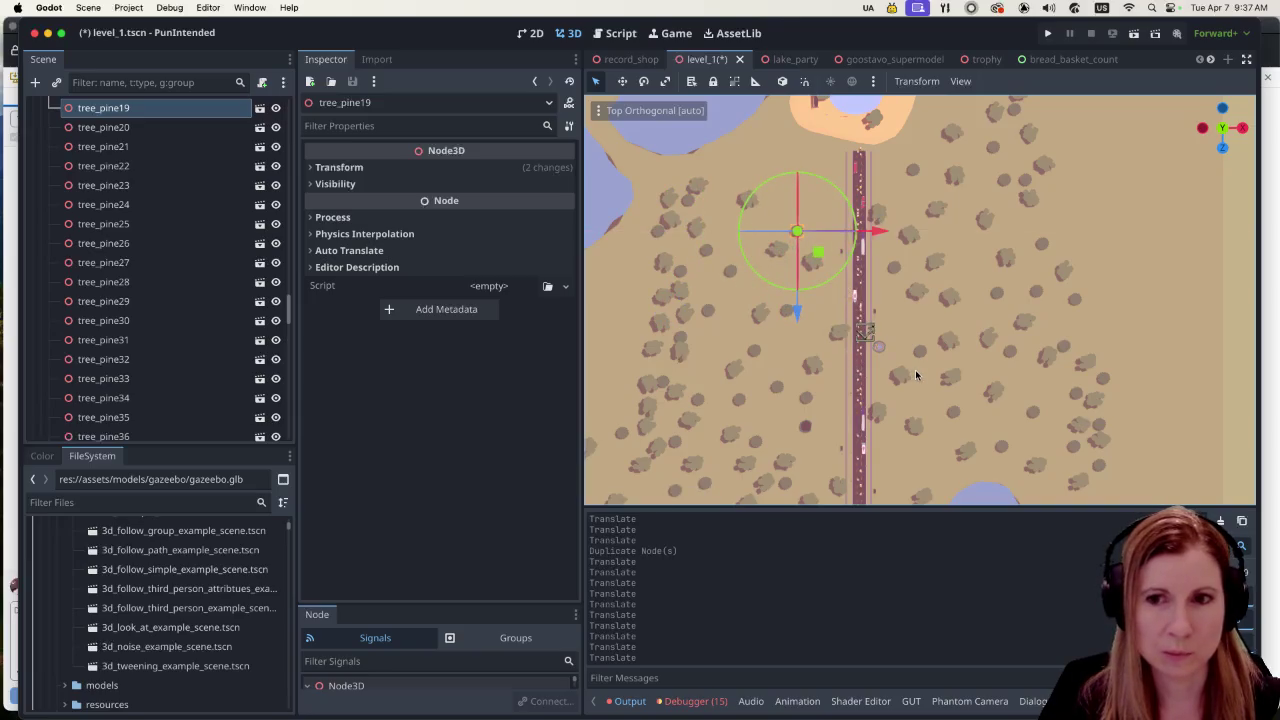
{"action": "left_click_drag", "start_coordinate": [915, 375], "coordinate": [928, 225]}
{"action": "mouse_move", "coordinate": [900, 270]}
{"action": "left_mouse_down"}
{"action": "mouse_move", "coordinate": [856, 310]}
{"action": "mouse_move", "coordinate": [857, 232]}
{"action": "left_mouse_up"}
{"action": "scroll", "coordinate": [823, 354], "scroll_direction": "up", "scroll_amount": 5}
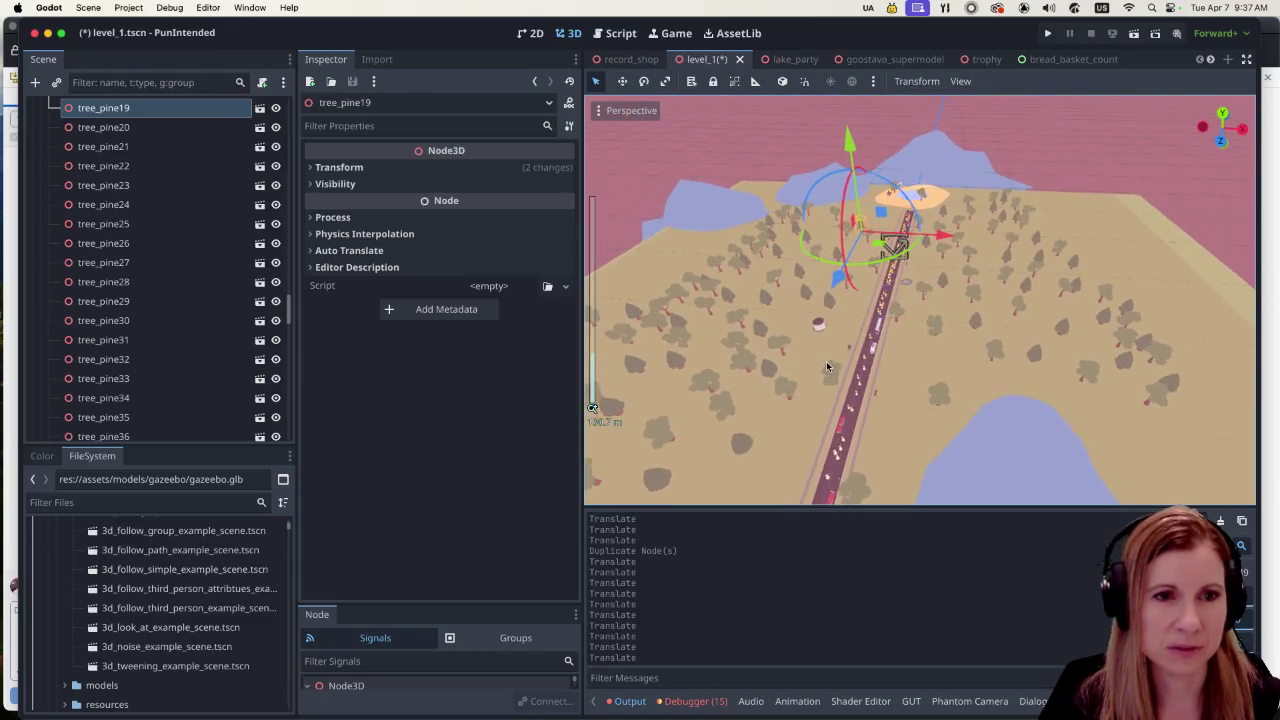
{"action": "scroll", "coordinate": [711, 368], "scroll_direction": "up", "scroll_amount": 1}
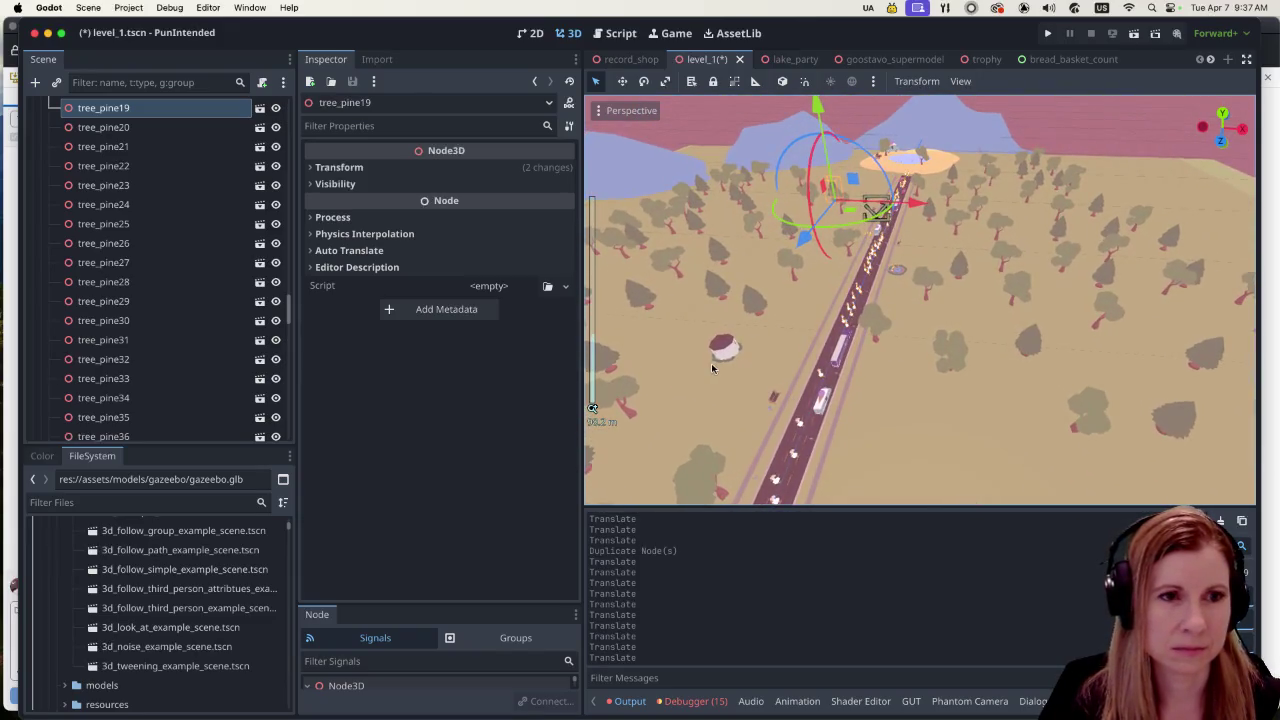
{"action": "left_click_drag", "start_coordinate": [708, 341], "coordinate": [817, 270]}
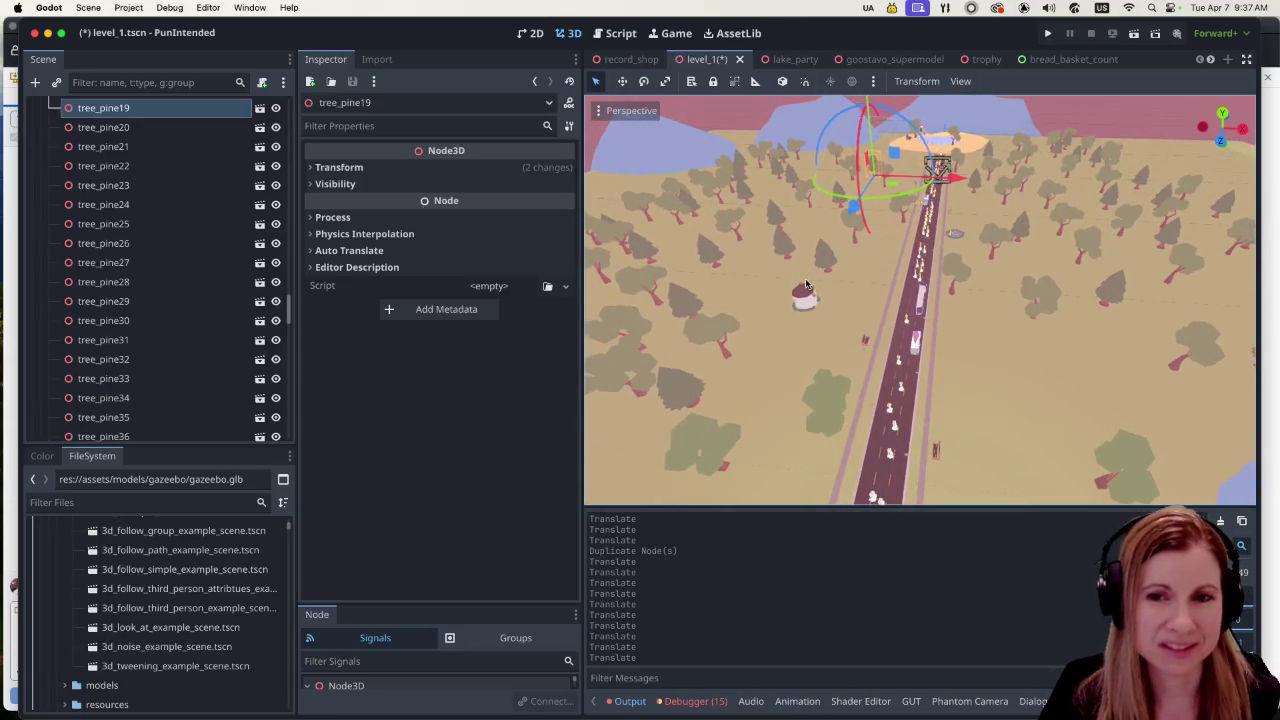
{"action": "scroll", "coordinate": [802, 252], "scroll_direction": "up", "scroll_amount": 10}
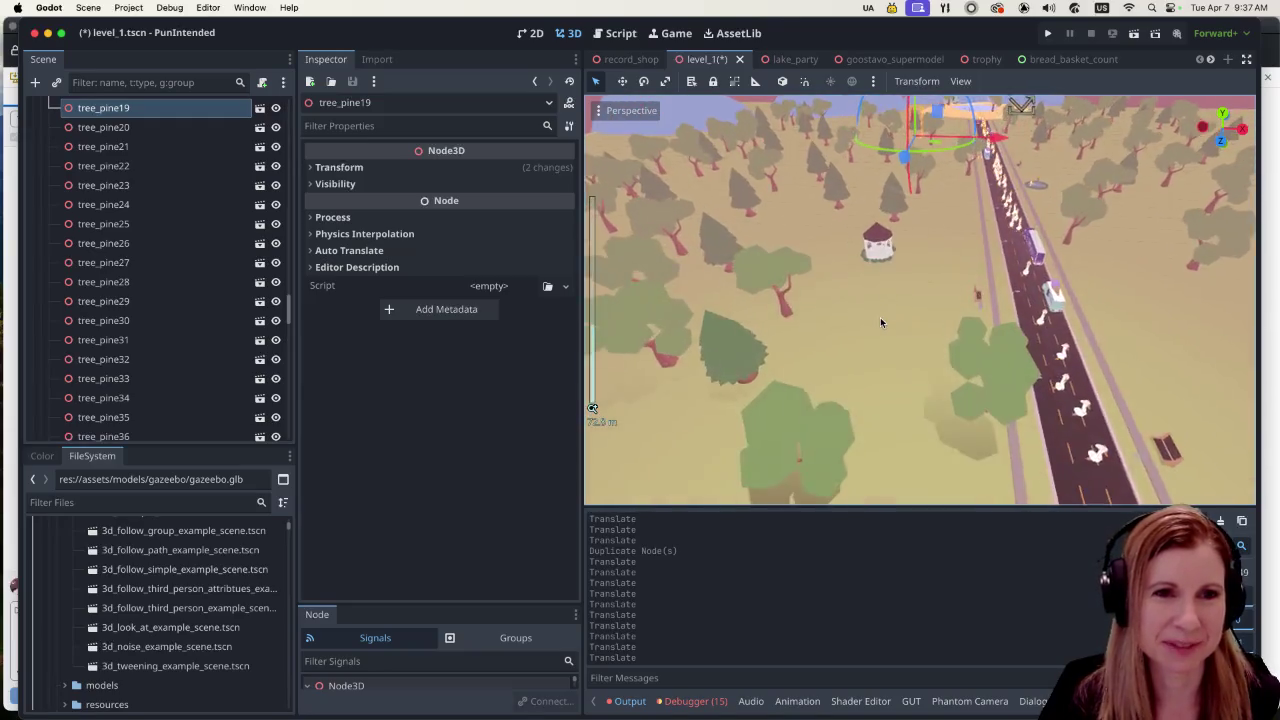
{"action": "mouse_move", "coordinate": [995, 280]}
{"action": "left_mouse_down"}
{"action": "mouse_move", "coordinate": [884, 289]}
{"action": "mouse_move", "coordinate": [963, 240]}
{"action": "mouse_move", "coordinate": [875, 275]}
{"action": "left_mouse_up"}
{"action": "scroll", "coordinate": [846, 300], "scroll_direction": "up", "scroll_amount": 3}
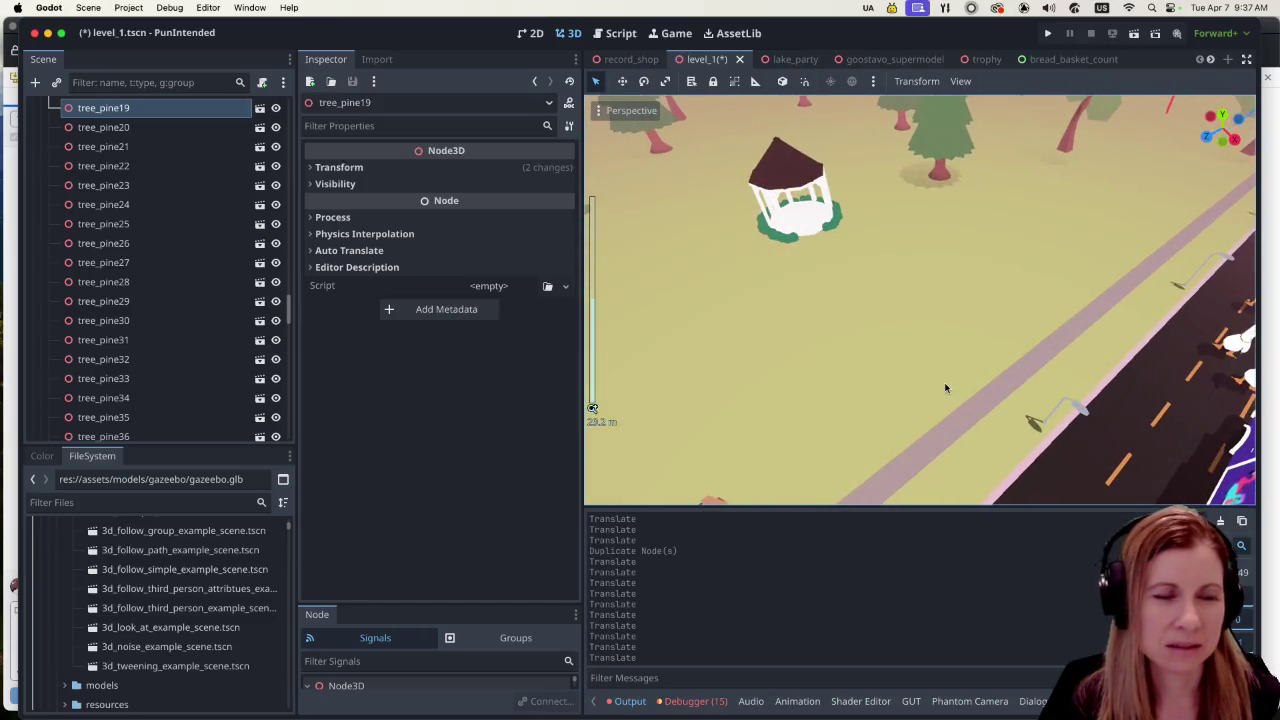
{"action": "scroll", "coordinate": [943, 366], "scroll_direction": "down", "scroll_amount": 6}
{"action": "scroll", "coordinate": [943, 366], "scroll_direction": "down", "scroll_amount": 3}
{"action": "scroll", "coordinate": [1150, 296], "scroll_direction": "up", "scroll_amount": 3}
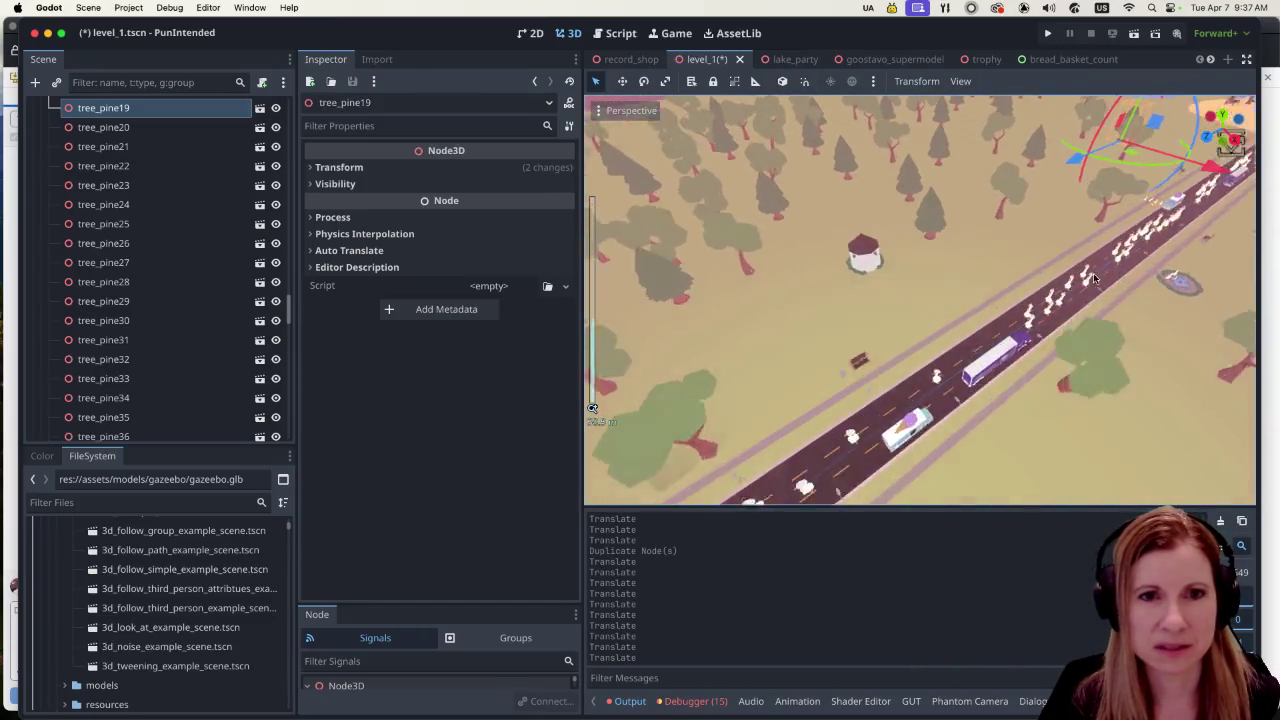
{"action": "left_click", "coordinate": [1201, 270]}
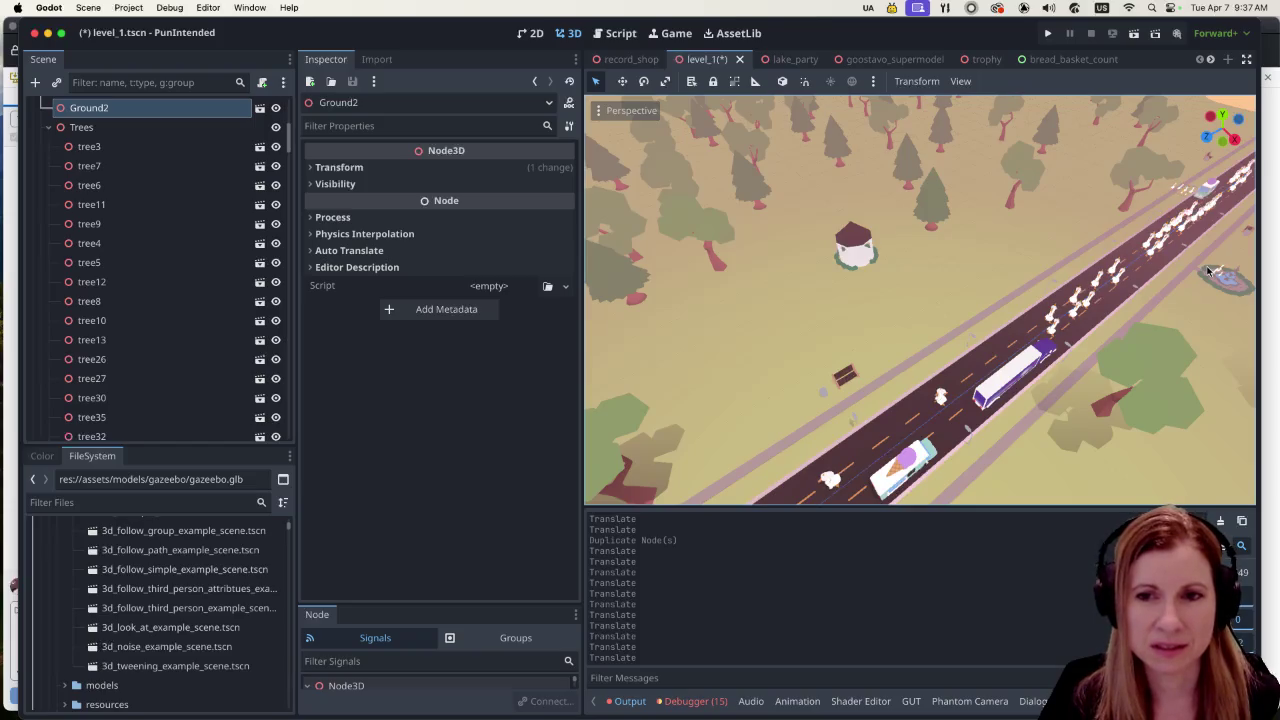
{"action": "scroll", "coordinate": [1005, 286], "scroll_direction": "up", "scroll_amount": 5}
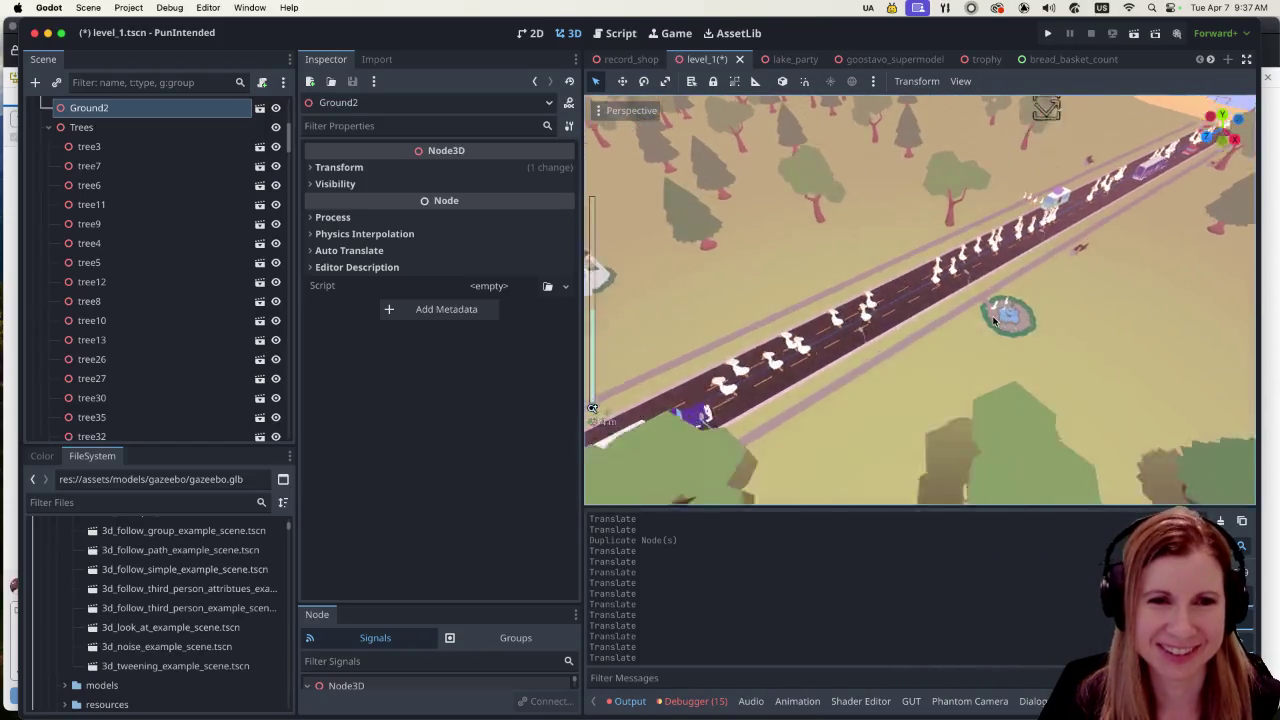
{"action": "left_click", "coordinate": [1088, 318]}
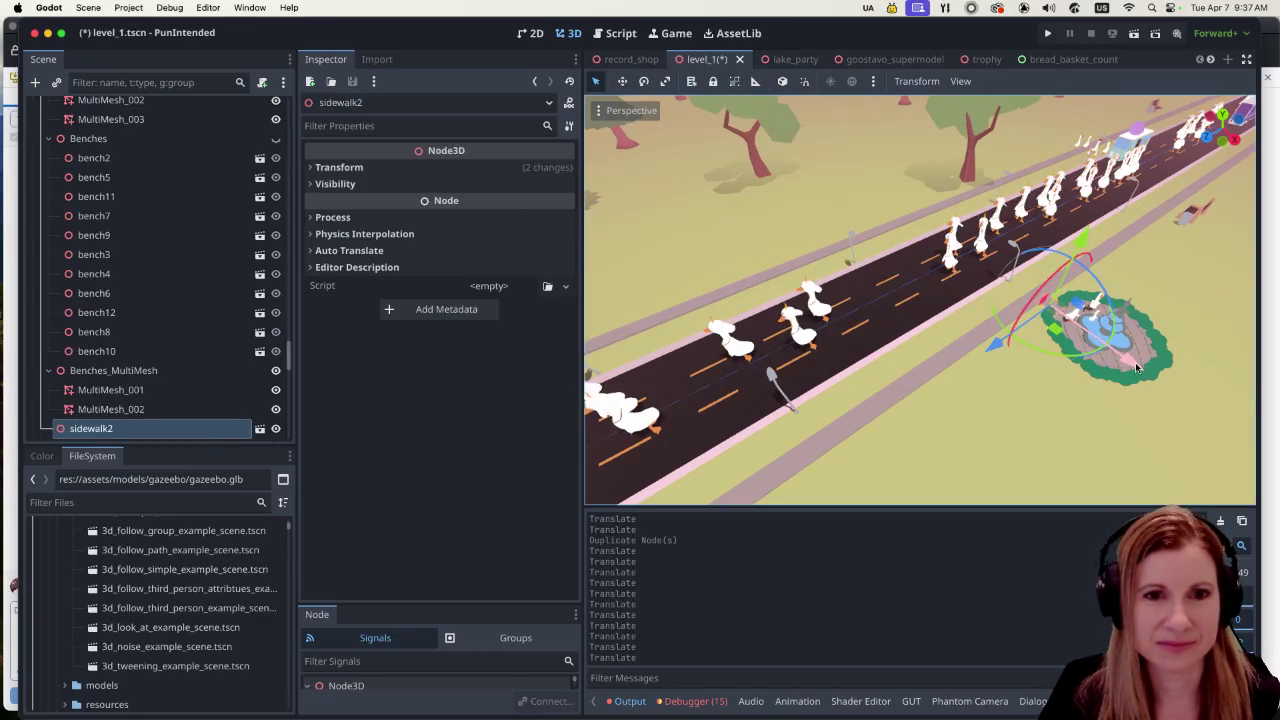
Step: Duplicate sidewalk2 and place the copy up against the gazebo
{"action": "scroll", "coordinate": [143, 385], "scroll_direction": "down", "scroll_amount": 3}
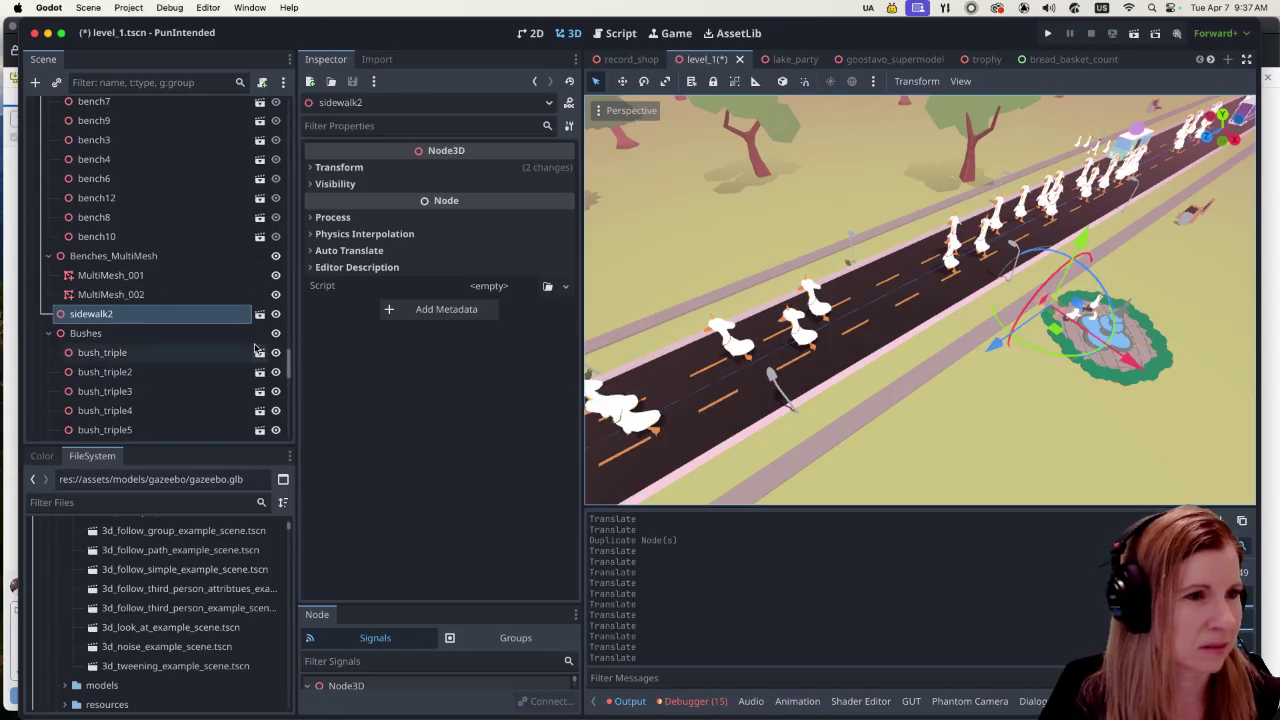
{"action": "scroll", "coordinate": [170, 318], "scroll_direction": "up", "scroll_amount": 4}
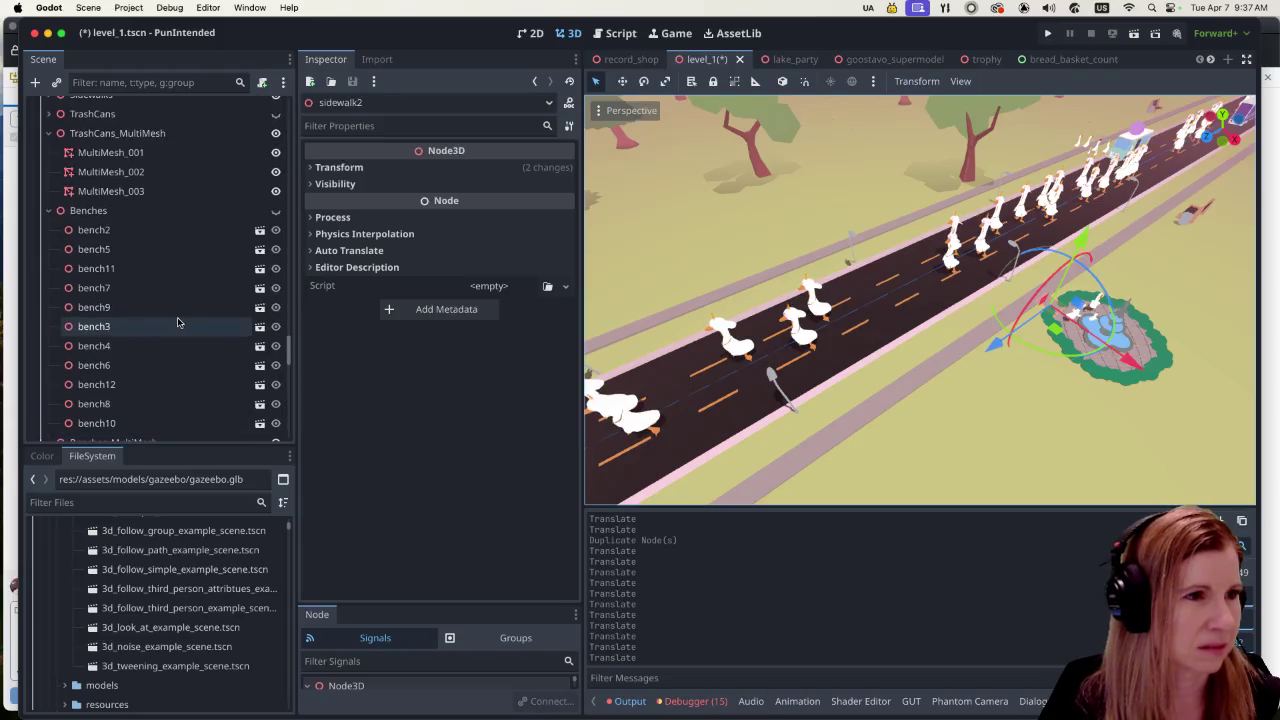
{"action": "key", "text": "super+d"}
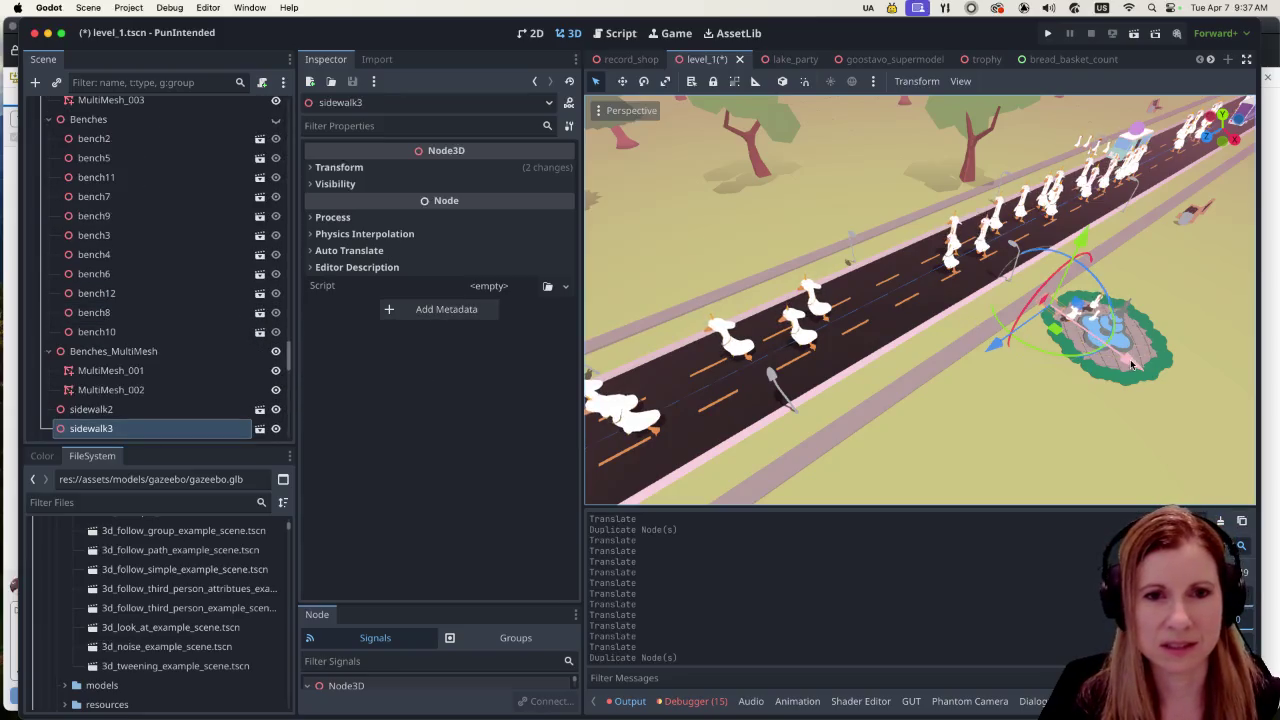
{"action": "mouse_move", "coordinate": [1128, 362]}
{"action": "left_mouse_down"}
{"action": "mouse_move", "coordinate": [870, 270]}
{"action": "mouse_move", "coordinate": [888, 272]}
{"action": "mouse_move", "coordinate": [819, 267]}
{"action": "mouse_move", "coordinate": [600, 318]}
{"action": "left_mouse_up"}
{"action": "scroll", "coordinate": [800, 285], "scroll_direction": "down", "scroll_amount": 3}
{"action": "key", "text": "f"}
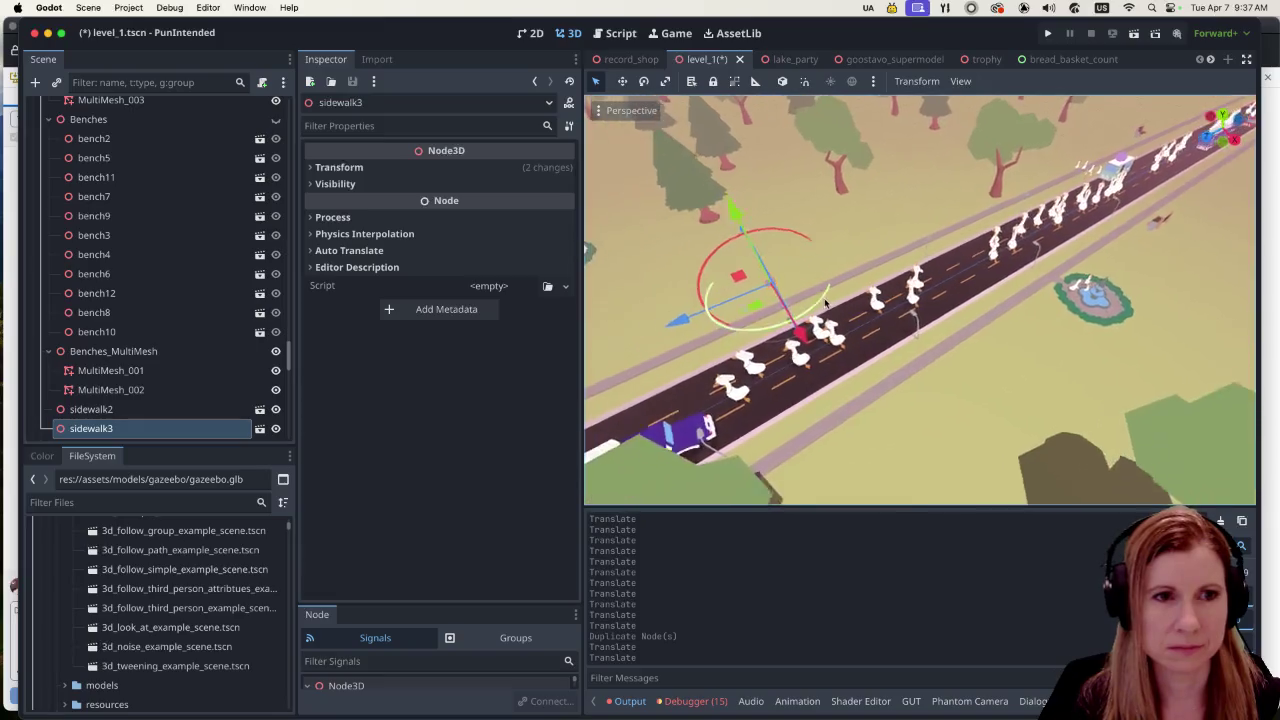
{"action": "left_click_drag", "start_coordinate": [834, 272], "coordinate": [633, 341]}
{"action": "scroll", "coordinate": [690, 350], "scroll_direction": "up", "scroll_amount": 2}
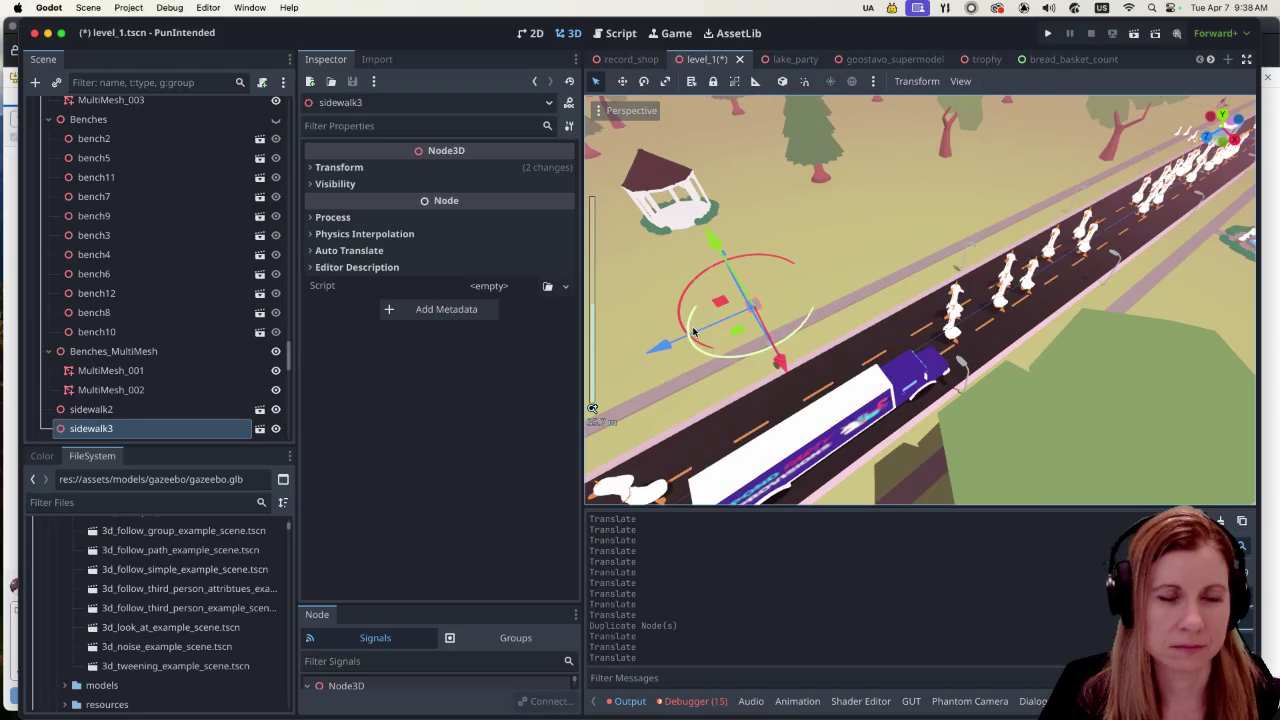
{"action": "mouse_move", "coordinate": [748, 361]}
{"action": "left_mouse_down"}
{"action": "mouse_move", "coordinate": [677, 277]}
{"action": "mouse_move", "coordinate": [617, 258]}
{"action": "left_mouse_up"}
Step: Duplicate the sidewalk piece, then duplicate sidewalk3 and sidewalk4 together, sliding copies along the path
{"action": "key", "text": "super+d"}
{"action": "key", "text": "f"}
{"action": "mouse_move", "coordinate": [1120, 345]}
{"action": "left_mouse_down"}
{"action": "mouse_move", "coordinate": [1128, 354]}
{"action": "mouse_move", "coordinate": [1075, 292]}
{"action": "left_mouse_up"}
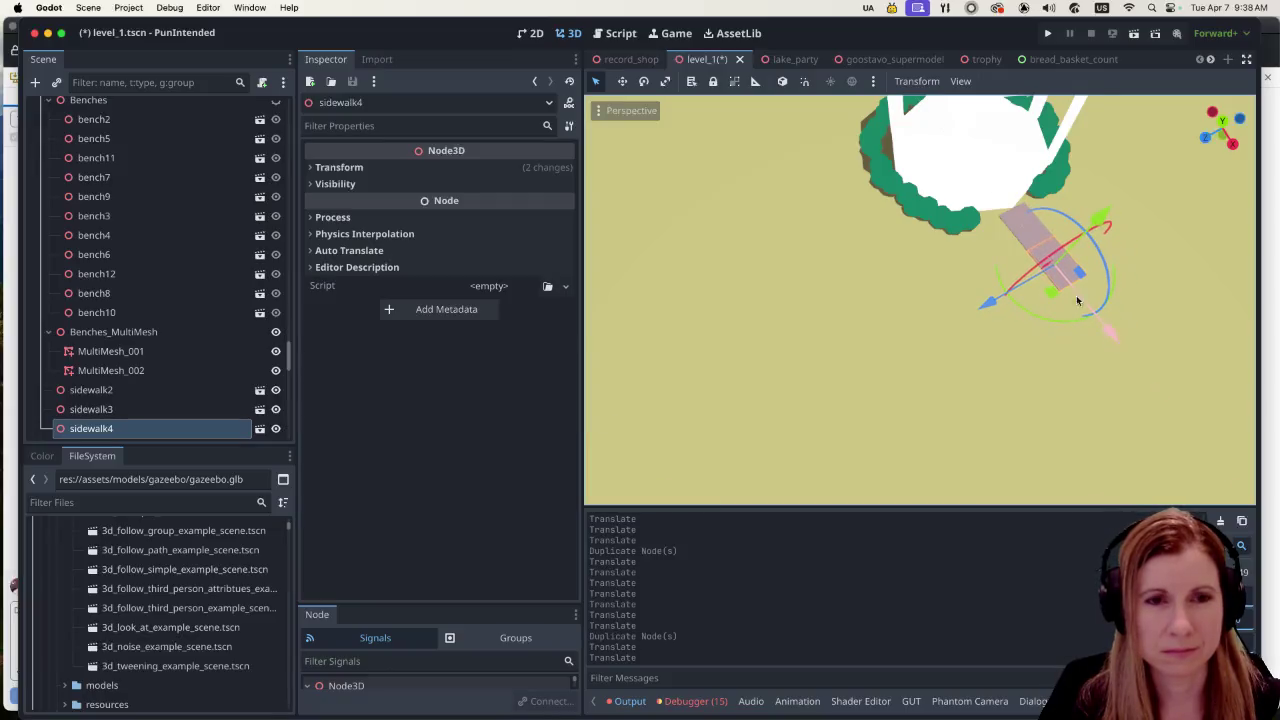
{"action": "left_click", "coordinate": [1037, 233], "text": "shift"}
{"action": "key", "text": "super+d"}
{"action": "mouse_move", "coordinate": [1094, 309]}
{"action": "left_mouse_down"}
{"action": "mouse_move", "coordinate": [1180, 422]}
{"action": "mouse_move", "coordinate": [1173, 402]}
{"action": "left_mouse_up"}
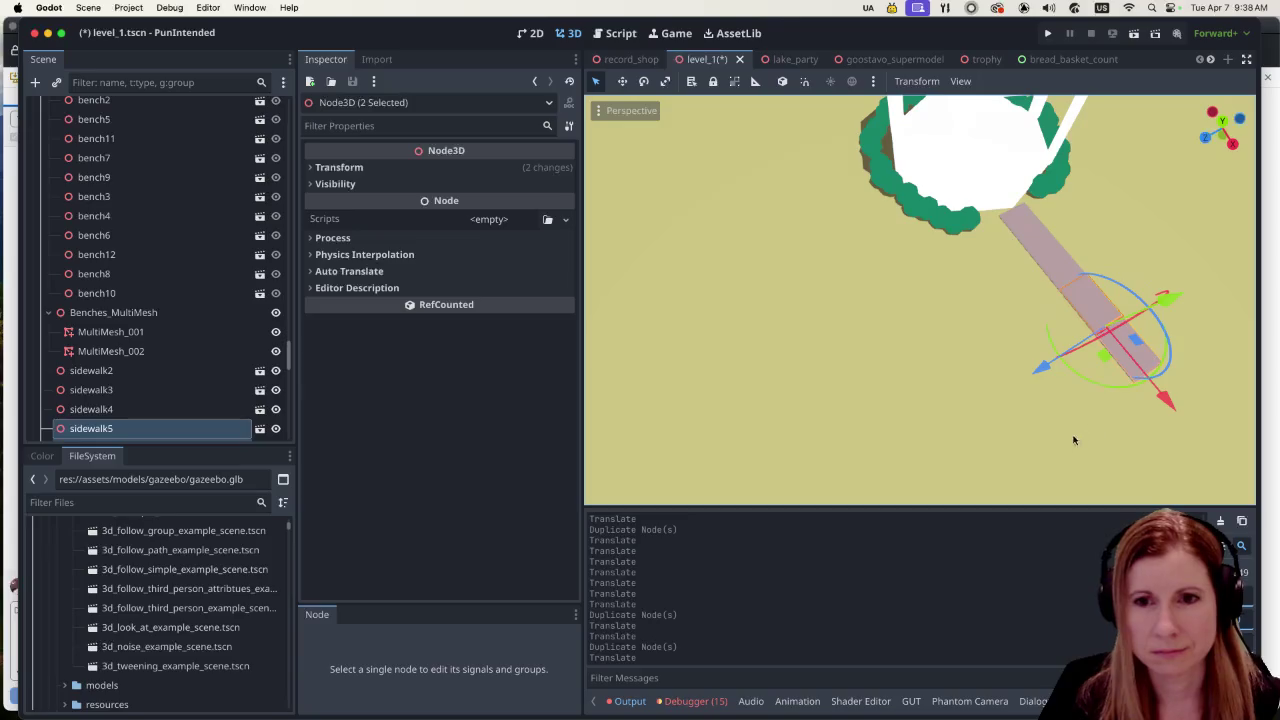
Step: Box-select all four footpath pieces leading out from the gazebo
{"action": "scroll", "coordinate": [1023, 376], "scroll_direction": "down", "scroll_amount": 2}
{"action": "scroll", "coordinate": [914, 277], "scroll_direction": "down", "scroll_amount": 2}
{"action": "scroll", "coordinate": [917, 294], "scroll_direction": "down", "scroll_amount": 3}
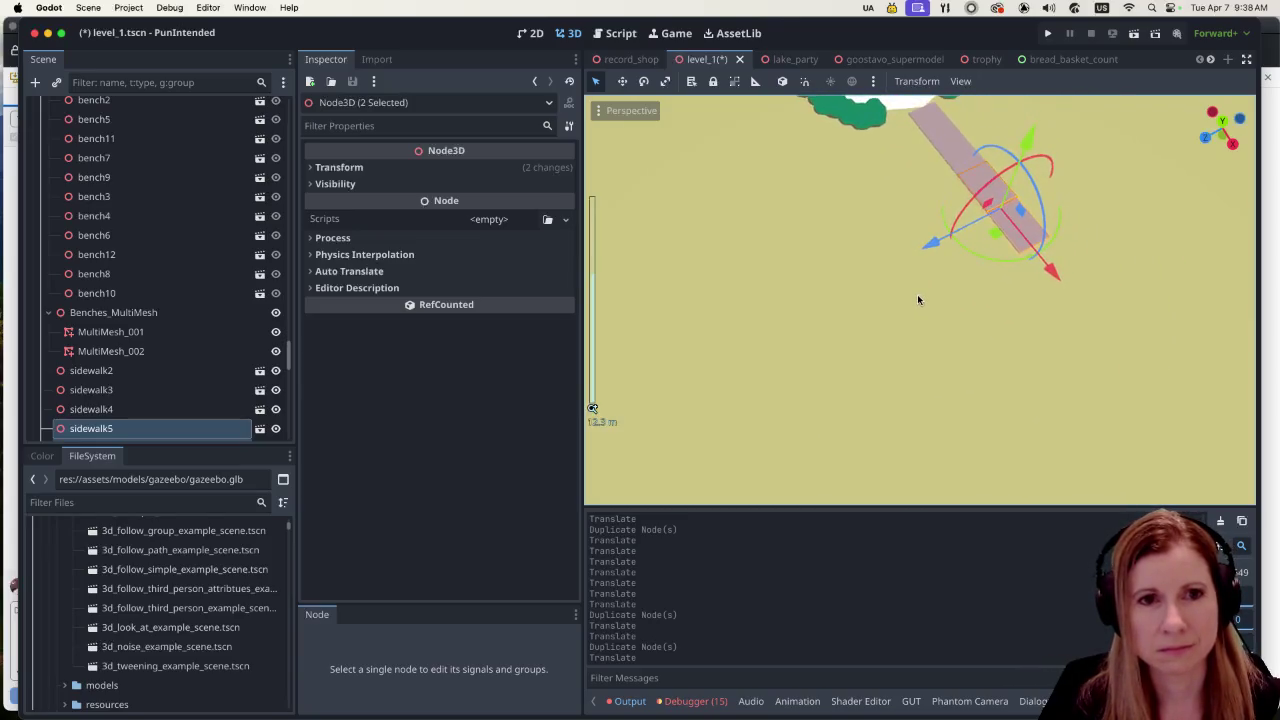
{"action": "left_click", "coordinate": [996, 296]}
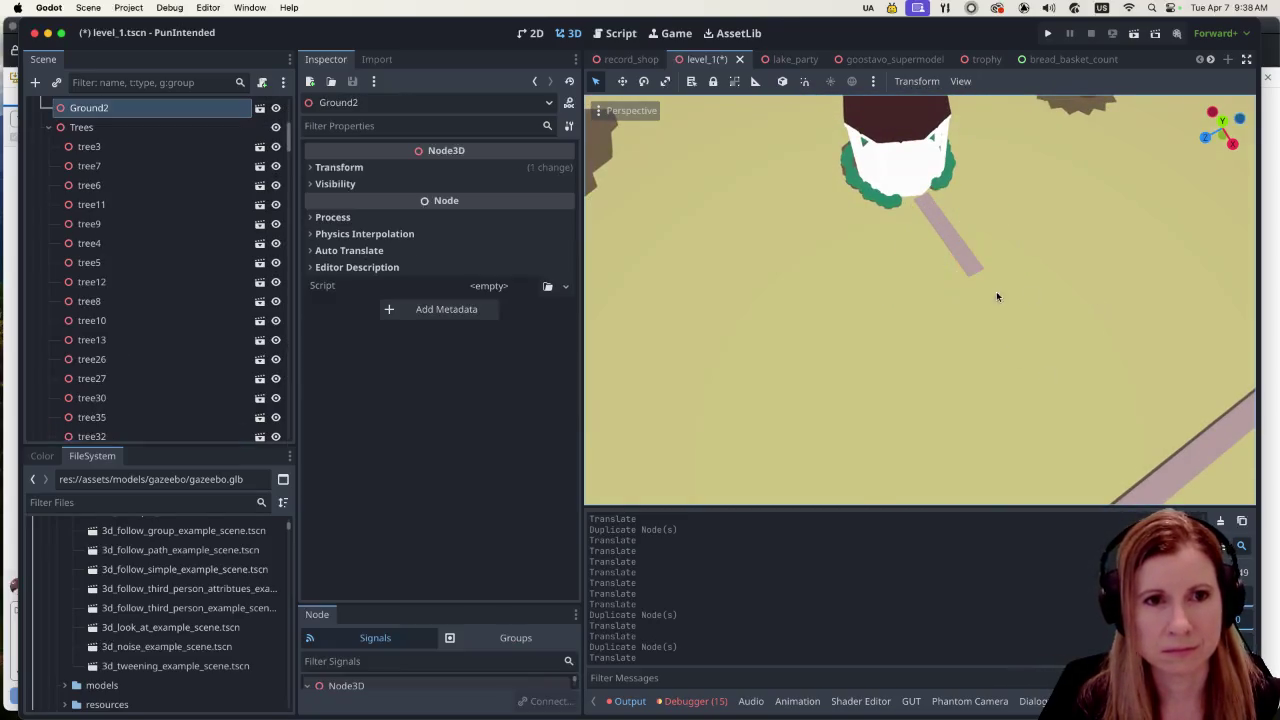
{"action": "left_click", "coordinate": [926, 207]}
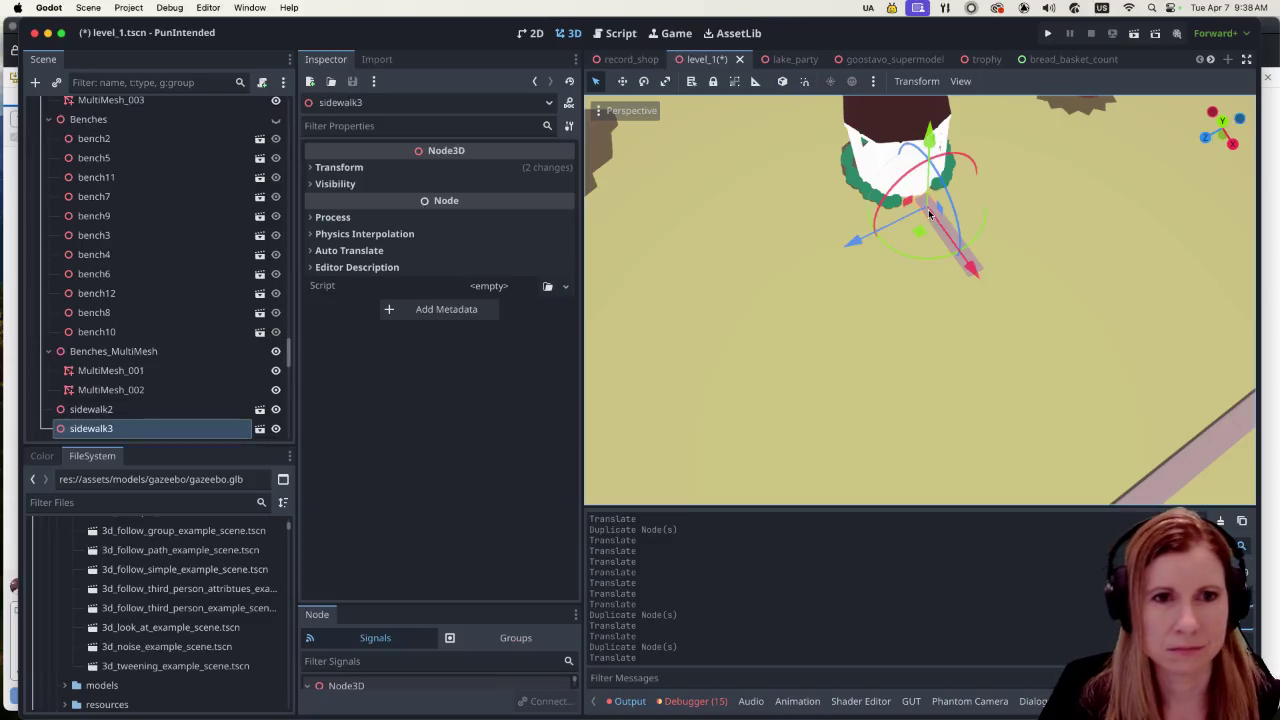
{"action": "left_click", "coordinate": [1026, 268]}
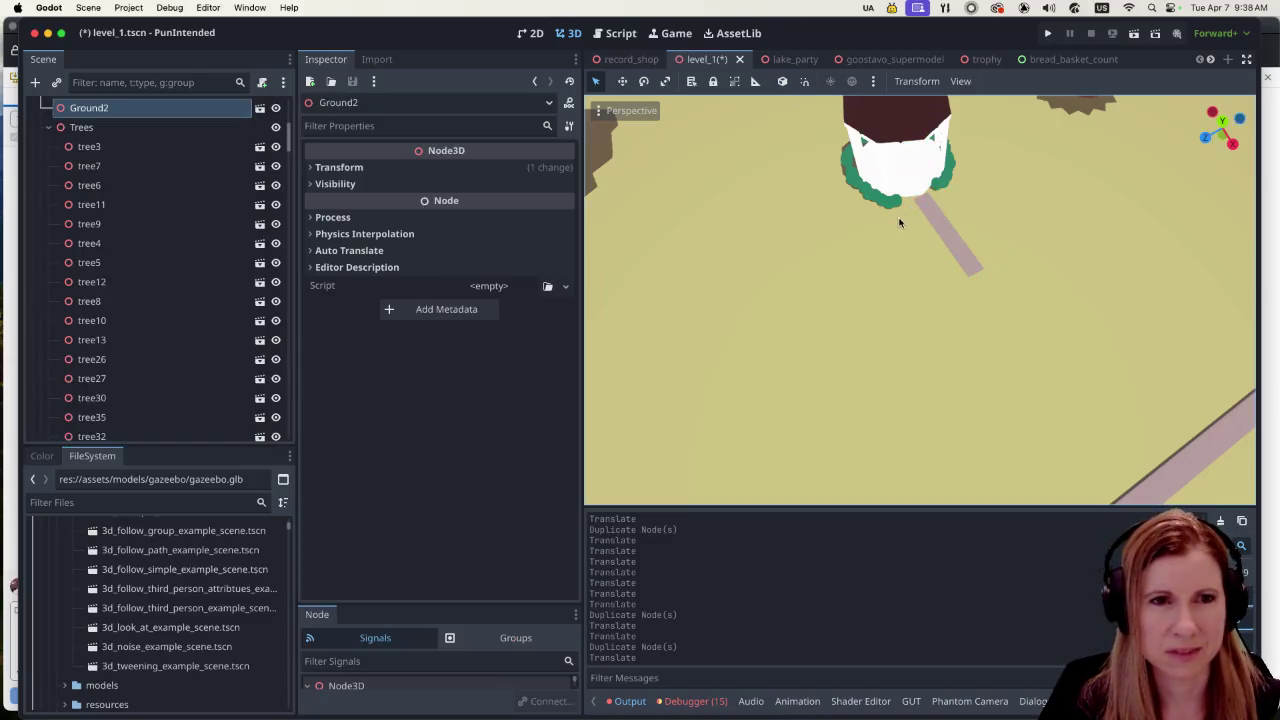
{"action": "mouse_move", "coordinate": [912, 205]}
{"action": "left_mouse_down"}
{"action": "mouse_move", "coordinate": [977, 253]}
{"action": "mouse_move", "coordinate": [1007, 297]}
{"action": "left_mouse_up"}
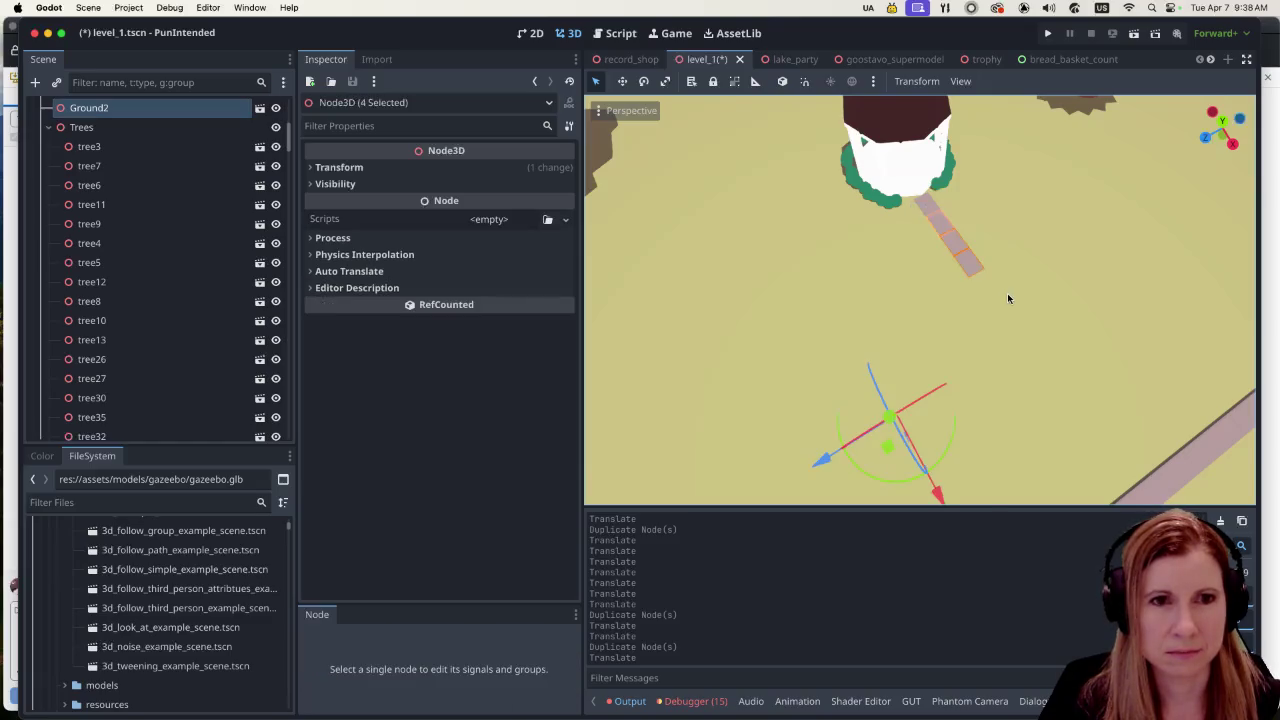
Step: Duplicate the path pieces twice, sliding each copy along until sidewalk10 reaches the road's sidewalk
{"action": "left_click", "coordinate": [966, 277], "text": "shift"}
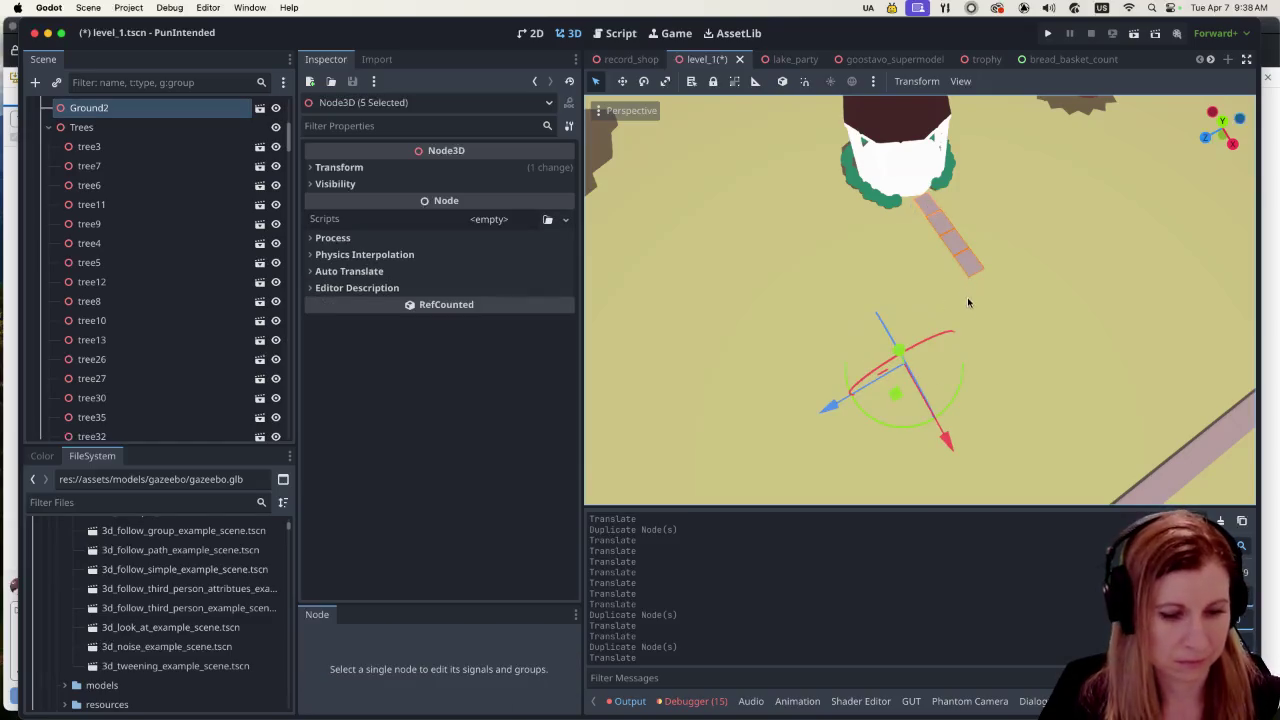
{"action": "key", "text": "ctrl+d"}
{"action": "mouse_move", "coordinate": [947, 440]}
{"action": "left_mouse_down"}
{"action": "mouse_move", "coordinate": [1038, 600]}
{"action": "mouse_move", "coordinate": [1028, 584]}
{"action": "left_mouse_up"}
{"action": "scroll", "coordinate": [1092, 410], "scroll_direction": "down", "scroll_amount": 4}
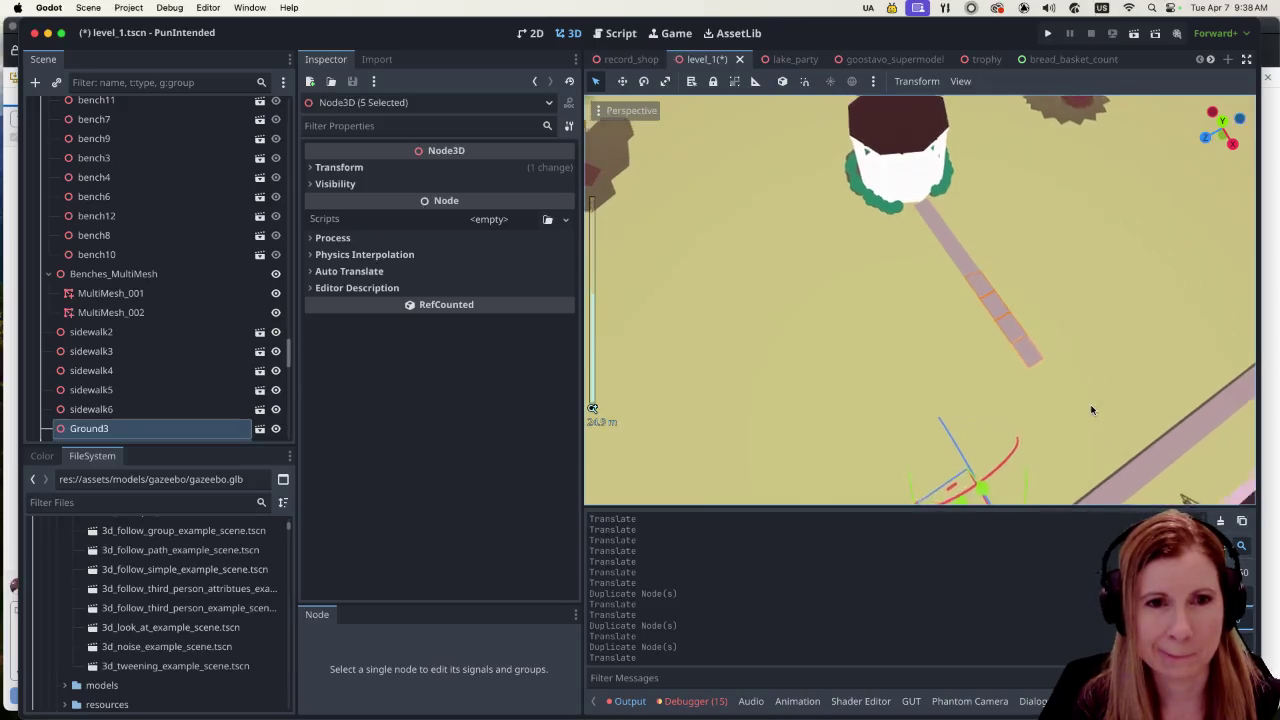
{"action": "key", "text": "ctrl+d"}
{"action": "scroll", "coordinate": [995, 500], "scroll_direction": "down", "scroll_amount": 2}
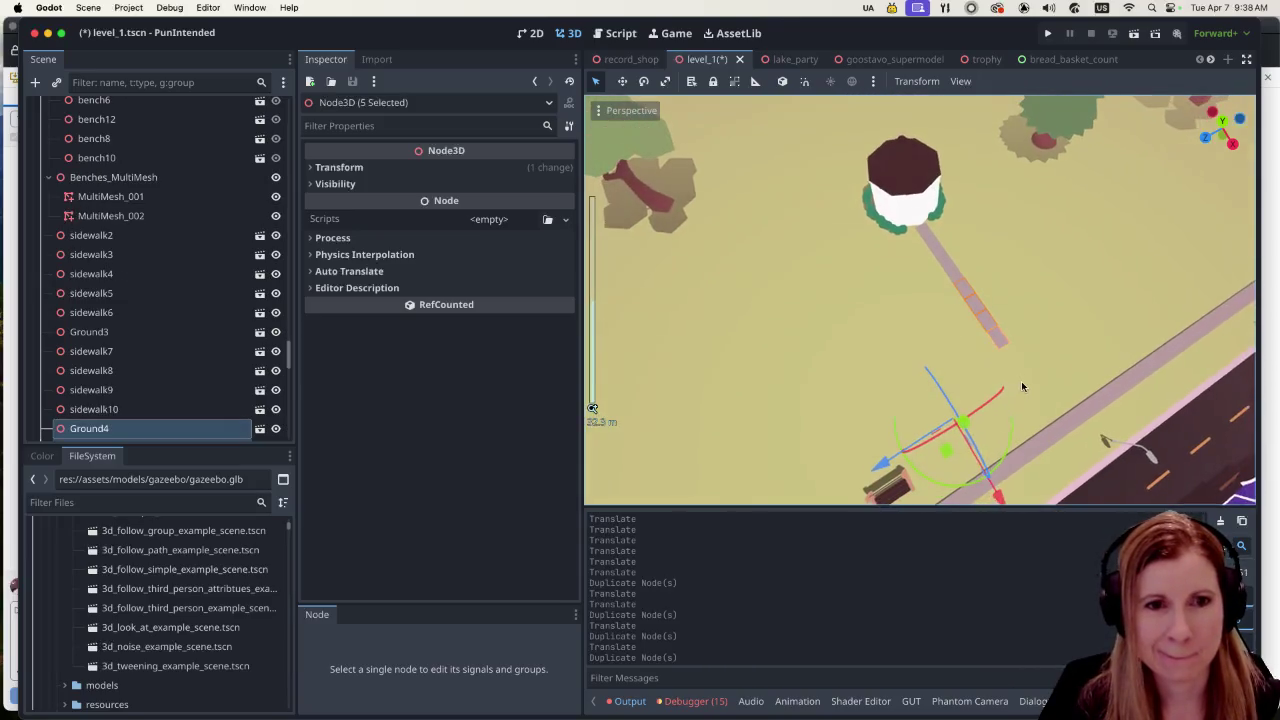
{"action": "mouse_move", "coordinate": [1000, 495]}
{"action": "left_mouse_down"}
{"action": "mouse_move", "coordinate": [1077, 608]}
{"action": "mouse_move", "coordinate": [1068, 588]}
{"action": "left_mouse_up"}
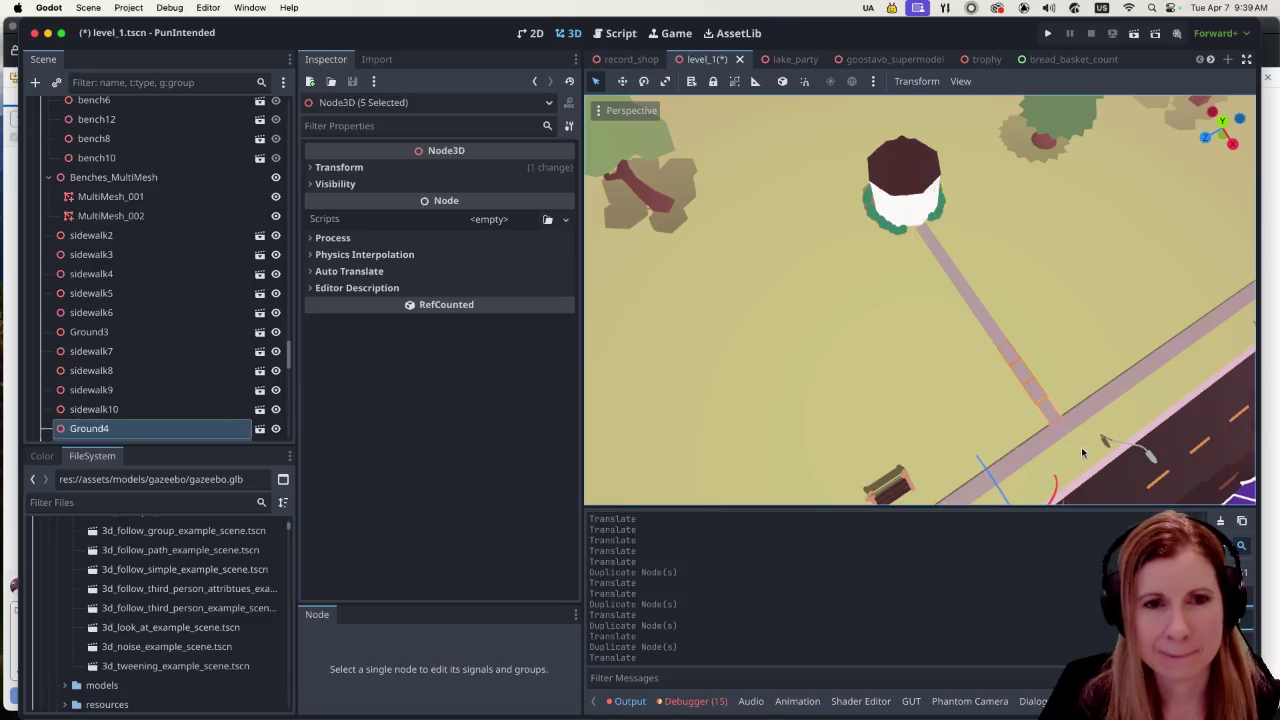
{"action": "scroll", "coordinate": [1082, 453], "scroll_direction": "up", "scroll_amount": 10}
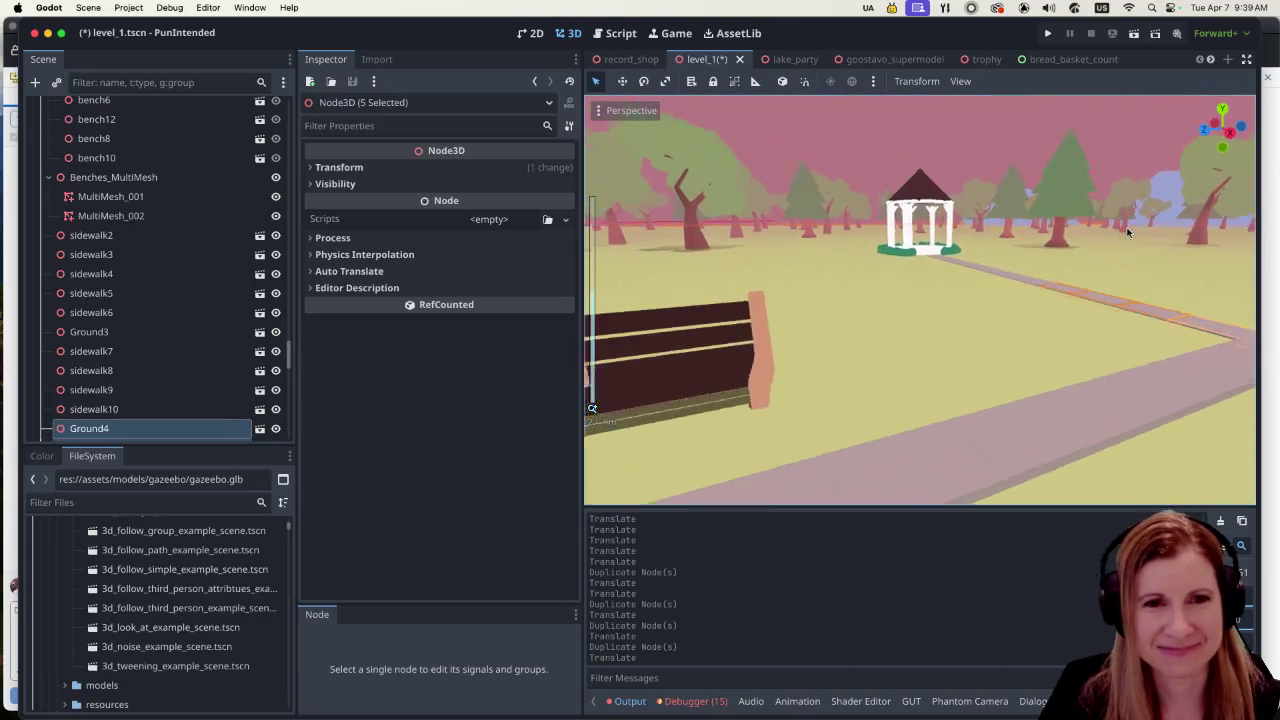
{"action": "scroll", "coordinate": [1128, 232], "scroll_direction": "down", "scroll_amount": 2}
{"action": "scroll", "coordinate": [1069, 300], "scroll_direction": "down", "scroll_amount": 5}
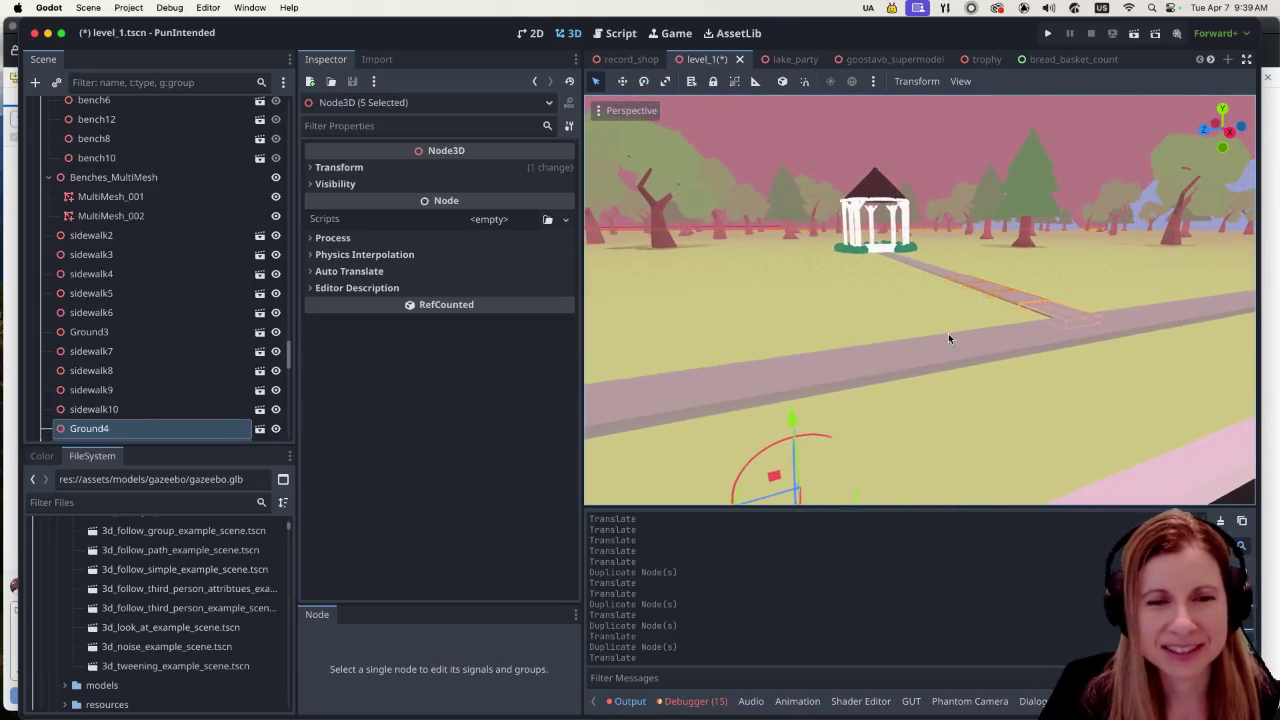
{"action": "scroll", "coordinate": [948, 338], "scroll_direction": "right", "scroll_amount": 5}
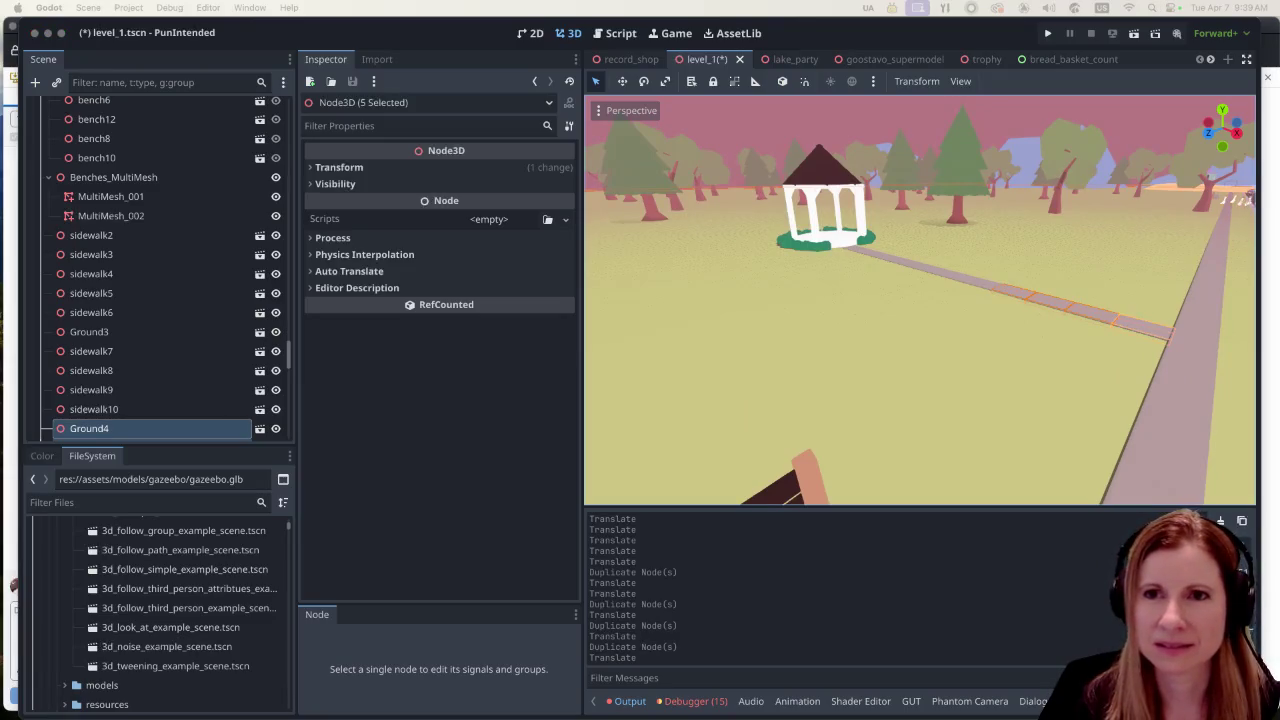
{"action": "left_click", "coordinate": [1051, 370]}
{"action": "scroll", "coordinate": [1210, 332], "scroll_direction": "up", "scroll_amount": 3}
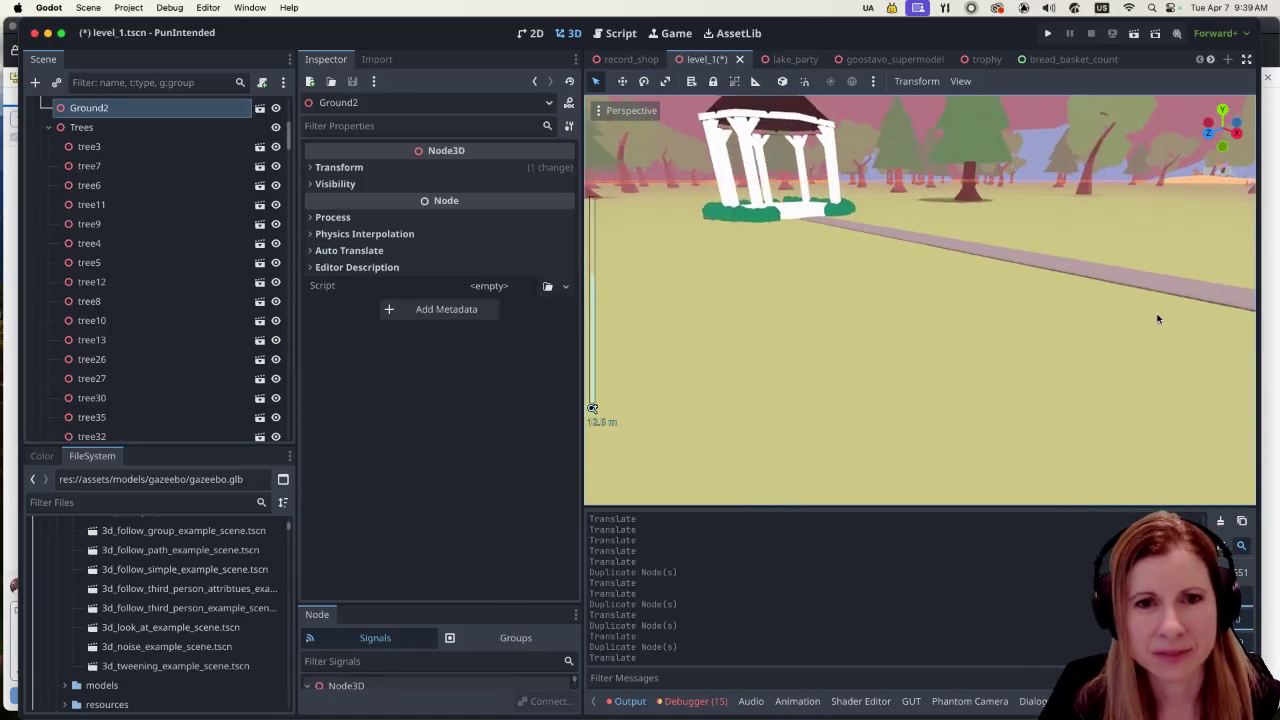
{"action": "scroll", "coordinate": [1131, 309], "scroll_direction": "down", "scroll_amount": 3}
{"action": "scroll", "coordinate": [1167, 271], "scroll_direction": "right", "scroll_amount": 3}
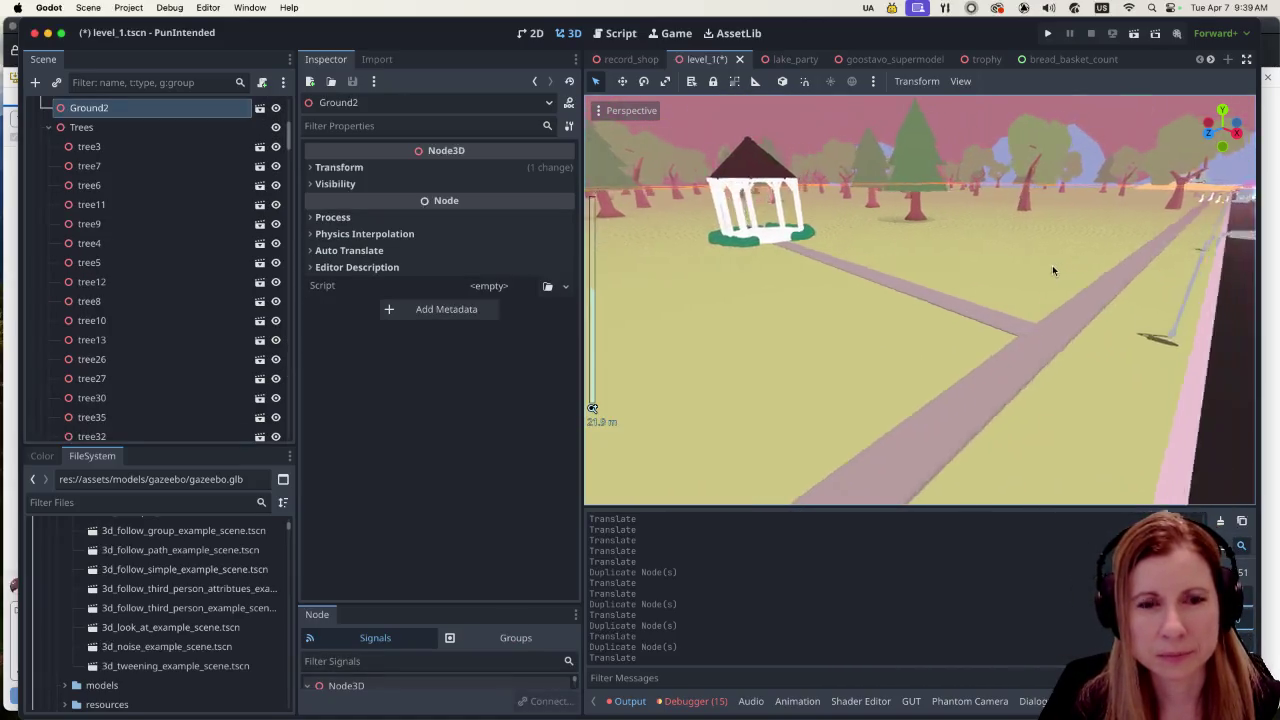
{"action": "scroll", "coordinate": [1052, 270], "scroll_direction": "up", "scroll_amount": 3}
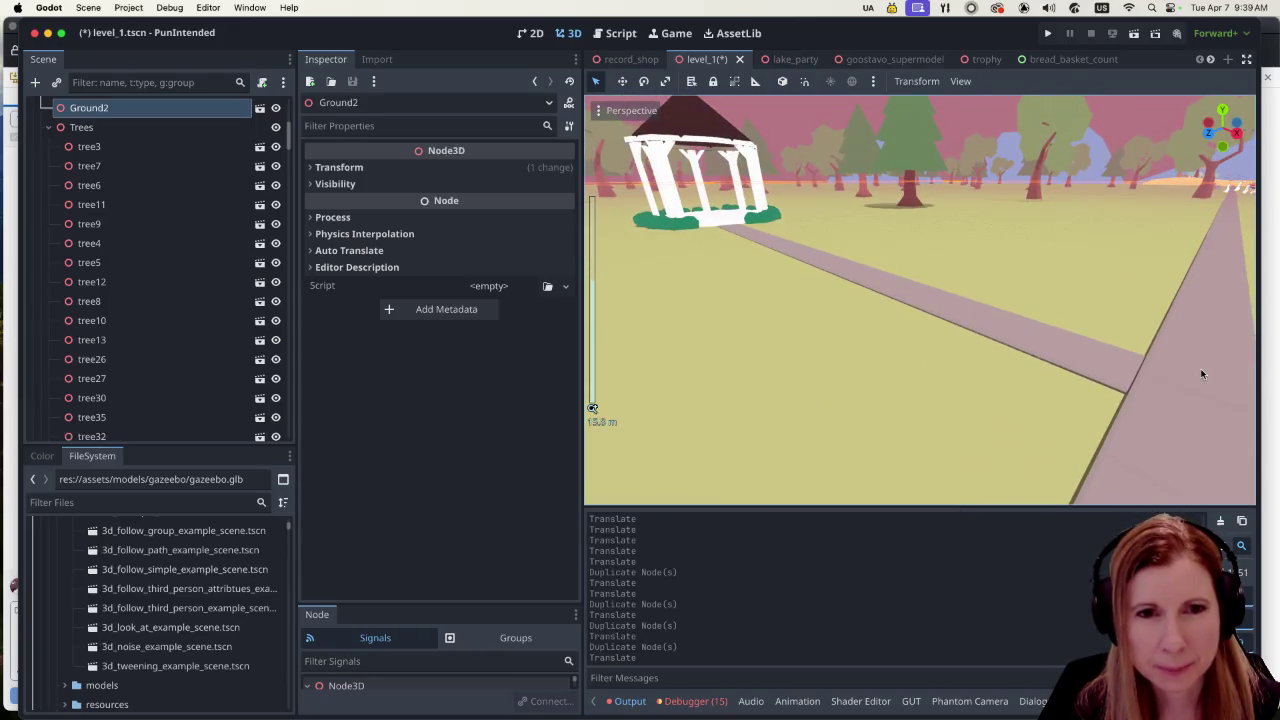
{"action": "scroll", "coordinate": [1202, 374], "scroll_direction": "down", "scroll_amount": 5}
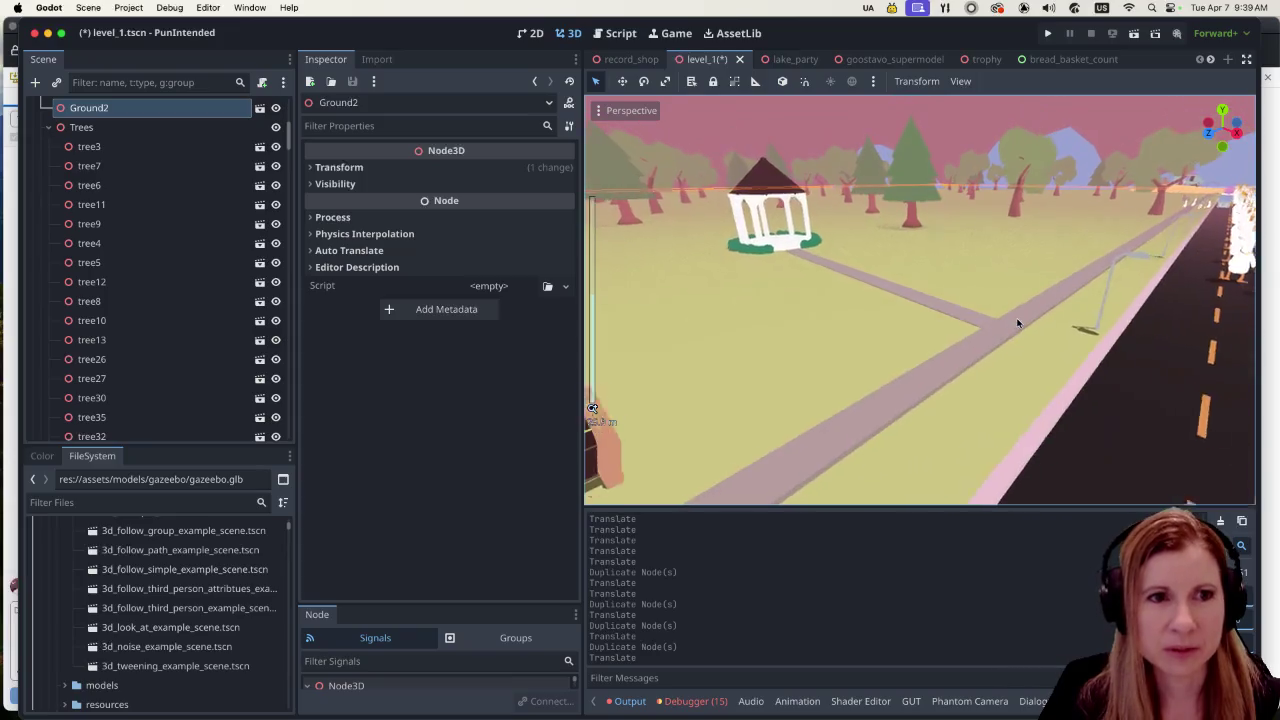
Step: Save level_1, orbit around the gazebo and road to review the footpath, and save again
{"action": "key", "text": "ctrl+s"}
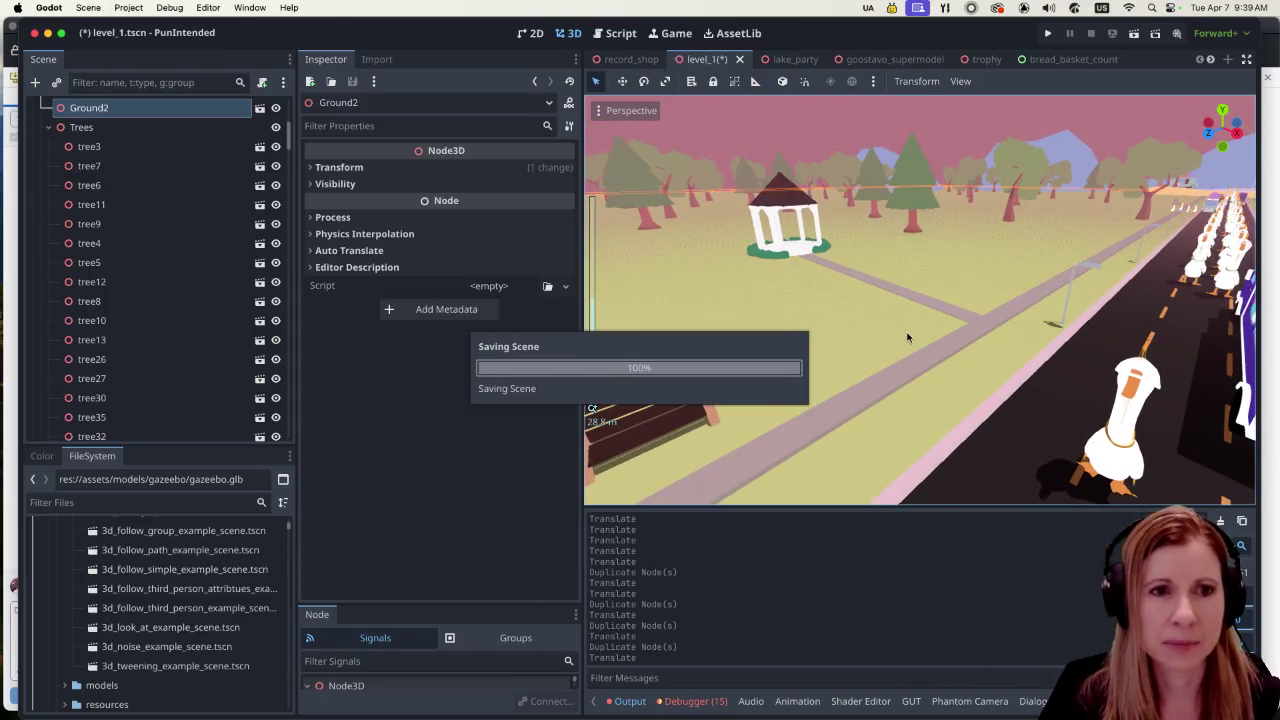
{"action": "scroll", "coordinate": [920, 330], "scroll_direction": "down", "scroll_amount": 1}
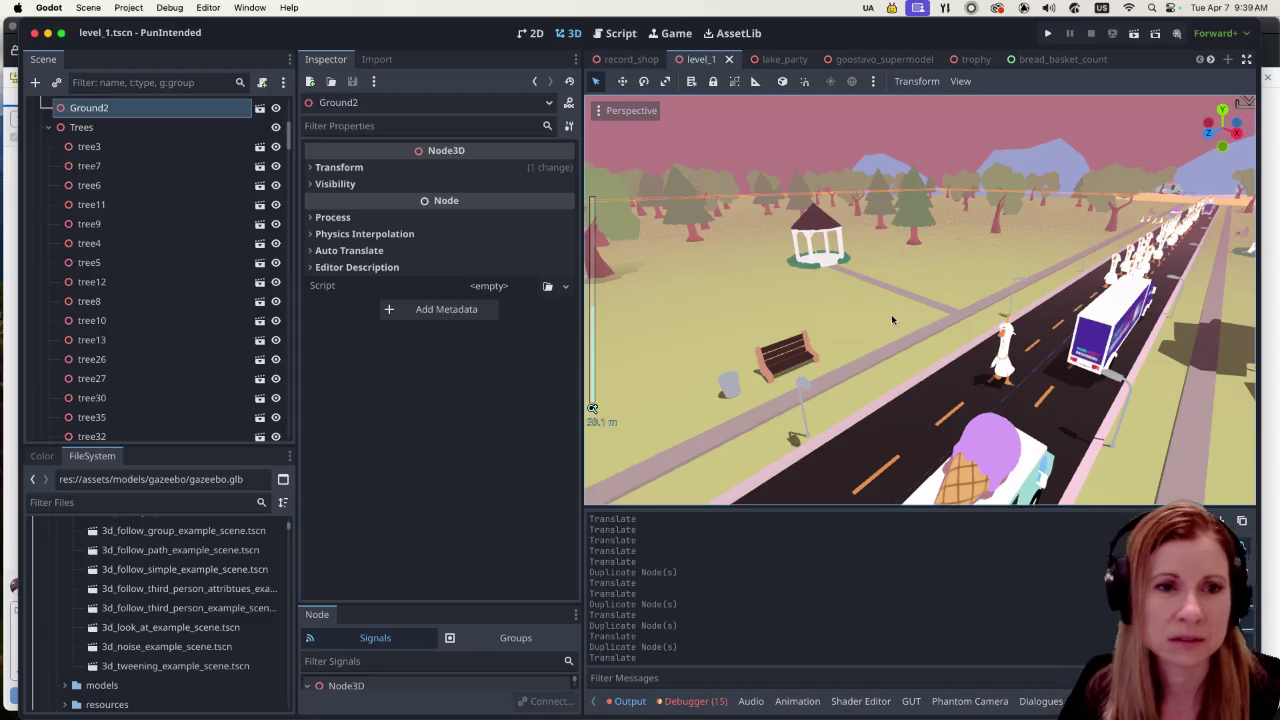
{"action": "left_click_drag", "start_coordinate": [866, 307], "coordinate": [929, 311]}
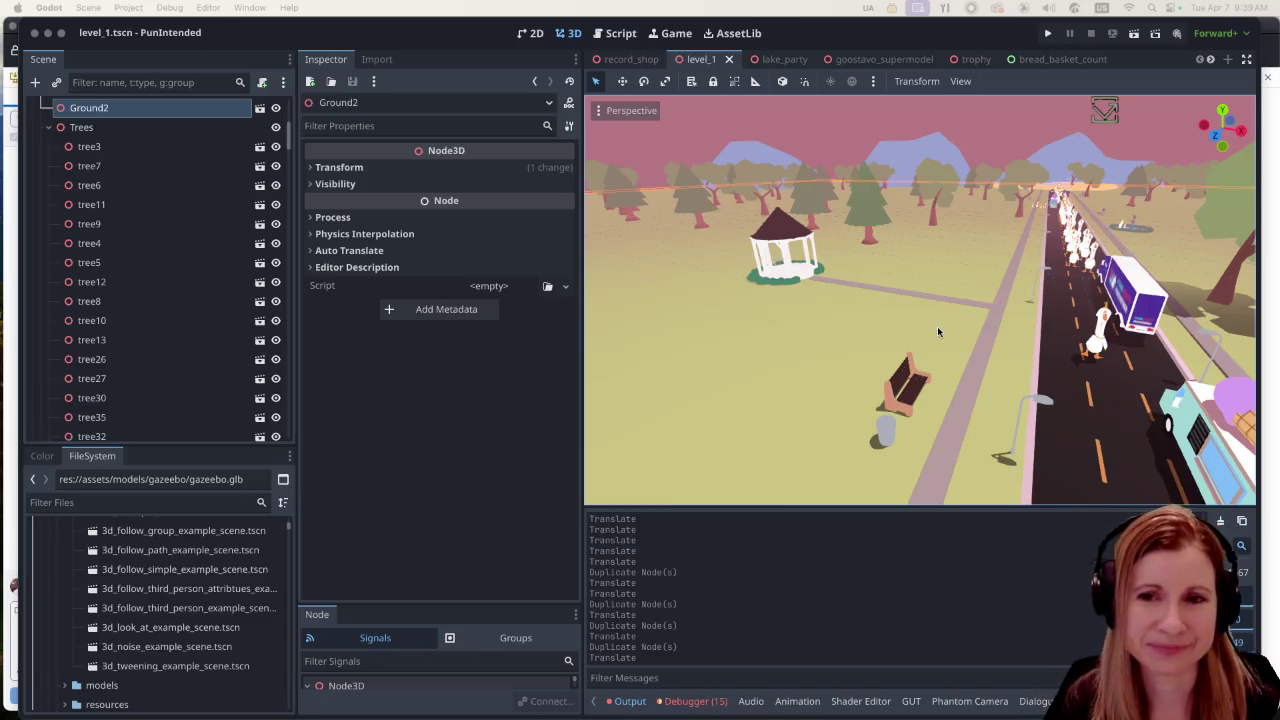
{"action": "mouse_move", "coordinate": [941, 324]}
{"action": "left_mouse_down"}
{"action": "mouse_move", "coordinate": [929, 314]}
{"action": "mouse_move", "coordinate": [963, 365]}
{"action": "left_mouse_up"}
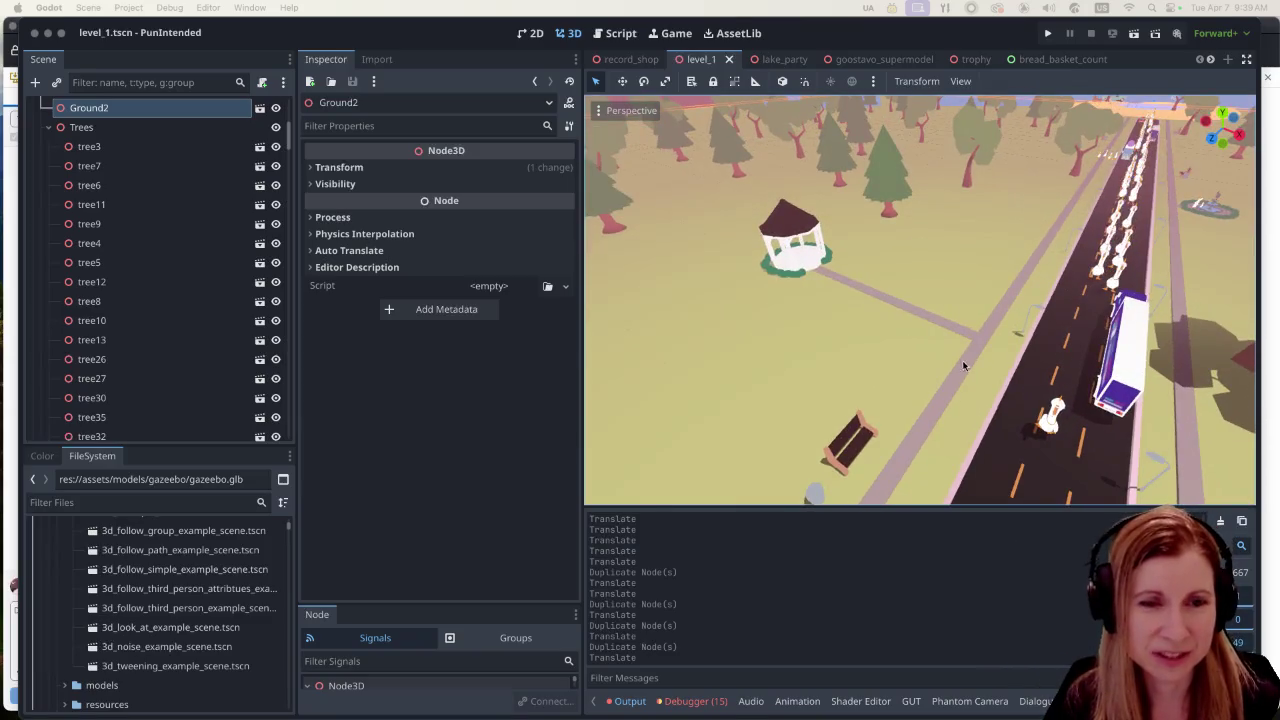
{"action": "scroll", "coordinate": [941, 328], "scroll_direction": "up", "scroll_amount": 2}
{"action": "scroll", "coordinate": [933, 332], "scroll_direction": "down", "scroll_amount": 5}
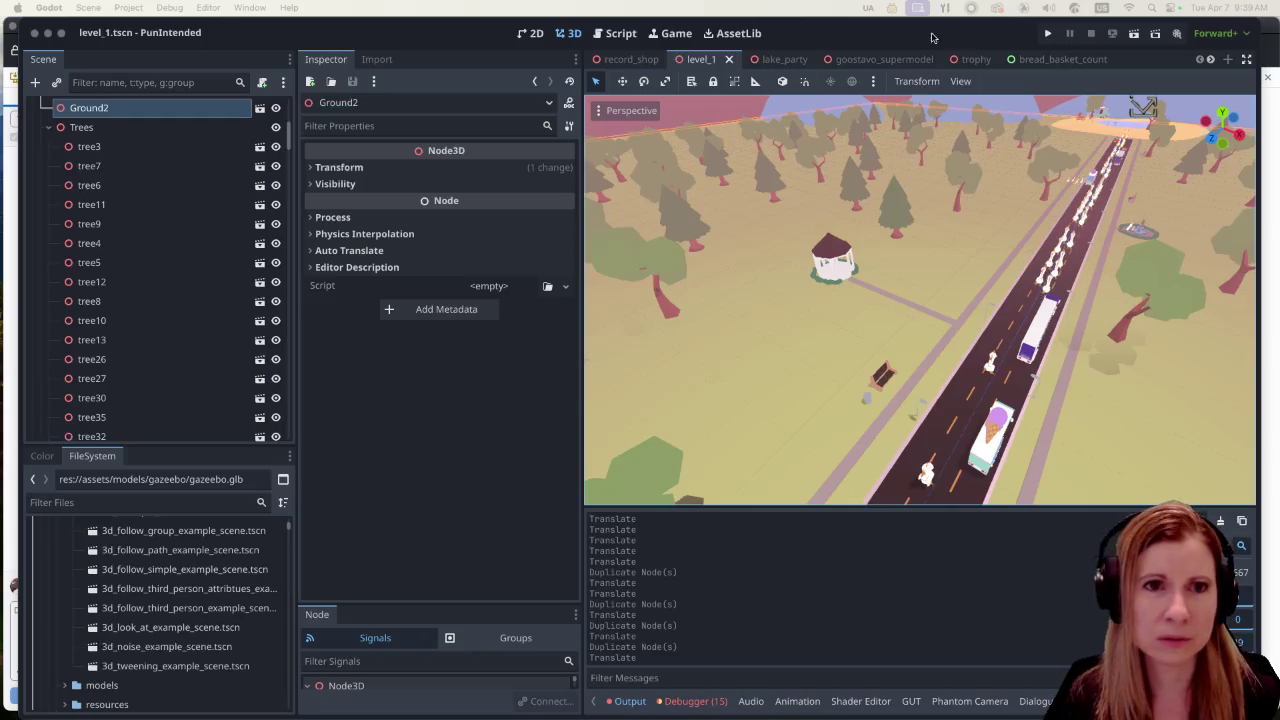
{"action": "key", "text": "super+s"}
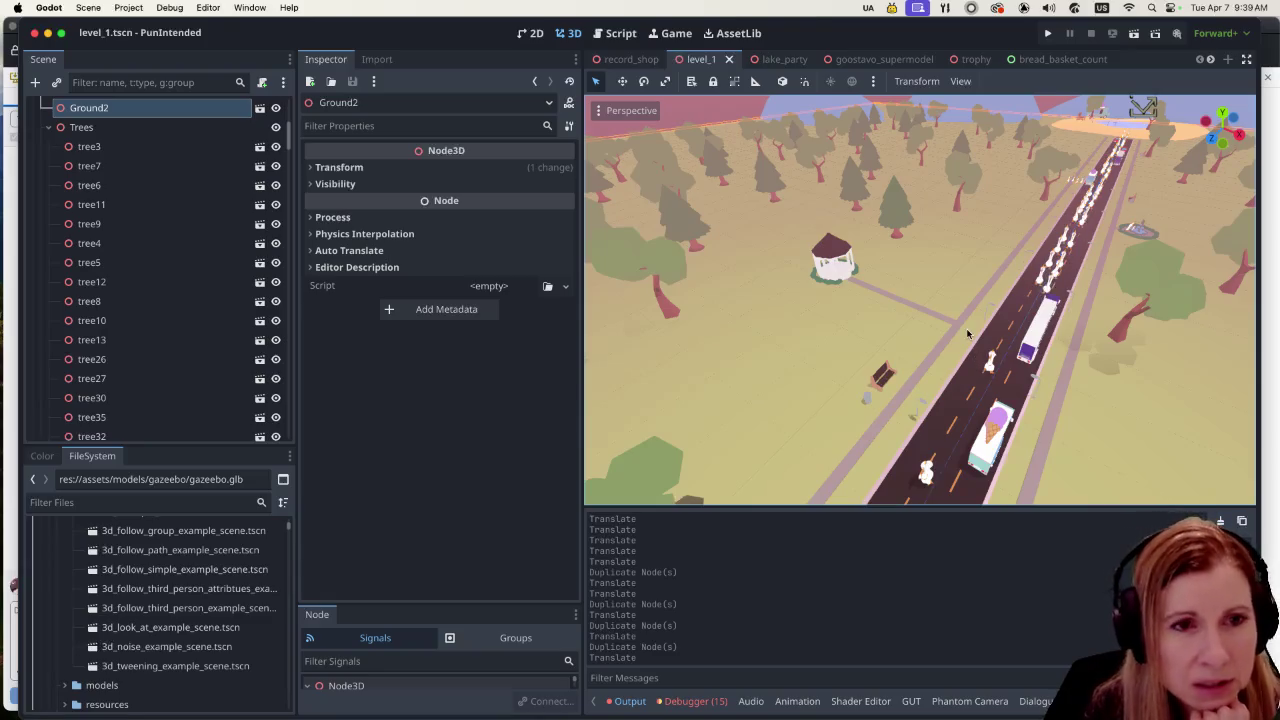
{"action": "scroll", "coordinate": [955, 303], "scroll_direction": "down", "scroll_amount": 6}
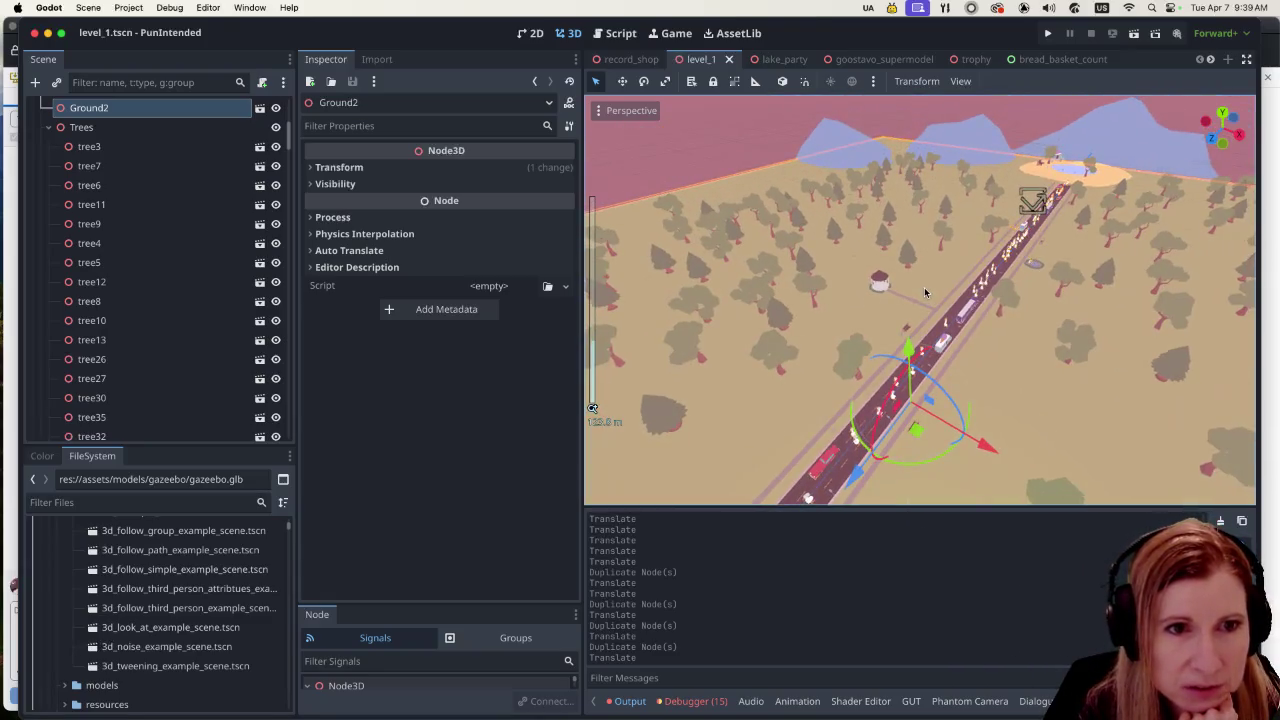
Step: Orbit level_1 so the road runs vertically, zoom onto the gazebo, and collapse the Trees node
{"action": "left_click_drag", "start_coordinate": [974, 374], "coordinate": [1062, 390]}
{"action": "scroll", "coordinate": [847, 361], "scroll_direction": "down", "scroll_amount": 4}
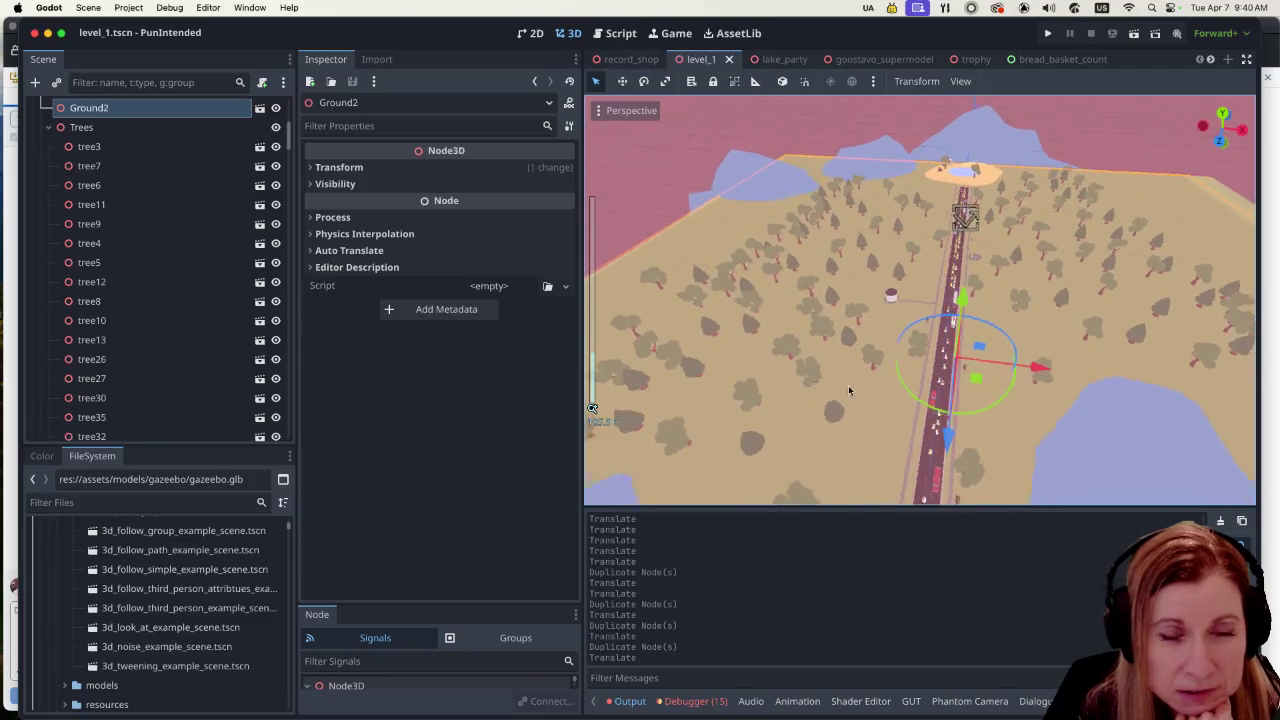
{"action": "scroll", "coordinate": [848, 385], "scroll_direction": "up", "scroll_amount": 4}
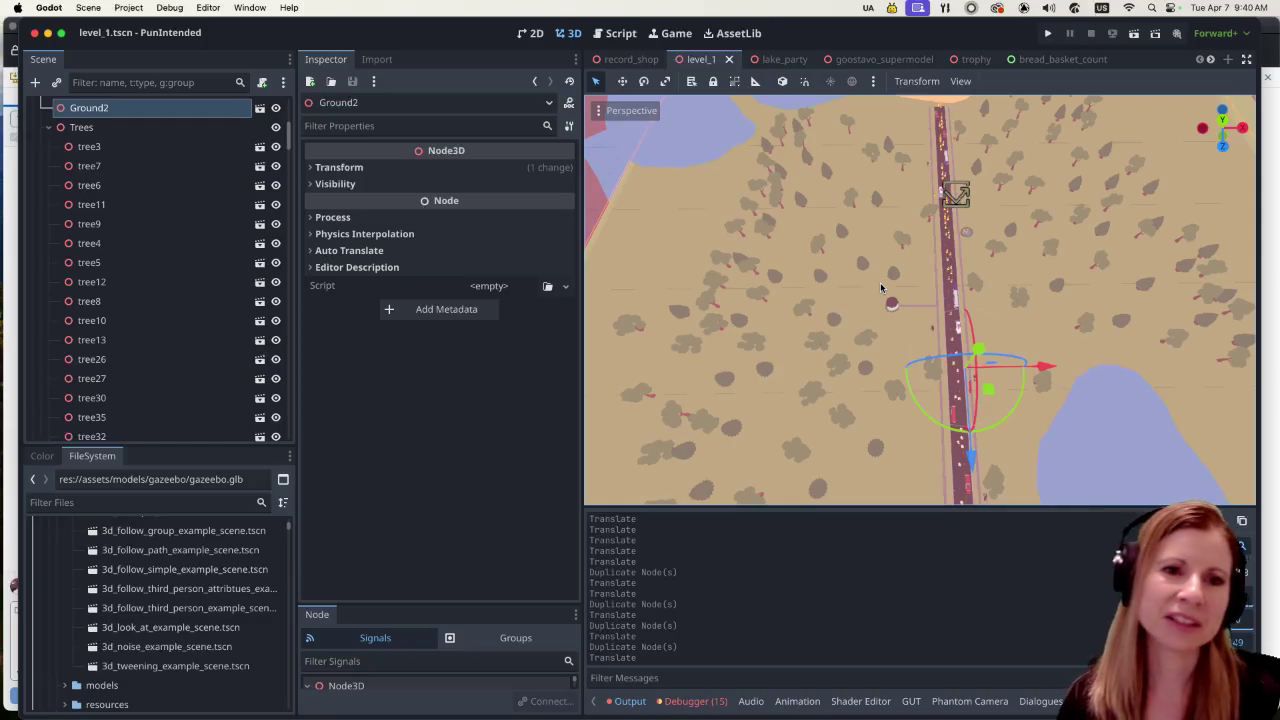
{"action": "scroll", "coordinate": [912, 282], "scroll_direction": "up", "scroll_amount": 2}
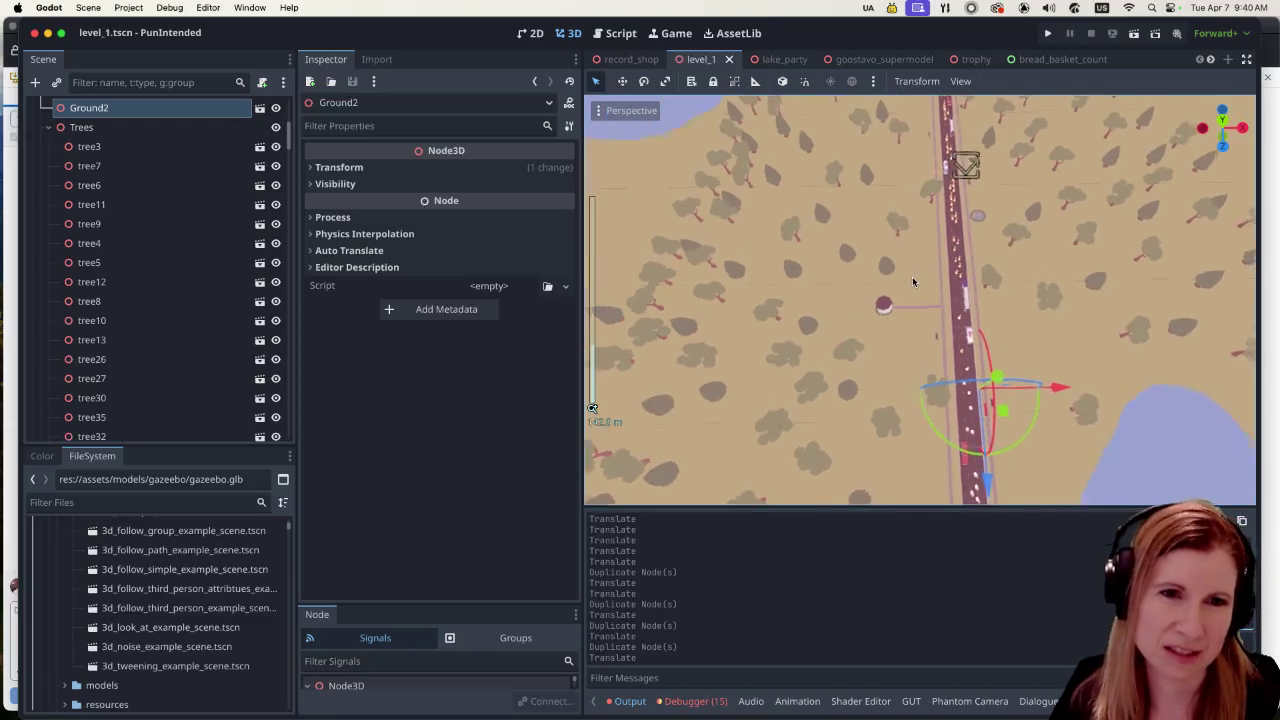
{"action": "scroll", "coordinate": [912, 282], "scroll_direction": "up", "scroll_amount": 2}
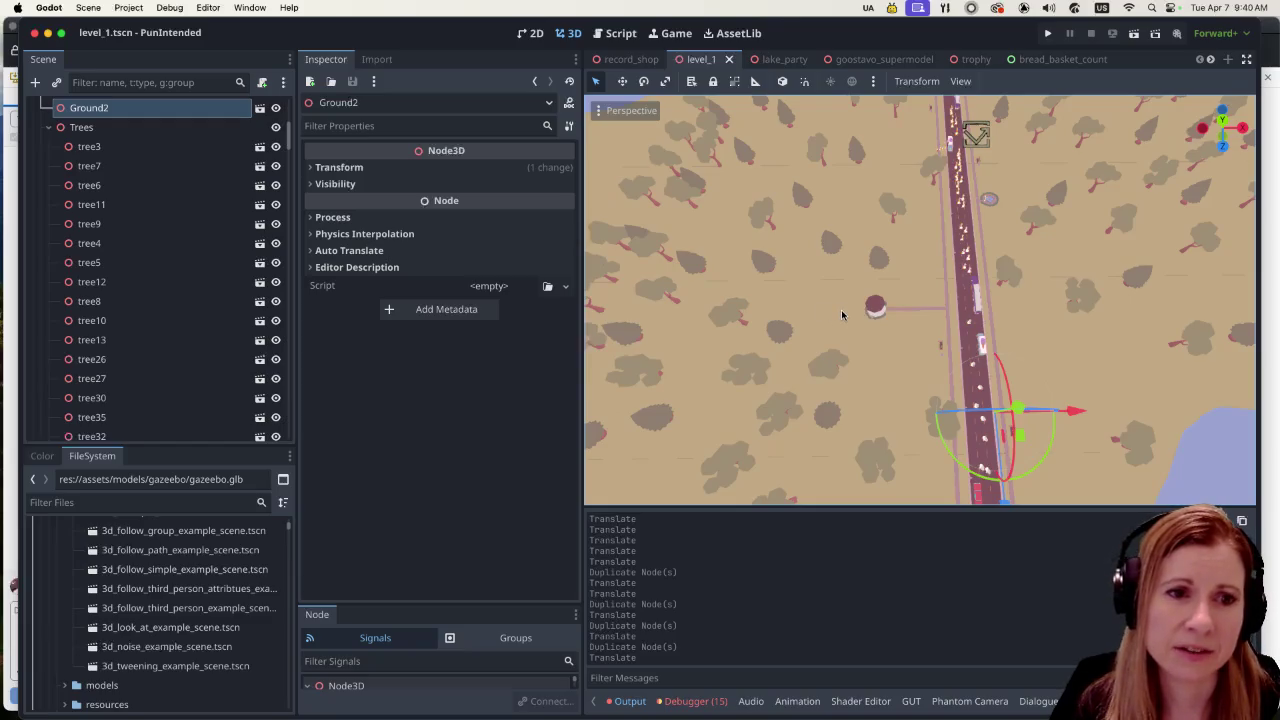
{"action": "scroll", "coordinate": [841, 315], "scroll_direction": "down", "scroll_amount": 3}
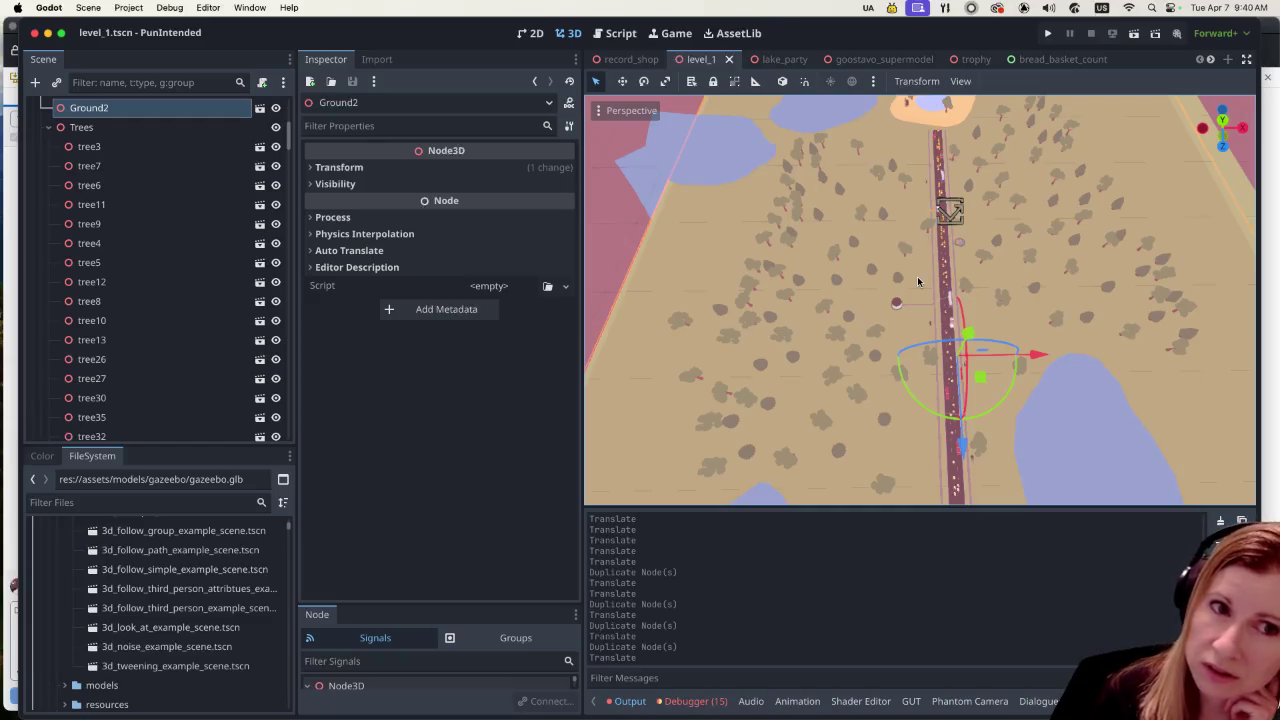
{"action": "scroll", "coordinate": [920, 326], "scroll_direction": "up", "scroll_amount": 5}
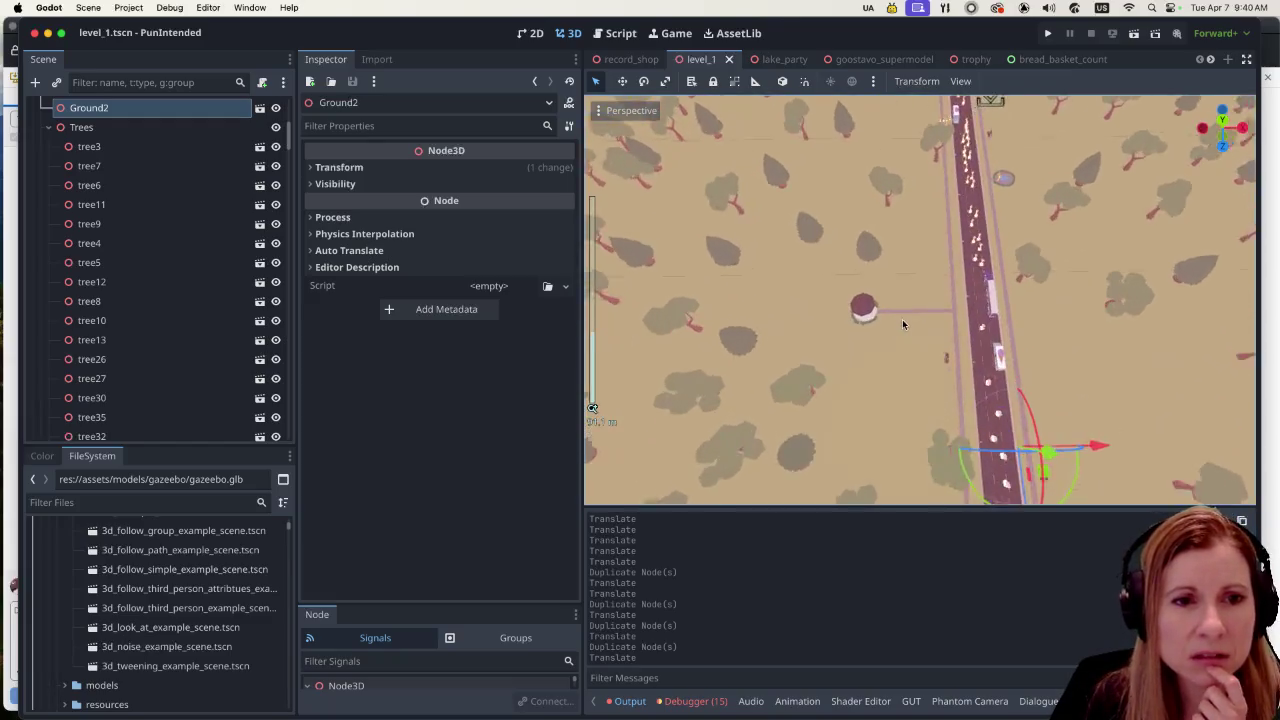
{"action": "scroll", "coordinate": [871, 349], "scroll_direction": "up", "scroll_amount": 4}
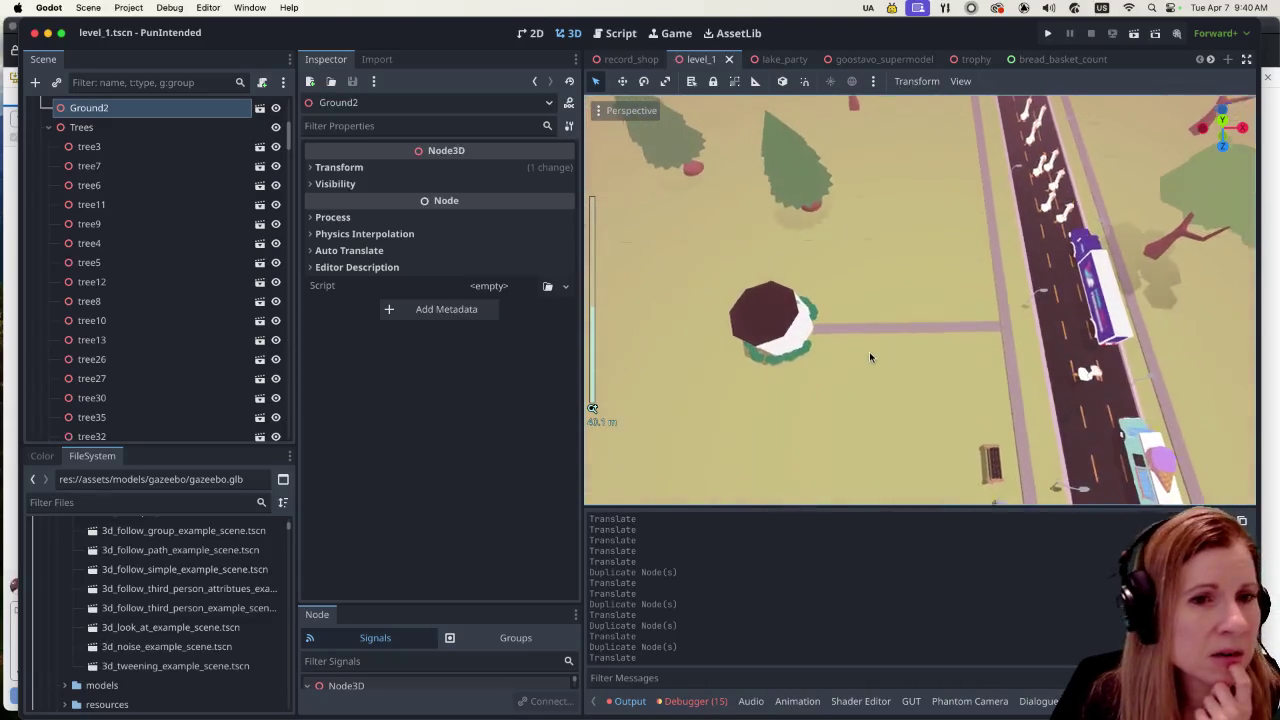
{"action": "left_click", "coordinate": [46, 132]}
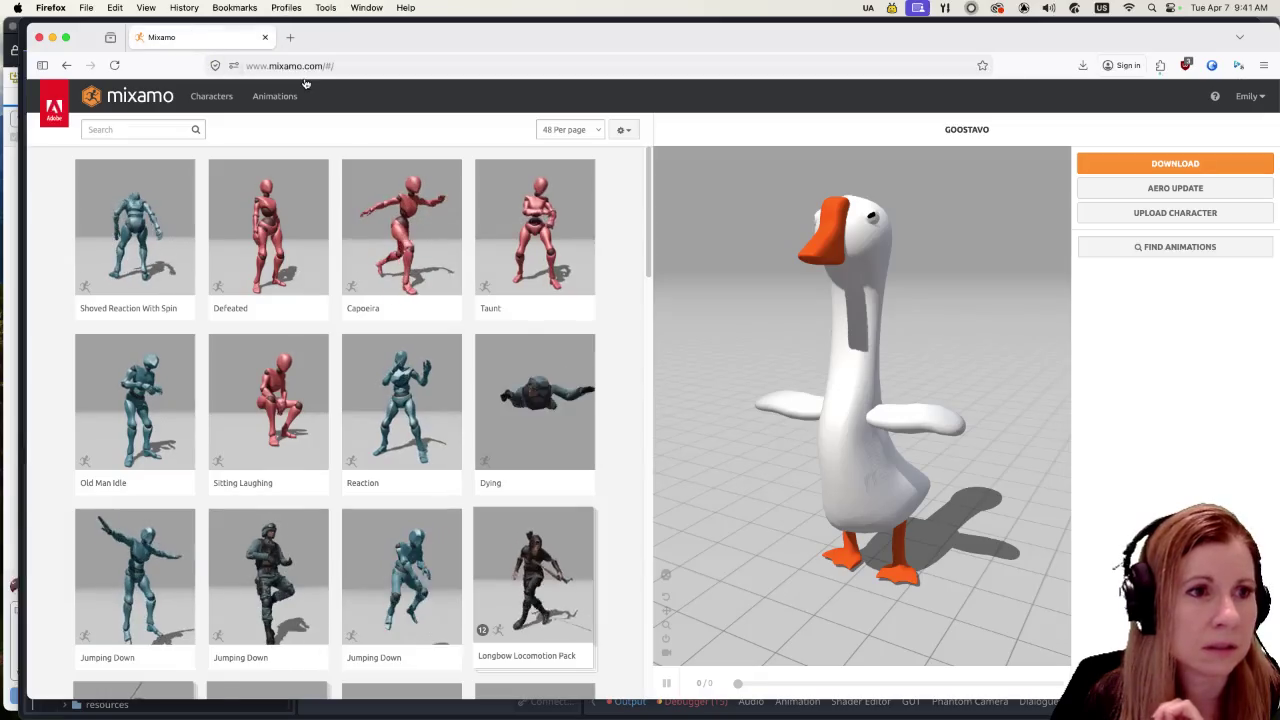
Step: Search Mixamo for 'laying' and preview the Laying animation on the goose
{"action": "left_click", "coordinate": [138, 130]}
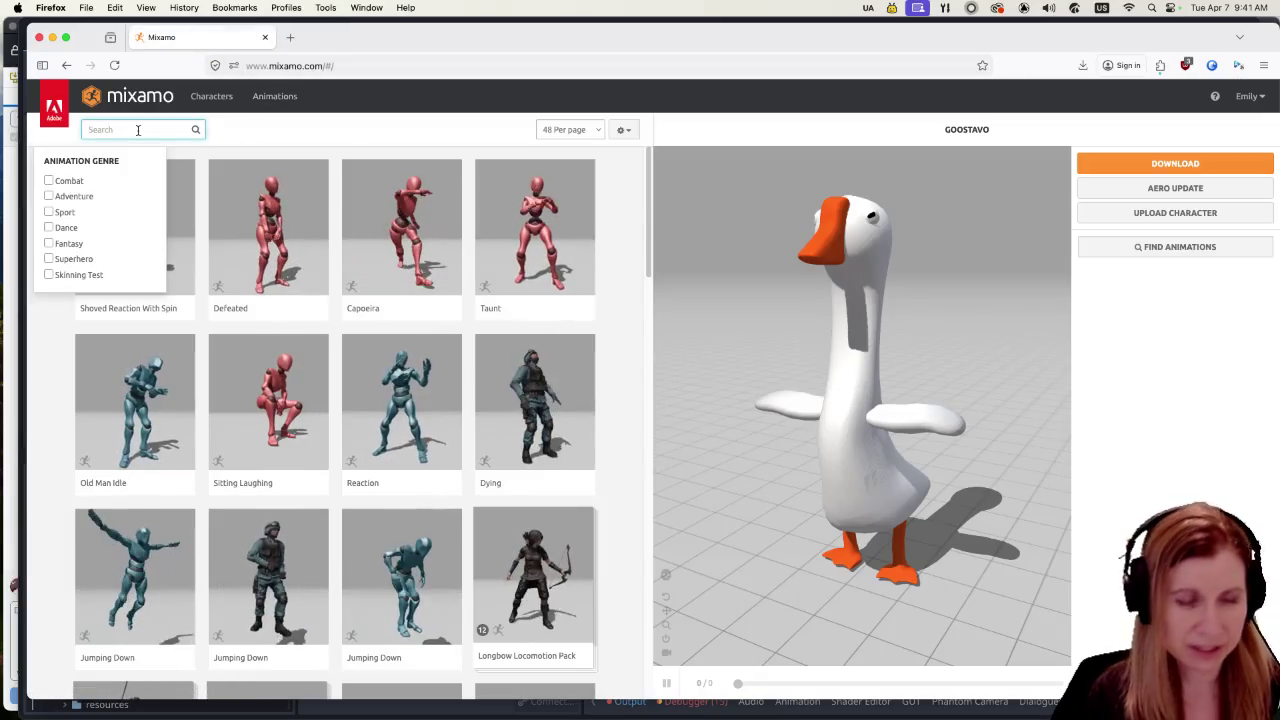
{"action": "type", "text": "lay"}
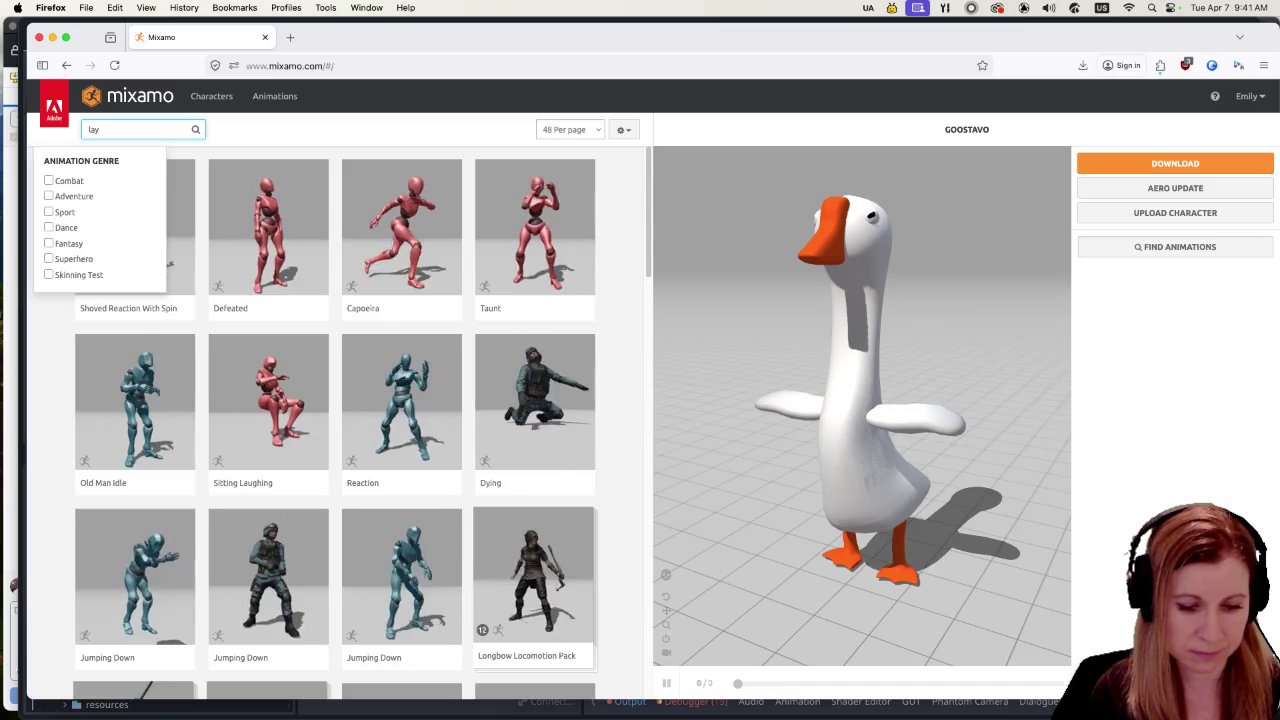
{"action": "type", "text": "ing"}
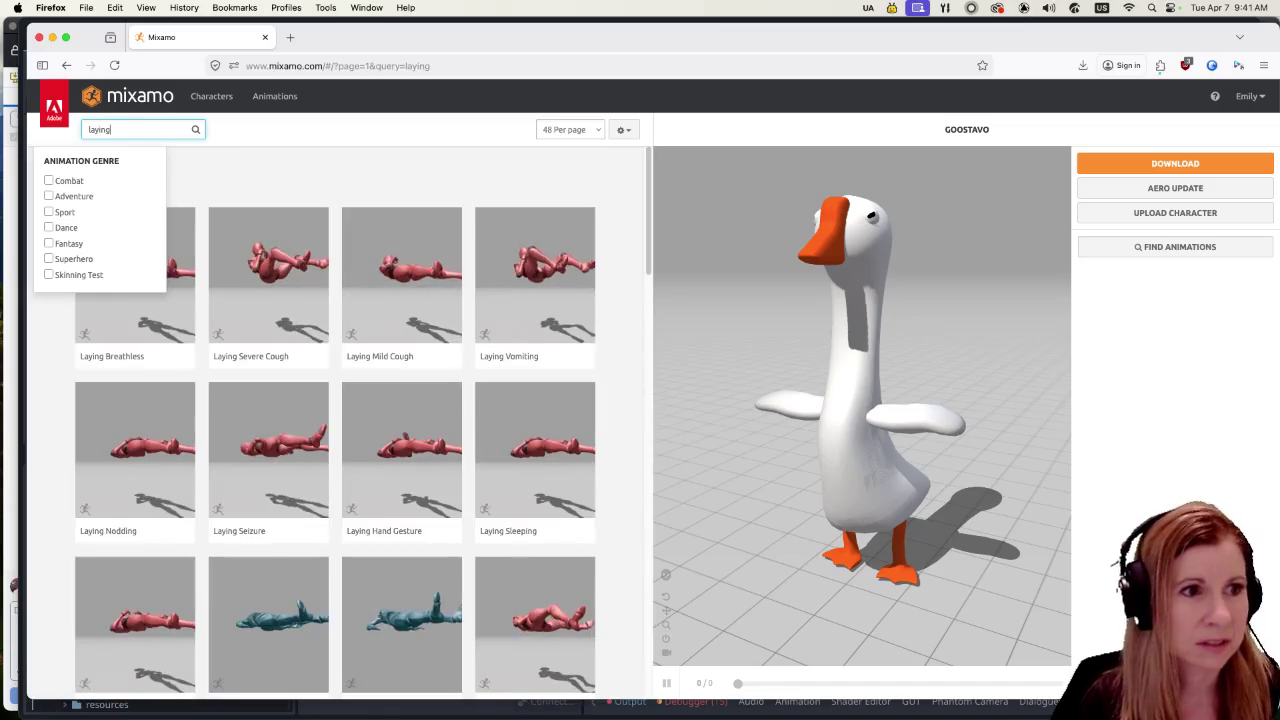
{"action": "key", "text": "Return"}
{"action": "scroll", "coordinate": [385, 352], "scroll_direction": "down", "scroll_amount": 1}
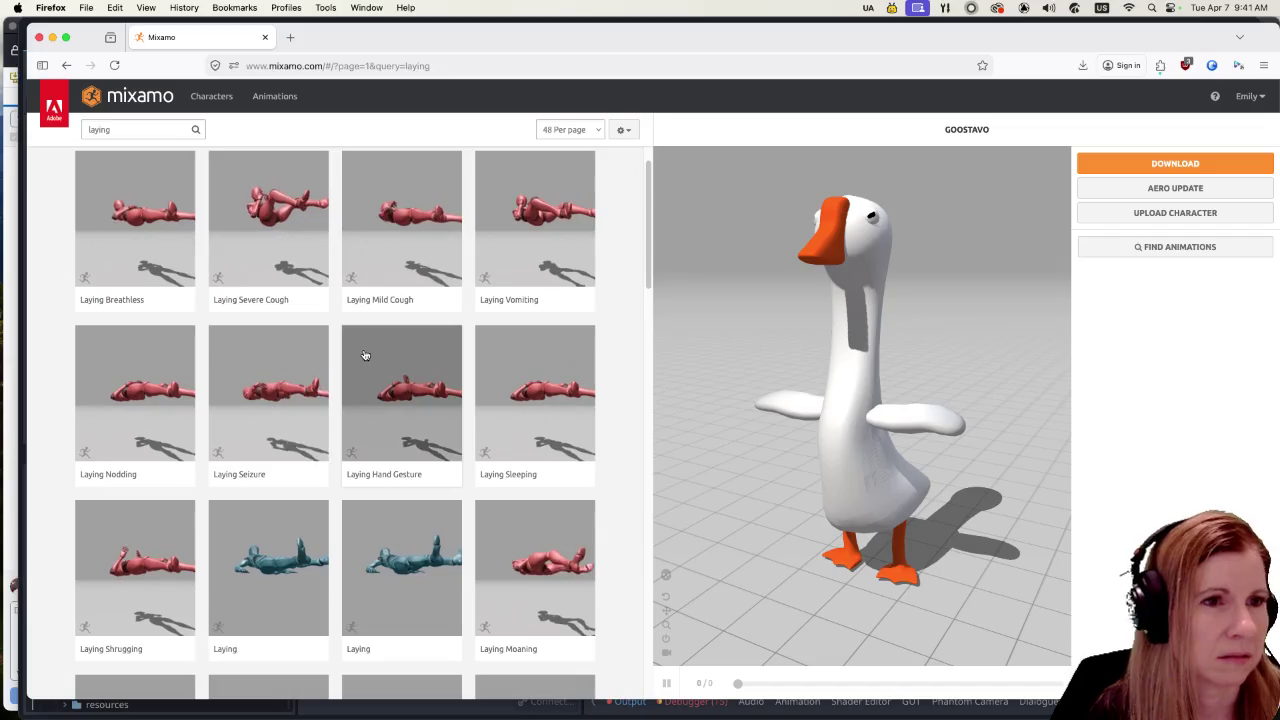
{"action": "scroll", "coordinate": [375, 348], "scroll_direction": "down", "scroll_amount": 2}
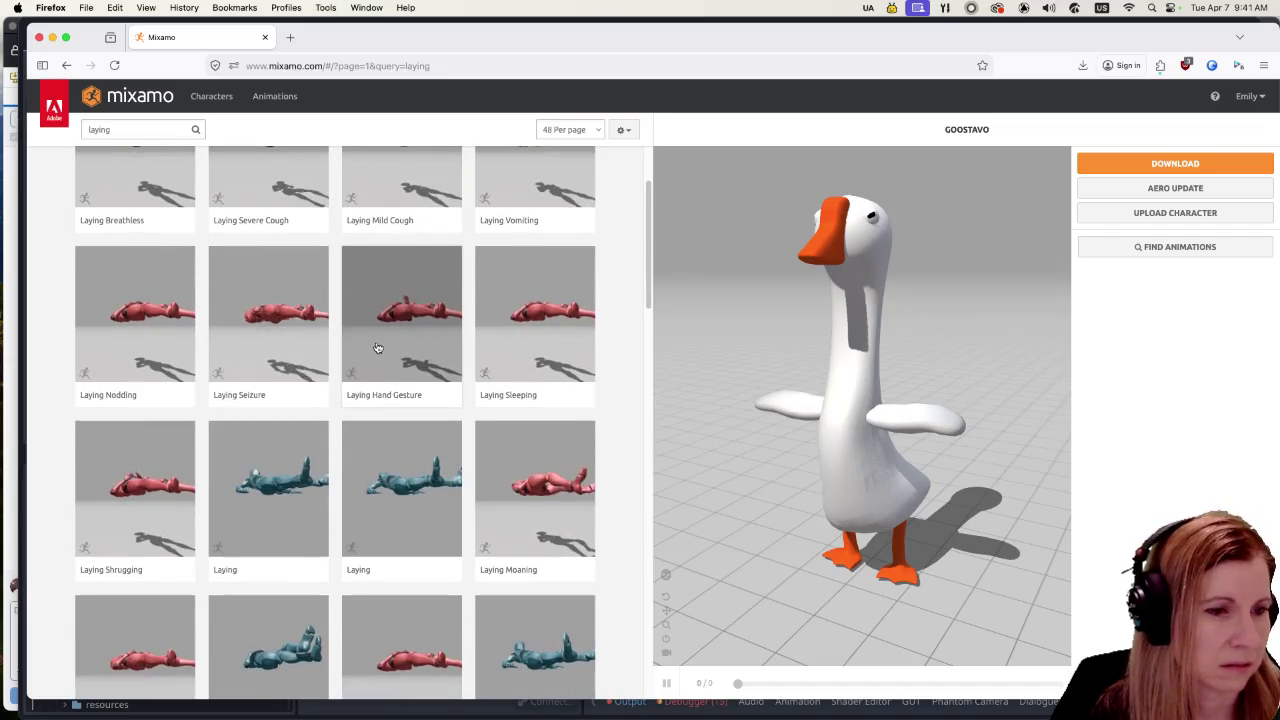
{"action": "left_click", "coordinate": [310, 447]}
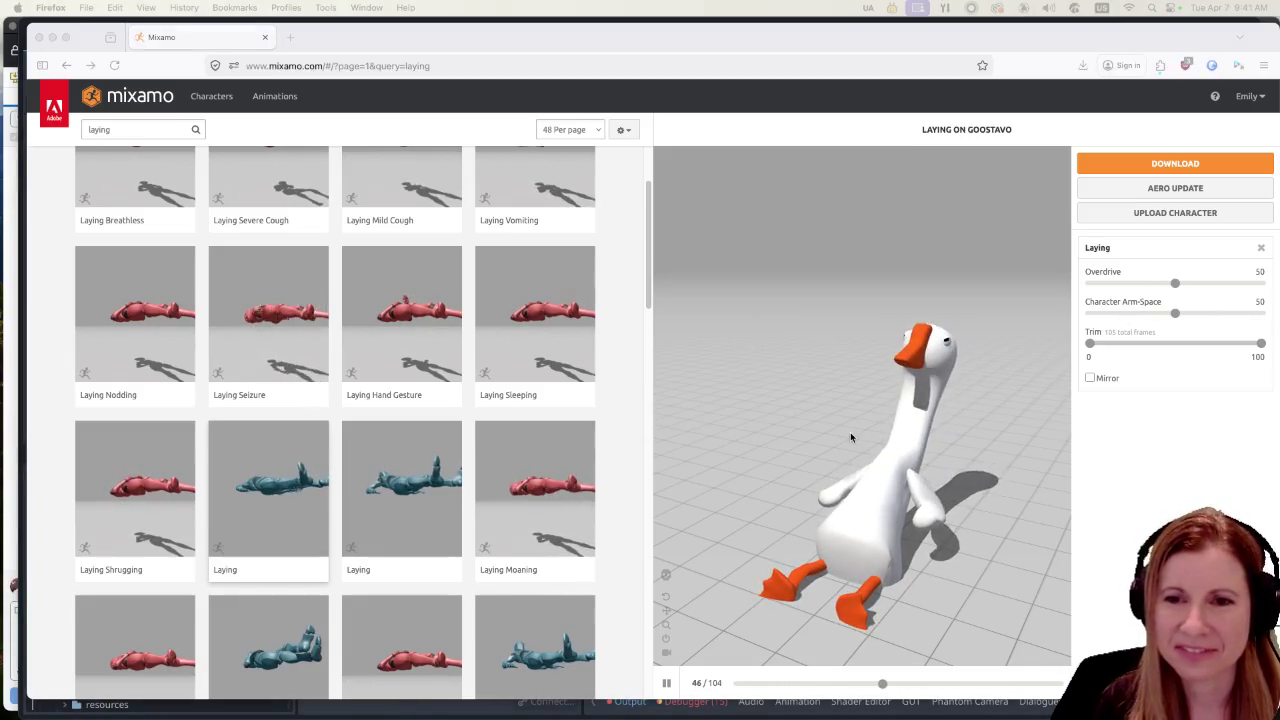
Step: Preview a Female Laying Pose on Goostavo from further down the results
{"action": "scroll", "coordinate": [571, 457], "scroll_direction": "down", "scroll_amount": 2}
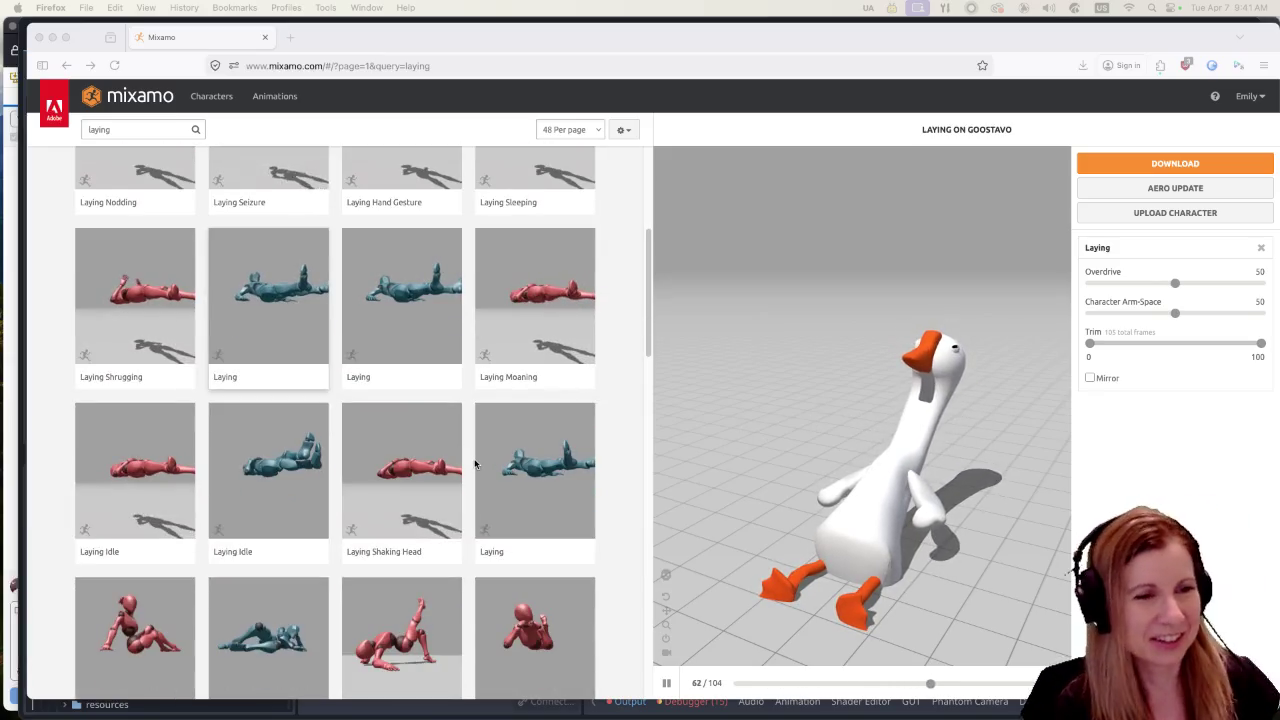
{"action": "scroll", "coordinate": [485, 466], "scroll_direction": "down", "scroll_amount": 1}
{"action": "scroll", "coordinate": [489, 467], "scroll_direction": "down", "scroll_amount": 2}
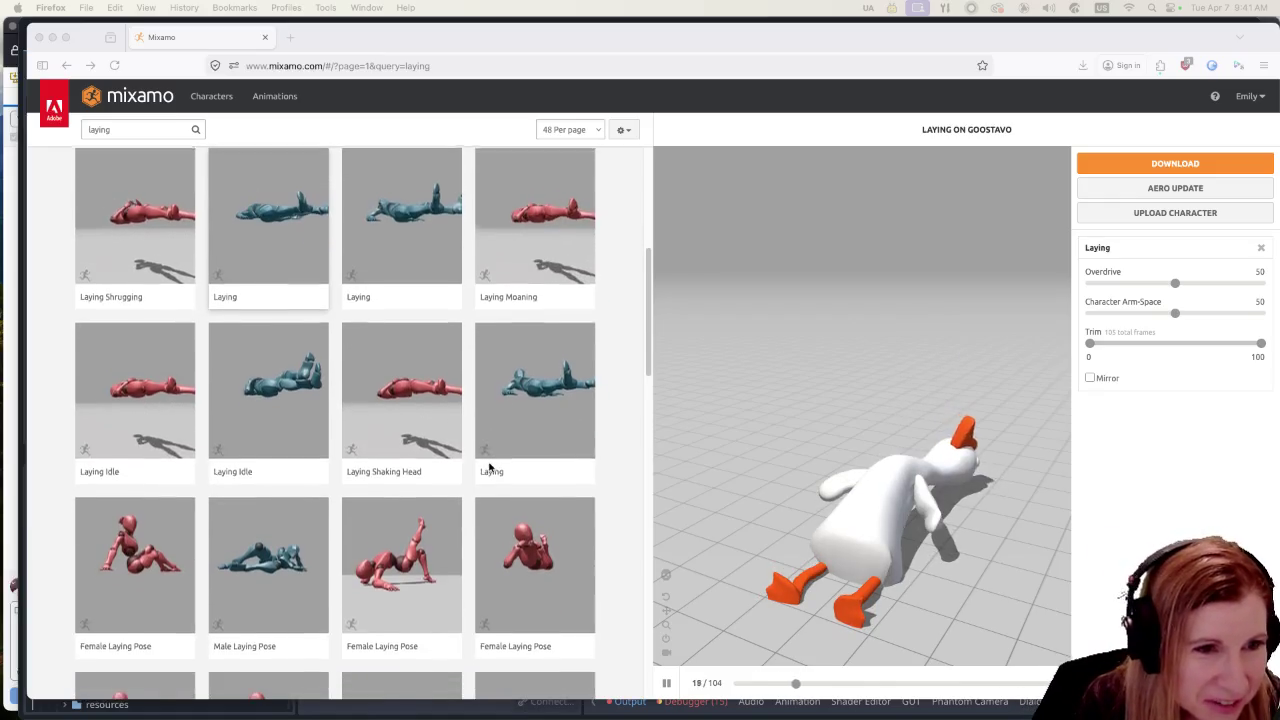
{"action": "scroll", "coordinate": [535, 488], "scroll_direction": "down", "scroll_amount": 3}
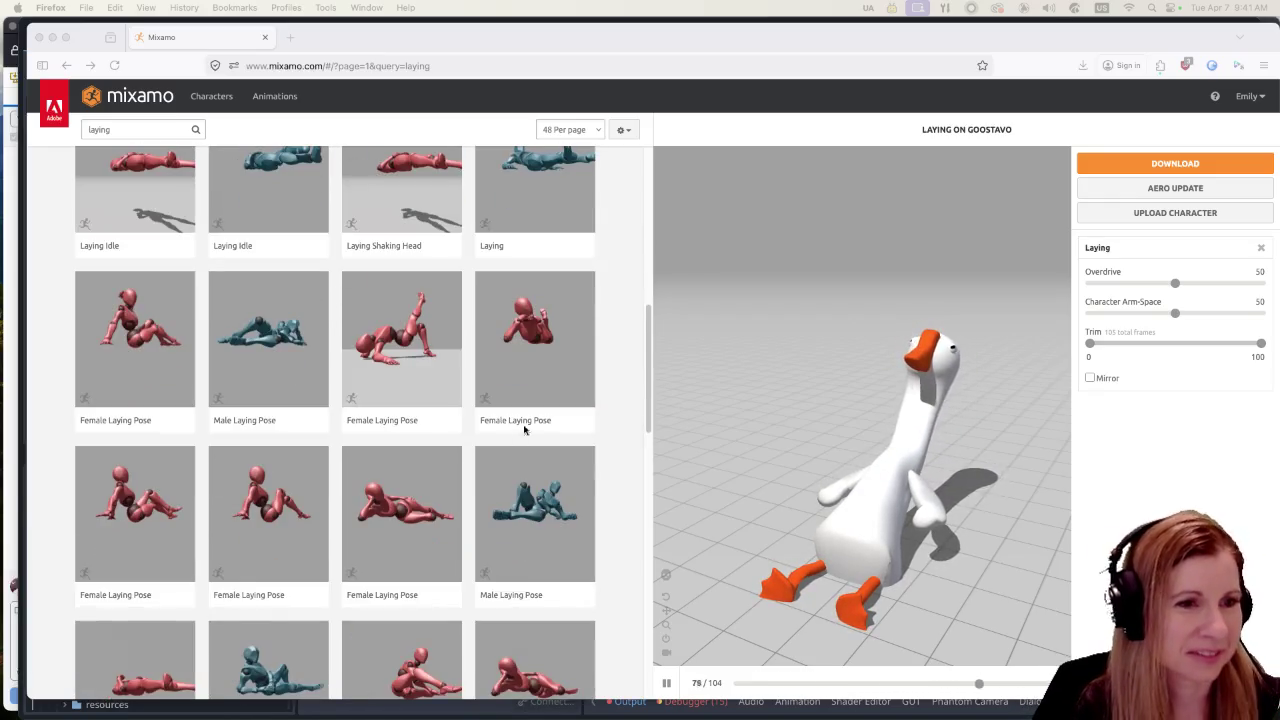
{"action": "left_click", "coordinate": [553, 325]}
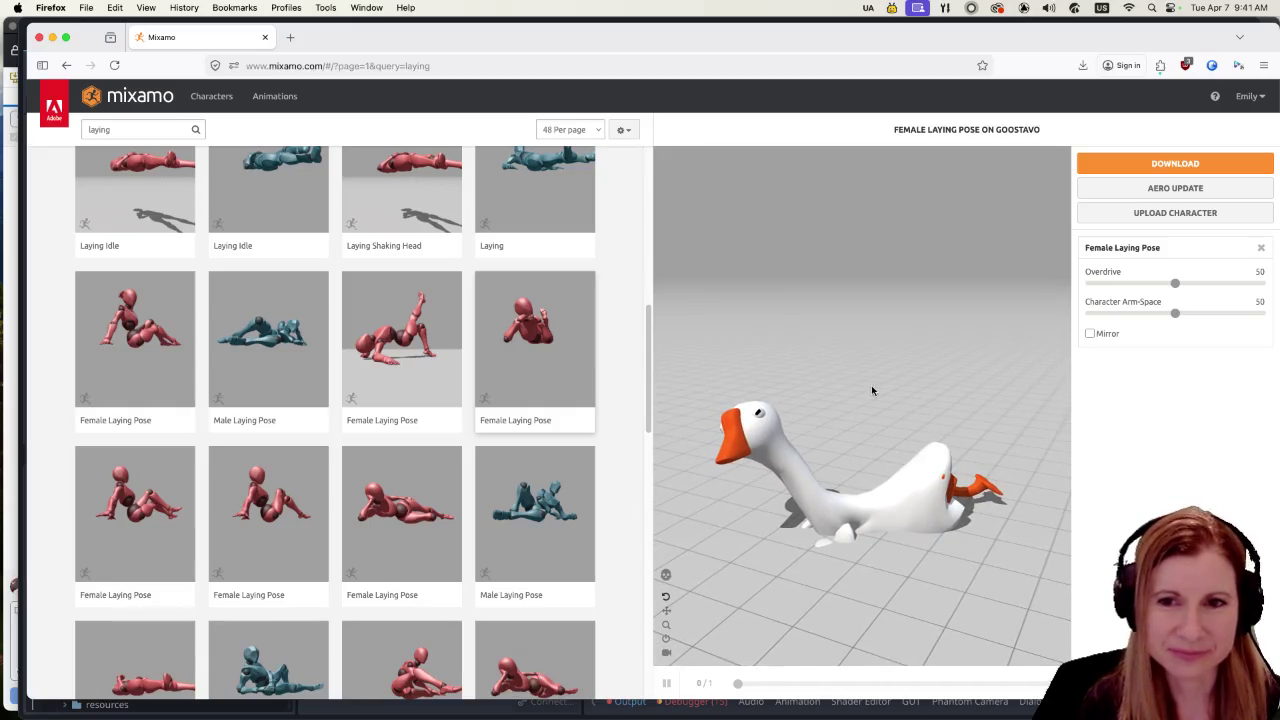
Step: Preview alternating Female and Male Laying Poses on the goose
{"action": "scroll", "coordinate": [520, 418], "scroll_direction": "down", "scroll_amount": 1}
{"action": "left_click", "coordinate": [420, 520]}
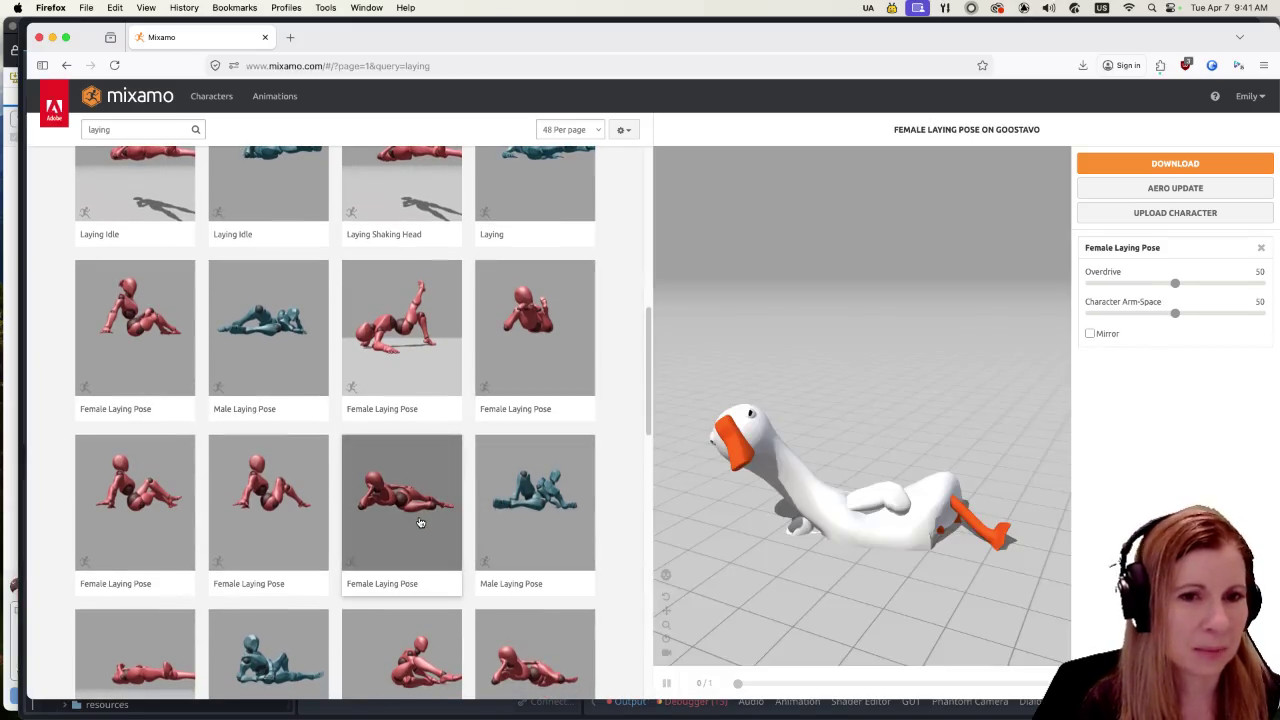
{"action": "left_click", "coordinate": [515, 511]}
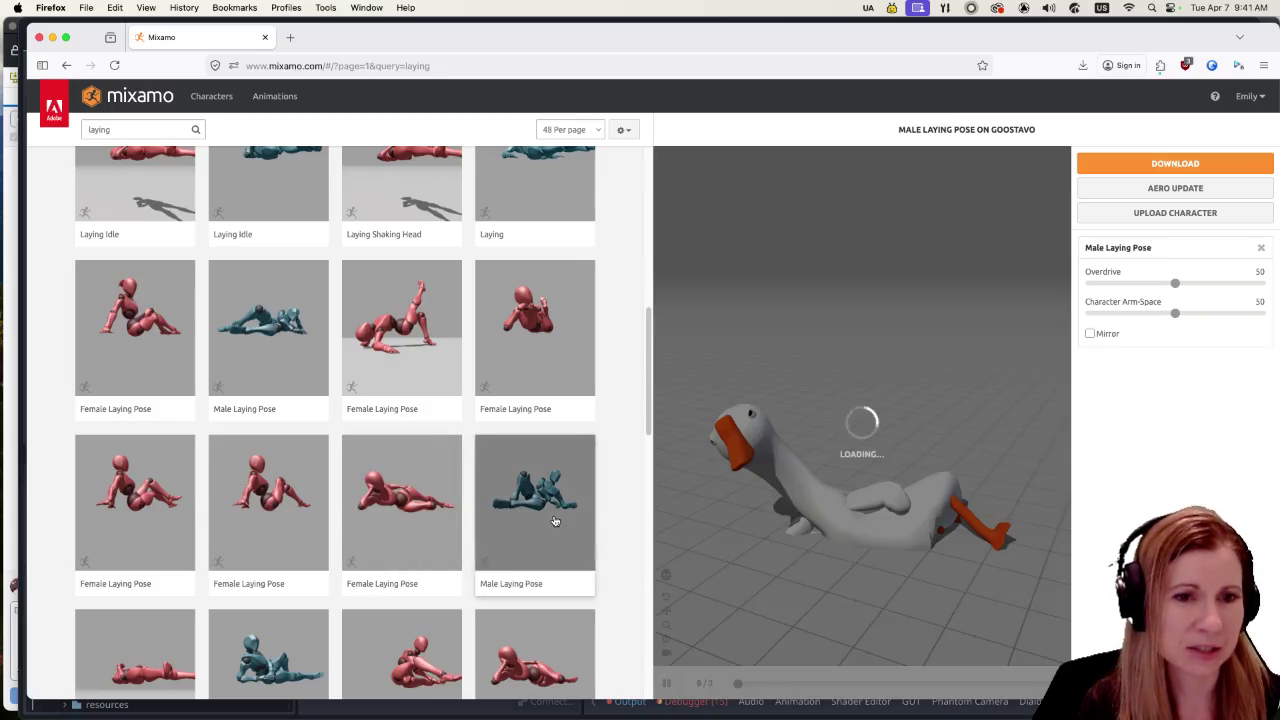
{"action": "scroll", "coordinate": [440, 460], "scroll_direction": "down", "scroll_amount": 3}
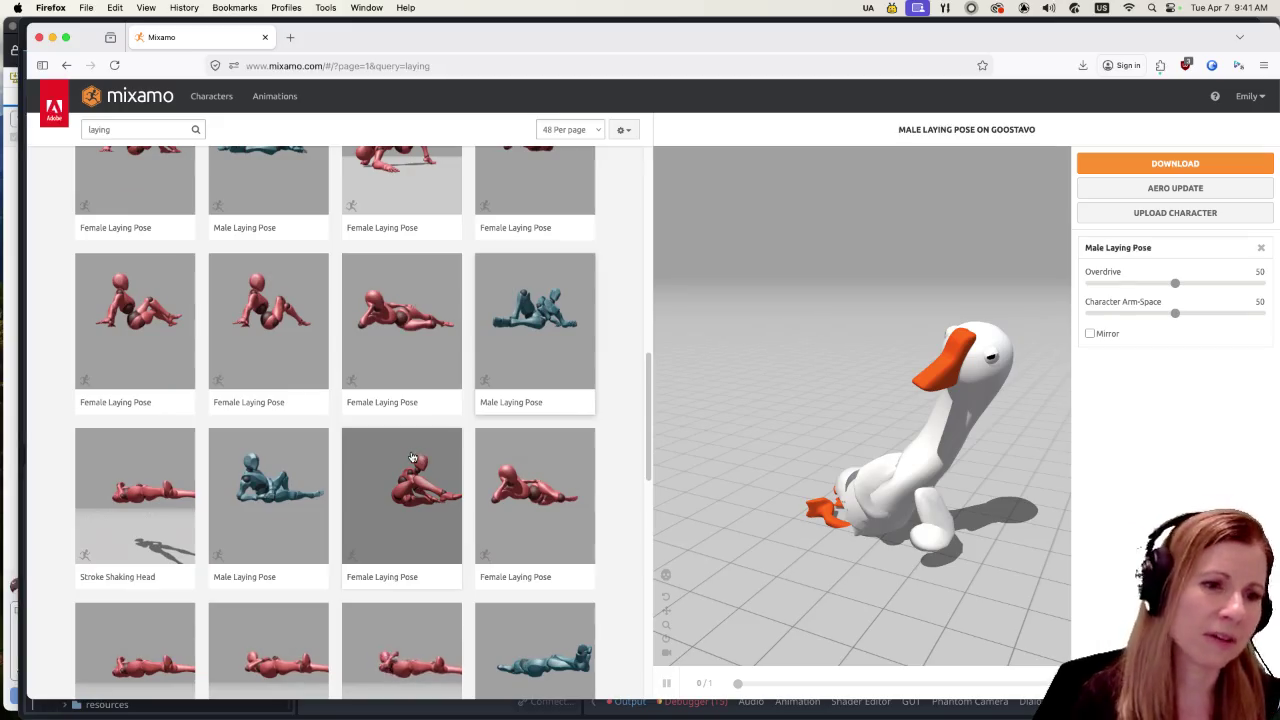
{"action": "left_click", "coordinate": [543, 508]}
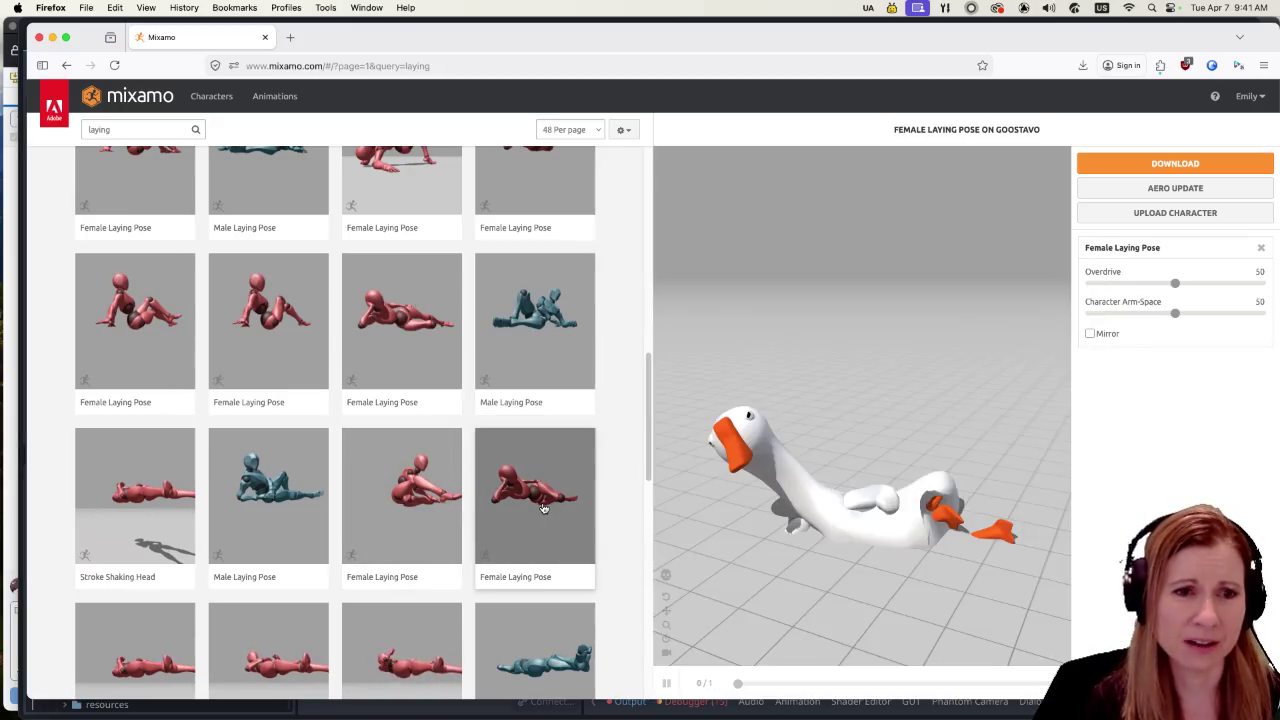
{"action": "scroll", "coordinate": [385, 443], "scroll_direction": "down", "scroll_amount": 2}
{"action": "left_click", "coordinate": [285, 398]}
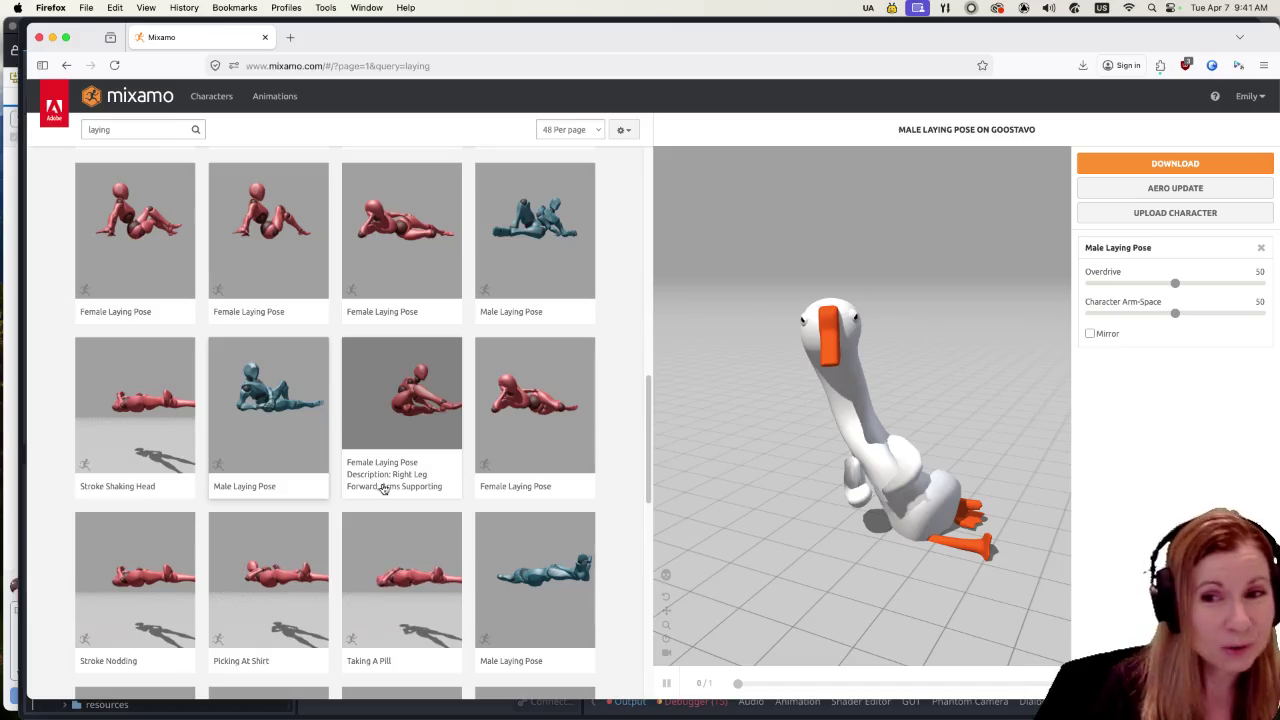
Step: Lower the pose's Overdrive, then compare the Male and Female Laying Poses again
{"action": "scroll", "coordinate": [381, 489], "scroll_direction": "down", "scroll_amount": 3}
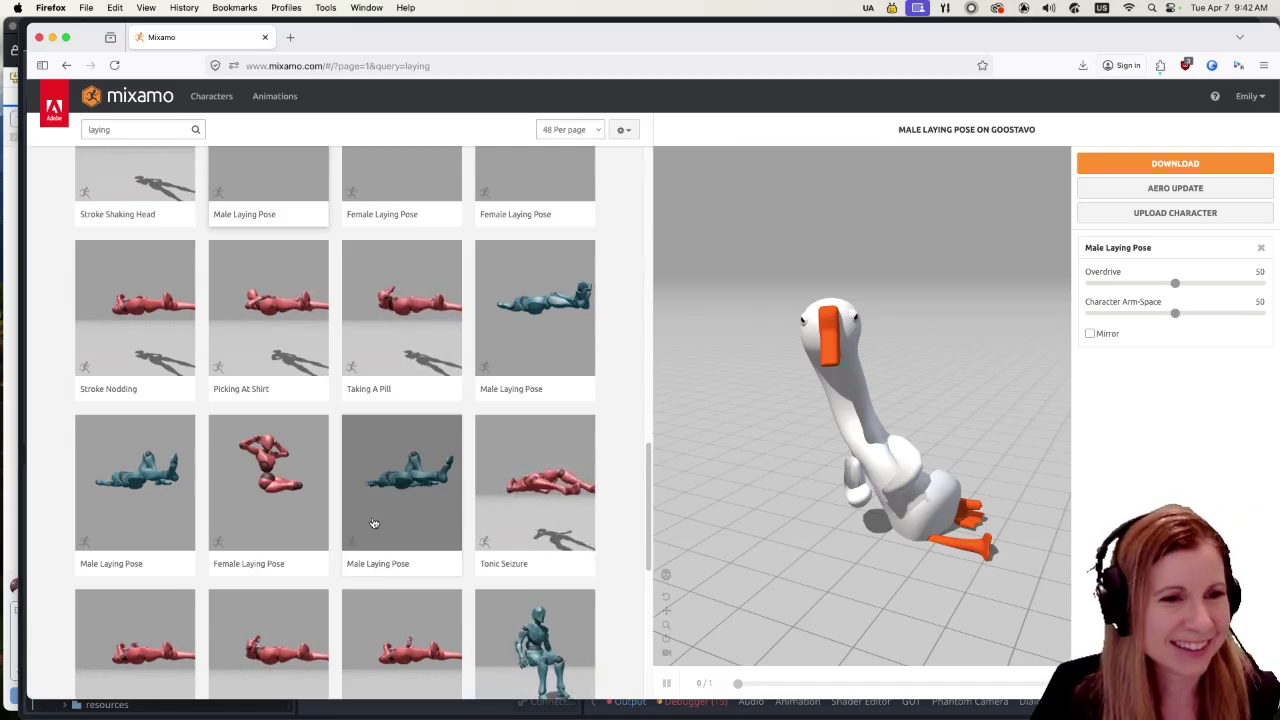
{"action": "scroll", "coordinate": [380, 525], "scroll_direction": "down", "scroll_amount": 2}
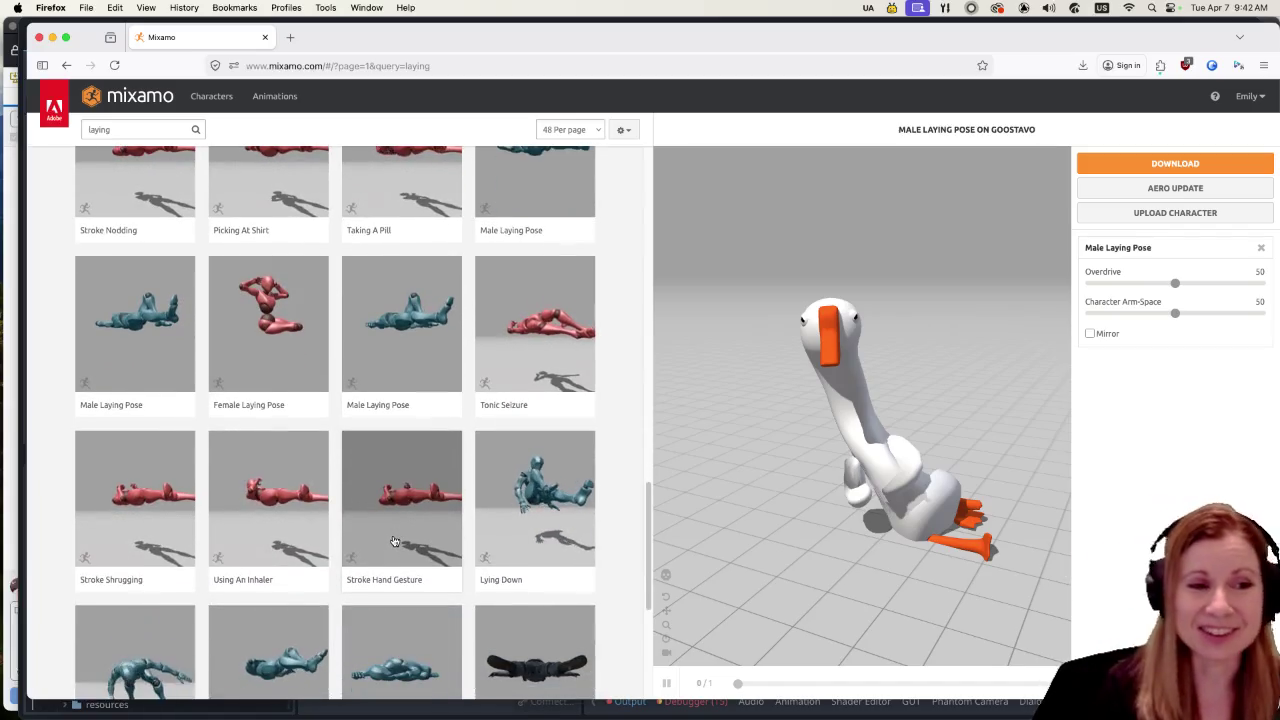
{"action": "scroll", "coordinate": [390, 548], "scroll_direction": "down", "scroll_amount": 1}
{"action": "scroll", "coordinate": [390, 548], "scroll_direction": "down", "scroll_amount": 2}
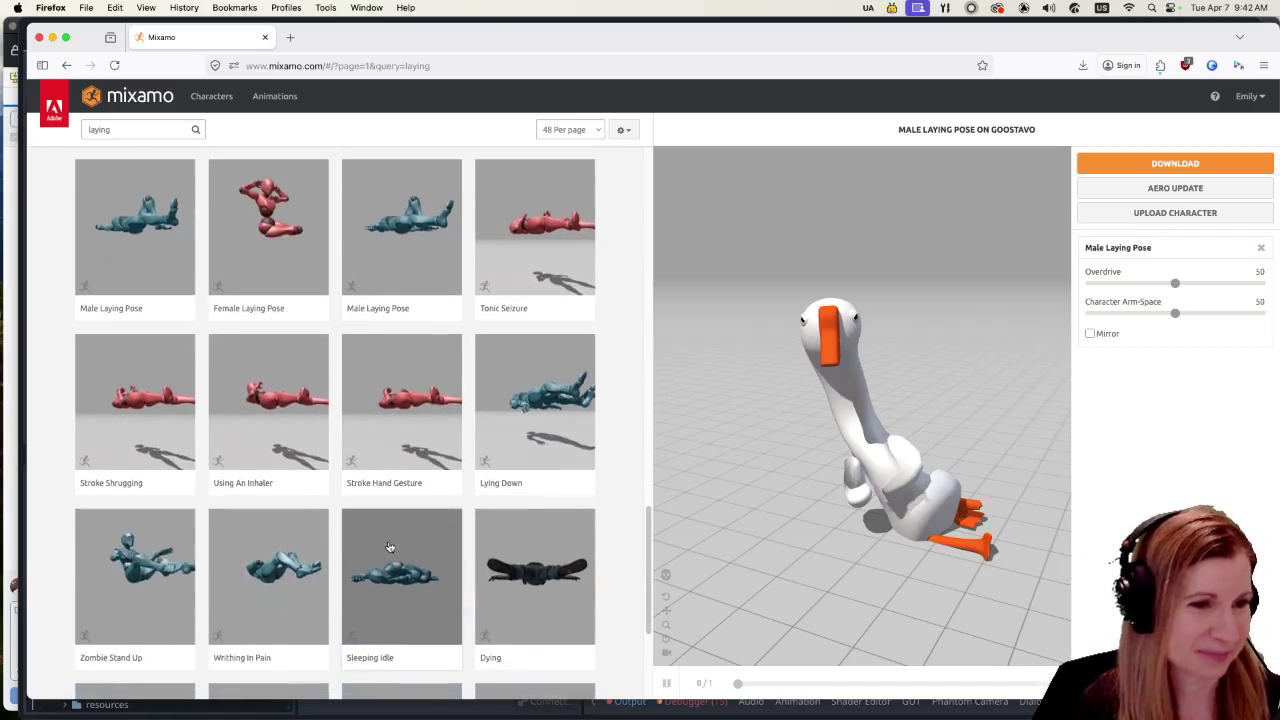
{"action": "scroll", "coordinate": [400, 520], "scroll_direction": "down", "scroll_amount": 3}
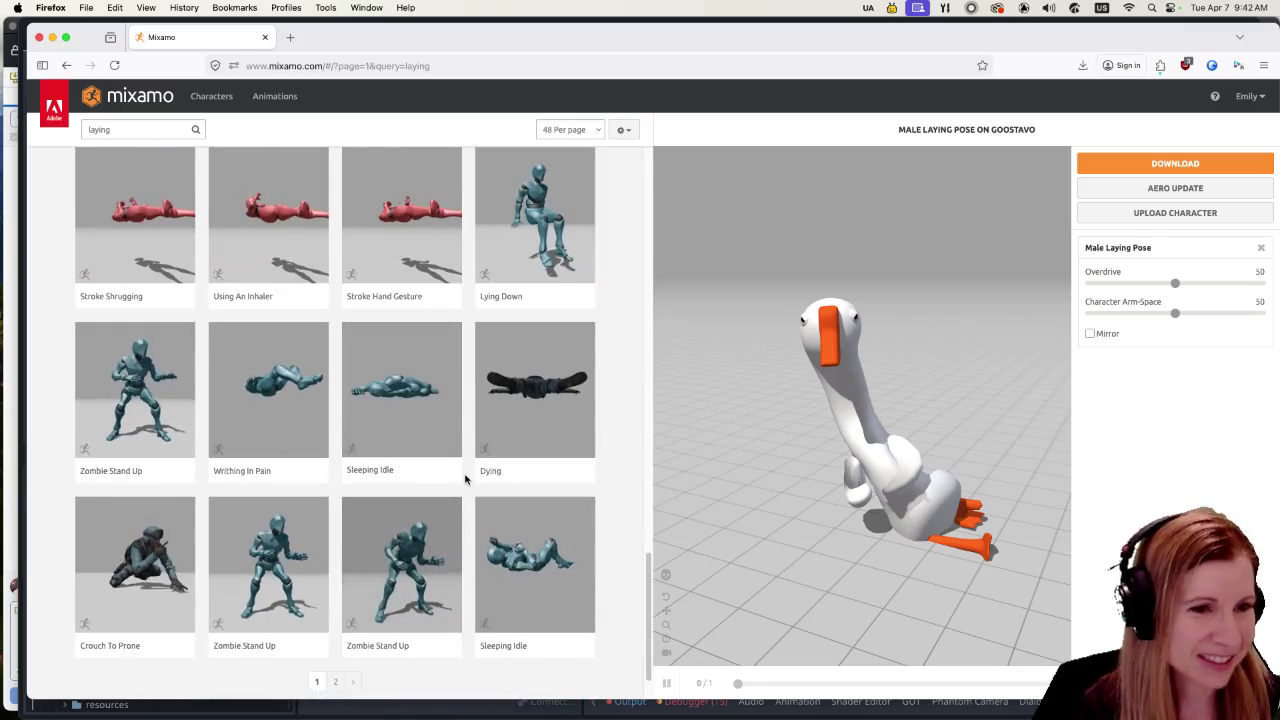
{"action": "scroll", "coordinate": [467, 483], "scroll_direction": "up", "scroll_amount": 2}
{"action": "scroll", "coordinate": [467, 483], "scroll_direction": "up", "scroll_amount": 3}
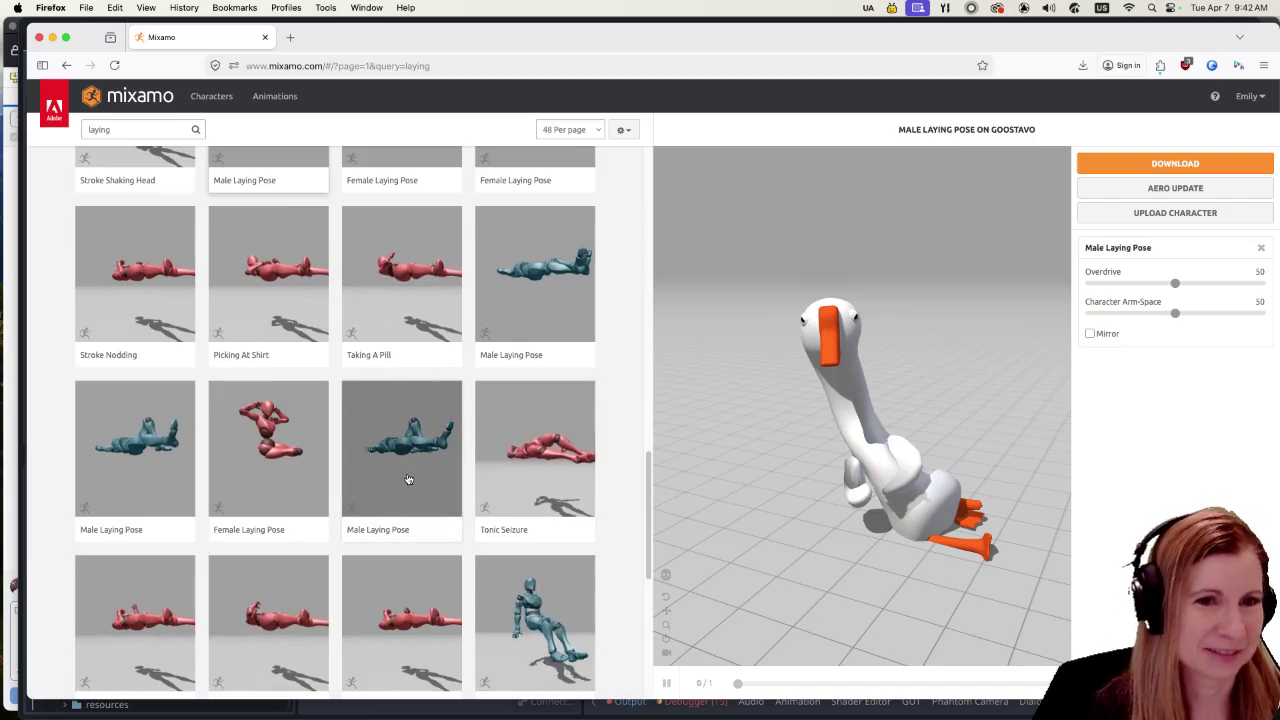
{"action": "scroll", "coordinate": [406, 480], "scroll_direction": "up", "scroll_amount": 2}
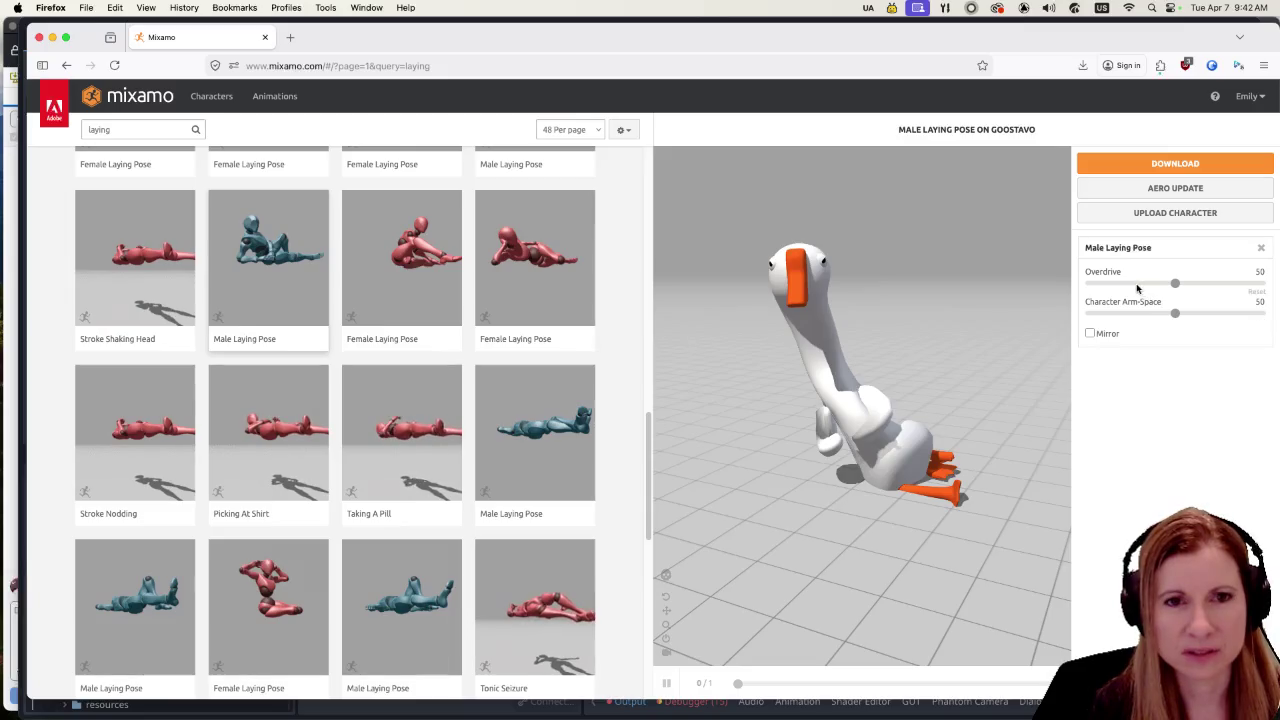
{"action": "left_click_drag", "start_coordinate": [1102, 284], "coordinate": [1091, 286]}
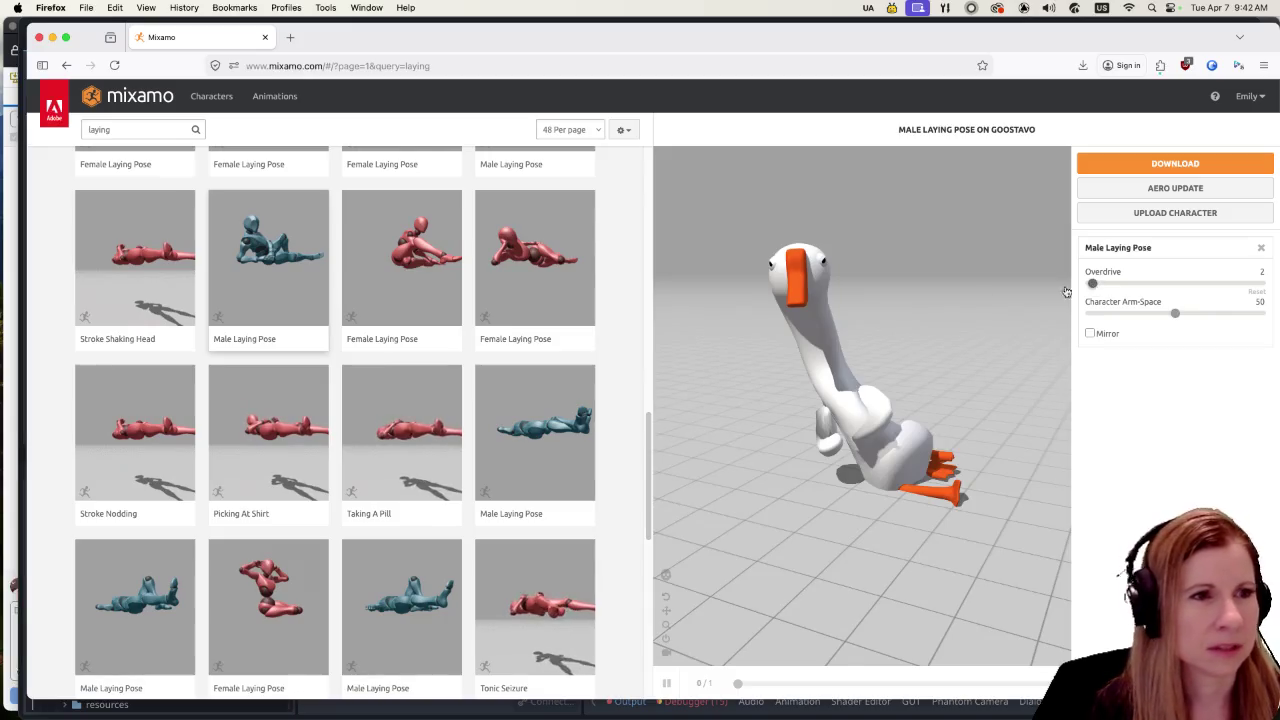
{"action": "left_click", "coordinate": [277, 289]}
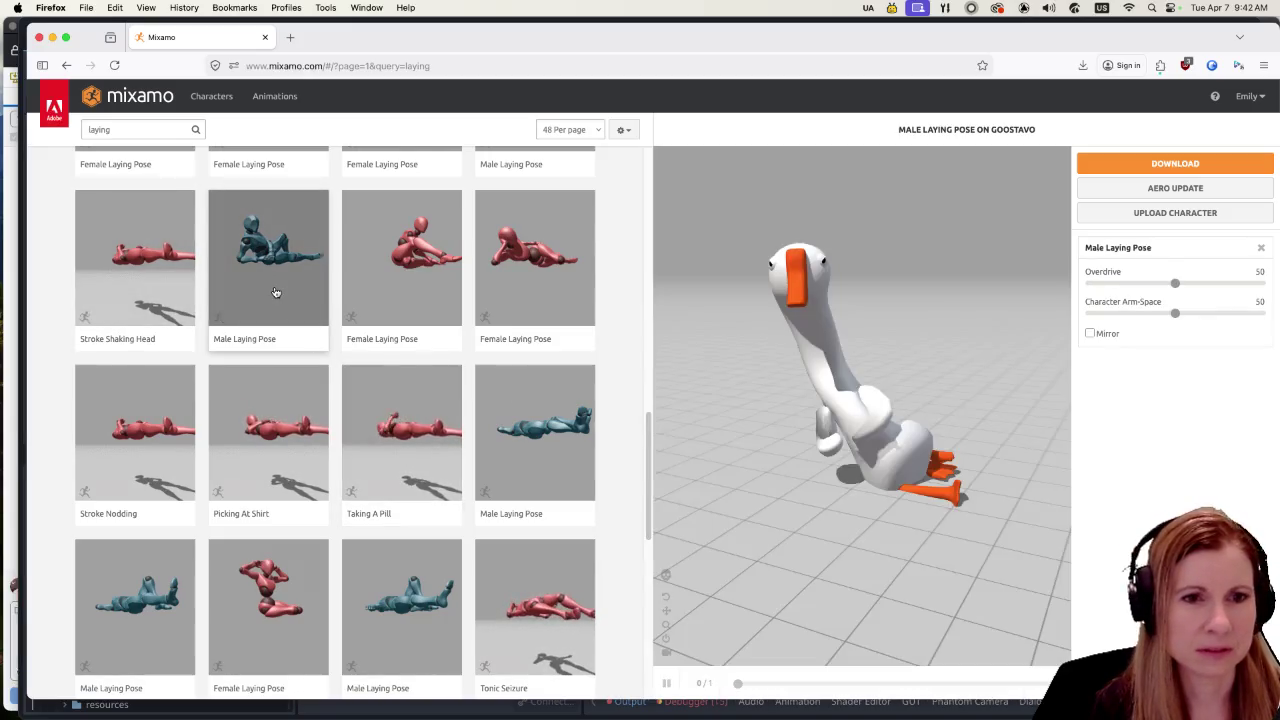
{"action": "left_click", "coordinate": [526, 280]}
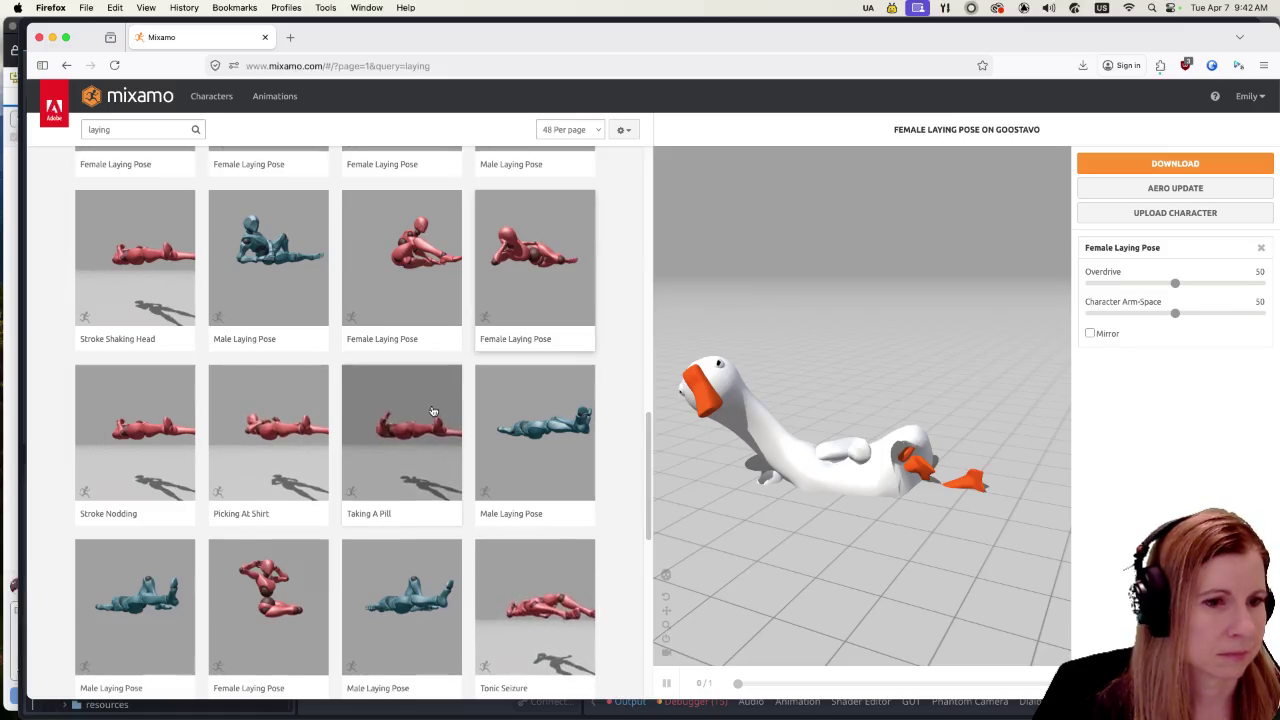
Step: Preview Lying Down, then apply the Laying animation and lower its Overdrive to 22
{"action": "scroll", "coordinate": [433, 411], "scroll_direction": "down", "scroll_amount": 3}
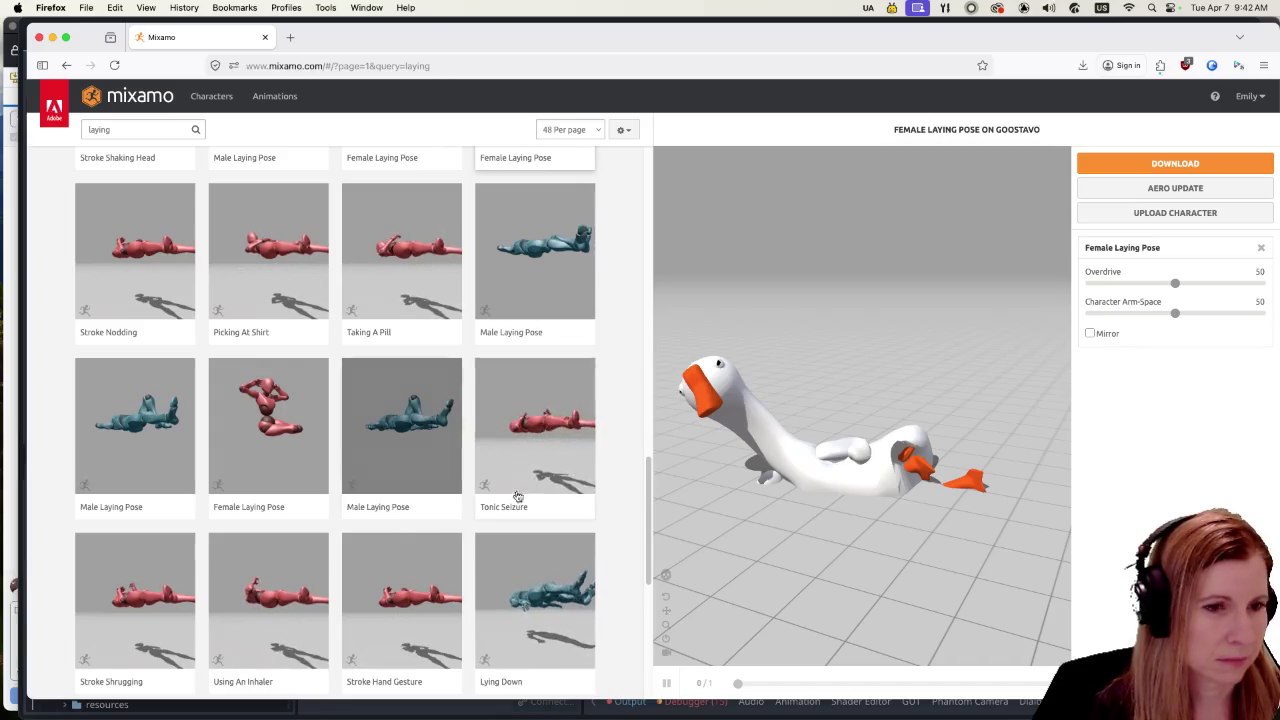
{"action": "left_click", "coordinate": [537, 598]}
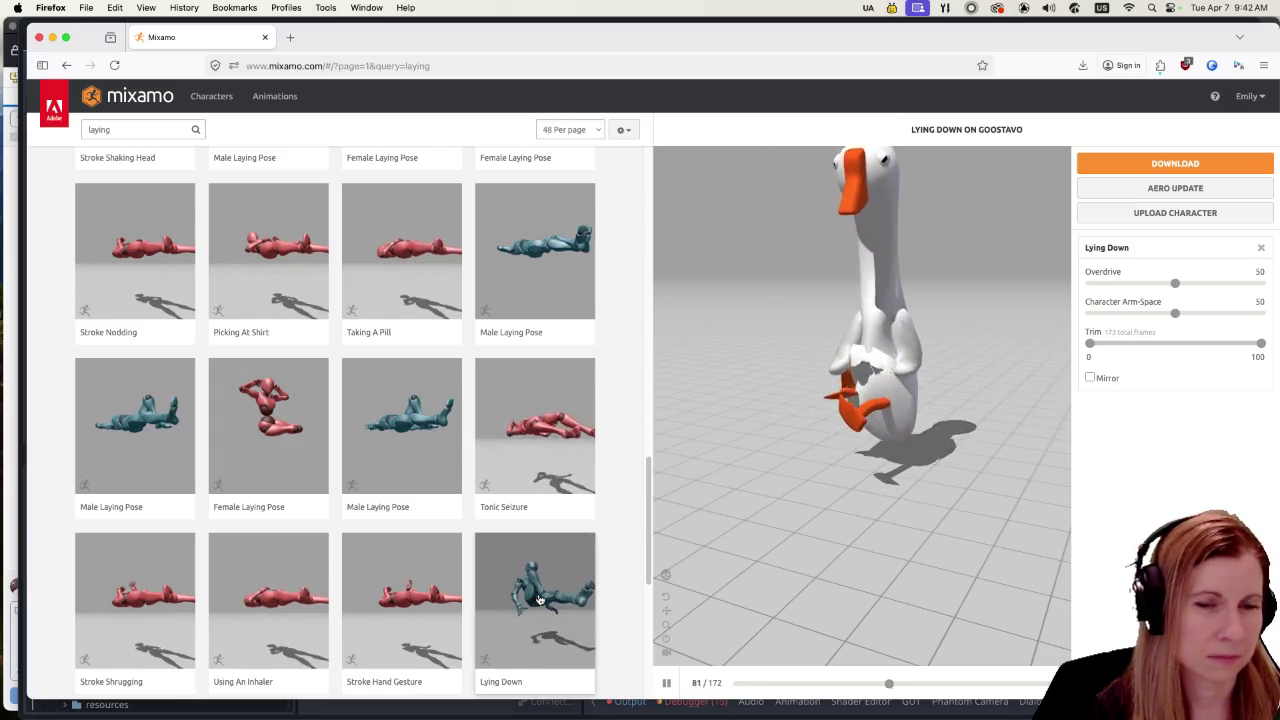
{"action": "scroll", "coordinate": [537, 598], "scroll_direction": "down", "scroll_amount": 3}
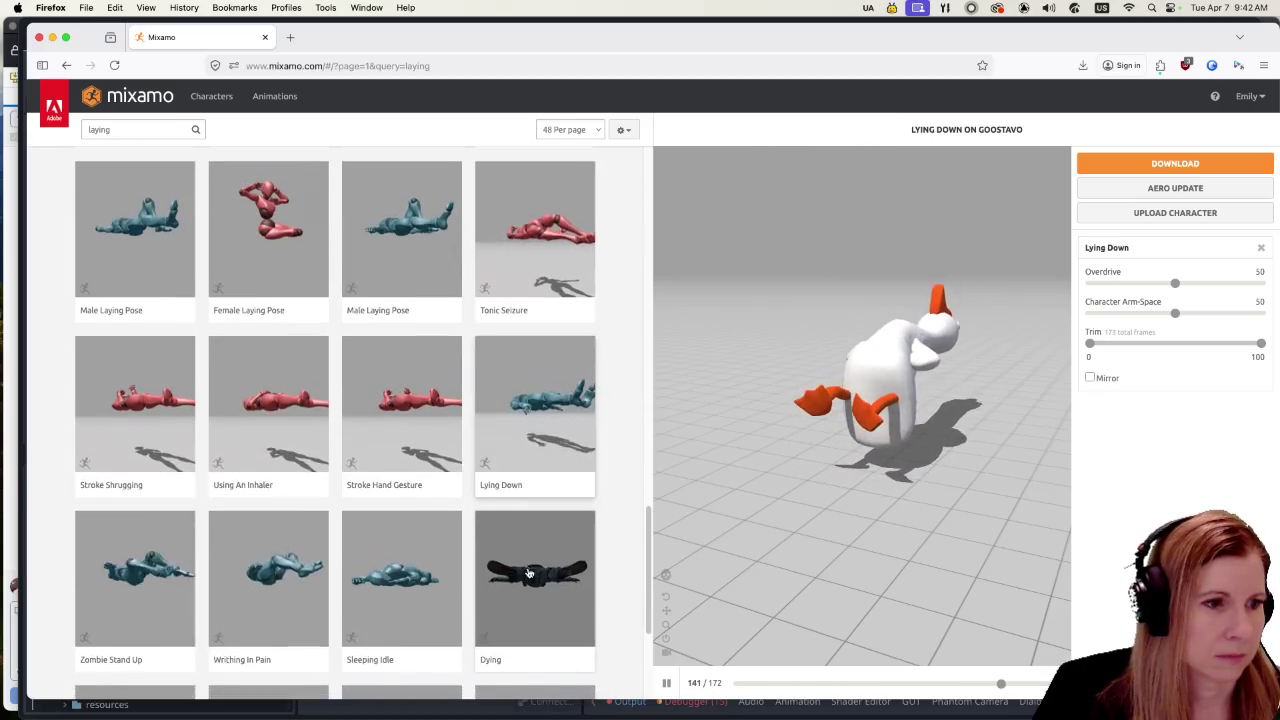
{"action": "scroll", "coordinate": [530, 573], "scroll_direction": "down", "scroll_amount": 1}
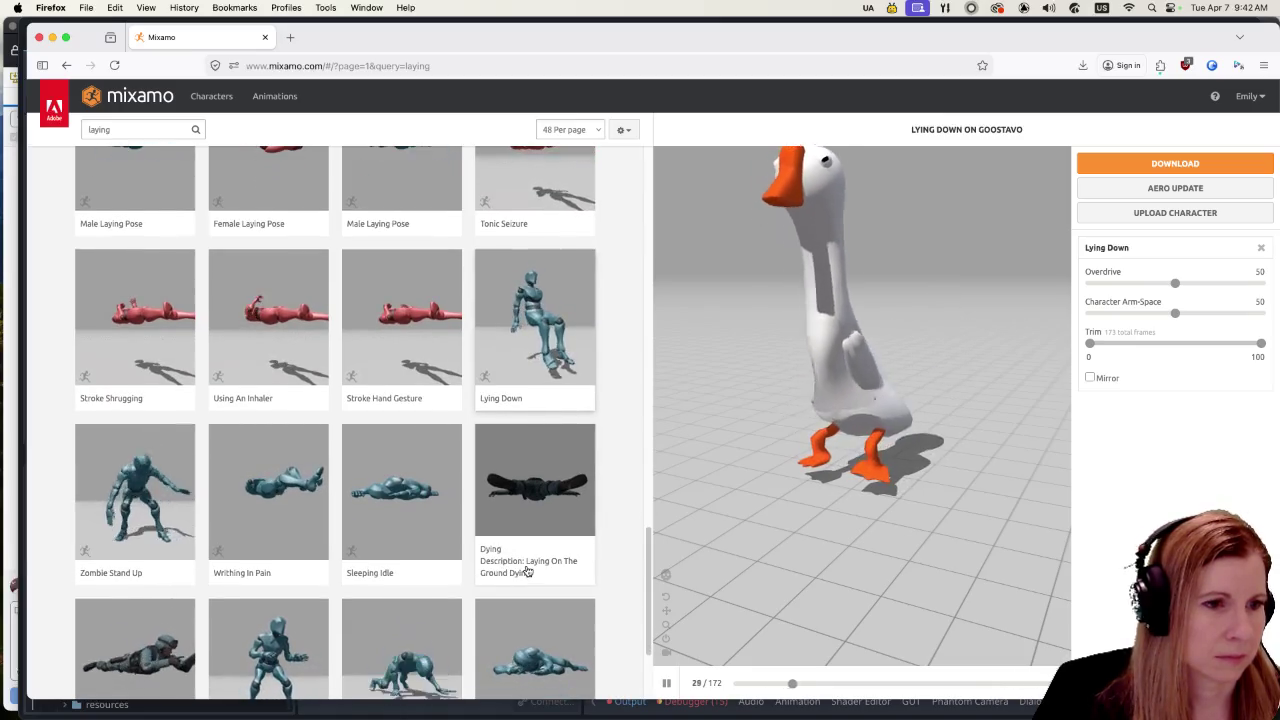
{"action": "scroll", "coordinate": [527, 570], "scroll_direction": "down", "scroll_amount": 3}
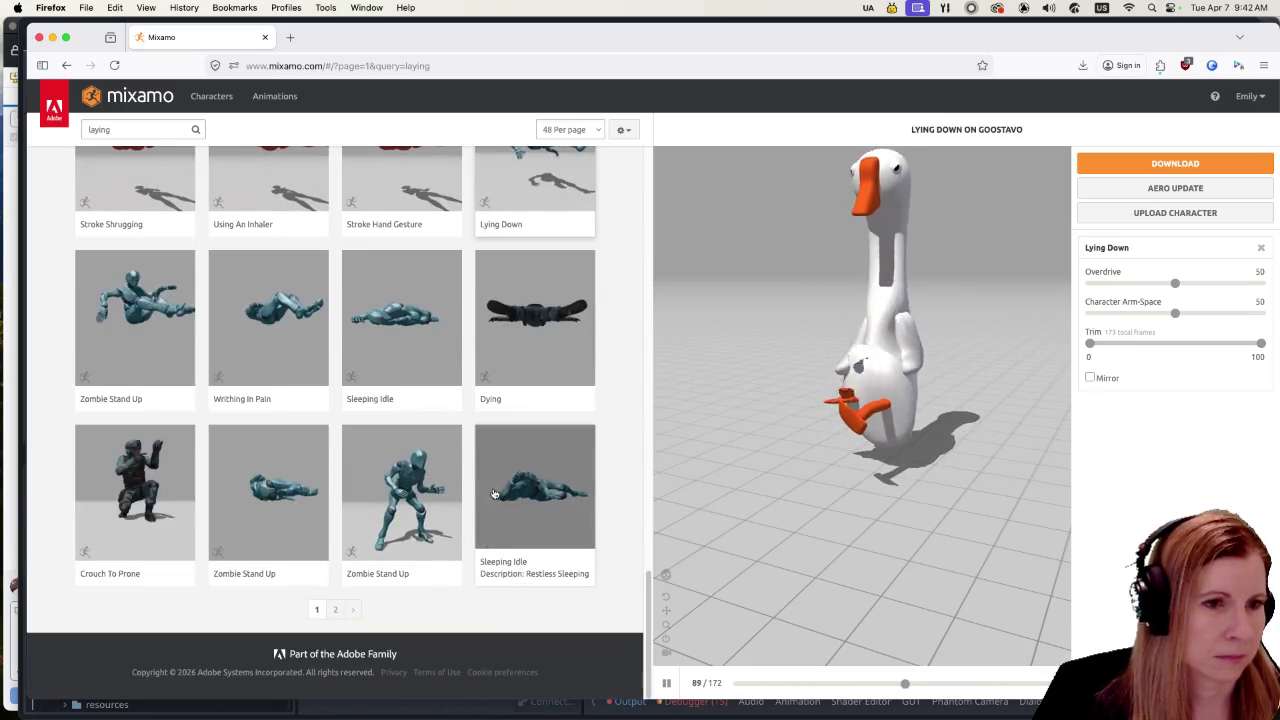
{"action": "scroll", "coordinate": [428, 422], "scroll_direction": "up", "scroll_amount": 10}
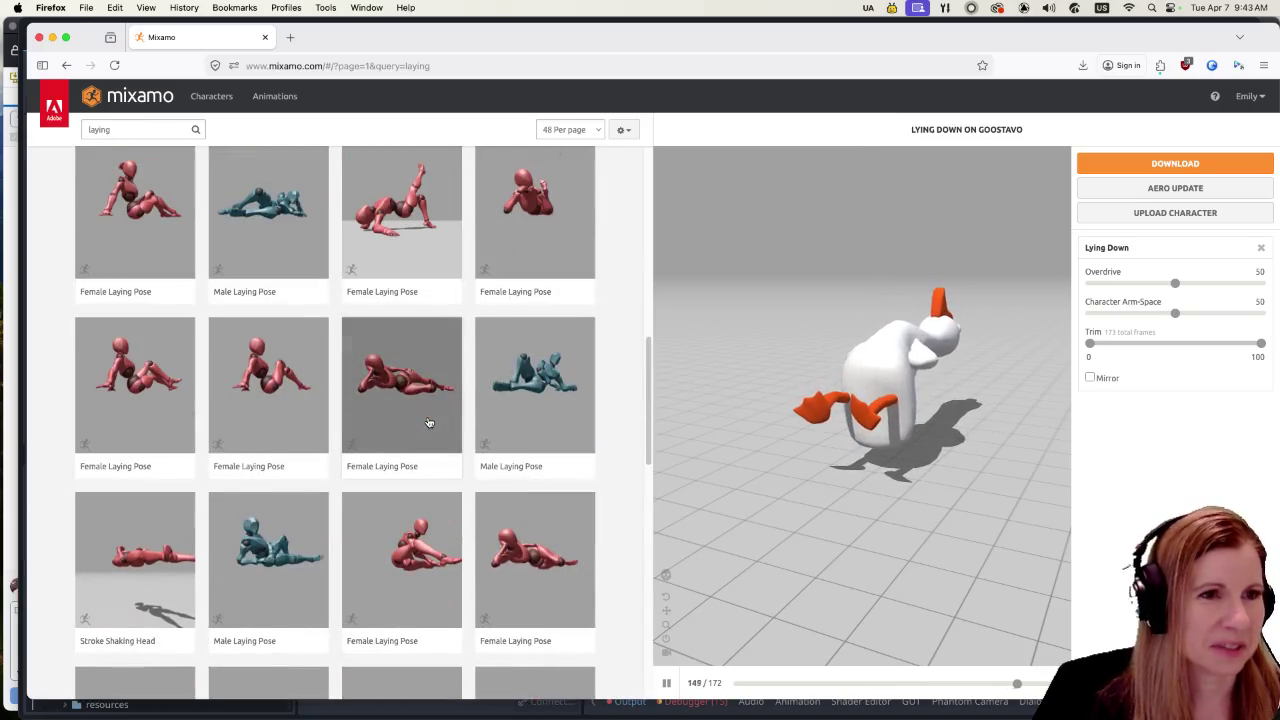
{"action": "scroll", "coordinate": [428, 422], "scroll_direction": "up", "scroll_amount": 10}
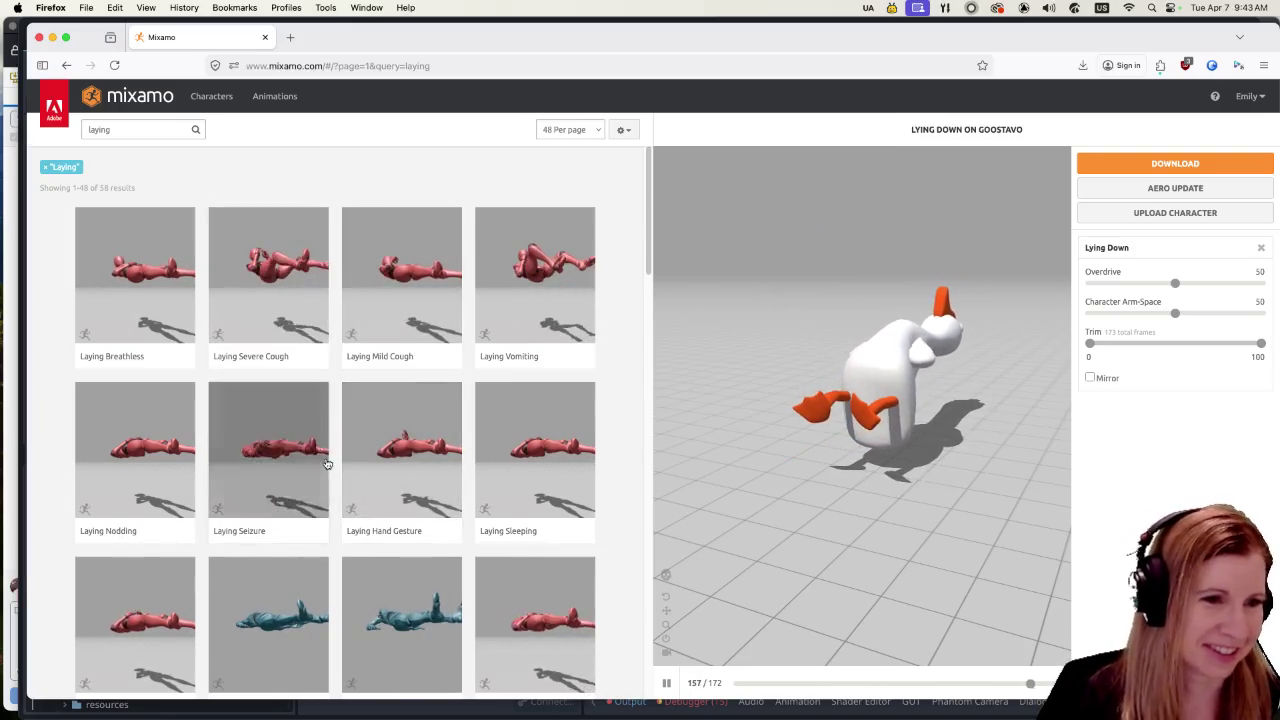
{"action": "scroll", "coordinate": [326, 463], "scroll_direction": "down", "scroll_amount": 5}
{"action": "left_click", "coordinate": [277, 376]}
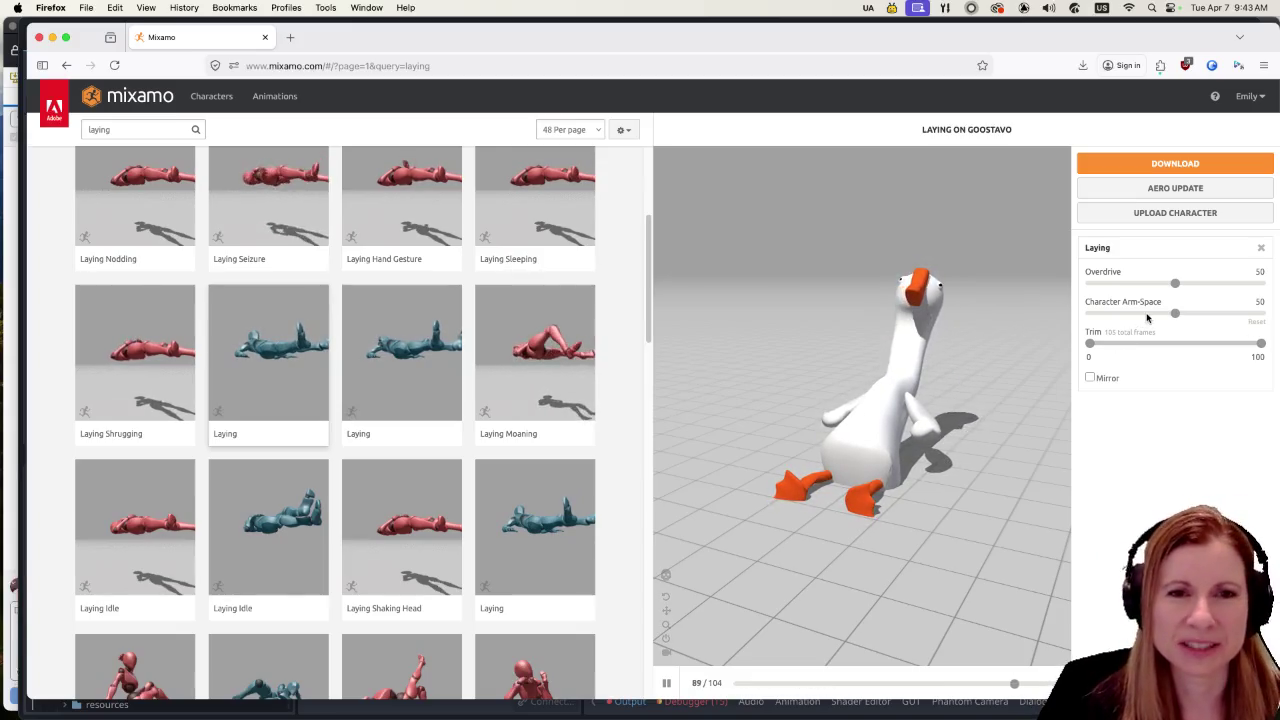
{"action": "left_click_drag", "start_coordinate": [1131, 287], "coordinate": [1128, 287]}
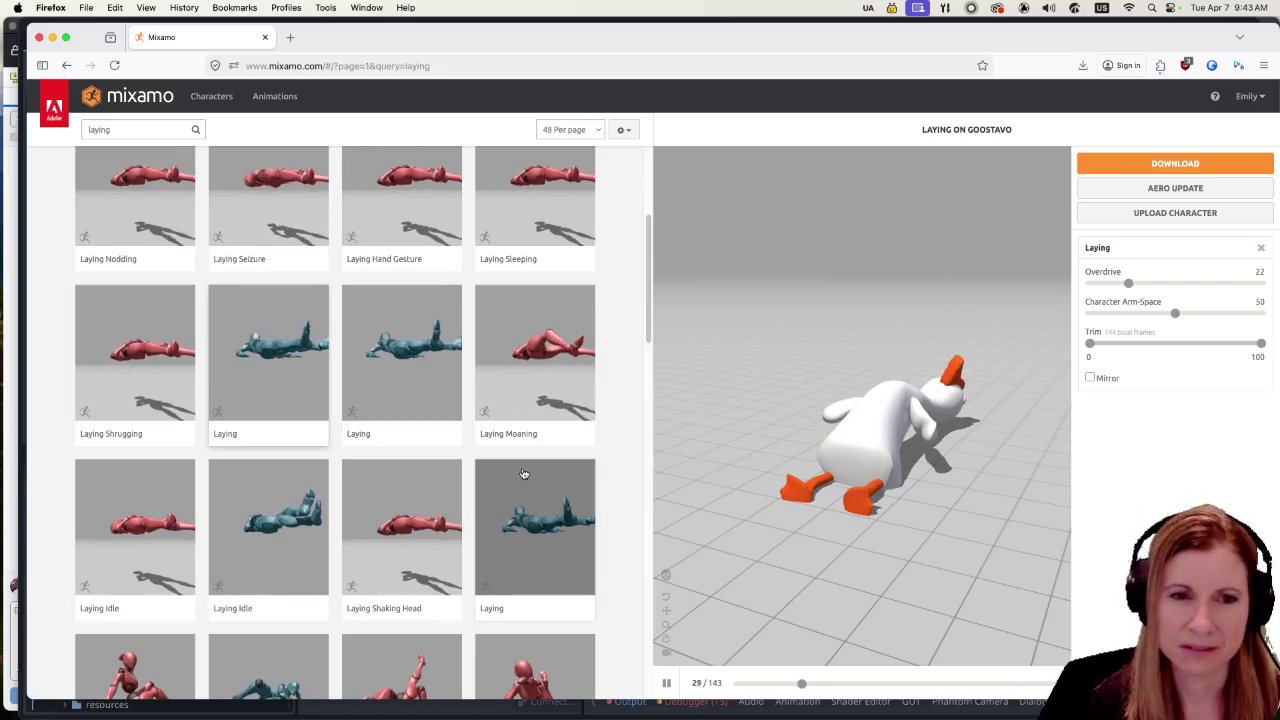
Step: Switch windows briefly, then scroll the Mixamo results while Laying loops at Overdrive 22
{"action": "key", "text": "super+Tab"}
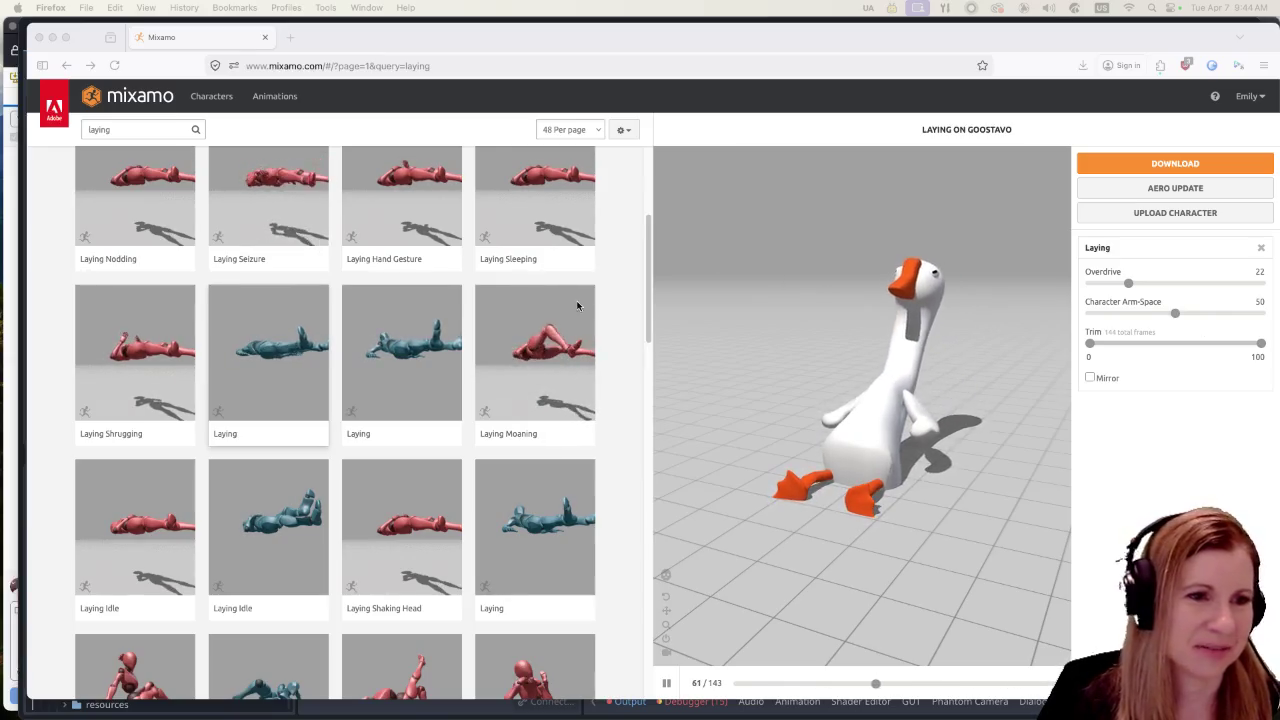
{"action": "scroll", "coordinate": [472, 485], "scroll_direction": "down", "scroll_amount": 1}
{"action": "scroll", "coordinate": [472, 485], "scroll_direction": "down", "scroll_amount": 1}
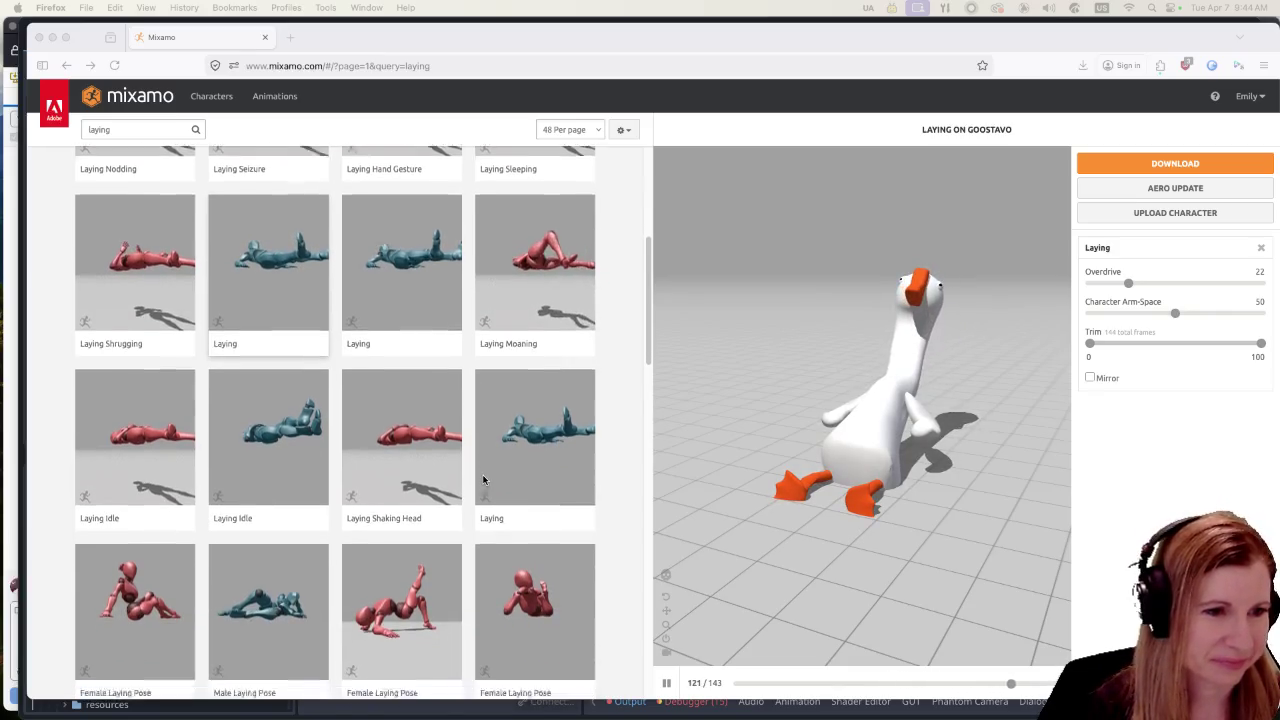
Step: Preview a Male Laying Pose with Arm-Space 30 and Overdrive 8, then switch to a Female Laying Pose
{"action": "left_click", "coordinate": [248, 536]}
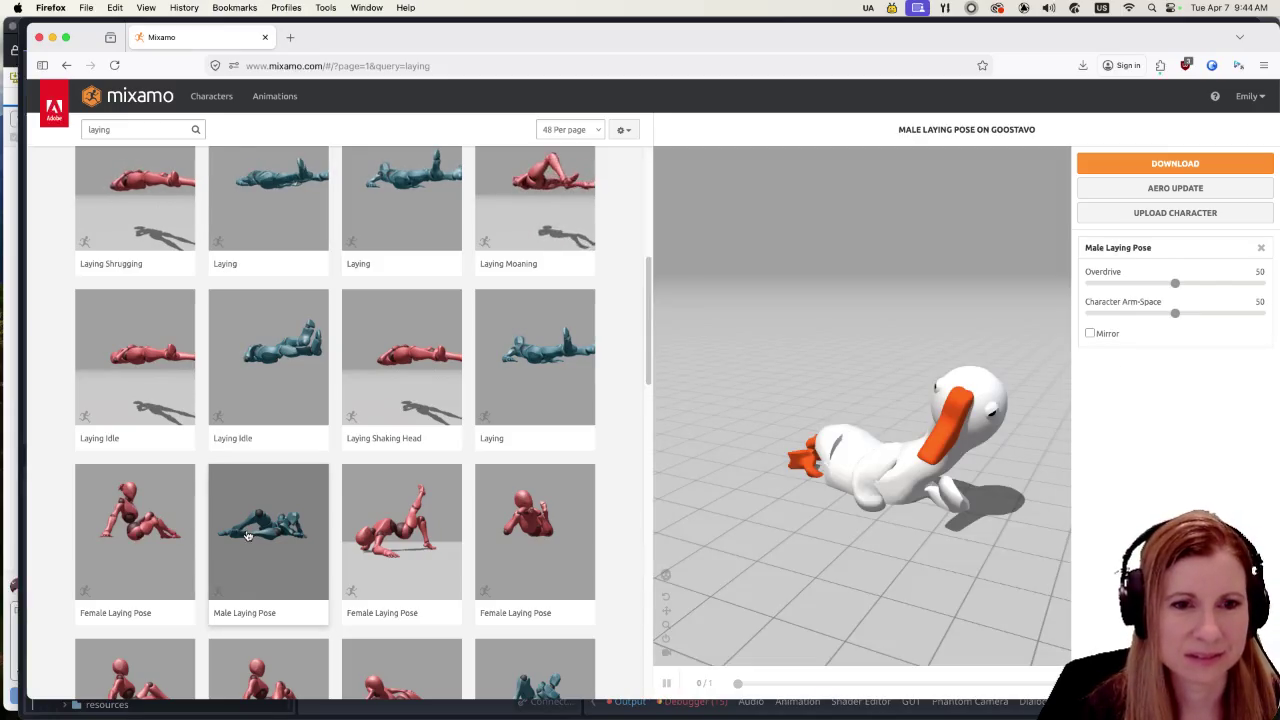
{"action": "mouse_move", "coordinate": [916, 397]}
{"action": "left_mouse_down"}
{"action": "mouse_move", "coordinate": [937, 431]}
{"action": "mouse_move", "coordinate": [831, 409]}
{"action": "mouse_move", "coordinate": [903, 531]}
{"action": "mouse_move", "coordinate": [960, 523]}
{"action": "mouse_move", "coordinate": [897, 520]}
{"action": "mouse_move", "coordinate": [971, 514]}
{"action": "mouse_move", "coordinate": [947, 517]}
{"action": "left_mouse_up"}
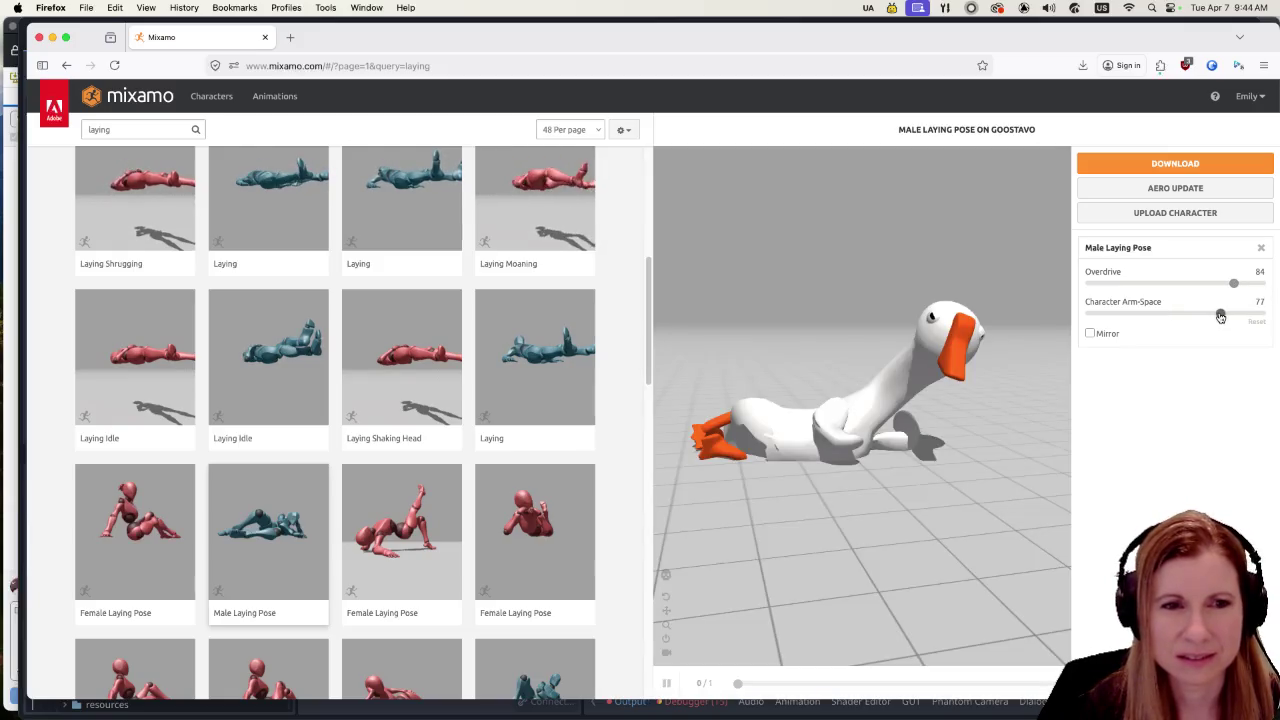
{"action": "left_click_drag", "start_coordinate": [1142, 318], "coordinate": [1141, 318]}
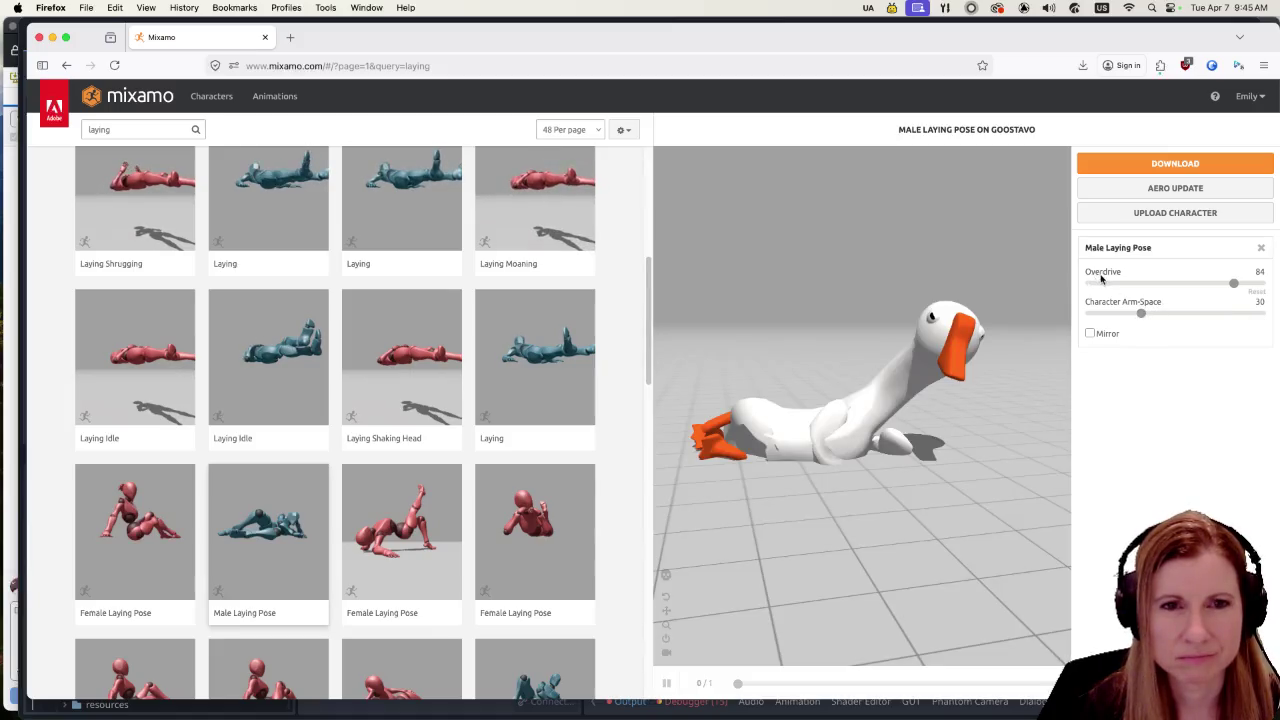
{"action": "left_click", "coordinate": [1102, 284]}
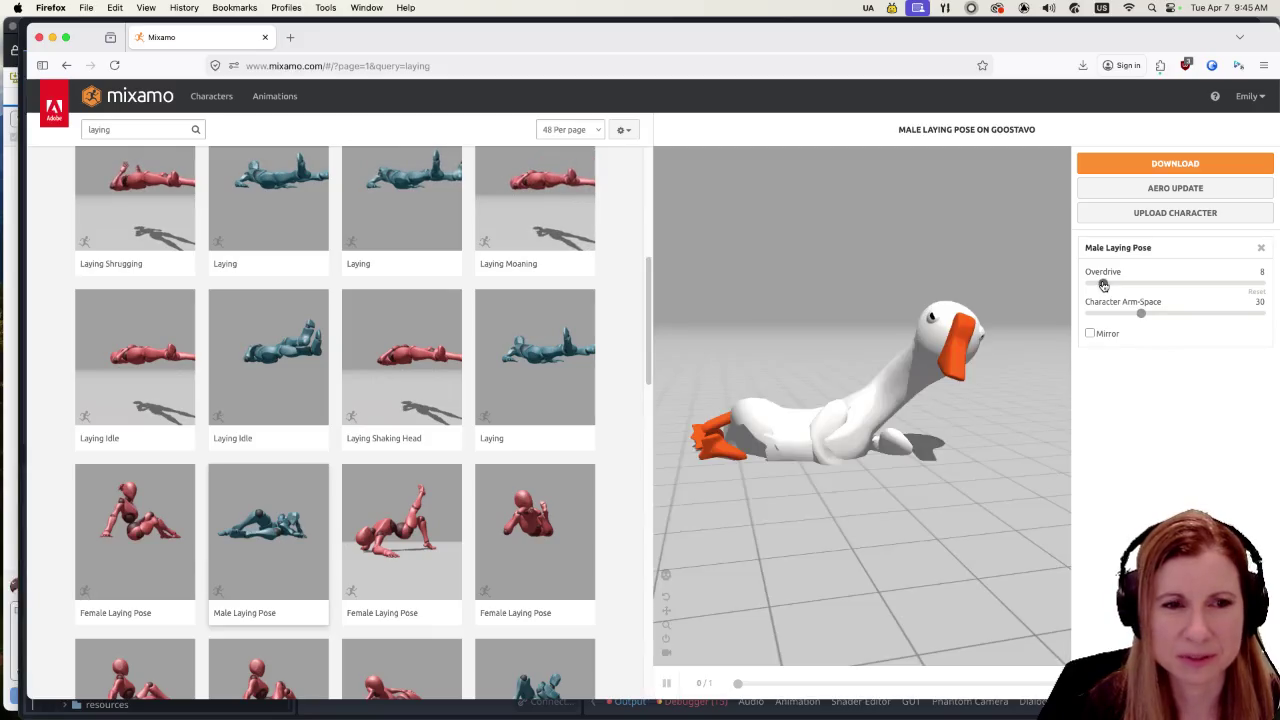
{"action": "scroll", "coordinate": [469, 487], "scroll_direction": "down", "scroll_amount": 2}
{"action": "left_click", "coordinate": [542, 468]}
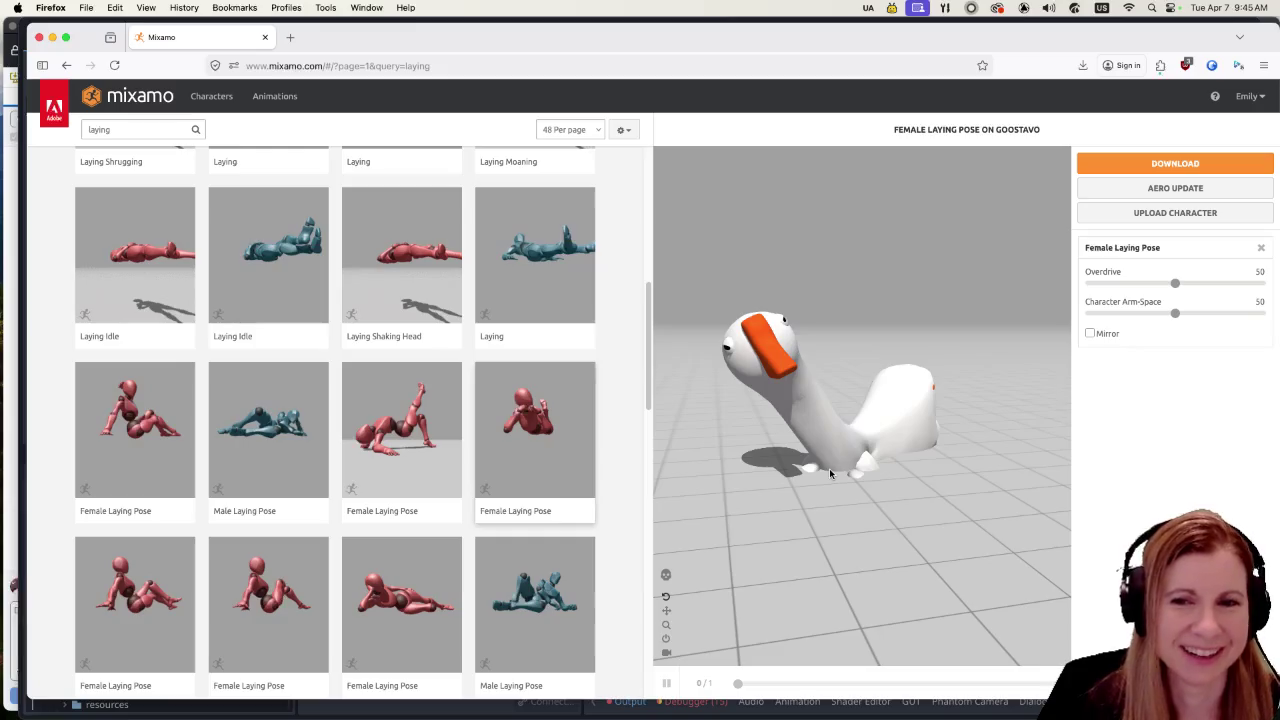
Step: Preview four more Female Laying Poses on the goose
{"action": "scroll", "coordinate": [444, 458], "scroll_direction": "down", "scroll_amount": 4}
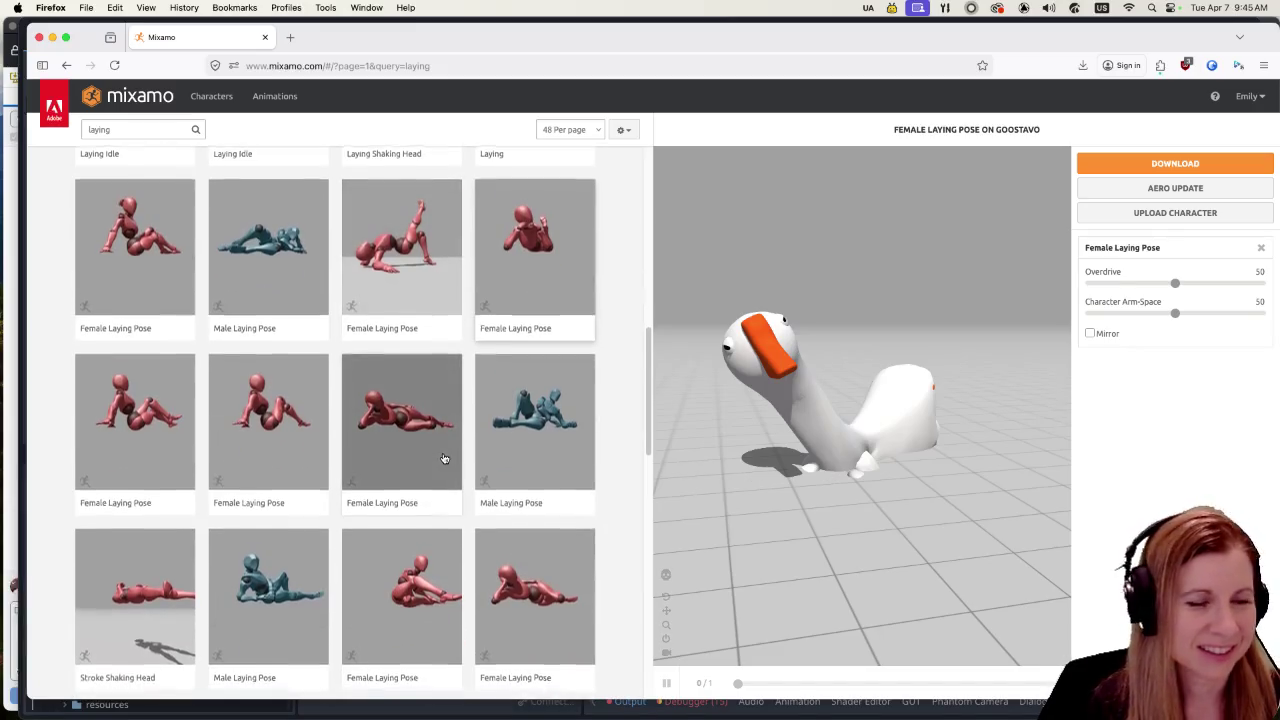
{"action": "scroll", "coordinate": [443, 457], "scroll_direction": "down", "scroll_amount": 1}
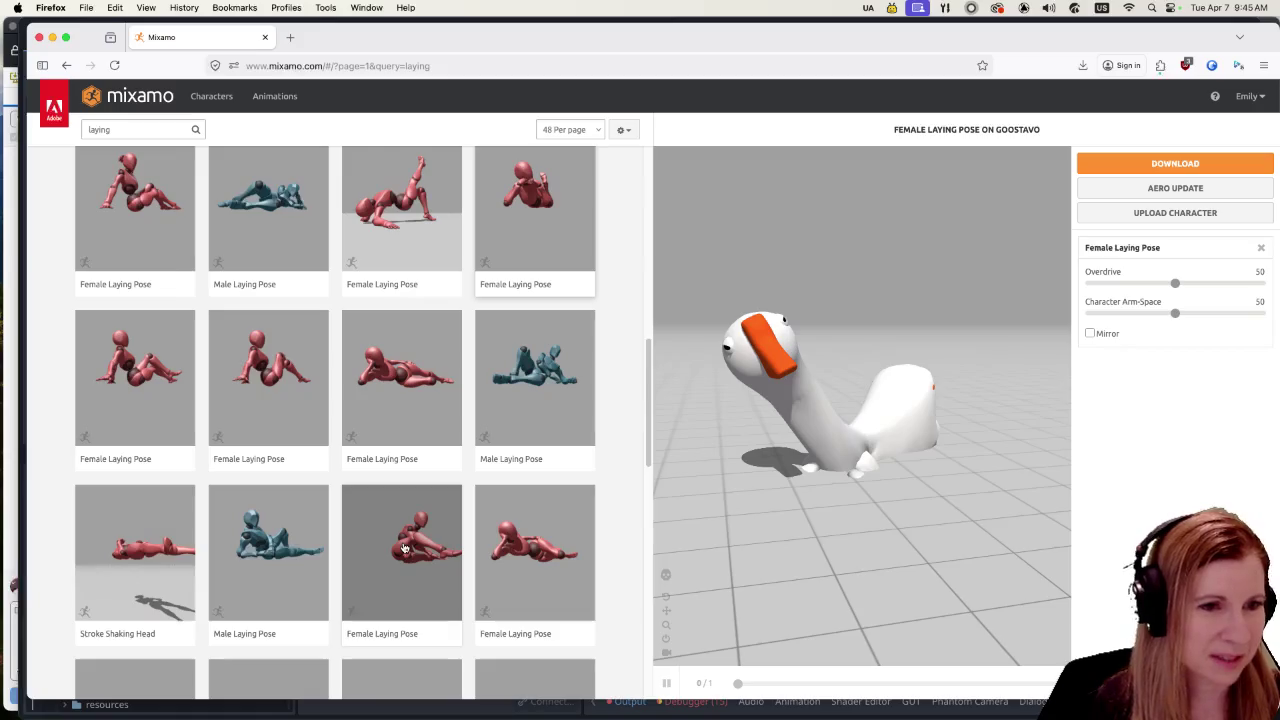
{"action": "left_click", "coordinate": [405, 548]}
{"action": "left_click", "coordinate": [514, 585]}
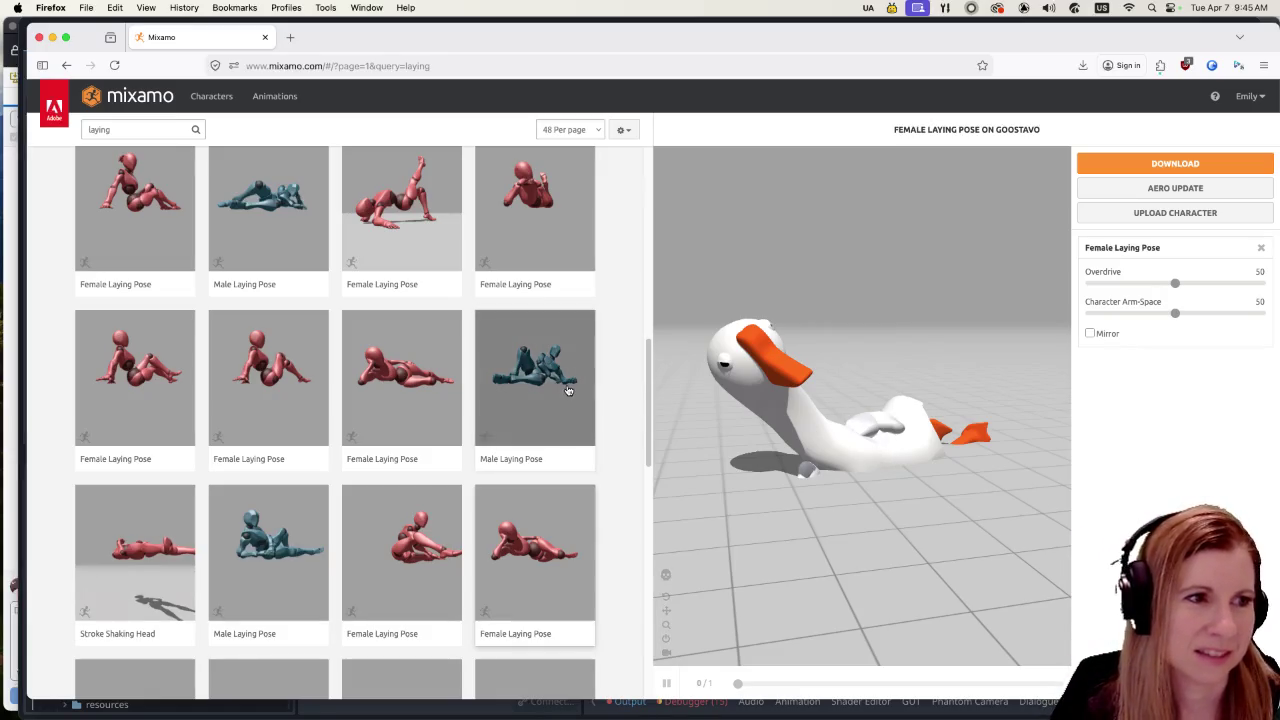
{"action": "left_click", "coordinate": [429, 342]}
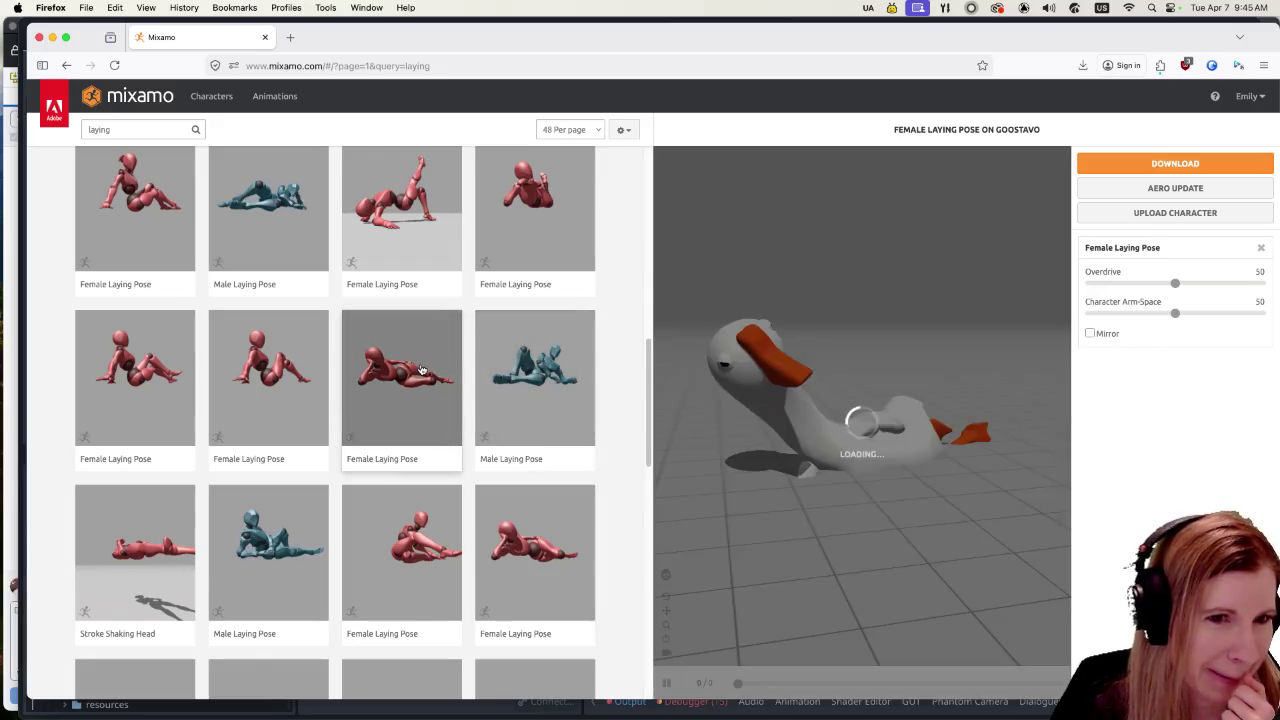
{"action": "left_click", "coordinate": [550, 220]}
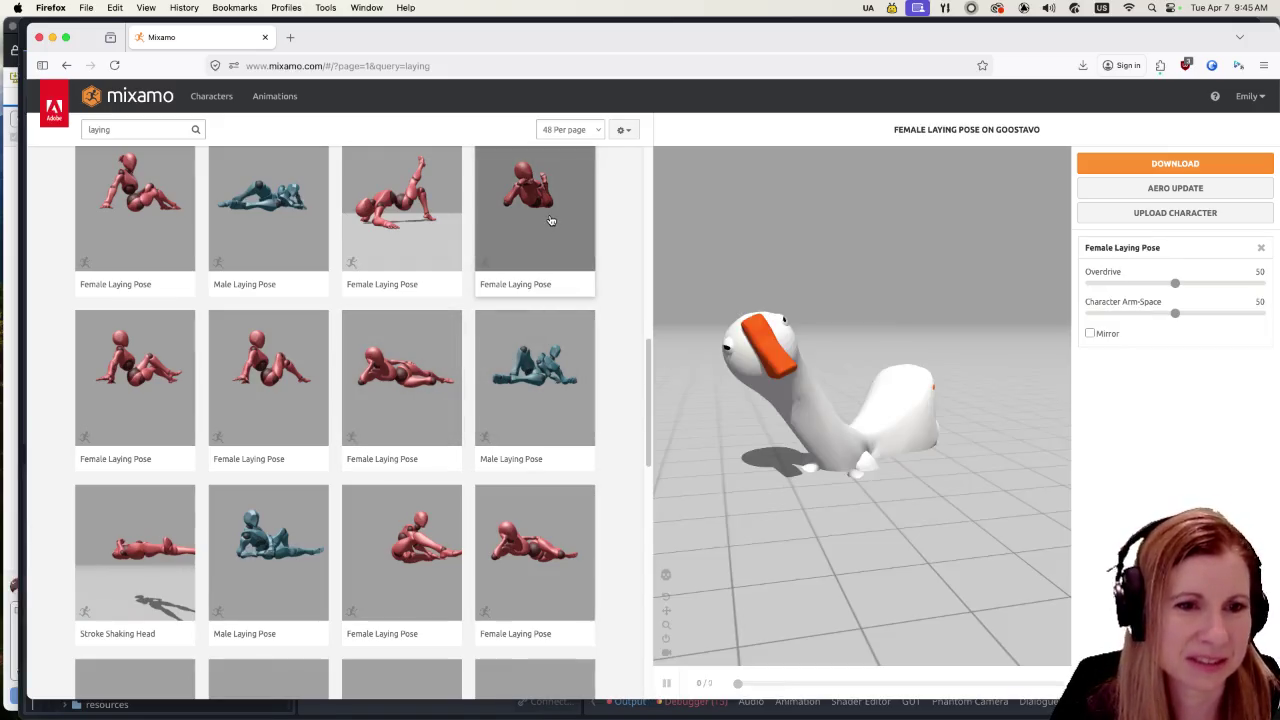
Step: Try both variants of the Laying animation on the goose
{"action": "scroll", "coordinate": [477, 364], "scroll_direction": "up", "scroll_amount": 6}
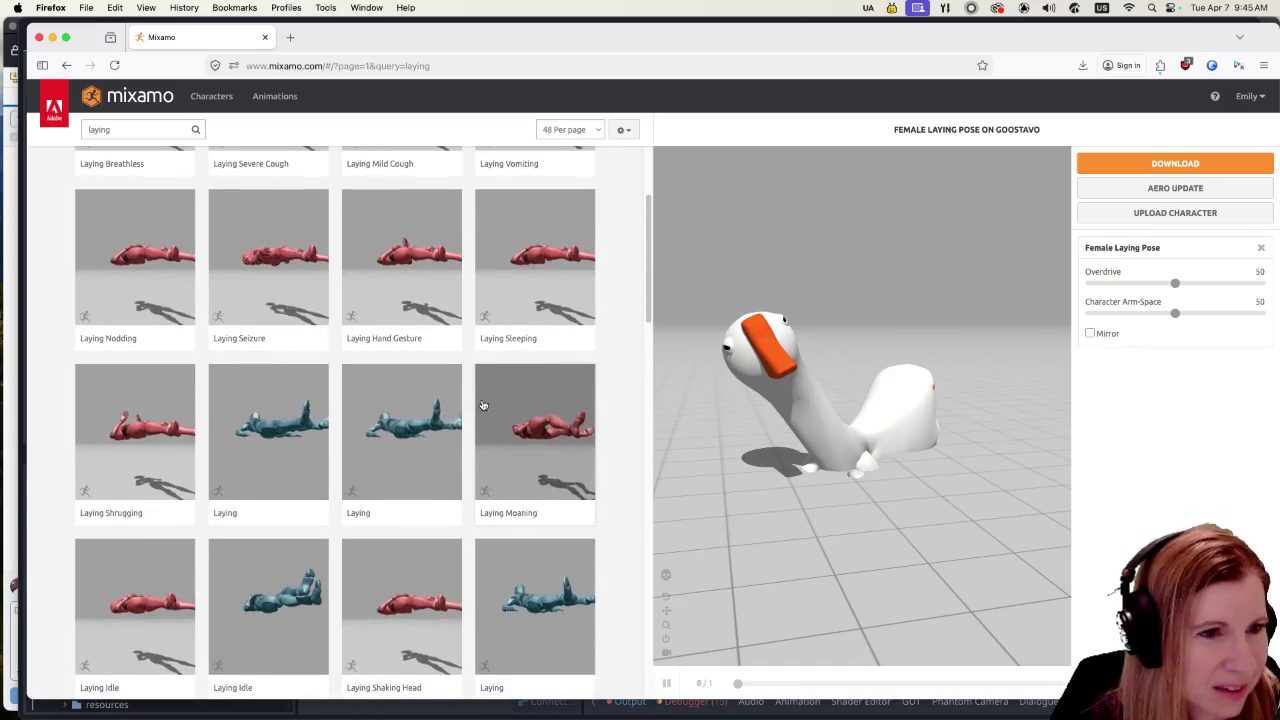
{"action": "left_click", "coordinate": [528, 603]}
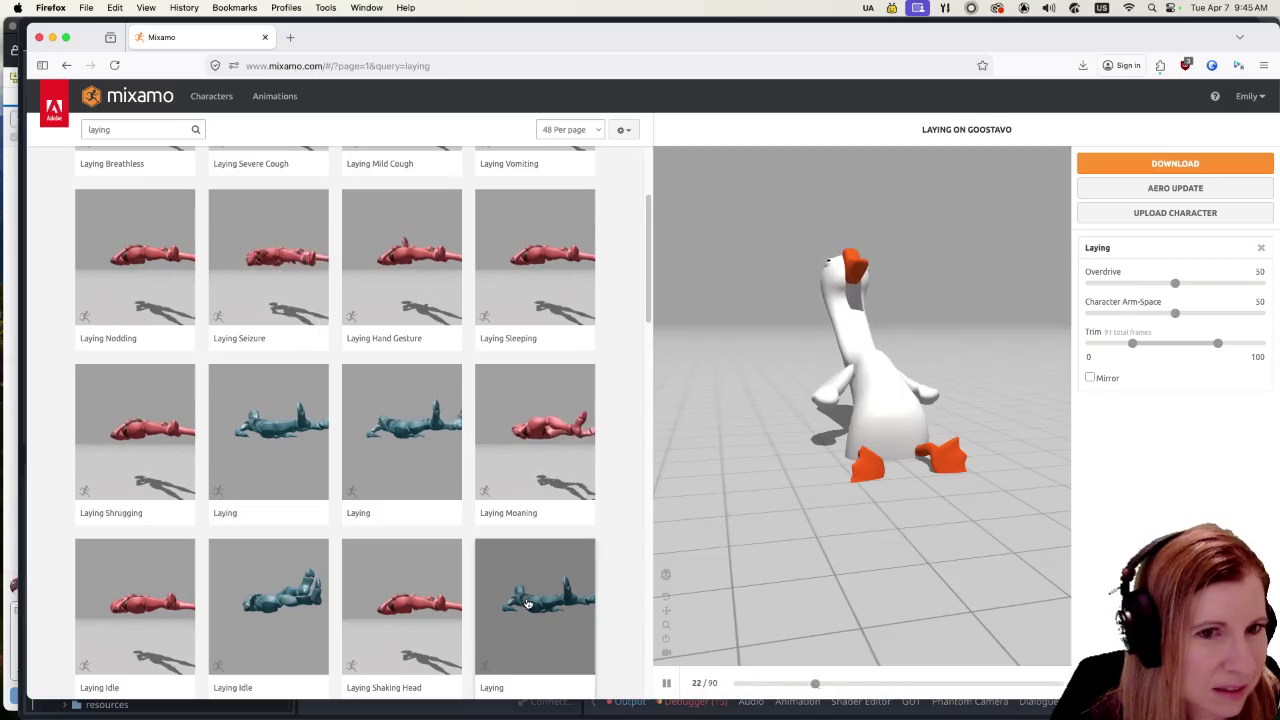
{"action": "left_click", "coordinate": [423, 452]}
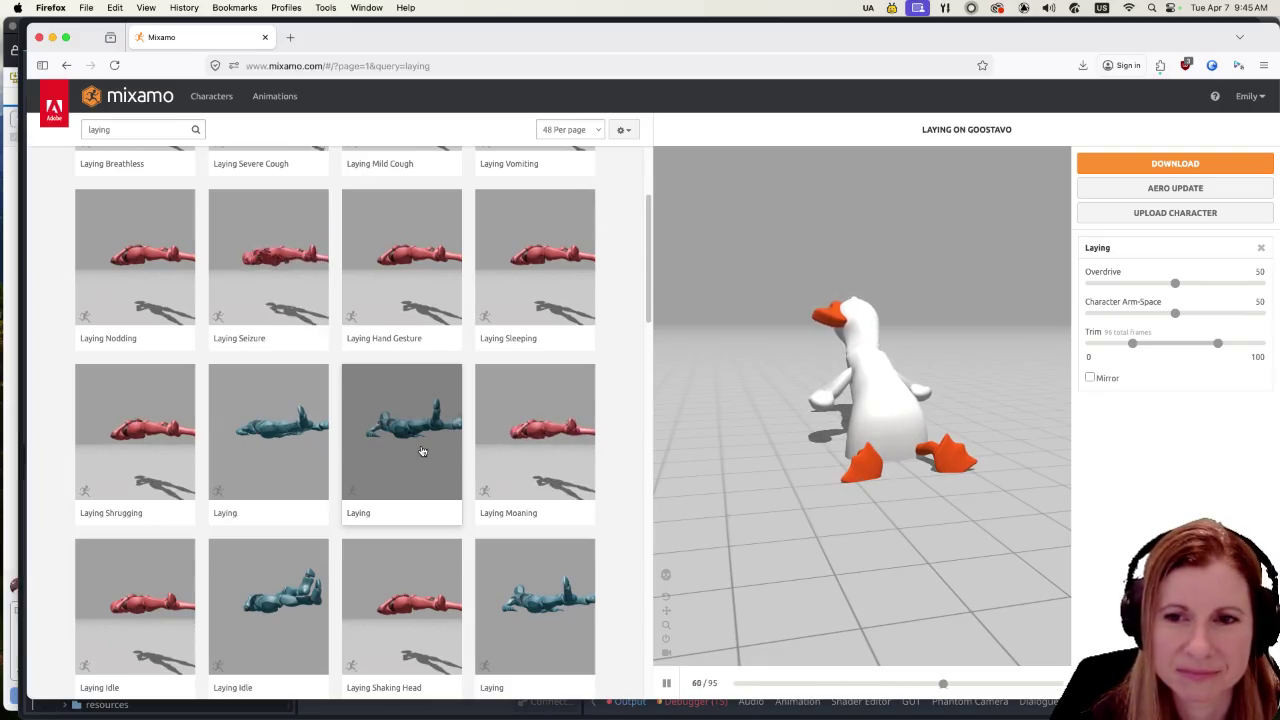
{"action": "scroll", "coordinate": [417, 419], "scroll_direction": "up", "scroll_amount": 4}
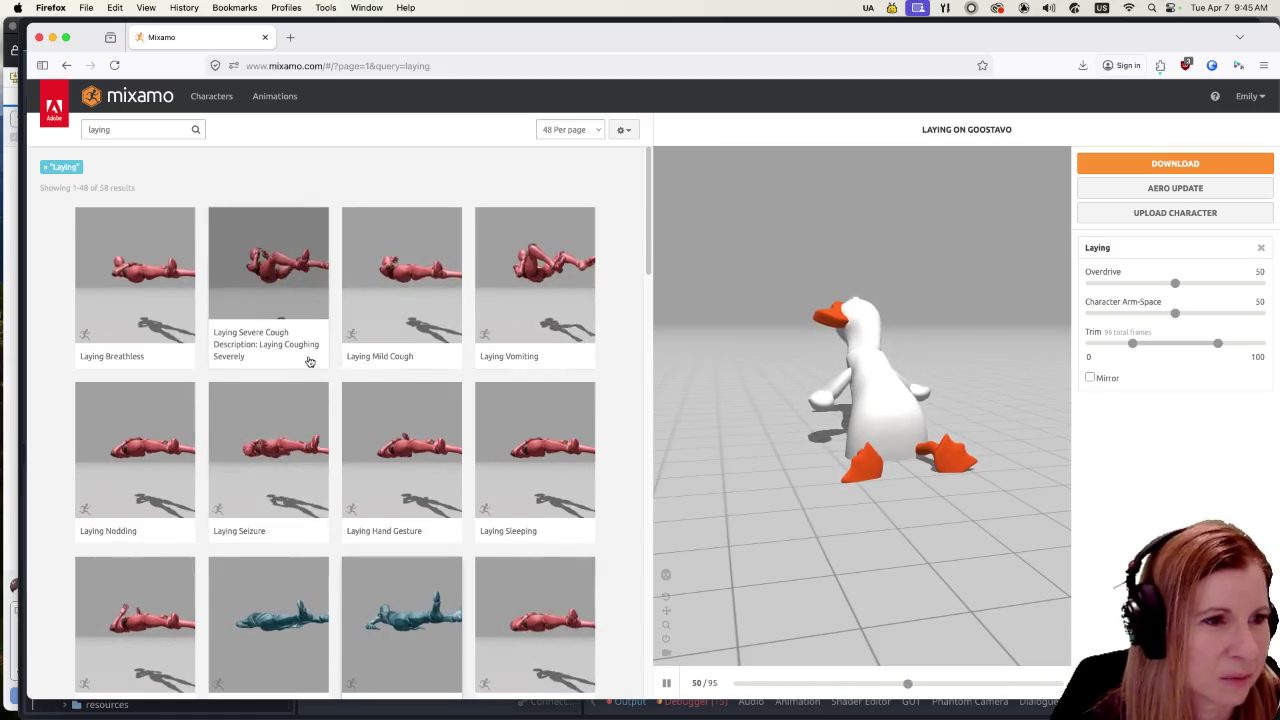
{"action": "scroll", "coordinate": [334, 430], "scroll_direction": "down", "scroll_amount": 8}
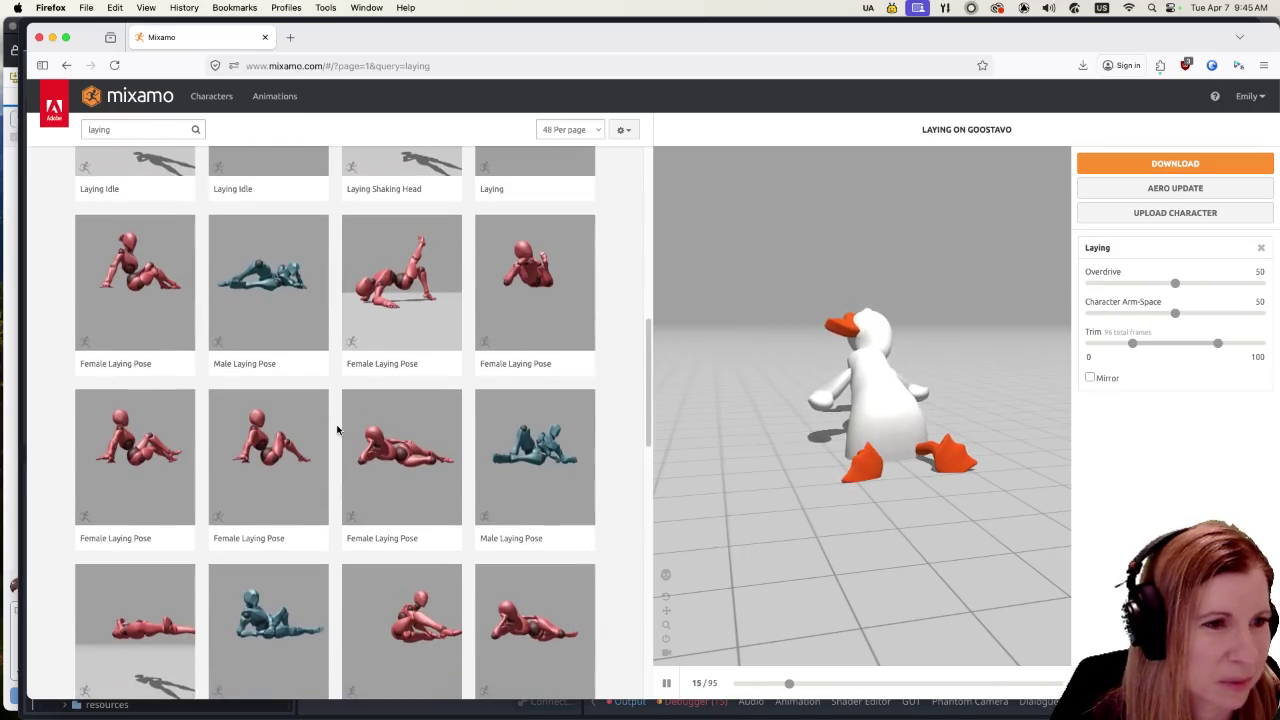
{"action": "scroll", "coordinate": [337, 430], "scroll_direction": "down", "scroll_amount": 2}
Step: Try two Female Laying Poses, then settle on a Male Laying Pose and orbit it
{"action": "left_click", "coordinate": [278, 375]}
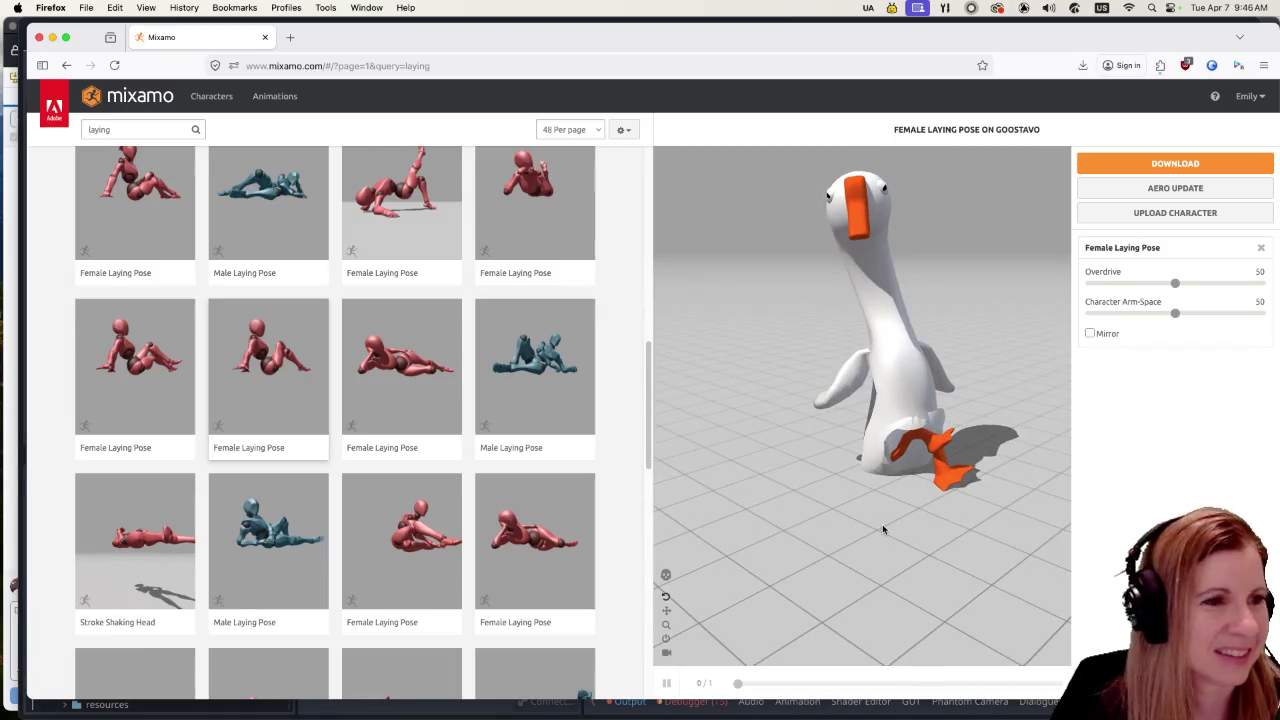
{"action": "left_click", "coordinate": [162, 362]}
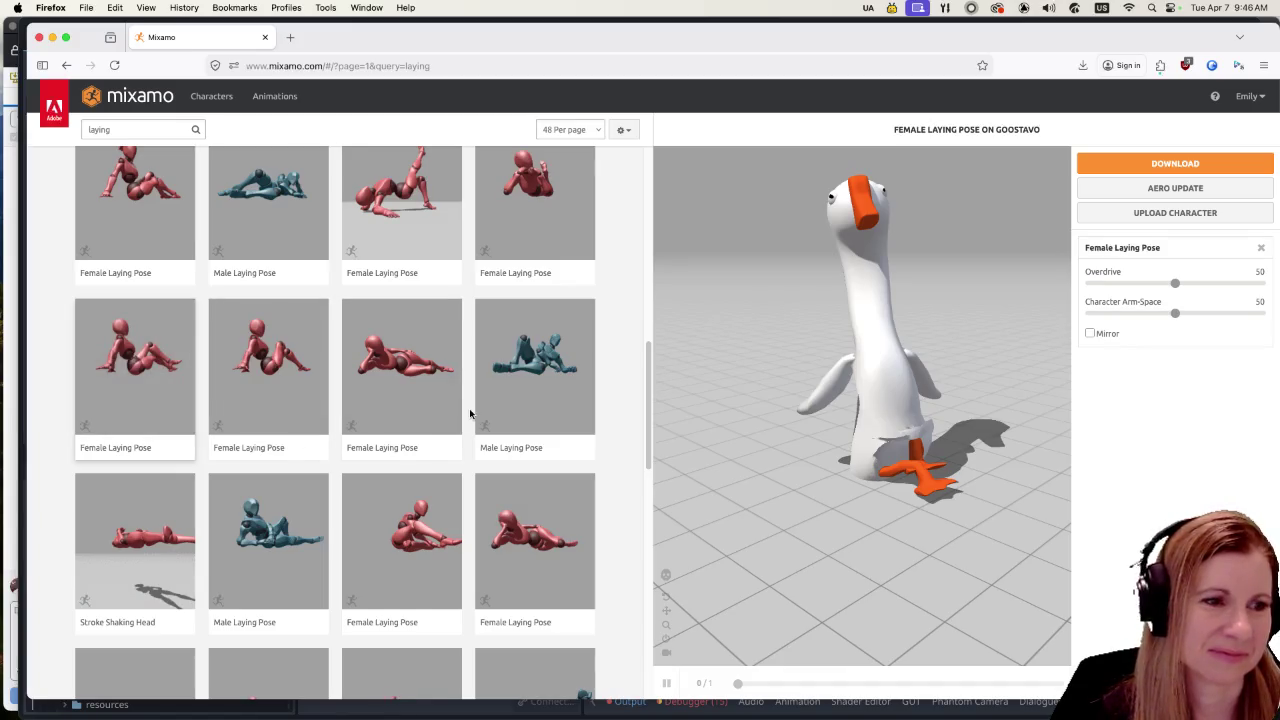
{"action": "left_click", "coordinate": [252, 543]}
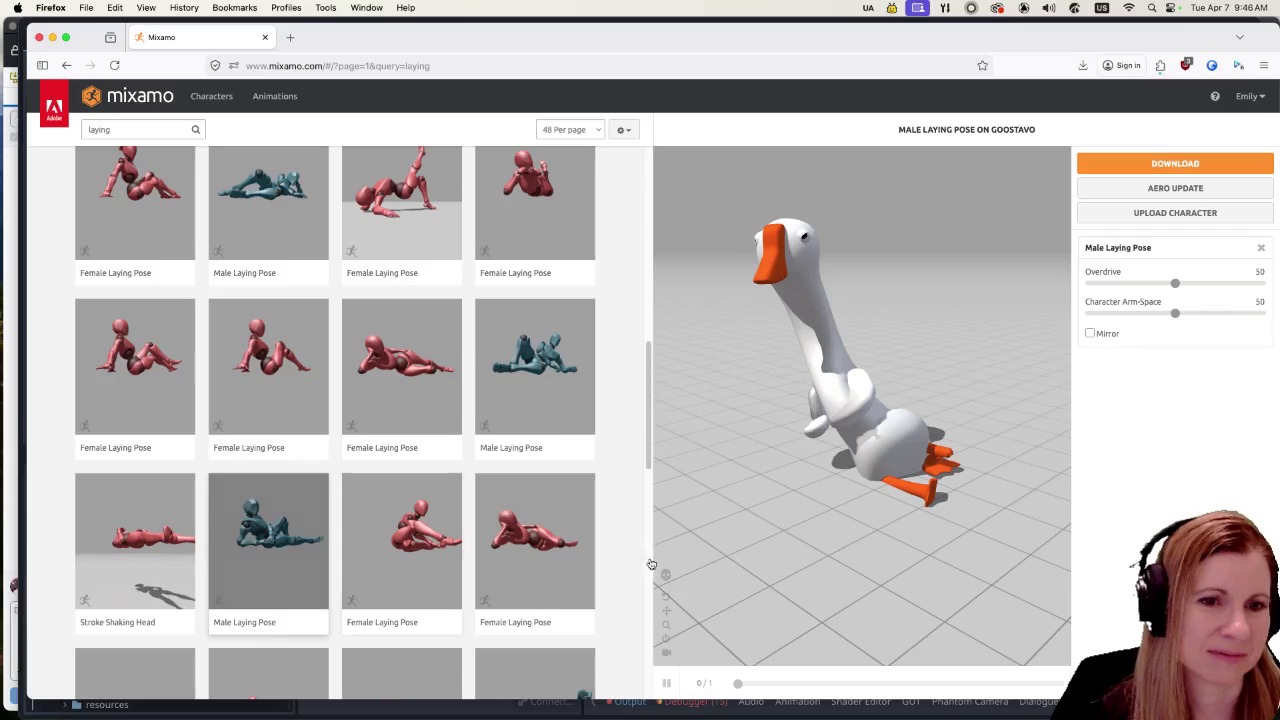
{"action": "mouse_move", "coordinate": [851, 551]}
{"action": "left_mouse_down"}
{"action": "mouse_move", "coordinate": [894, 551]}
{"action": "mouse_move", "coordinate": [880, 571]}
{"action": "mouse_move", "coordinate": [936, 577]}
{"action": "left_mouse_up"}
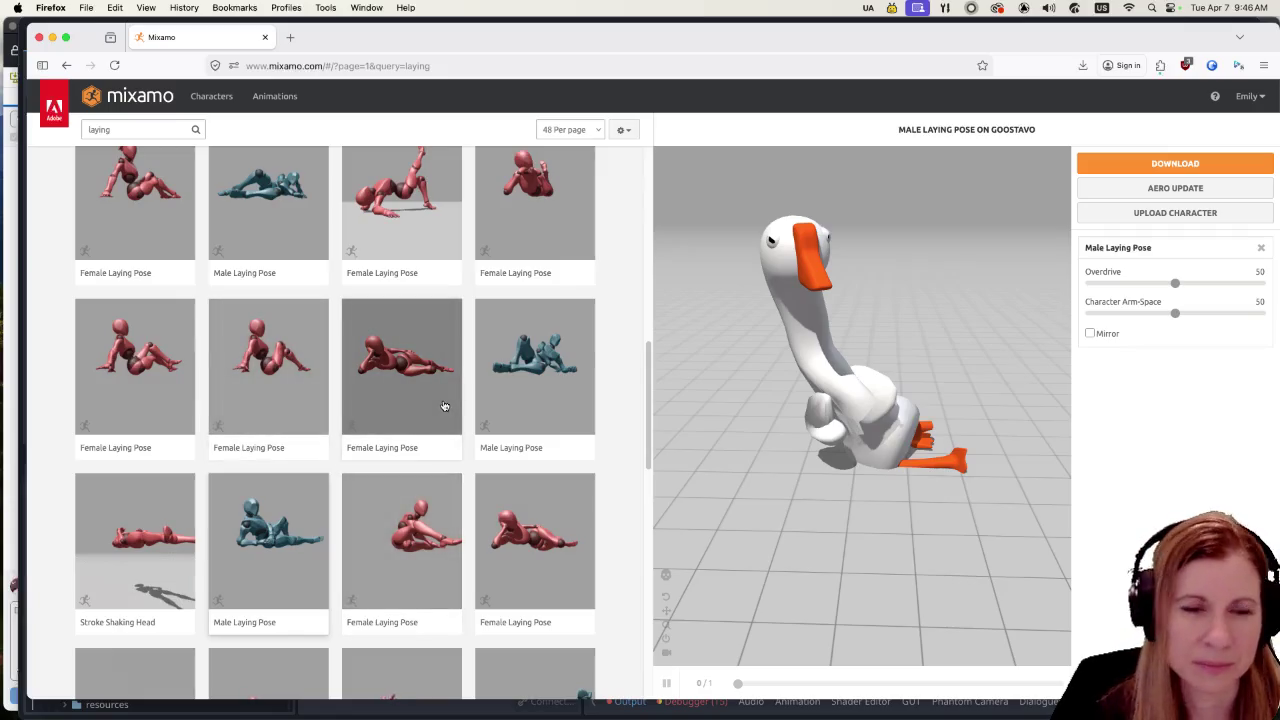
Step: Preview several Male Laying Poses, orbiting around the goose to inspect each
{"action": "left_click", "coordinate": [536, 392]}
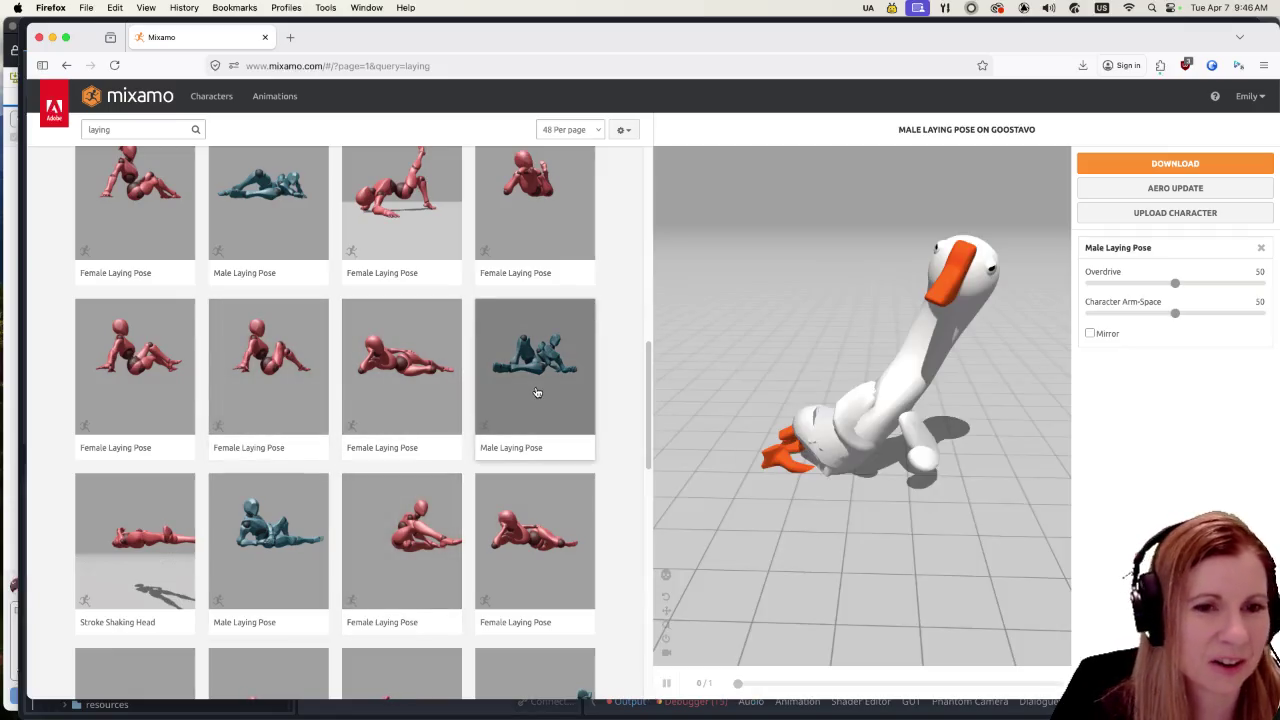
{"action": "left_click_drag", "start_coordinate": [828, 516], "coordinate": [884, 528]}
{"action": "left_click", "coordinate": [278, 532]}
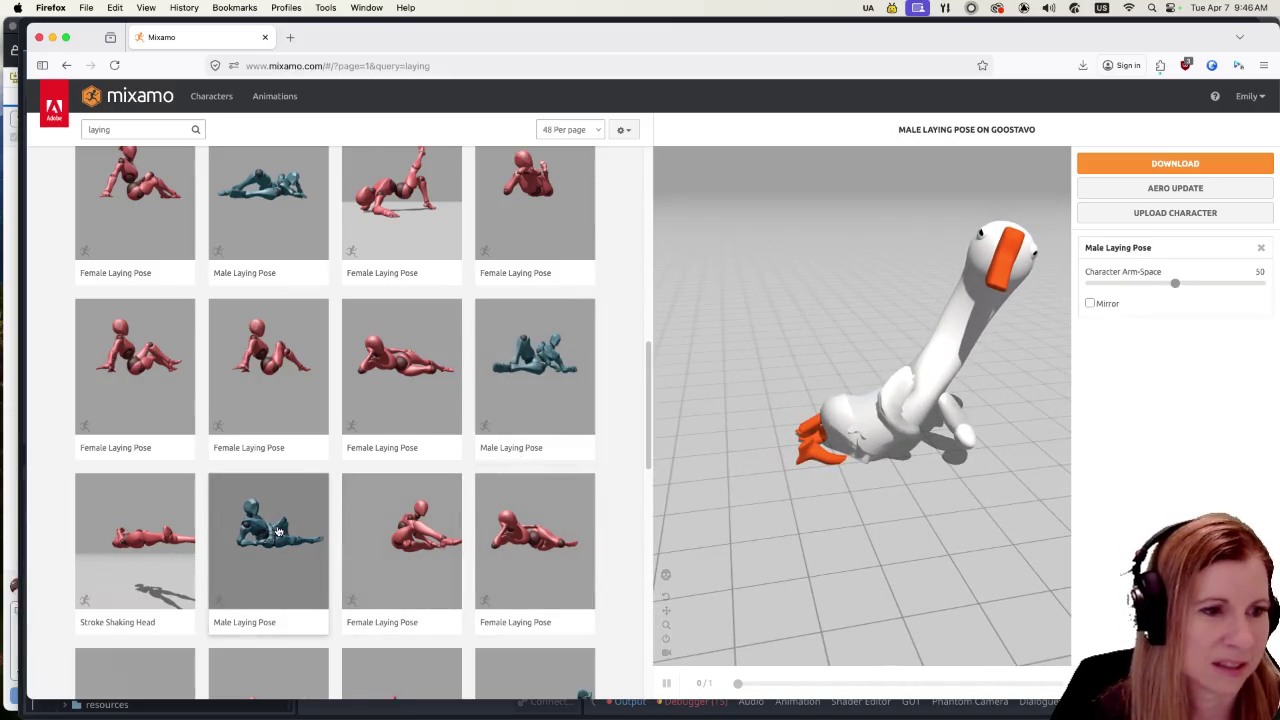
{"action": "left_click_drag", "start_coordinate": [949, 486], "coordinate": [914, 486]}
{"action": "scroll", "coordinate": [455, 486], "scroll_direction": "down", "scroll_amount": 3}
{"action": "scroll", "coordinate": [453, 488], "scroll_direction": "down", "scroll_amount": 3}
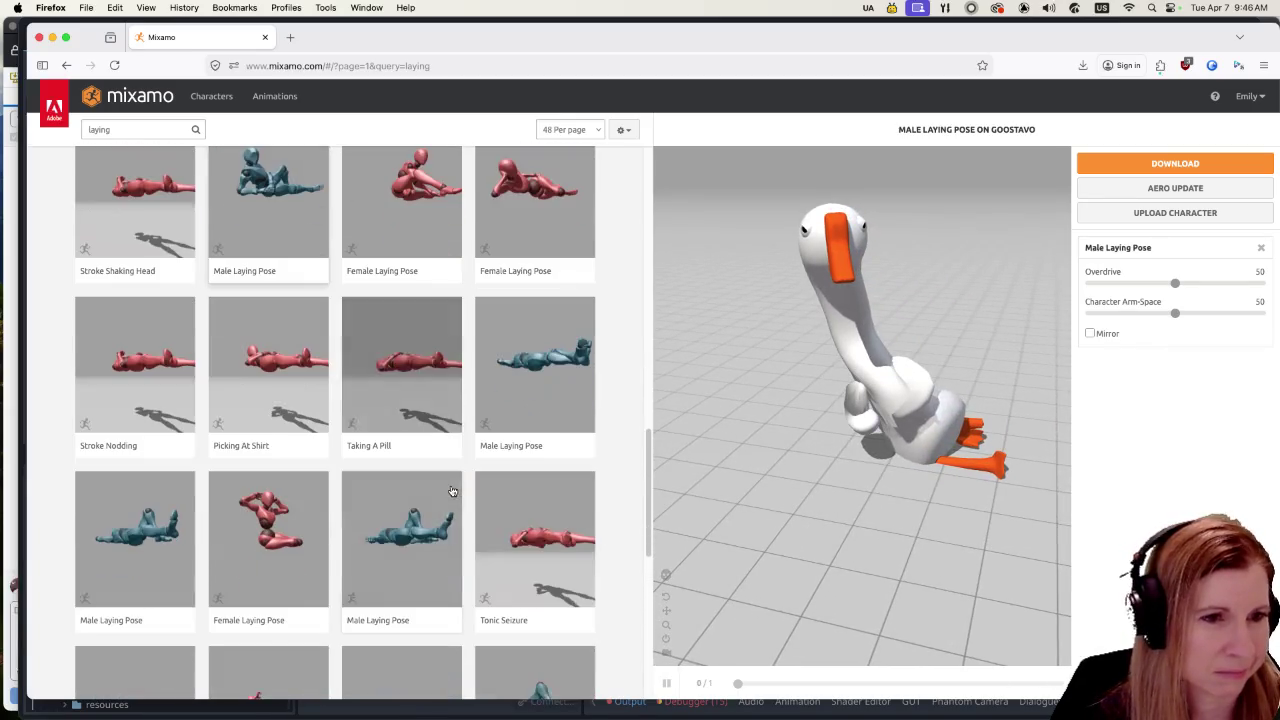
{"action": "left_click", "coordinate": [553, 390]}
{"action": "mouse_move", "coordinate": [871, 509]}
{"action": "left_mouse_down"}
{"action": "mouse_move", "coordinate": [1011, 509]}
{"action": "mouse_move", "coordinate": [806, 508]}
{"action": "mouse_move", "coordinate": [917, 517]}
{"action": "left_mouse_up"}
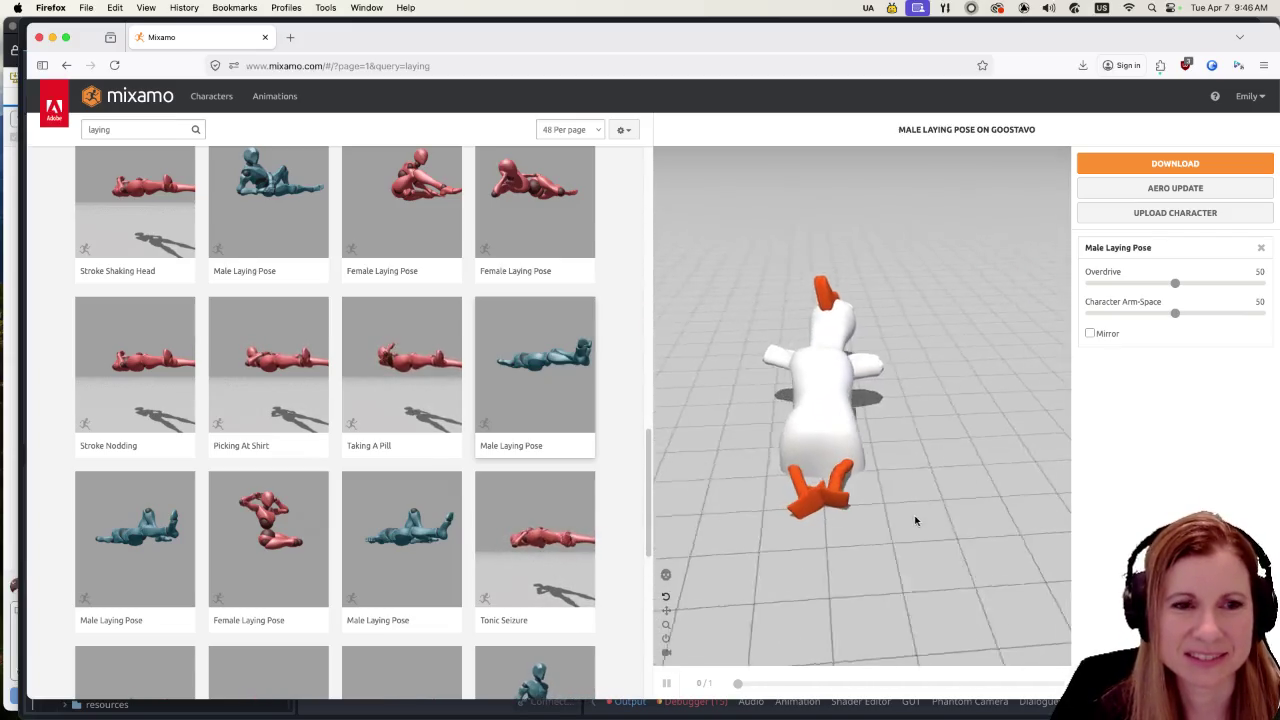
{"action": "mouse_move", "coordinate": [763, 517]}
{"action": "left_mouse_down"}
{"action": "mouse_move", "coordinate": [860, 520]}
{"action": "mouse_move", "coordinate": [775, 515]}
{"action": "left_mouse_up"}
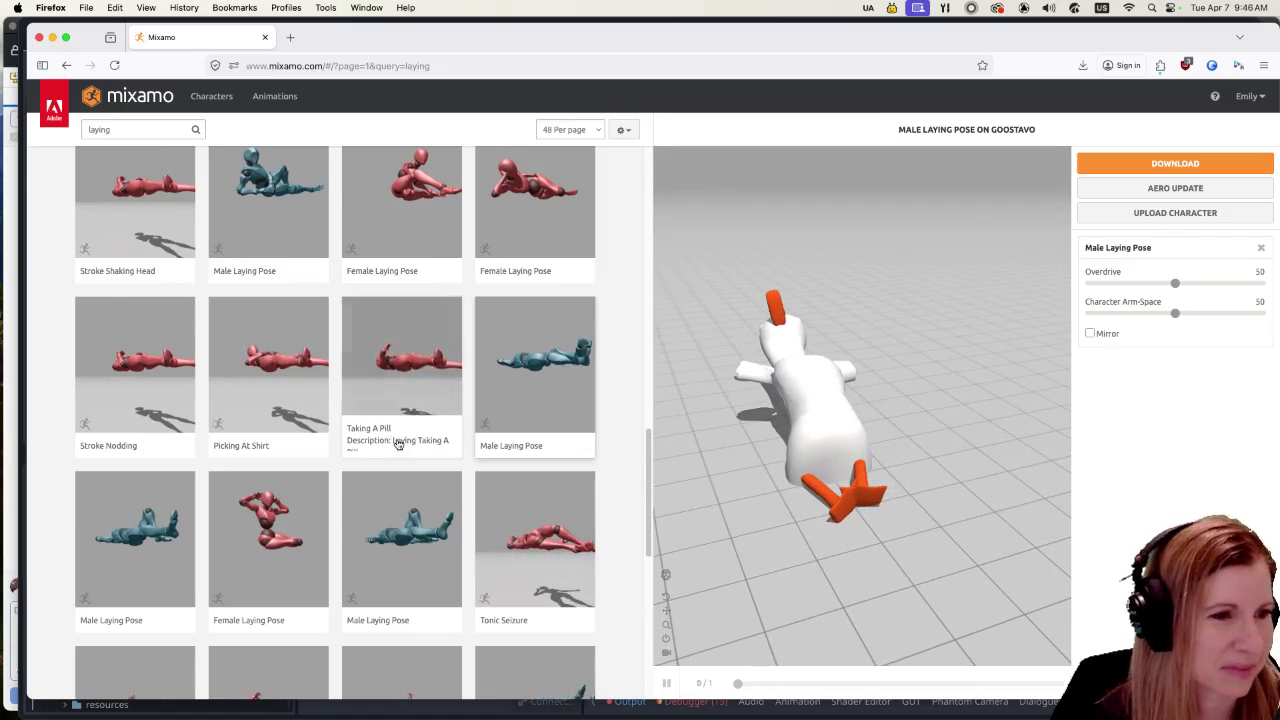
Step: Preview the third Male Laying Pose, then Stroke Shrugging and Stroke Hand Gesture
{"action": "scroll", "coordinate": [386, 453], "scroll_direction": "down", "scroll_amount": 2}
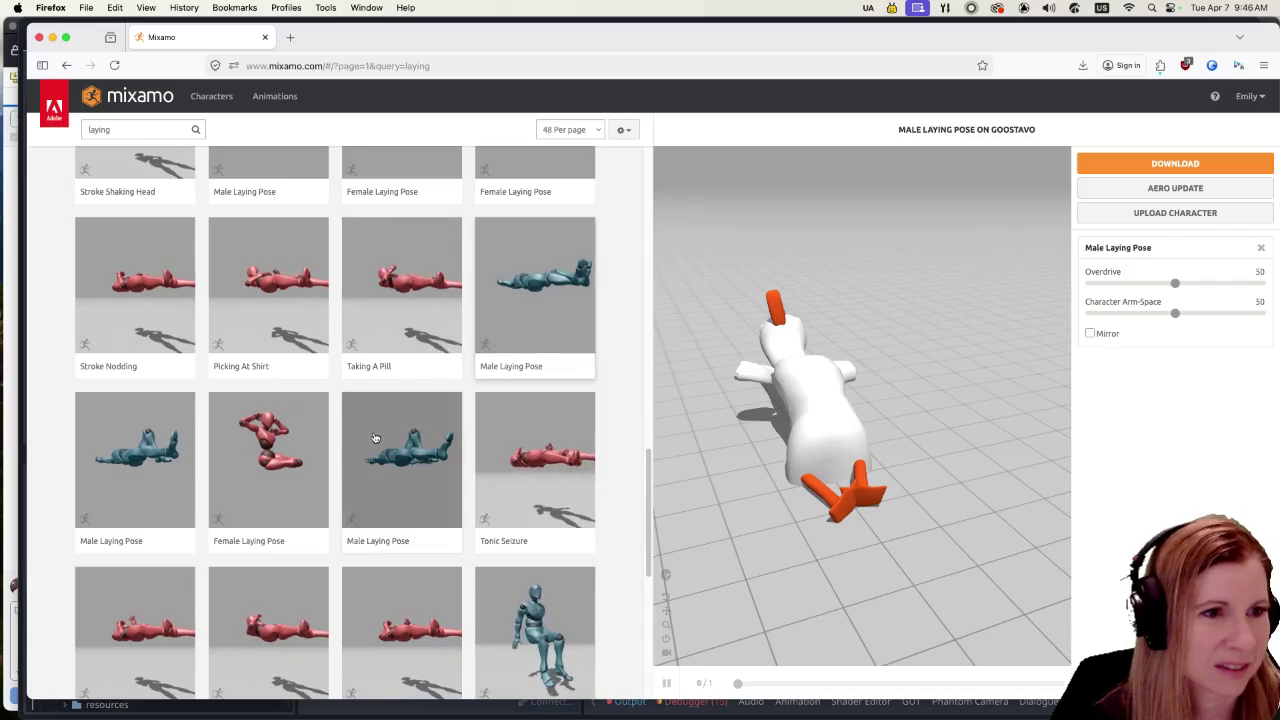
{"action": "left_click", "coordinate": [374, 437]}
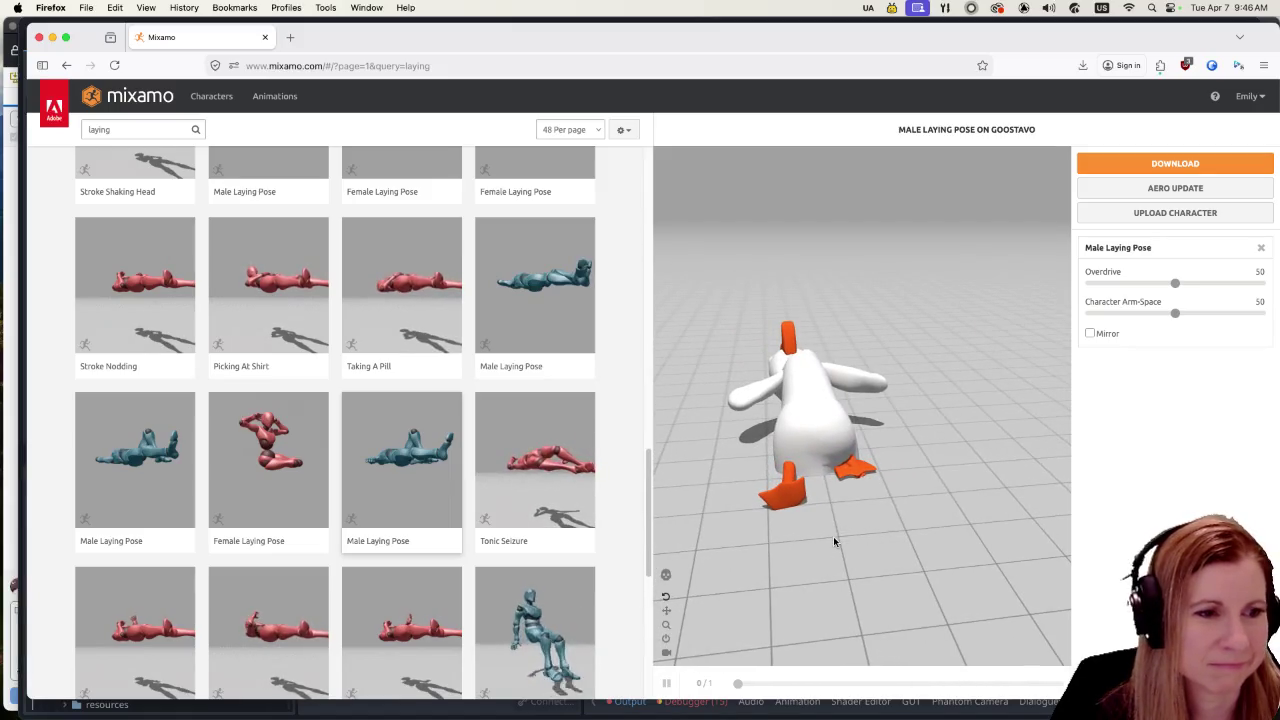
{"action": "scroll", "coordinate": [508, 494], "scroll_direction": "down", "scroll_amount": 2}
{"action": "scroll", "coordinate": [508, 494], "scroll_direction": "down", "scroll_amount": 1}
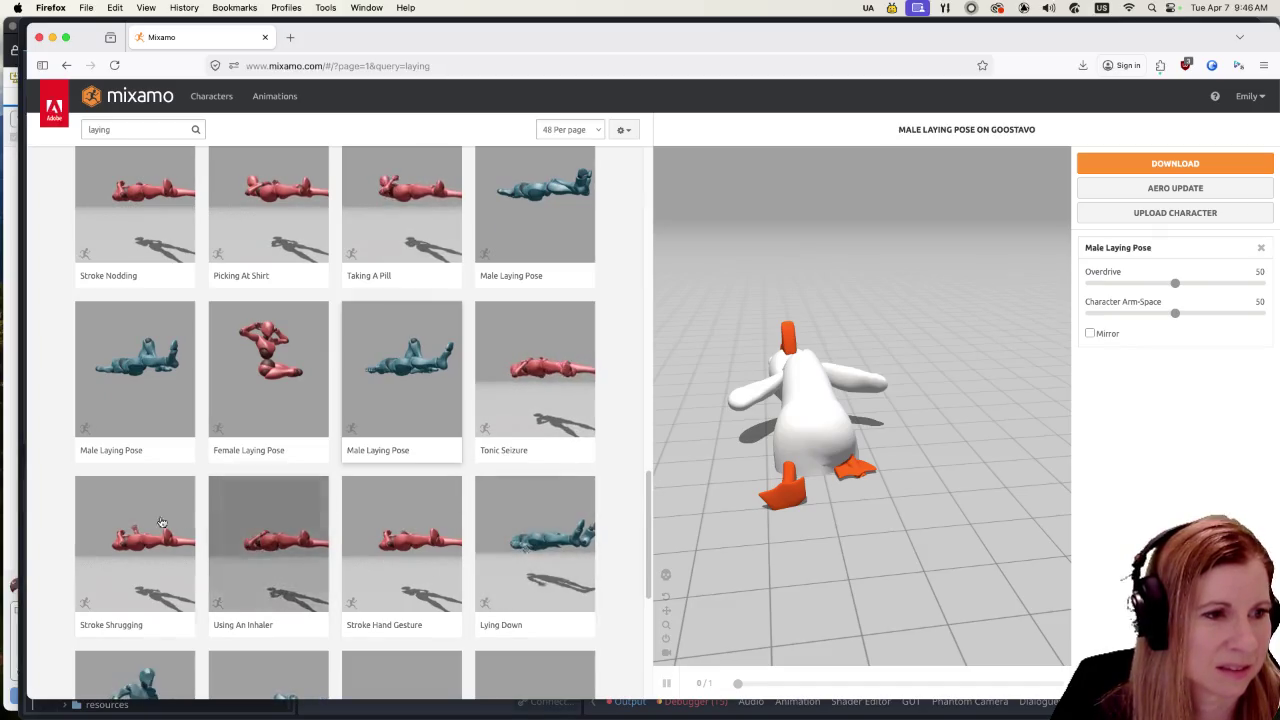
{"action": "left_click", "coordinate": [118, 521]}
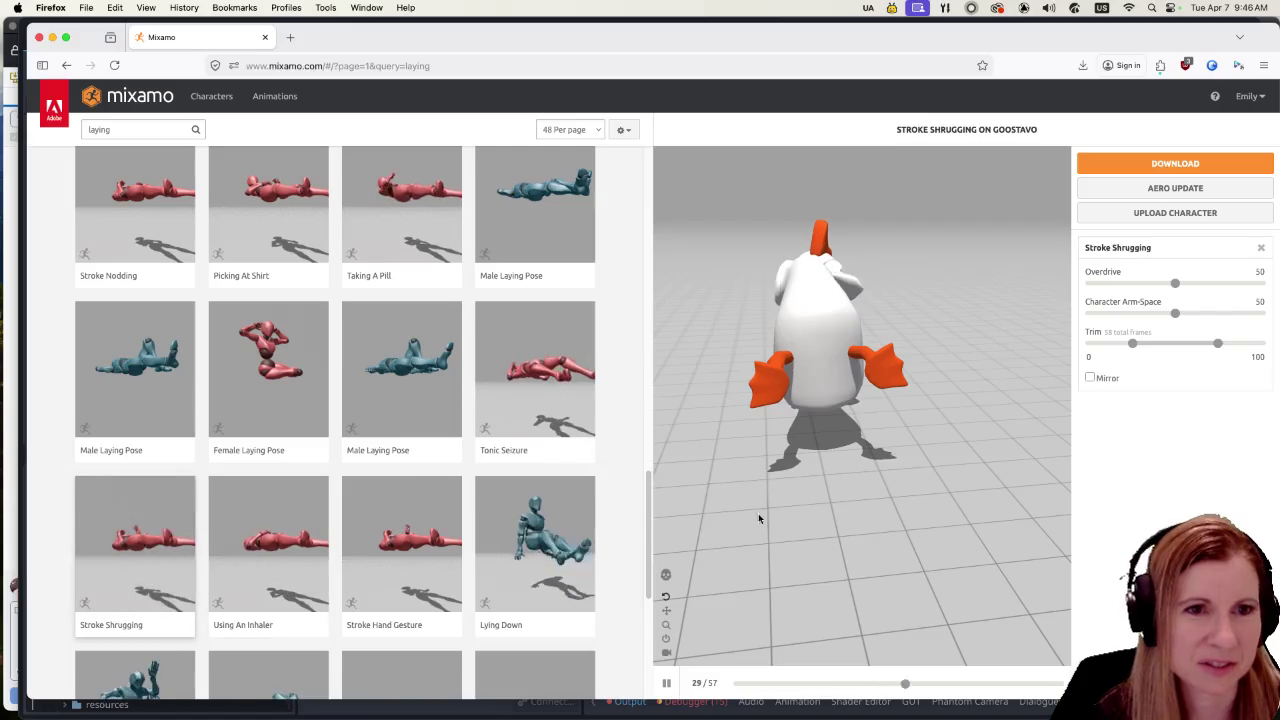
{"action": "left_click", "coordinate": [438, 568]}
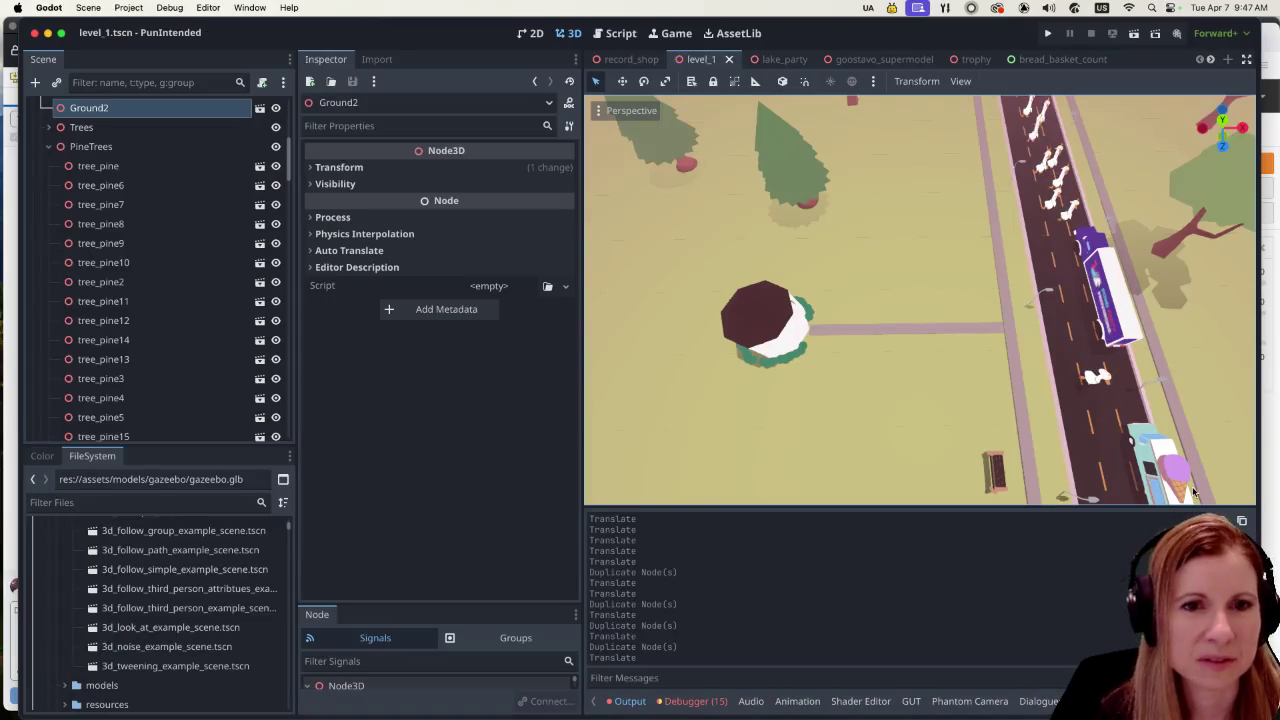
Step: Tilt the level_1 view to inspect the gazebo and trees, then return to Mixamo
{"action": "left_click_drag", "start_coordinate": [910, 364], "coordinate": [848, 286]}
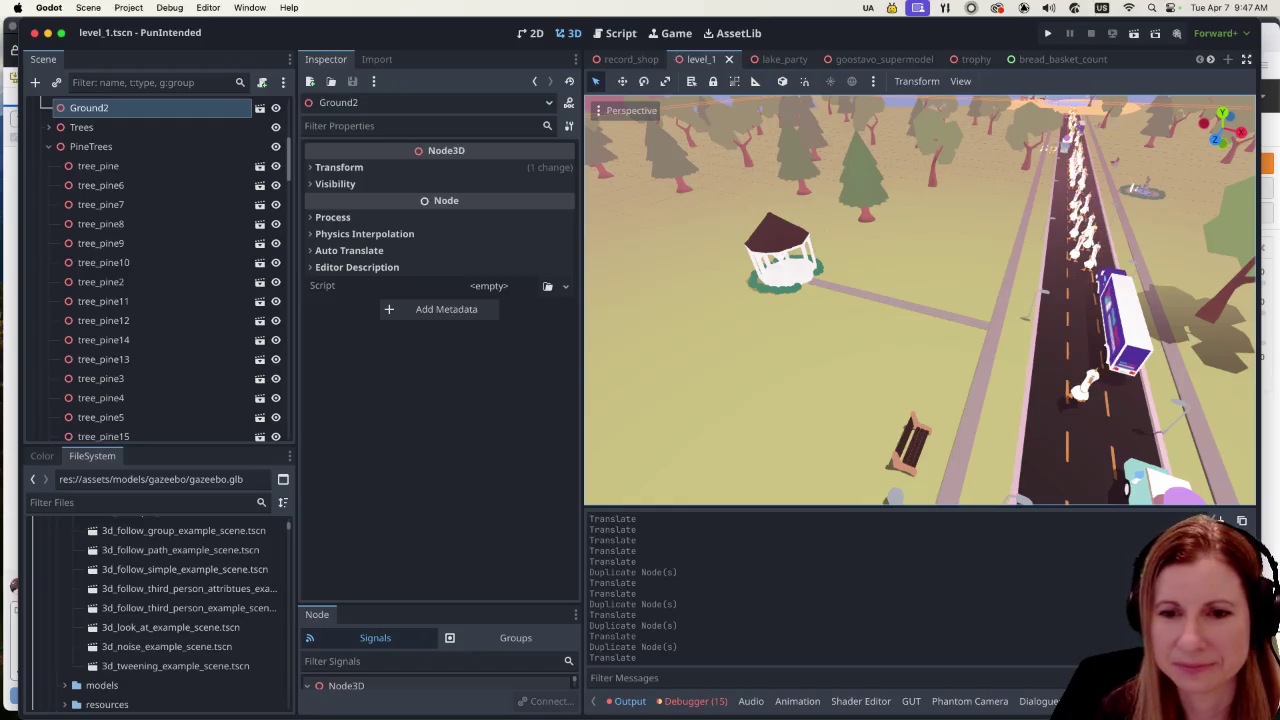
{"action": "key", "text": "super+Tab"}
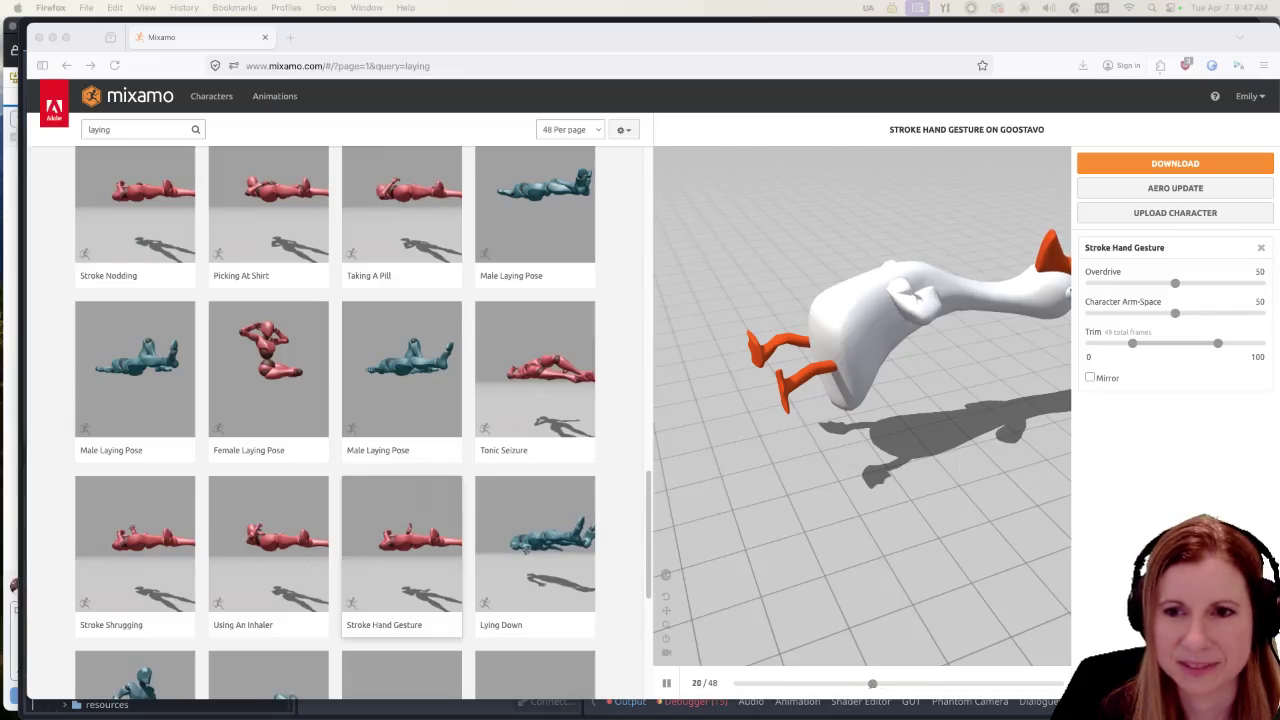
Step: Preview Writhing In Pain and Sleeping Idle on the goose
{"action": "scroll", "coordinate": [474, 428], "scroll_direction": "down", "scroll_amount": 3}
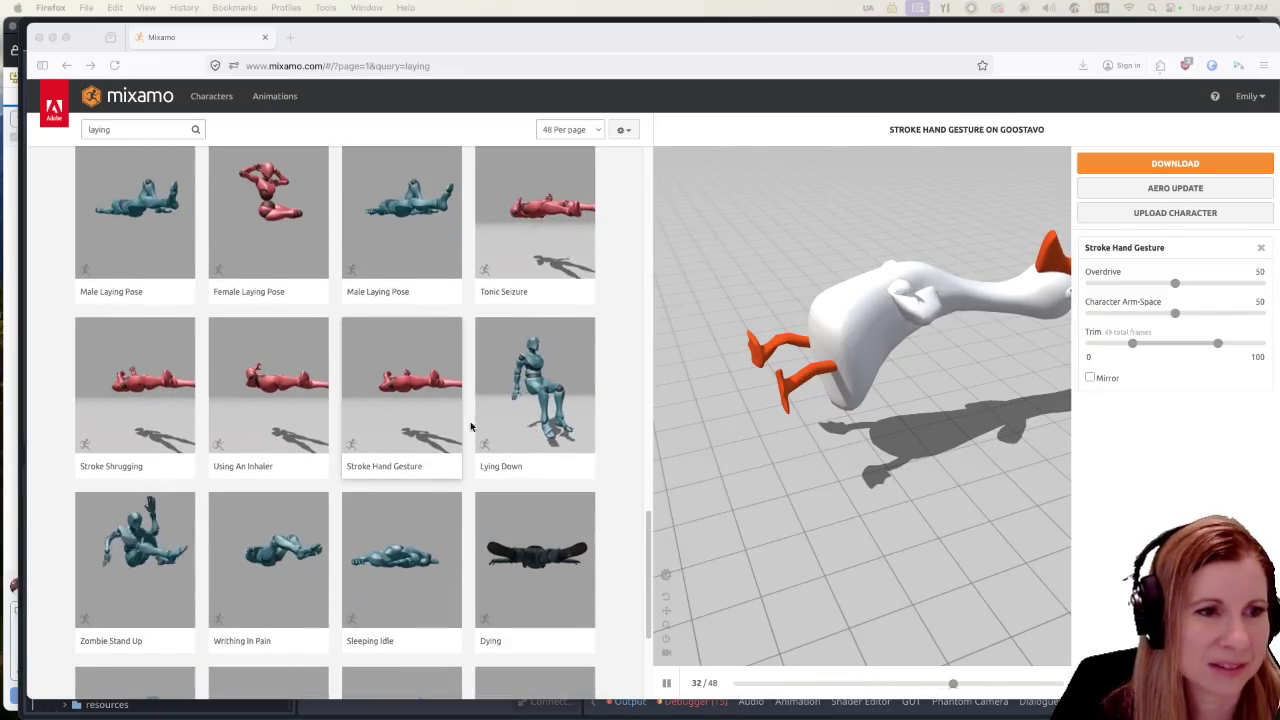
{"action": "scroll", "coordinate": [435, 393], "scroll_direction": "down", "scroll_amount": 3}
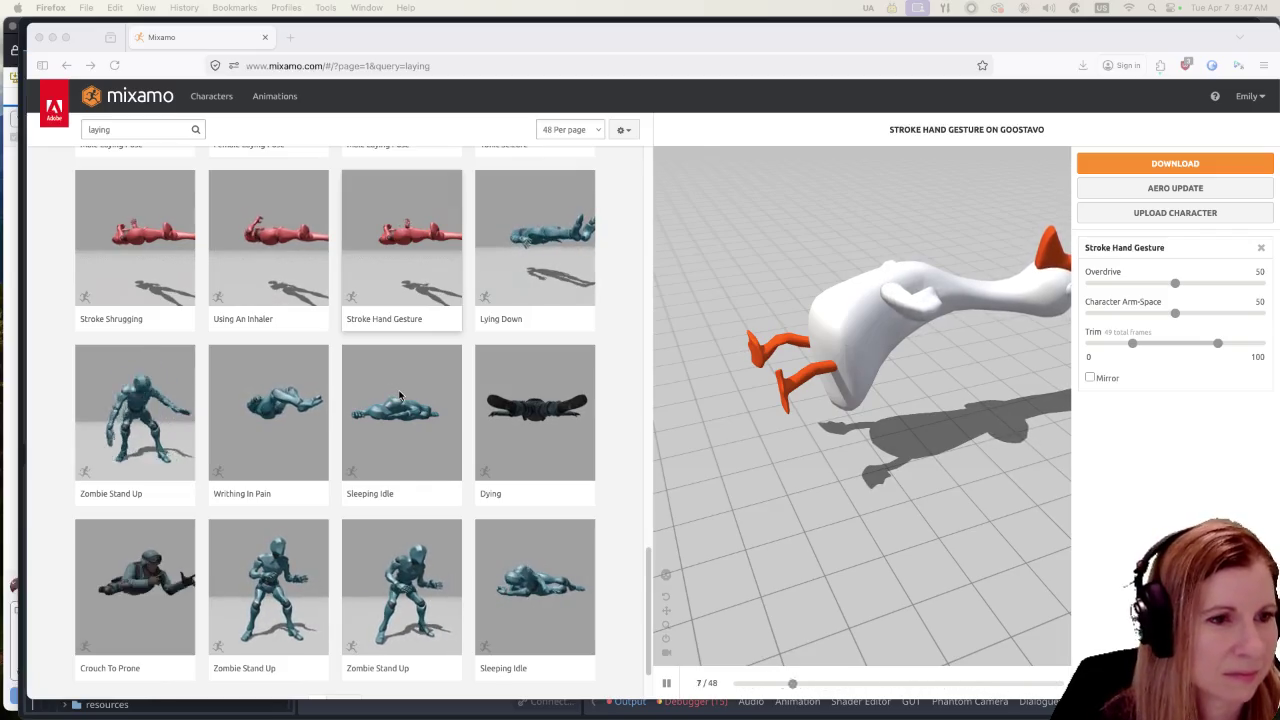
{"action": "left_click", "coordinate": [276, 408]}
{"action": "left_click", "coordinate": [276, 408]}
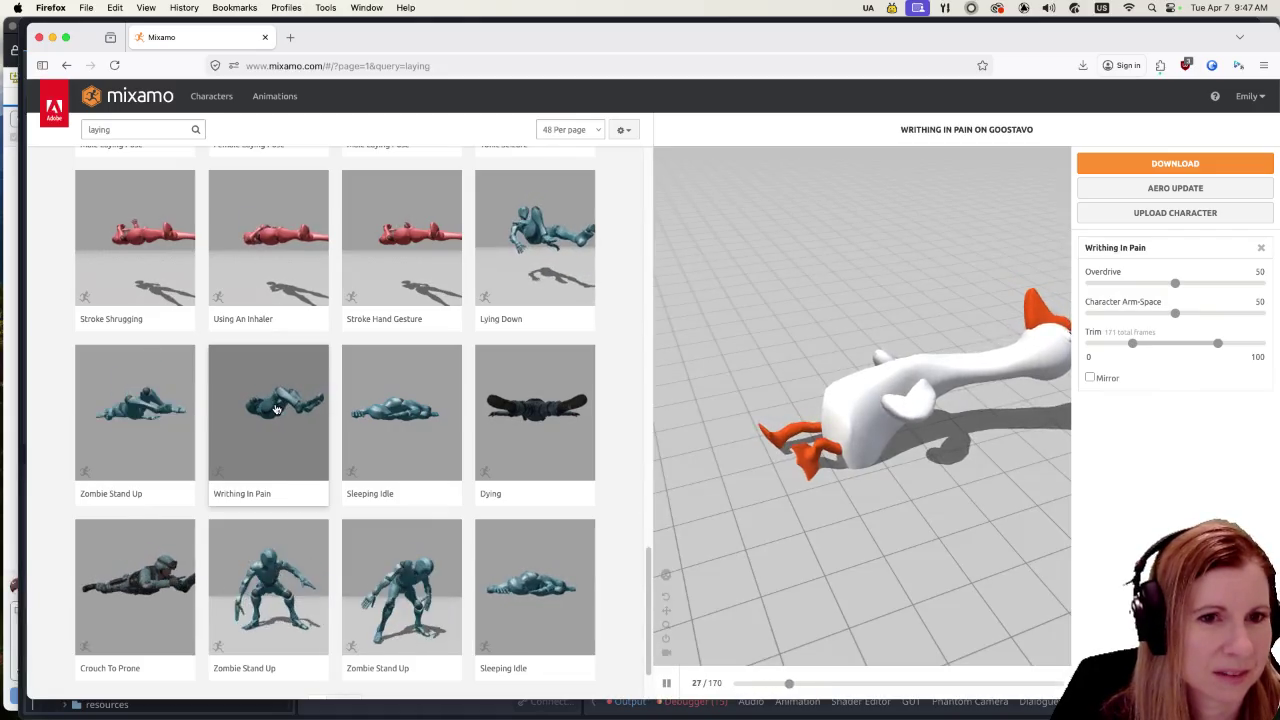
{"action": "scroll", "coordinate": [495, 560], "scroll_direction": "down", "scroll_amount": 2}
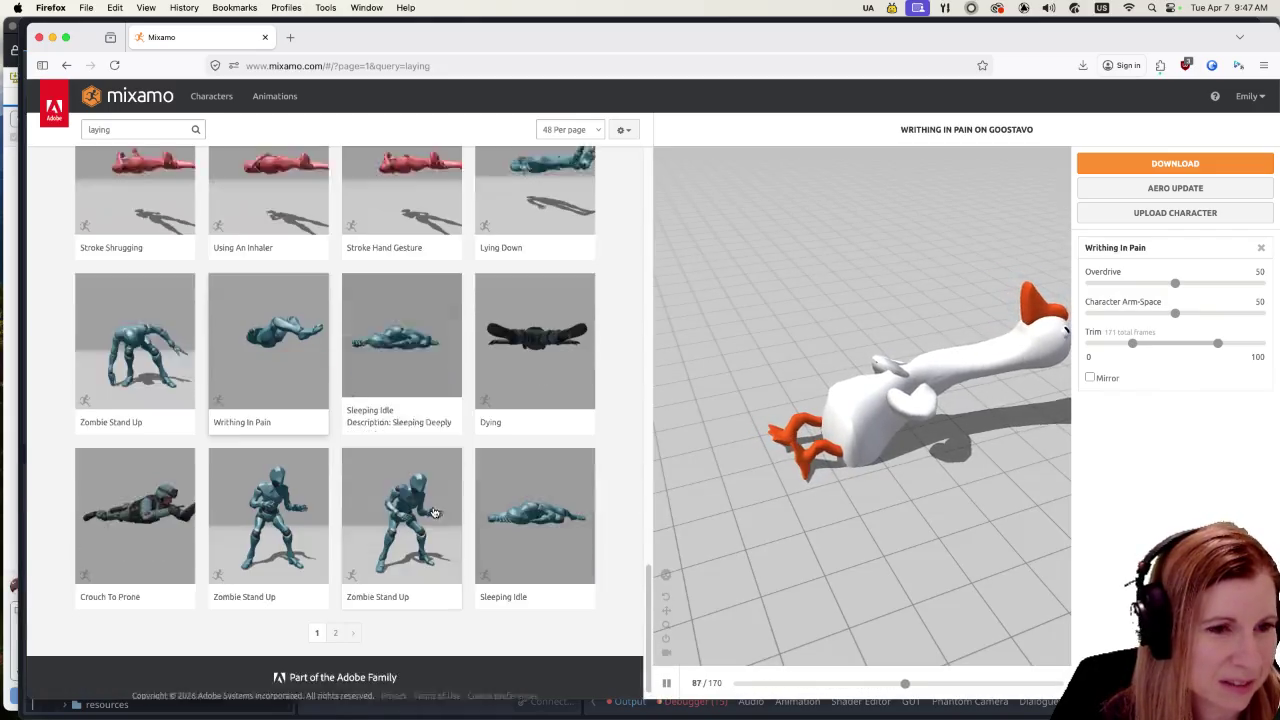
{"action": "left_click", "coordinate": [549, 510]}
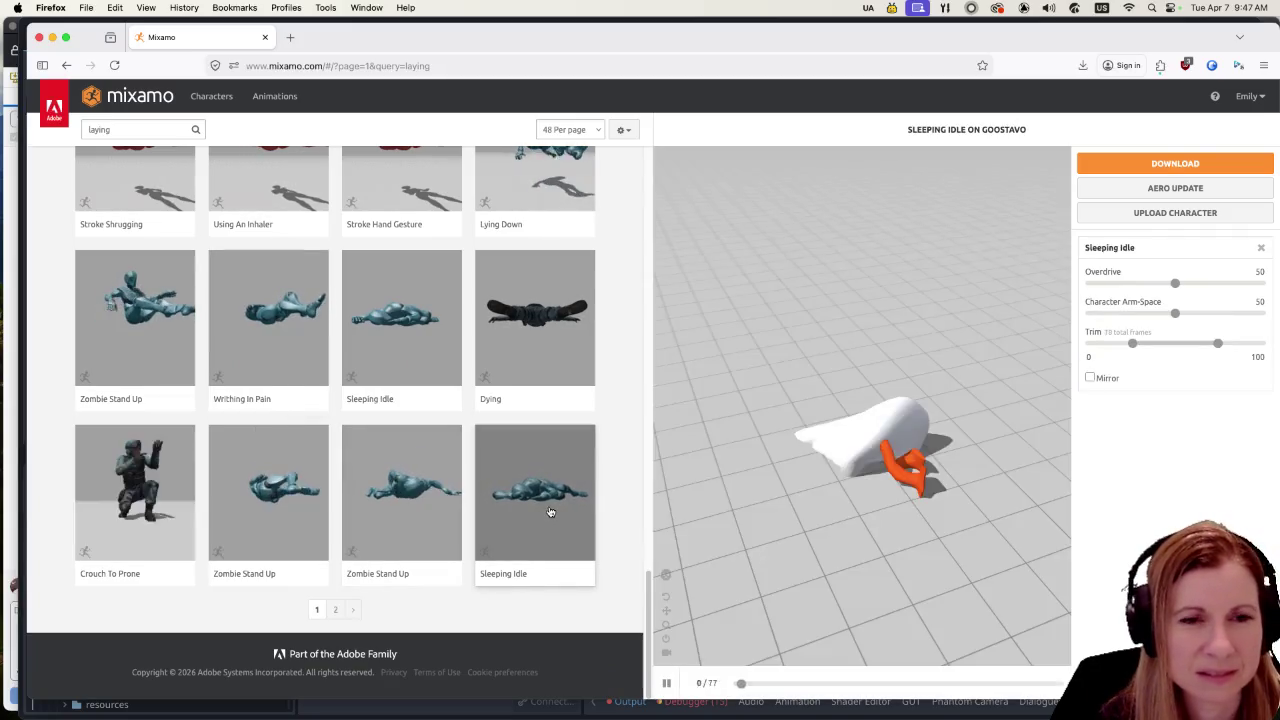
{"action": "scroll", "coordinate": [482, 428], "scroll_direction": "up", "scroll_amount": 1}
{"action": "scroll", "coordinate": [475, 440], "scroll_direction": "up", "scroll_amount": 10}
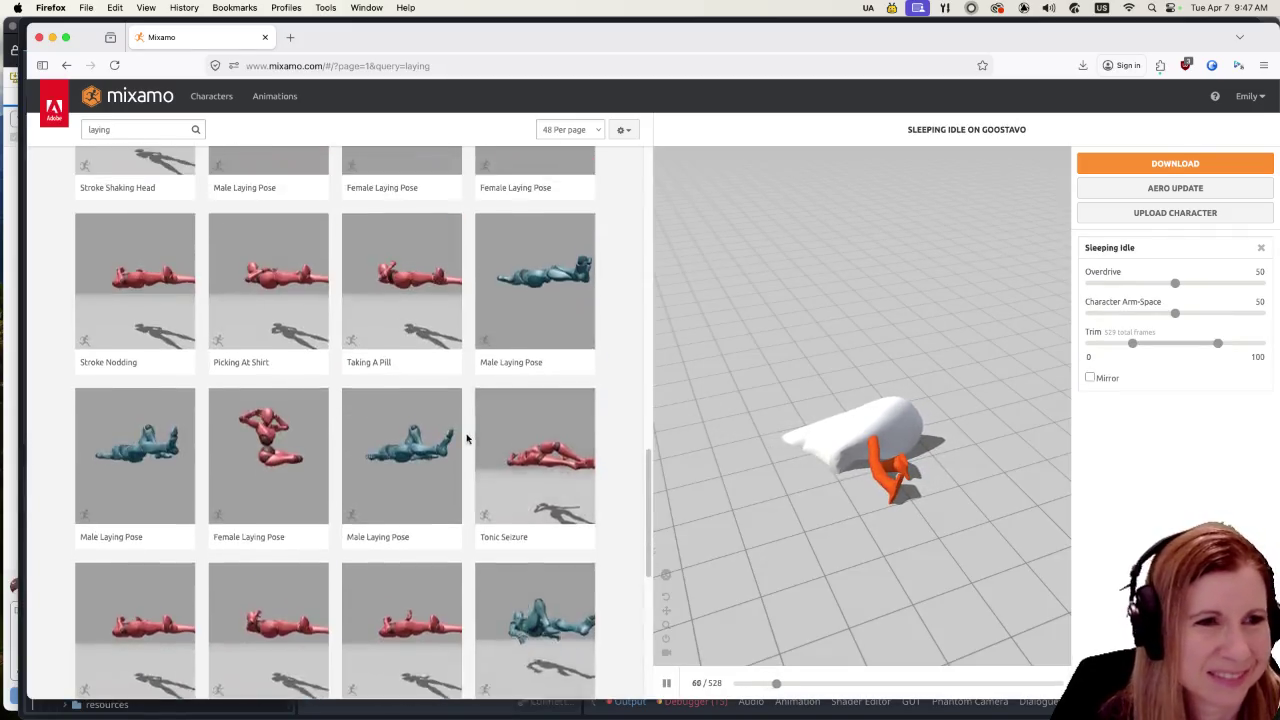
Step: Alternate Male and Female Laying Poses, orbiting the preview after each
{"action": "left_click", "coordinate": [545, 547]}
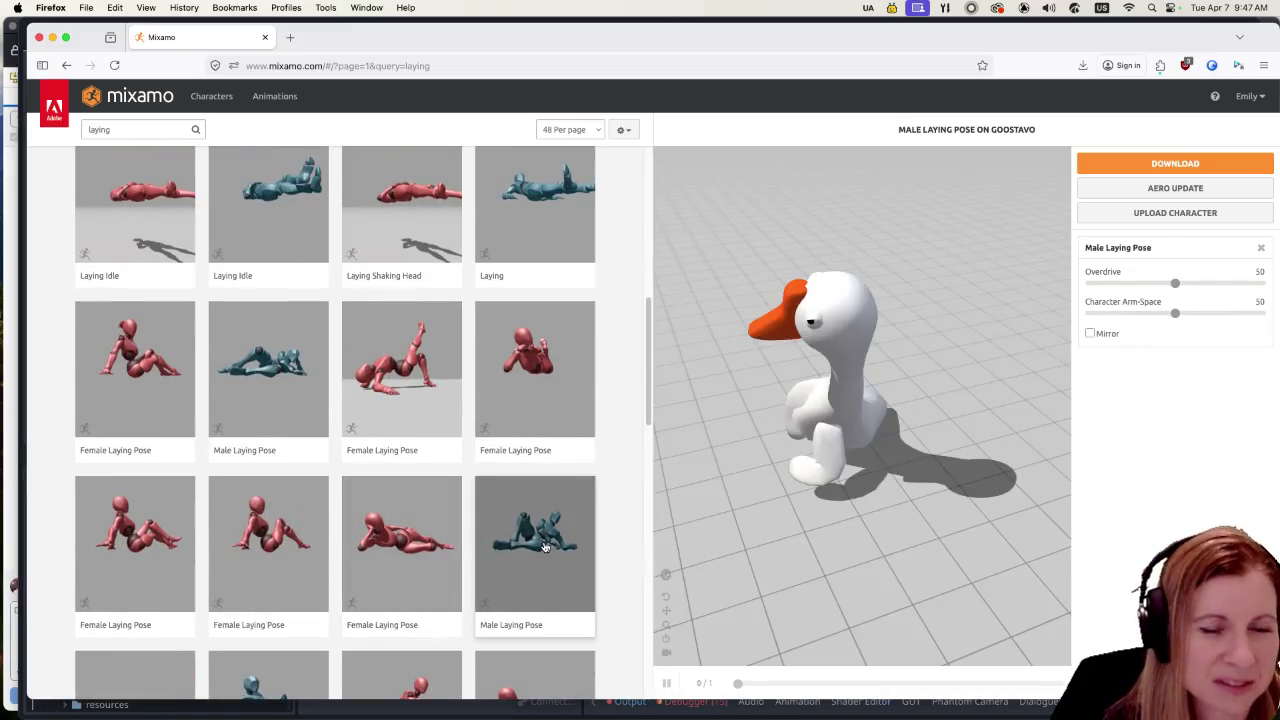
{"action": "scroll", "coordinate": [433, 547], "scroll_direction": "down", "scroll_amount": 2}
{"action": "scroll", "coordinate": [433, 547], "scroll_direction": "down", "scroll_amount": 2}
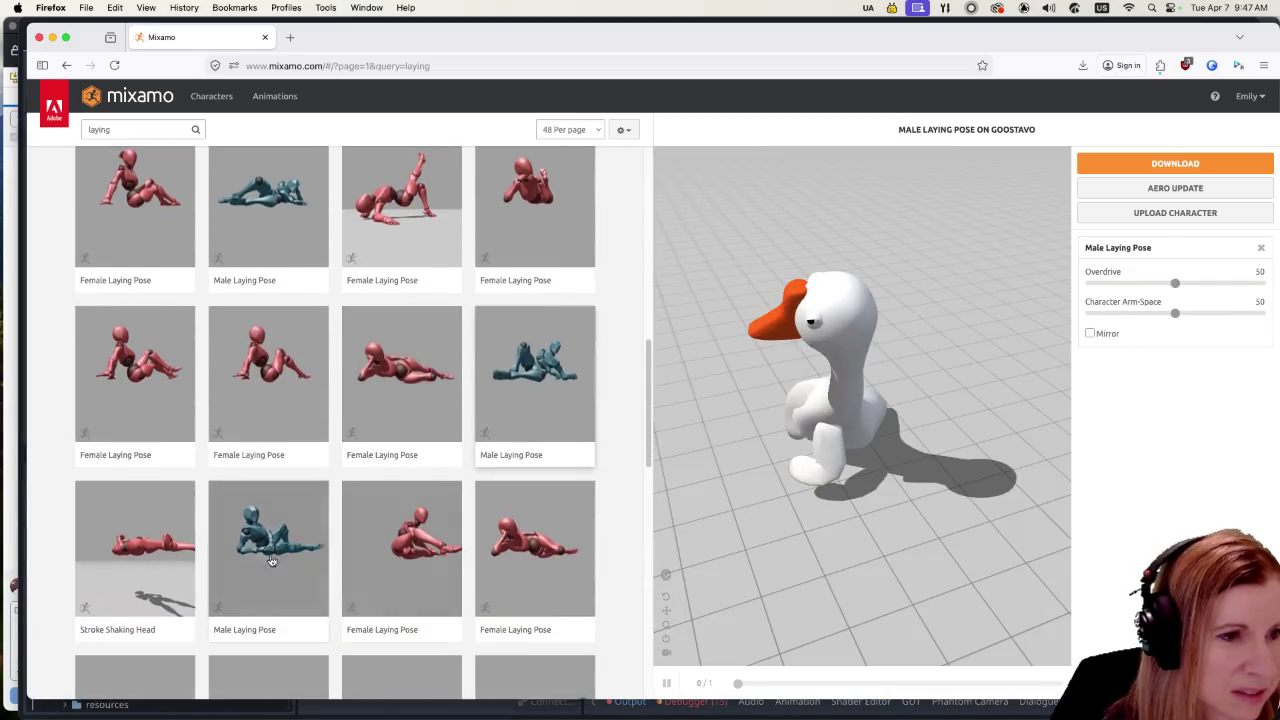
{"action": "left_click", "coordinate": [268, 550]}
{"action": "mouse_move", "coordinate": [822, 543]}
{"action": "left_mouse_down"}
{"action": "mouse_move", "coordinate": [914, 521]}
{"action": "mouse_move", "coordinate": [876, 518]}
{"action": "left_mouse_up"}
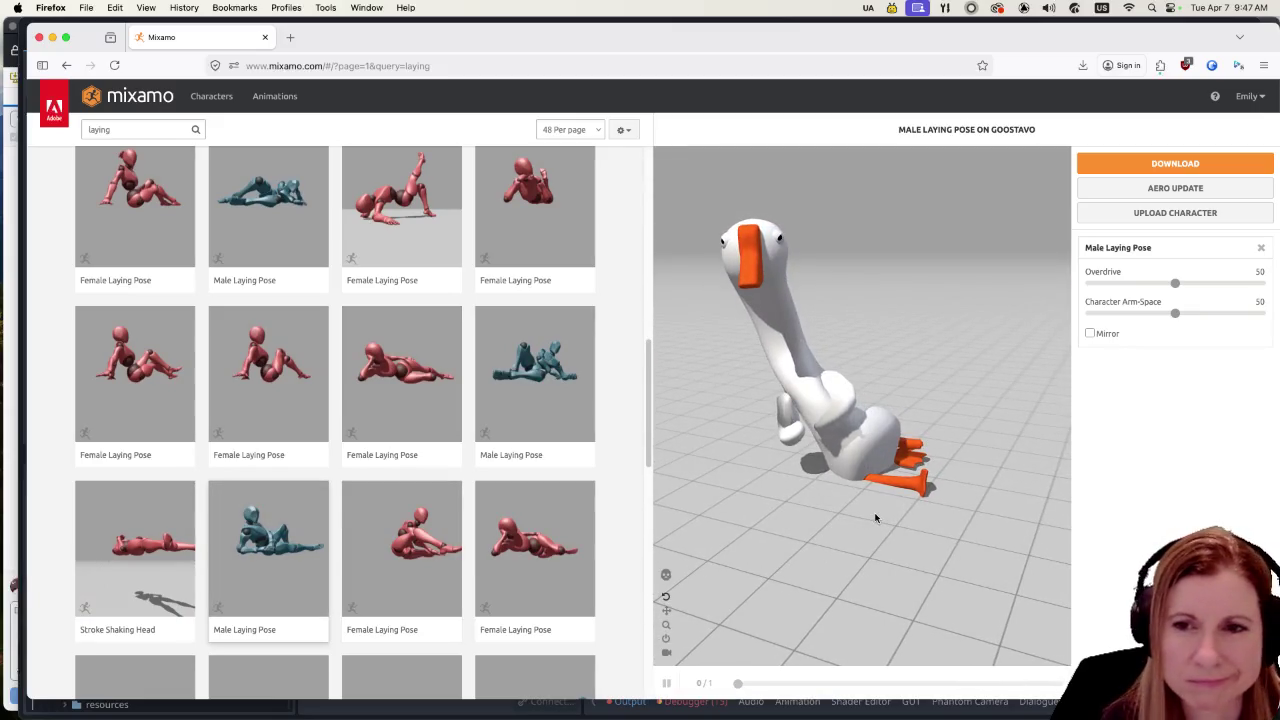
{"action": "left_click", "coordinate": [549, 551]}
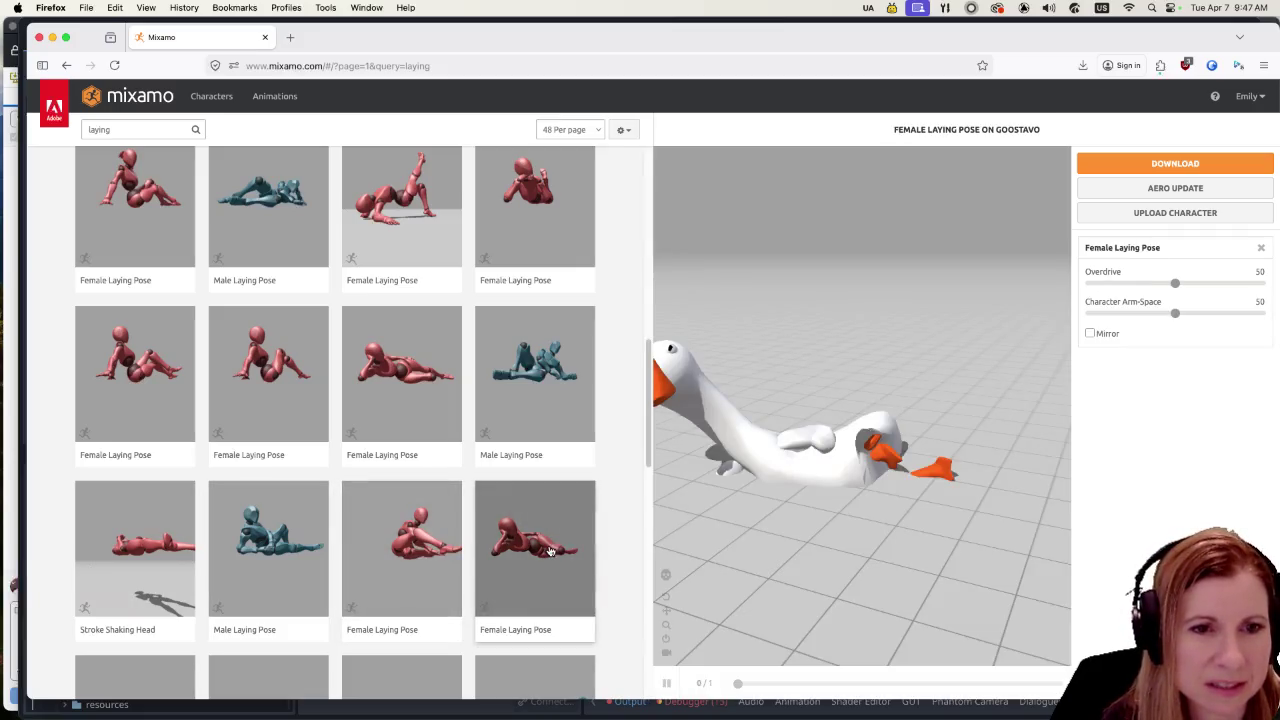
{"action": "left_click_drag", "start_coordinate": [849, 517], "coordinate": [838, 516]}
{"action": "left_click", "coordinate": [526, 365]}
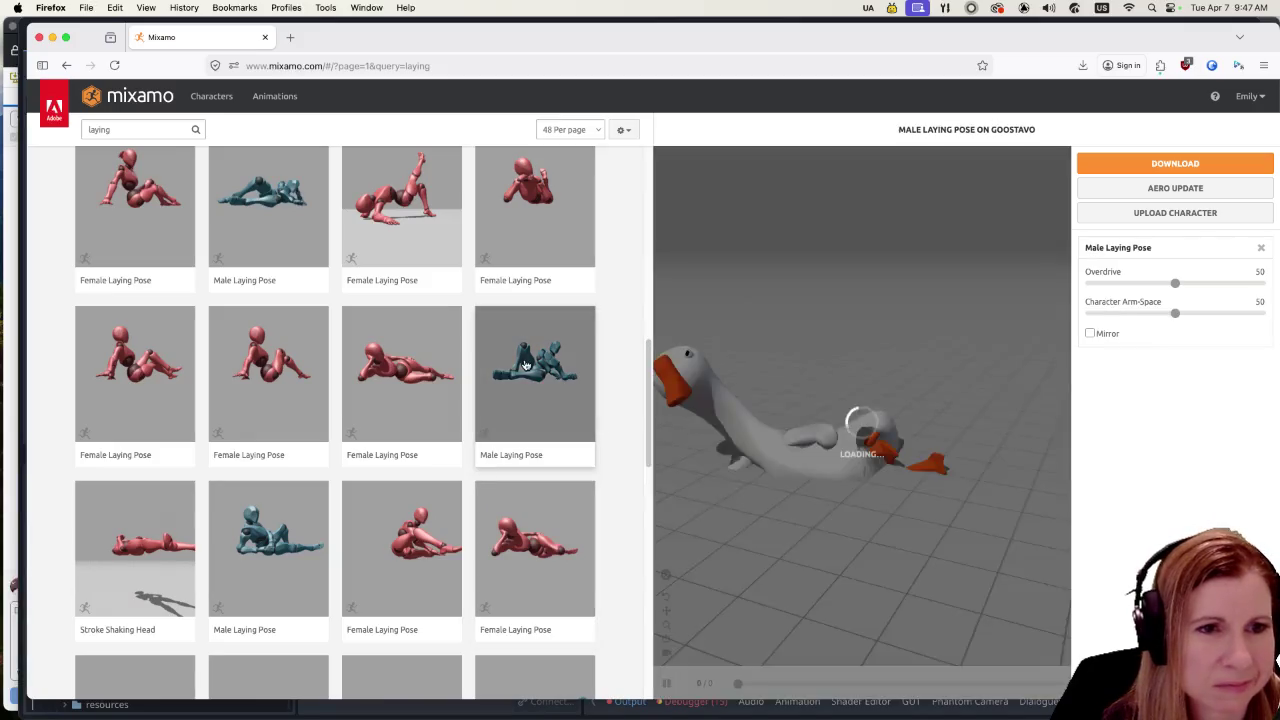
{"action": "mouse_move", "coordinate": [739, 506]}
{"action": "left_mouse_down"}
{"action": "mouse_move", "coordinate": [851, 520]}
{"action": "mouse_move", "coordinate": [831, 512]}
{"action": "mouse_move", "coordinate": [886, 549]}
{"action": "mouse_move", "coordinate": [851, 534]}
{"action": "left_mouse_up"}
Step: Try several Female Laying Poses, ending on an upright one, and orbit to see the goose's front
{"action": "scroll", "coordinate": [486, 500], "scroll_direction": "down", "scroll_amount": 3}
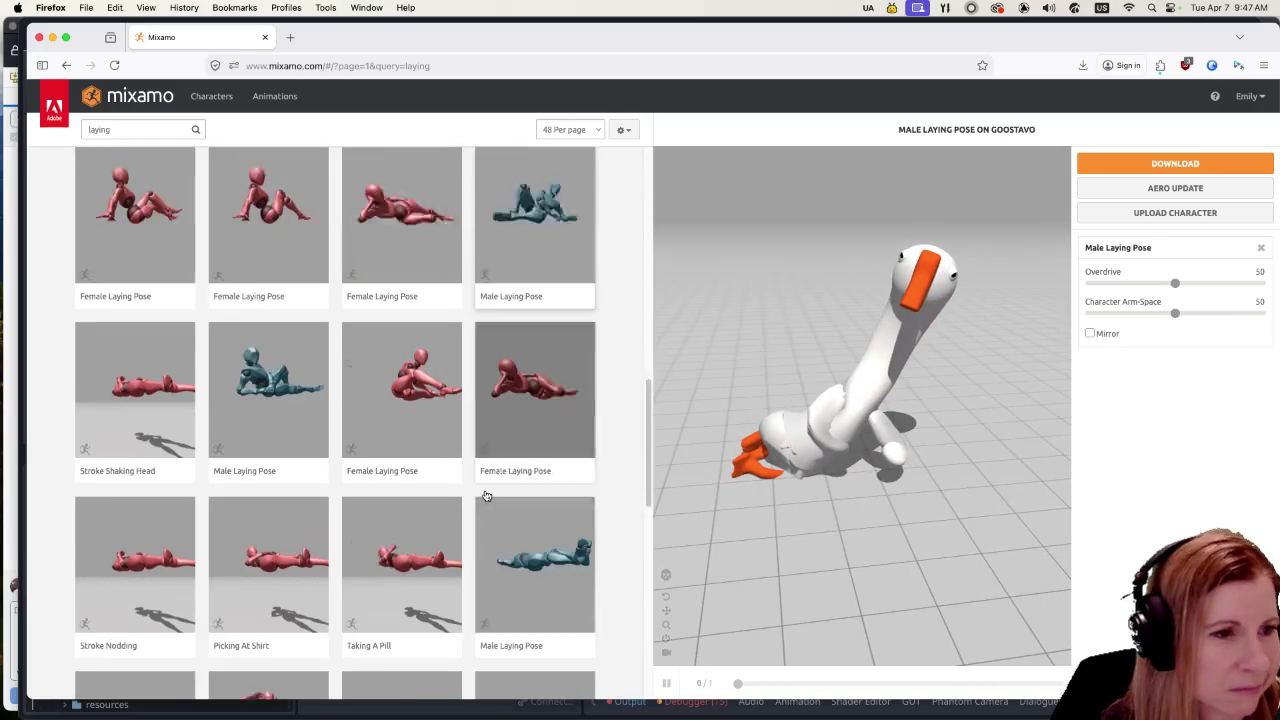
{"action": "scroll", "coordinate": [406, 514], "scroll_direction": "up", "scroll_amount": 3}
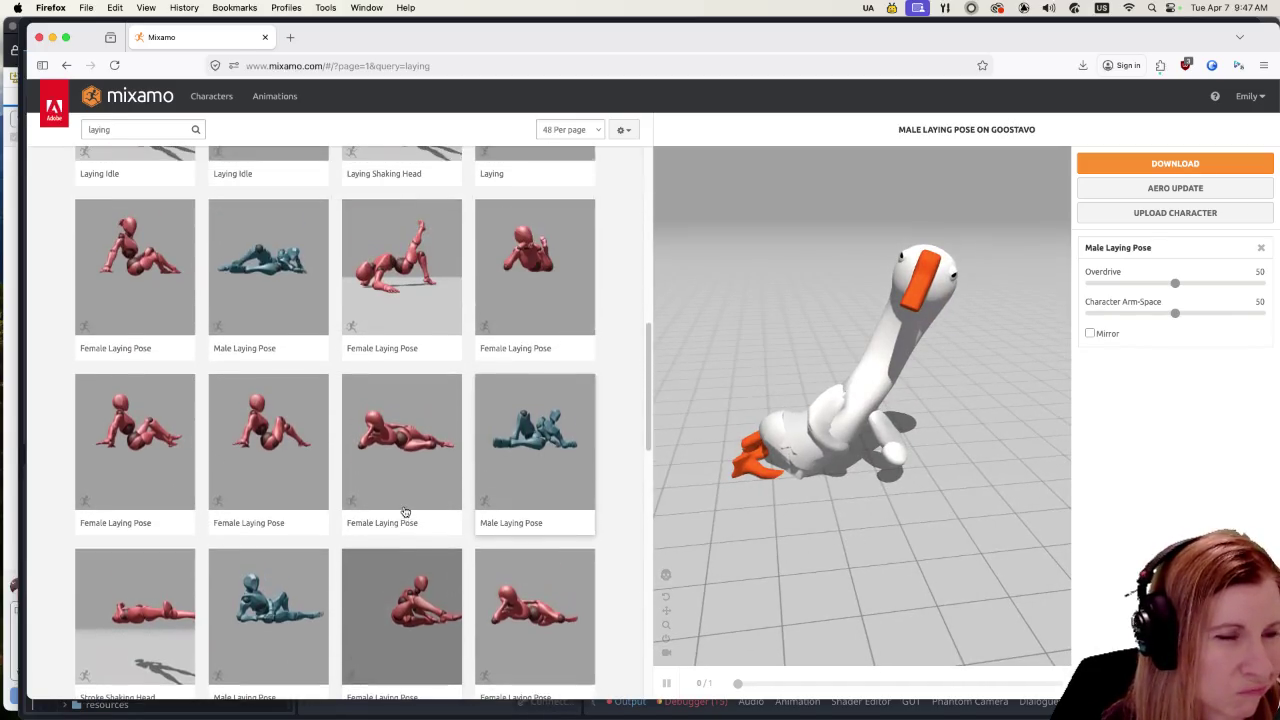
{"action": "left_click", "coordinate": [405, 512]}
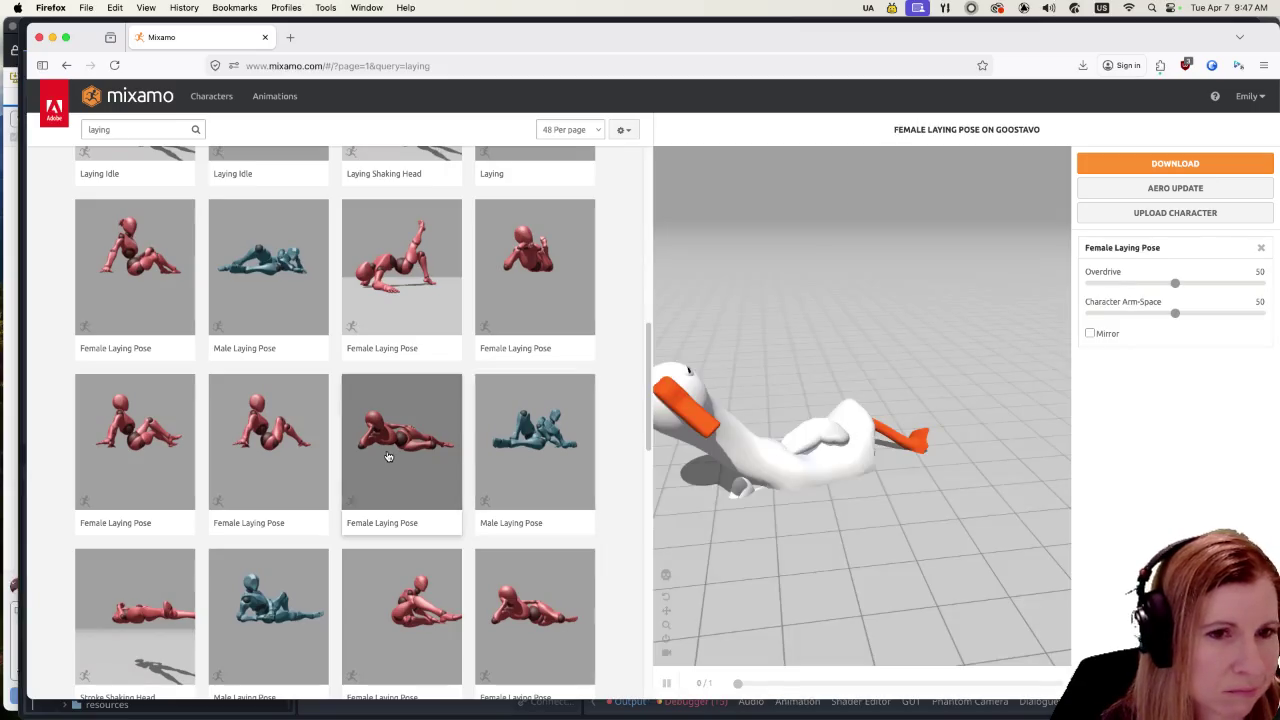
{"action": "left_click_drag", "start_coordinate": [793, 447], "coordinate": [828, 433]}
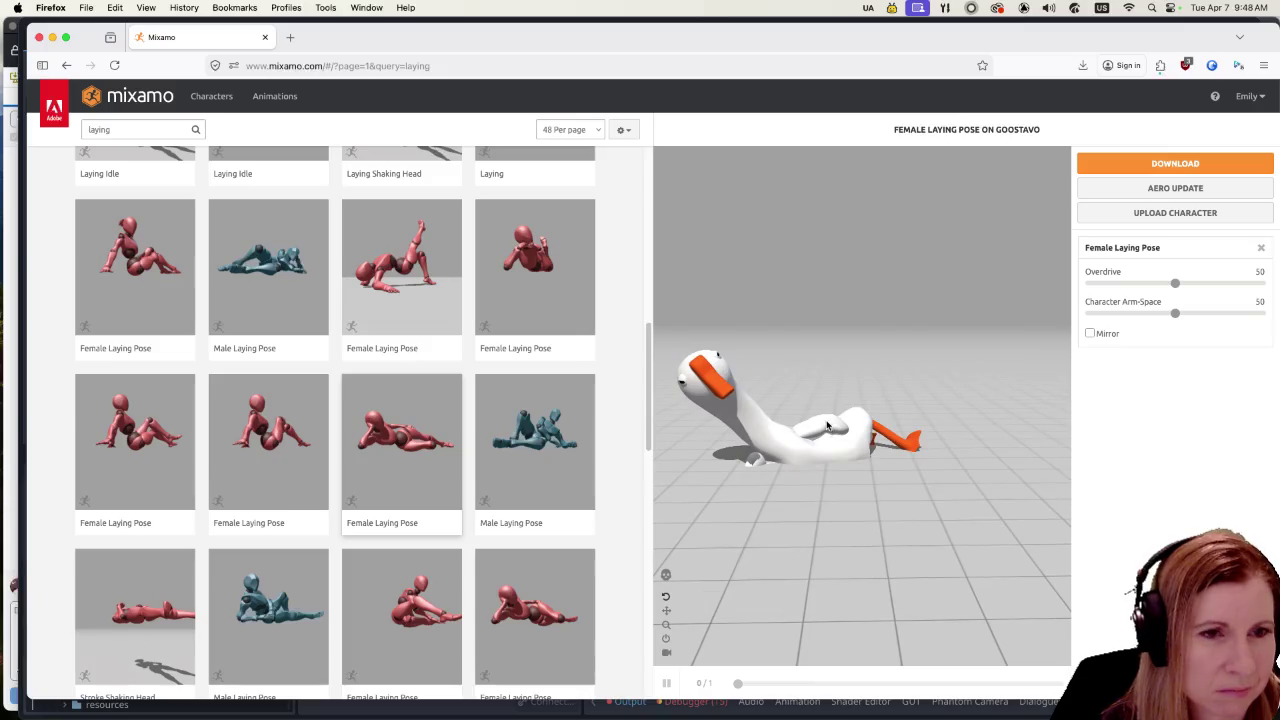
{"action": "left_click", "coordinate": [500, 335]}
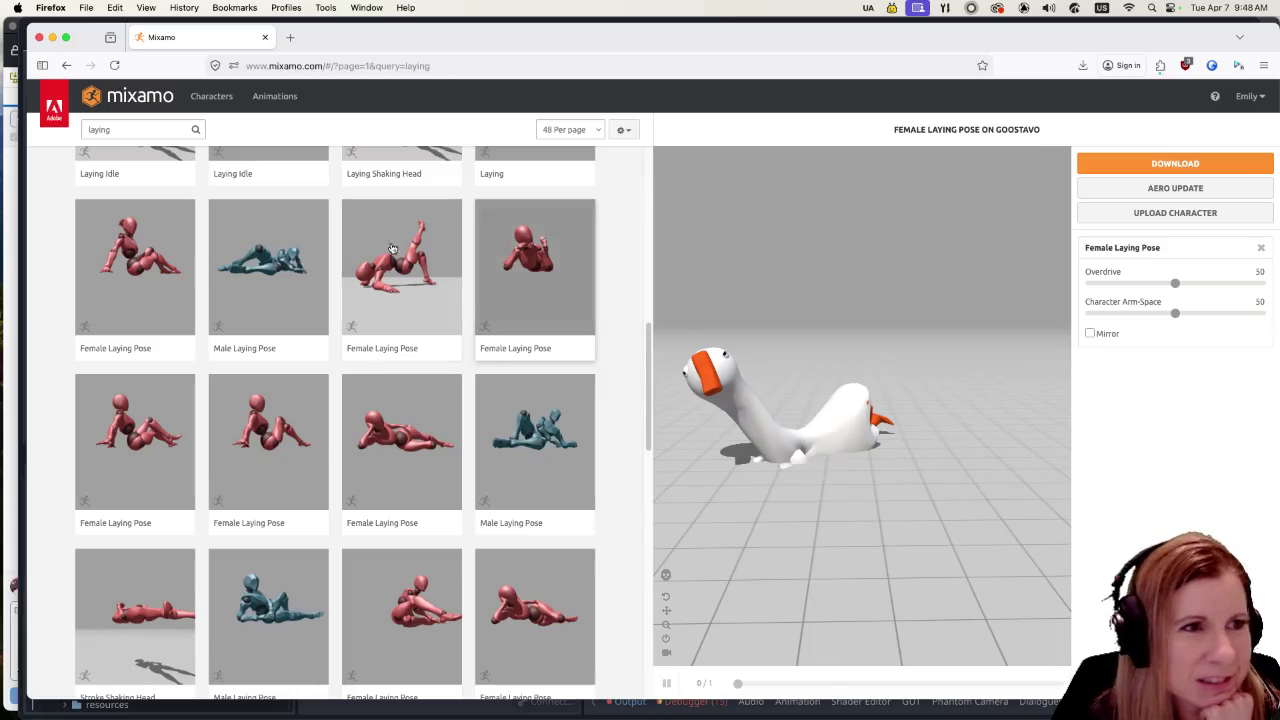
{"action": "left_click", "coordinate": [170, 271]}
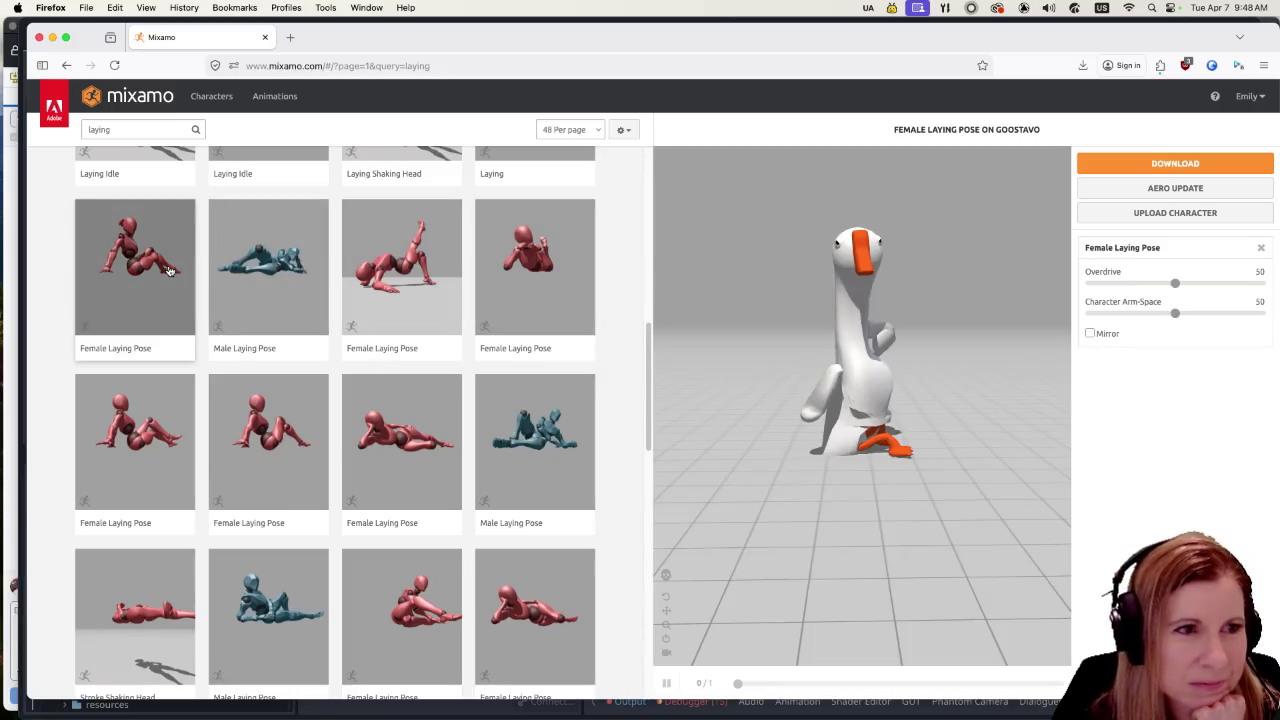
{"action": "left_click", "coordinate": [152, 431]}
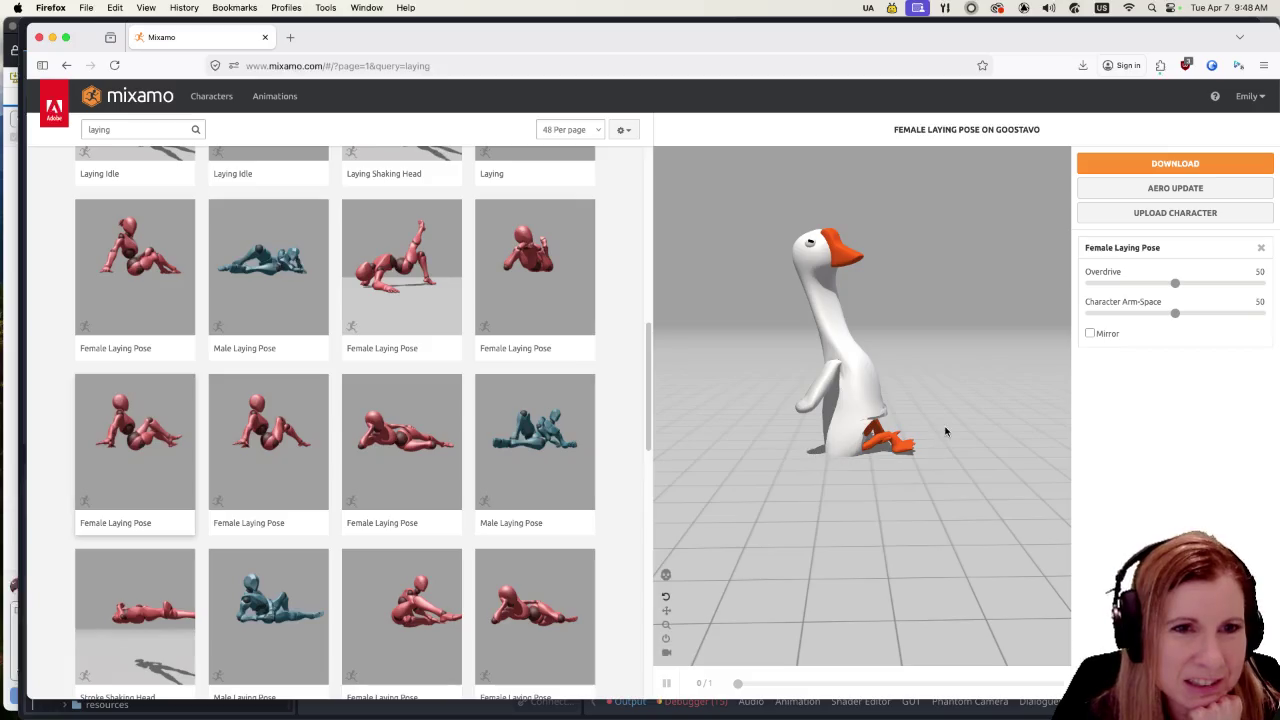
{"action": "mouse_move", "coordinate": [900, 497]}
{"action": "left_mouse_down"}
{"action": "mouse_move", "coordinate": [826, 489]}
{"action": "mouse_move", "coordinate": [835, 504]}
{"action": "left_mouse_up"}
{"action": "scroll", "coordinate": [835, 504], "scroll_direction": "up", "scroll_amount": 5}
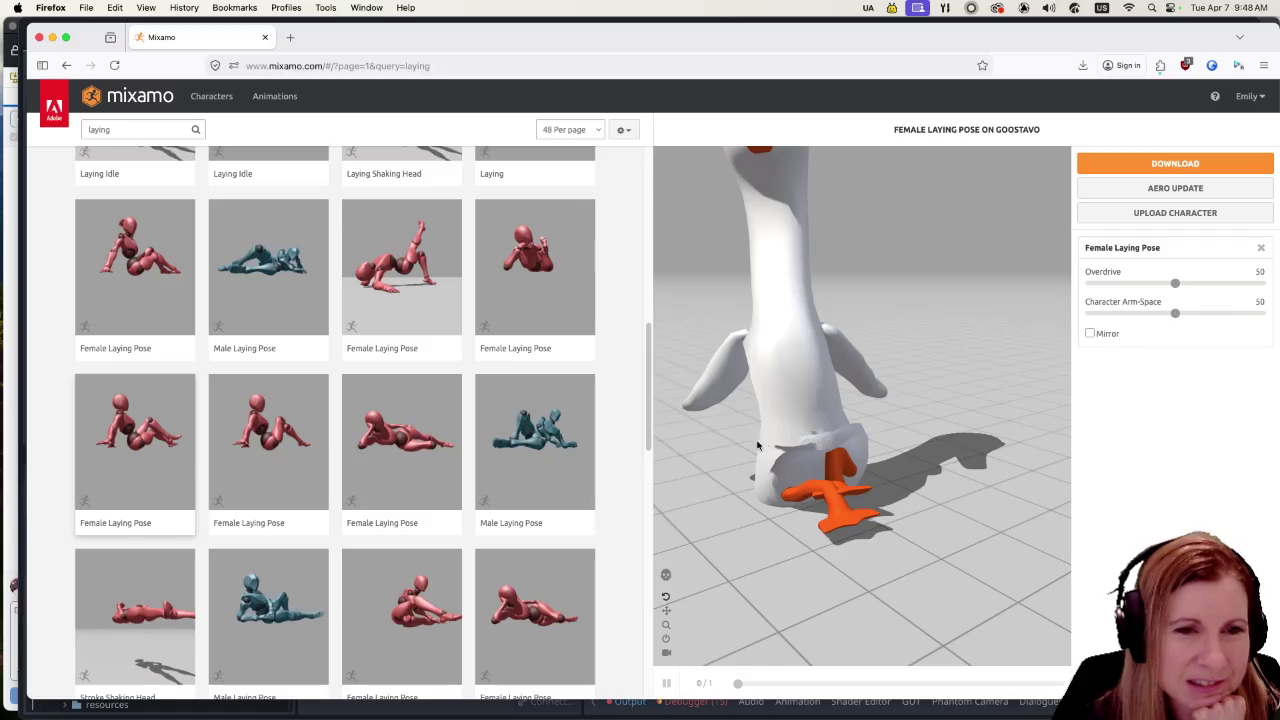
{"action": "mouse_move", "coordinate": [870, 556]}
{"action": "left_mouse_down"}
{"action": "mouse_move", "coordinate": [903, 560]}
{"action": "mouse_move", "coordinate": [860, 547]}
{"action": "mouse_move", "coordinate": [929, 554]}
{"action": "mouse_move", "coordinate": [946, 541]}
{"action": "mouse_move", "coordinate": [939, 477]}
{"action": "mouse_move", "coordinate": [911, 536]}
{"action": "mouse_move", "coordinate": [620, 500]}
{"action": "left_mouse_up"}
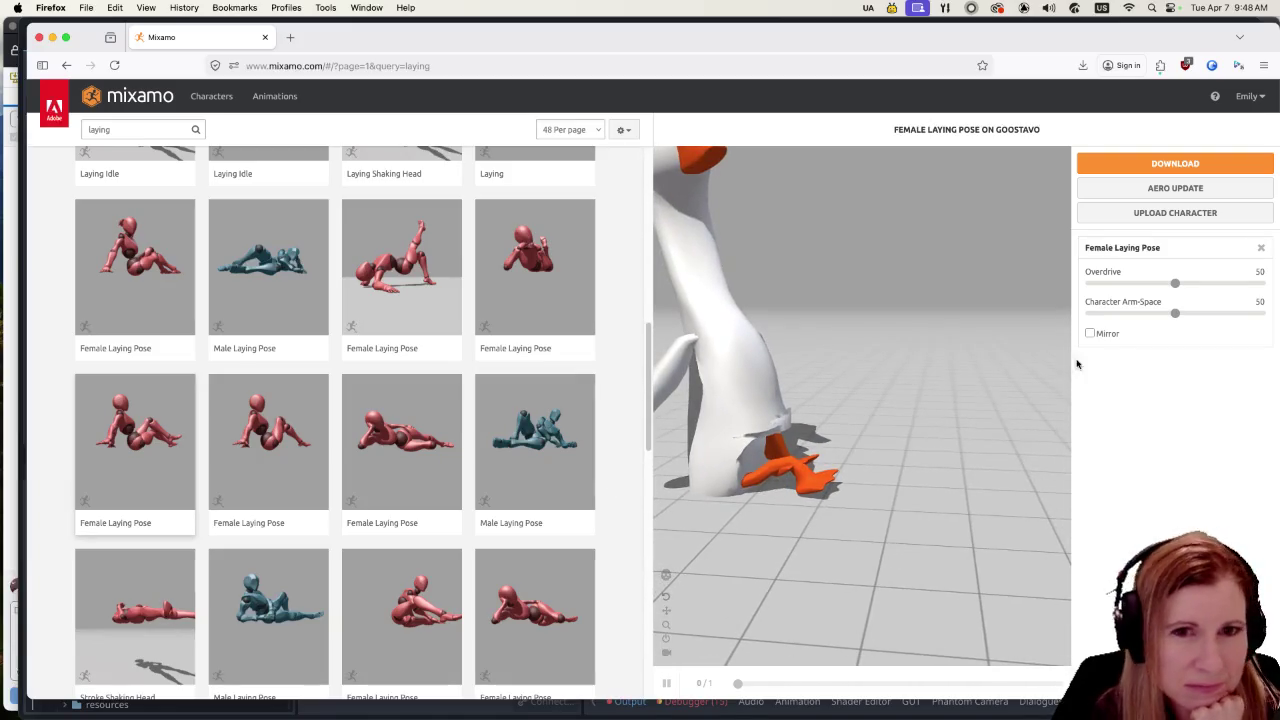
Step: Widen Arm-Space and compare Male and Female Laying Poses, returning to the Male one
{"action": "left_click_drag", "start_coordinate": [1231, 314], "coordinate": [1248, 316]}
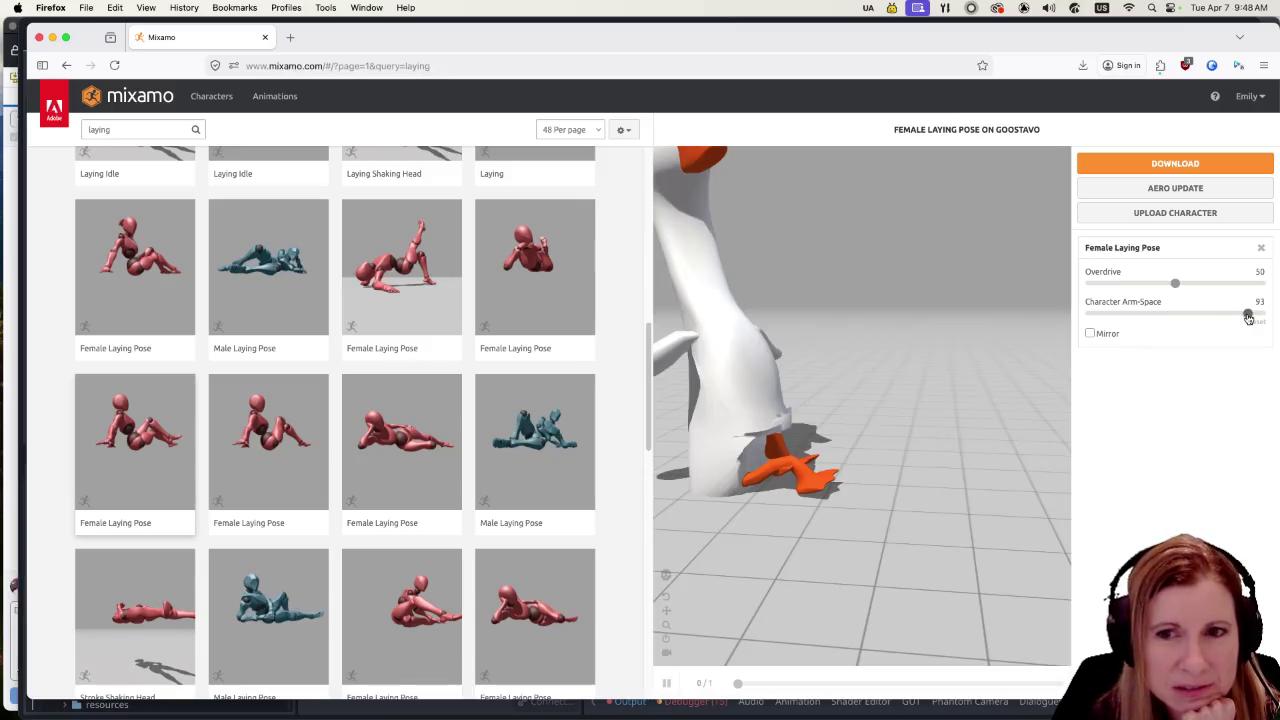
{"action": "scroll", "coordinate": [428, 428], "scroll_direction": "down", "scroll_amount": 2}
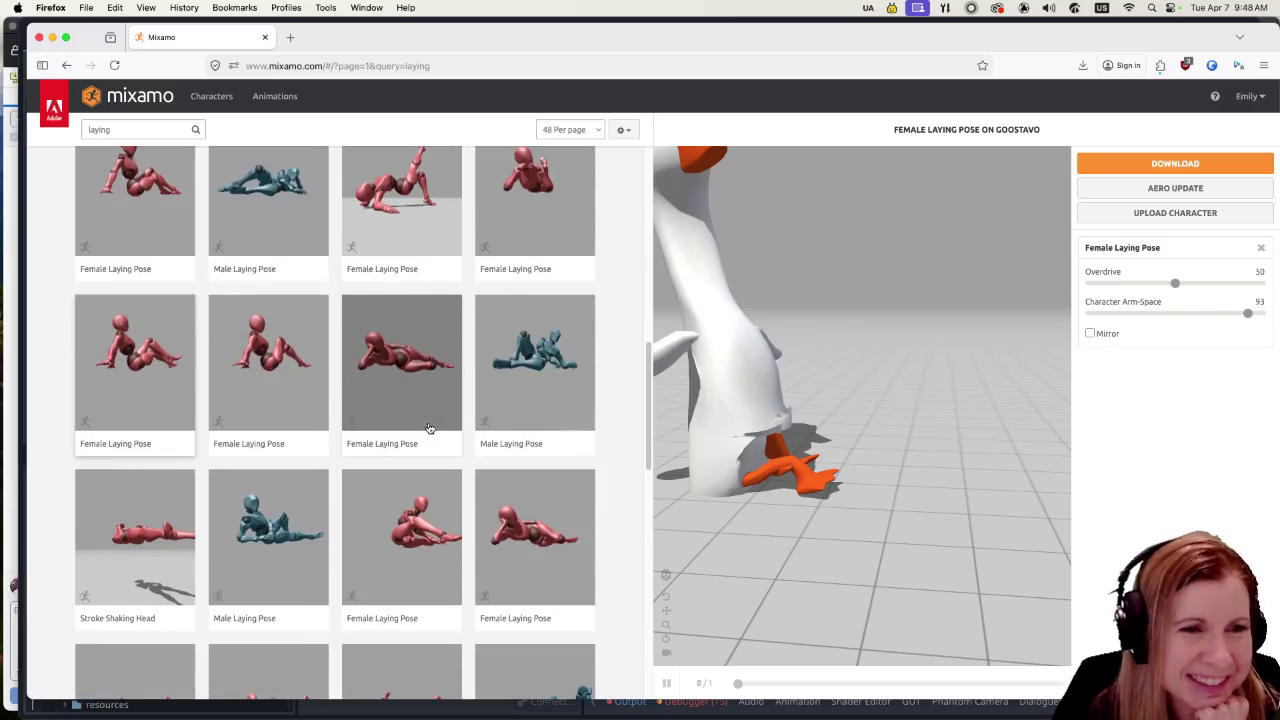
{"action": "left_click", "coordinate": [268, 540]}
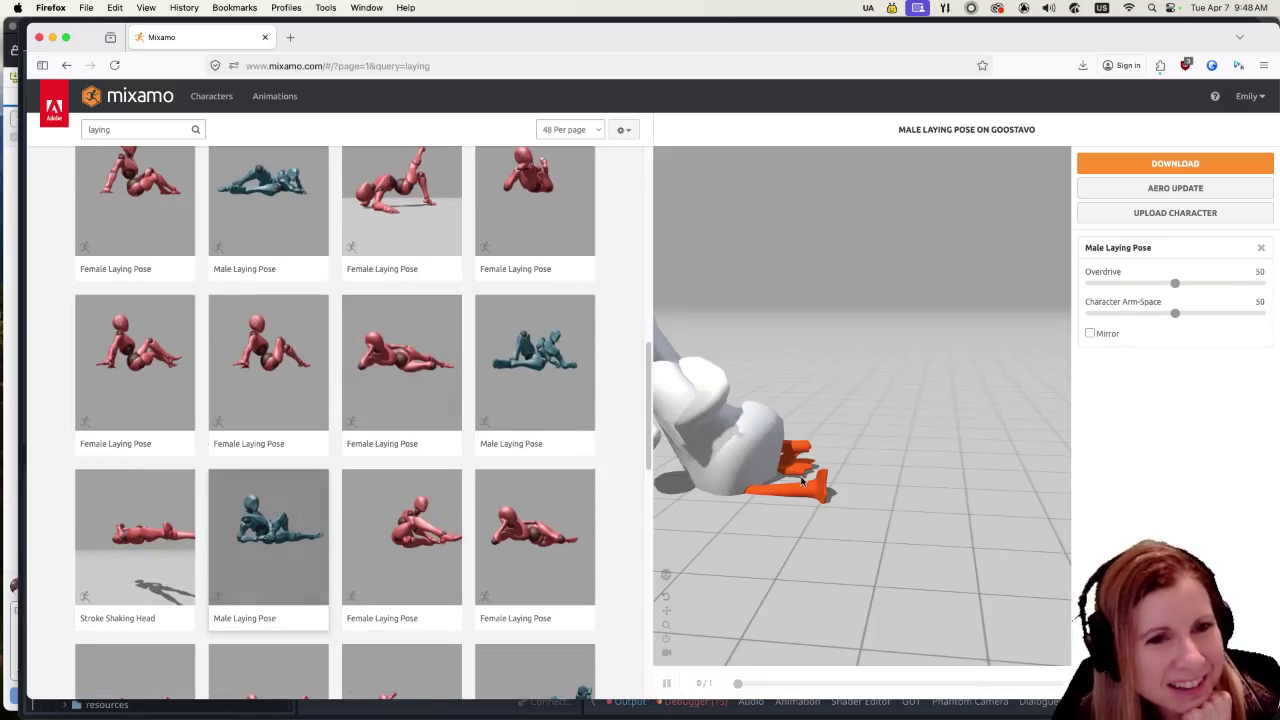
{"action": "left_click_drag", "start_coordinate": [802, 473], "coordinate": [891, 456]}
{"action": "mouse_move", "coordinate": [825, 402]}
{"action": "left_mouse_down"}
{"action": "mouse_move", "coordinate": [909, 409]}
{"action": "mouse_move", "coordinate": [976, 501]}
{"action": "mouse_move", "coordinate": [786, 503]}
{"action": "left_mouse_up"}
{"action": "left_click", "coordinate": [510, 535]}
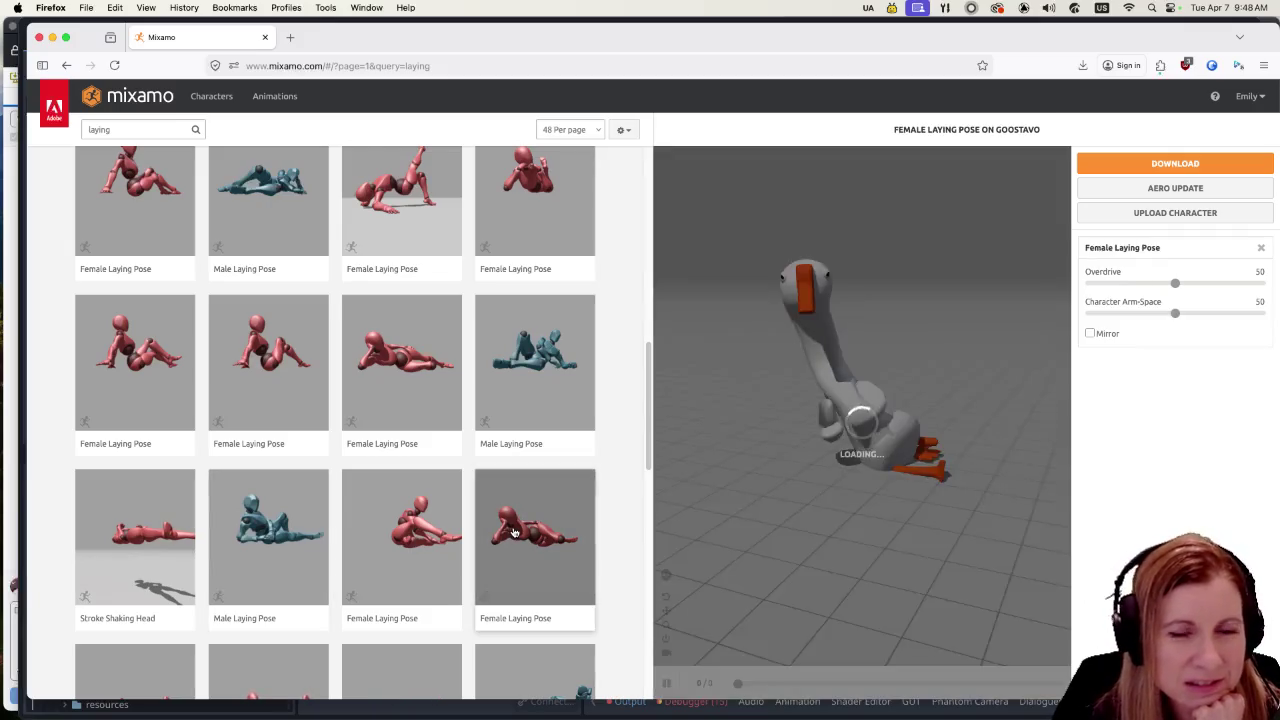
{"action": "scroll", "coordinate": [267, 343], "scroll_direction": "up", "scroll_amount": 3}
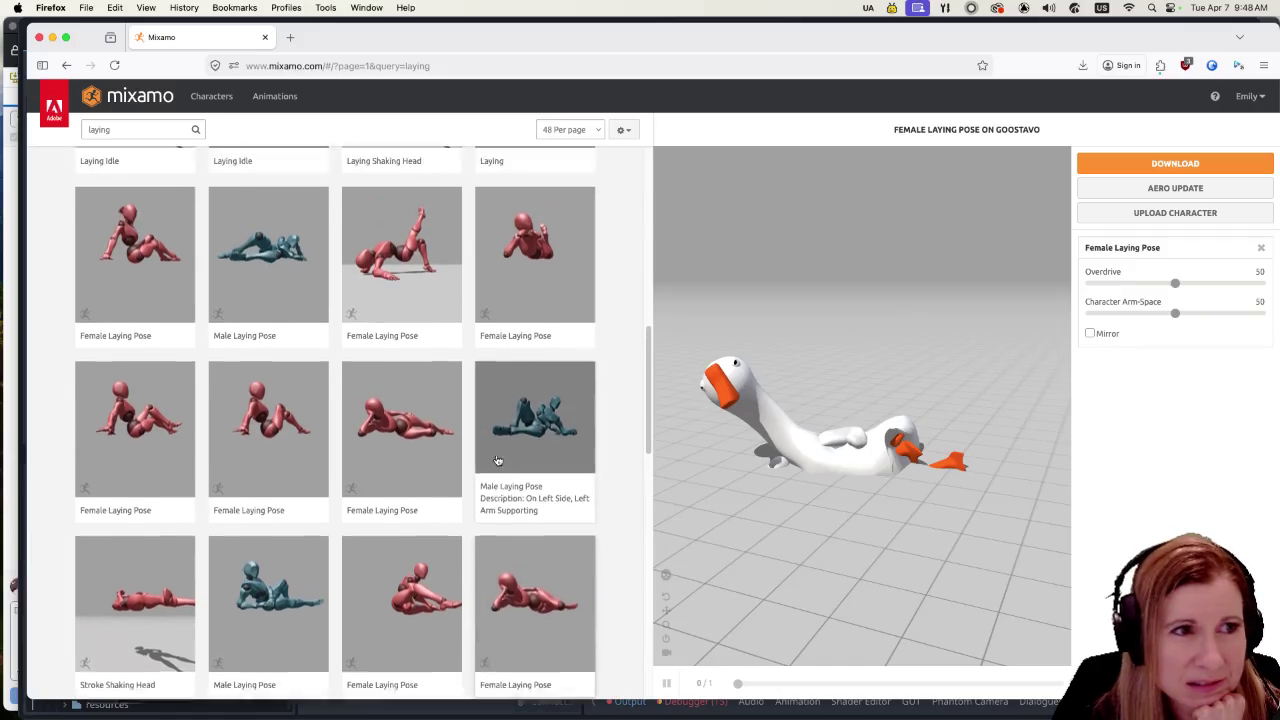
{"action": "left_click", "coordinate": [267, 343]}
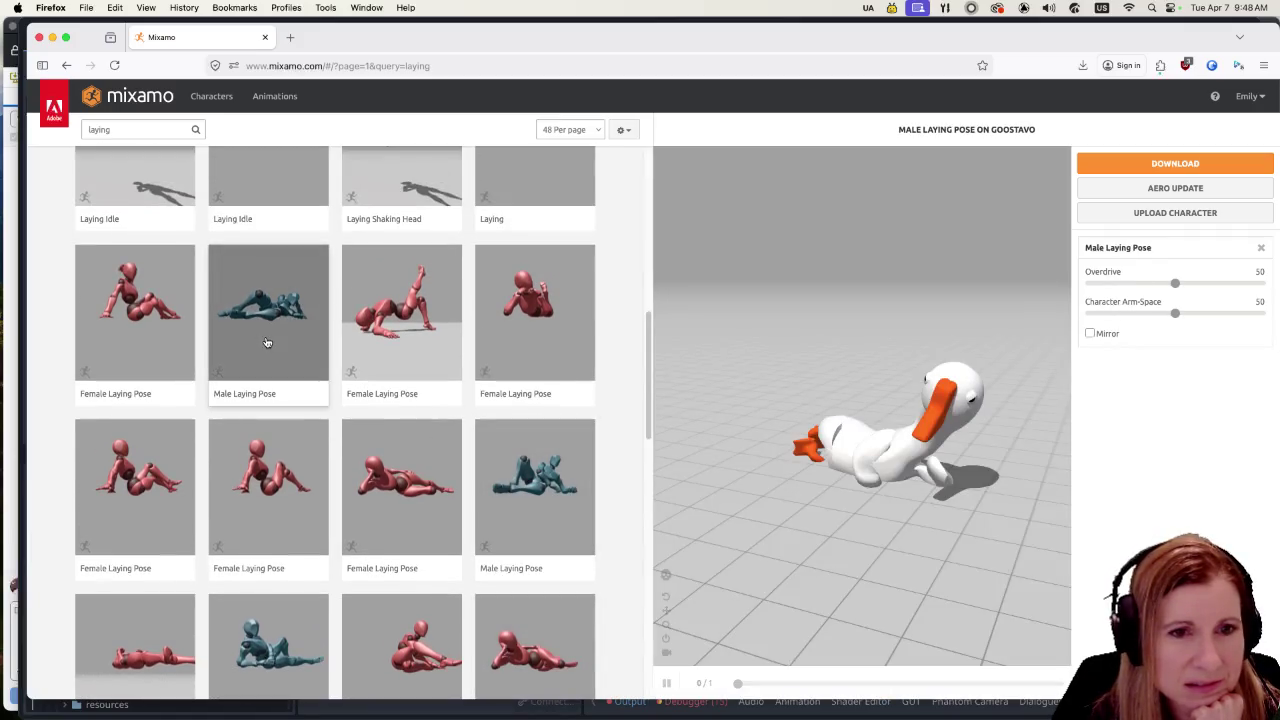
{"action": "mouse_move", "coordinate": [766, 354]}
{"action": "left_mouse_down"}
{"action": "mouse_move", "coordinate": [780, 349]}
{"action": "mouse_move", "coordinate": [847, 489]}
{"action": "mouse_move", "coordinate": [857, 474]}
{"action": "left_mouse_up"}
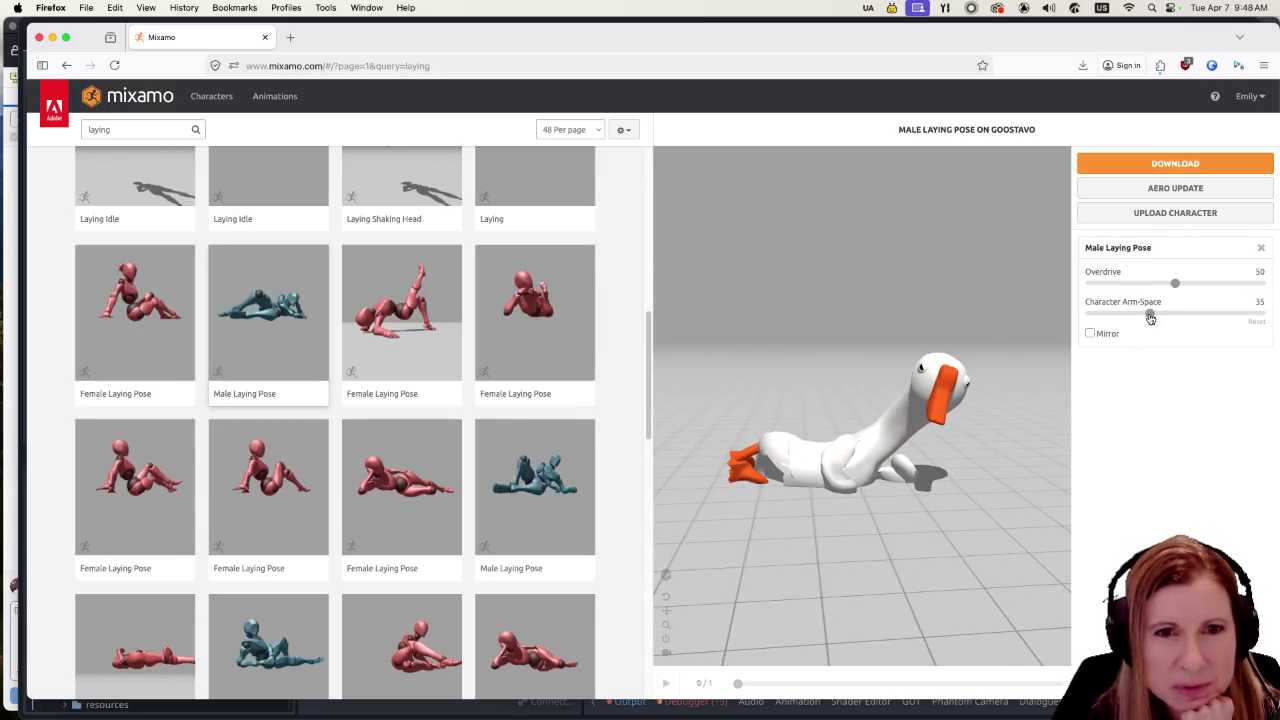
Step: Adjust Character Arm-Space up and down, settling at 65 while orbiting the goose
{"action": "left_click_drag", "start_coordinate": [1150, 316], "coordinate": [1147, 316]}
{"action": "left_click", "coordinate": [1227, 315]}
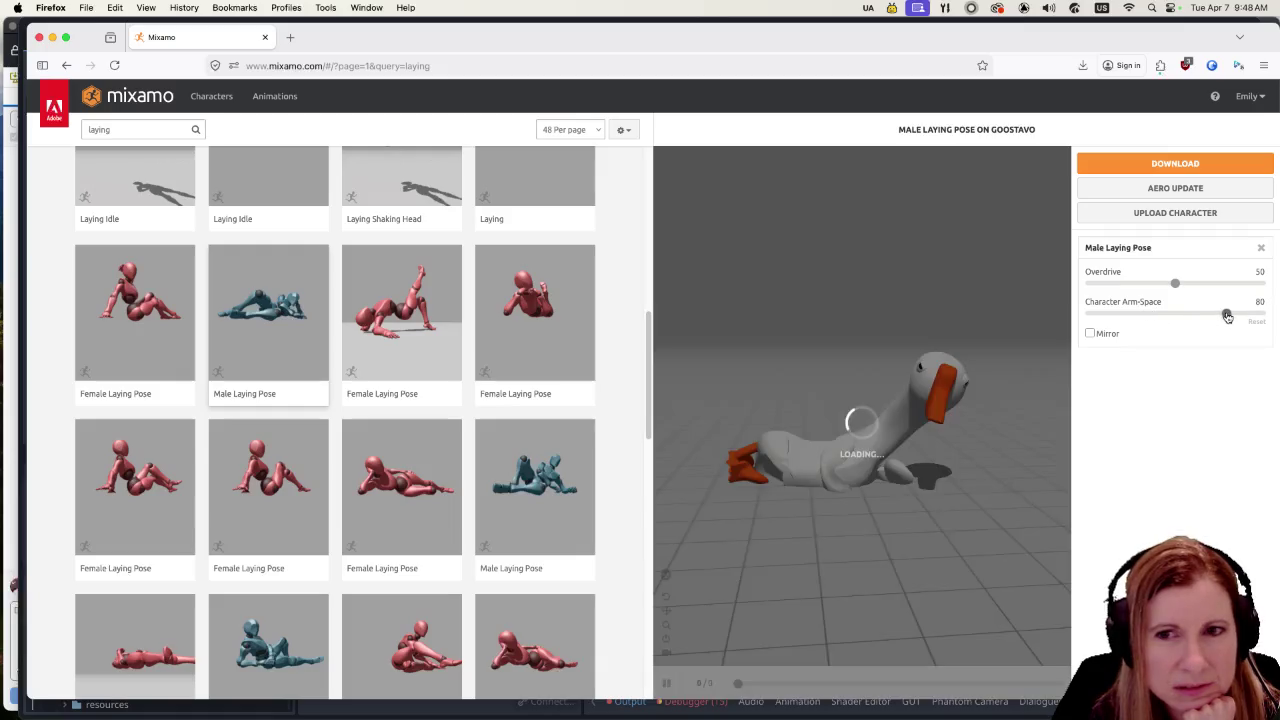
{"action": "mouse_move", "coordinate": [996, 316]}
{"action": "left_mouse_down"}
{"action": "mouse_move", "coordinate": [938, 311]}
{"action": "mouse_move", "coordinate": [918, 386]}
{"action": "mouse_move", "coordinate": [960, 375]}
{"action": "left_mouse_up"}
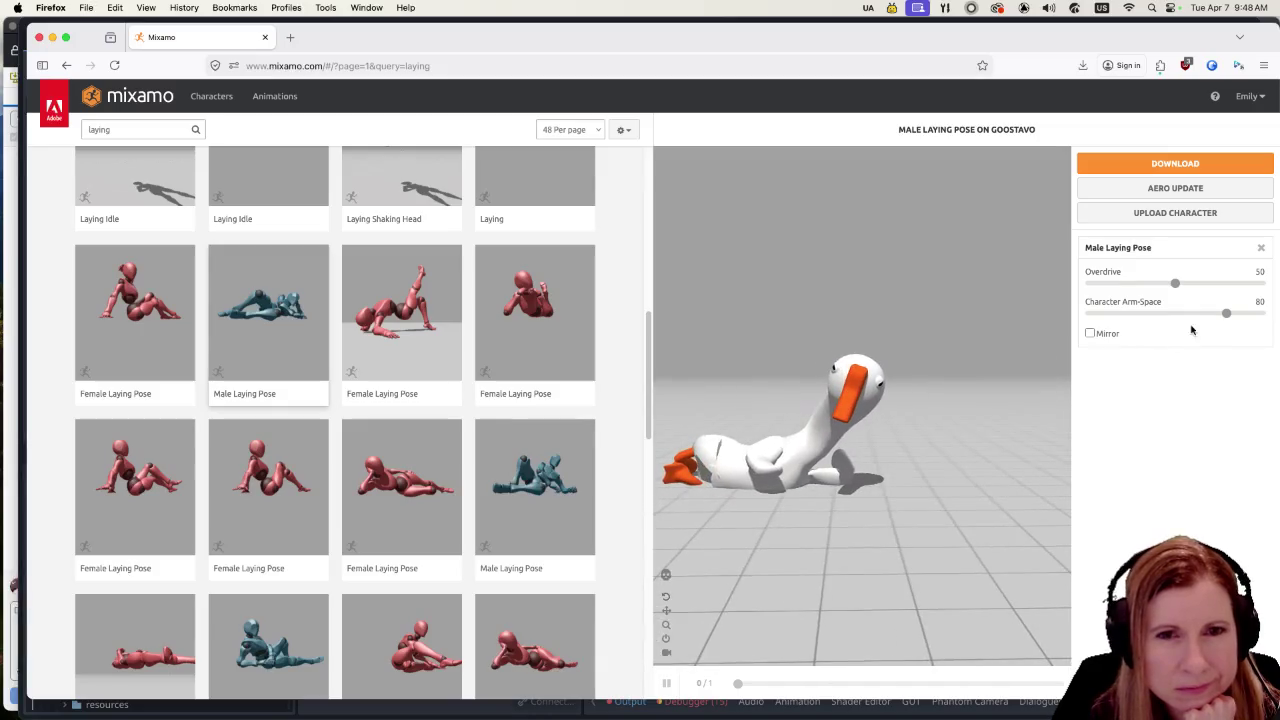
{"action": "left_click", "coordinate": [1103, 314]}
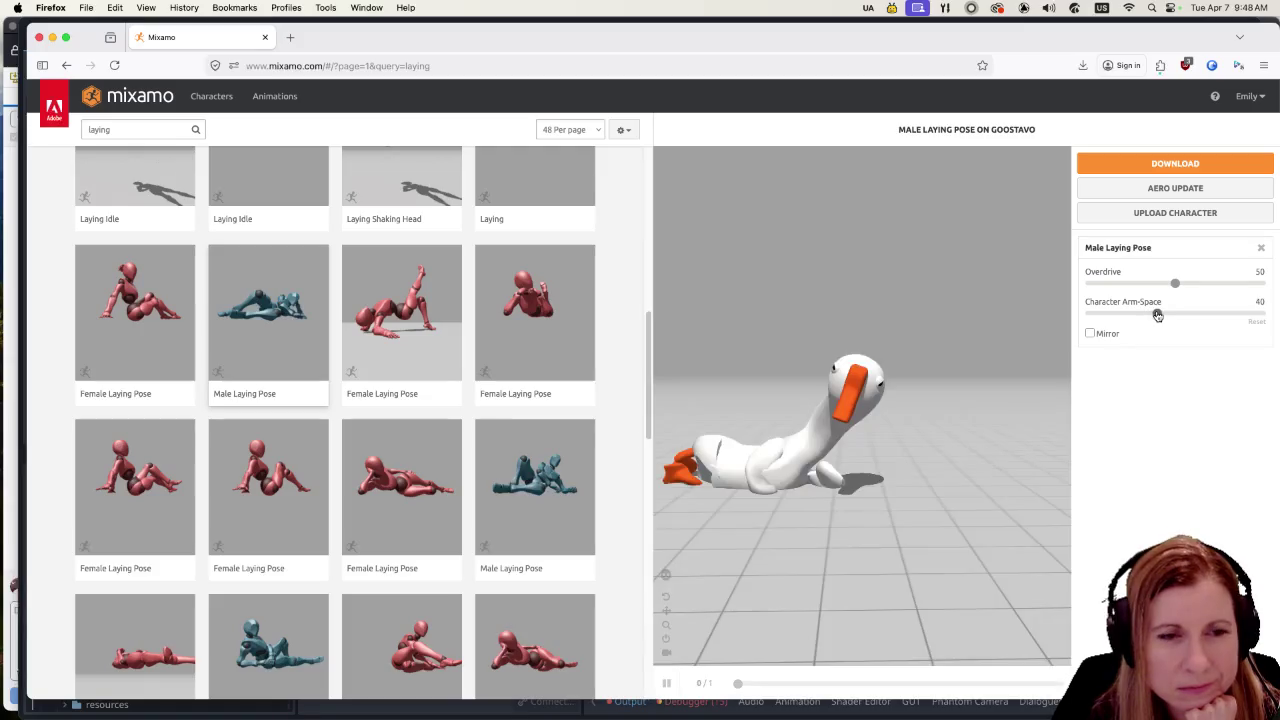
{"action": "left_click_drag", "start_coordinate": [1160, 316], "coordinate": [1172, 314]}
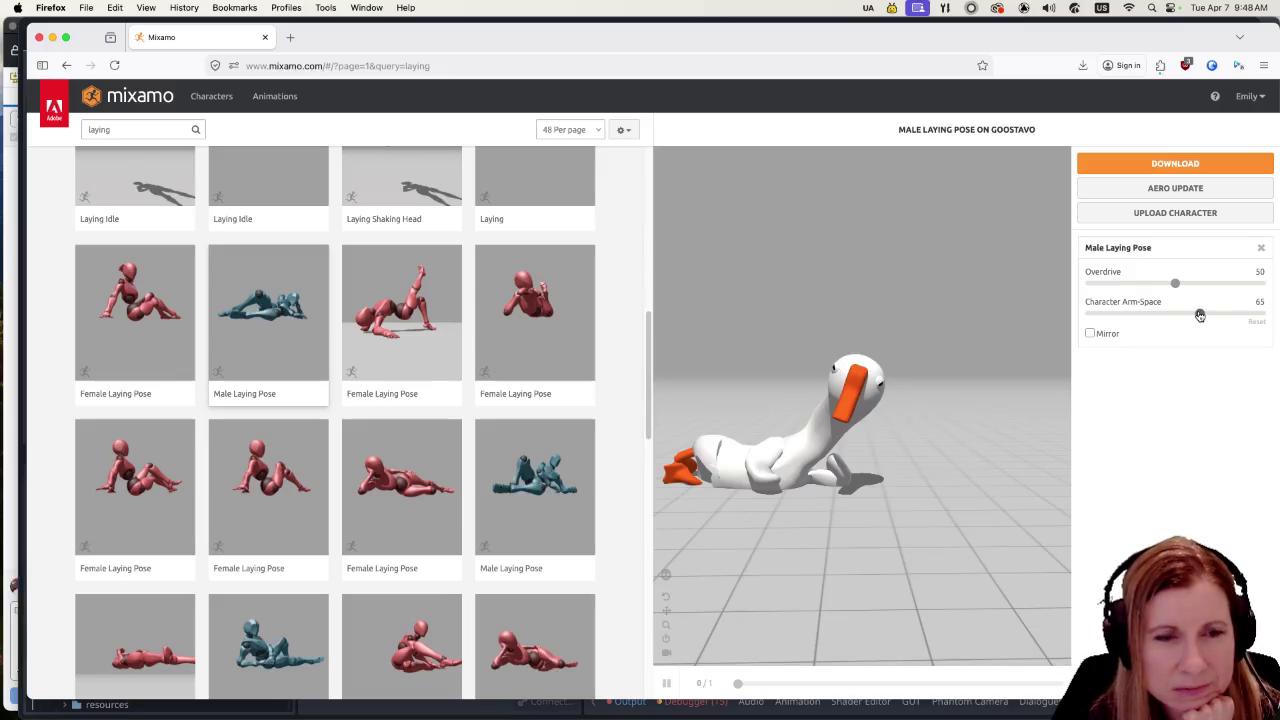
{"action": "scroll", "coordinate": [390, 403], "scroll_direction": "up", "scroll_amount": 10}
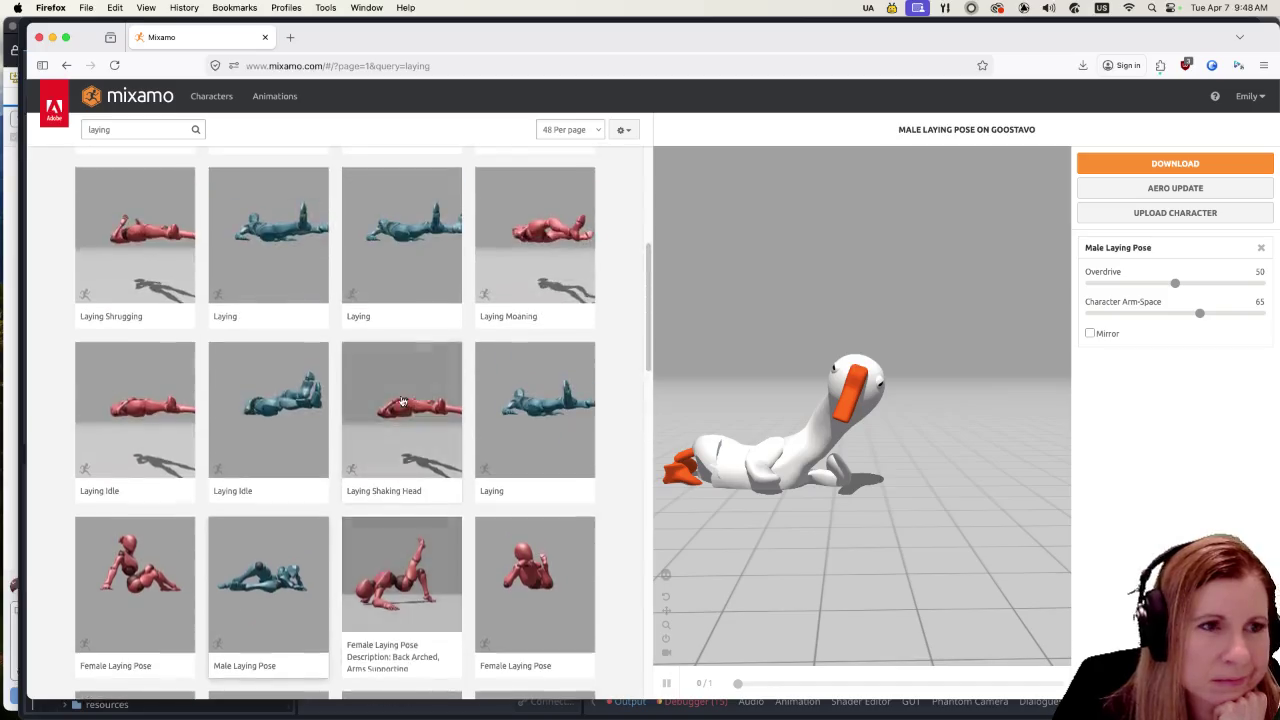
Step: Preview the Laying Mild Cough, Laying Shrugging and Laying Breathless animations on the goose
{"action": "scroll", "coordinate": [390, 403], "scroll_direction": "up", "scroll_amount": 2}
{"action": "left_click", "coordinate": [420, 284]}
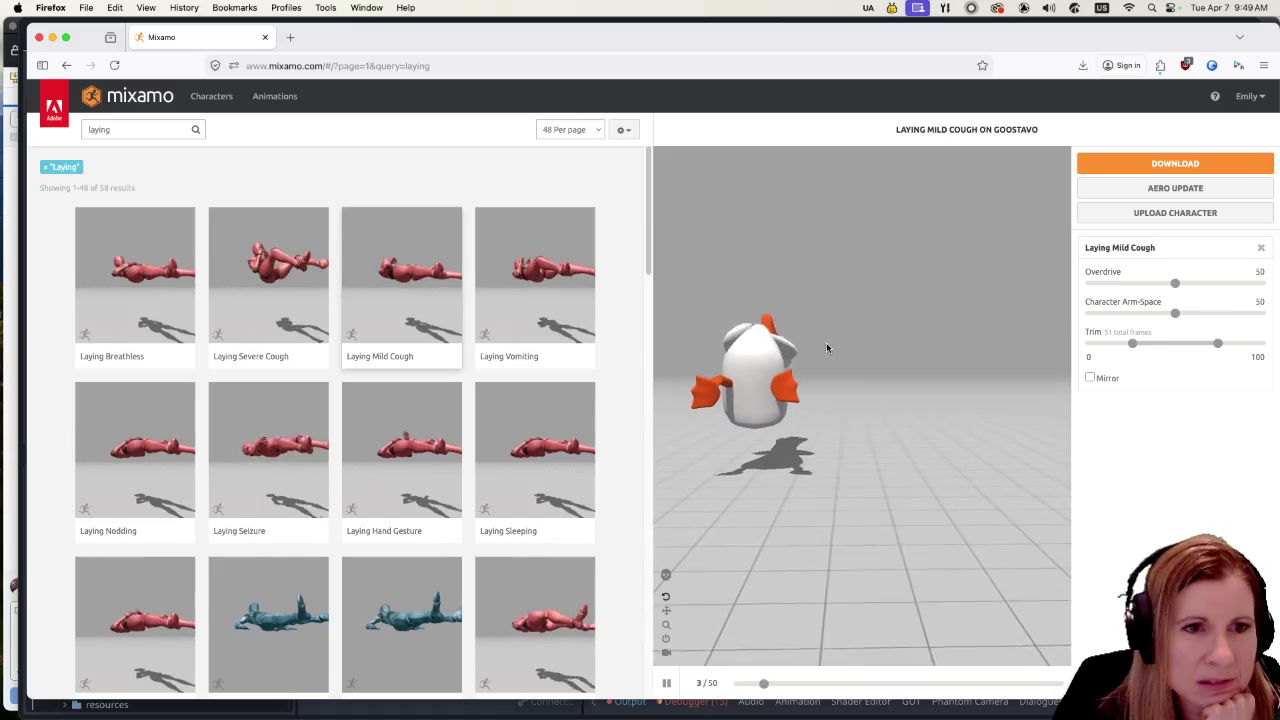
{"action": "scroll", "coordinate": [349, 420], "scroll_direction": "down", "scroll_amount": 1}
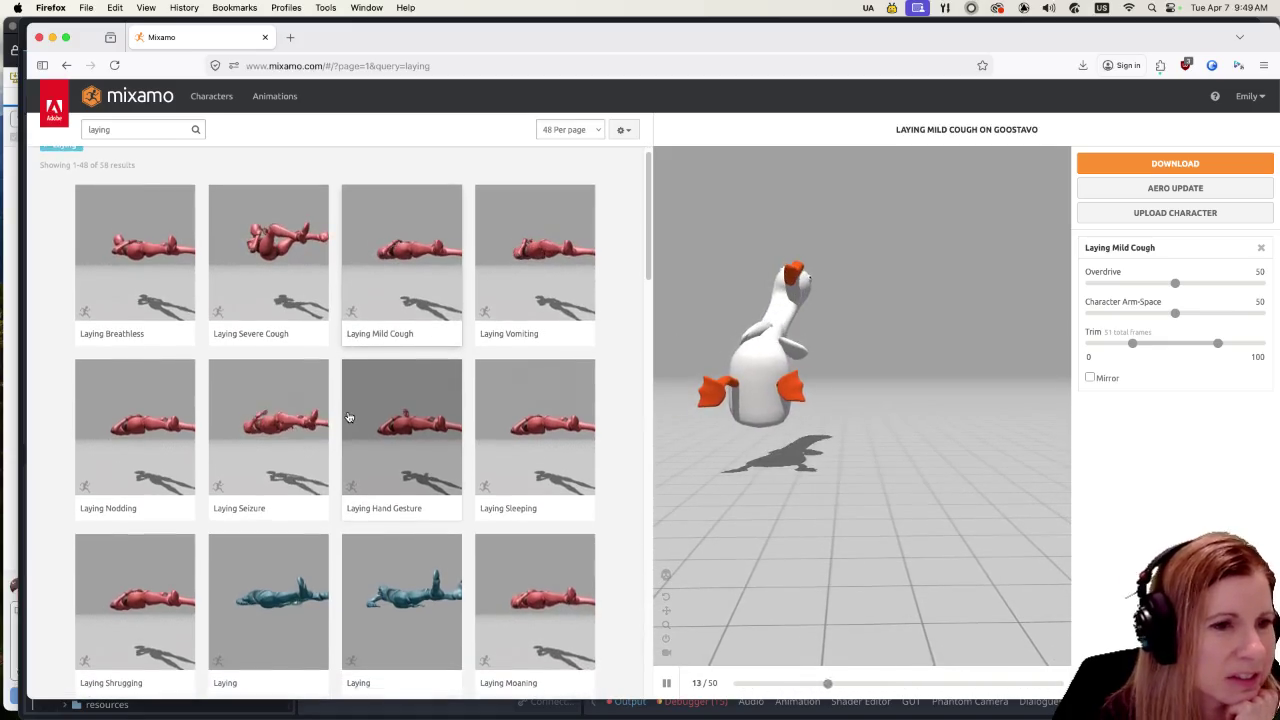
{"action": "scroll", "coordinate": [357, 417], "scroll_direction": "down", "scroll_amount": 2}
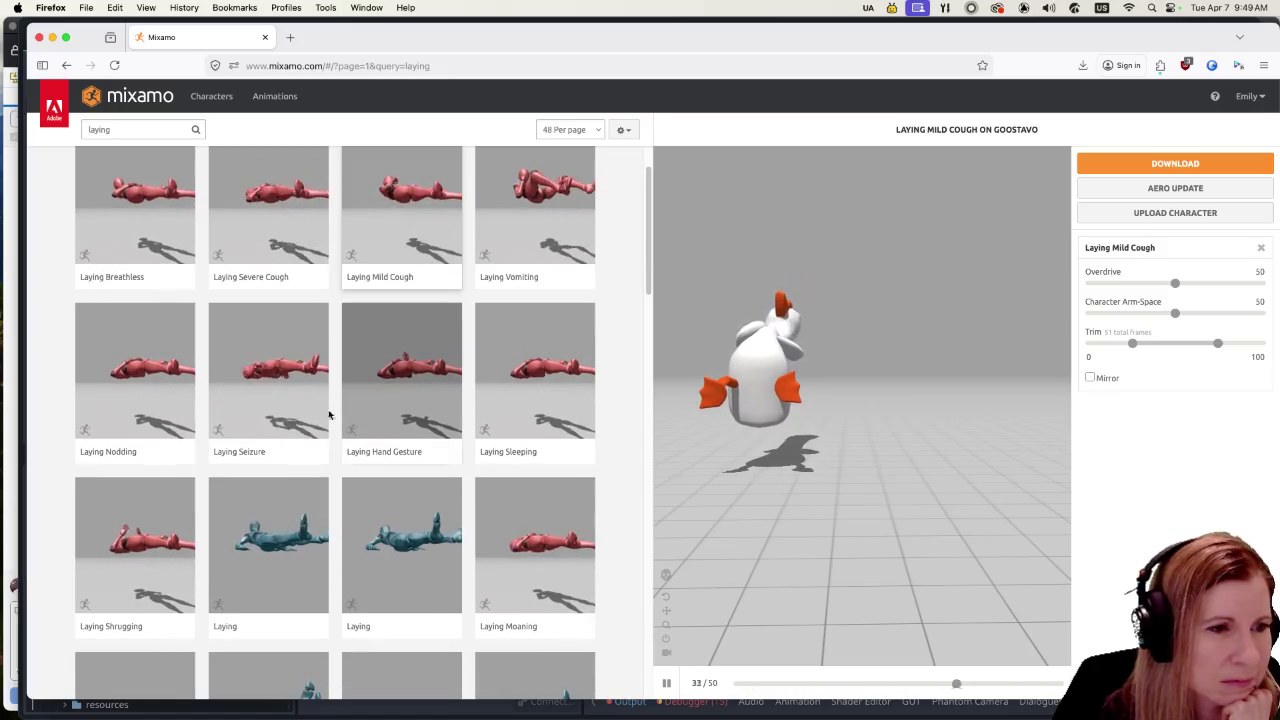
{"action": "left_click", "coordinate": [135, 545]}
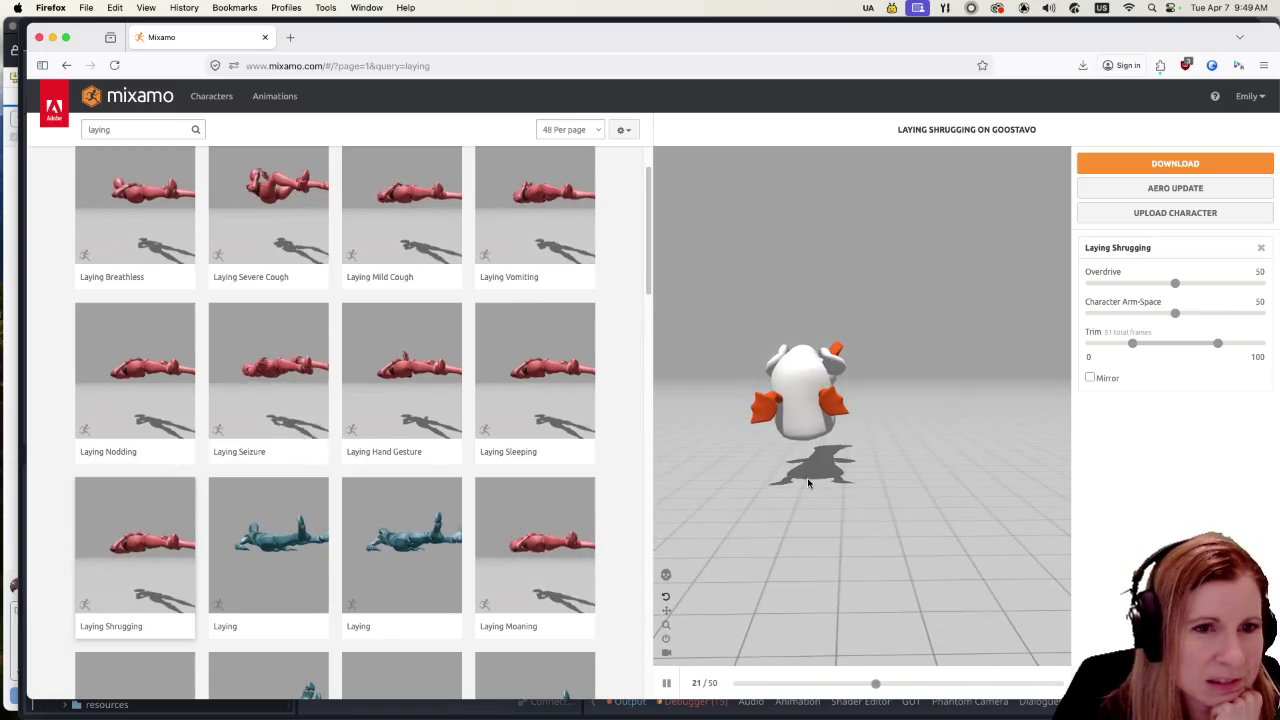
{"action": "scroll", "coordinate": [314, 455], "scroll_direction": "up", "scroll_amount": 2}
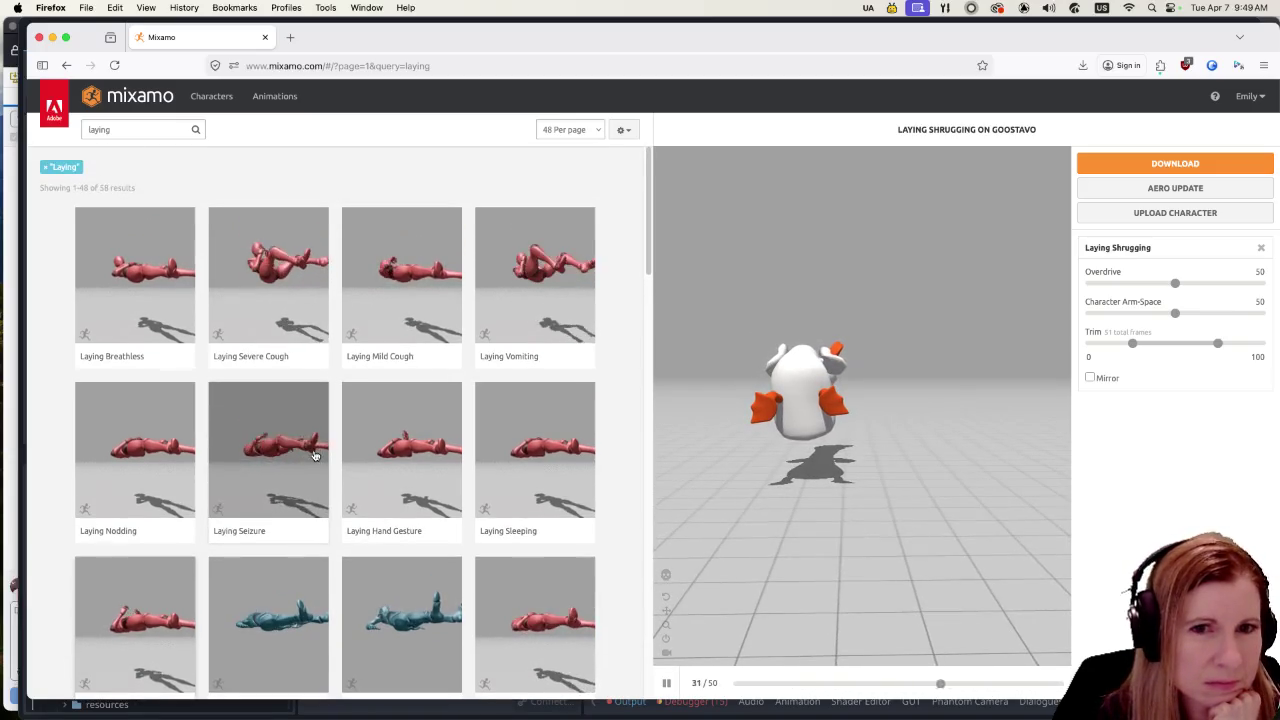
{"action": "left_click", "coordinate": [144, 305]}
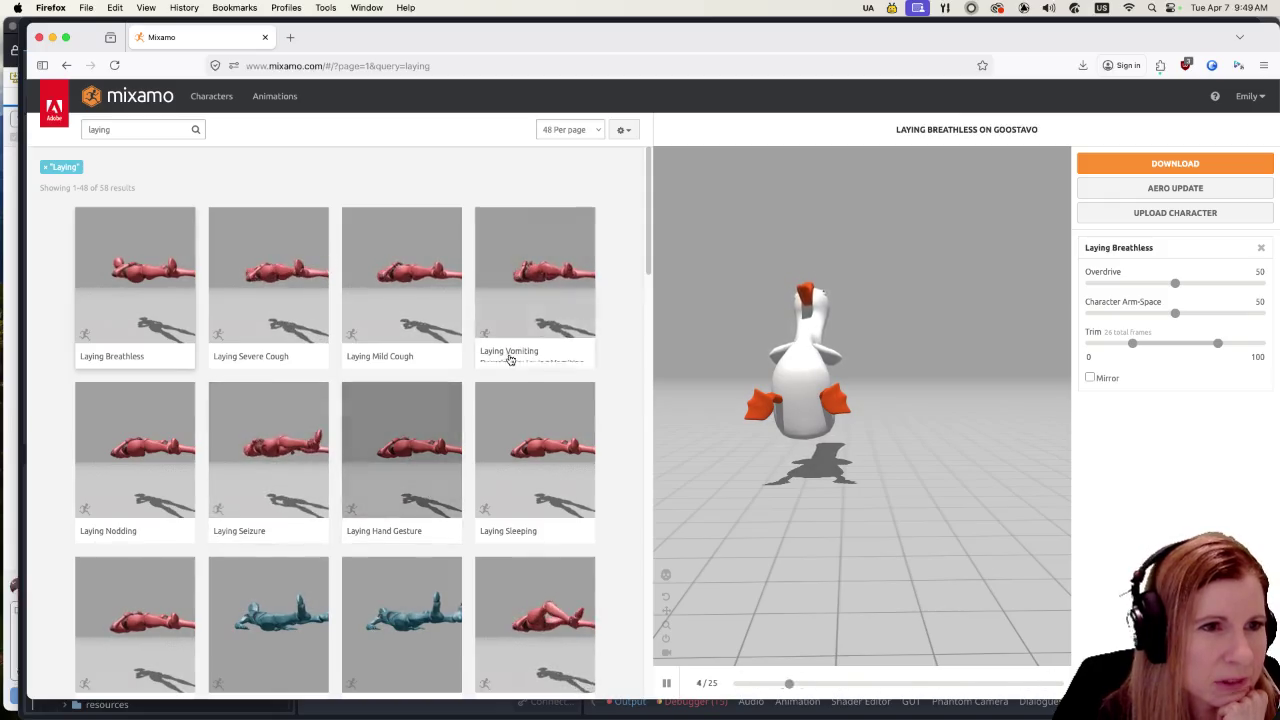
Step: Choose the plain Laying animation at Overdrive 11, open its download settings, and return to Godot
{"action": "scroll", "coordinate": [411, 414], "scroll_direction": "down", "scroll_amount": 3}
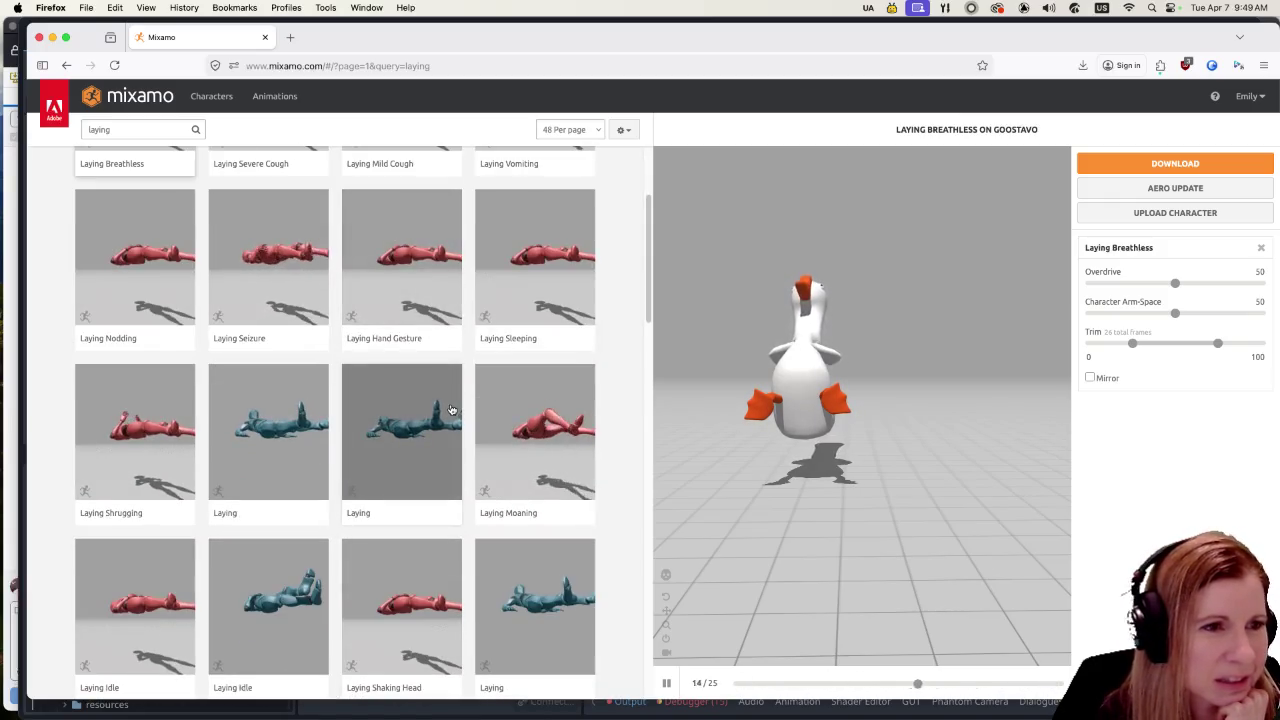
{"action": "left_click", "coordinate": [300, 437]}
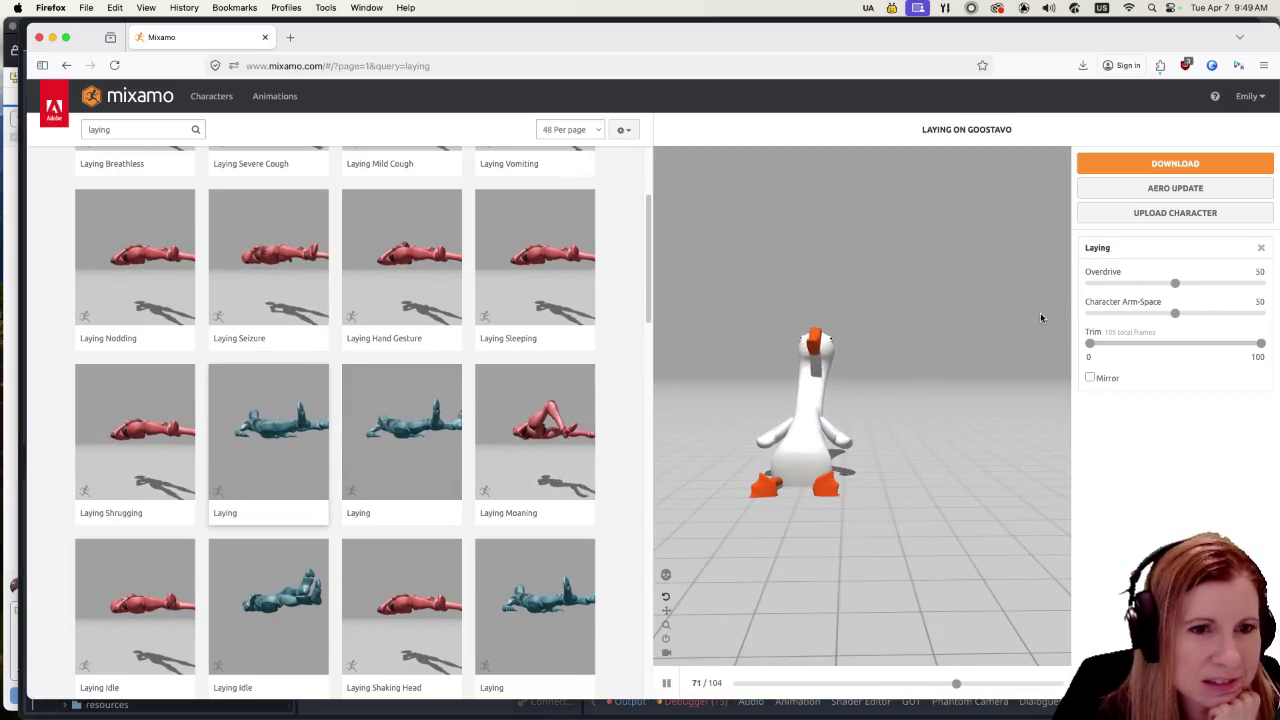
{"action": "left_click", "coordinate": [1109, 285]}
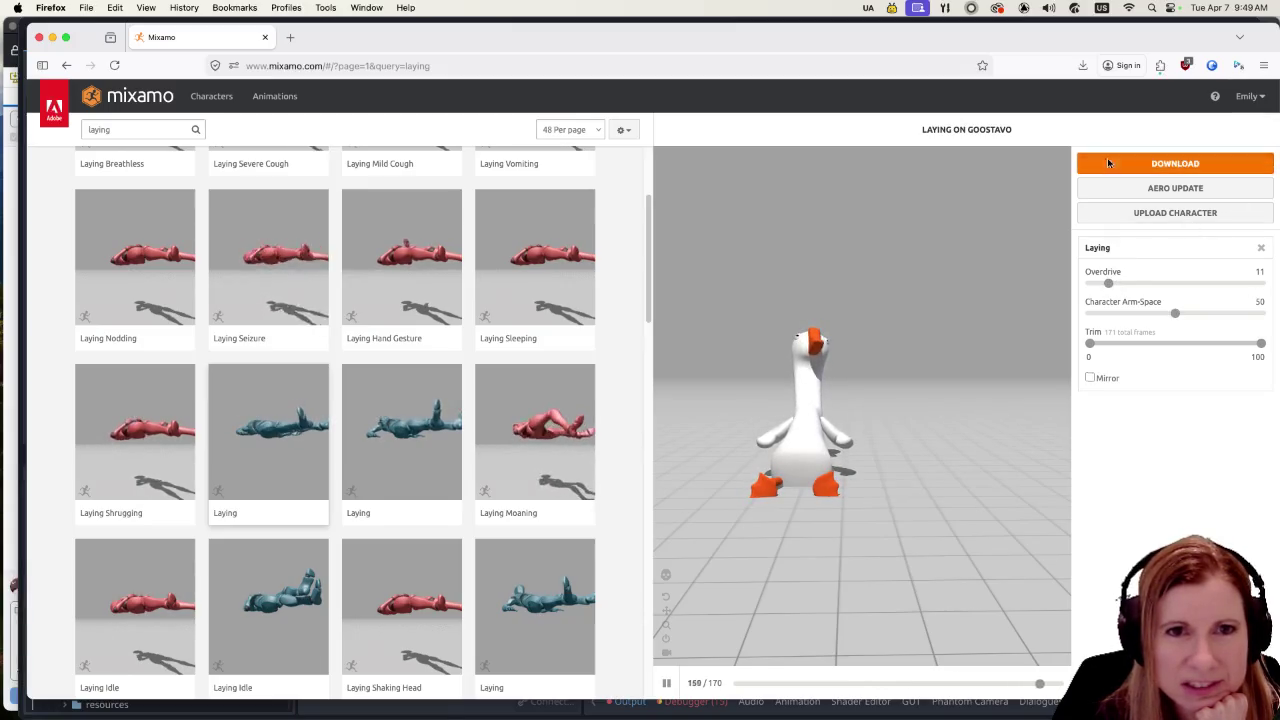
{"action": "left_click", "coordinate": [1175, 163]}
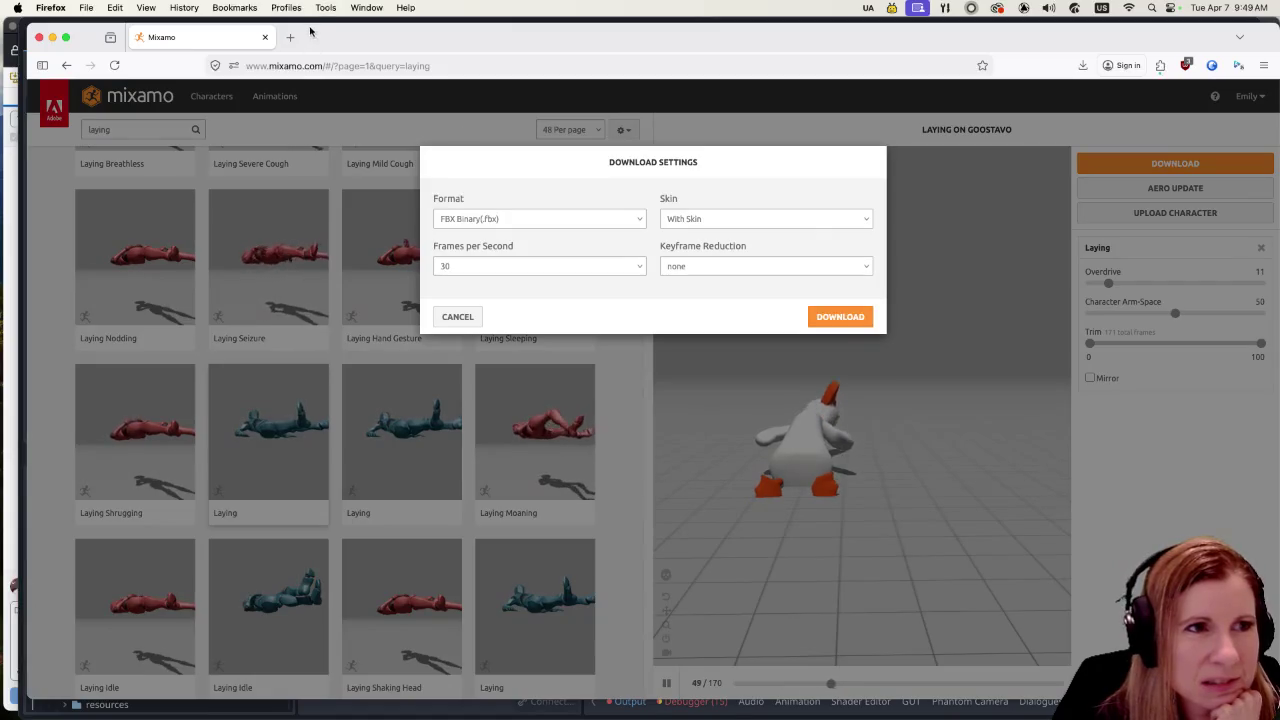
{"action": "key", "text": "ctrl+Left"}
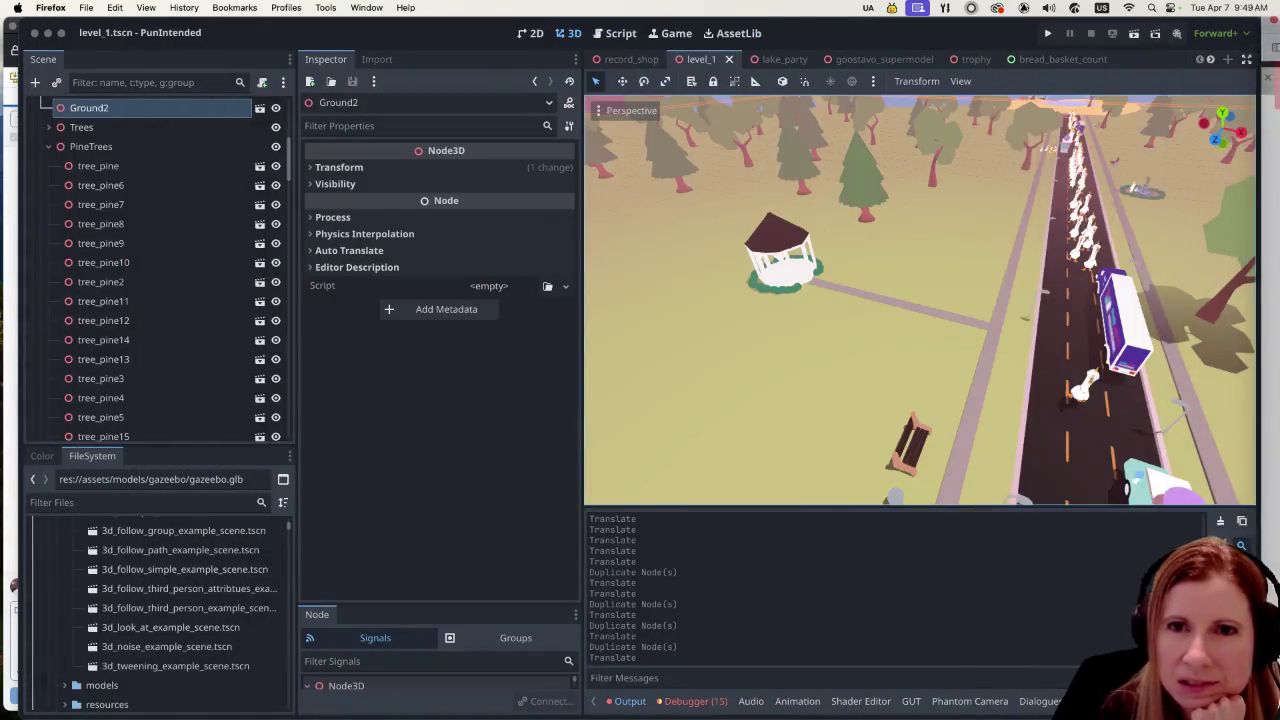
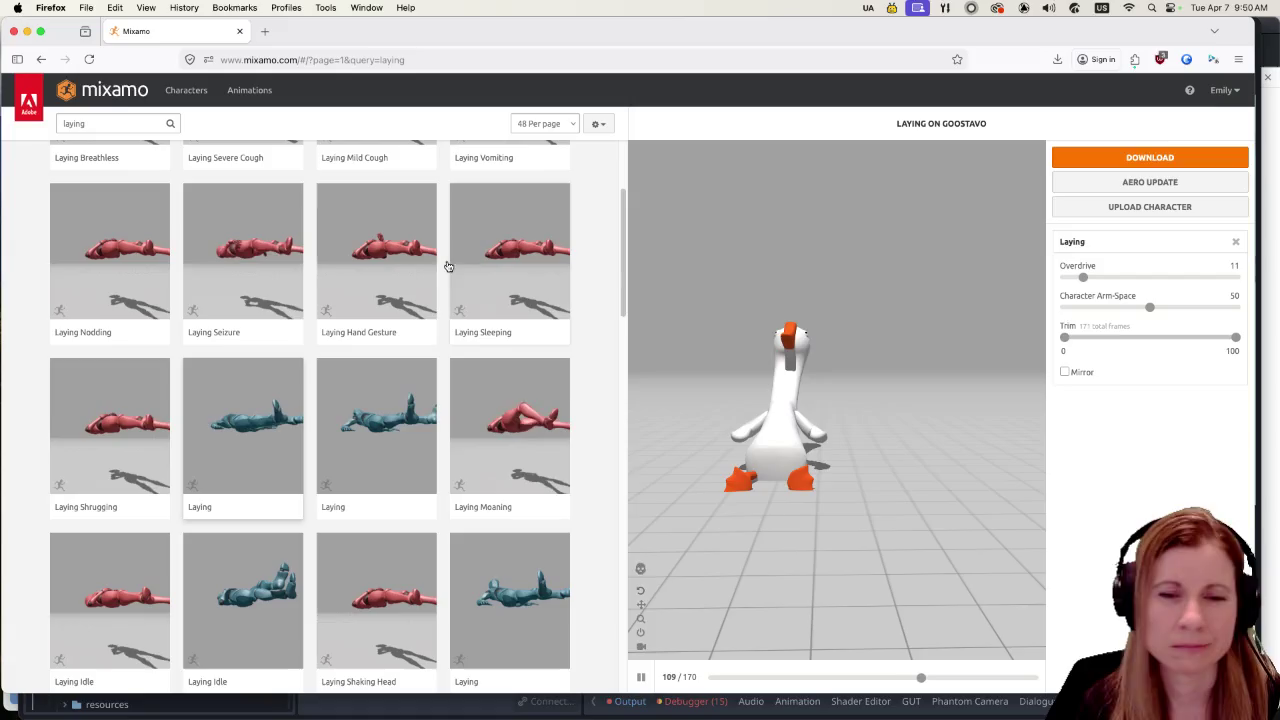
Step: Preview the Female, then the Male Laying Pose on the goose, and orbit to view it from above
{"action": "scroll", "coordinate": [415, 496], "scroll_direction": "down", "scroll_amount": 3}
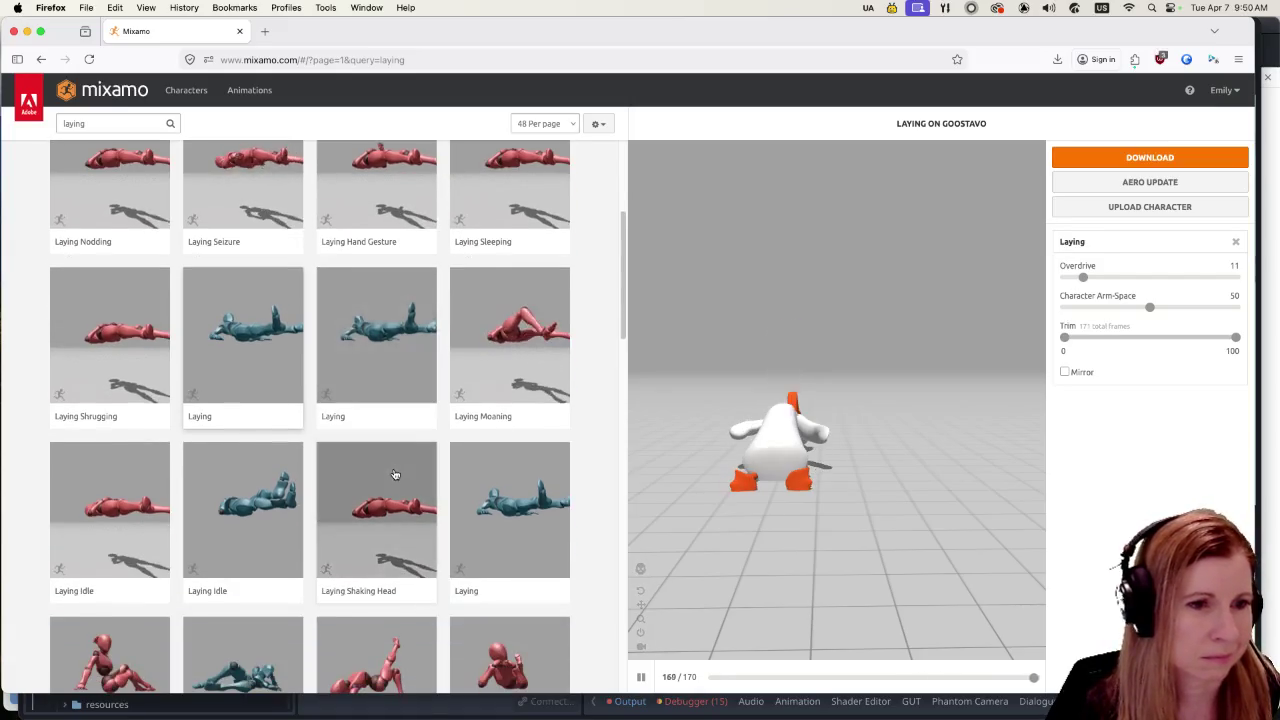
{"action": "left_click", "coordinate": [508, 580]}
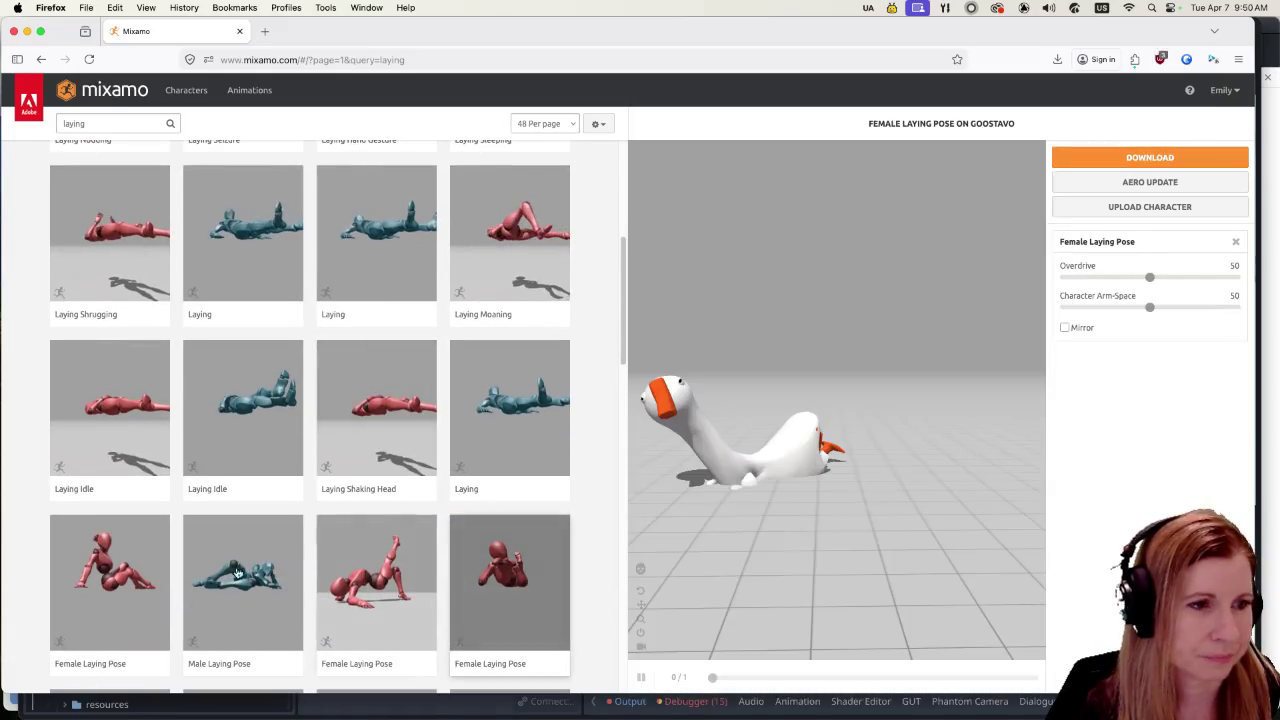
{"action": "left_click", "coordinate": [242, 578]}
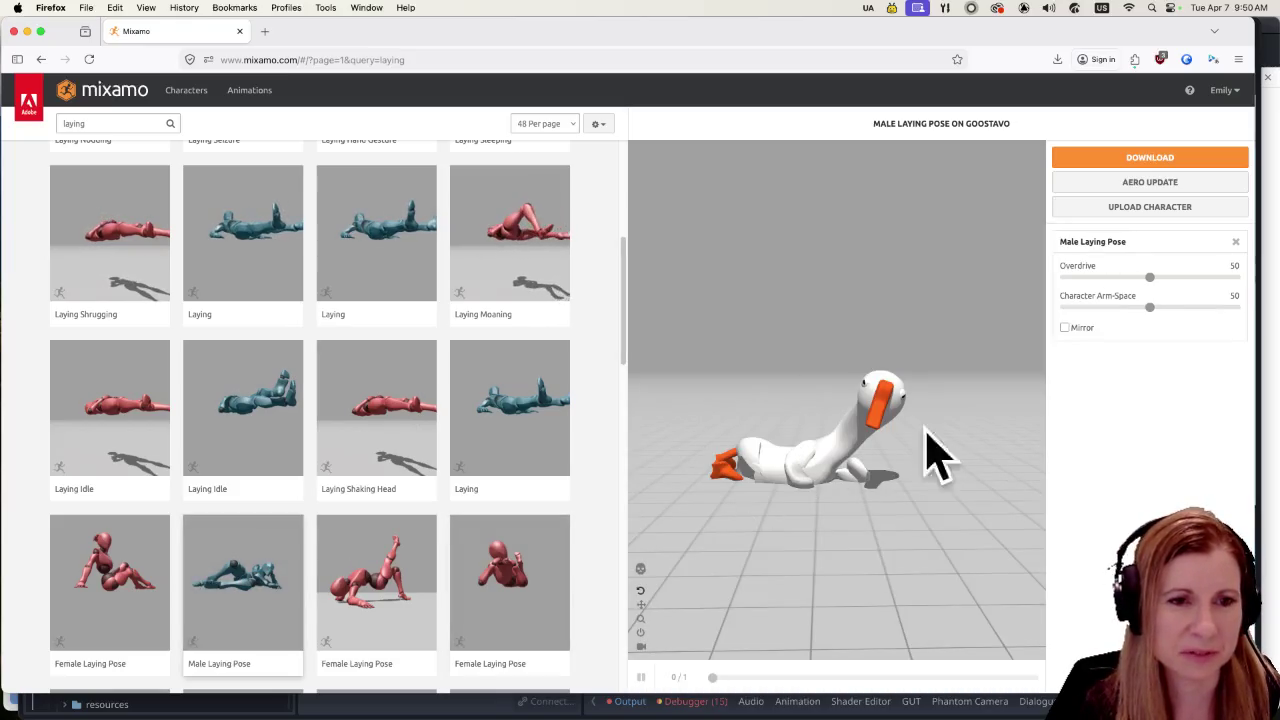
{"action": "scroll", "coordinate": [761, 485], "scroll_direction": "up", "scroll_amount": 5}
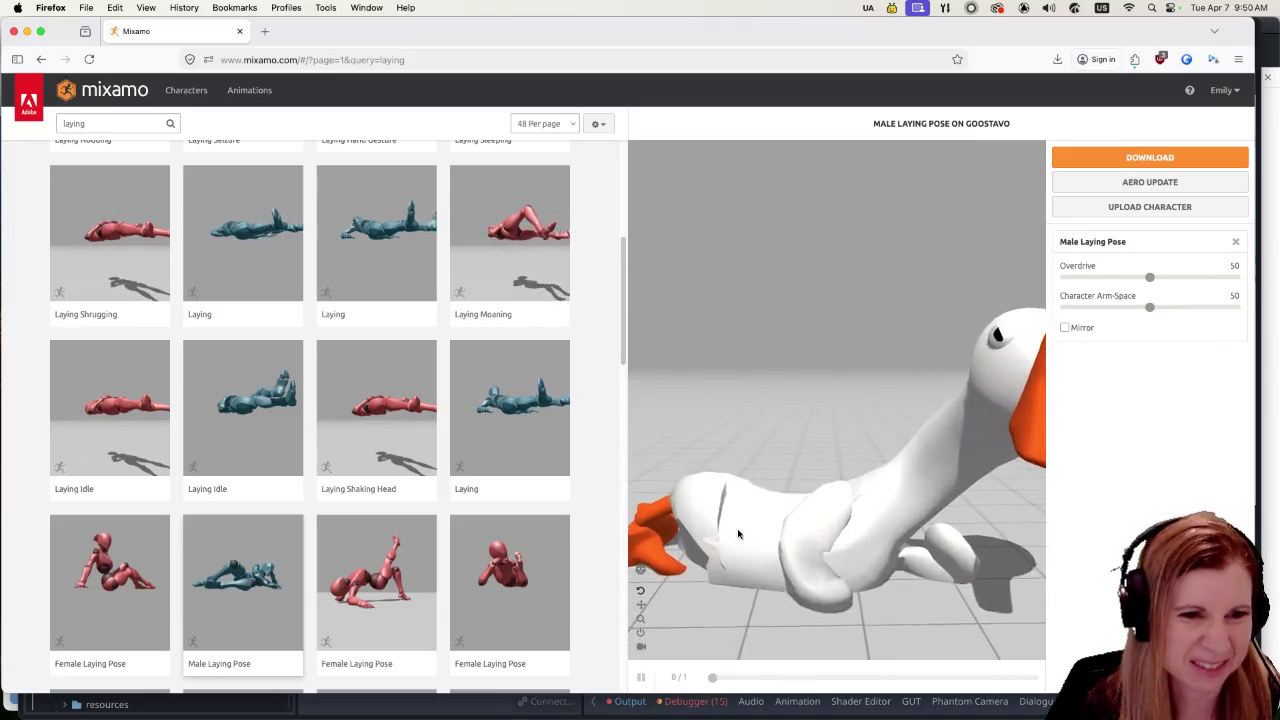
{"action": "scroll", "coordinate": [752, 459], "scroll_direction": "down", "scroll_amount": 5}
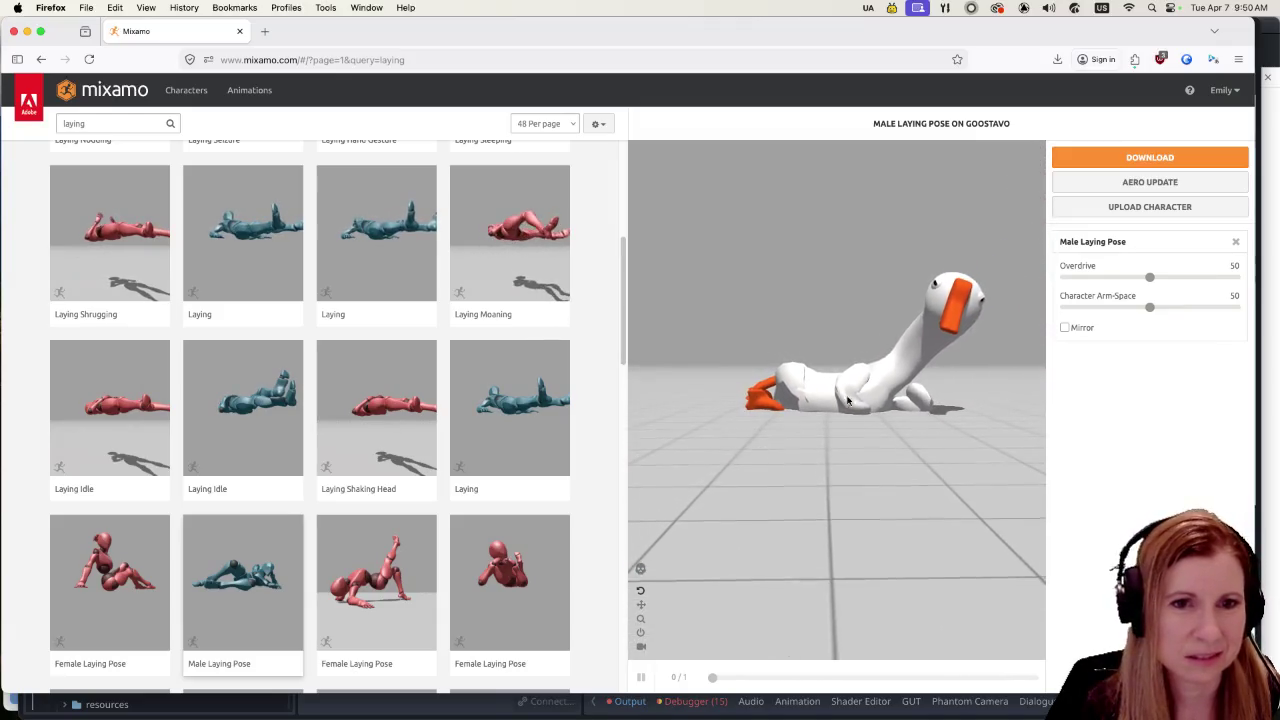
{"action": "mouse_move", "coordinate": [849, 315]}
{"action": "left_mouse_down"}
{"action": "mouse_move", "coordinate": [817, 342]}
{"action": "mouse_move", "coordinate": [829, 357]}
{"action": "left_mouse_up"}
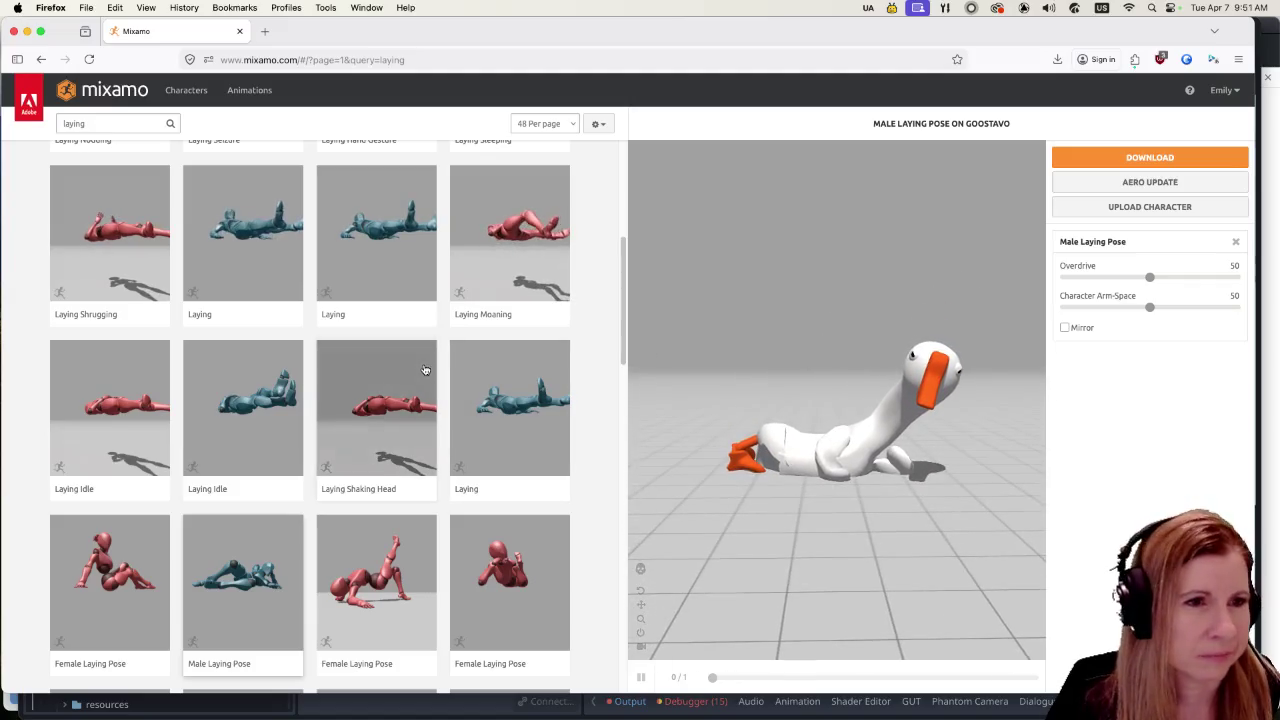
{"action": "scroll", "coordinate": [420, 440], "scroll_direction": "down", "scroll_amount": 5}
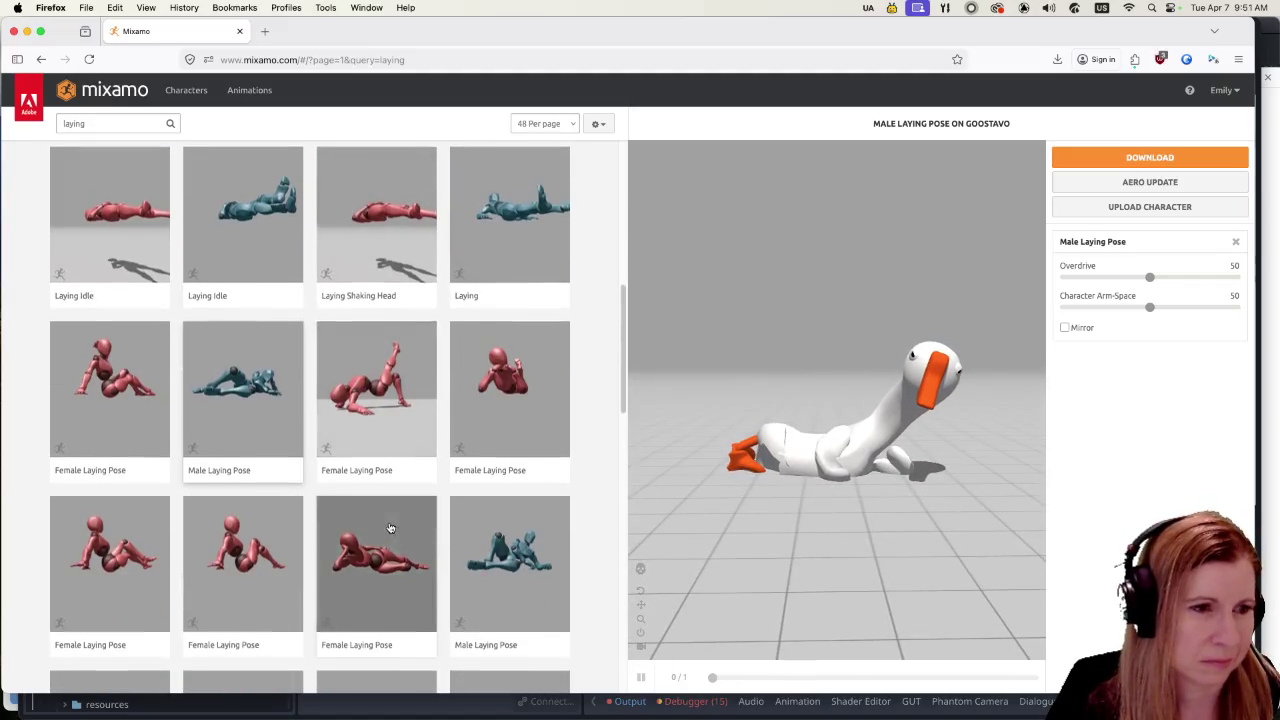
{"action": "scroll", "coordinate": [380, 490], "scroll_direction": "down", "scroll_amount": 1}
{"action": "left_click", "coordinate": [109, 125]}
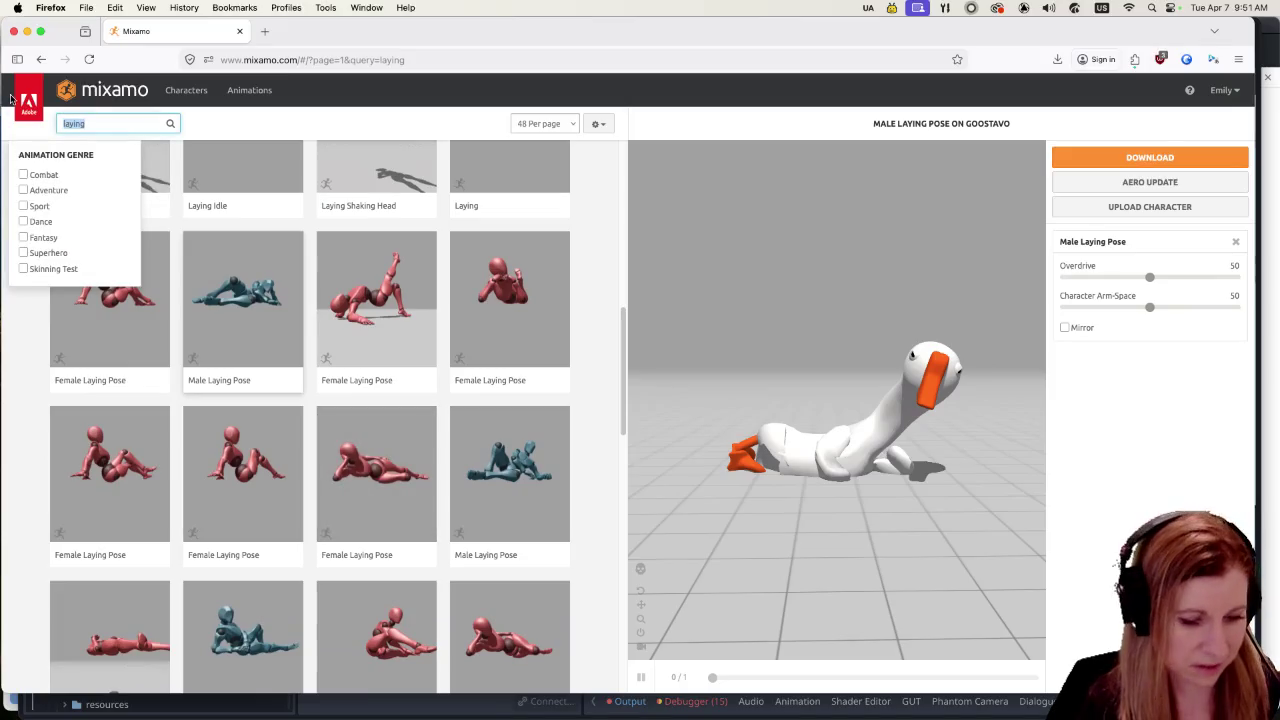
Step: Search for 'sit' and preview both Sitting Idle animations on the goose from a side-on angle
{"action": "type", "text": "sit"}
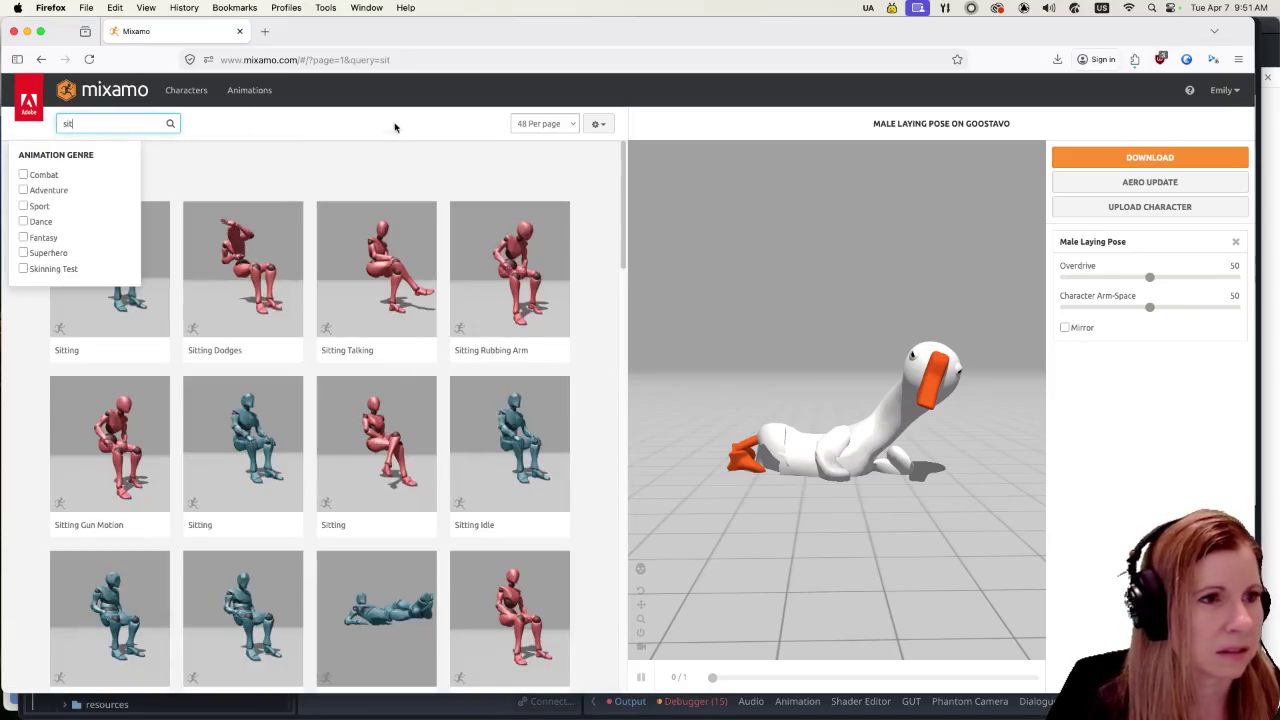
{"action": "left_click", "coordinate": [345, 152]}
{"action": "scroll", "coordinate": [390, 450], "scroll_direction": "down", "scroll_amount": 2}
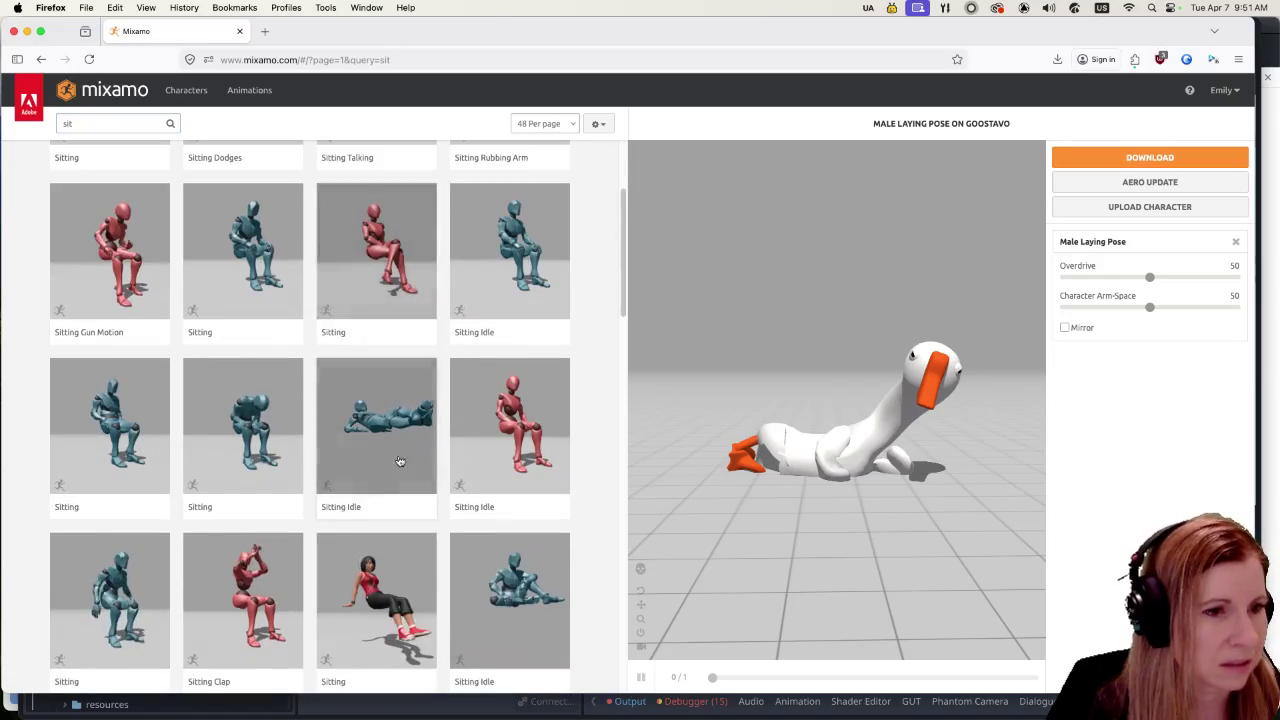
{"action": "left_click", "coordinate": [384, 452]}
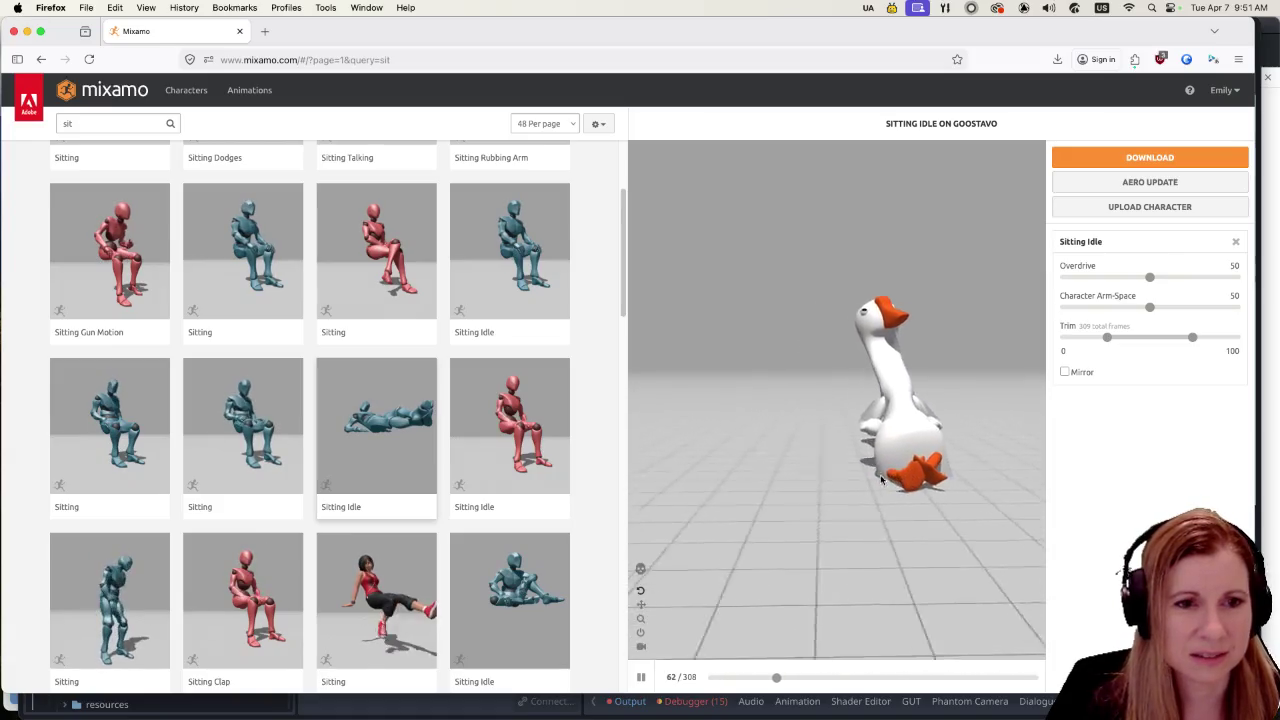
{"action": "mouse_move", "coordinate": [795, 478]}
{"action": "left_mouse_down"}
{"action": "mouse_move", "coordinate": [926, 499]}
{"action": "mouse_move", "coordinate": [814, 508]}
{"action": "left_mouse_up"}
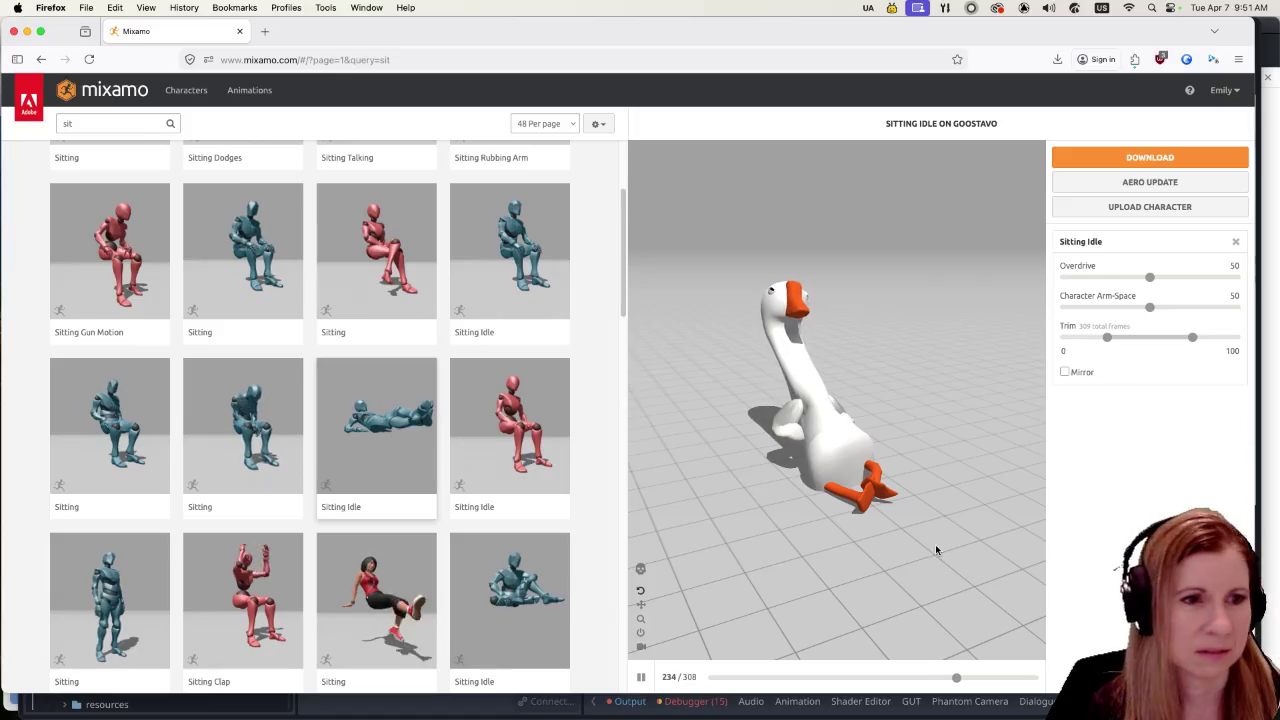
{"action": "left_click", "coordinate": [510, 580]}
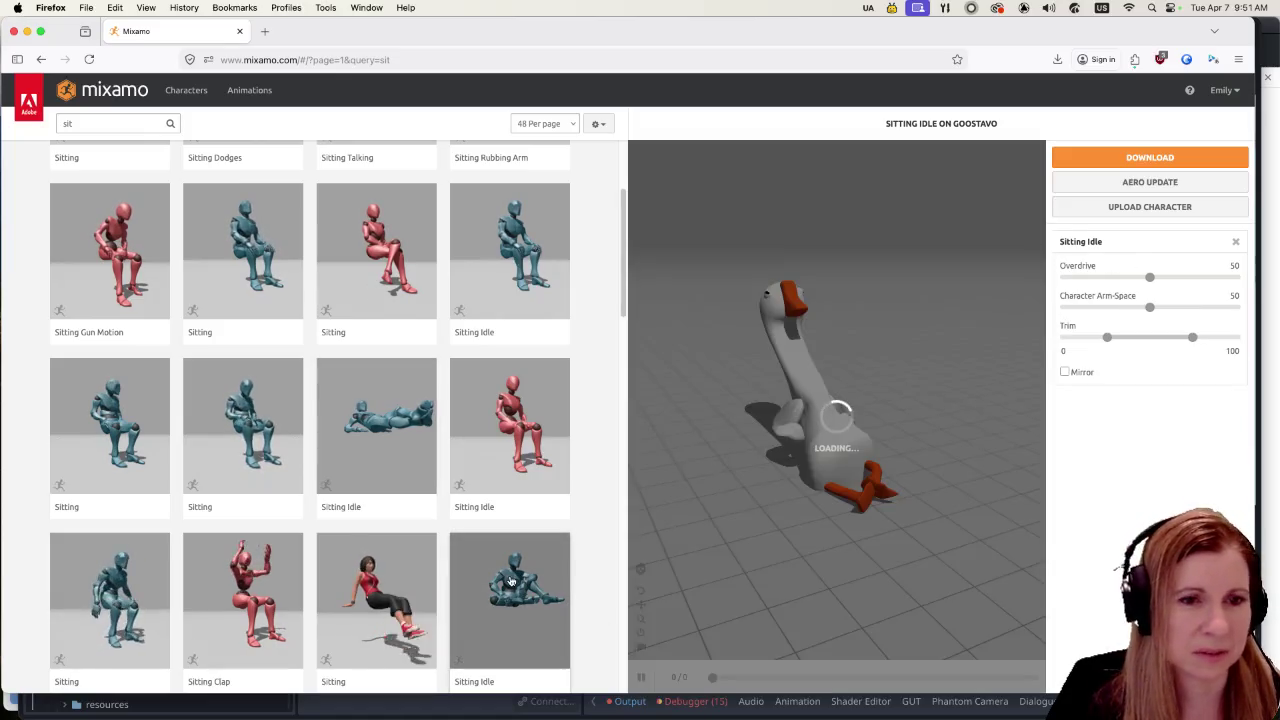
Step: Orbit the goose to face it front-on and preview Sitting Dazed from the sit results
{"action": "mouse_move", "coordinate": [961, 479]}
{"action": "left_mouse_down"}
{"action": "mouse_move", "coordinate": [951, 514]}
{"action": "mouse_move", "coordinate": [903, 500]}
{"action": "mouse_move", "coordinate": [922, 504]}
{"action": "left_mouse_up"}
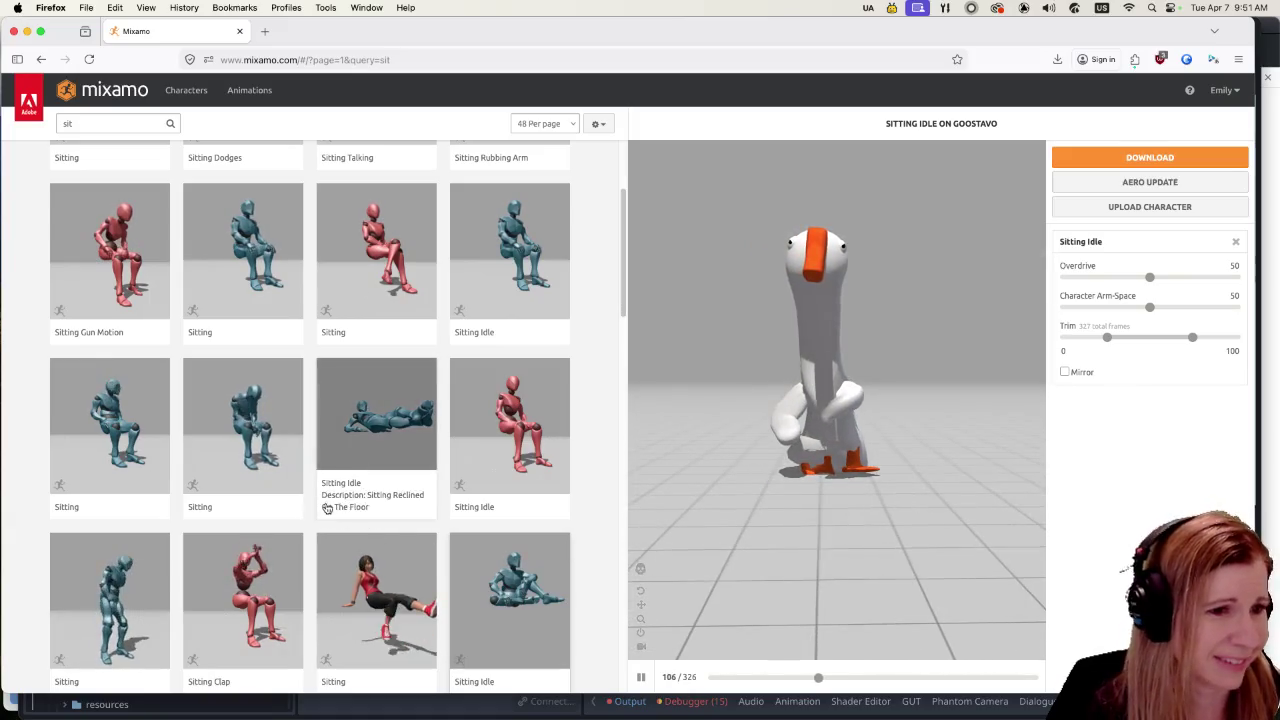
{"action": "scroll", "coordinate": [320, 505], "scroll_direction": "down", "scroll_amount": 5}
{"action": "scroll", "coordinate": [320, 515], "scroll_direction": "down", "scroll_amount": 5}
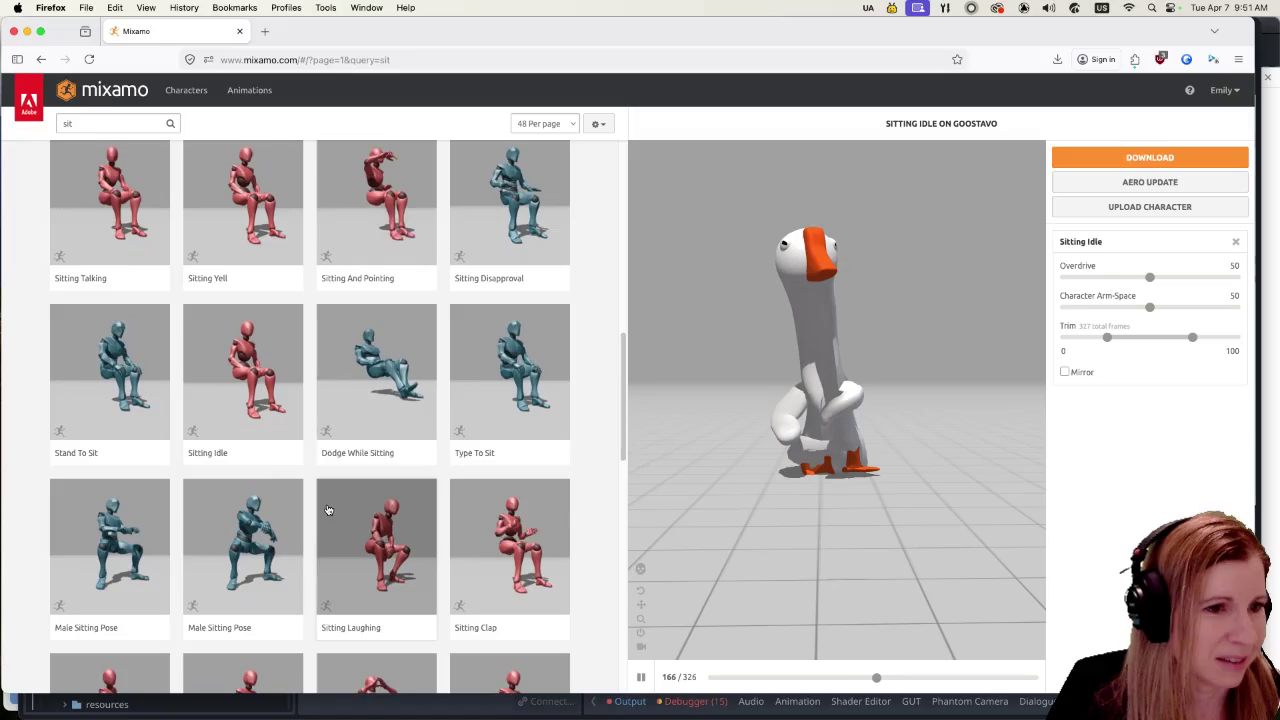
{"action": "scroll", "coordinate": [325, 510], "scroll_direction": "down", "scroll_amount": 5}
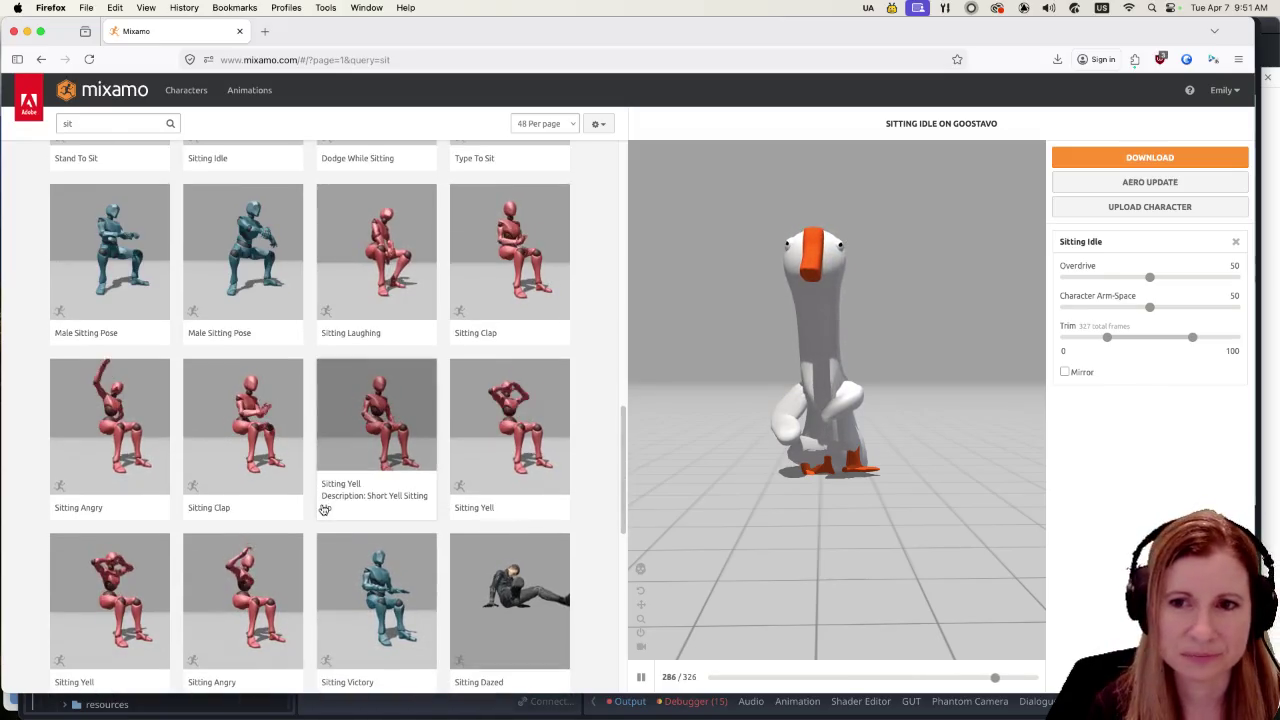
{"action": "scroll", "coordinate": [340, 500], "scroll_direction": "down", "scroll_amount": 3}
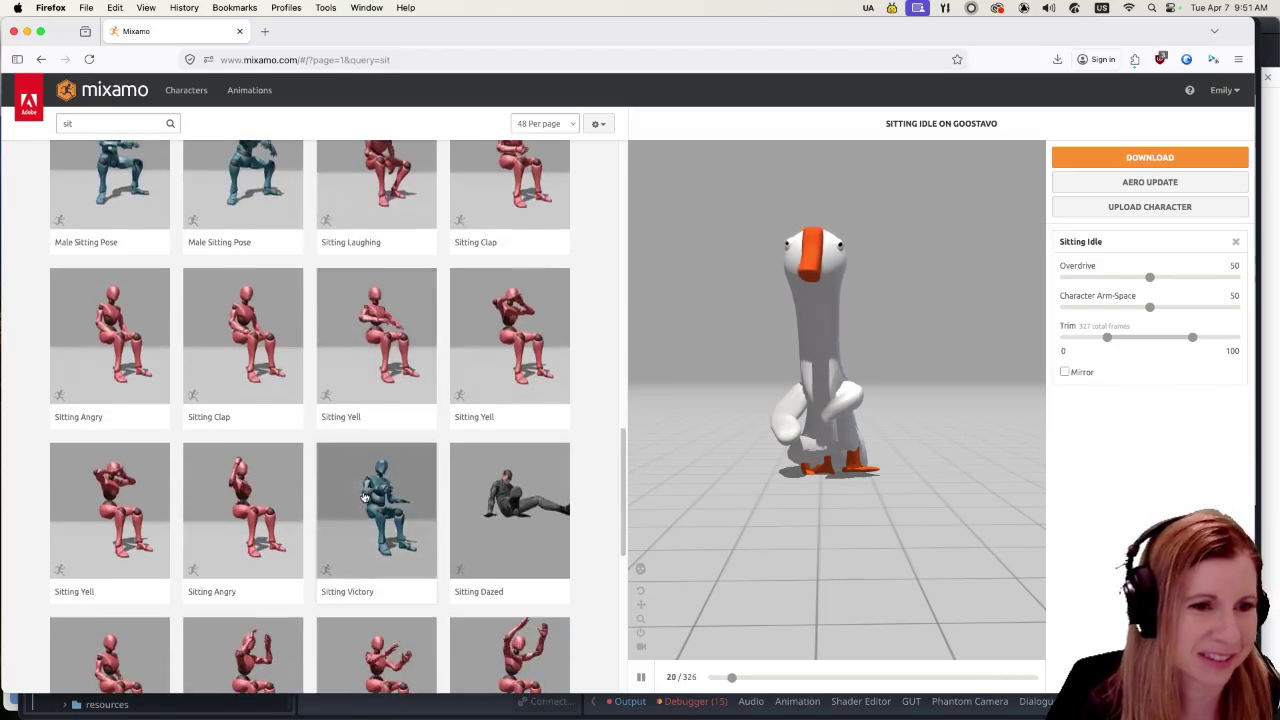
{"action": "left_click", "coordinate": [512, 405]}
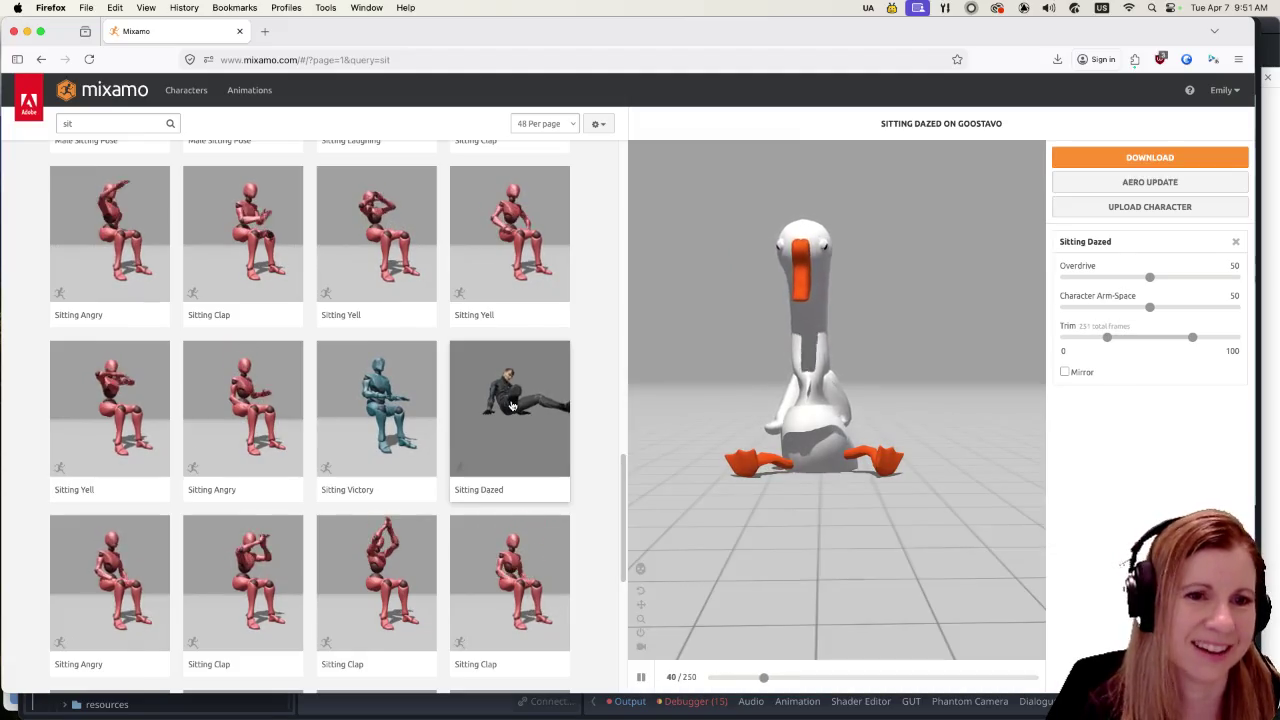
Step: Move to page 2 of the sit results
{"action": "scroll", "coordinate": [512, 405], "scroll_direction": "down", "scroll_amount": 1}
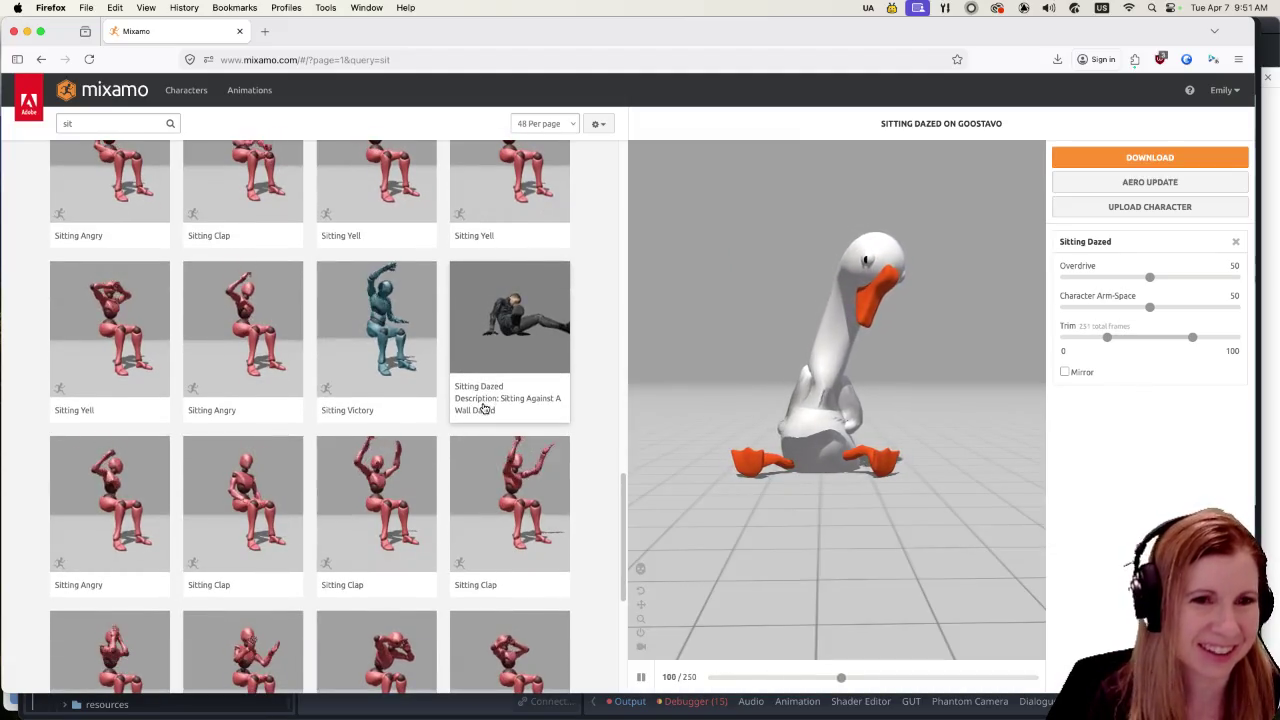
{"action": "scroll", "coordinate": [497, 530], "scroll_direction": "down", "scroll_amount": 4}
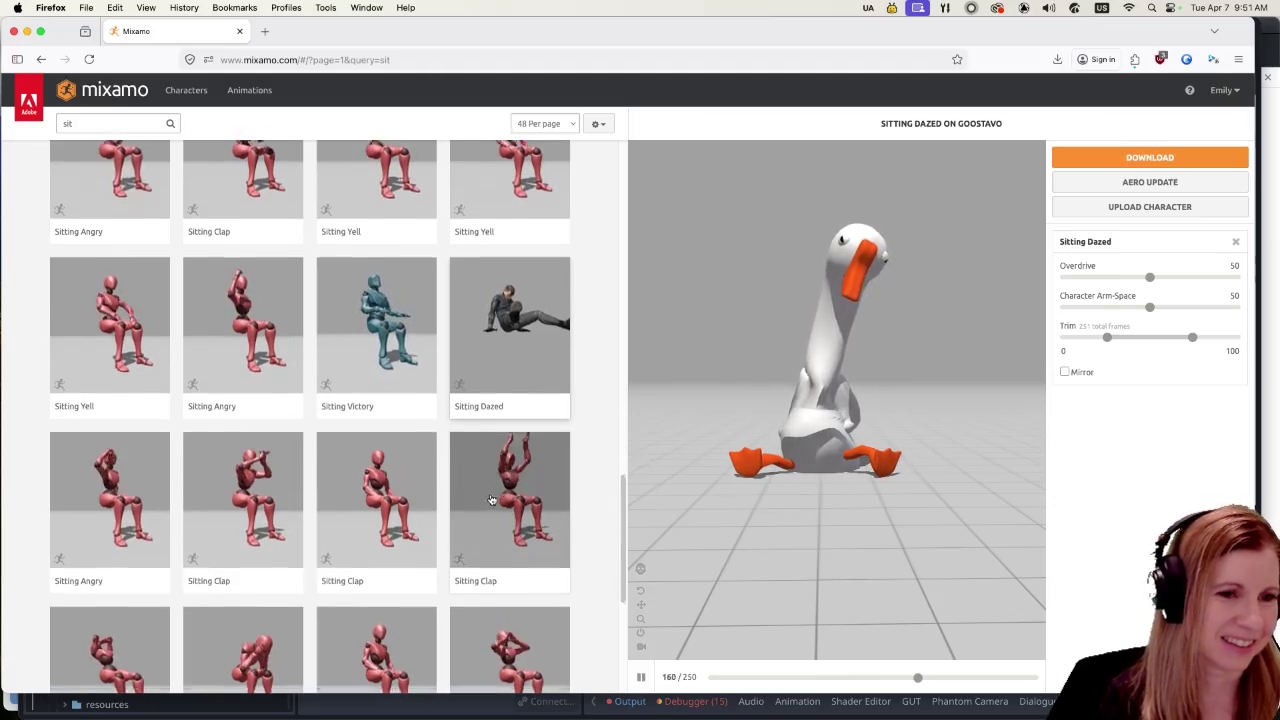
{"action": "scroll", "coordinate": [494, 498], "scroll_direction": "down", "scroll_amount": 1}
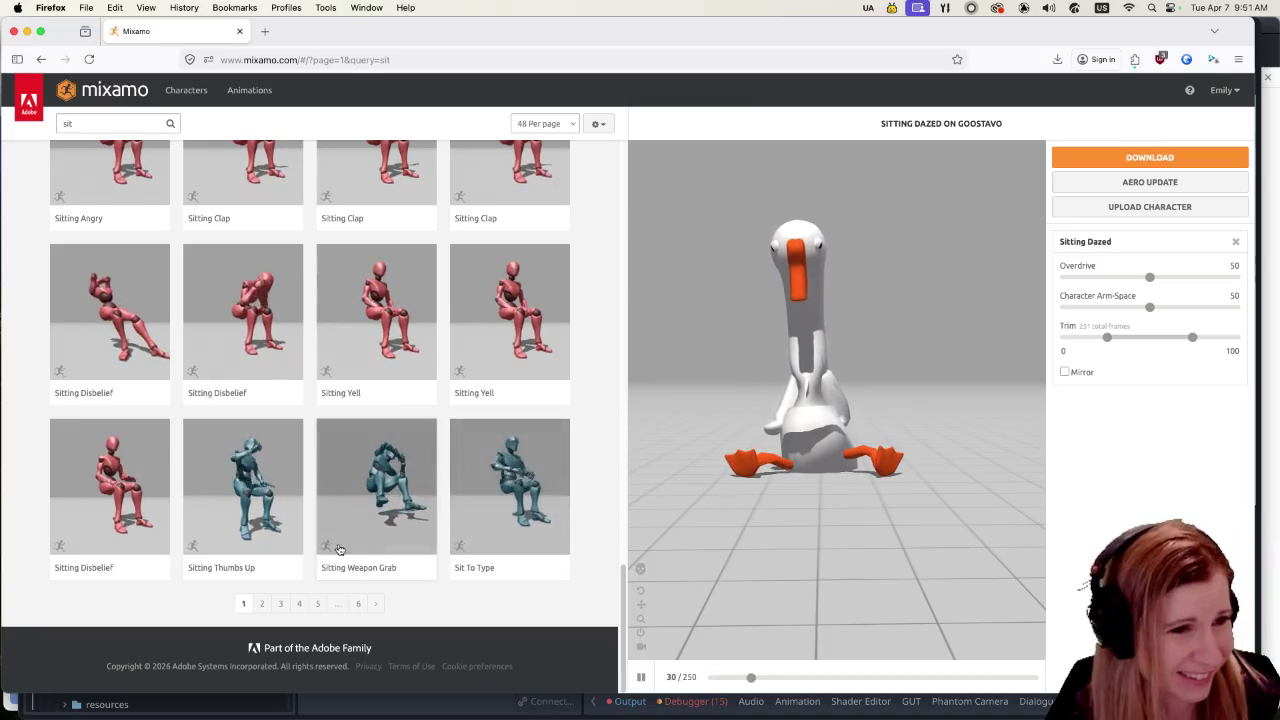
{"action": "left_click", "coordinate": [262, 604]}
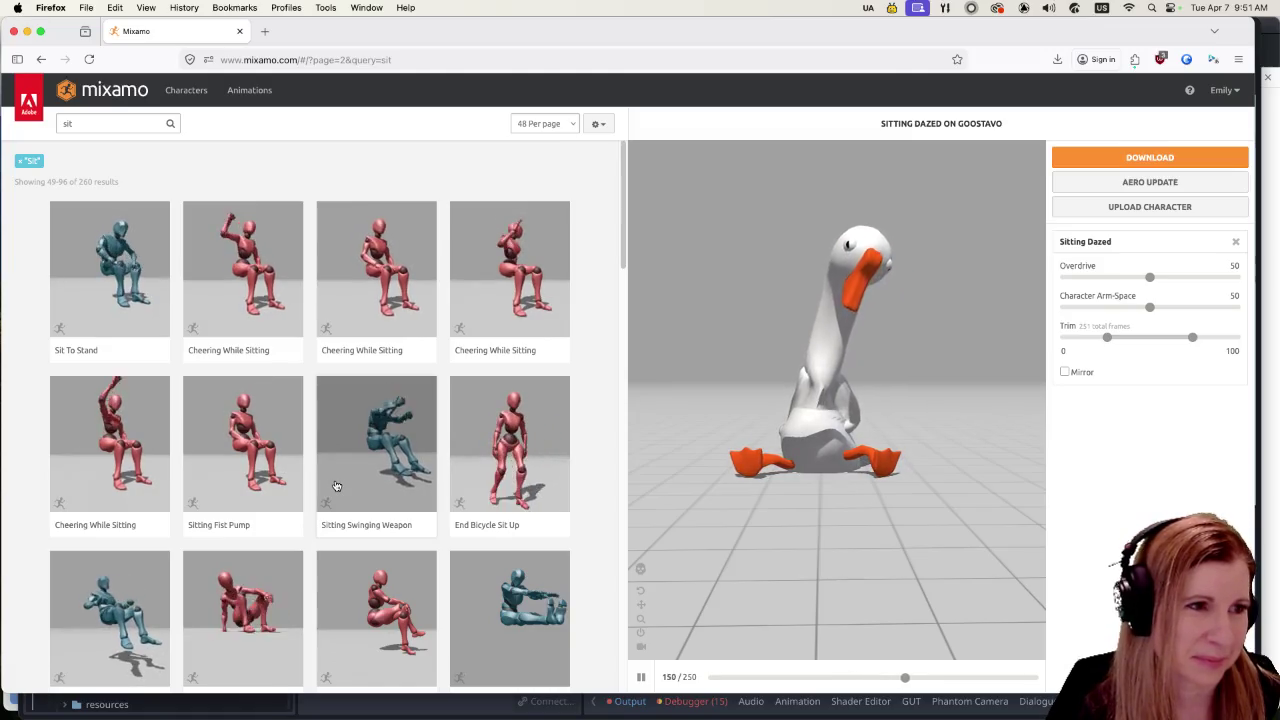
Step: Try about seven Male Sitting Pose variants from page 2 on Goostavo, including a reclining one
{"action": "scroll", "coordinate": [336, 486], "scroll_direction": "down", "scroll_amount": 5}
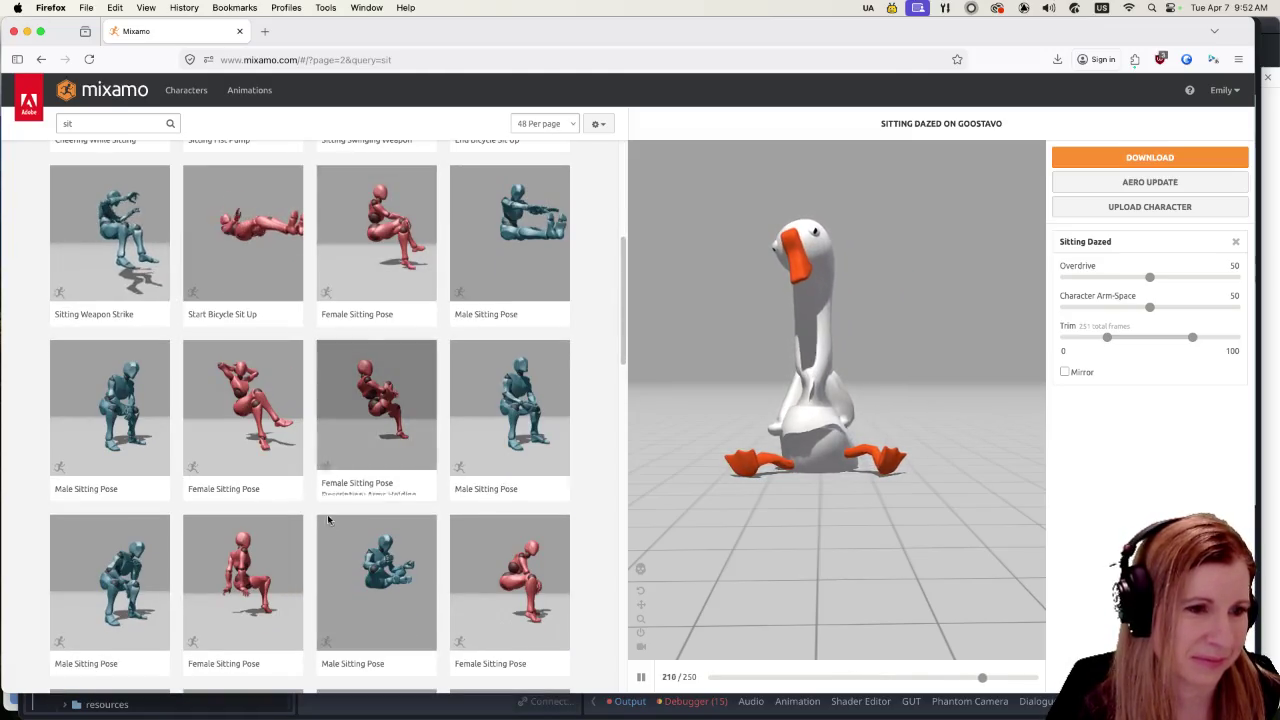
{"action": "left_click", "coordinate": [379, 585]}
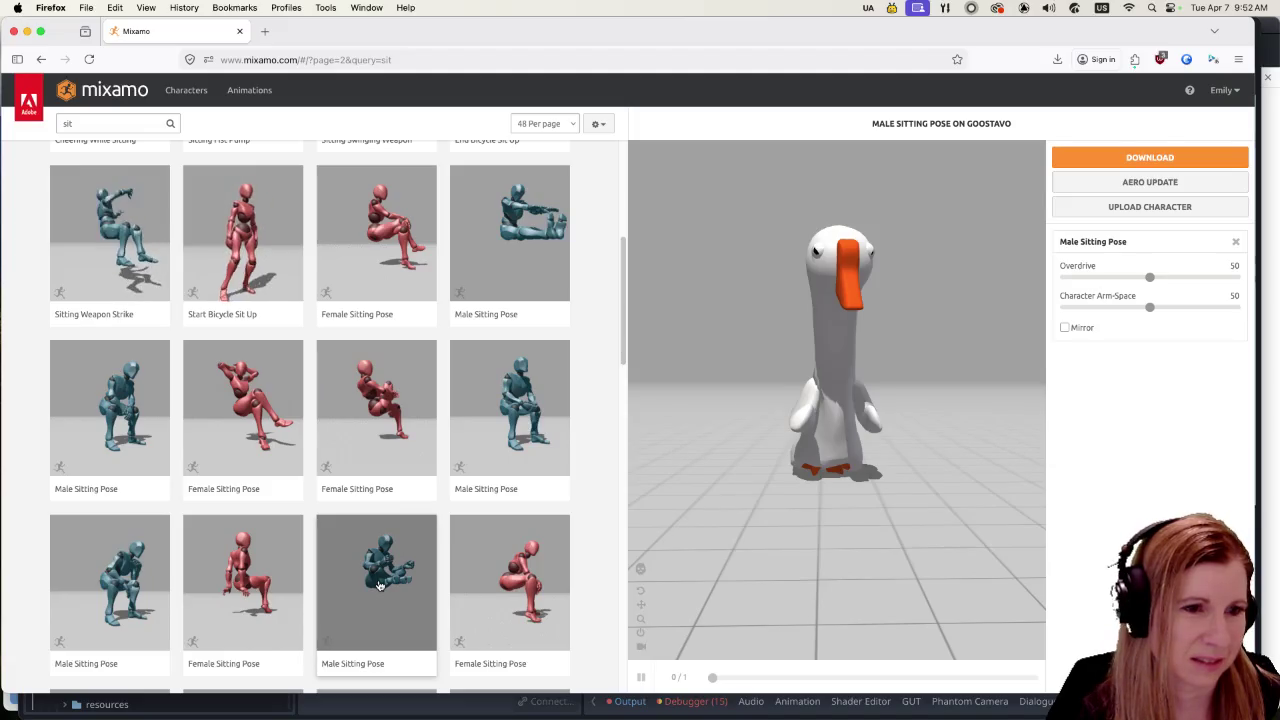
{"action": "left_click", "coordinate": [468, 409]}
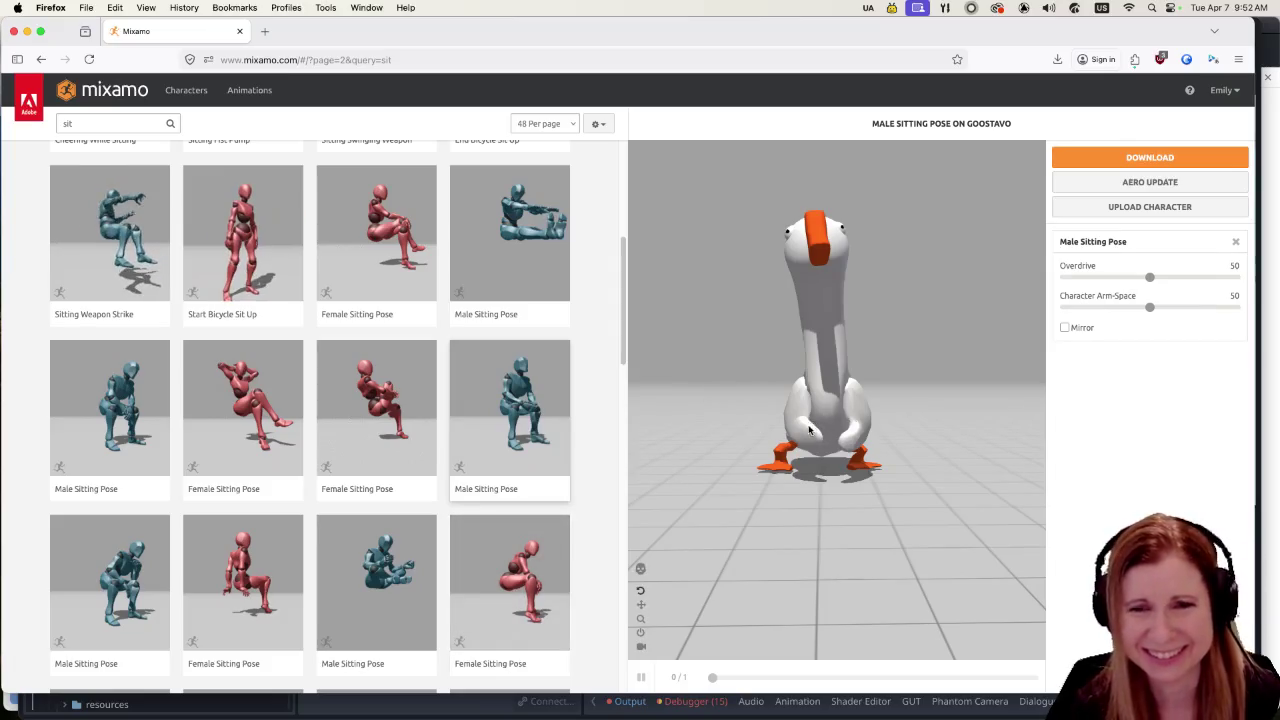
{"action": "left_click", "coordinate": [110, 585]}
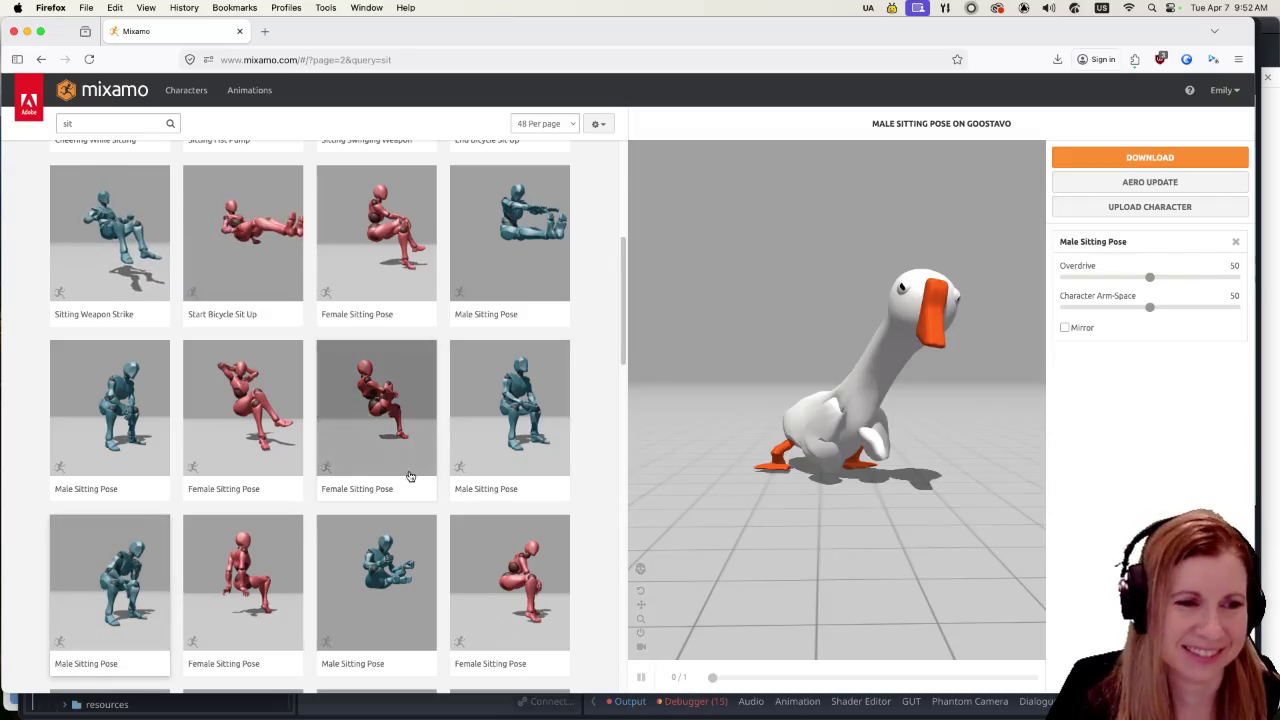
{"action": "scroll", "coordinate": [407, 482], "scroll_direction": "down", "scroll_amount": 3}
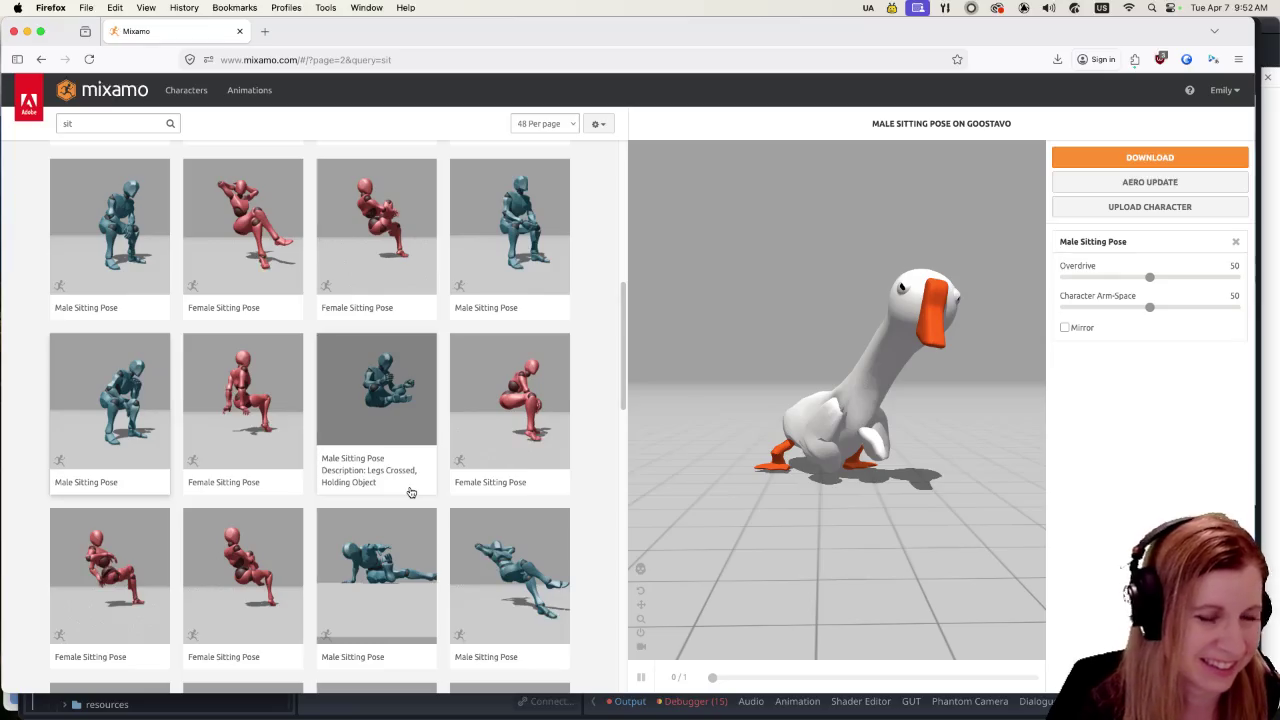
{"action": "left_click", "coordinate": [395, 562]}
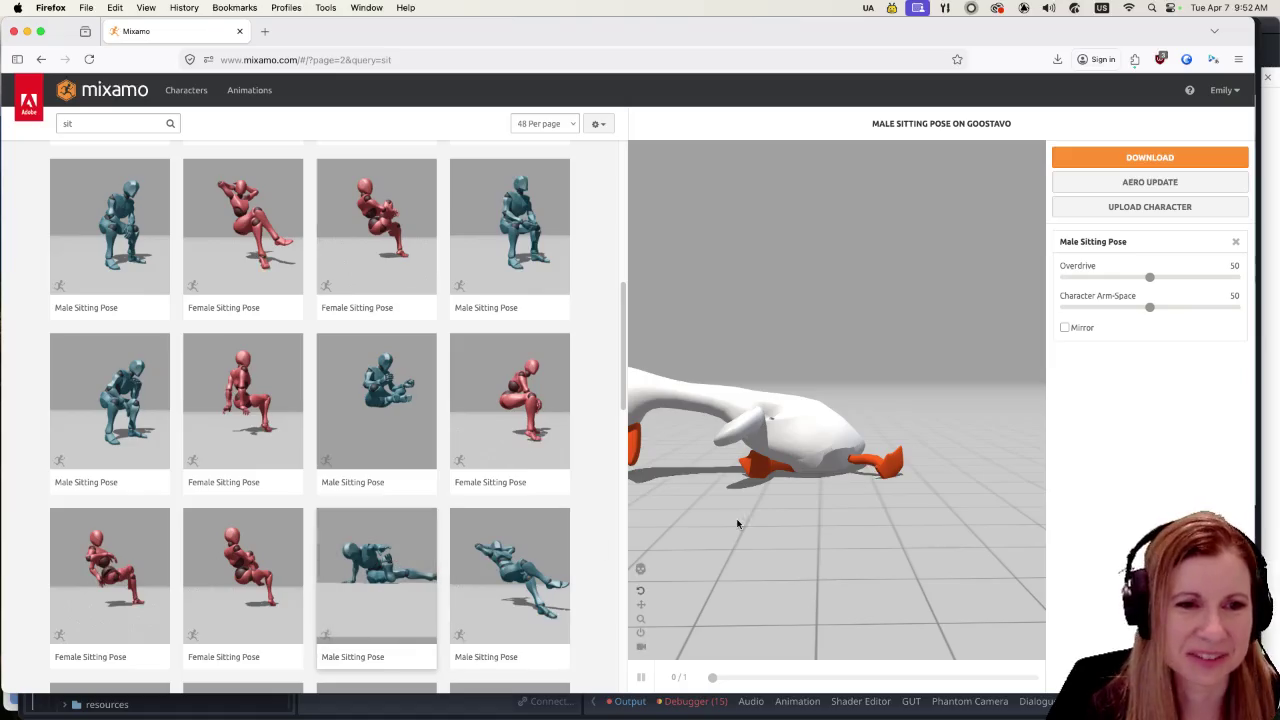
{"action": "left_click", "coordinate": [540, 570]}
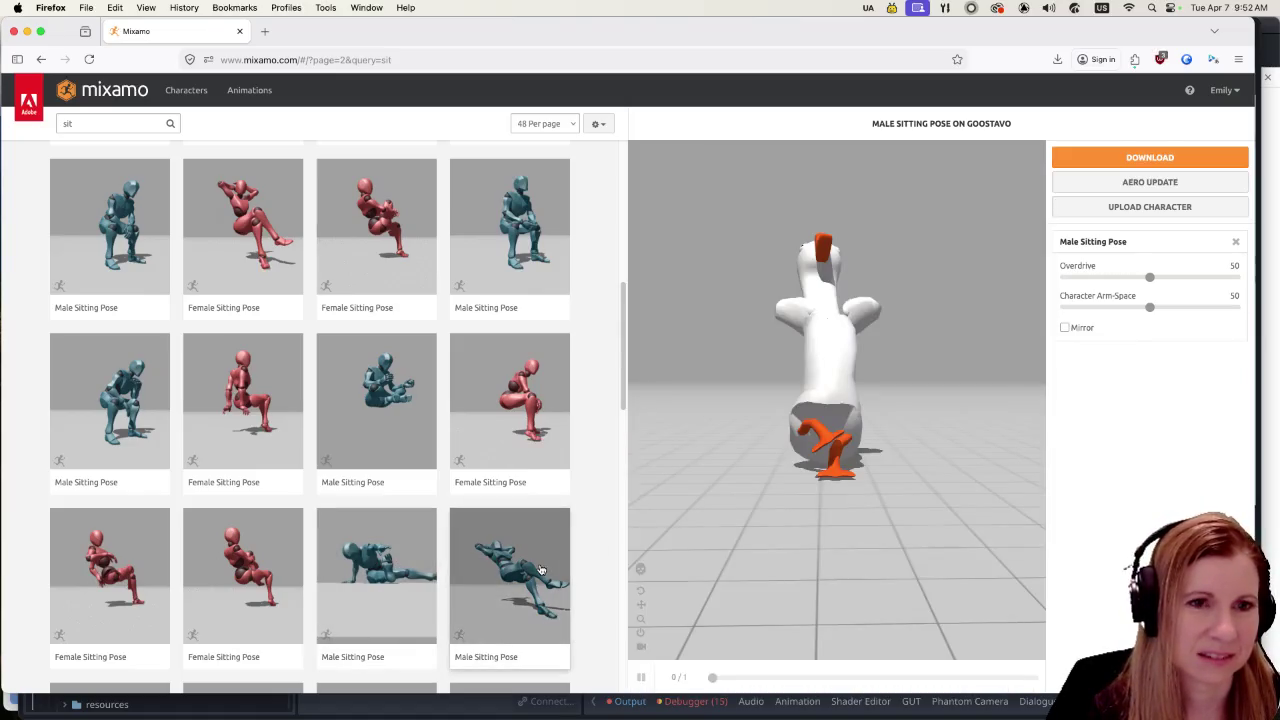
{"action": "scroll", "coordinate": [418, 545], "scroll_direction": "down", "scroll_amount": 3}
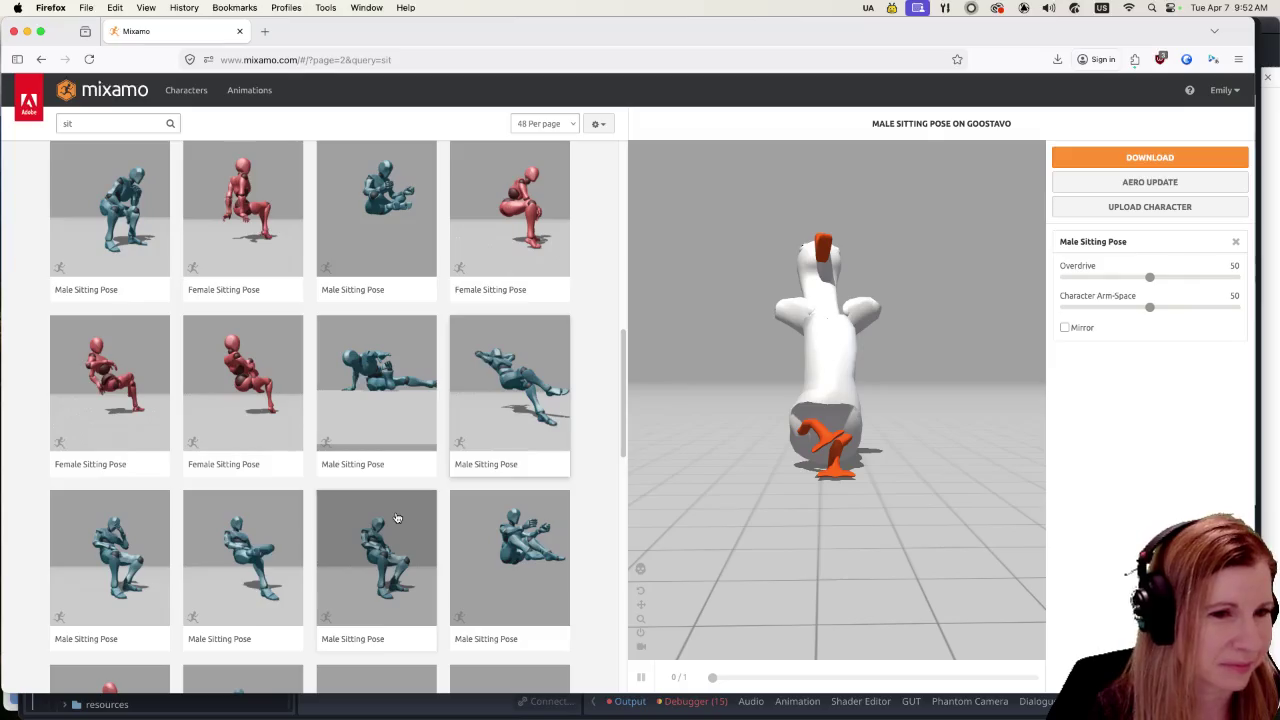
{"action": "left_click", "coordinate": [500, 545]}
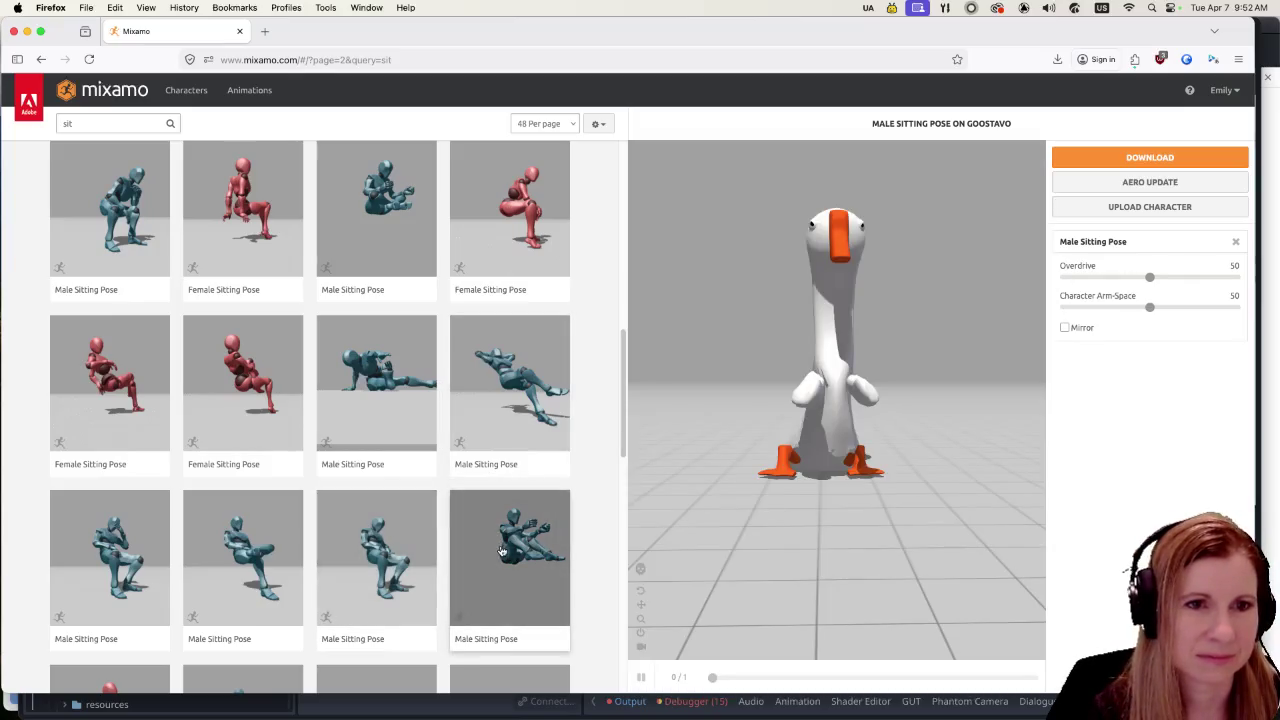
{"action": "scroll", "coordinate": [420, 535], "scroll_direction": "down", "scroll_amount": 4}
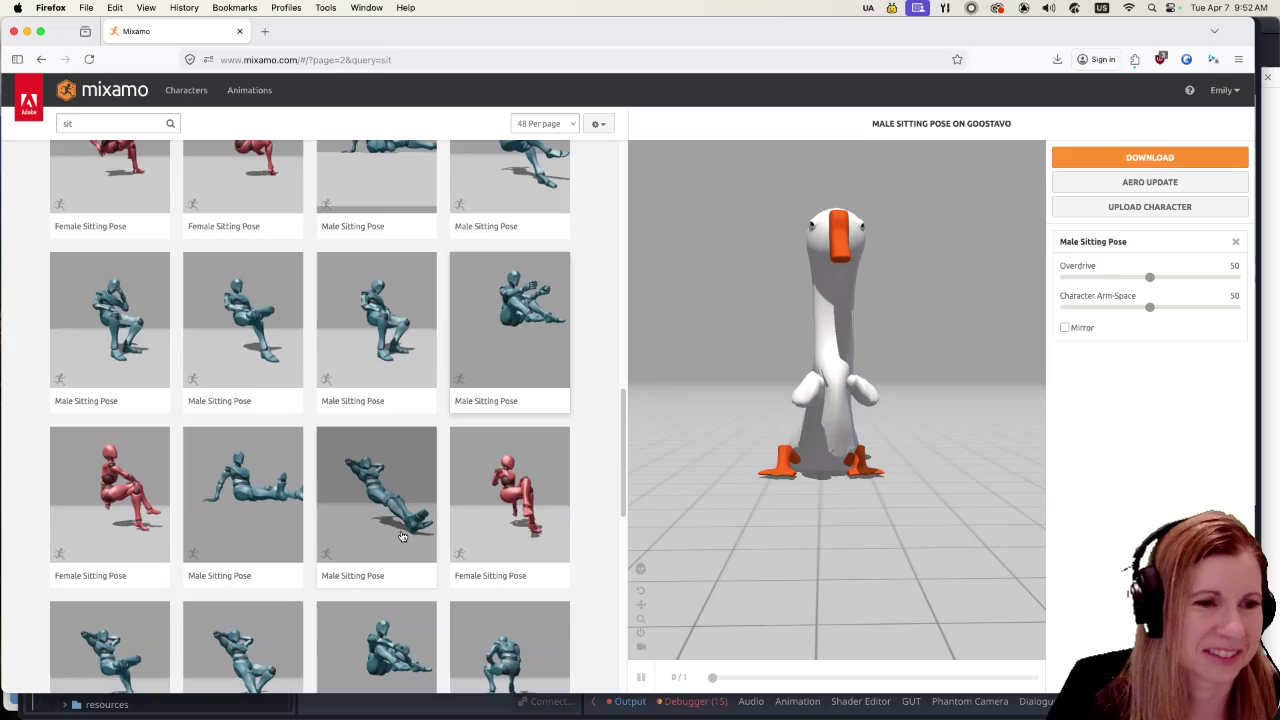
{"action": "scroll", "coordinate": [399, 538], "scroll_direction": "down", "scroll_amount": 1}
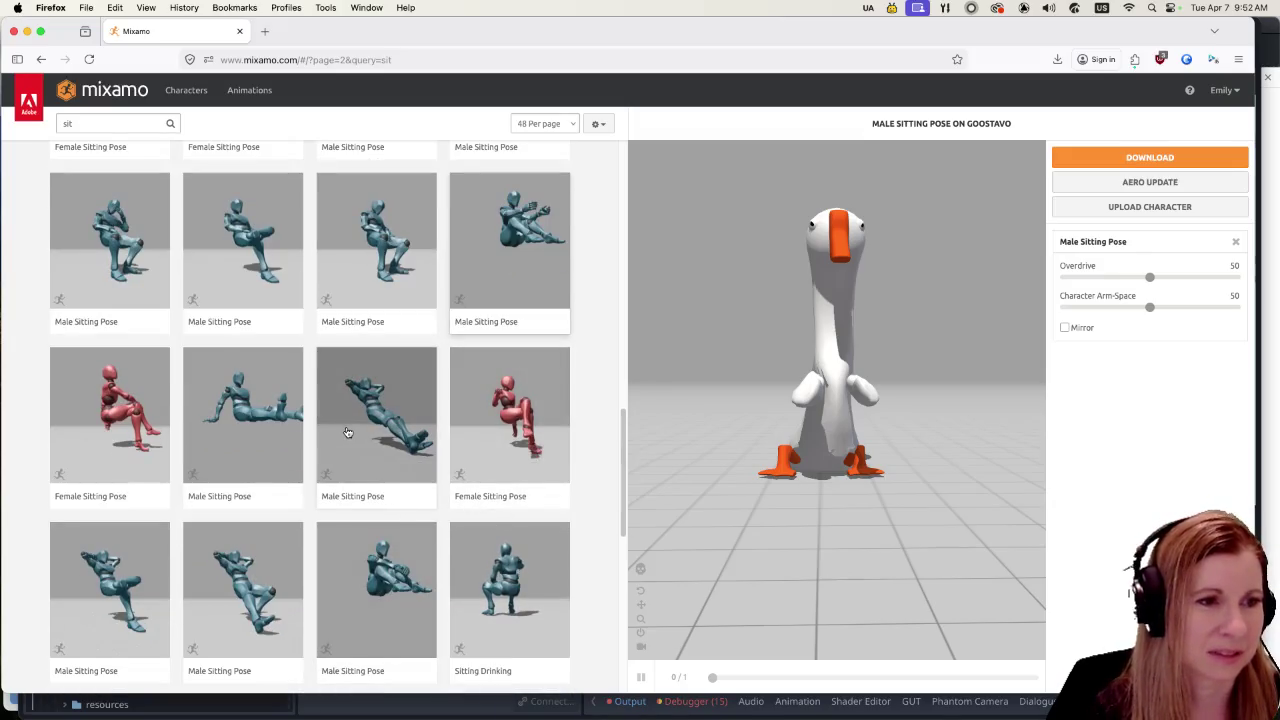
{"action": "left_click", "coordinate": [297, 430]}
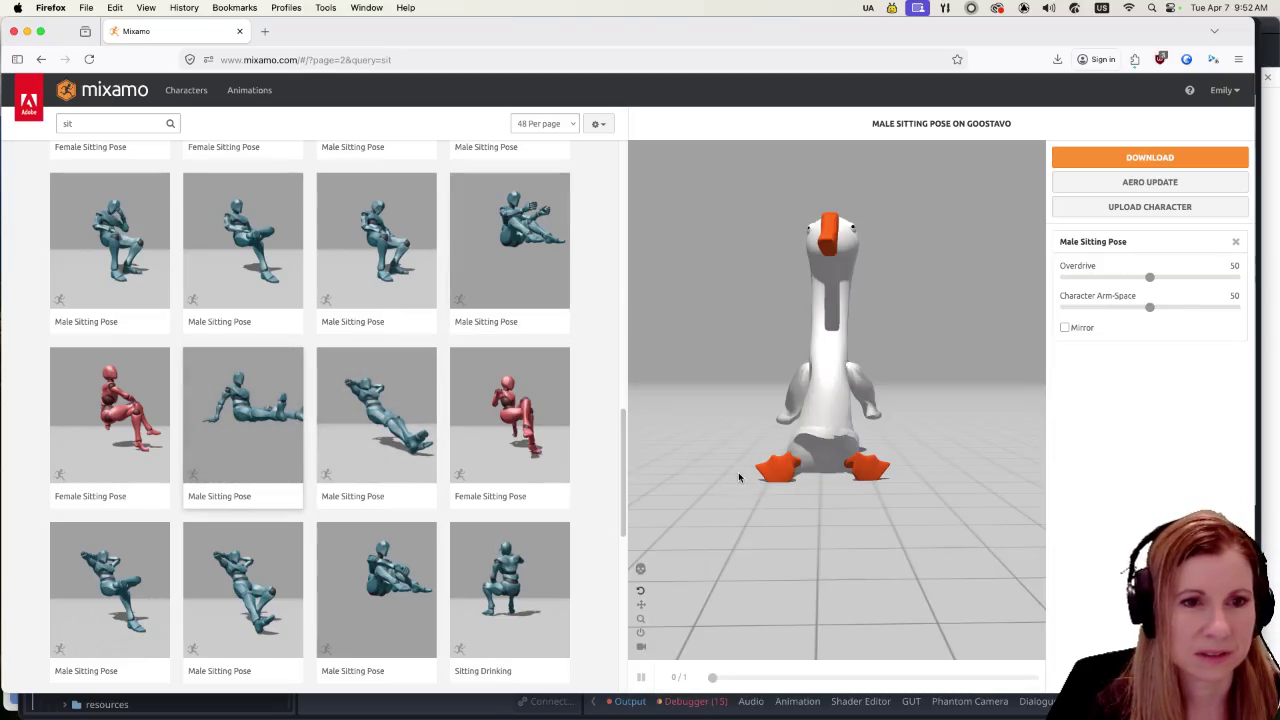
Step: Compare two more Male Sitting Pose variants, then return to the feet-forward one in three-quarter view
{"action": "scroll", "coordinate": [800, 470], "scroll_direction": "up", "scroll_amount": 2}
{"action": "mouse_move", "coordinate": [803, 495]}
{"action": "left_mouse_down"}
{"action": "mouse_move", "coordinate": [831, 526]}
{"action": "mouse_move", "coordinate": [885, 529]}
{"action": "mouse_move", "coordinate": [740, 498]}
{"action": "mouse_move", "coordinate": [729, 448]}
{"action": "mouse_move", "coordinate": [765, 549]}
{"action": "left_mouse_up"}
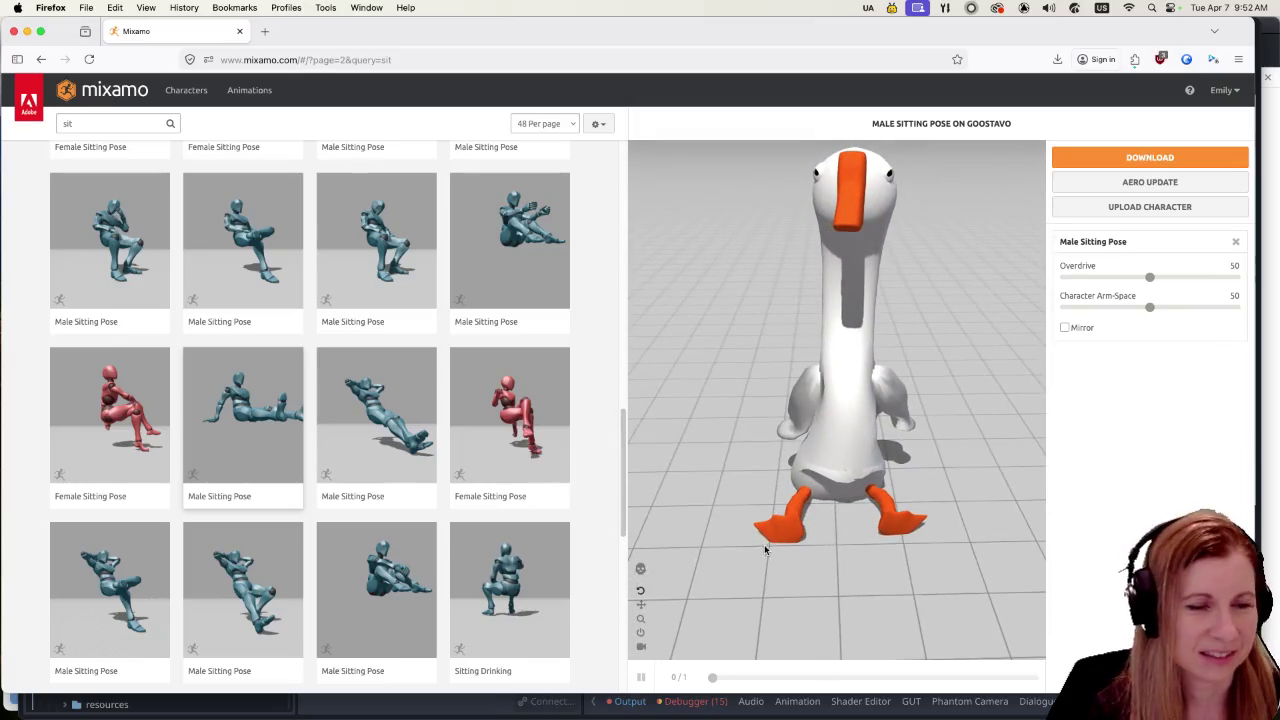
{"action": "left_click", "coordinate": [396, 610]}
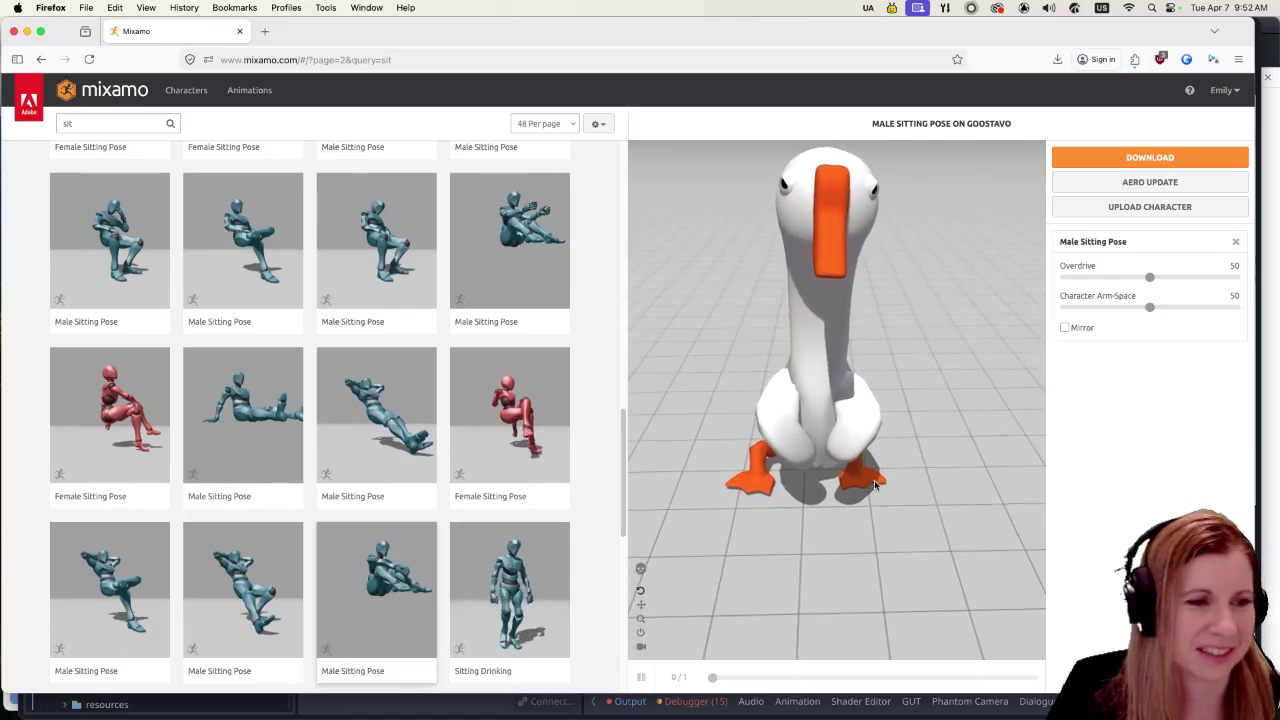
{"action": "left_click", "coordinate": [393, 425]}
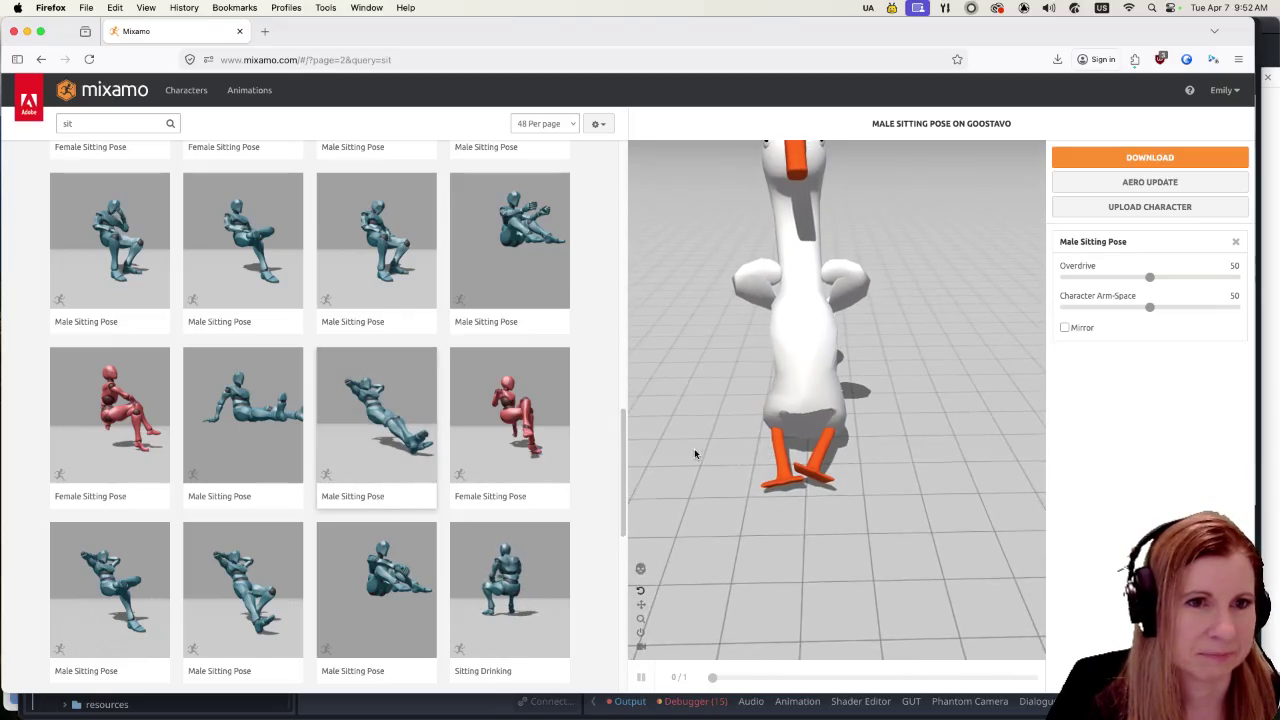
{"action": "left_click", "coordinate": [248, 418]}
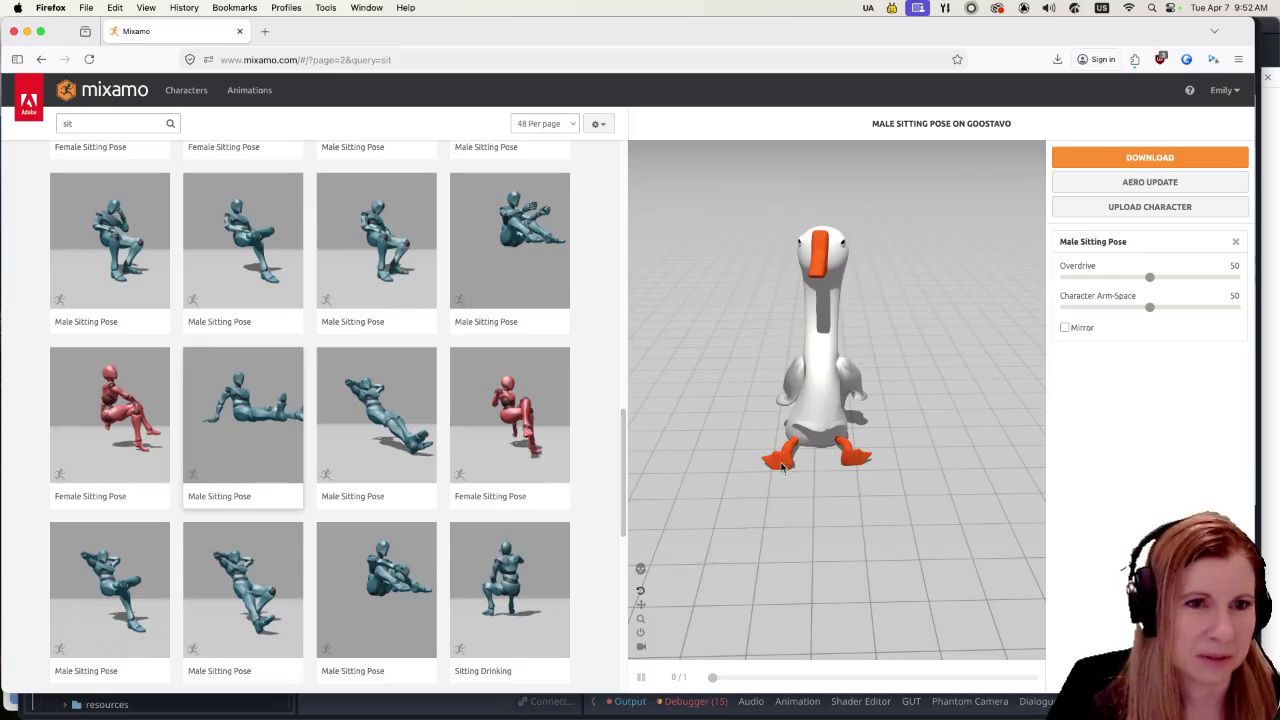
{"action": "mouse_move", "coordinate": [771, 440]}
{"action": "left_mouse_down"}
{"action": "mouse_move", "coordinate": [820, 523]}
{"action": "mouse_move", "coordinate": [894, 514]}
{"action": "mouse_move", "coordinate": [751, 508]}
{"action": "mouse_move", "coordinate": [783, 502]}
{"action": "left_mouse_up"}
{"action": "scroll", "coordinate": [330, 472], "scroll_direction": "down", "scroll_amount": 2}
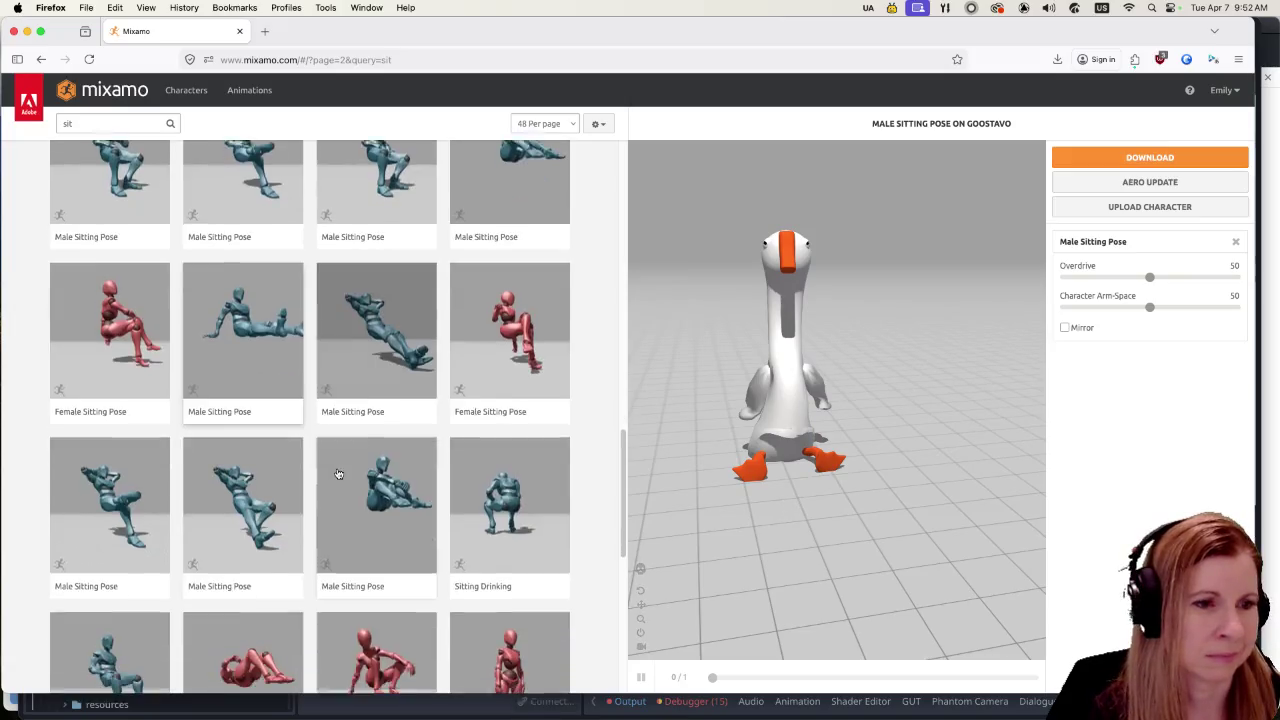
{"action": "scroll", "coordinate": [338, 474], "scroll_direction": "down", "scroll_amount": 4}
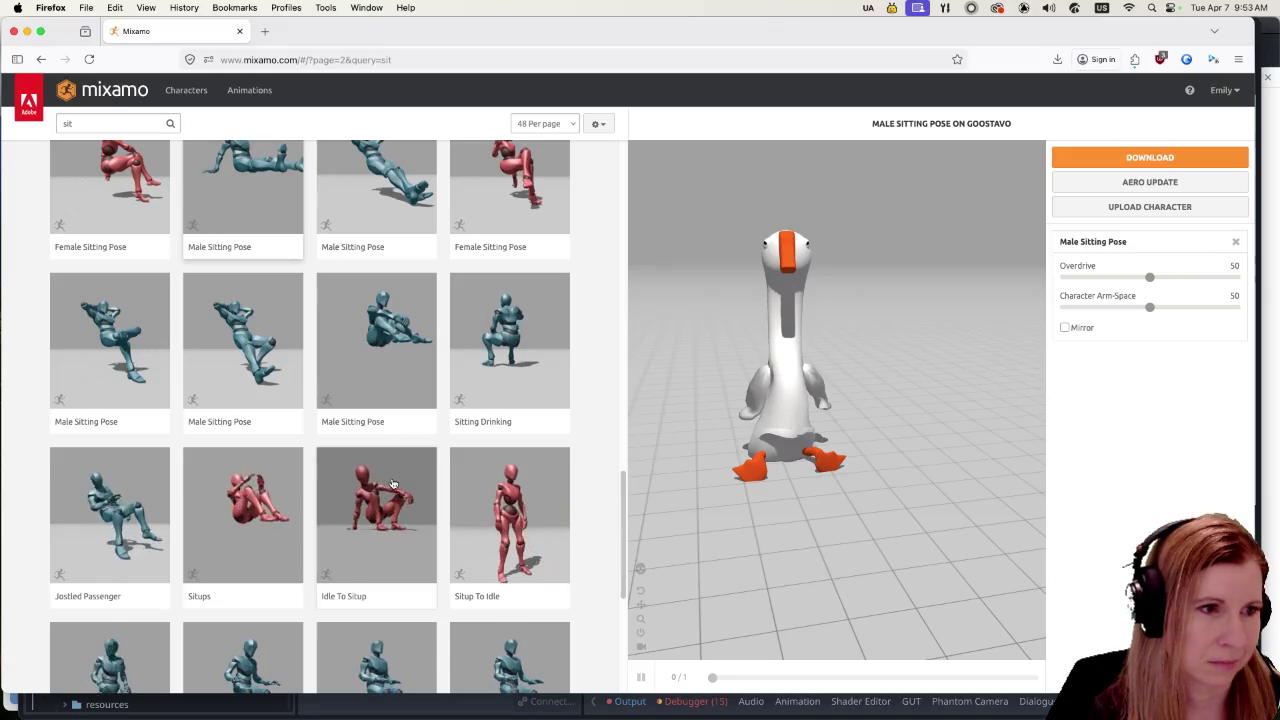
{"action": "scroll", "coordinate": [393, 484], "scroll_direction": "down", "scroll_amount": 4}
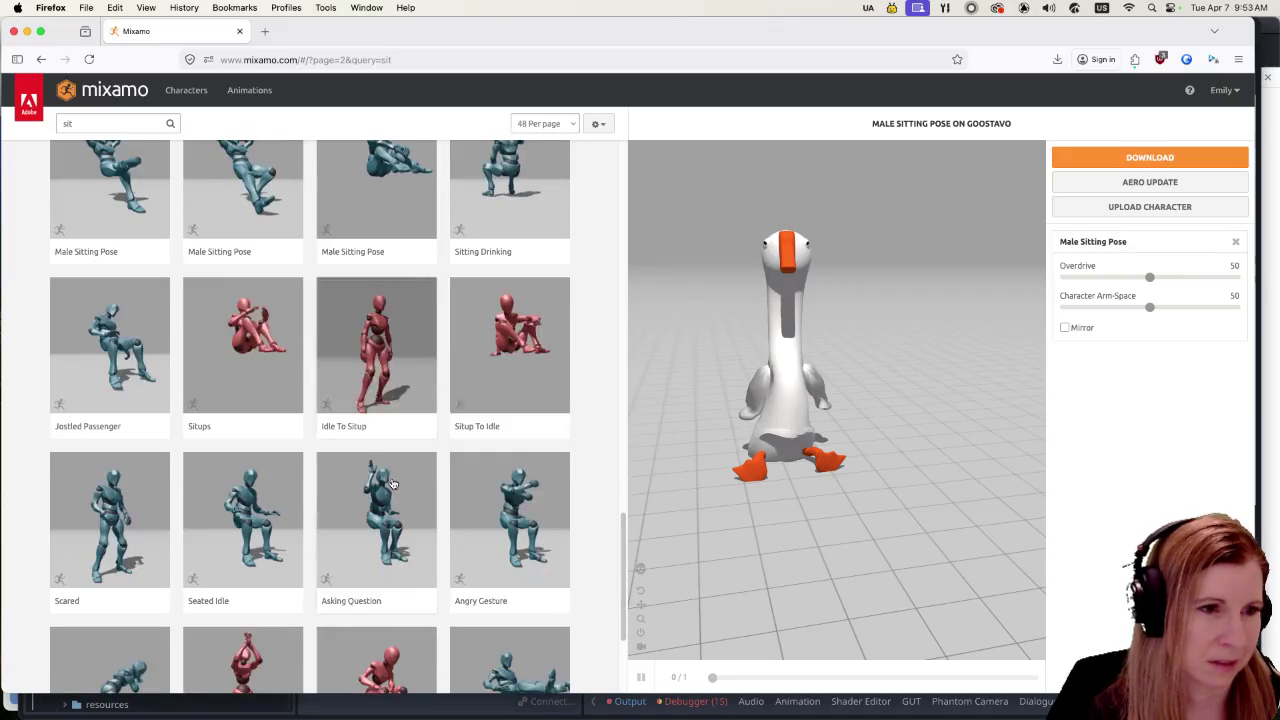
{"action": "scroll", "coordinate": [423, 486], "scroll_direction": "down", "scroll_amount": 1}
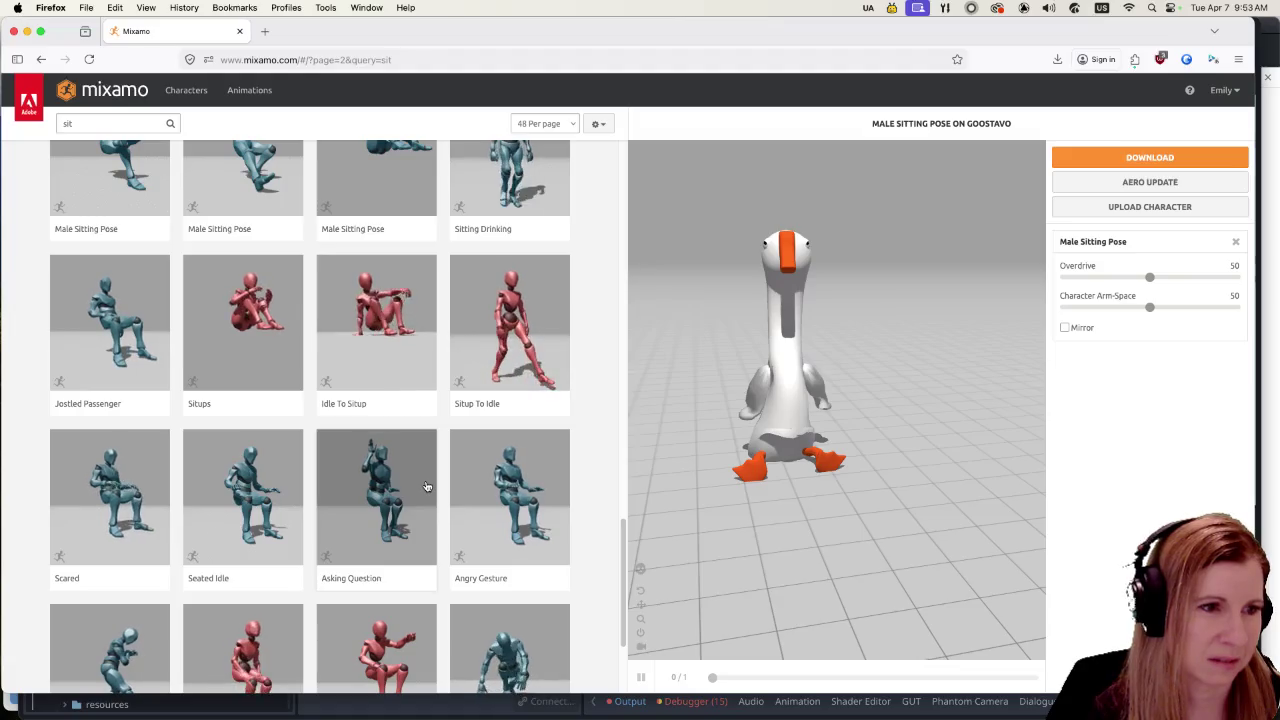
Step: Go to page 3 of the sit results and preview Waking on Goostavo
{"action": "scroll", "coordinate": [425, 485], "scroll_direction": "down", "scroll_amount": 3}
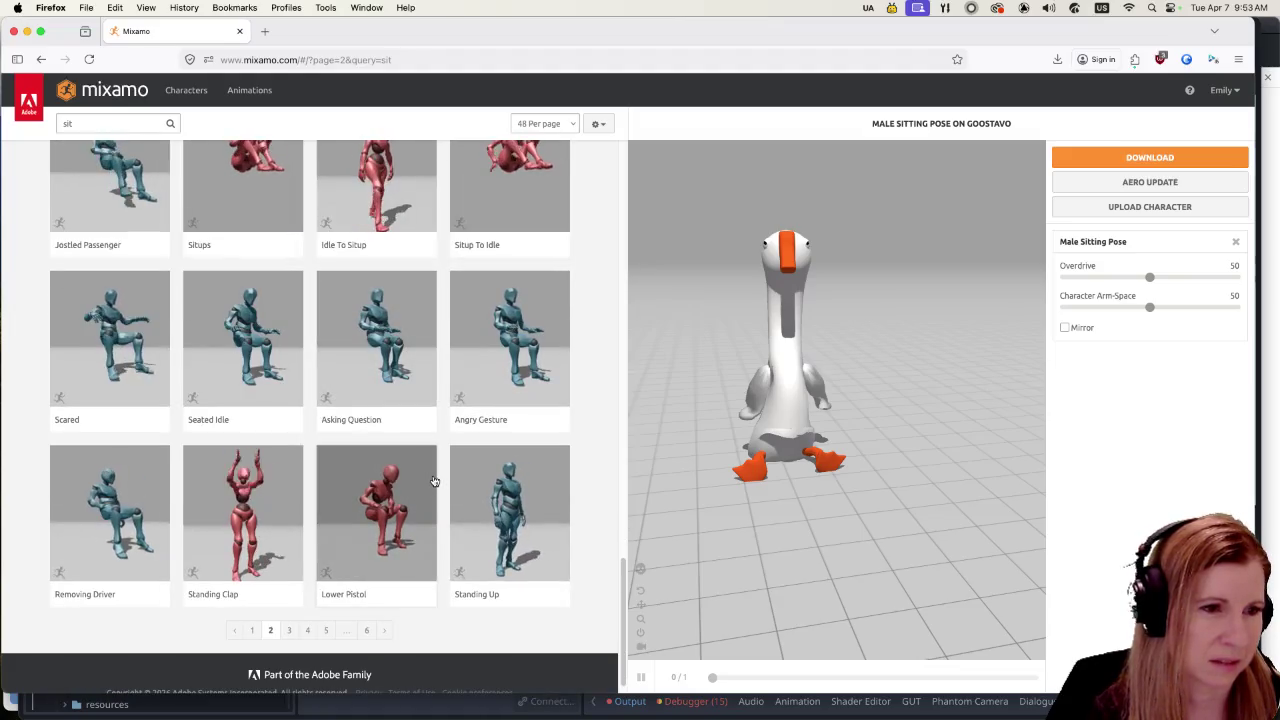
{"action": "left_click", "coordinate": [289, 630]}
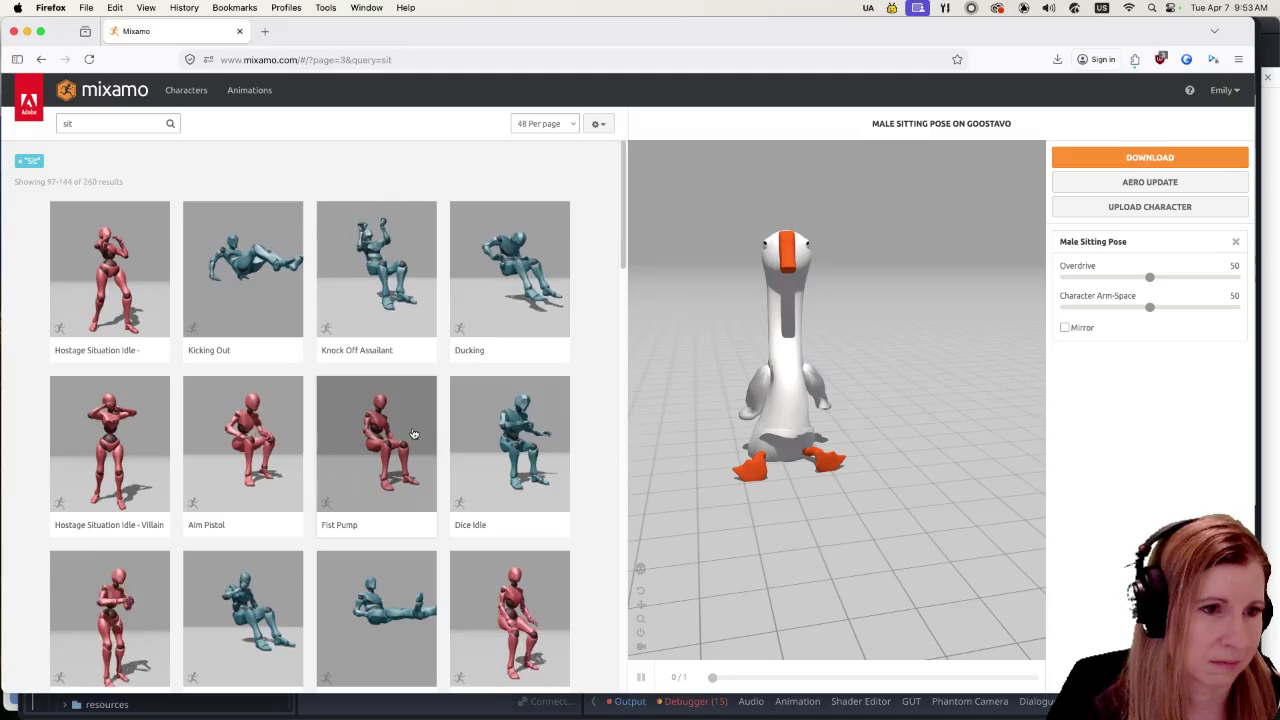
{"action": "scroll", "coordinate": [413, 433], "scroll_direction": "down", "scroll_amount": 2}
{"action": "left_click", "coordinate": [396, 493]}
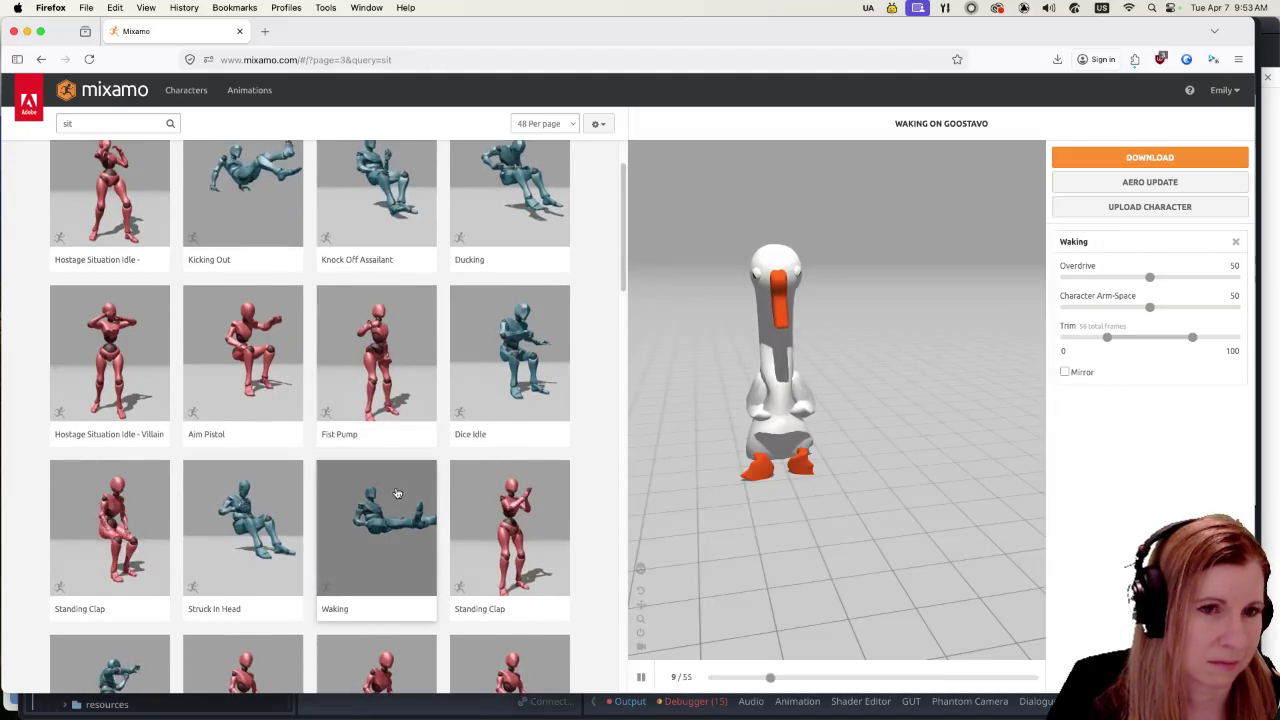
Step: Preview Zombie Biting, then Hit On Legs on Goostavo
{"action": "scroll", "coordinate": [406, 481], "scroll_direction": "down", "scroll_amount": 4}
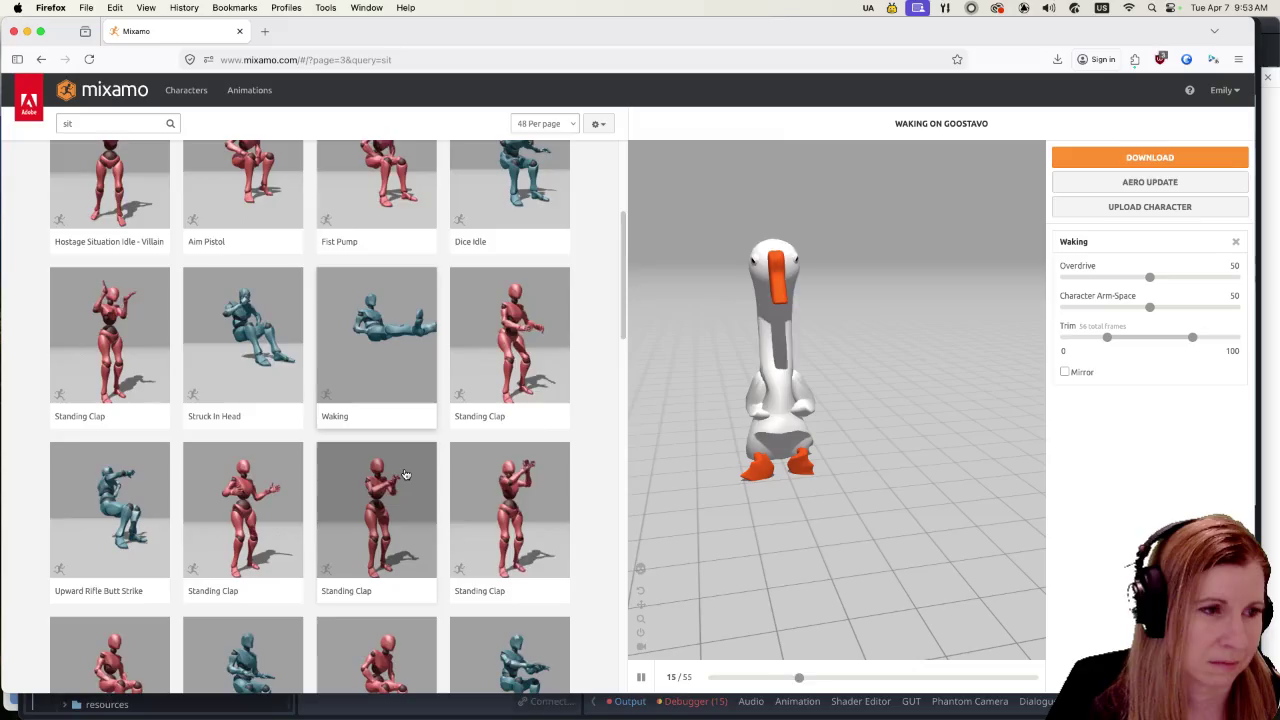
{"action": "scroll", "coordinate": [405, 474], "scroll_direction": "down", "scroll_amount": 2}
{"action": "scroll", "coordinate": [404, 470], "scroll_direction": "down", "scroll_amount": 3}
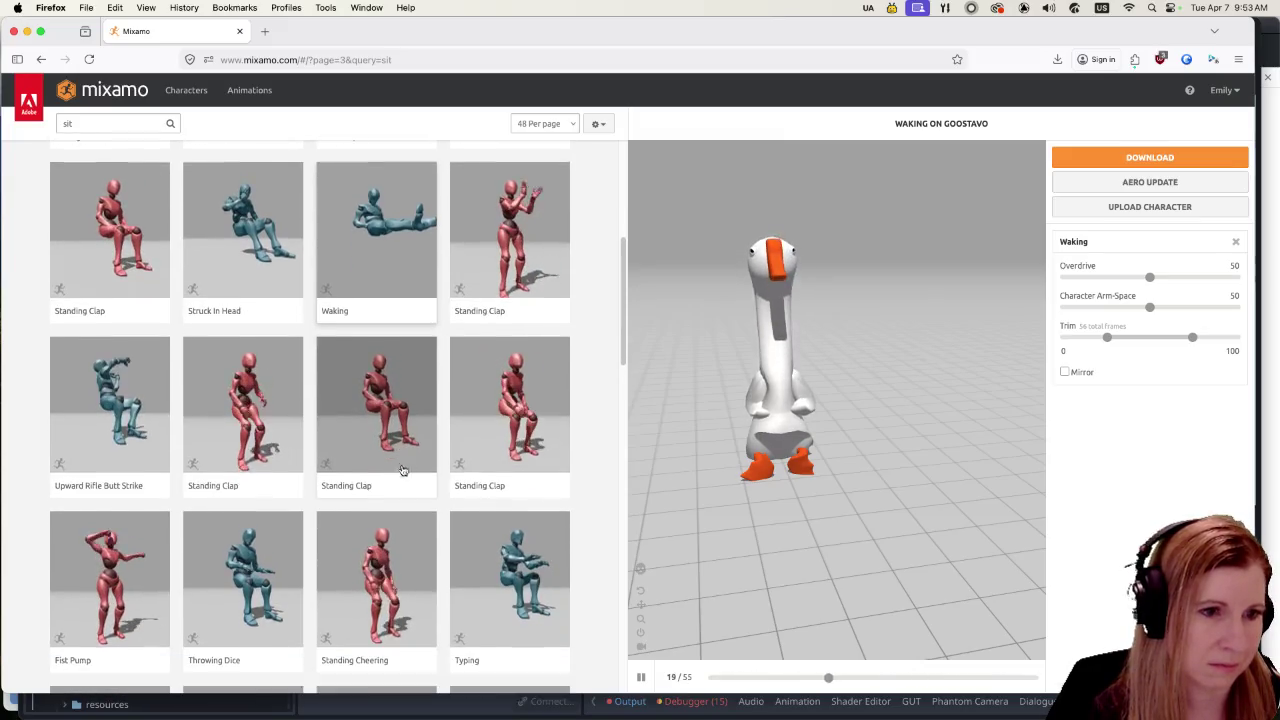
{"action": "scroll", "coordinate": [402, 467], "scroll_direction": "down", "scroll_amount": 2}
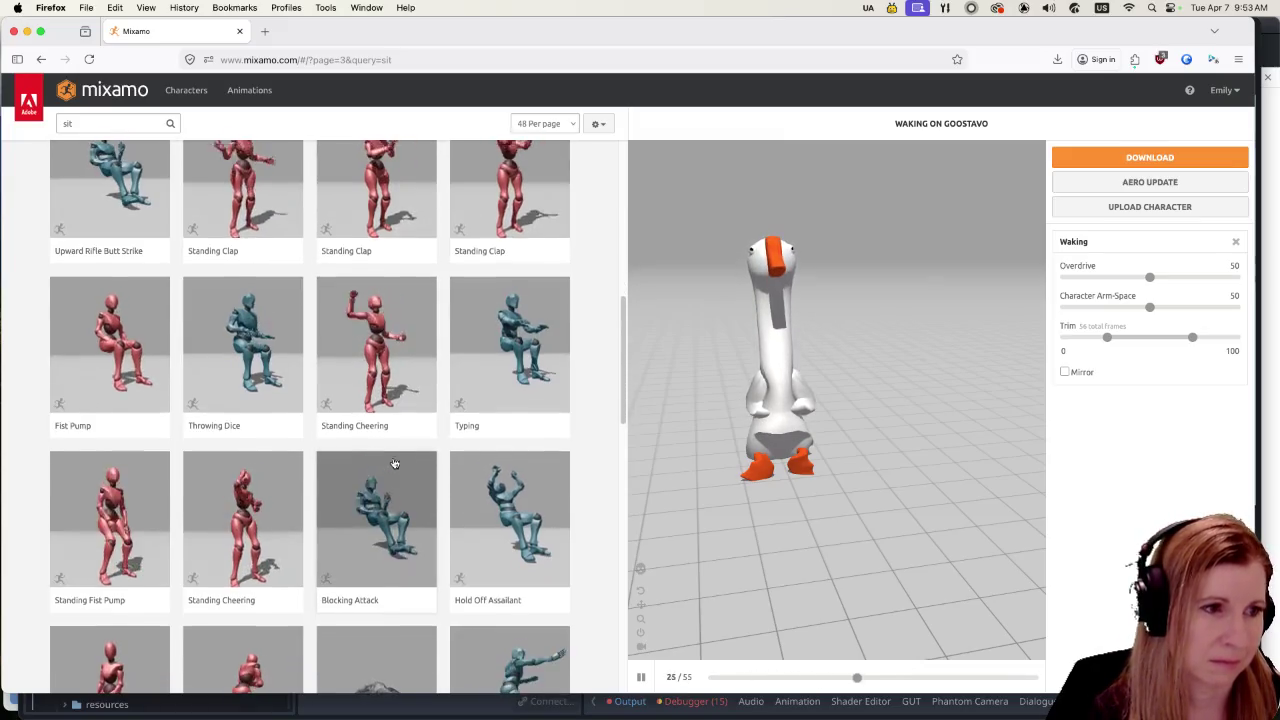
{"action": "scroll", "coordinate": [395, 464], "scroll_direction": "down", "scroll_amount": 5}
{"action": "scroll", "coordinate": [386, 462], "scroll_direction": "down", "scroll_amount": 4}
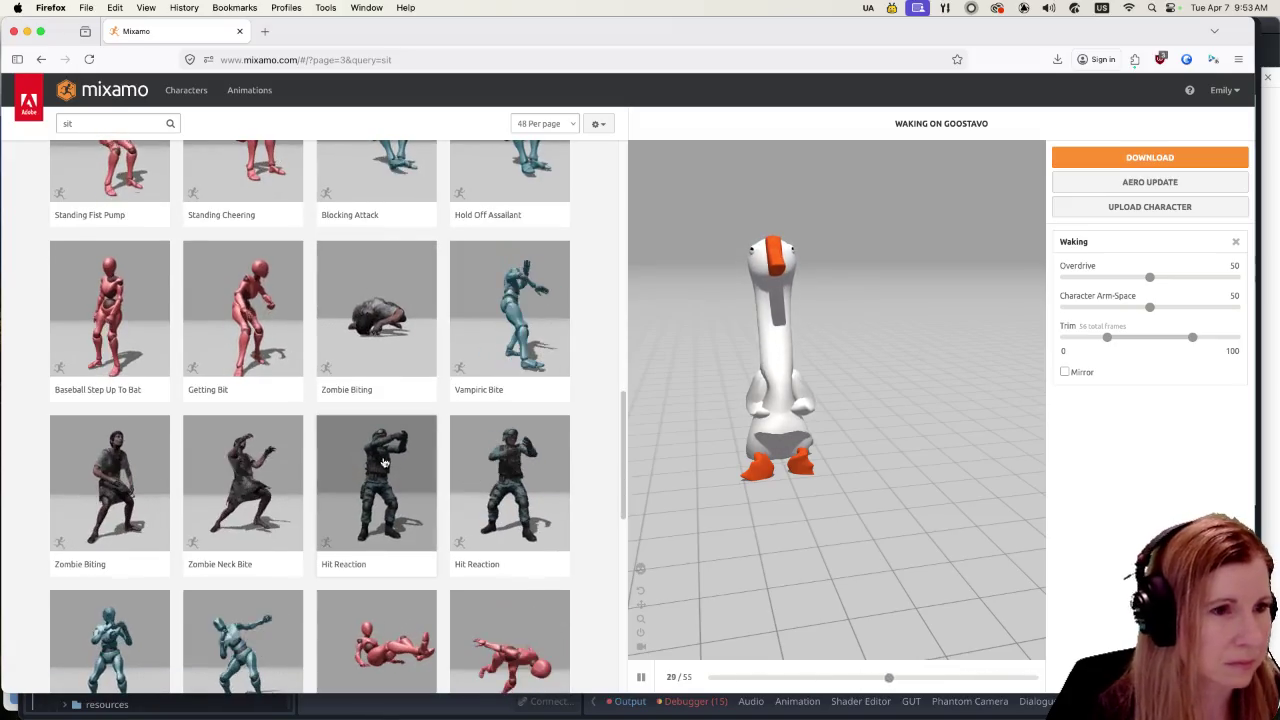
{"action": "scroll", "coordinate": [385, 455], "scroll_direction": "down", "scroll_amount": 2}
{"action": "left_click", "coordinate": [376, 230]}
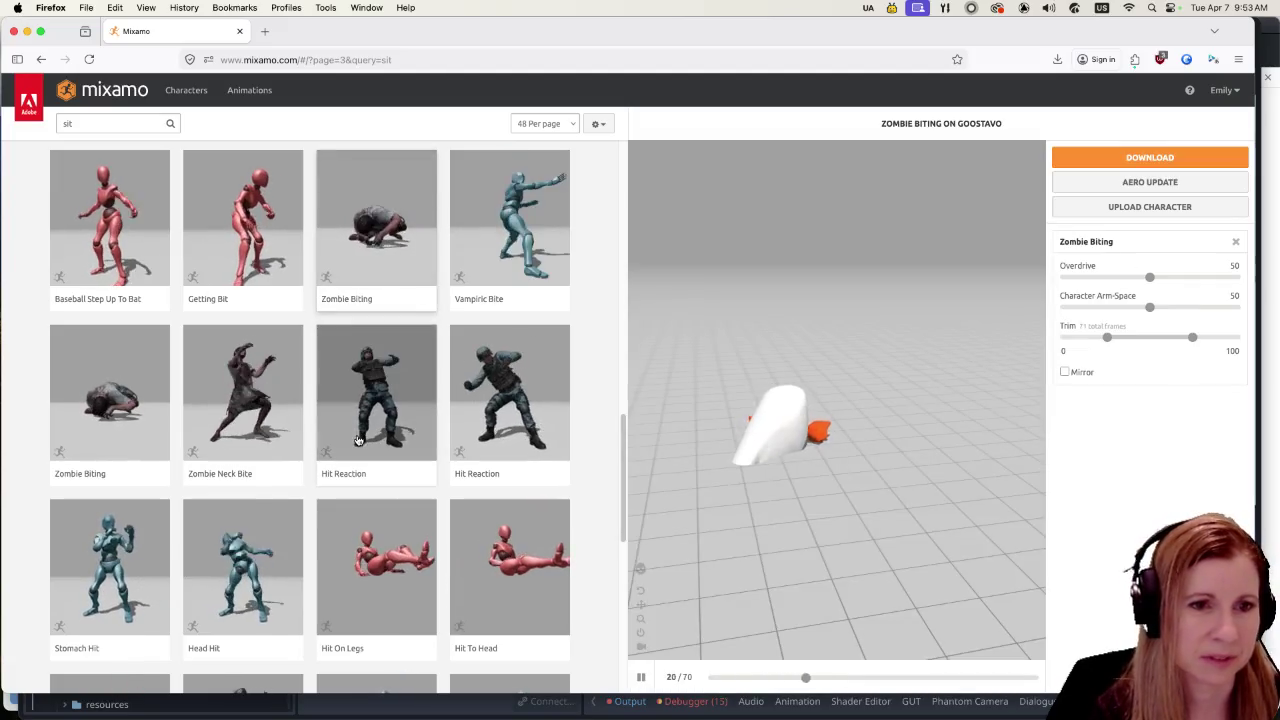
{"action": "left_click", "coordinate": [395, 535]}
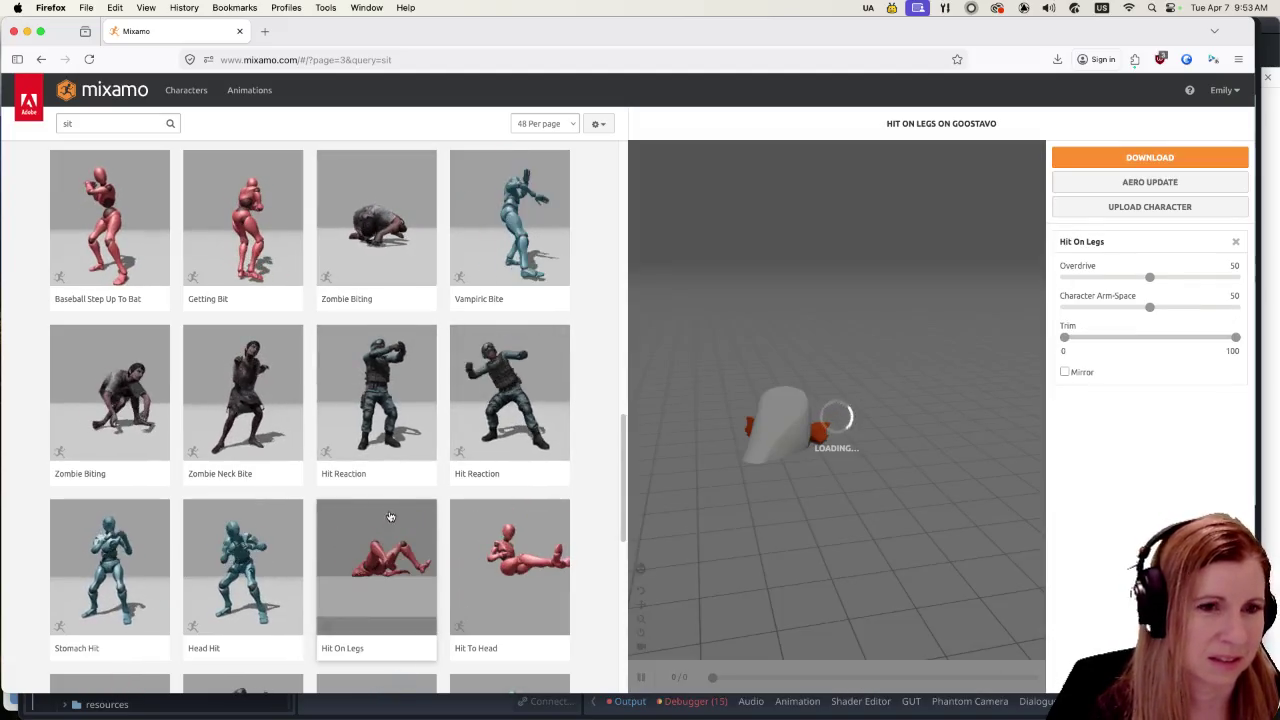
Step: Move on to page 4 of the sit results
{"action": "scroll", "coordinate": [383, 486], "scroll_direction": "down", "scroll_amount": 5}
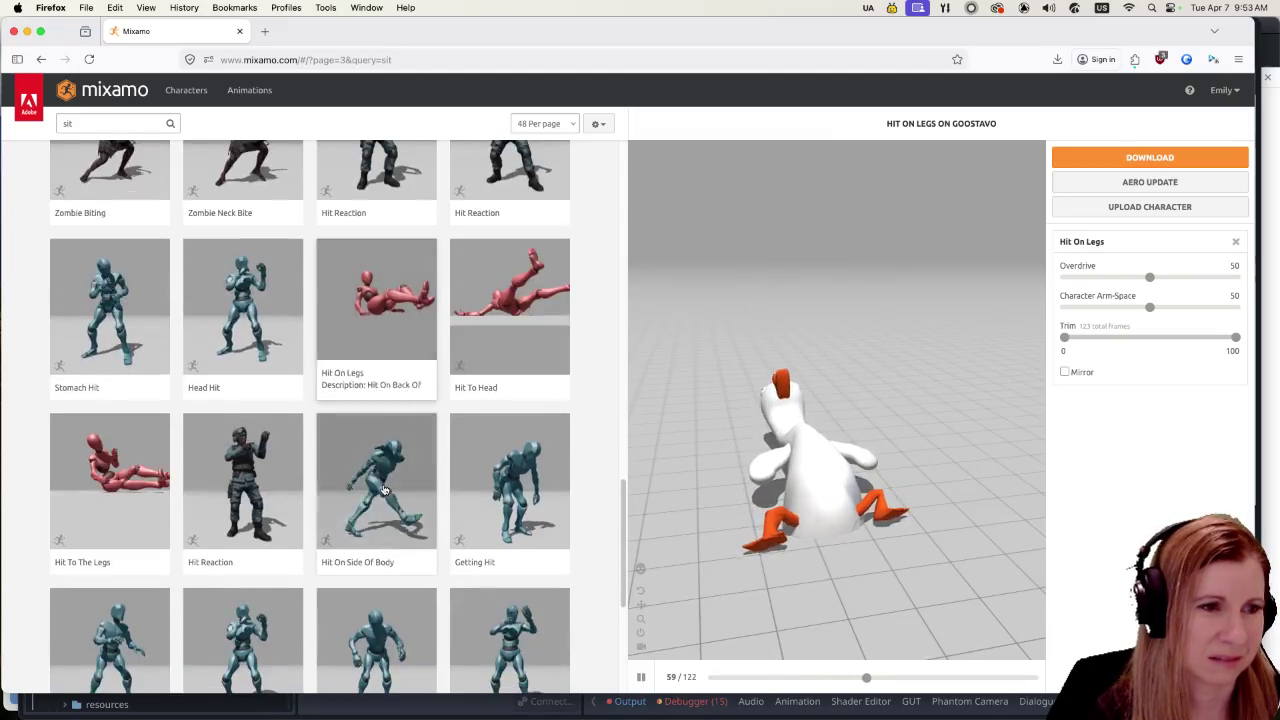
{"action": "scroll", "coordinate": [380, 486], "scroll_direction": "down", "scroll_amount": 5}
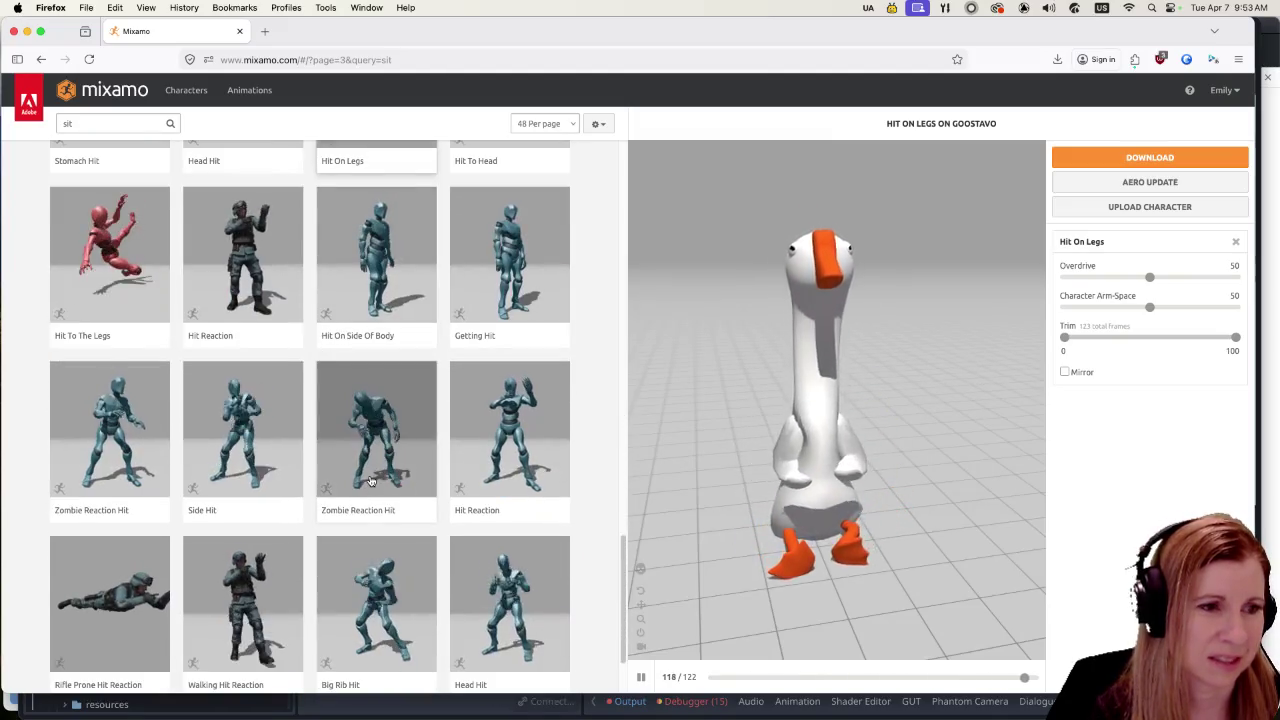
{"action": "scroll", "coordinate": [370, 482], "scroll_direction": "down", "scroll_amount": 3}
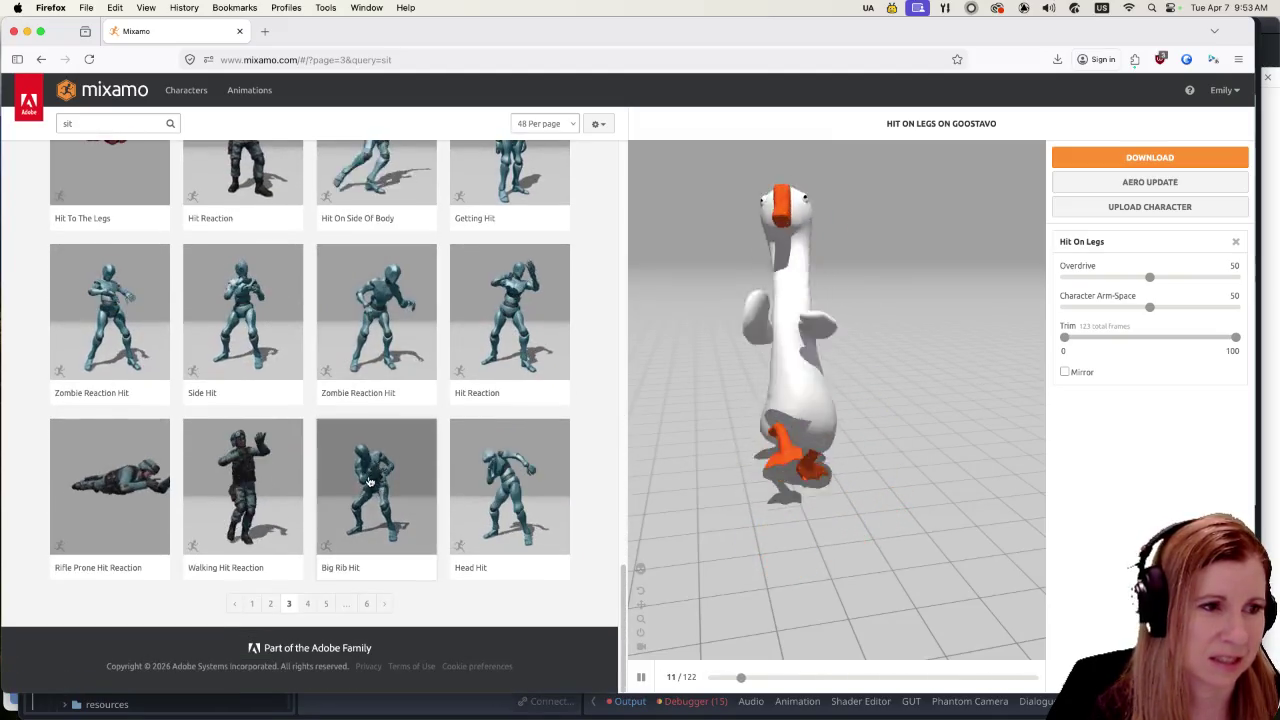
{"action": "left_click", "coordinate": [307, 604]}
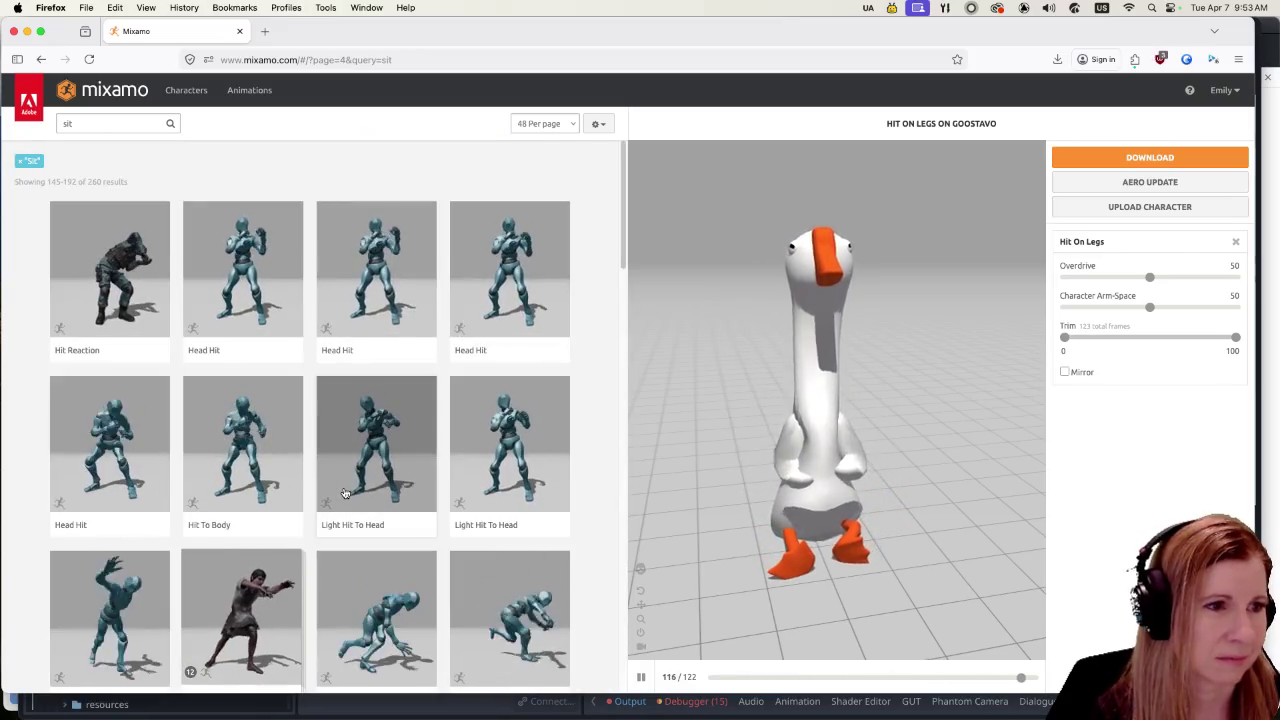
Step: Play Light Hit To Head on Goostavo, then jump back to results 49–96 on page 2
{"action": "scroll", "coordinate": [380, 450], "scroll_direction": "down", "scroll_amount": 4}
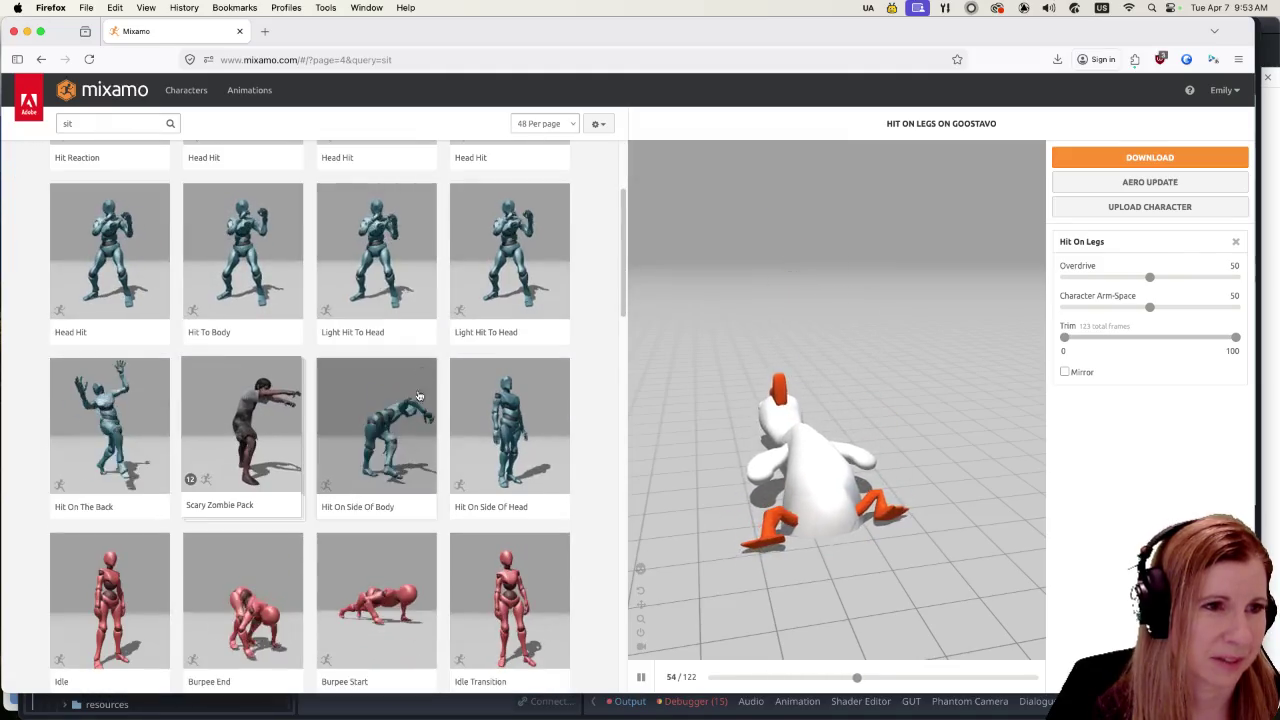
{"action": "left_click", "coordinate": [388, 262]}
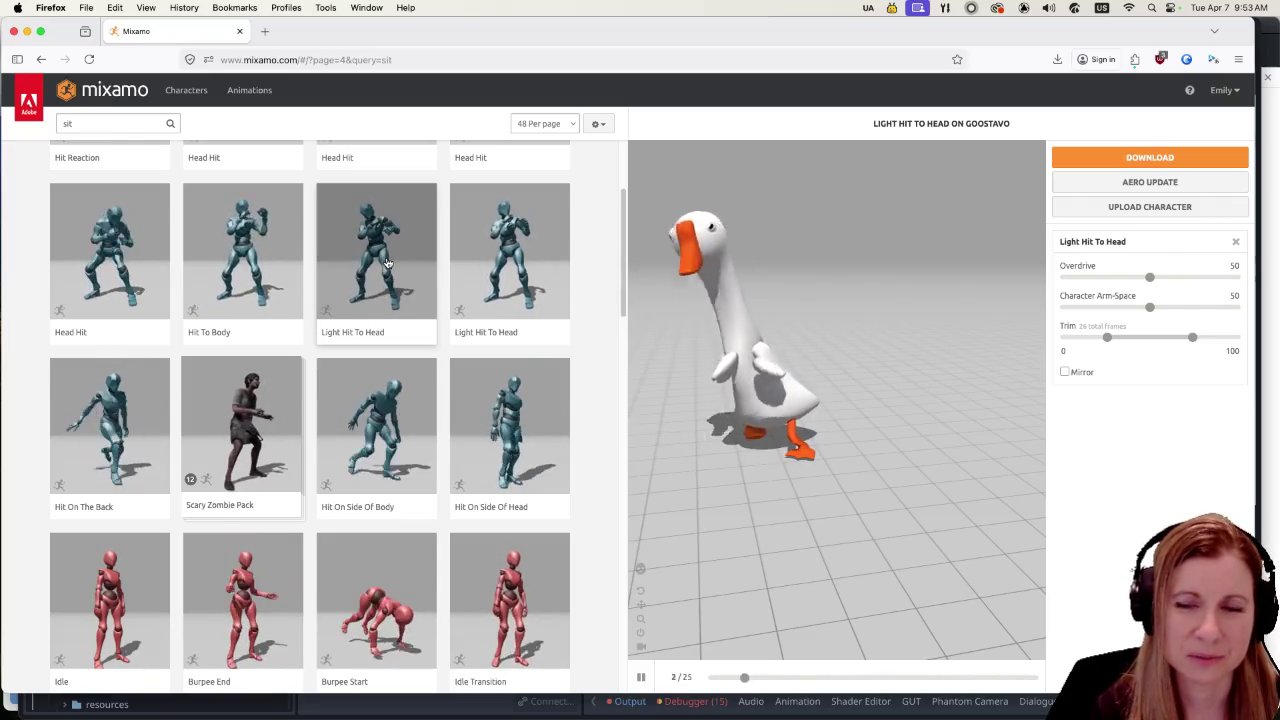
{"action": "scroll", "coordinate": [292, 420], "scroll_direction": "down", "scroll_amount": 3}
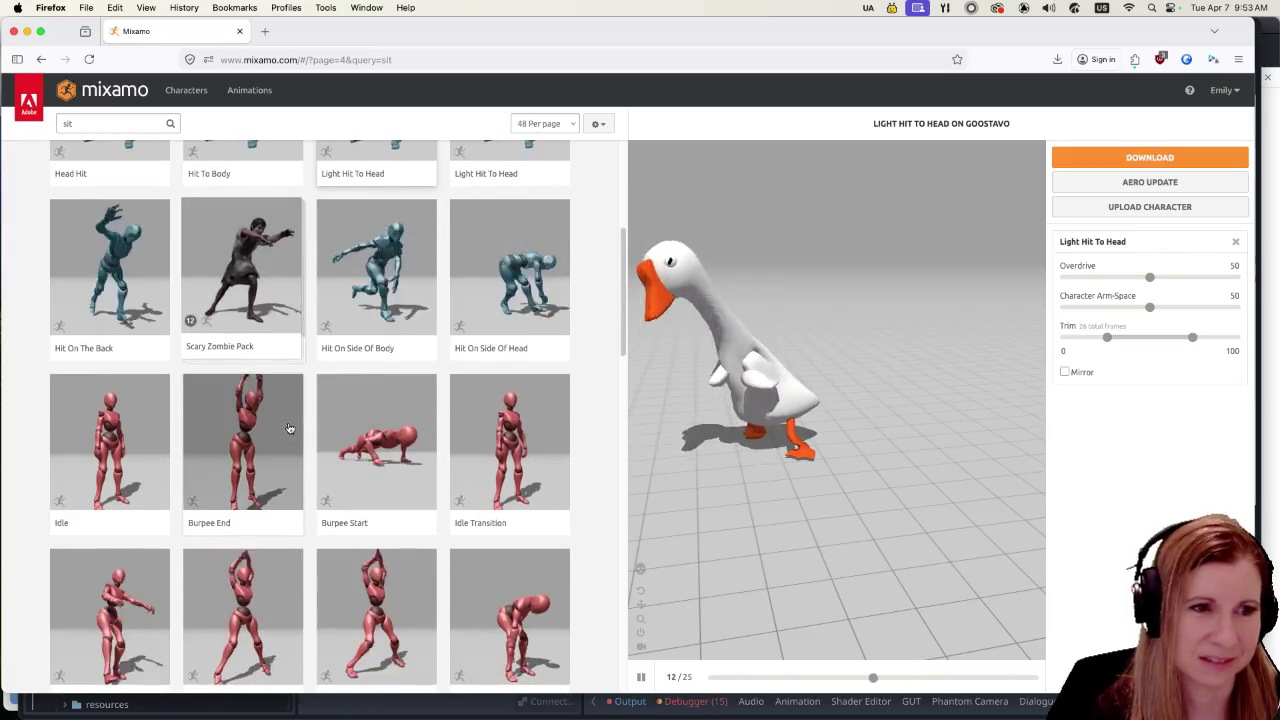
{"action": "scroll", "coordinate": [297, 433], "scroll_direction": "down", "scroll_amount": 7}
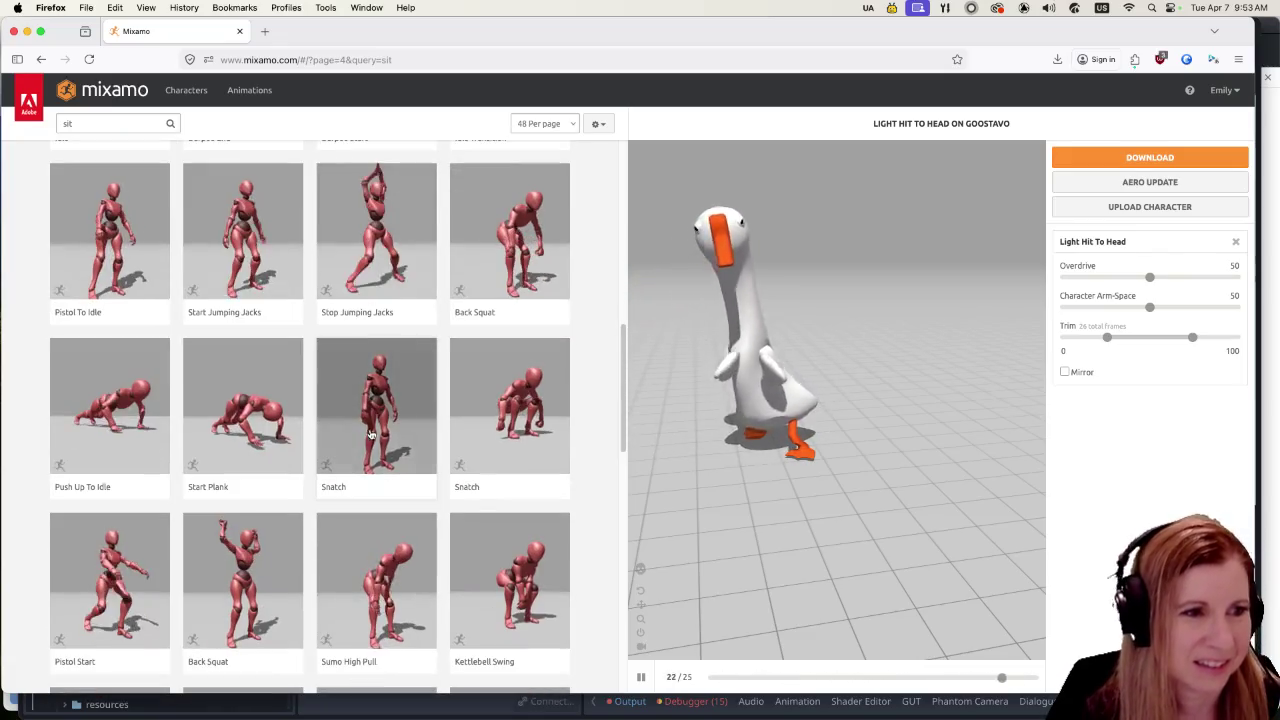
{"action": "scroll", "coordinate": [367, 476], "scroll_direction": "down", "scroll_amount": 4}
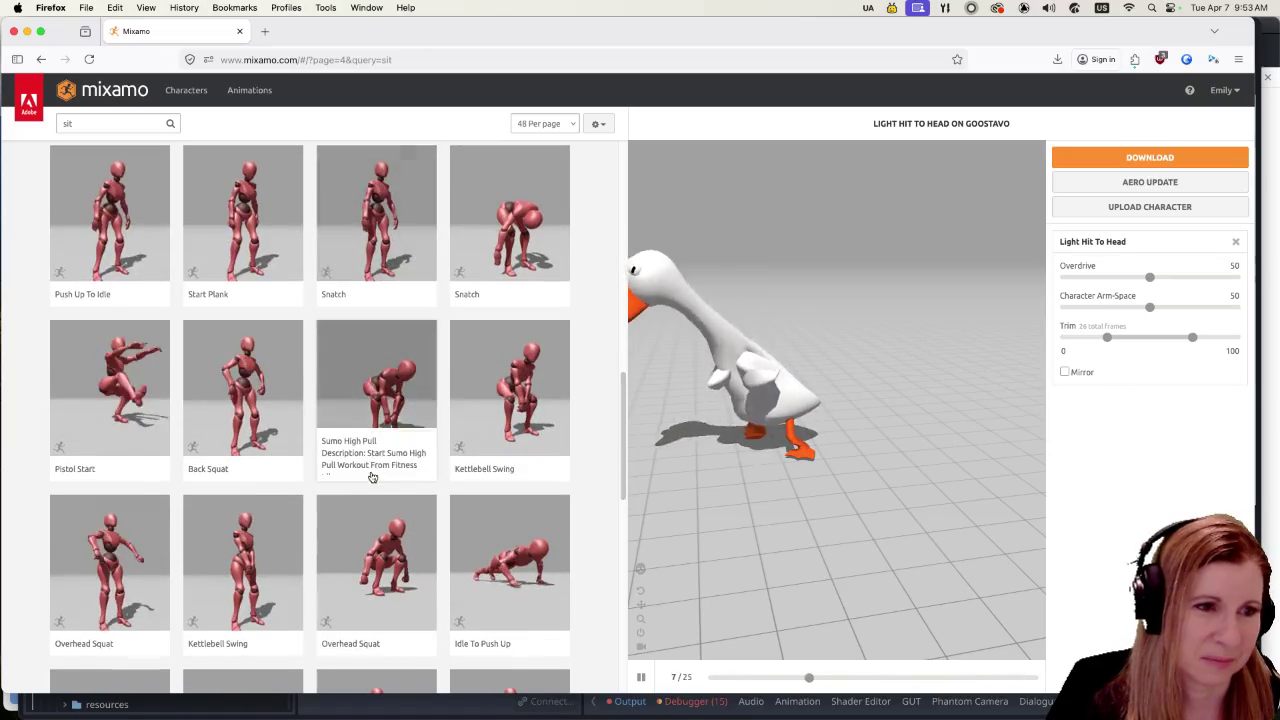
{"action": "scroll", "coordinate": [374, 475], "scroll_direction": "down", "scroll_amount": 4}
{"action": "scroll", "coordinate": [378, 473], "scroll_direction": "down", "scroll_amount": 5}
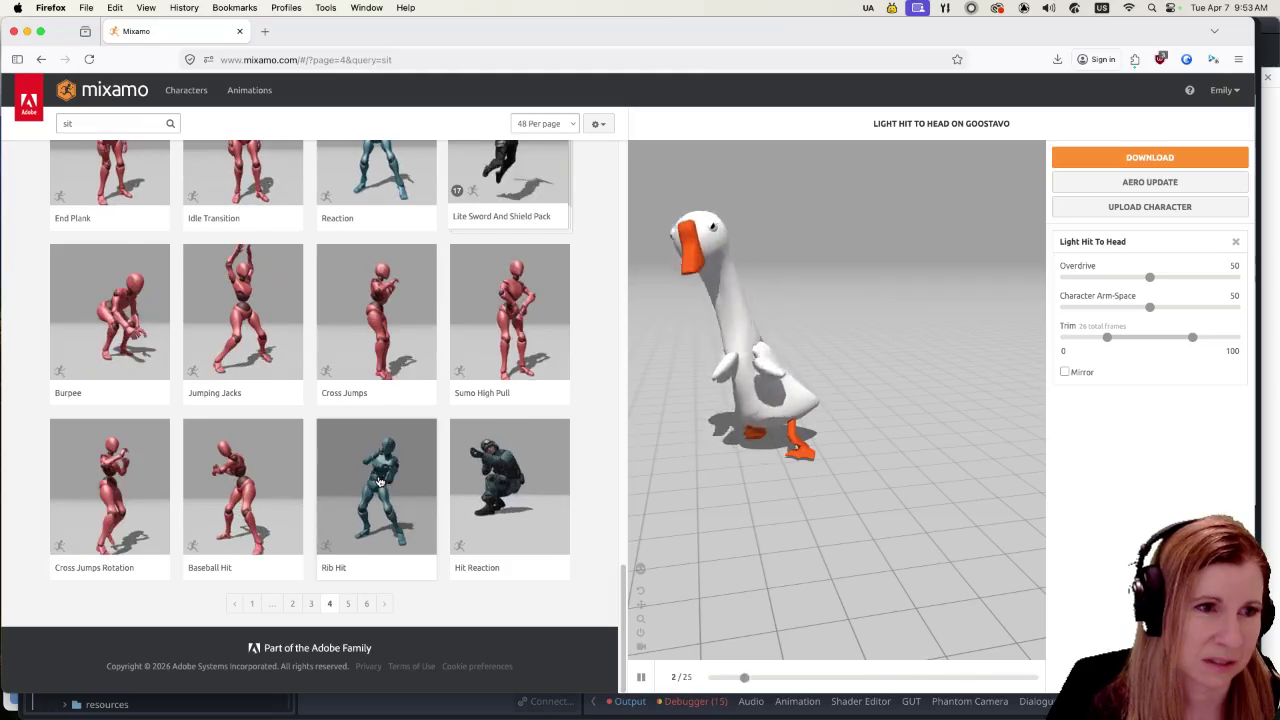
{"action": "left_click", "coordinate": [293, 606]}
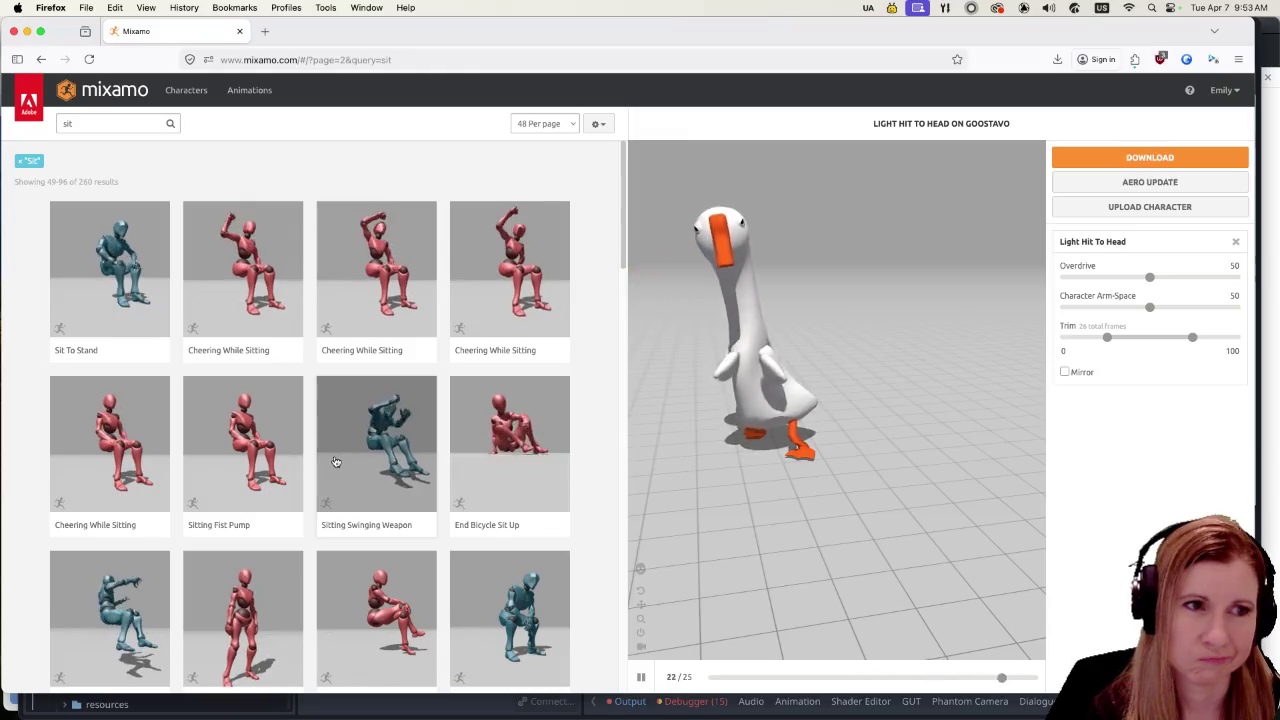
Step: Preview Female Sitting Pose and Start Bicycle Sit Up on Goostavo
{"action": "scroll", "coordinate": [445, 420], "scroll_direction": "down", "scroll_amount": 2}
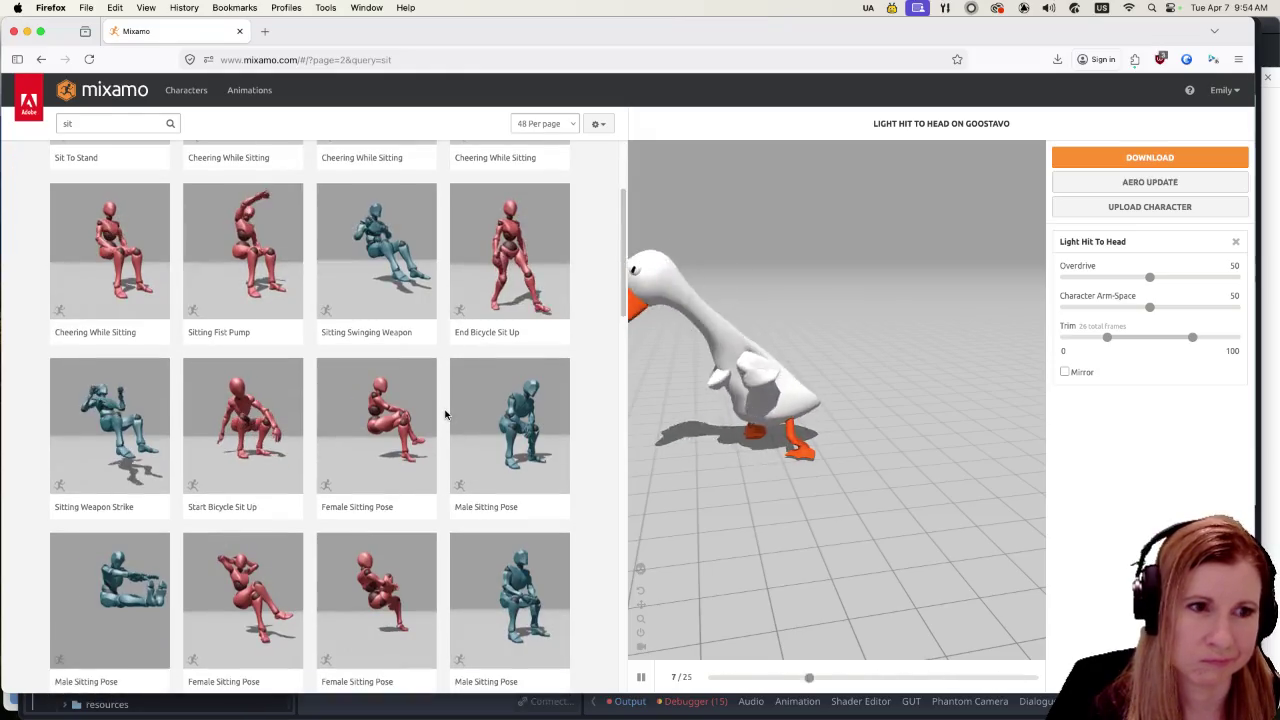
{"action": "left_click", "coordinate": [410, 428]}
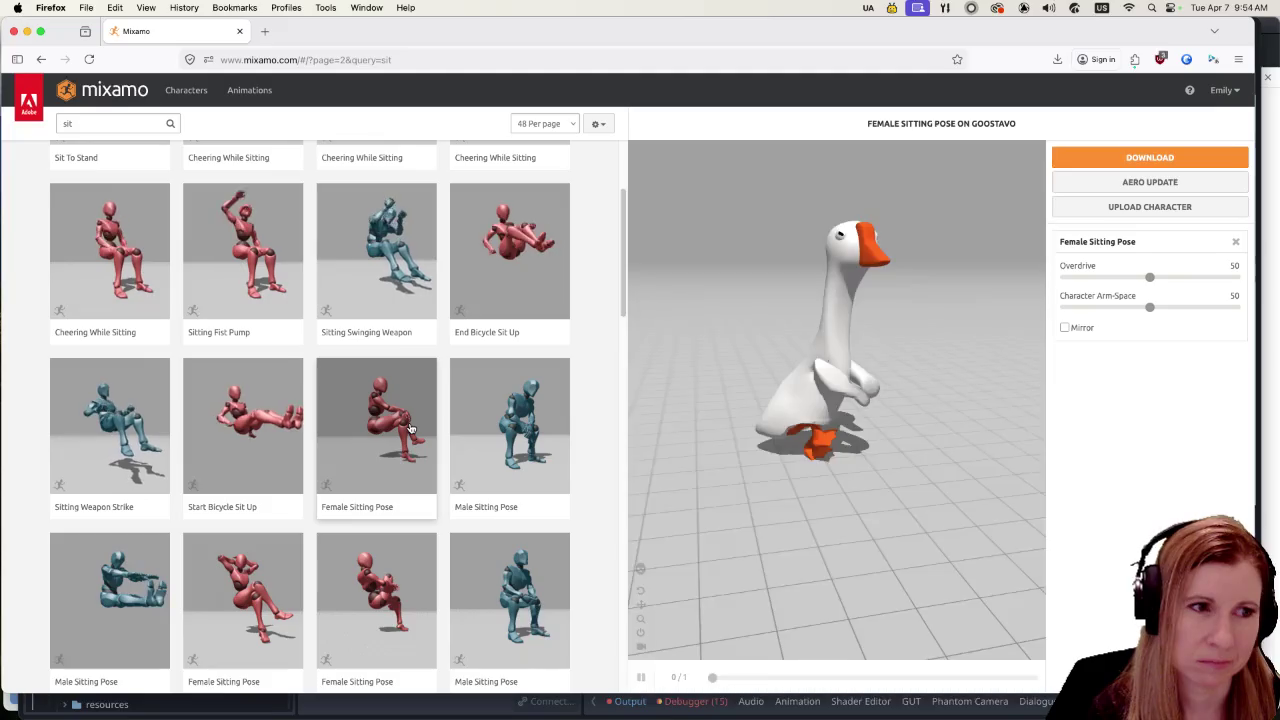
{"action": "left_click", "coordinate": [243, 413]}
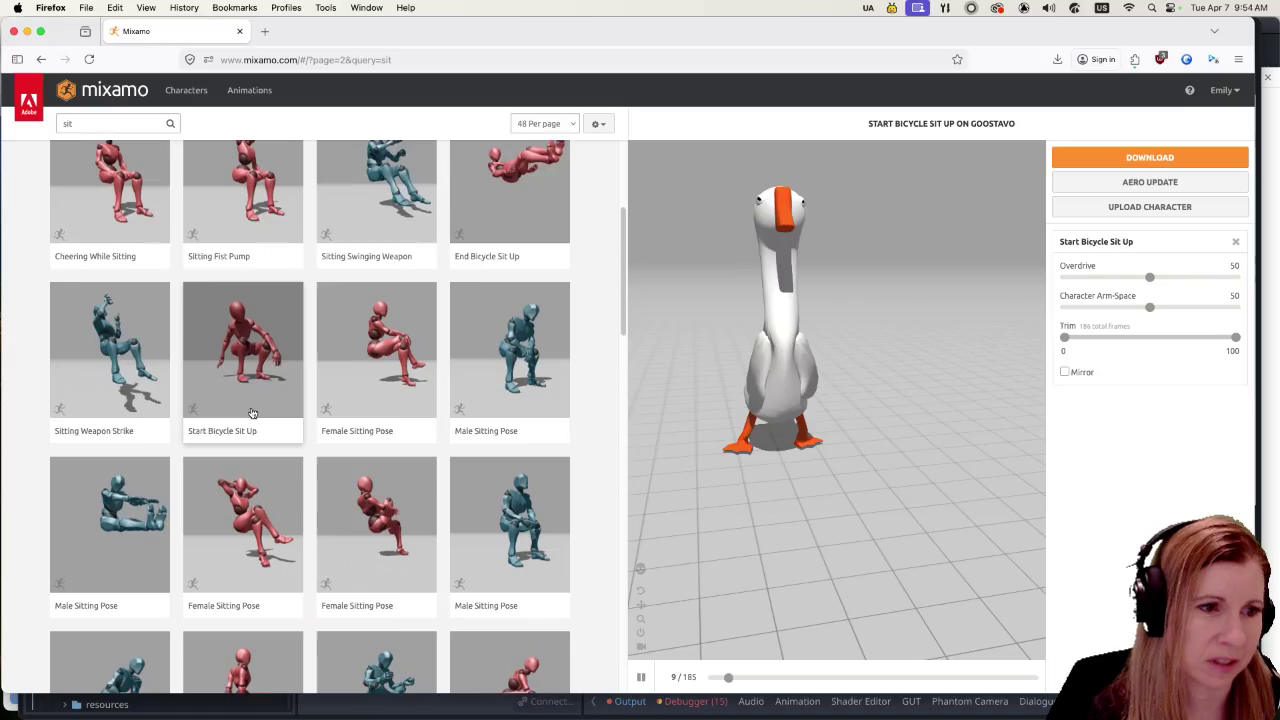
{"action": "scroll", "coordinate": [330, 430], "scroll_direction": "down", "scroll_amount": 3}
{"action": "scroll", "coordinate": [381, 442], "scroll_direction": "down", "scroll_amount": 2}
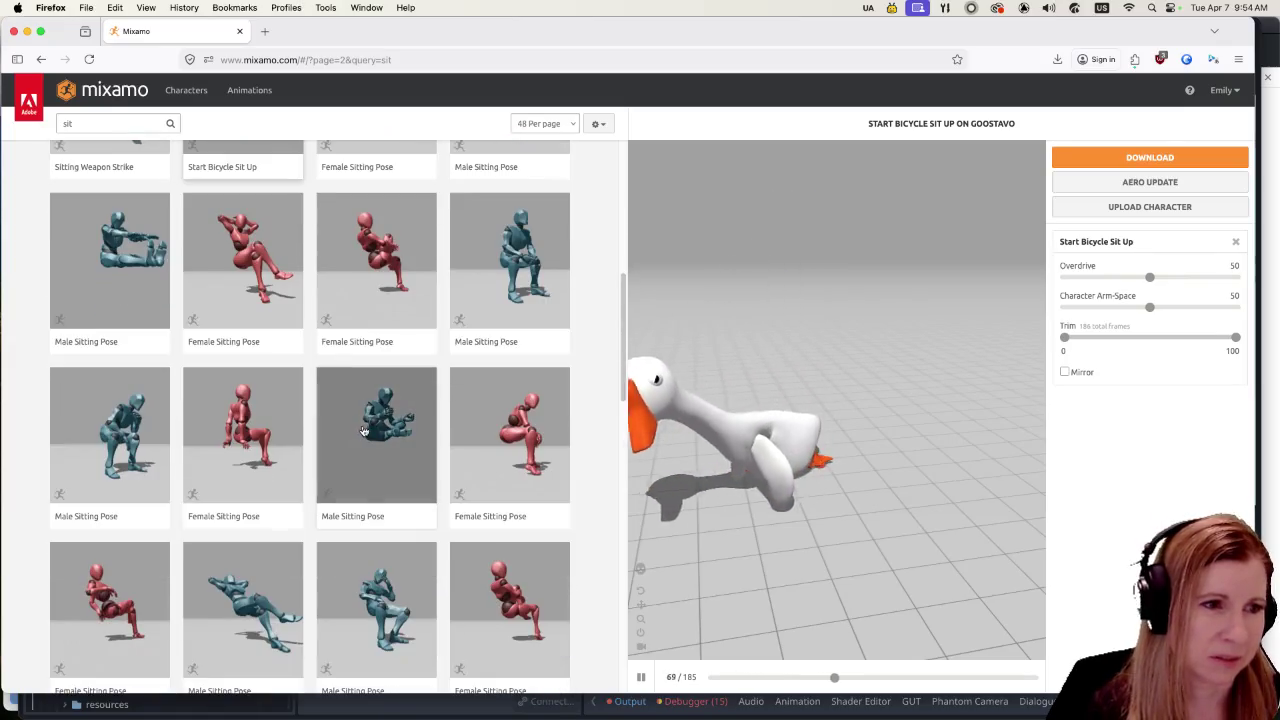
{"action": "scroll", "coordinate": [351, 429], "scroll_direction": "down", "scroll_amount": 3}
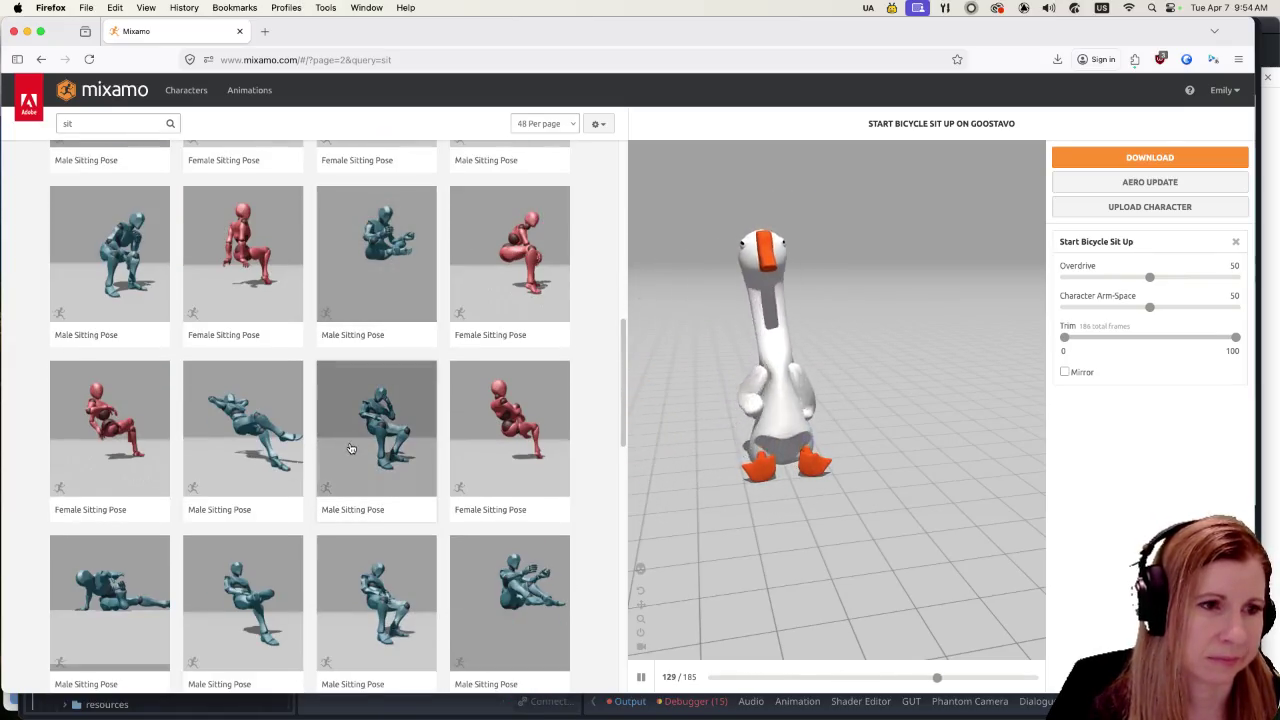
Step: Try three Male Sitting Pose variants, keeping one on Goostavo, and scroll through the remaining results
{"action": "left_click", "coordinate": [351, 443]}
{"action": "left_click", "coordinate": [275, 447]}
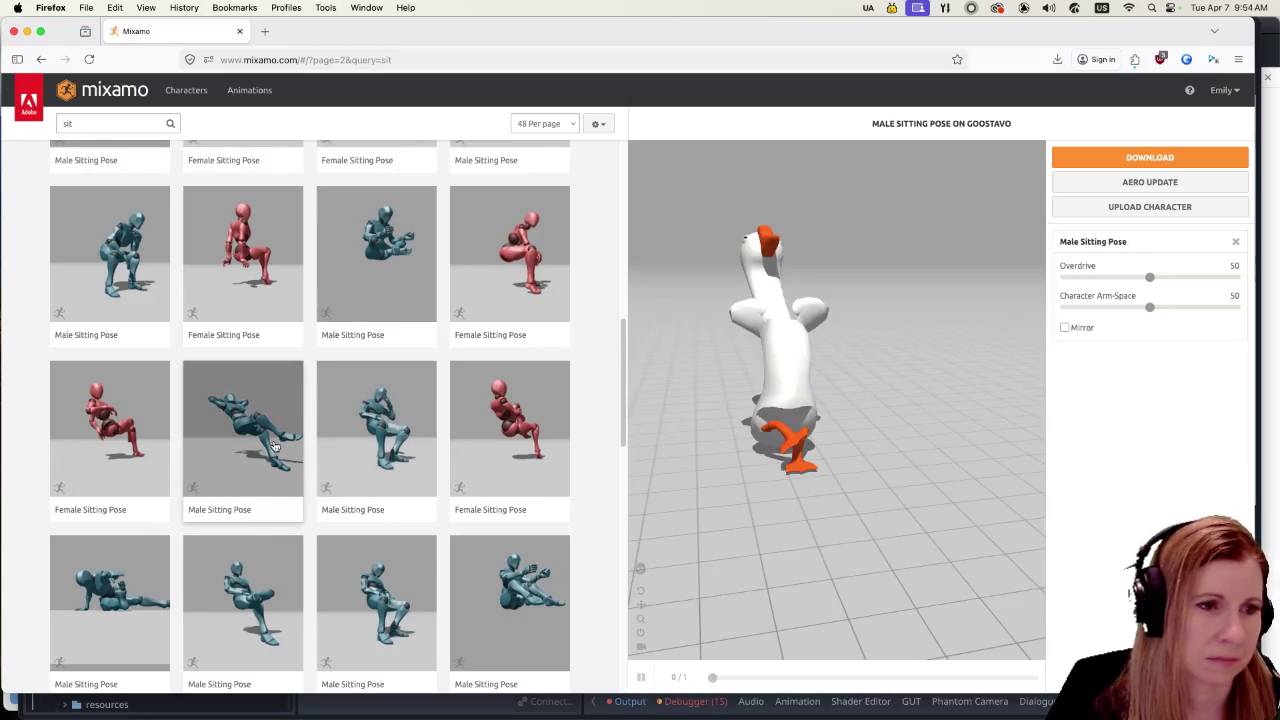
{"action": "left_click", "coordinate": [378, 450]}
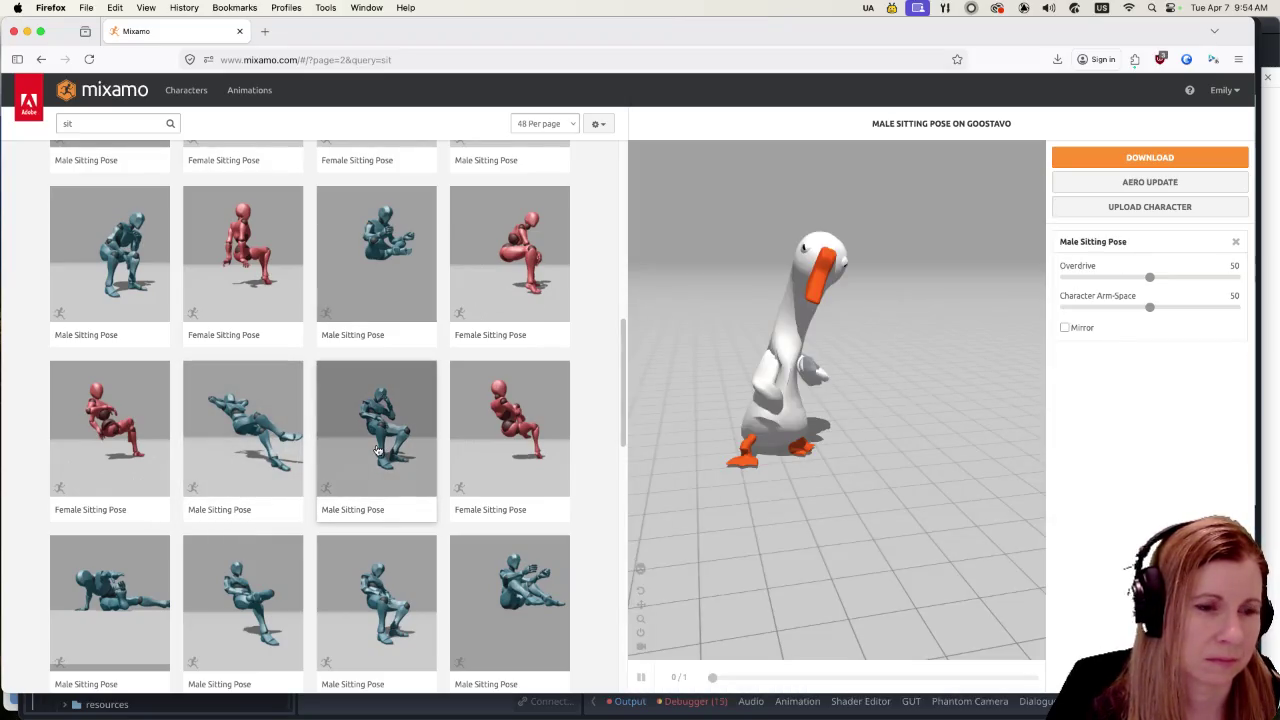
{"action": "scroll", "coordinate": [378, 450], "scroll_direction": "down", "scroll_amount": 2}
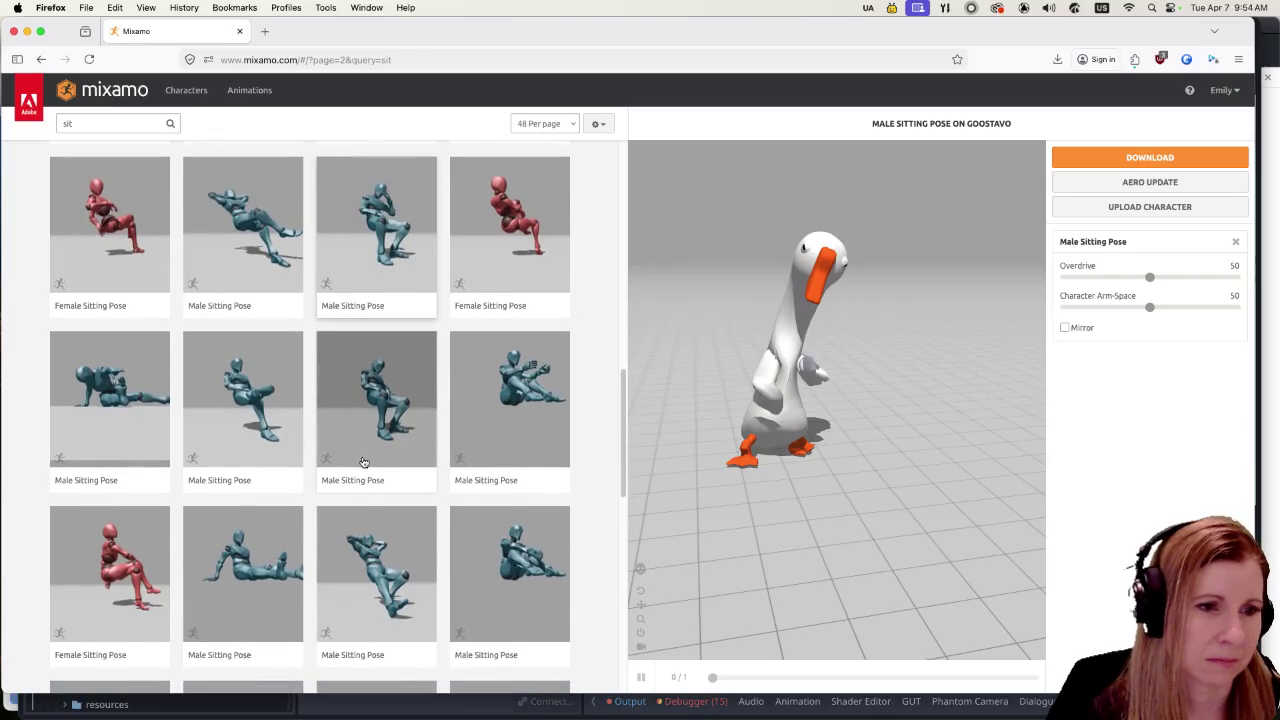
{"action": "scroll", "coordinate": [363, 462], "scroll_direction": "down", "scroll_amount": 2}
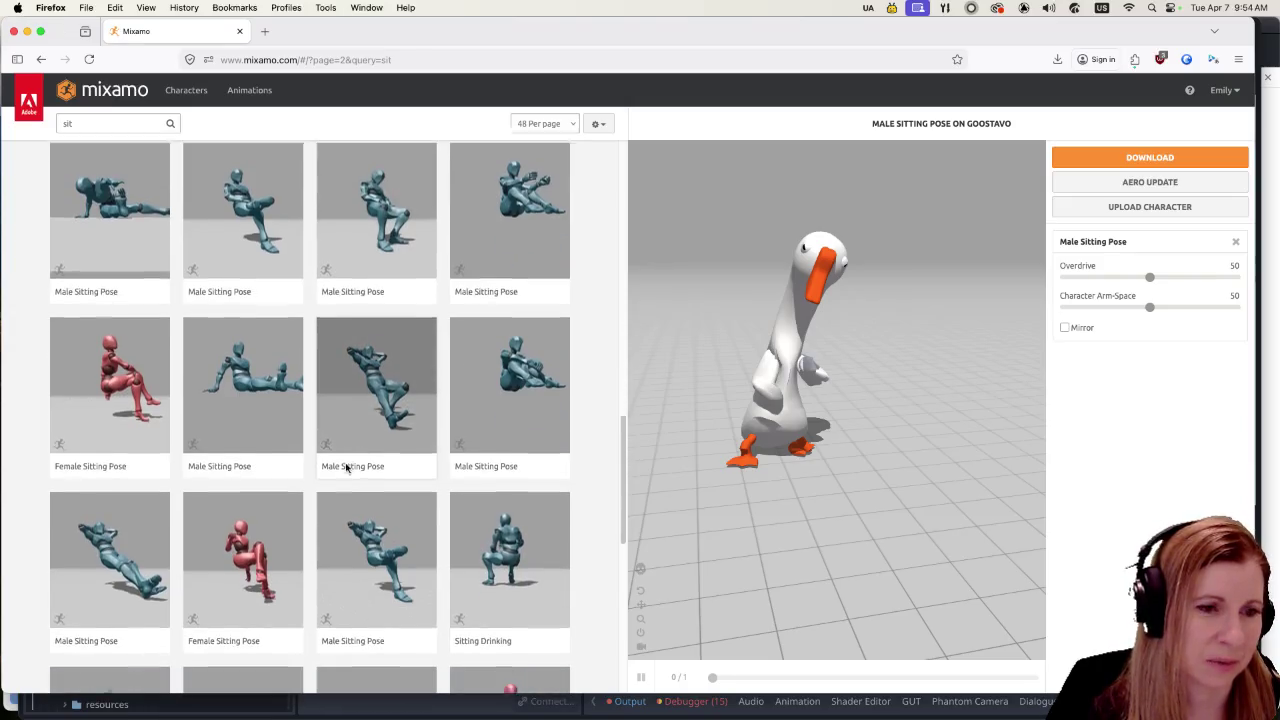
{"action": "scroll", "coordinate": [347, 467], "scroll_direction": "down", "scroll_amount": 1}
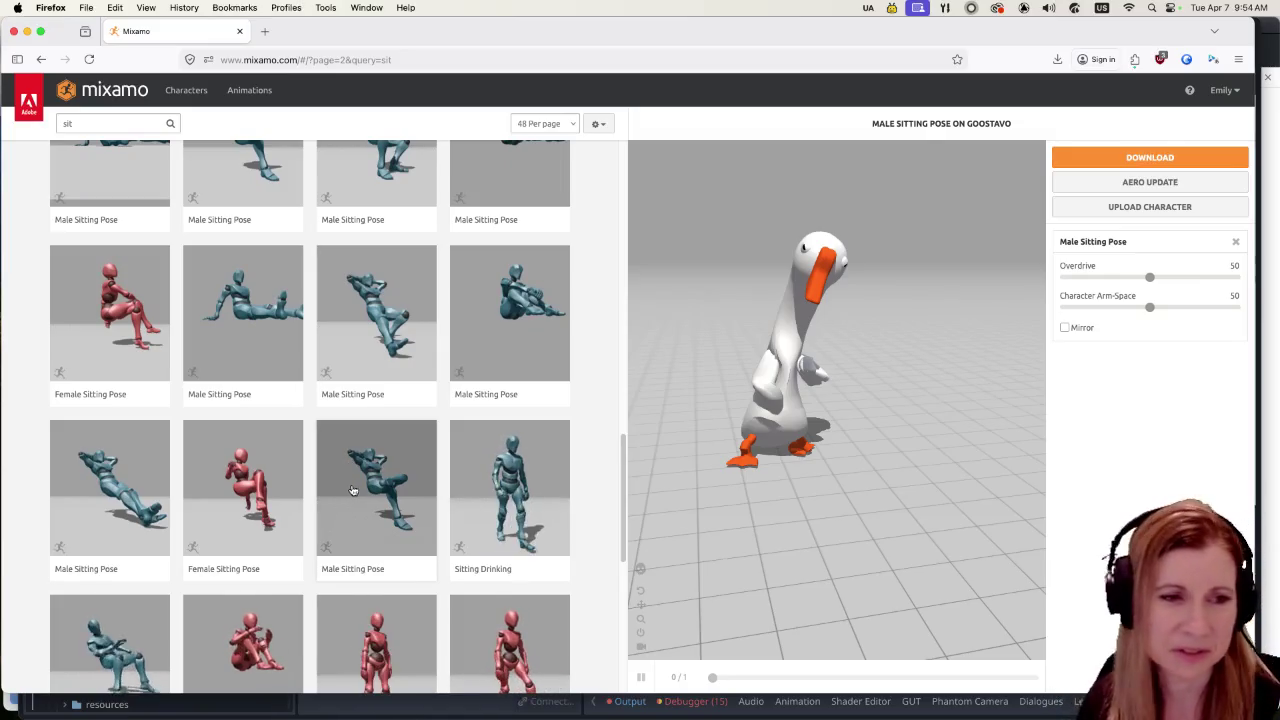
{"action": "scroll", "coordinate": [352, 490], "scroll_direction": "down", "scroll_amount": 2}
{"action": "scroll", "coordinate": [372, 478], "scroll_direction": "down", "scroll_amount": 1}
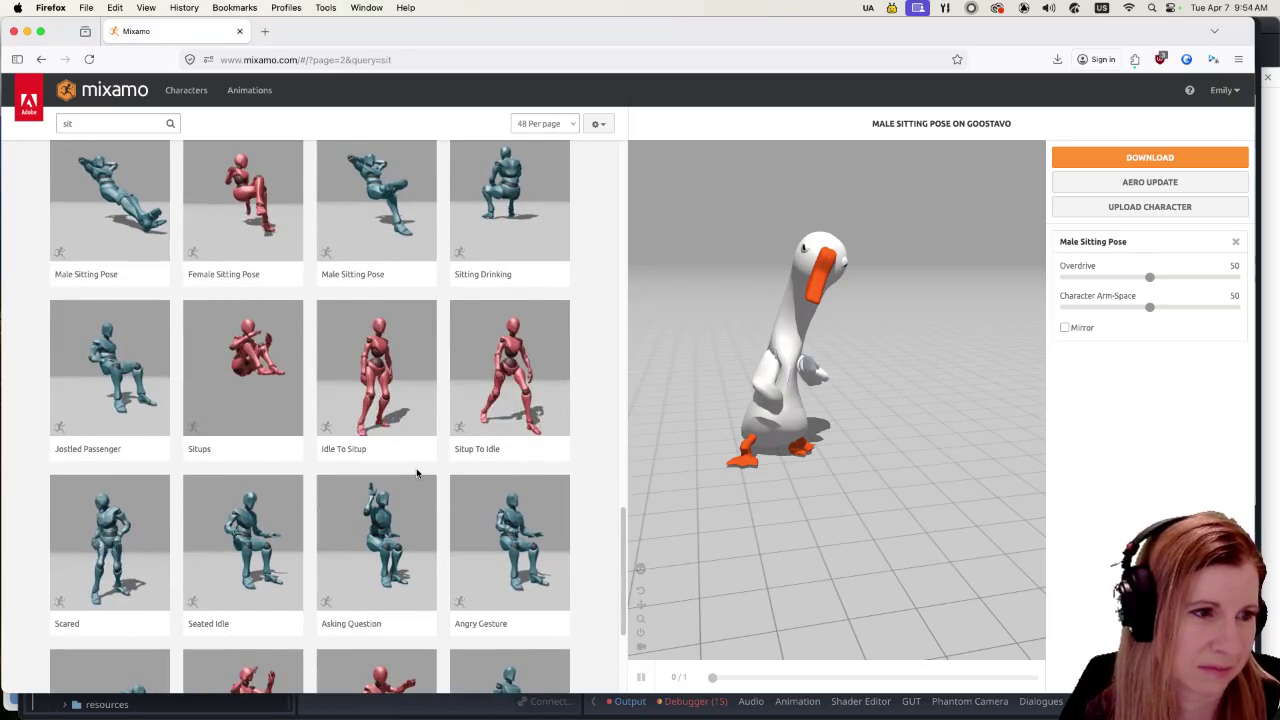
{"action": "scroll", "coordinate": [418, 474], "scroll_direction": "up", "scroll_amount": 15}
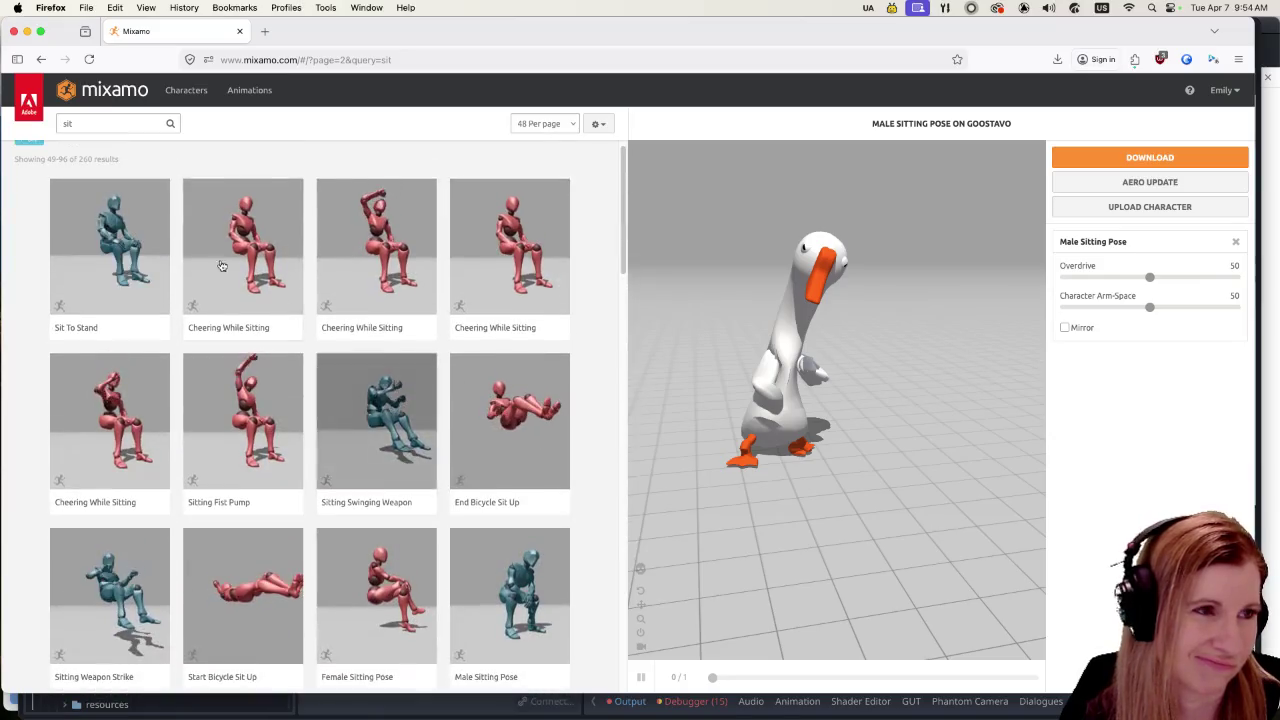
{"action": "left_click", "coordinate": [122, 124]}
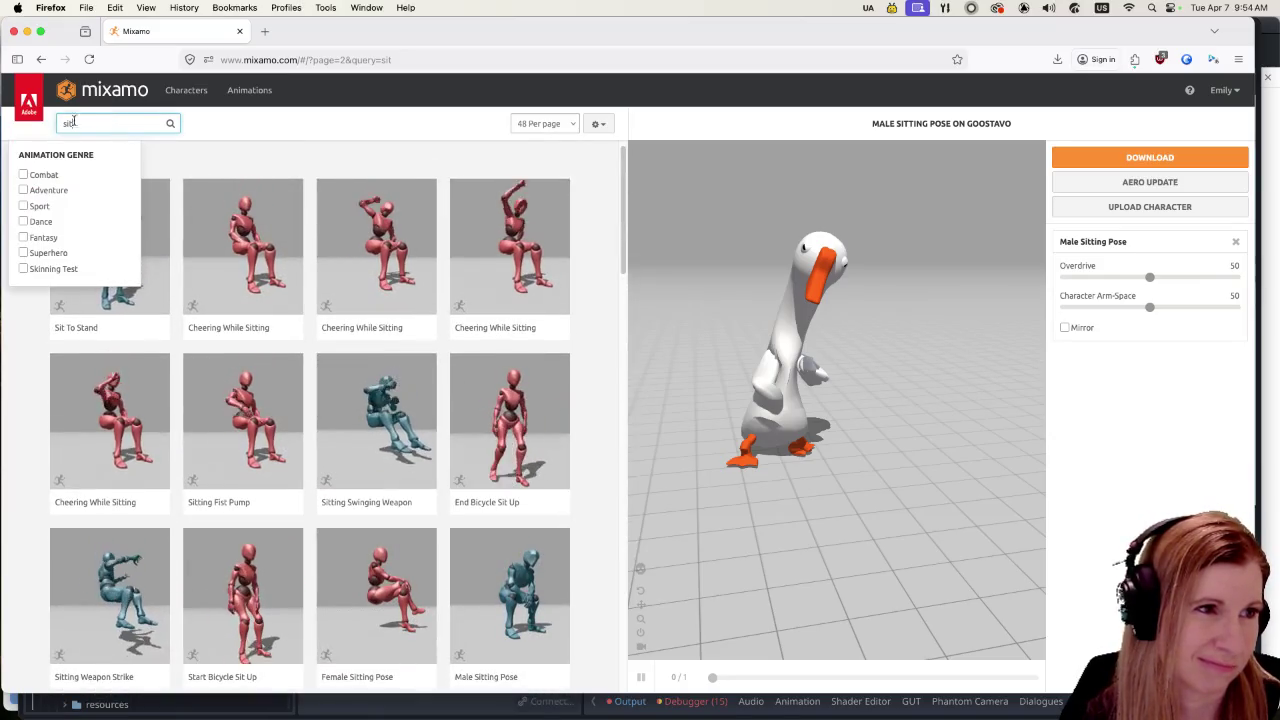
Step: Search for 'laying' and pick the Male Laying Pose from the 58 results
{"action": "key", "text": "BackSpace"}
{"action": "key", "text": "BackSpace"}
{"action": "key", "text": "BackSpace"}
{"action": "type", "text": "laying"}
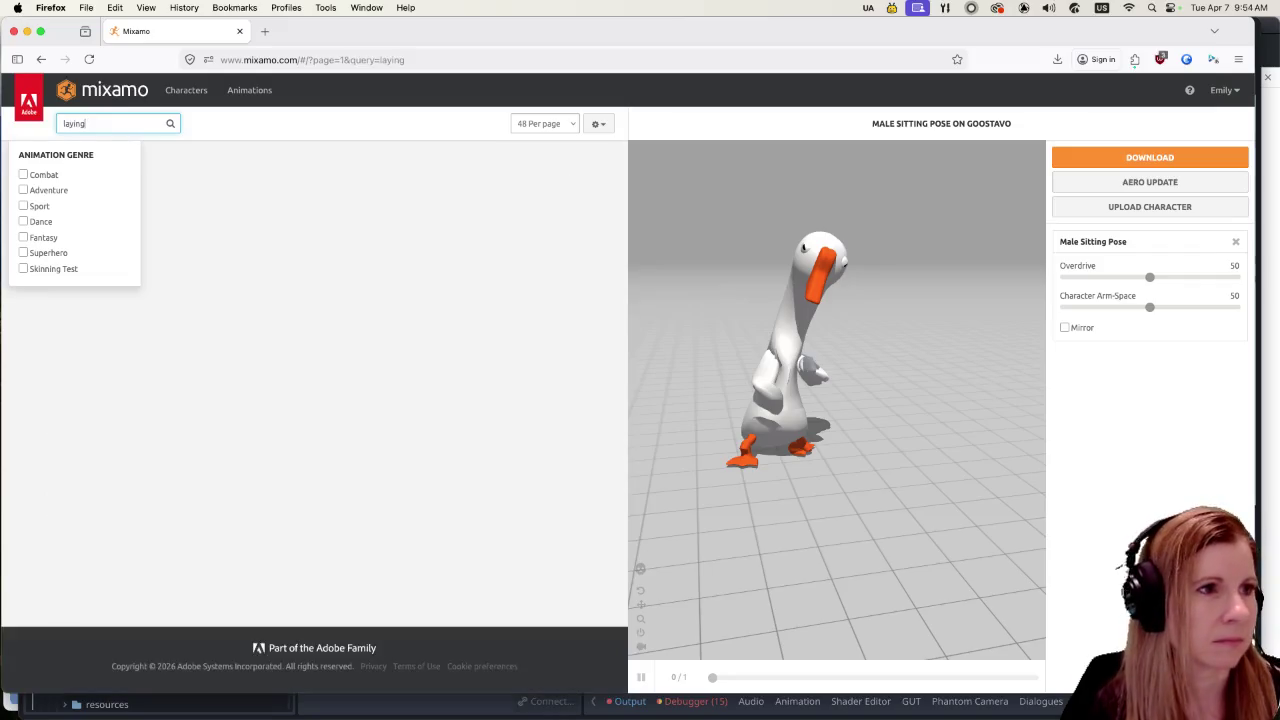
{"action": "left_click", "coordinate": [310, 158]}
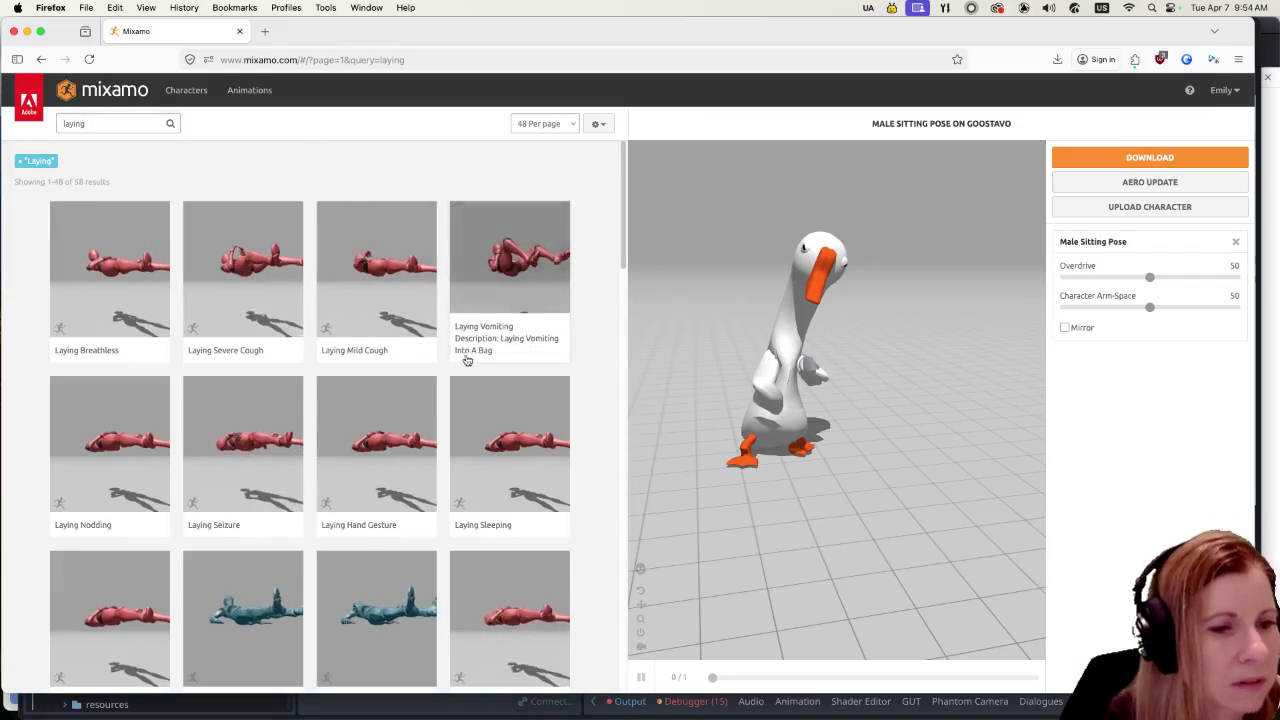
{"action": "scroll", "coordinate": [466, 360], "scroll_direction": "down", "scroll_amount": 5}
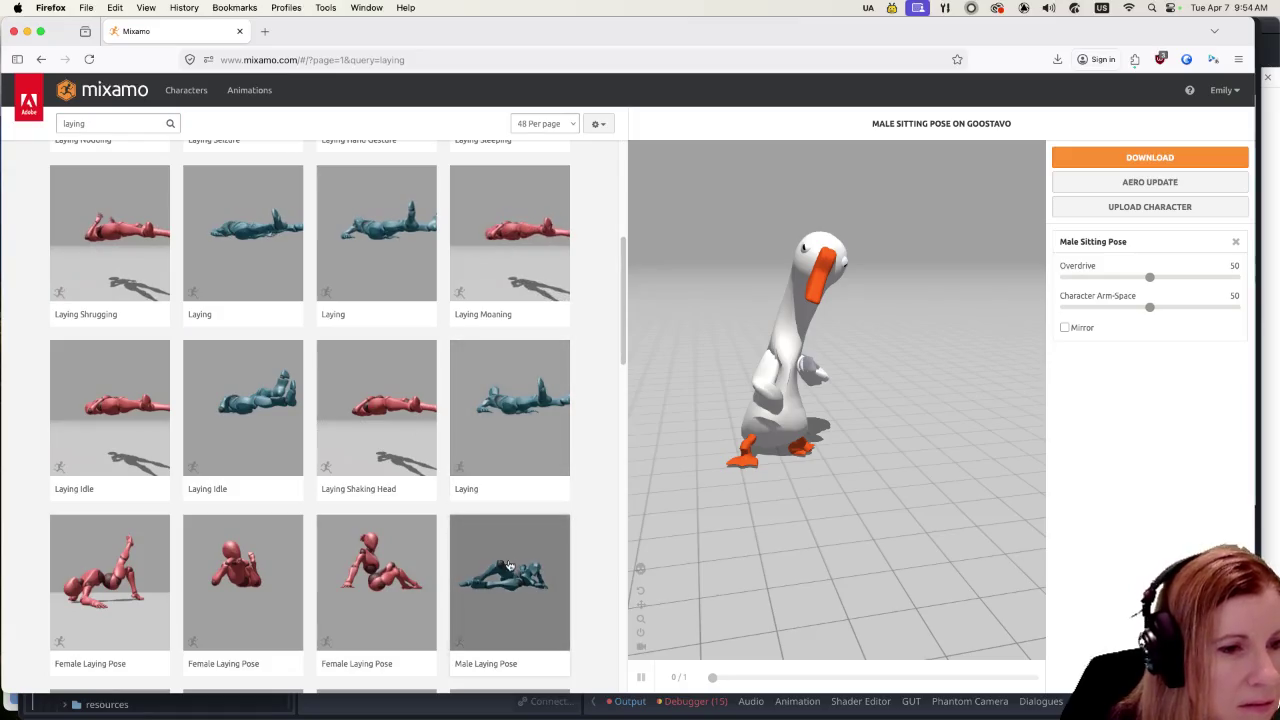
{"action": "left_click", "coordinate": [509, 566]}
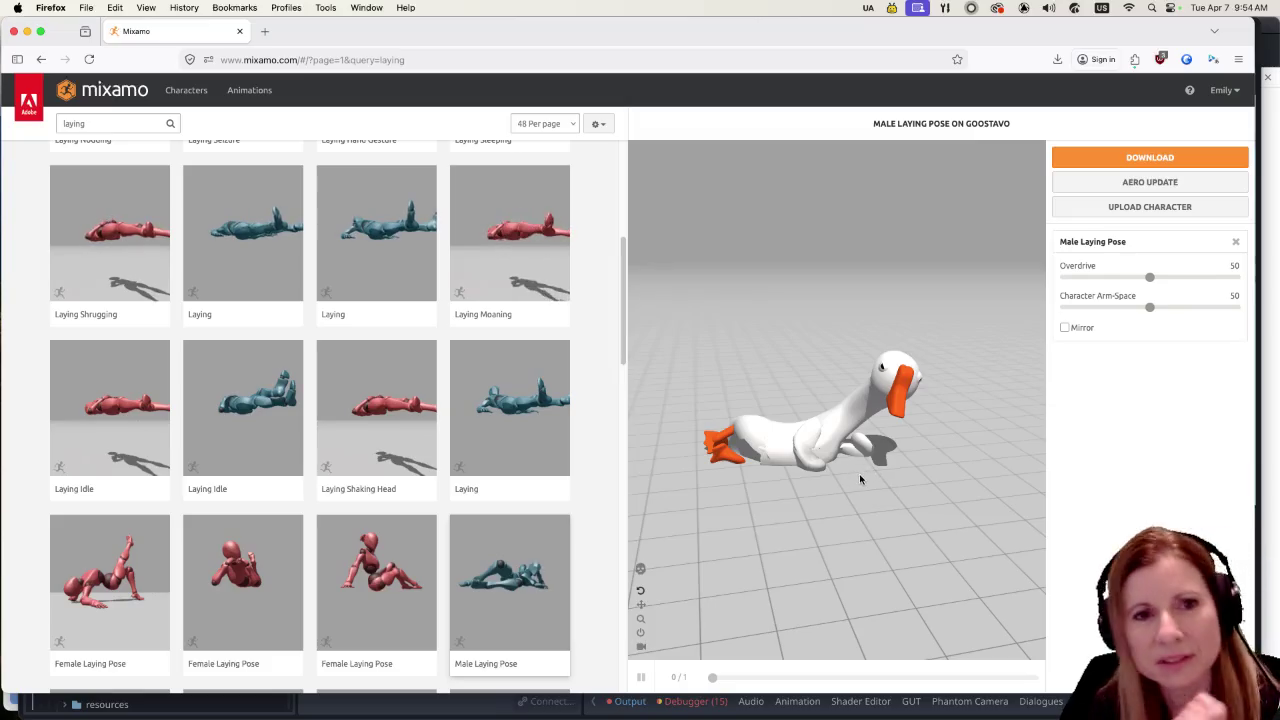
Step: Open Download Settings for the Male Laying Pose (FBX for Unity, Without Skin, 60 fps), then switch to Godot
{"action": "left_click", "coordinate": [1149, 157]}
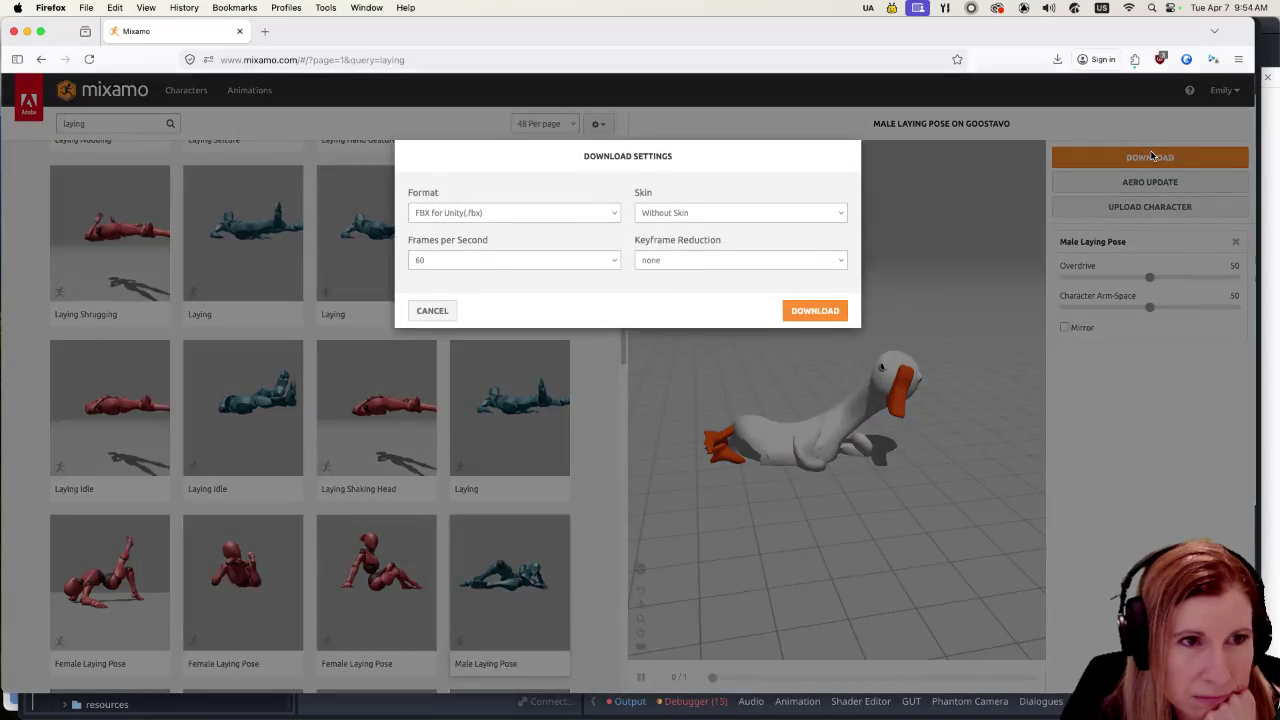
{"action": "key", "text": "super+Tab"}
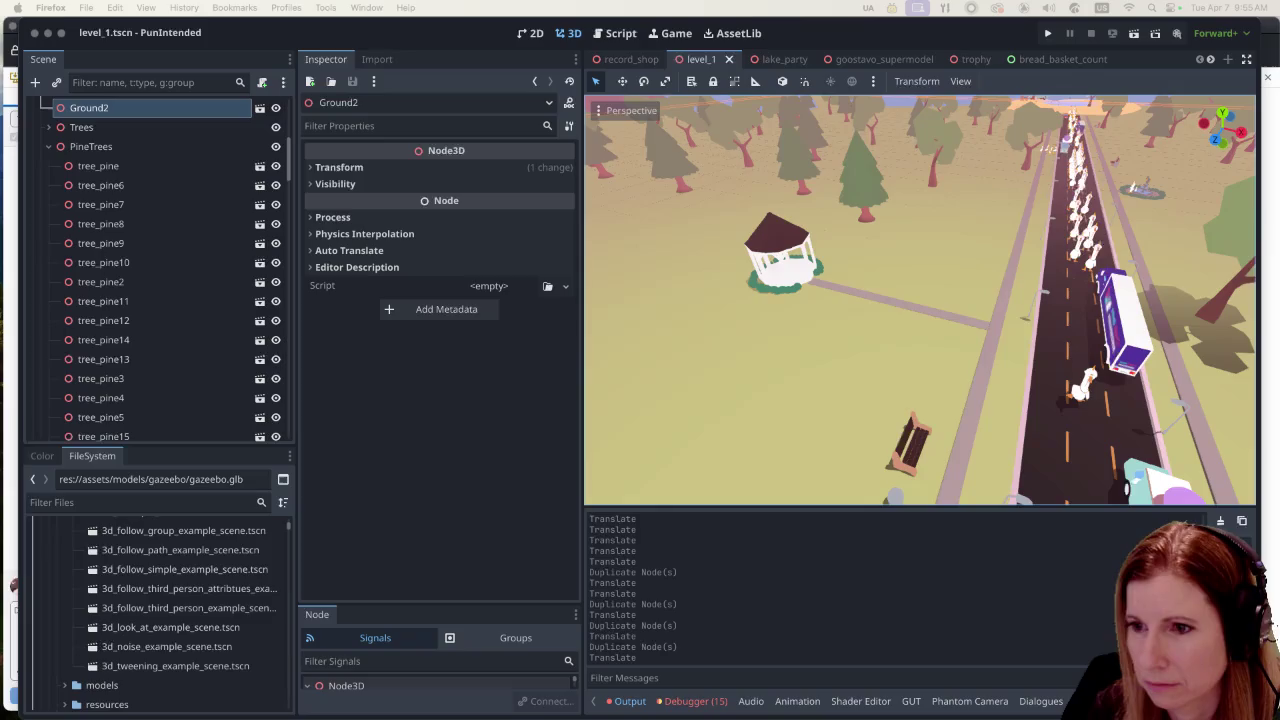
Step: Bring the Godot editor to the front and save the level_1 scene
{"action": "left_click", "coordinate": [884, 28]}
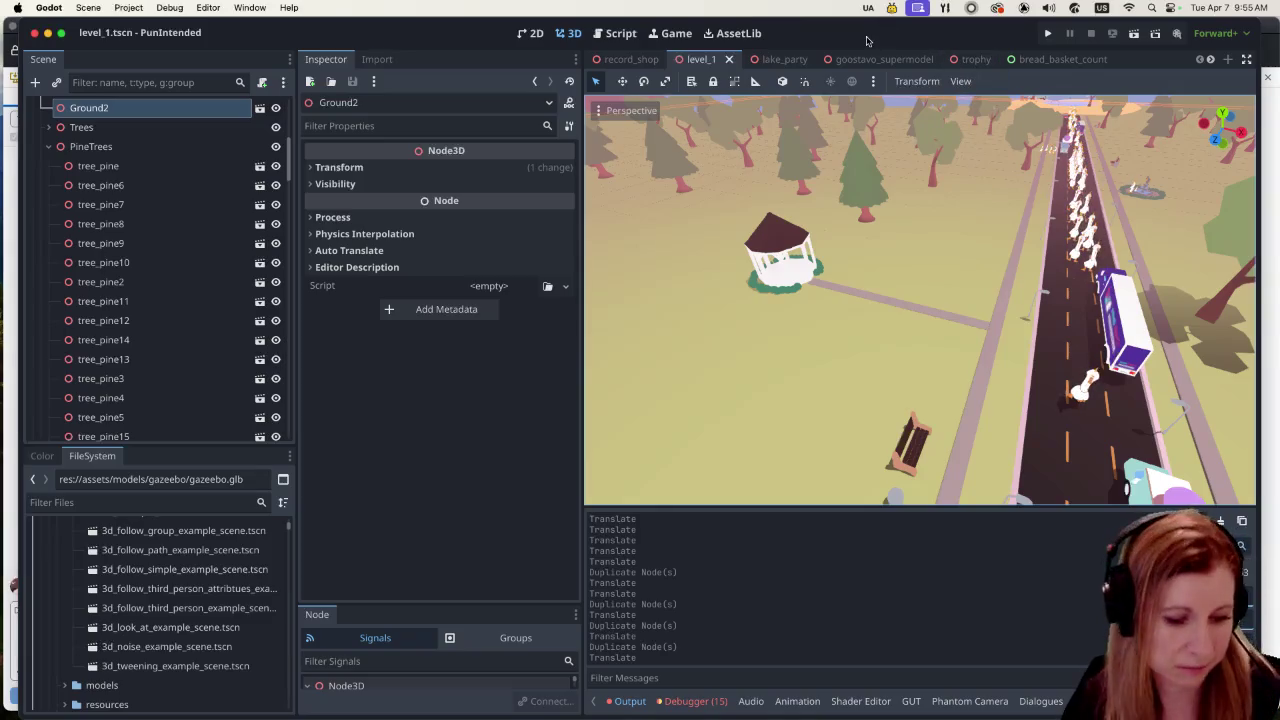
{"action": "key", "text": "super+s"}
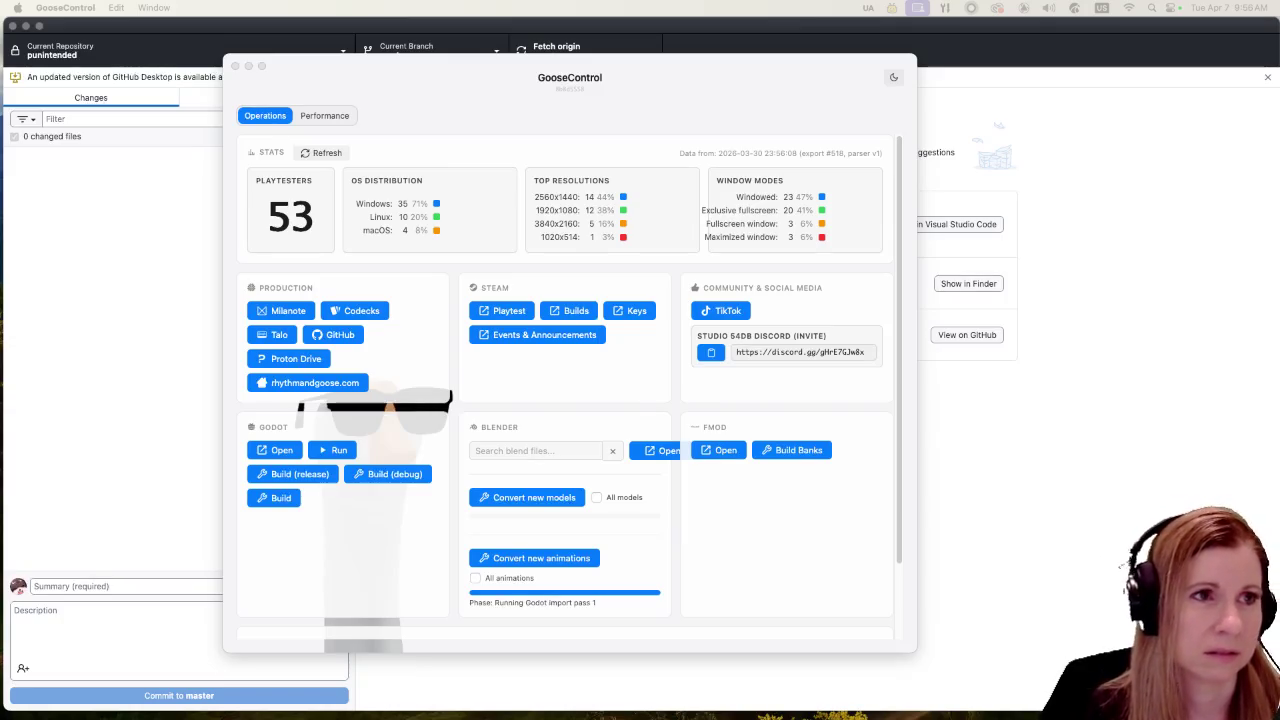
Step: Bring GooseControl forward and shift its window slightly right and down while conversion runs
{"action": "left_click", "coordinate": [685, 97]}
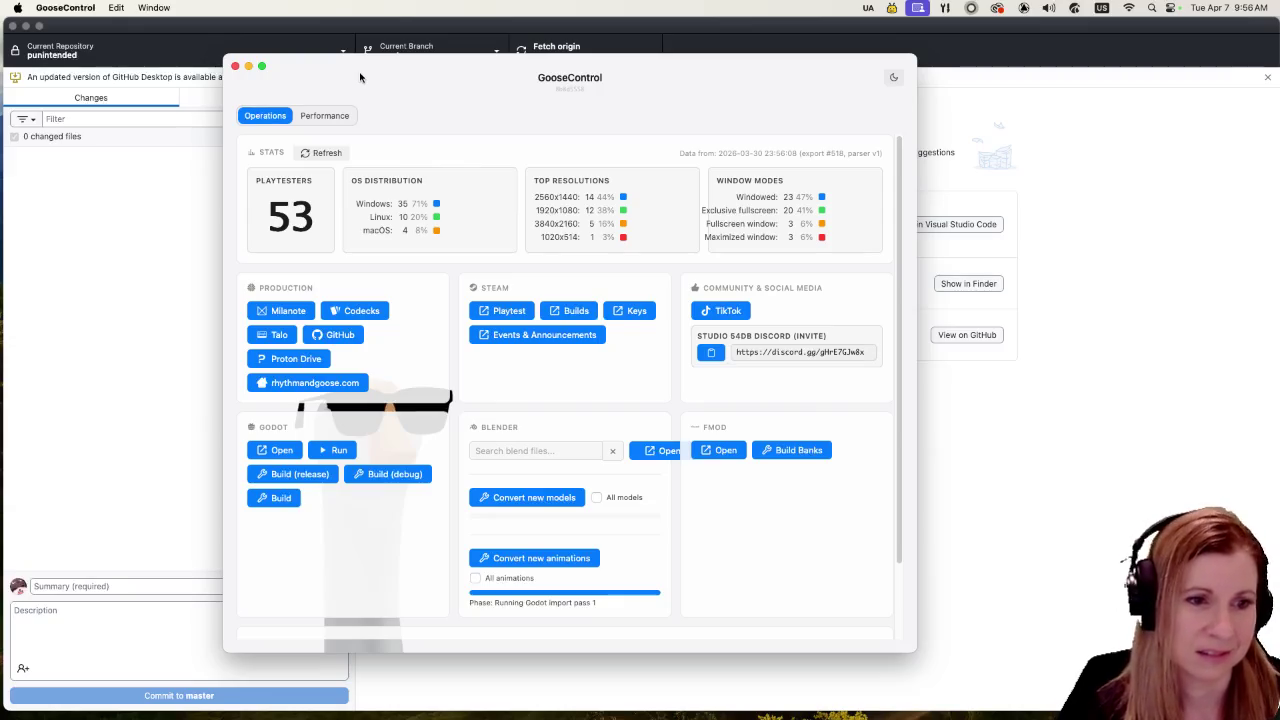
{"action": "left_click_drag", "start_coordinate": [379, 79], "coordinate": [425, 115]}
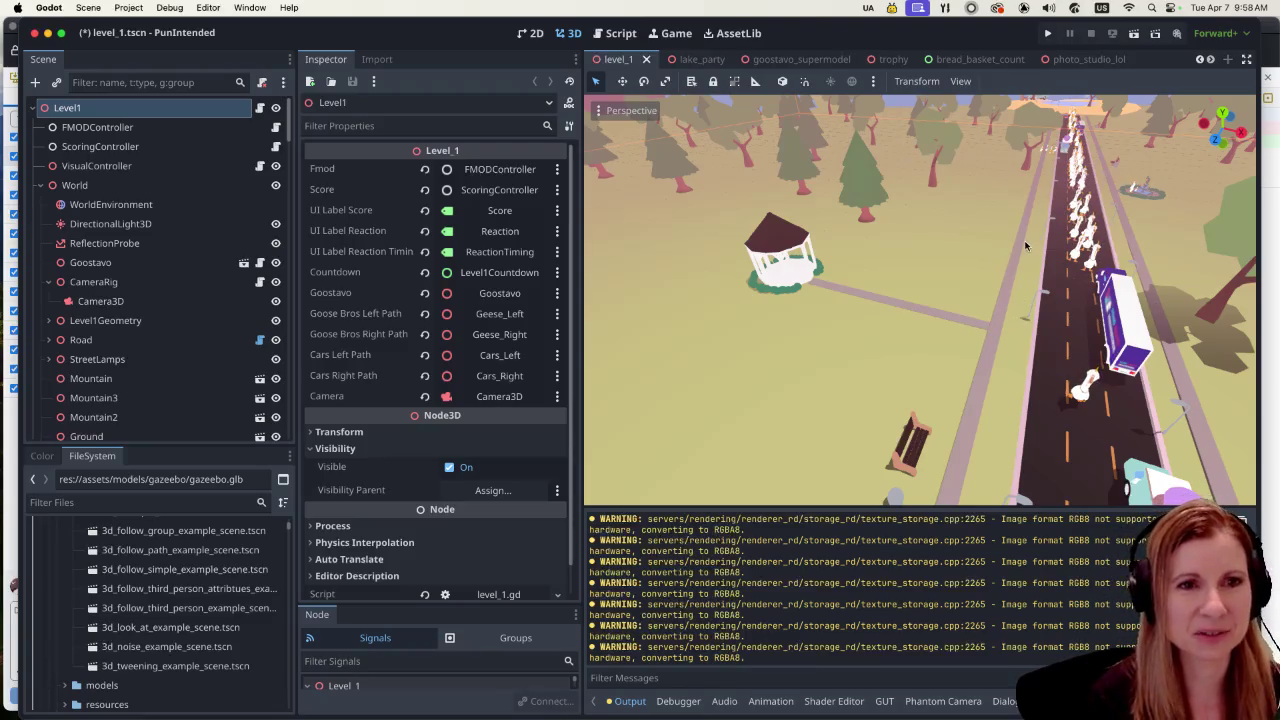
{"action": "scroll", "coordinate": [995, 230], "scroll_direction": "up", "scroll_amount": 5}
{"action": "scroll", "coordinate": [999, 207], "scroll_direction": "up", "scroll_amount": 8}
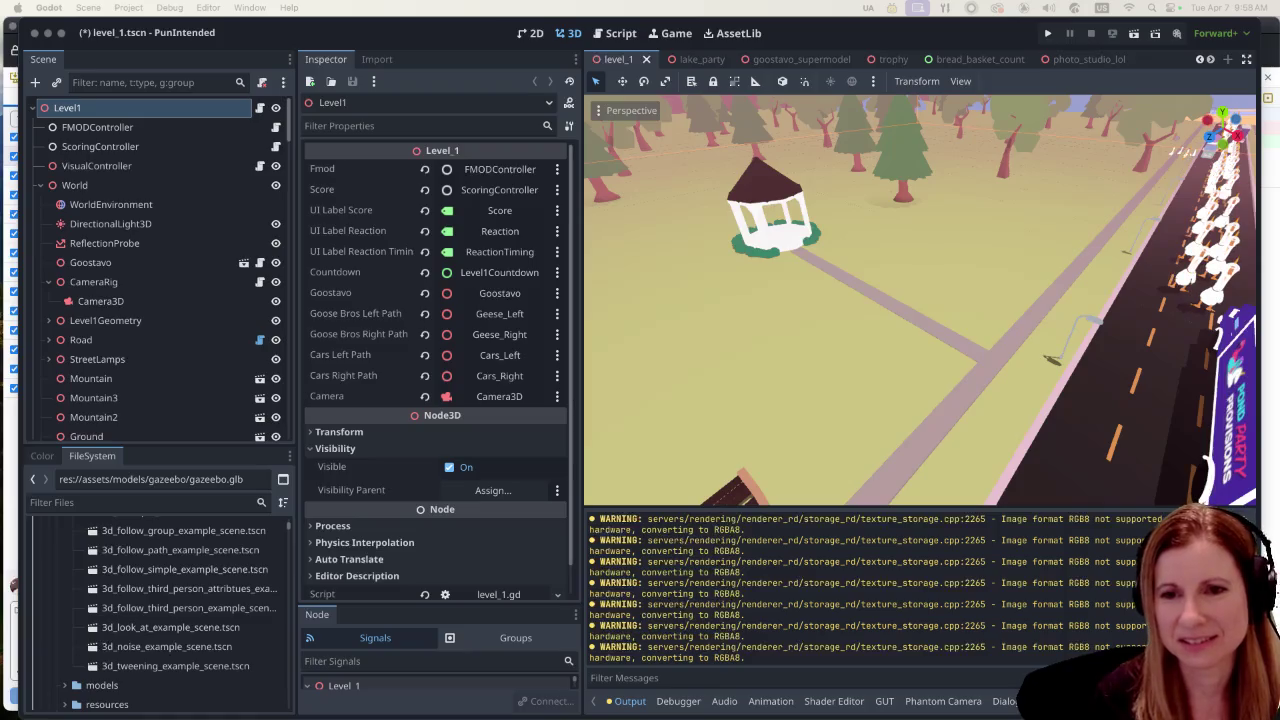
{"action": "left_click", "coordinate": [786, 33]}
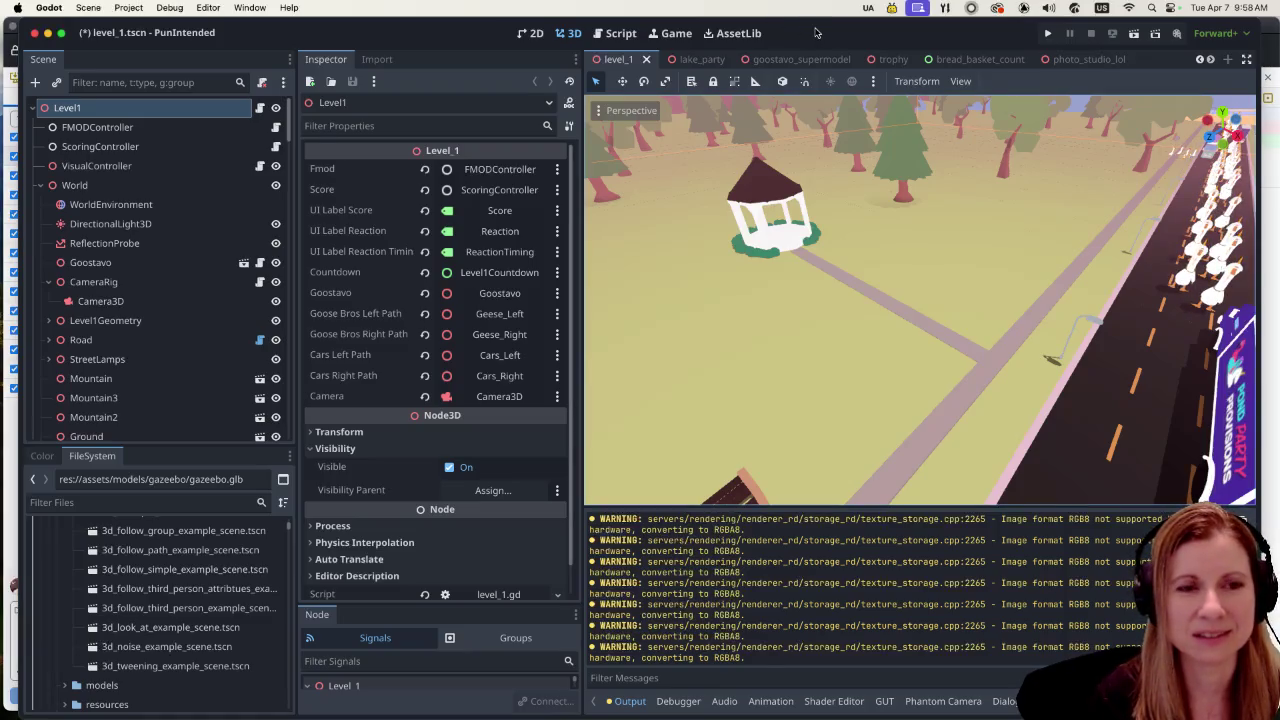
{"action": "left_click_drag", "start_coordinate": [871, 337], "coordinate": [904, 285]}
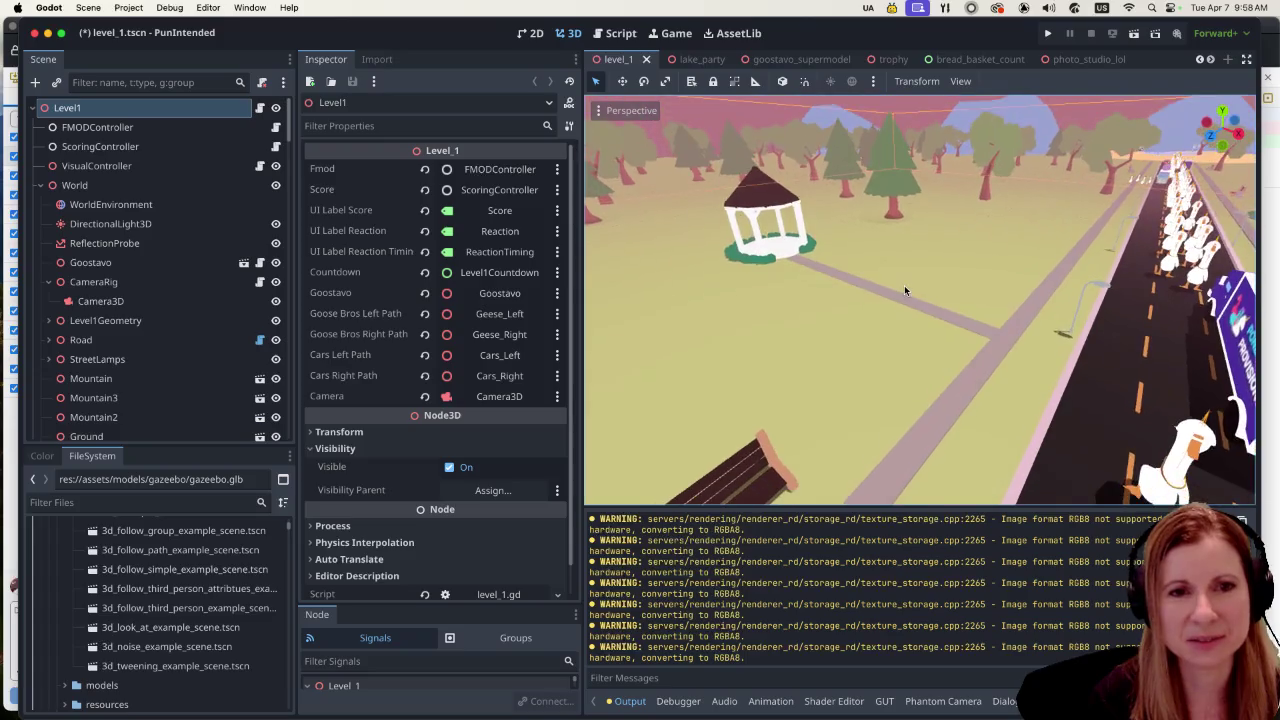
{"action": "scroll", "coordinate": [1090, 348], "scroll_direction": "up", "scroll_amount": 3}
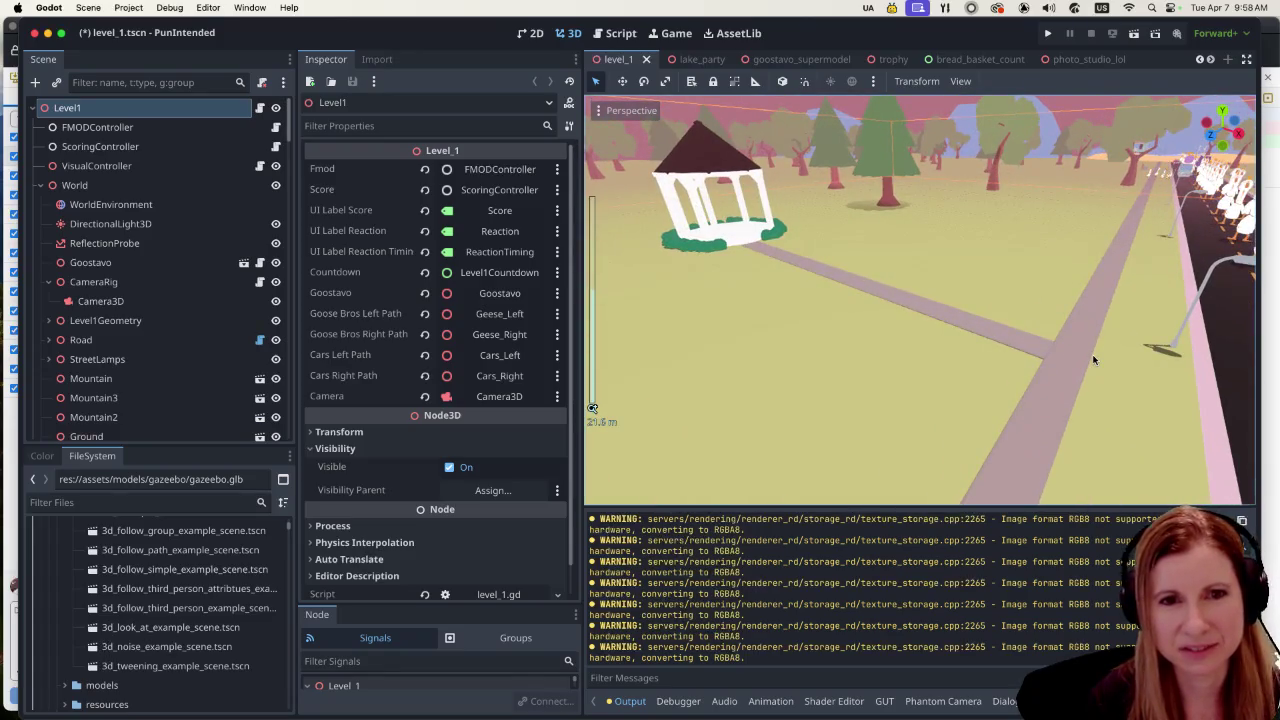
{"action": "scroll", "coordinate": [1093, 360], "scroll_direction": "down", "scroll_amount": 3}
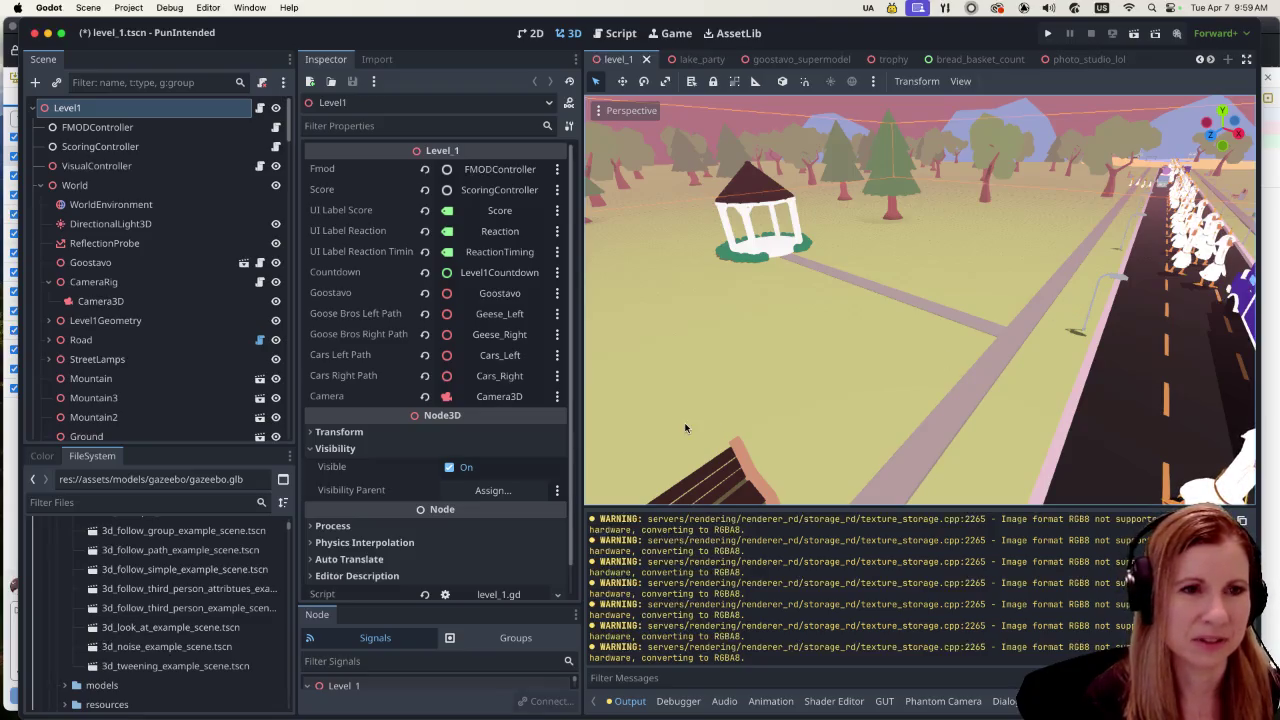
{"action": "scroll", "coordinate": [200, 390], "scroll_direction": "down", "scroll_amount": 5}
{"action": "scroll", "coordinate": [200, 391], "scroll_direction": "down", "scroll_amount": 5}
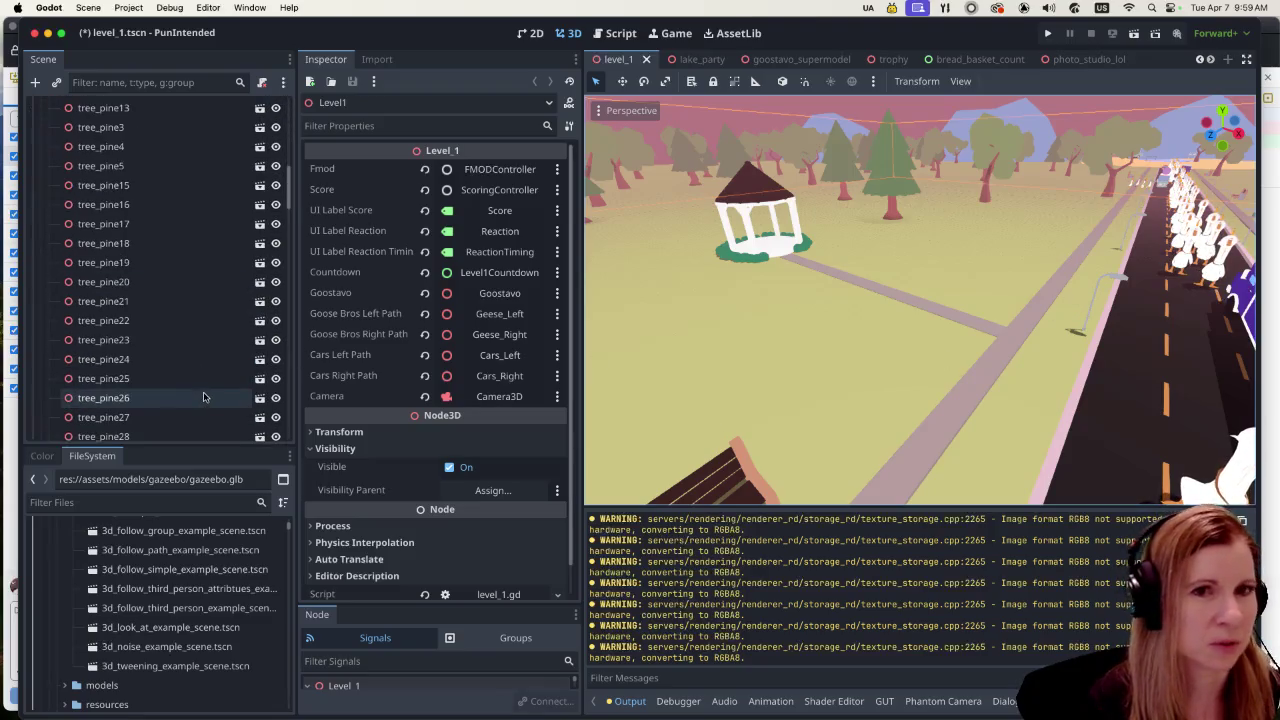
{"action": "scroll", "coordinate": [1108, 190], "scroll_direction": "up", "scroll_amount": 3}
{"action": "scroll", "coordinate": [1108, 188], "scroll_direction": "down", "scroll_amount": 10}
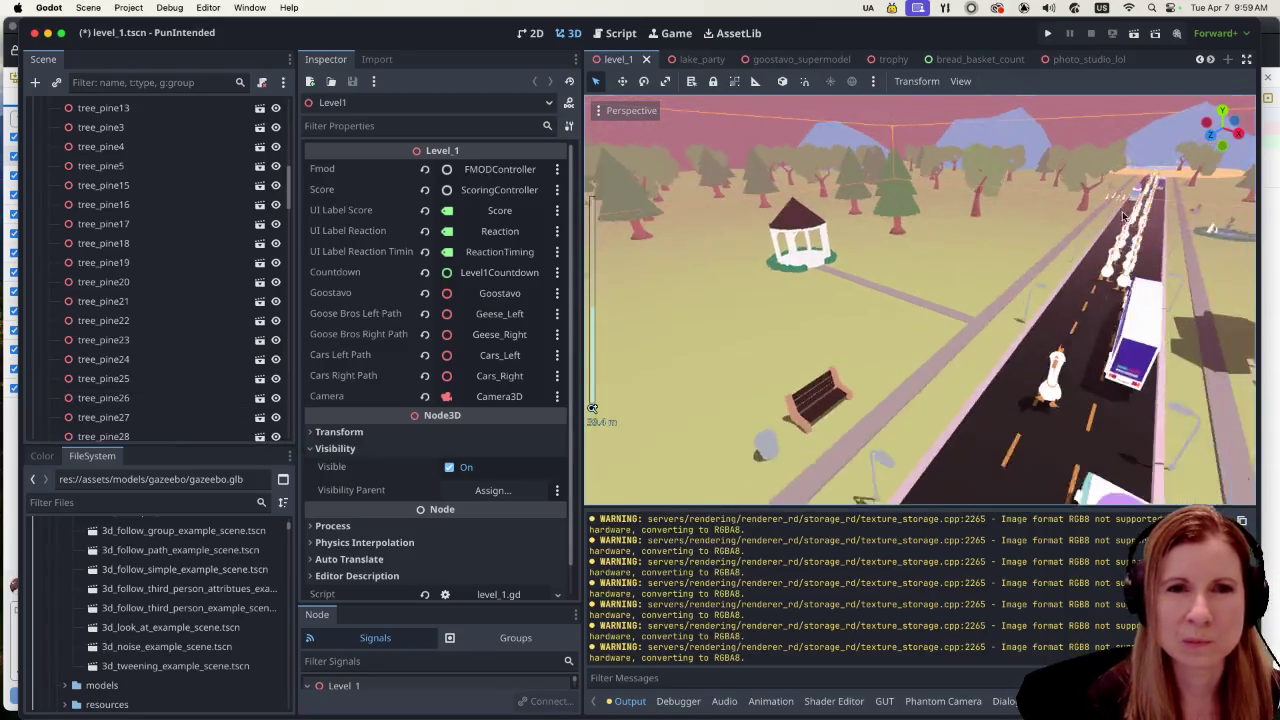
{"action": "left_click_drag", "start_coordinate": [1055, 352], "coordinate": [1081, 208]}
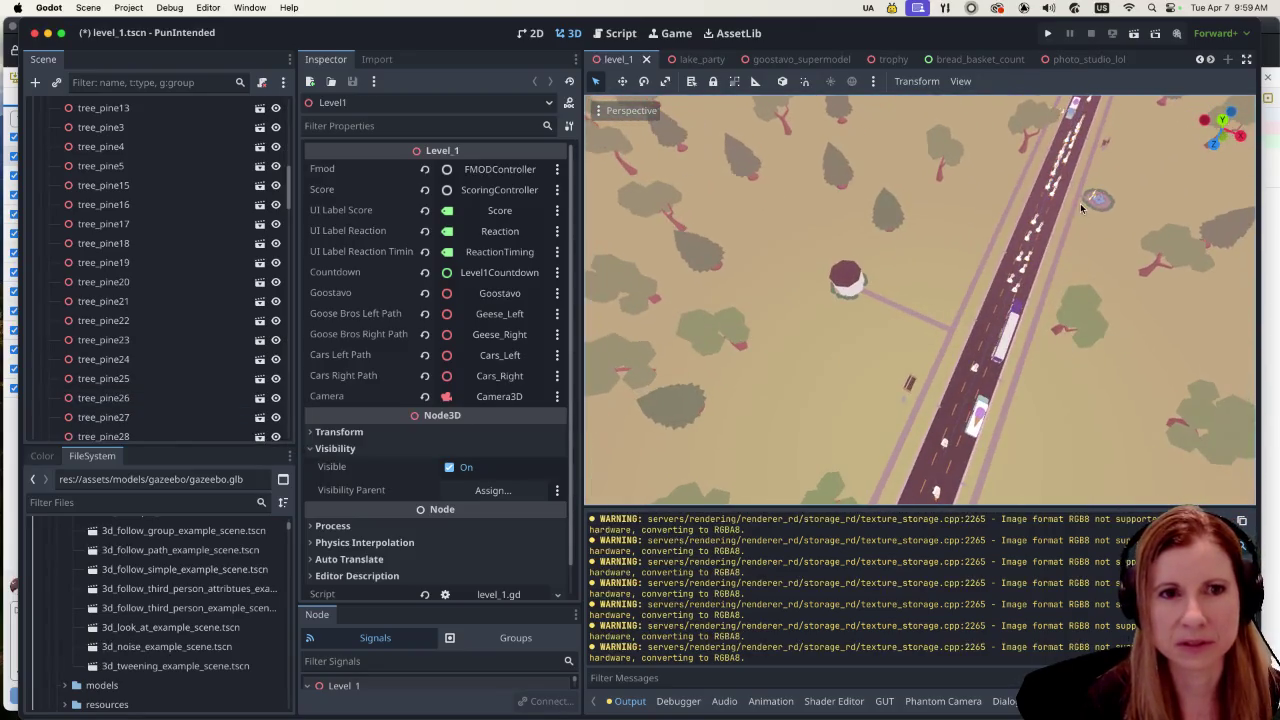
{"action": "scroll", "coordinate": [1110, 180], "scroll_direction": "up", "scroll_amount": 5}
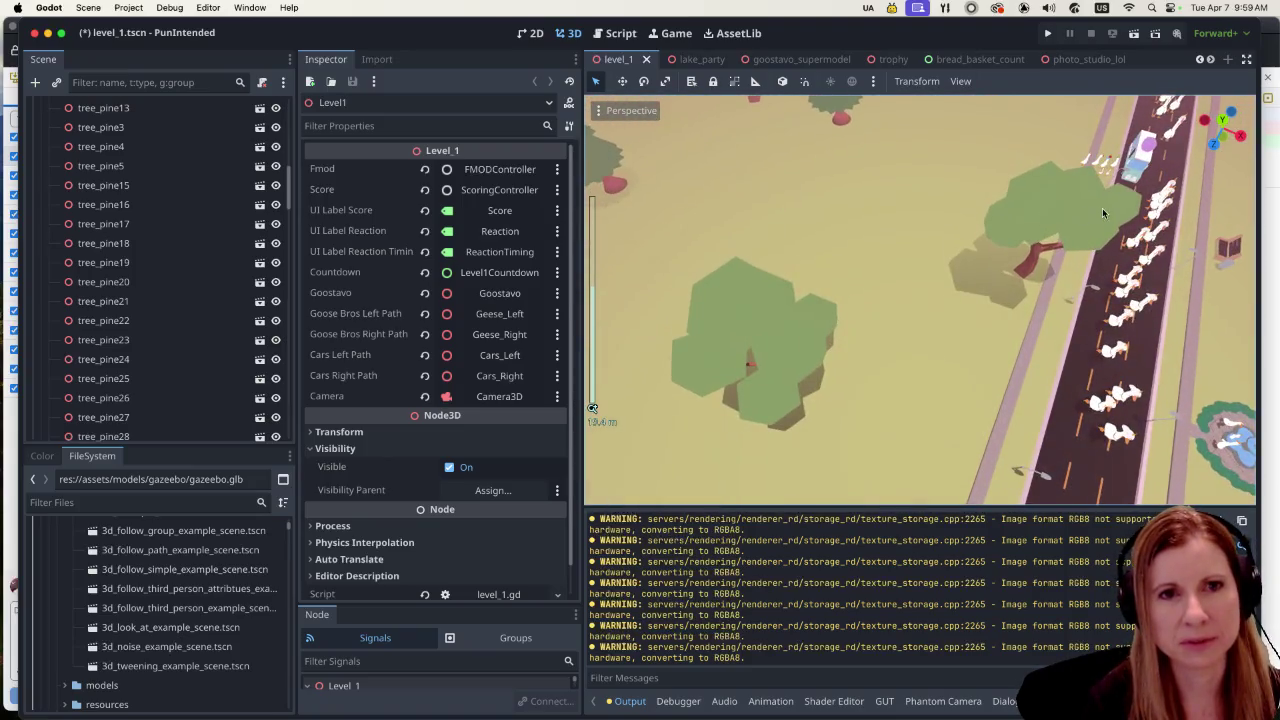
{"action": "scroll", "coordinate": [1102, 212], "scroll_direction": "up", "scroll_amount": 5}
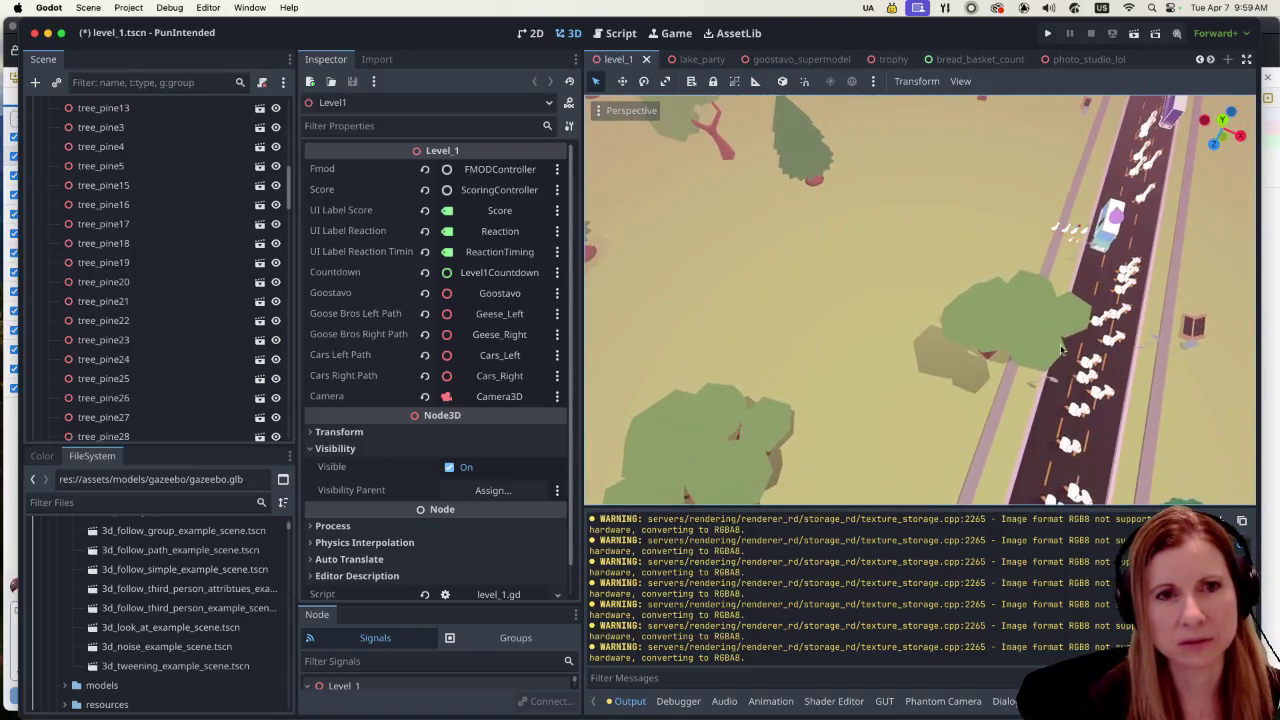
Step: Collapse the PineTrees, Benches and Benches_MultiMesh groups in the Scene tree
{"action": "left_click", "coordinate": [1077, 229]}
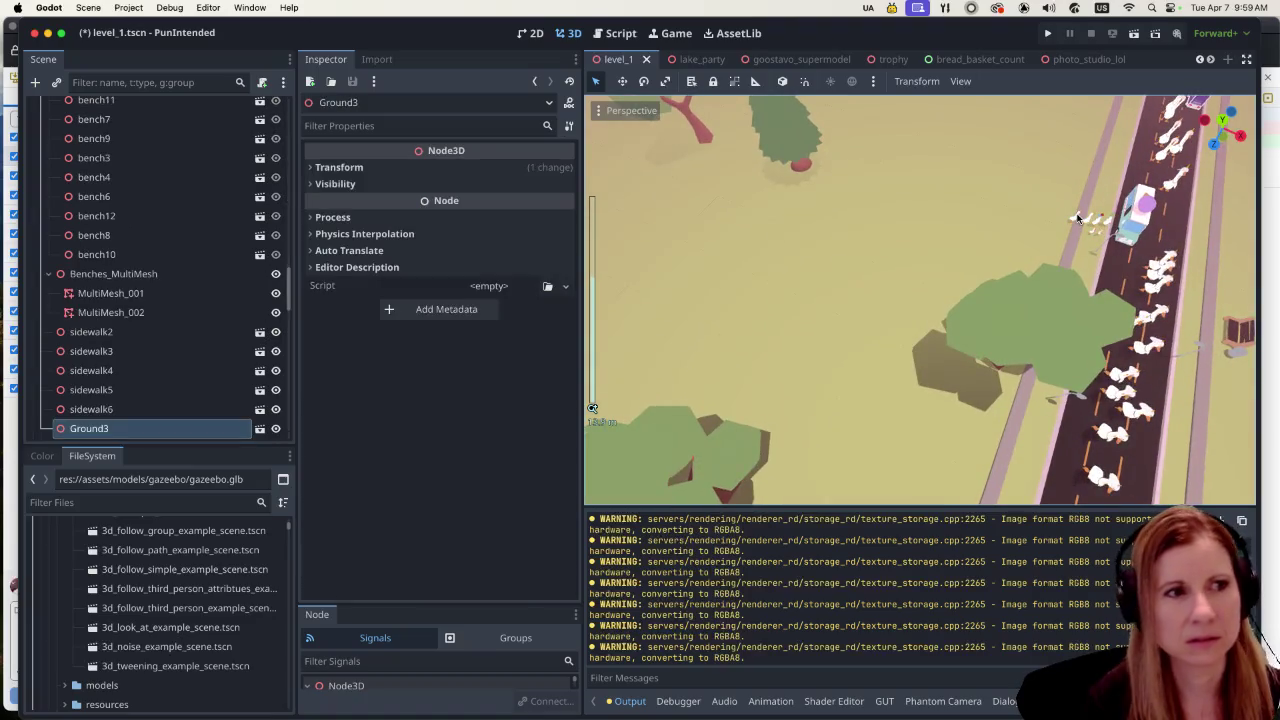
{"action": "scroll", "coordinate": [1017, 256], "scroll_direction": "up", "scroll_amount": 5}
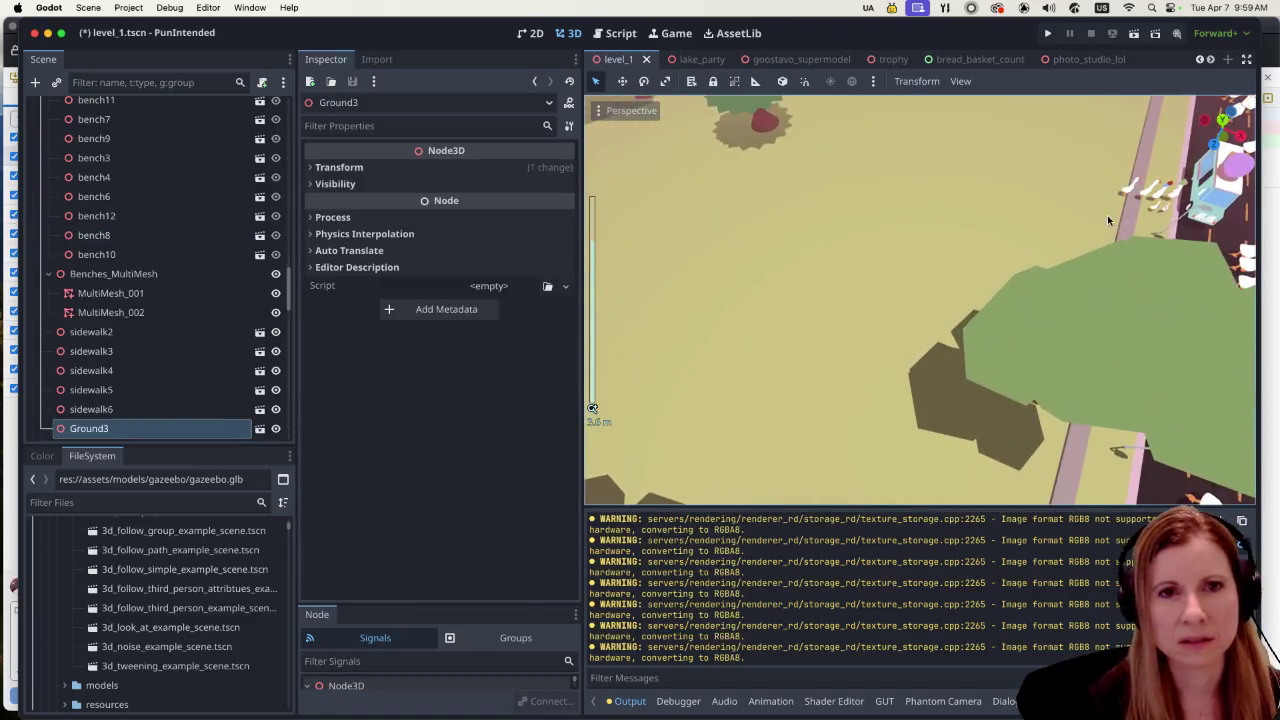
{"action": "scroll", "coordinate": [170, 300], "scroll_direction": "up", "scroll_amount": 10}
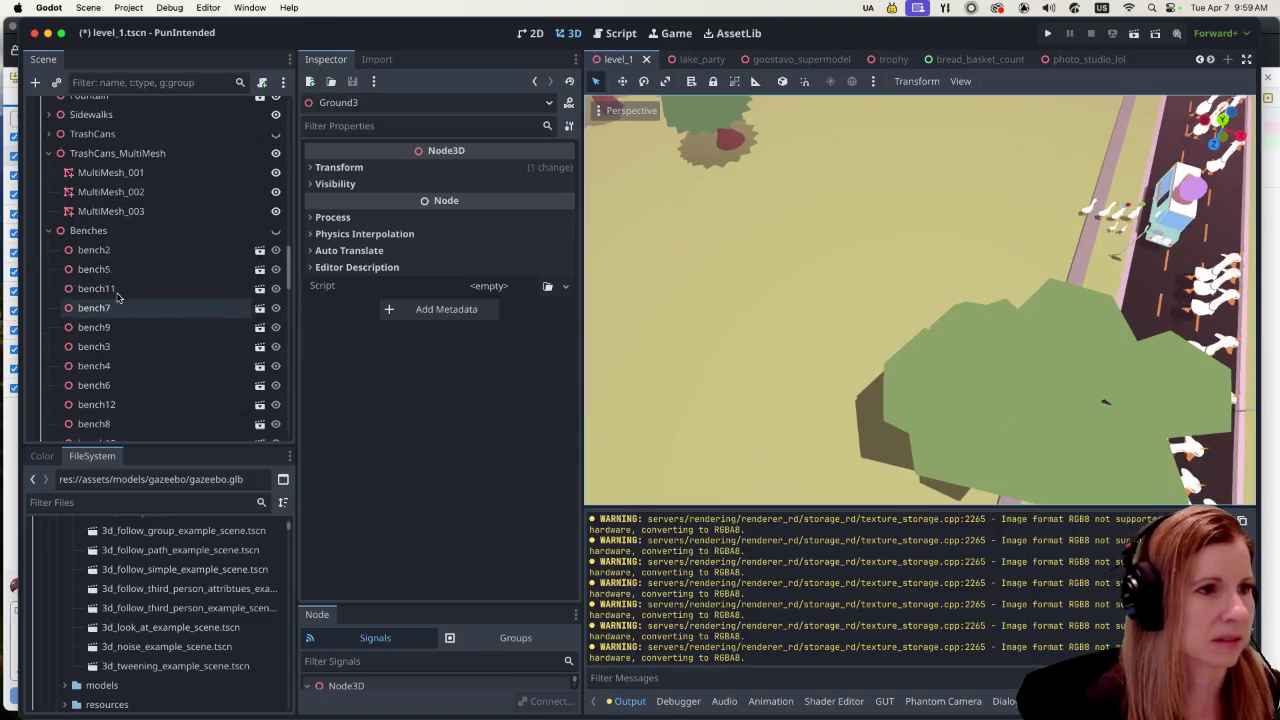
{"action": "scroll", "coordinate": [154, 251], "scroll_direction": "up", "scroll_amount": 15}
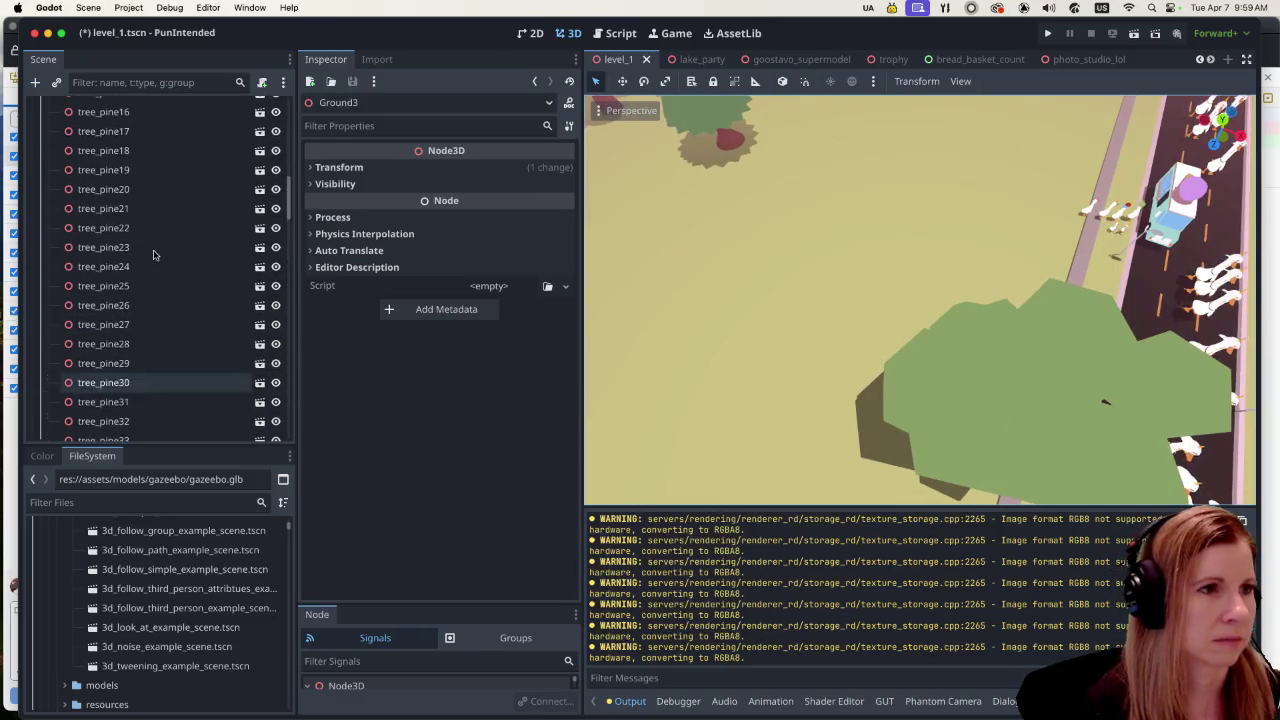
{"action": "scroll", "coordinate": [150, 300], "scroll_direction": "down", "scroll_amount": 3}
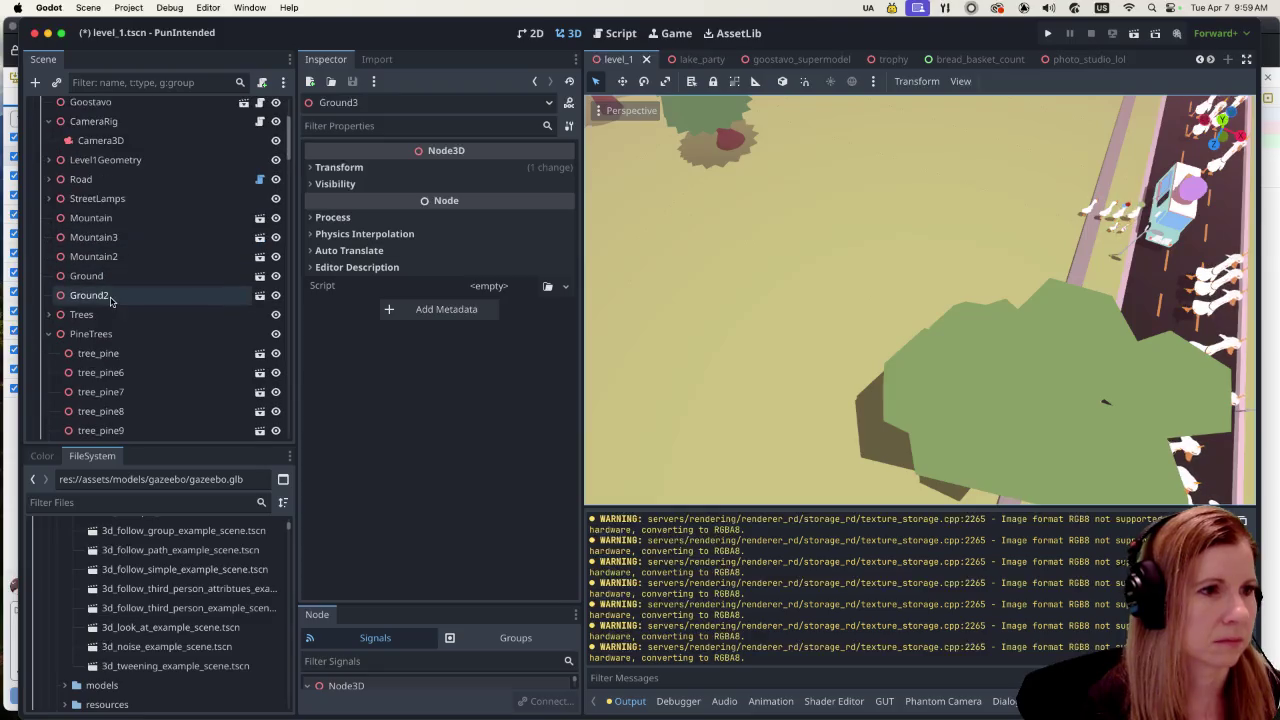
{"action": "left_click", "coordinate": [48, 334]}
{"action": "scroll", "coordinate": [50, 337], "scroll_direction": "down", "scroll_amount": 5}
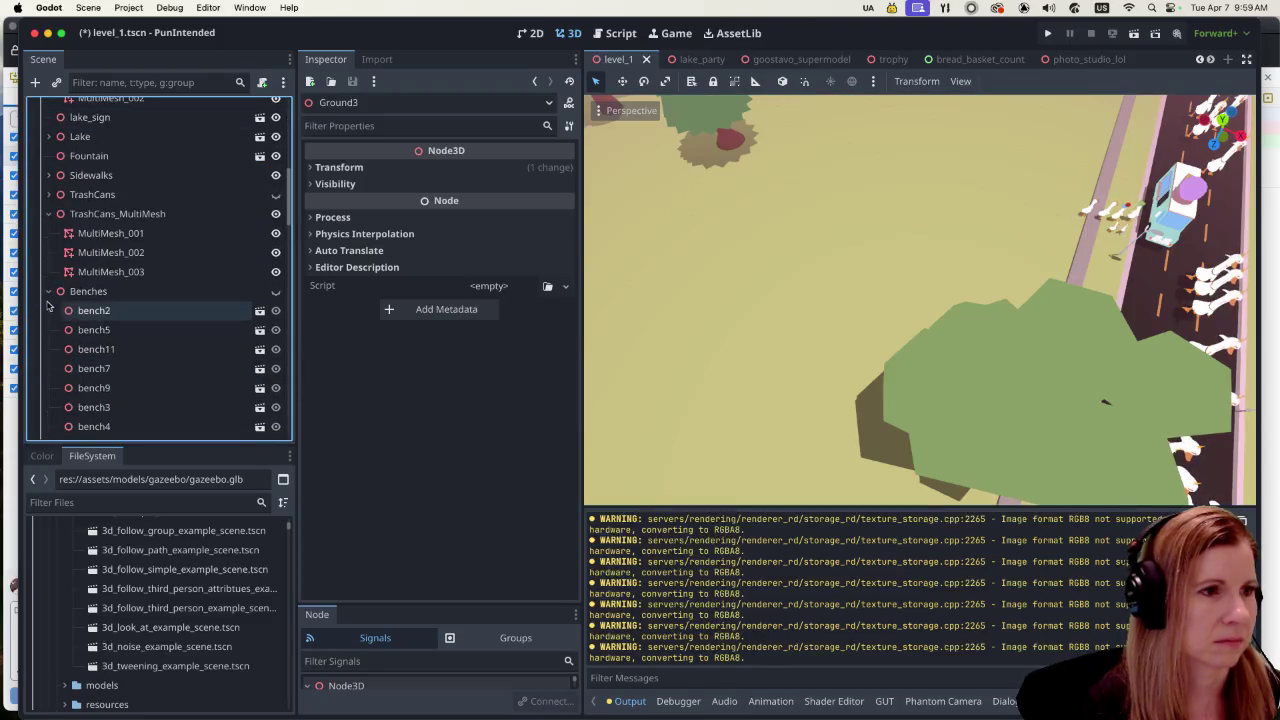
{"action": "left_click", "coordinate": [49, 290]}
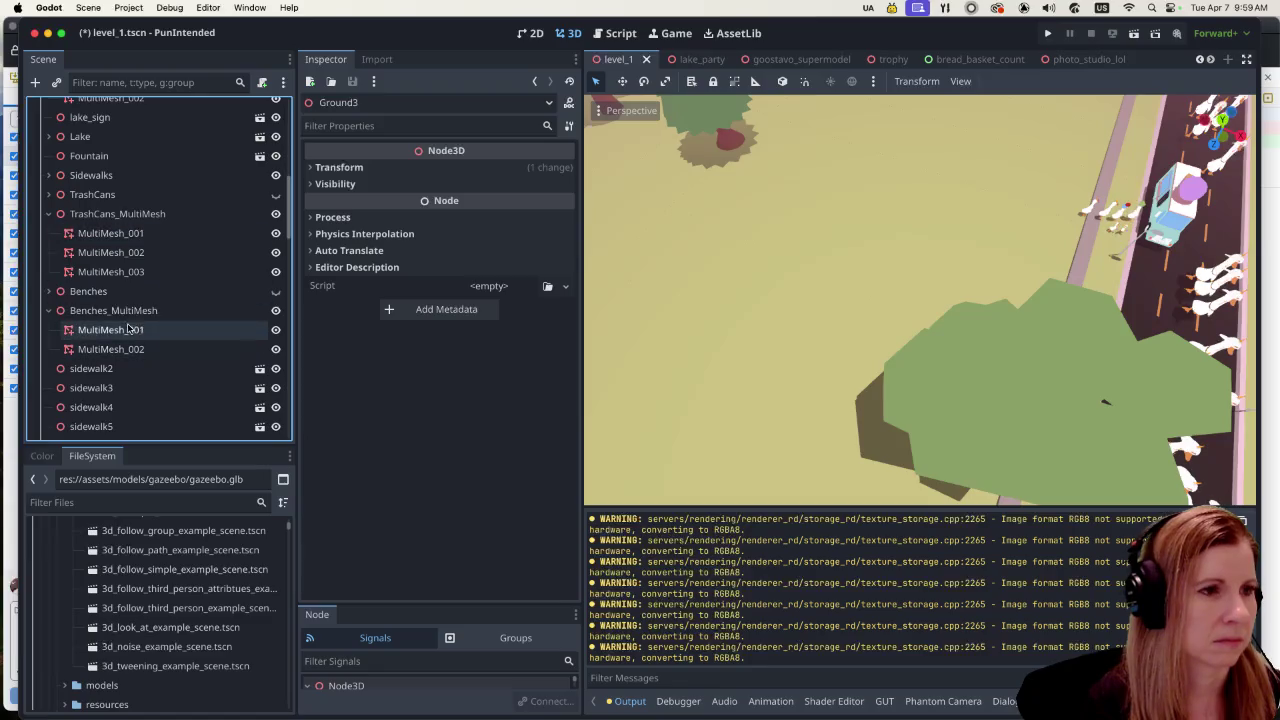
{"action": "left_click", "coordinate": [47, 311]}
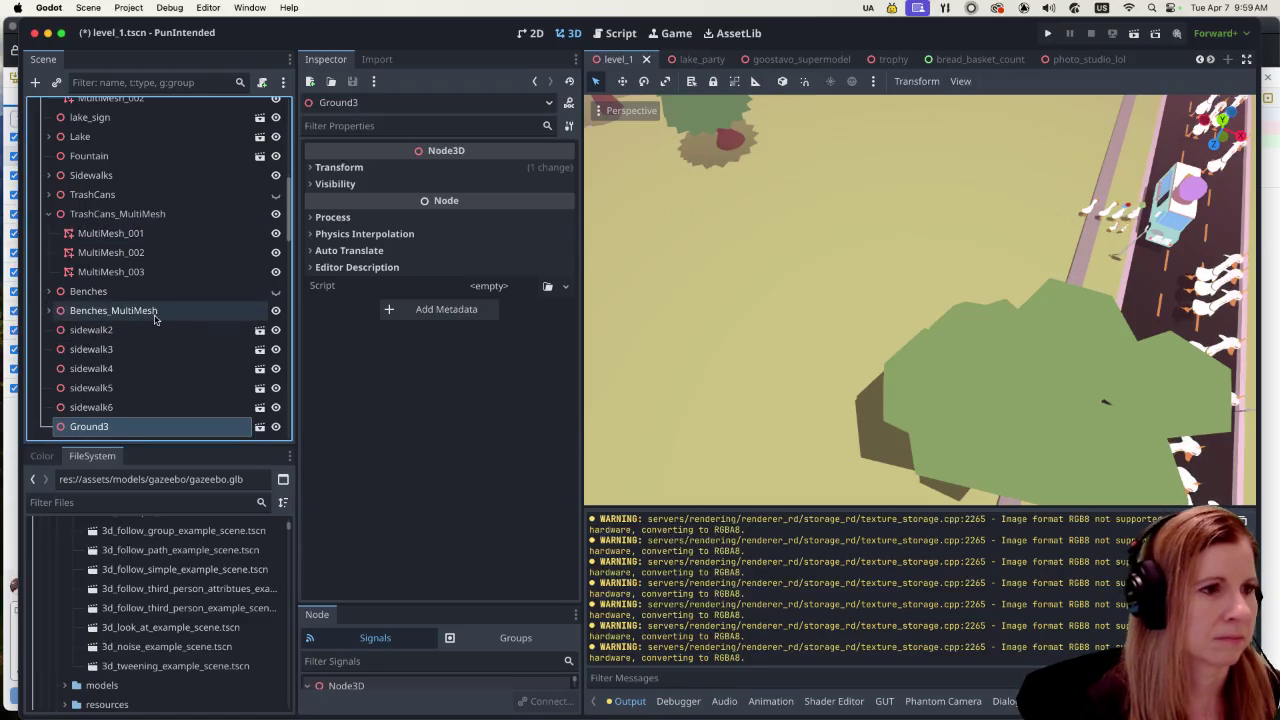
Step: Collapse the Bushes group and select GoostavoSupermodel9 to show it in the Inspector
{"action": "scroll", "coordinate": [135, 330], "scroll_direction": "up", "scroll_amount": 8}
{"action": "scroll", "coordinate": [140, 325], "scroll_direction": "up", "scroll_amount": 5}
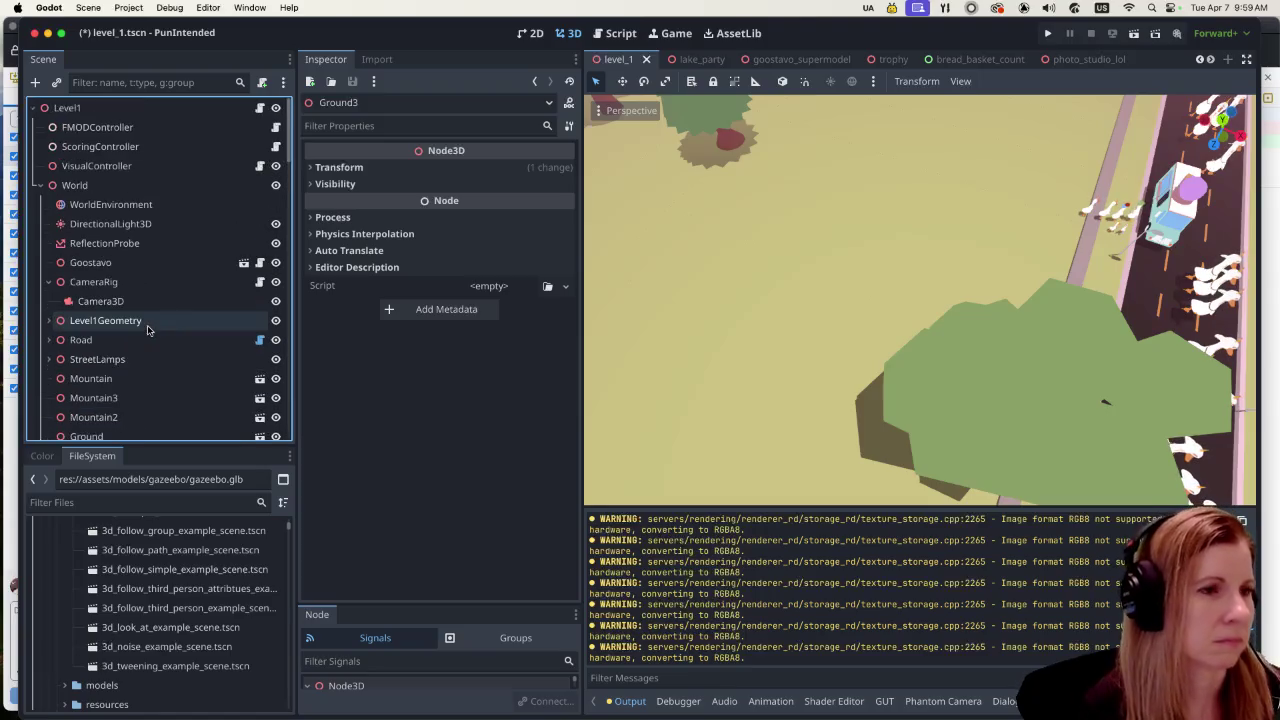
{"action": "scroll", "coordinate": [145, 333], "scroll_direction": "down", "scroll_amount": 10}
{"action": "scroll", "coordinate": [147, 334], "scroll_direction": "down", "scroll_amount": 5}
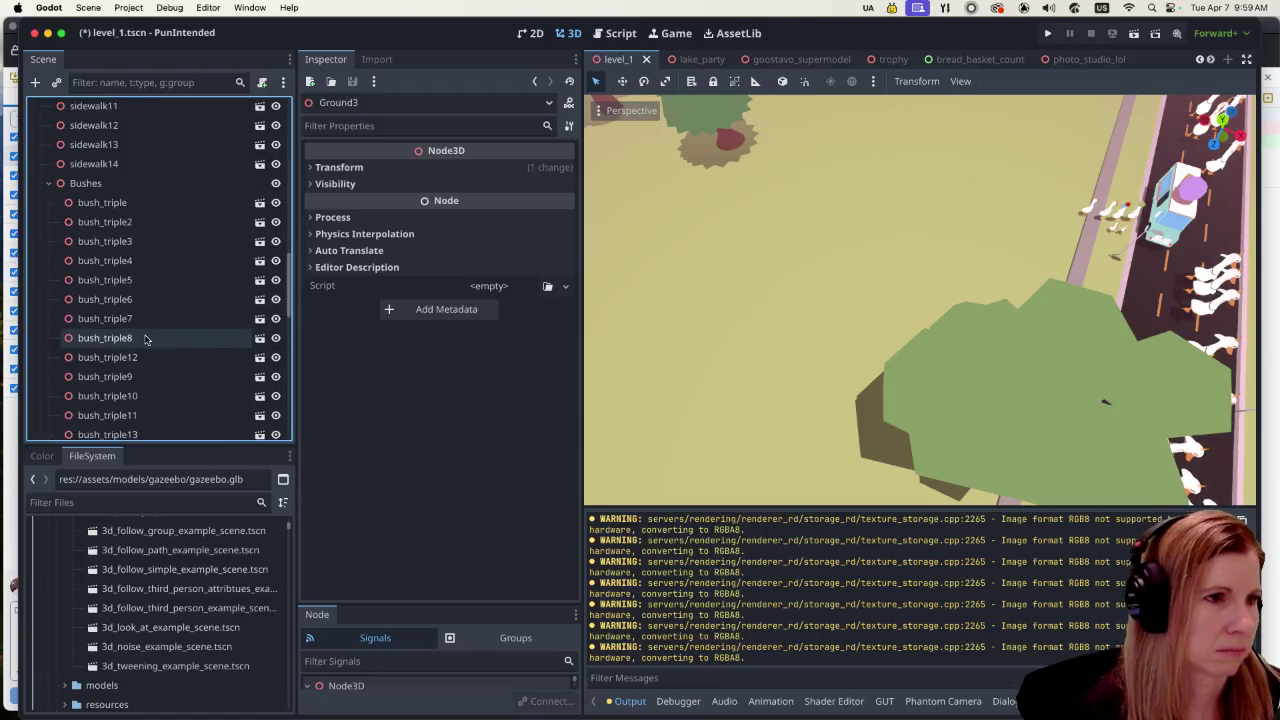
{"action": "left_click", "coordinate": [48, 184]}
{"action": "scroll", "coordinate": [135, 335], "scroll_direction": "down", "scroll_amount": 2}
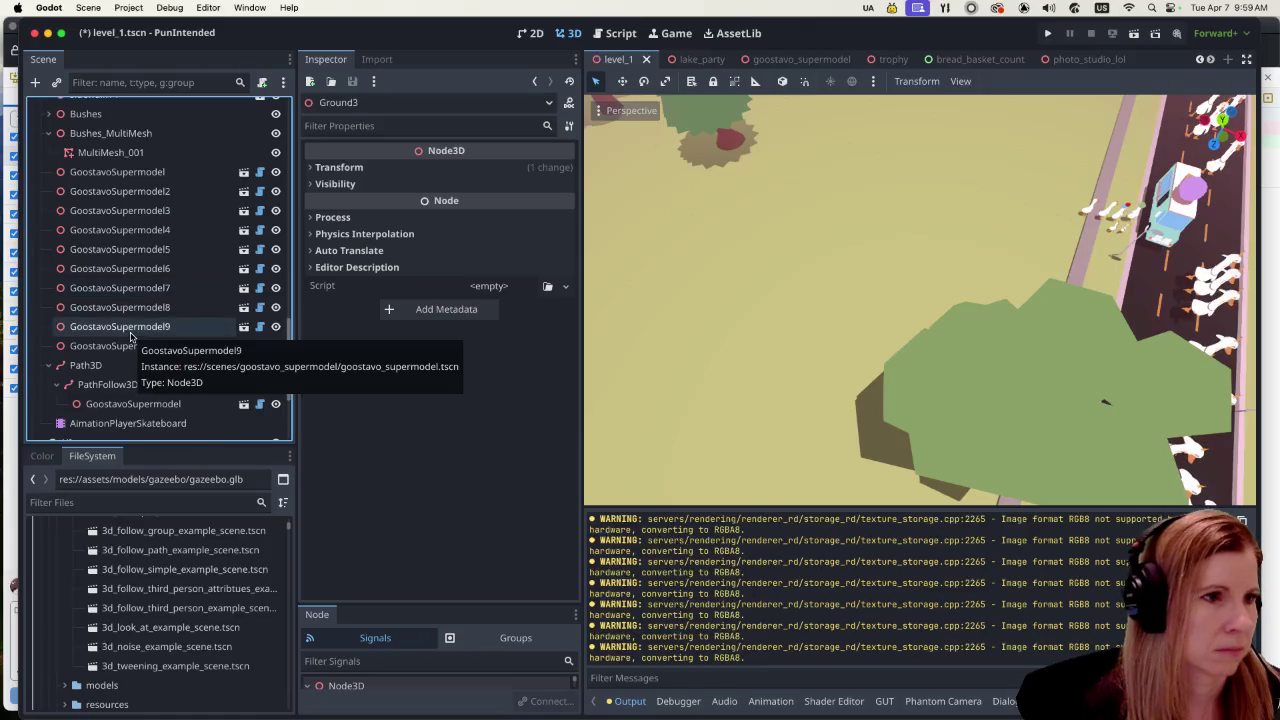
{"action": "left_click", "coordinate": [173, 327]}
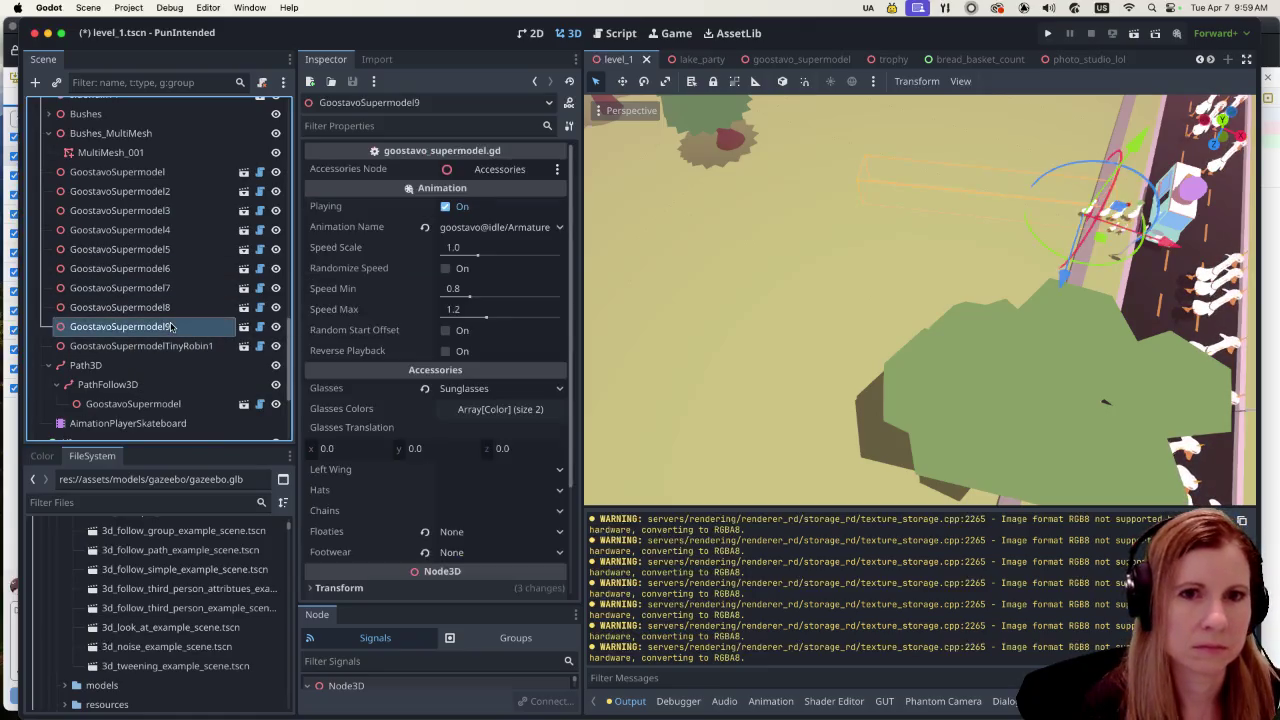
Step: Duplicate GoostavoSupermodel9 with Cmd+D and drag the copy along Z and X beside the gazebo
{"action": "scroll", "coordinate": [1058, 342], "scroll_direction": "down", "scroll_amount": 10}
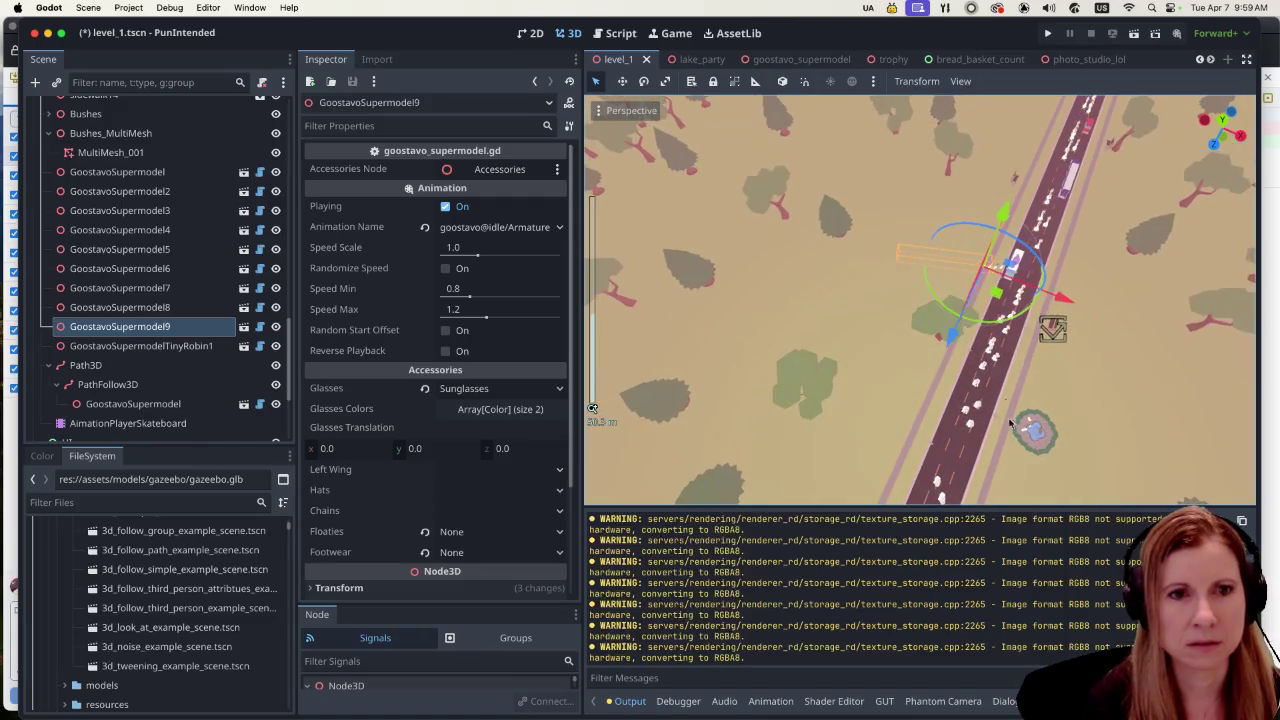
{"action": "scroll", "coordinate": [1058, 342], "scroll_direction": "down", "scroll_amount": 3}
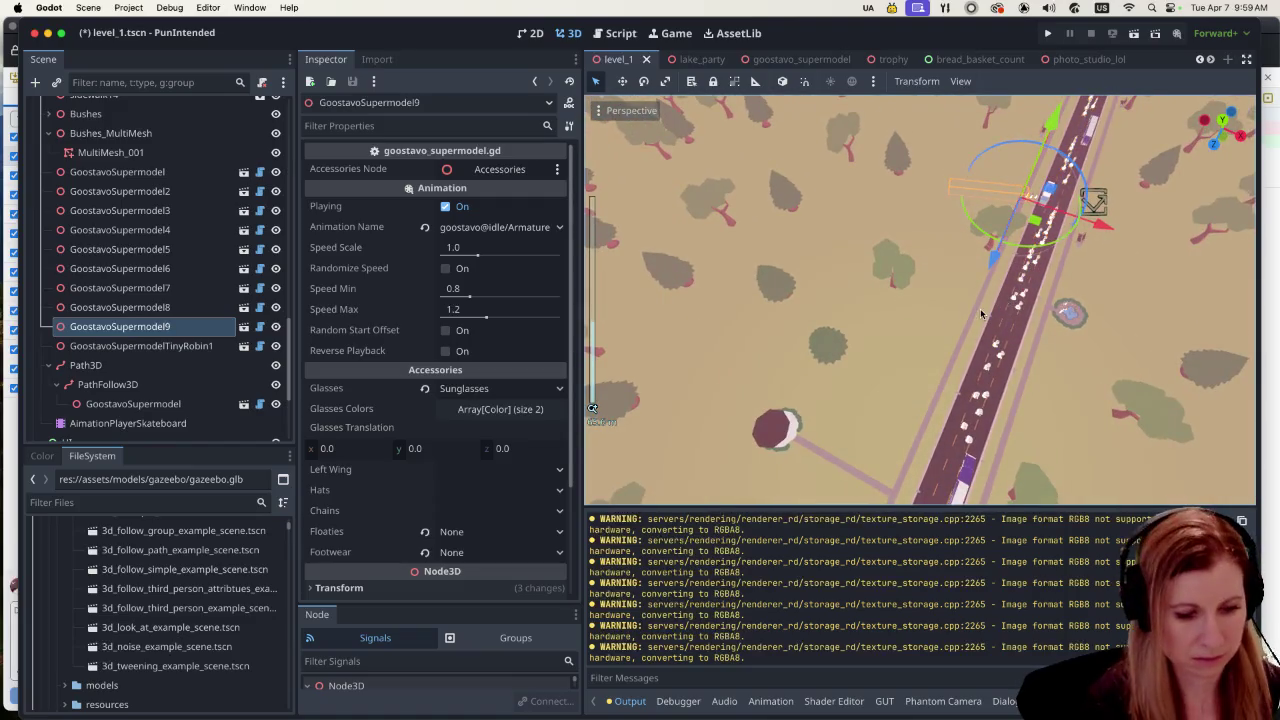
{"action": "key", "text": "super+d"}
{"action": "mouse_move", "coordinate": [994, 262]}
{"action": "left_mouse_down"}
{"action": "mouse_move", "coordinate": [698, 494]}
{"action": "mouse_move", "coordinate": [724, 498]}
{"action": "left_mouse_up"}
{"action": "left_click_drag", "start_coordinate": [931, 427], "coordinate": [888, 425]}
{"action": "scroll", "coordinate": [929, 314], "scroll_direction": "up", "scroll_amount": 10}
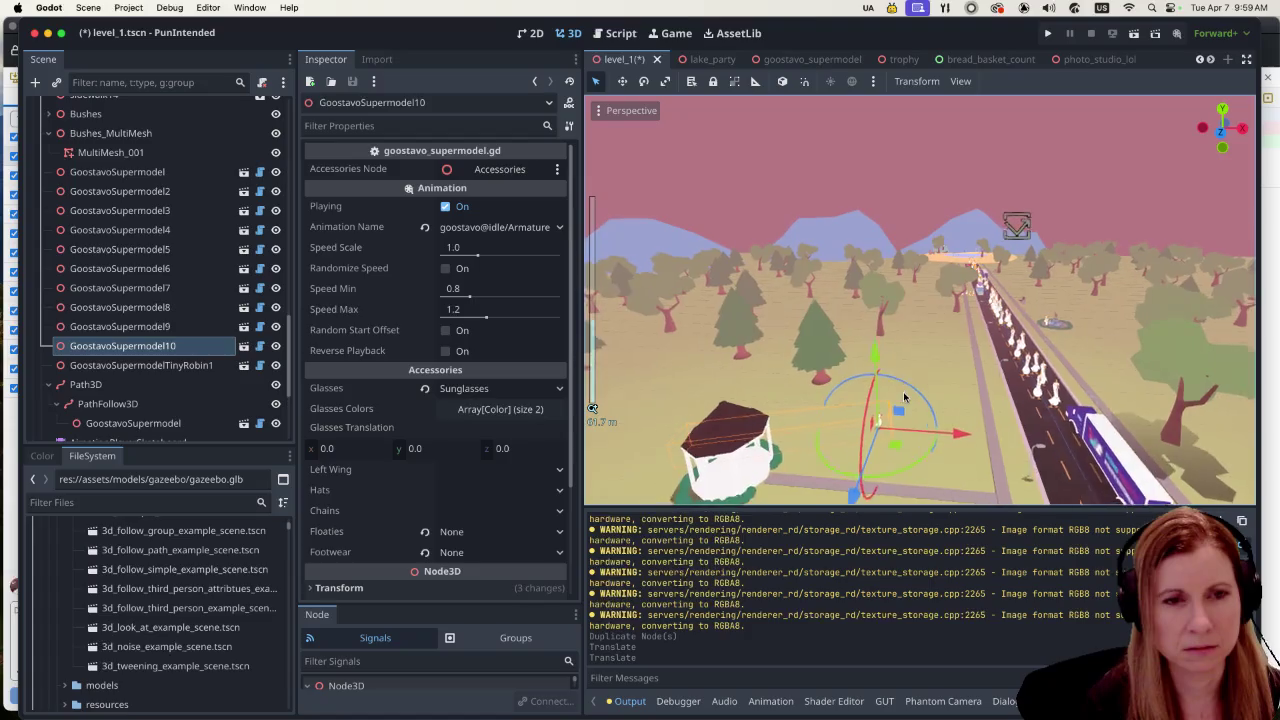
{"action": "scroll", "coordinate": [976, 320], "scroll_direction": "down", "scroll_amount": 5}
{"action": "left_click_drag", "start_coordinate": [830, 358], "coordinate": [795, 398]}
{"action": "mouse_move", "coordinate": [910, 332]}
{"action": "left_mouse_down"}
{"action": "mouse_move", "coordinate": [815, 344]}
{"action": "mouse_move", "coordinate": [843, 346]}
{"action": "left_mouse_up"}
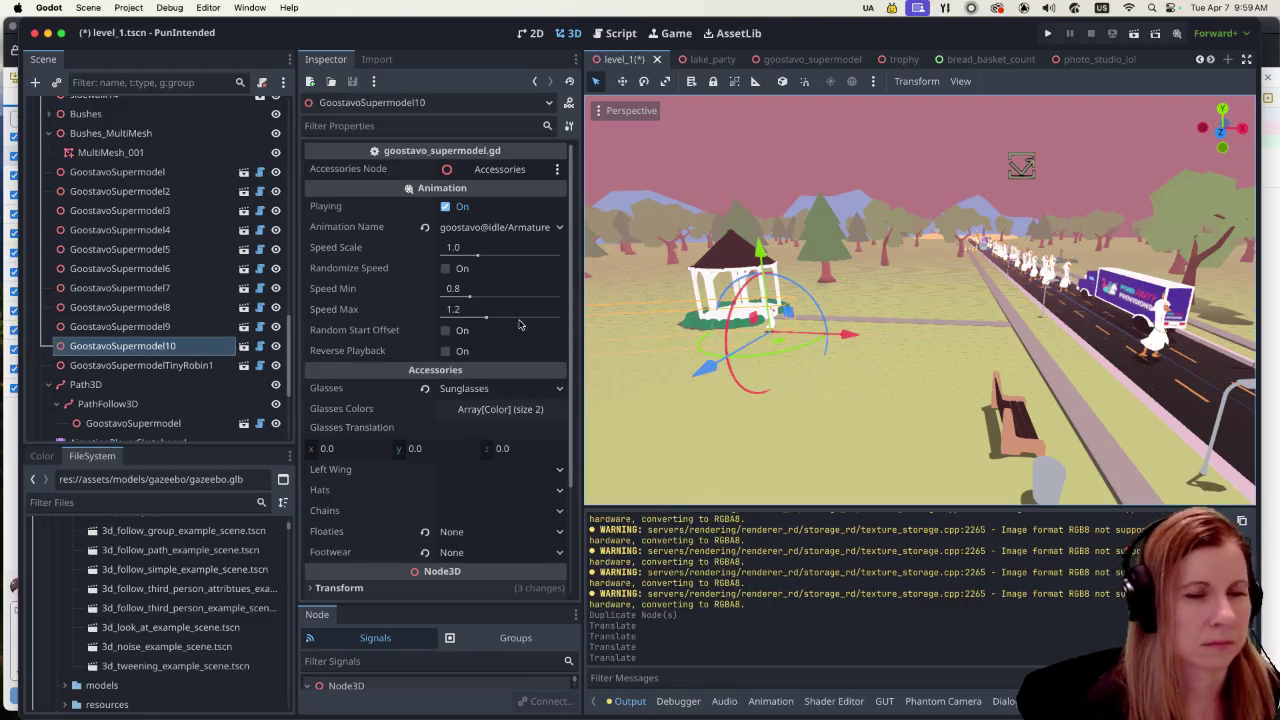
Step: Select the new GoostavoSupermodel10 and open the goostavo_supermodel scene for editing
{"action": "scroll", "coordinate": [794, 337], "scroll_direction": "up", "scroll_amount": 3}
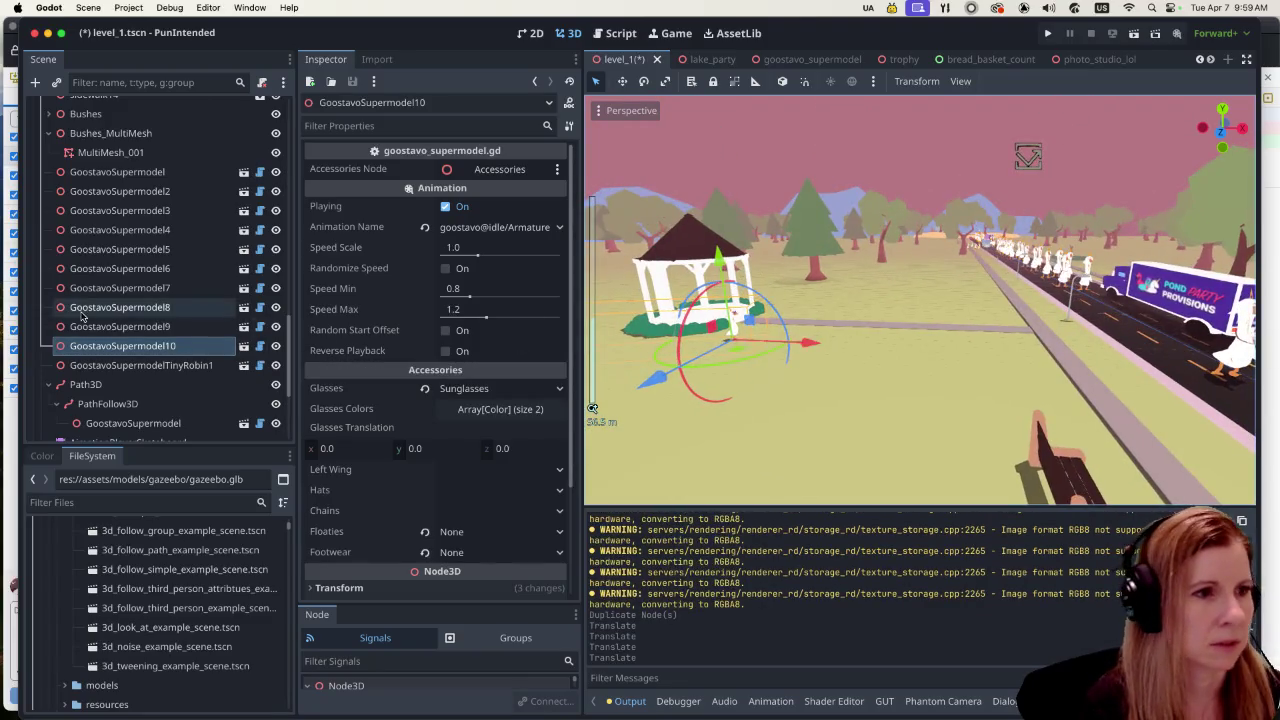
{"action": "scroll", "coordinate": [153, 342], "scroll_direction": "down", "scroll_amount": 5}
{"action": "left_click", "coordinate": [157, 255]}
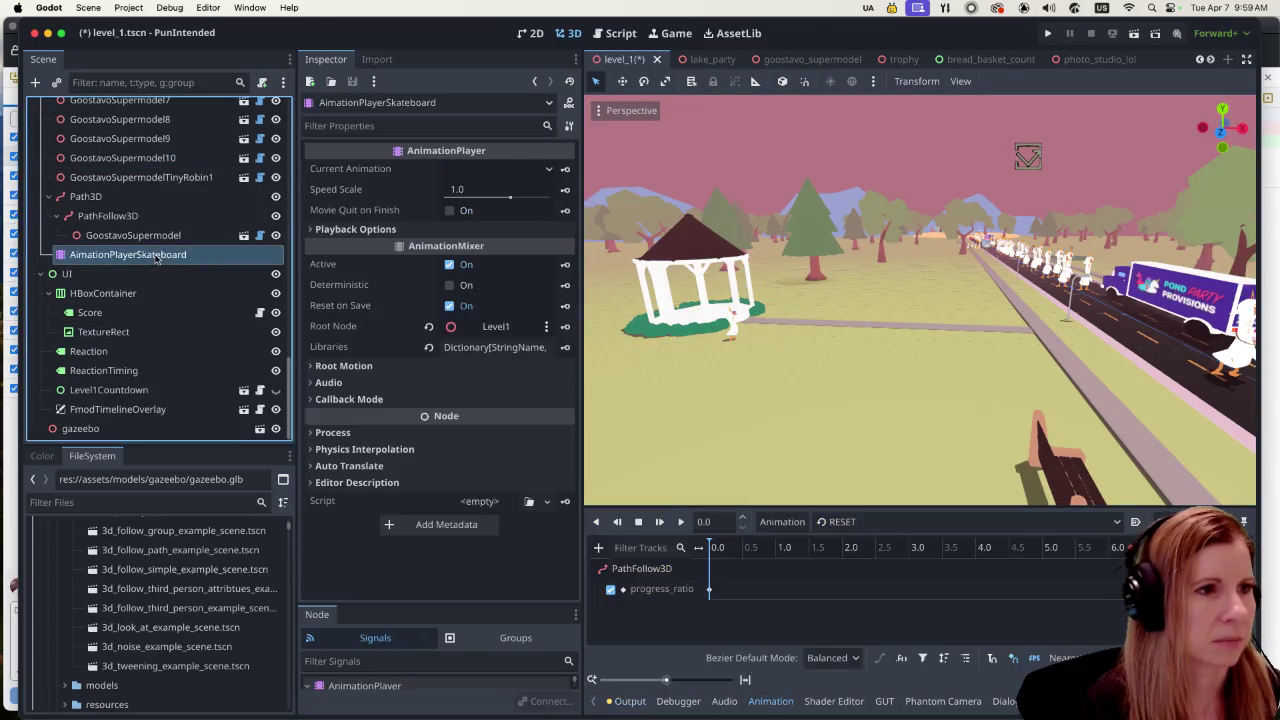
{"action": "left_click", "coordinate": [161, 178]}
{"action": "left_click", "coordinate": [163, 158]}
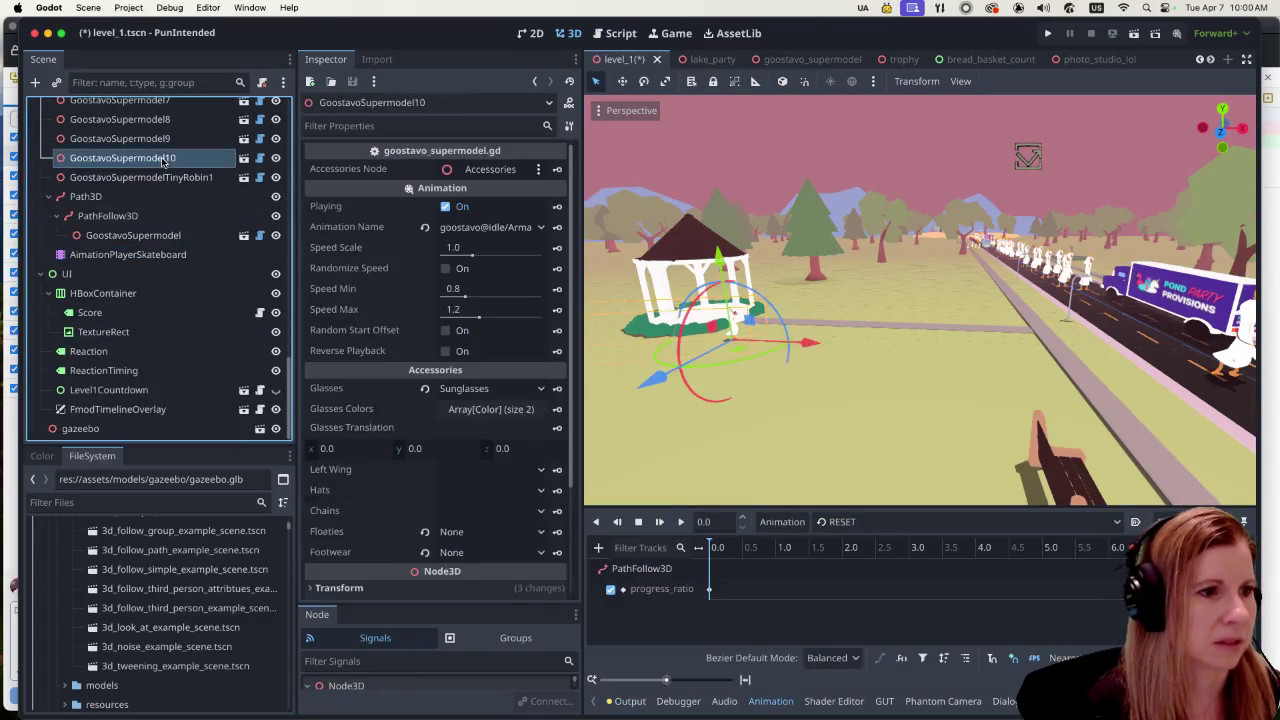
{"action": "left_click", "coordinate": [818, 56]}
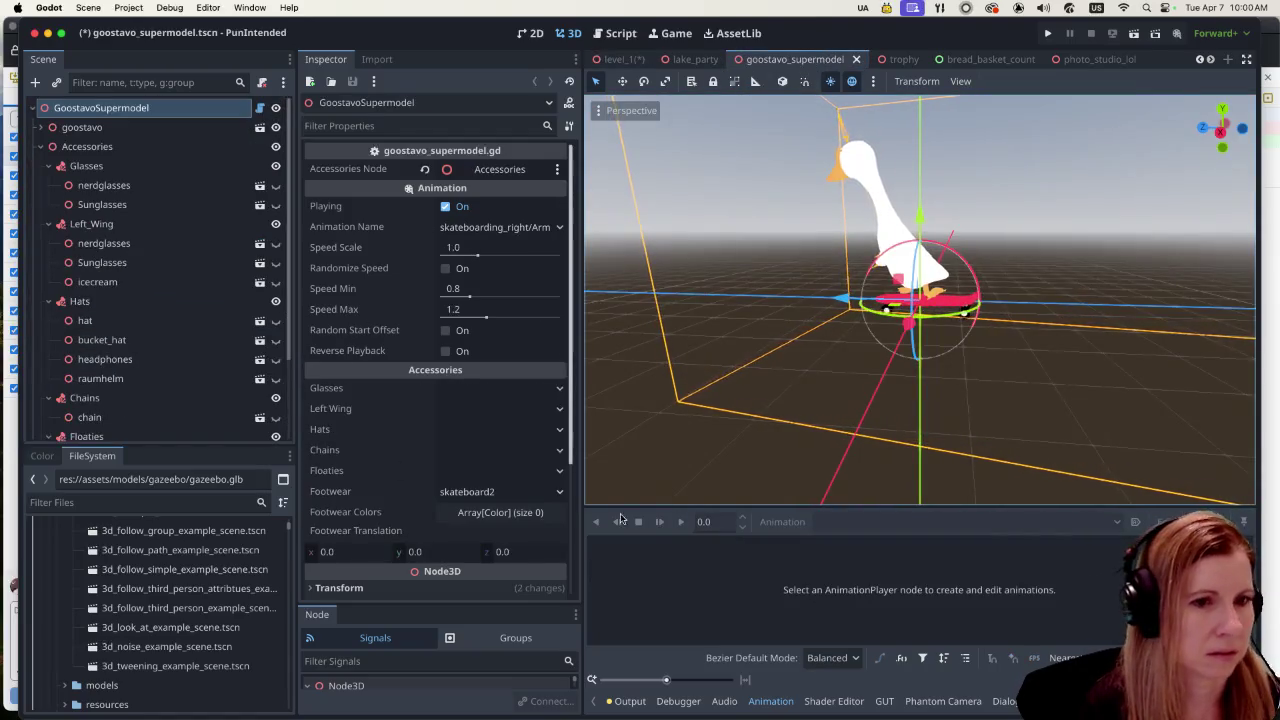
Step: Select the goose's AnimationPlayer and open its animation library editor
{"action": "scroll", "coordinate": [171, 388], "scroll_direction": "down", "scroll_amount": 3}
{"action": "left_click", "coordinate": [98, 428]}
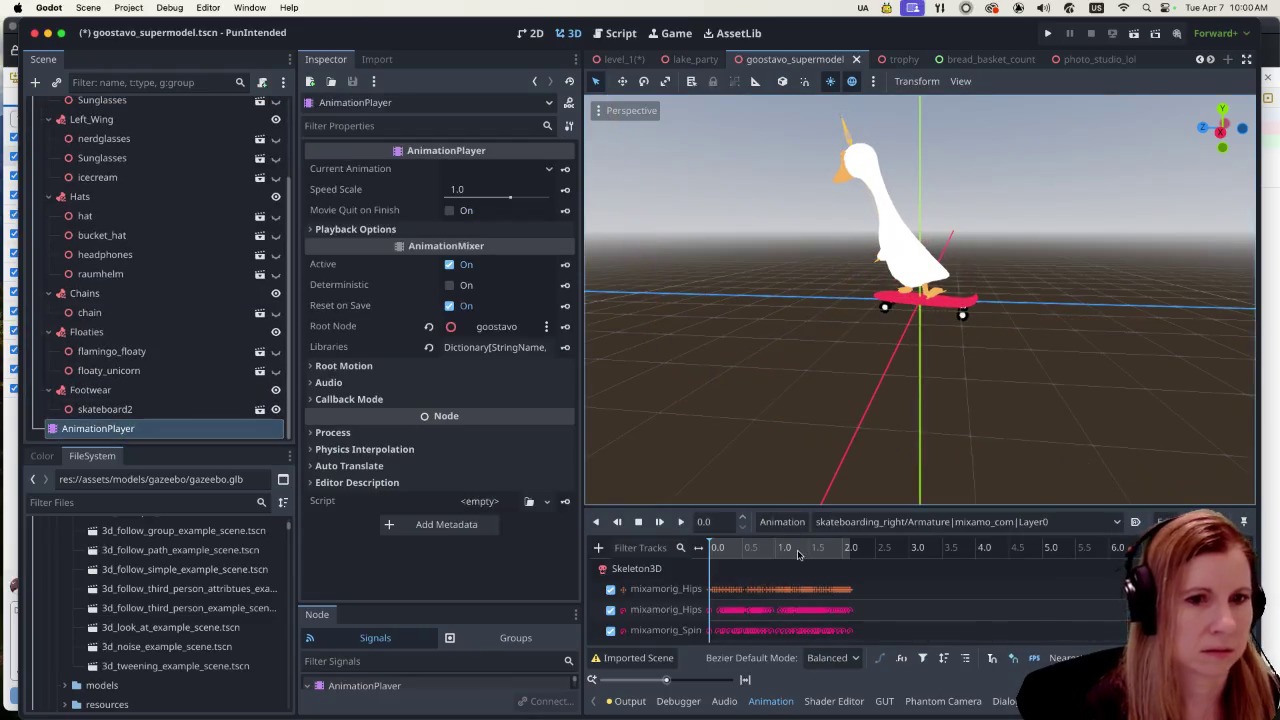
{"action": "left_click", "coordinate": [782, 521]}
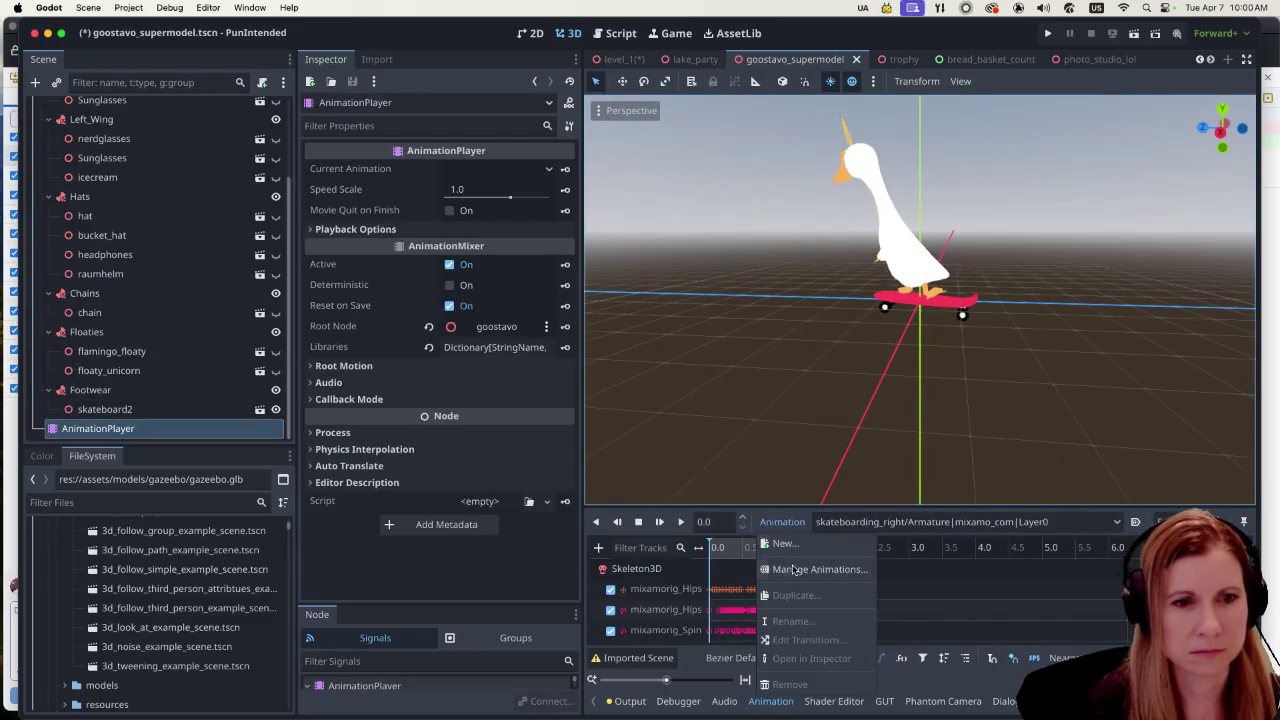
{"action": "left_click", "coordinate": [792, 573]}
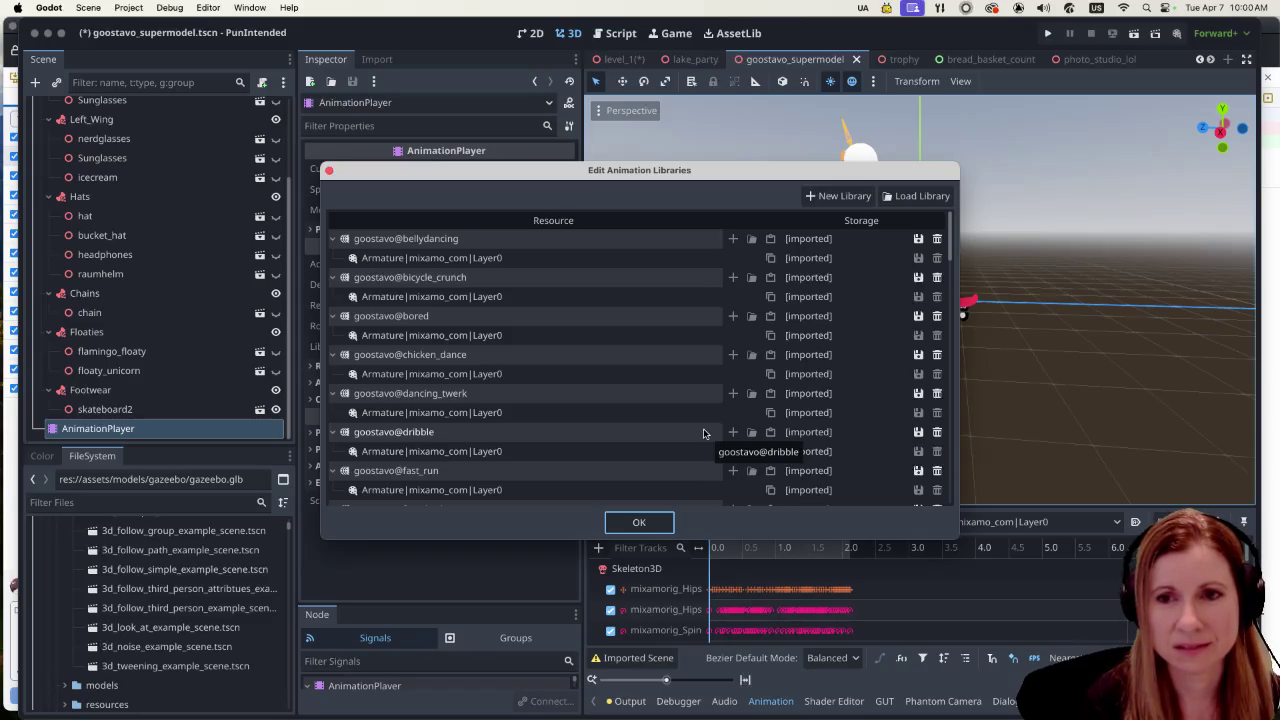
Step: In Load Library, browse in list view to assets/models/goostavo/animations/other
{"action": "left_click", "coordinate": [928, 195]}
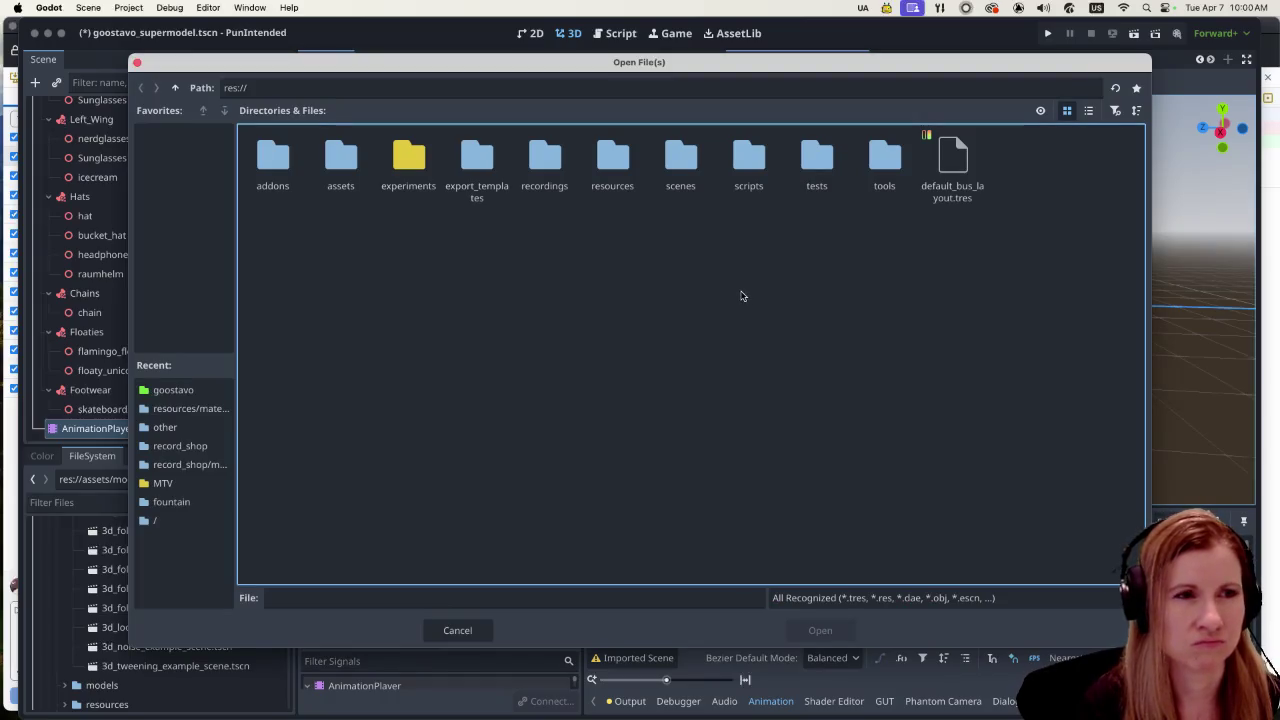
{"action": "double_click", "coordinate": [338, 153]}
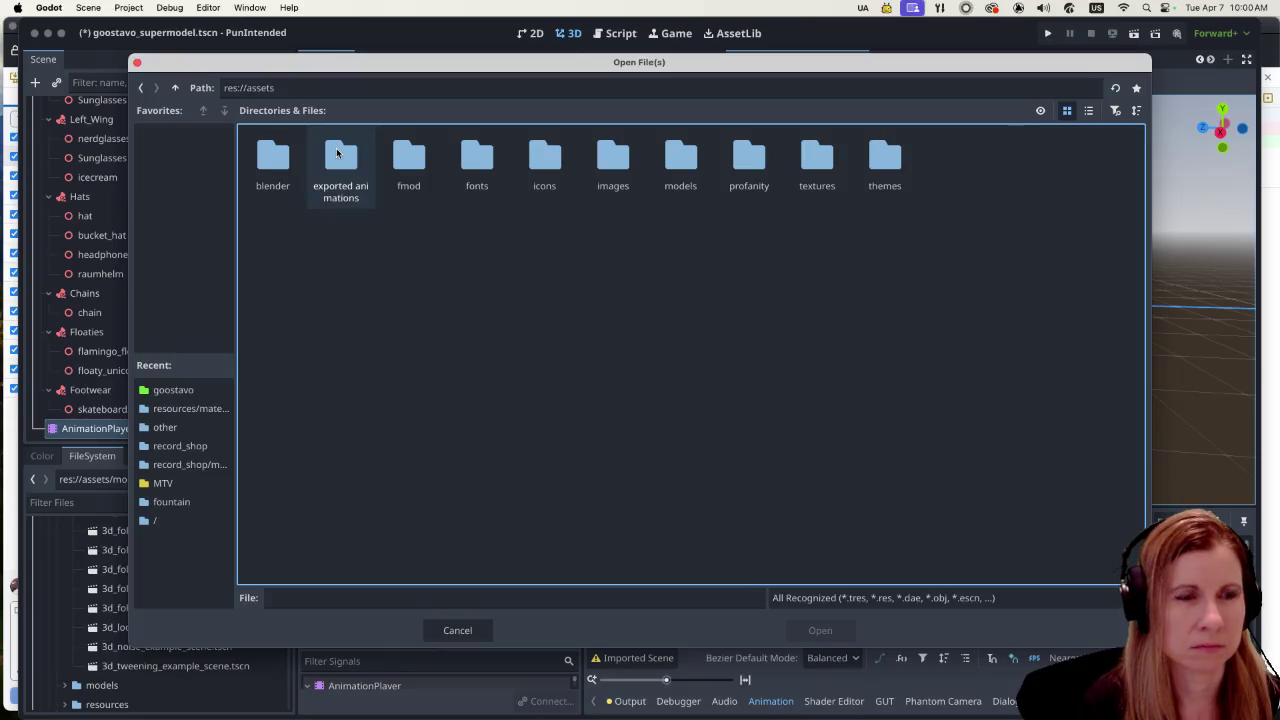
{"action": "double_click", "coordinate": [680, 155]}
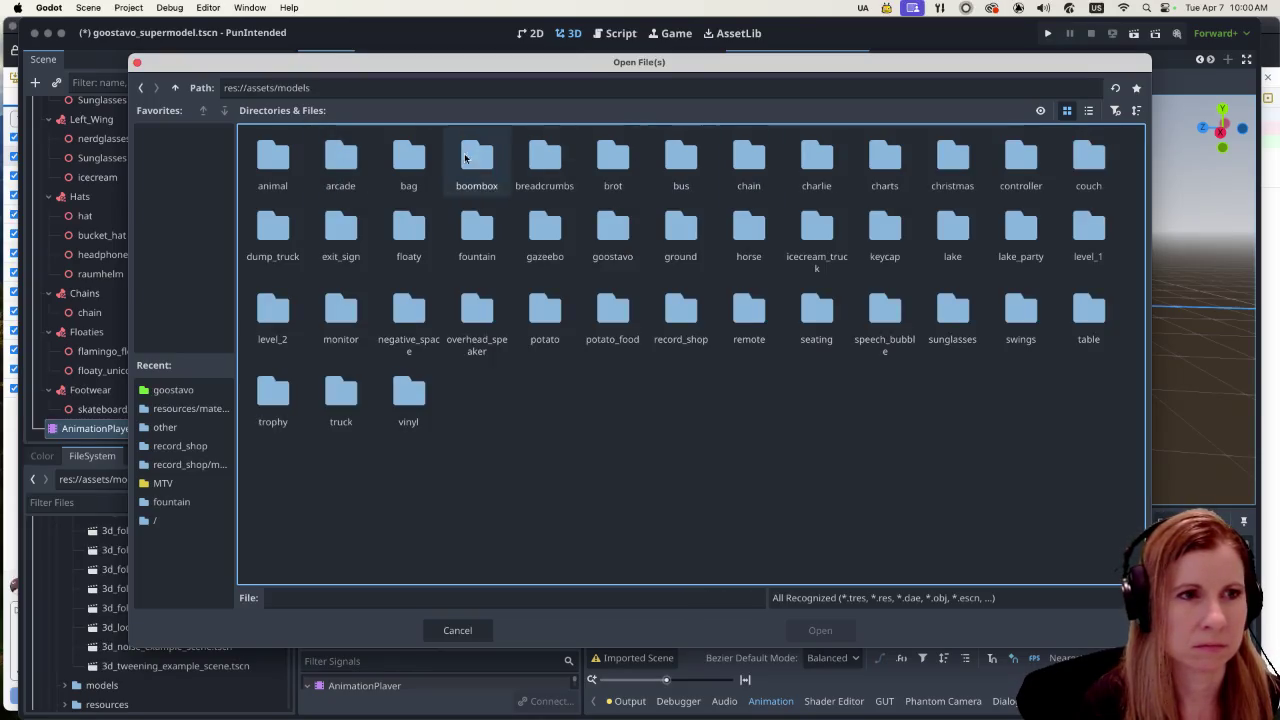
{"action": "left_click", "coordinate": [1088, 110]}
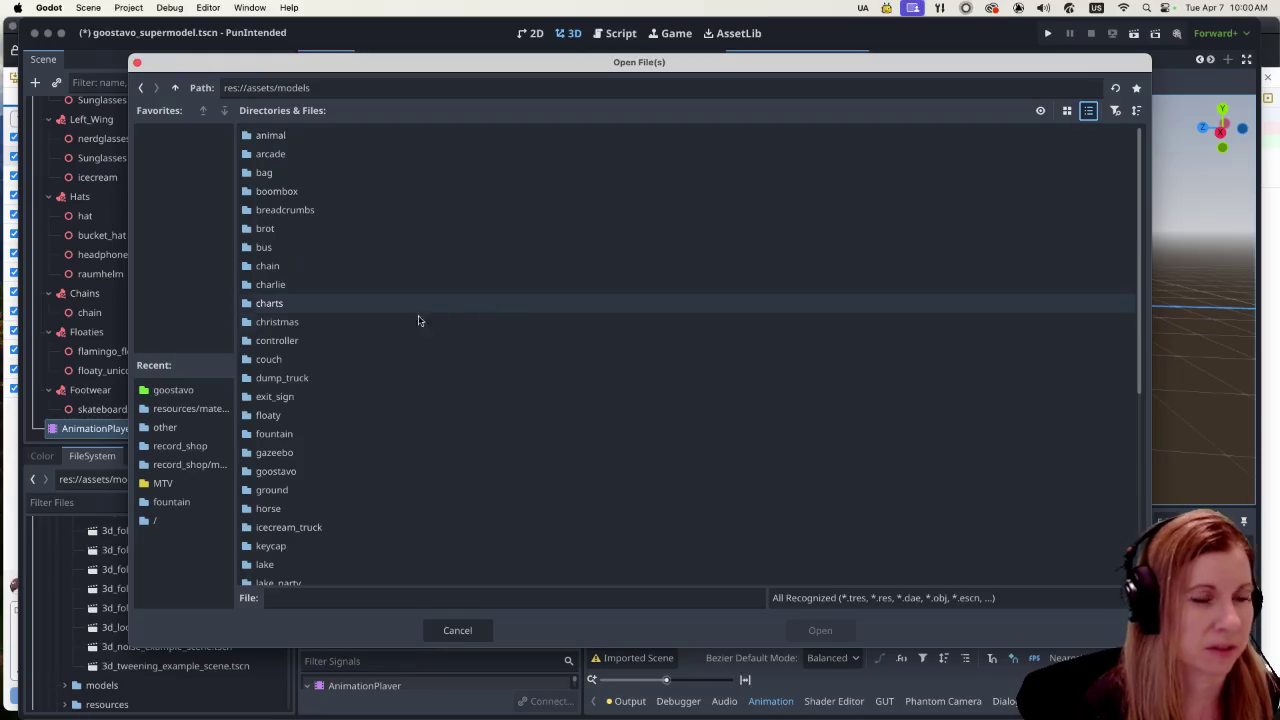
{"action": "double_click", "coordinate": [338, 466]}
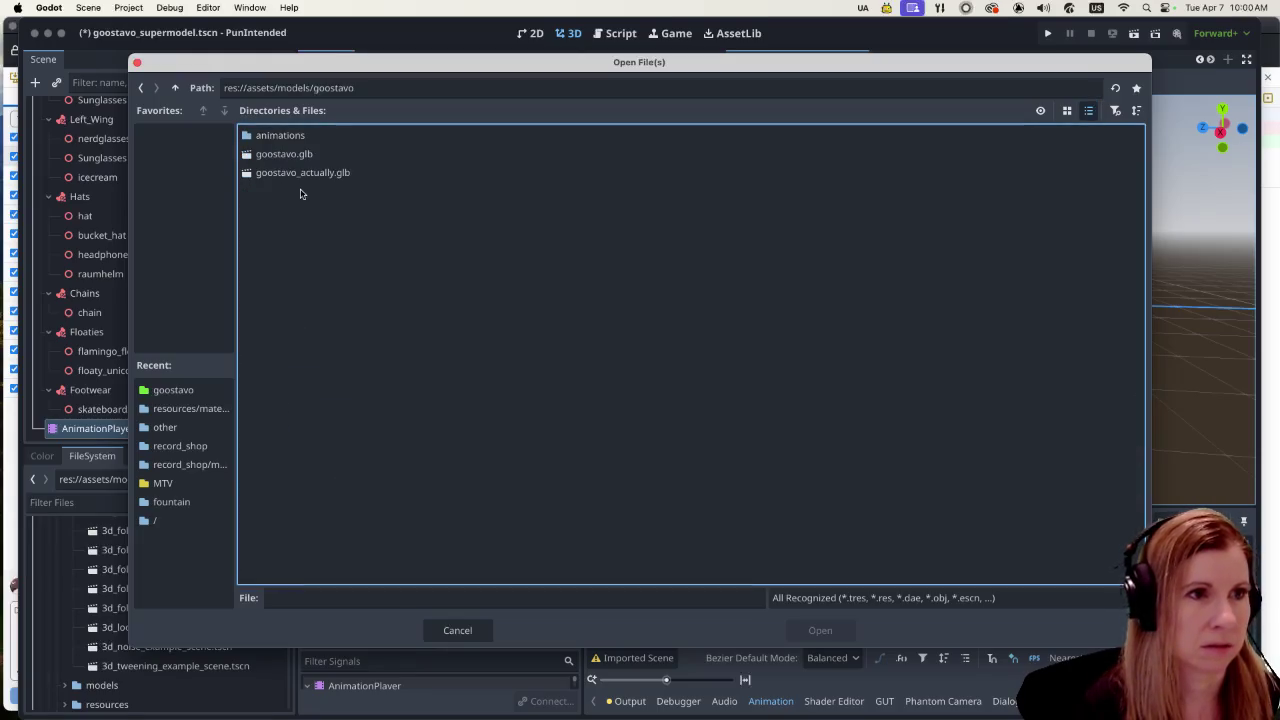
{"action": "double_click", "coordinate": [318, 134]}
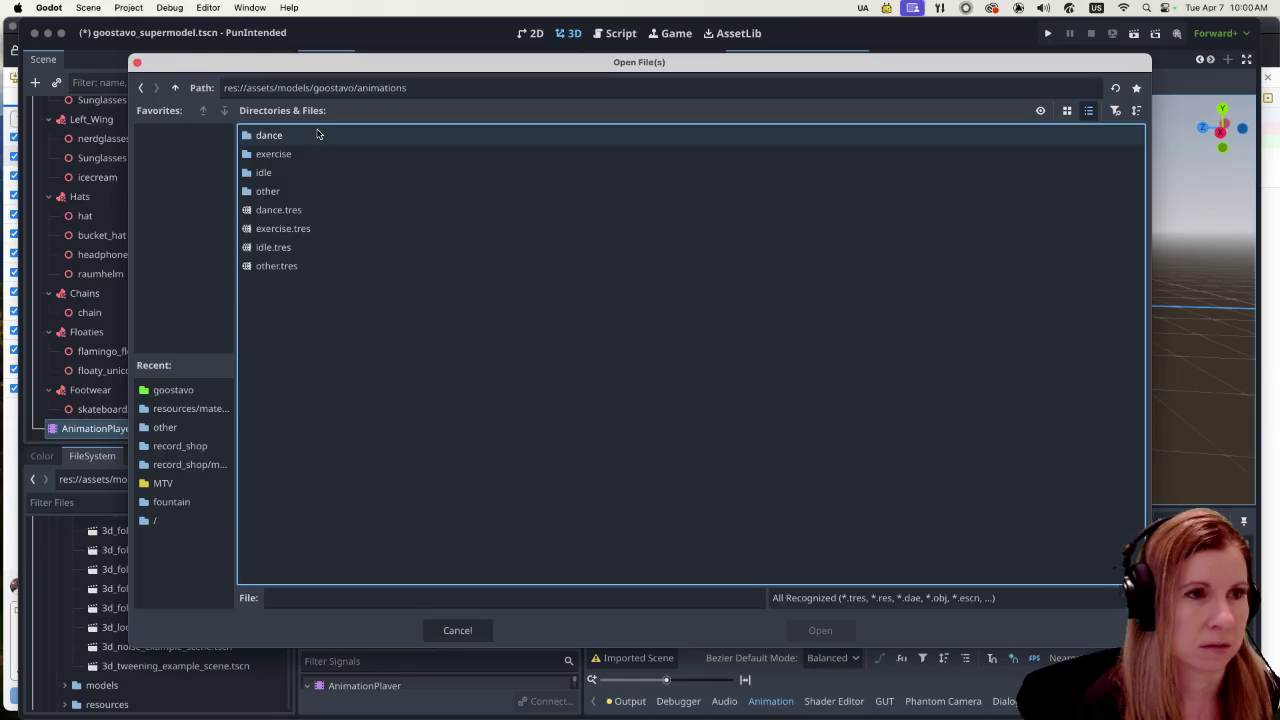
{"action": "double_click", "coordinate": [295, 193]}
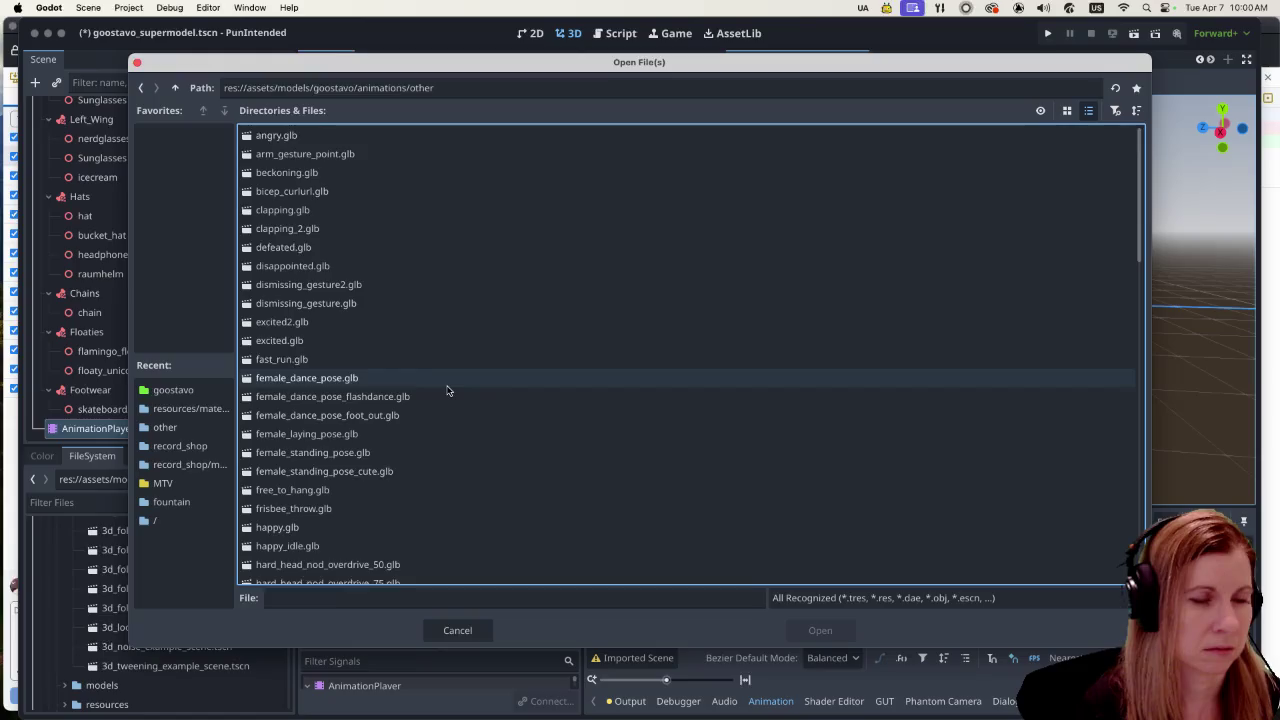
{"action": "scroll", "coordinate": [447, 395], "scroll_direction": "down", "scroll_amount": 15}
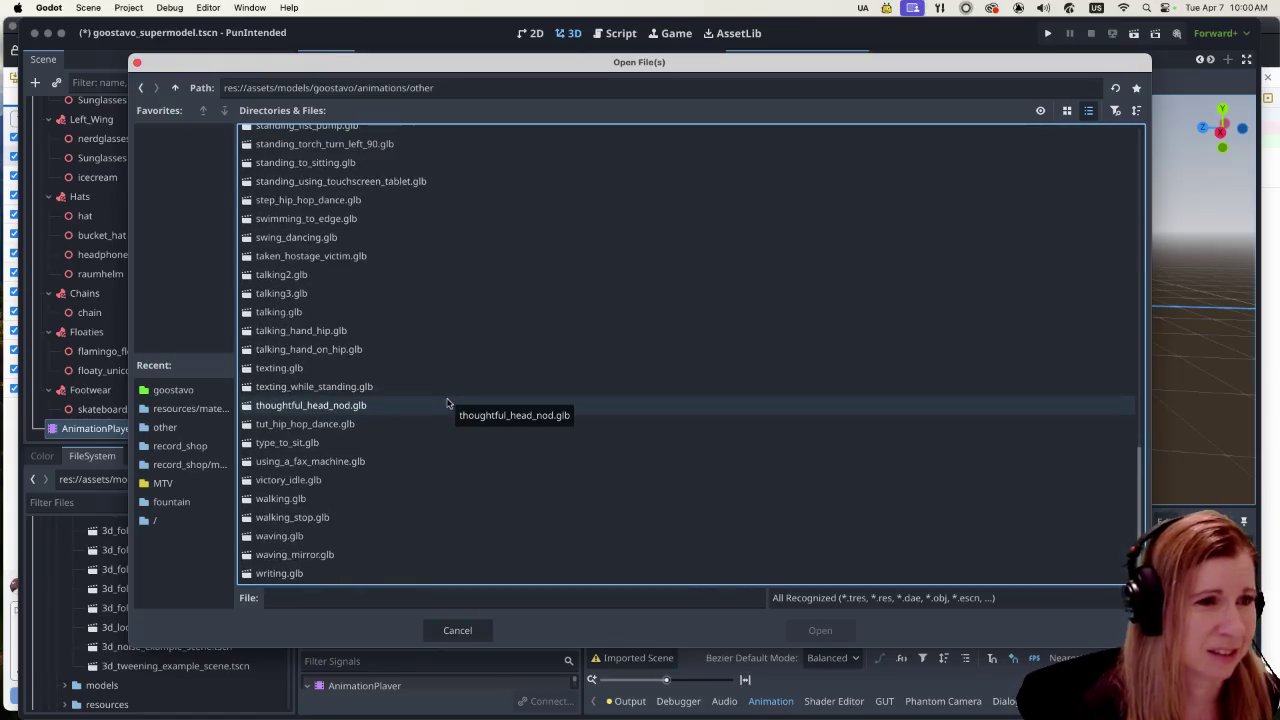
{"action": "scroll", "coordinate": [448, 402], "scroll_direction": "up", "scroll_amount": 5}
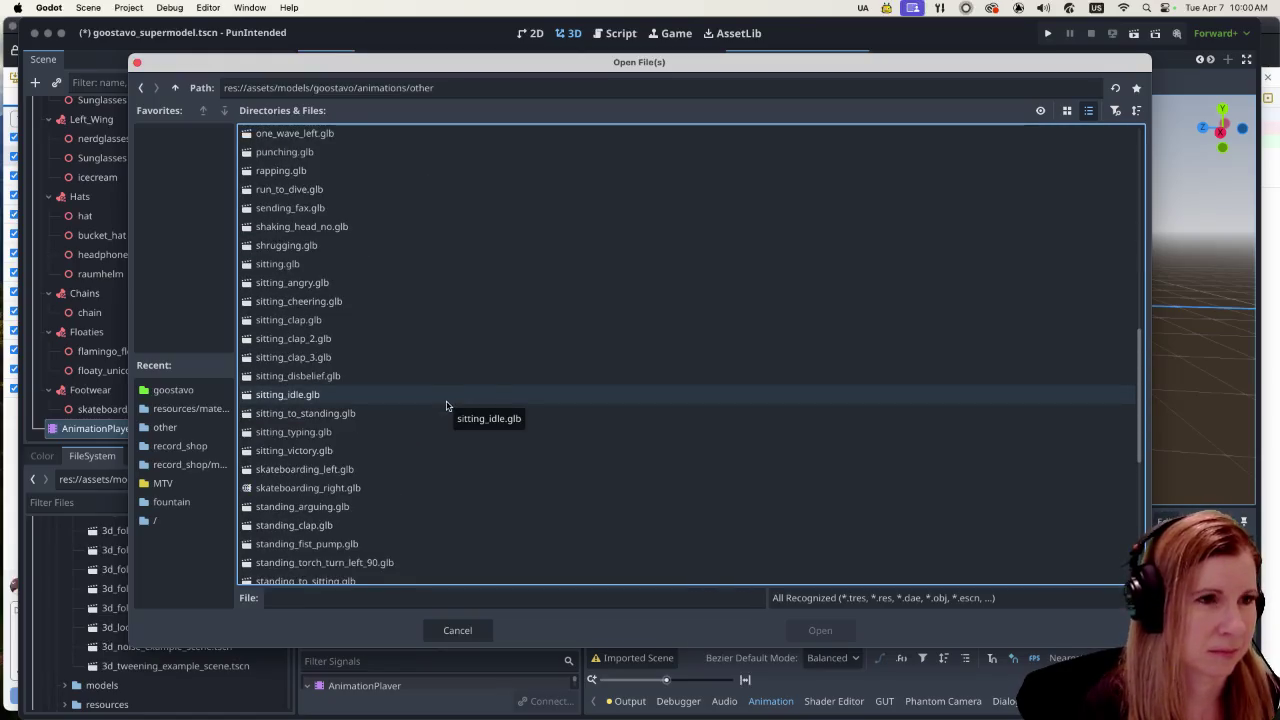
{"action": "scroll", "coordinate": [447, 404], "scroll_direction": "up", "scroll_amount": 1}
{"action": "scroll", "coordinate": [447, 403], "scroll_direction": "down", "scroll_amount": 4}
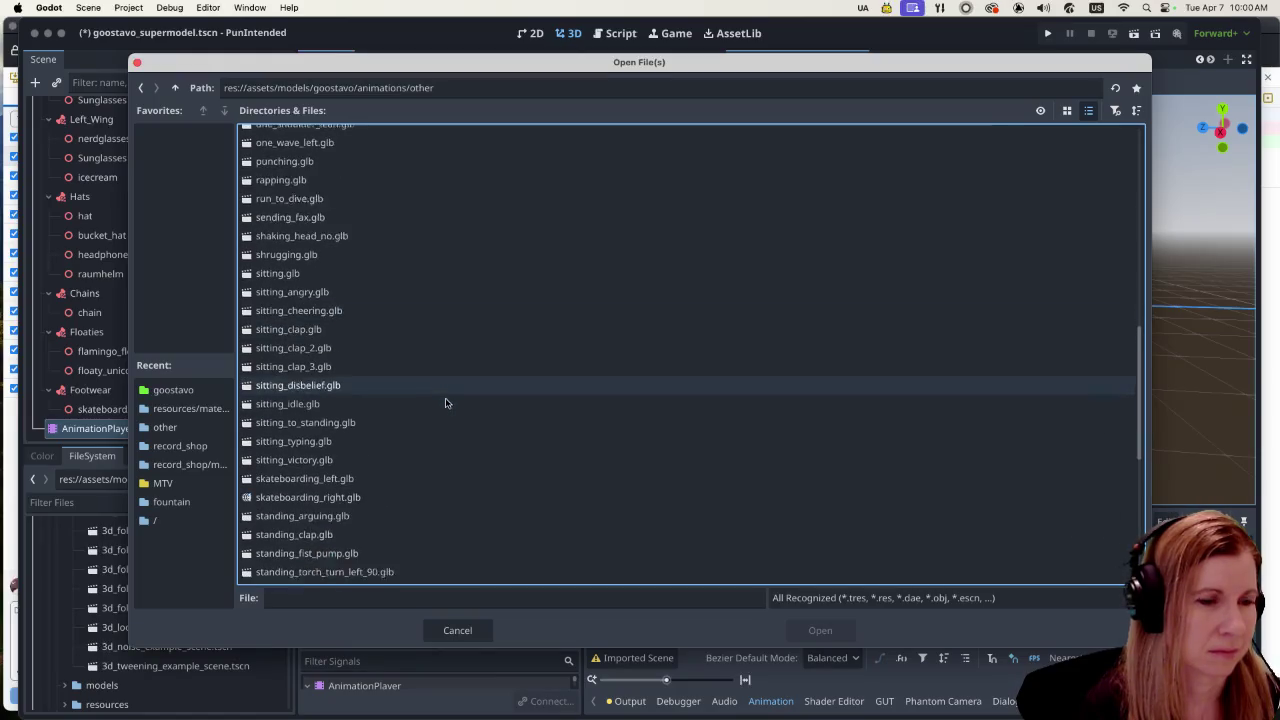
{"action": "scroll", "coordinate": [446, 395], "scroll_direction": "down", "scroll_amount": 1}
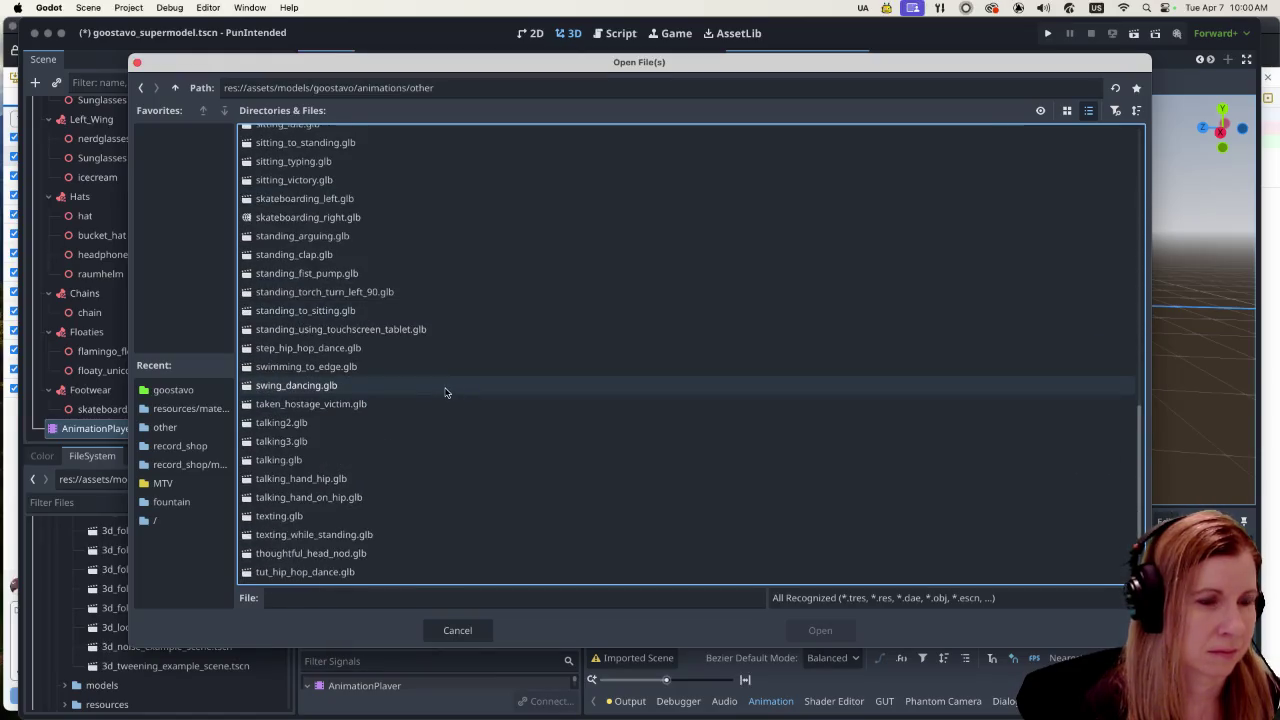
{"action": "scroll", "coordinate": [445, 391], "scroll_direction": "up", "scroll_amount": 8}
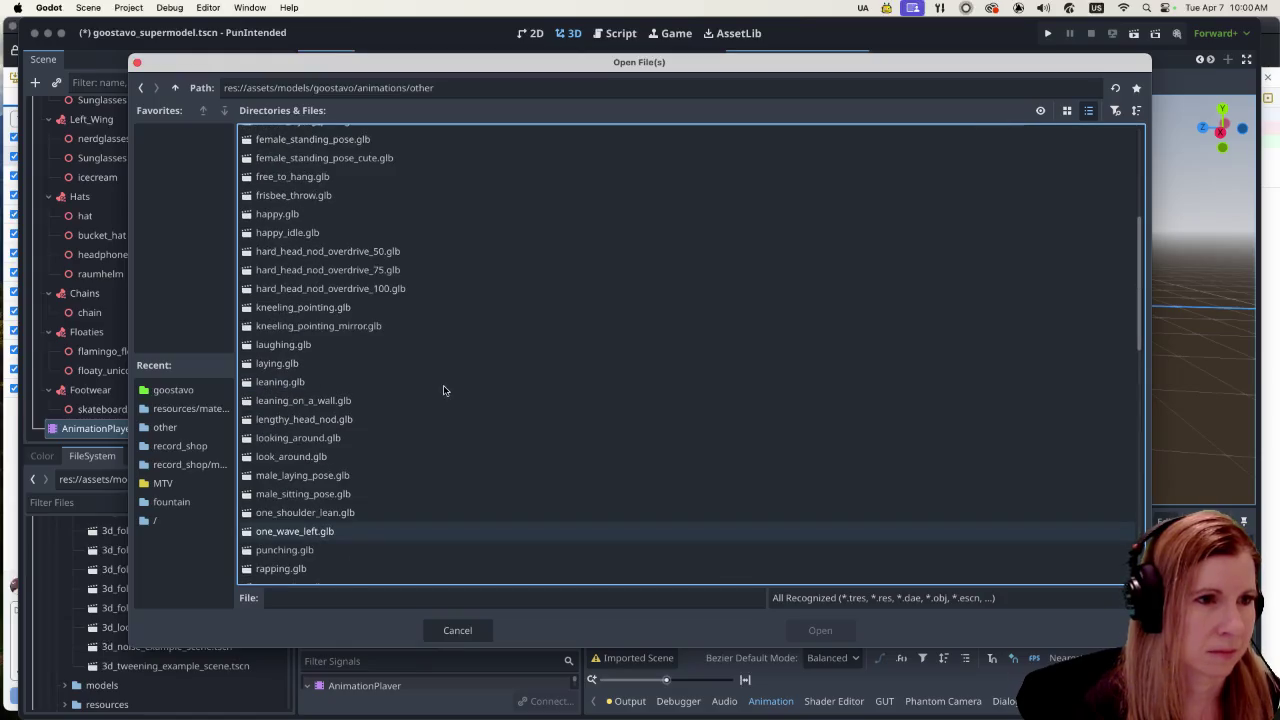
Step: Try loading male_laying_pose.glb, dismiss the imported-scene error, and start Load Library again
{"action": "left_click", "coordinate": [341, 363]}
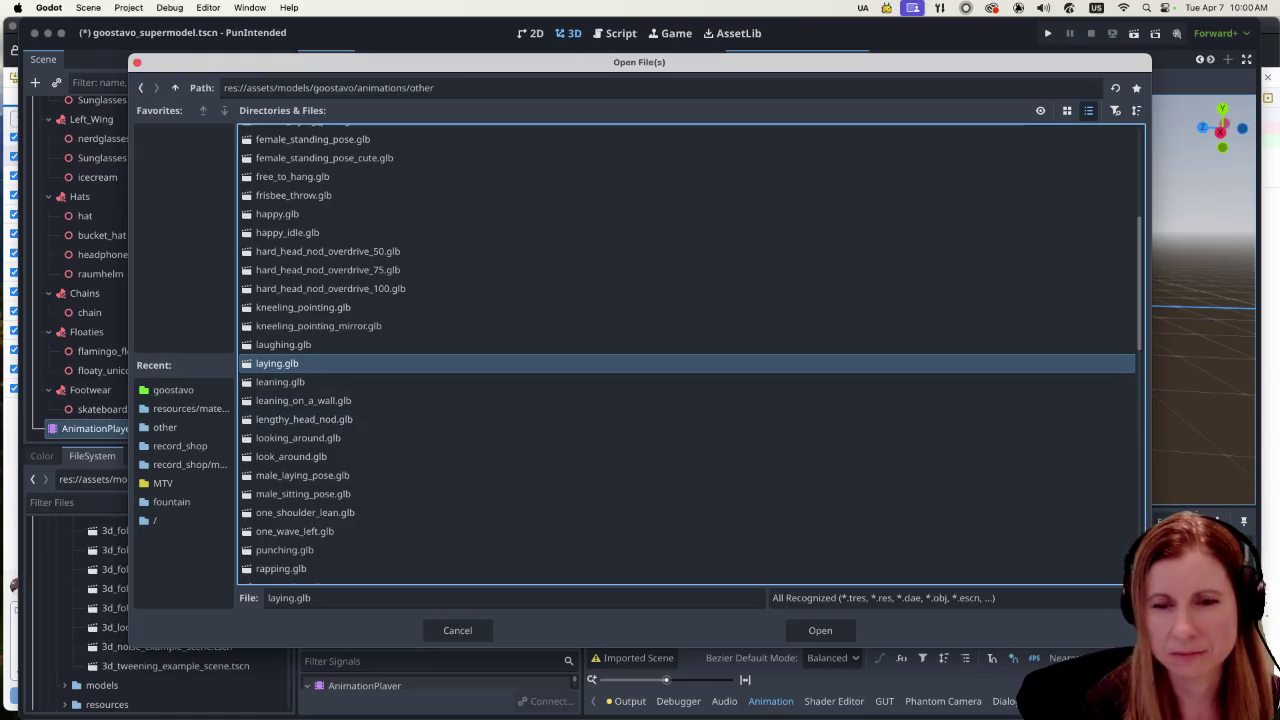
{"action": "key", "text": "super+Tab"}
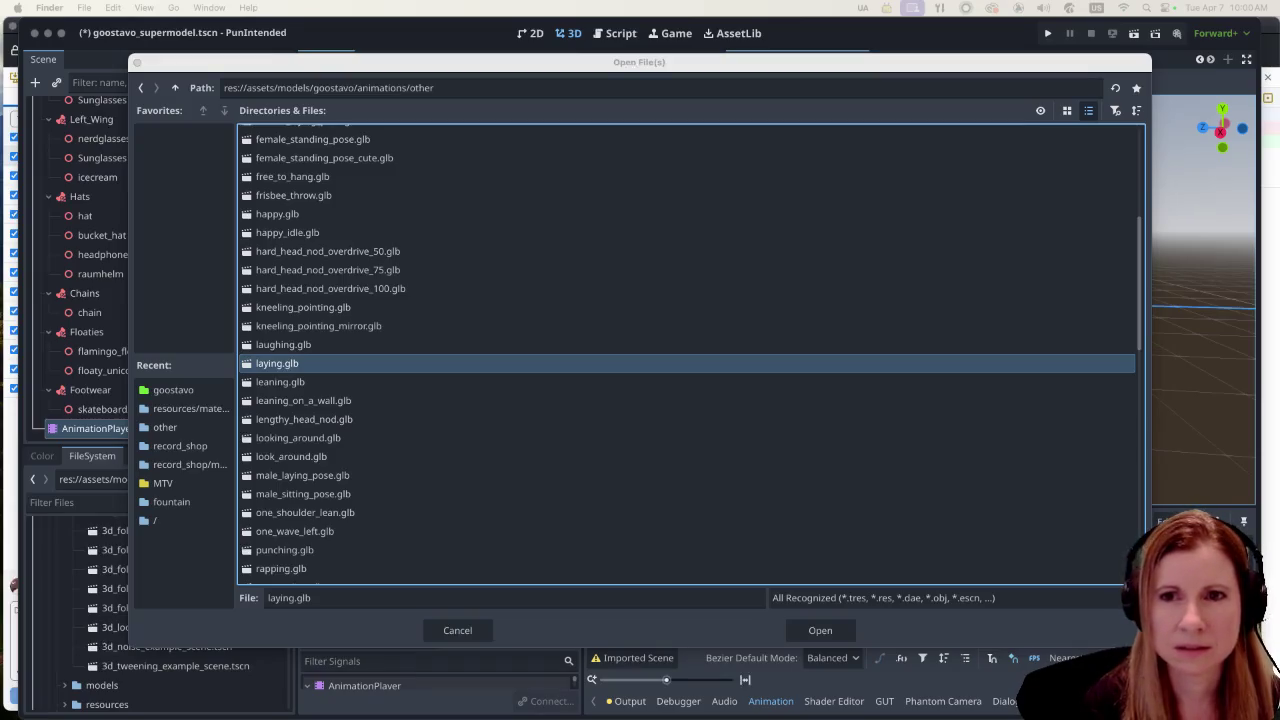
{"action": "left_click", "coordinate": [400, 95]}
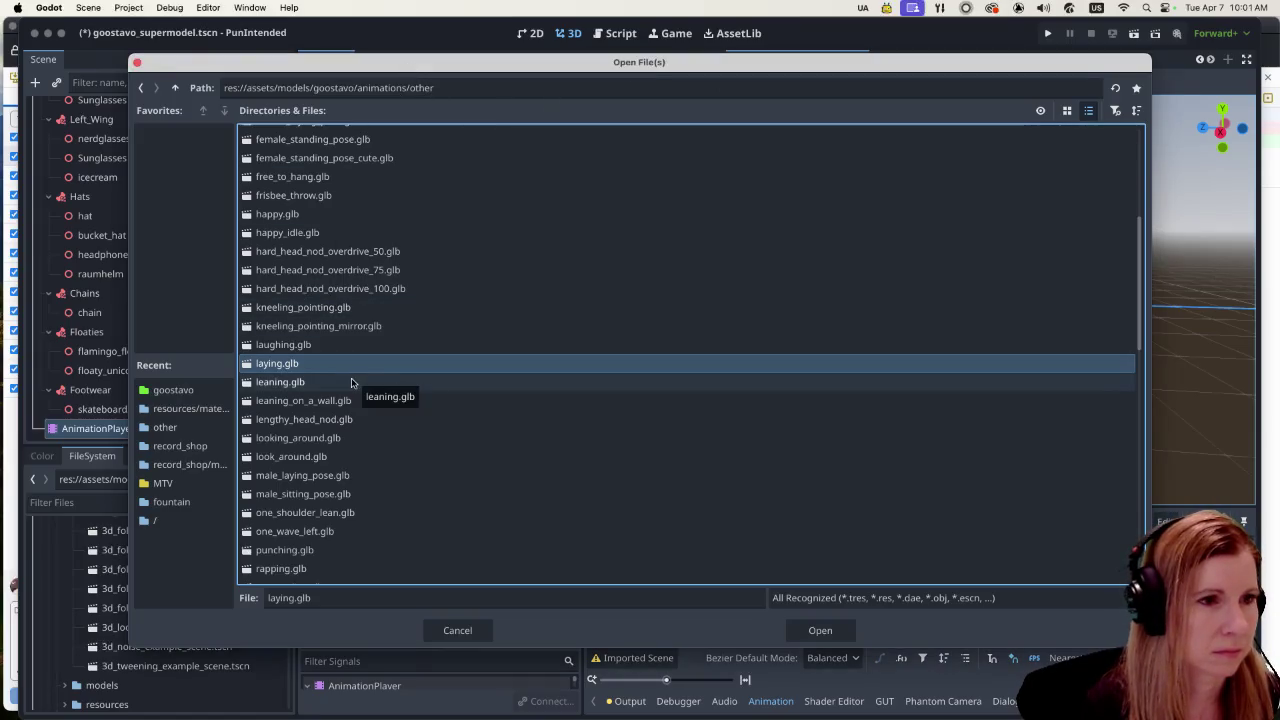
{"action": "left_click", "coordinate": [335, 477]}
{"action": "left_click", "coordinate": [808, 630]}
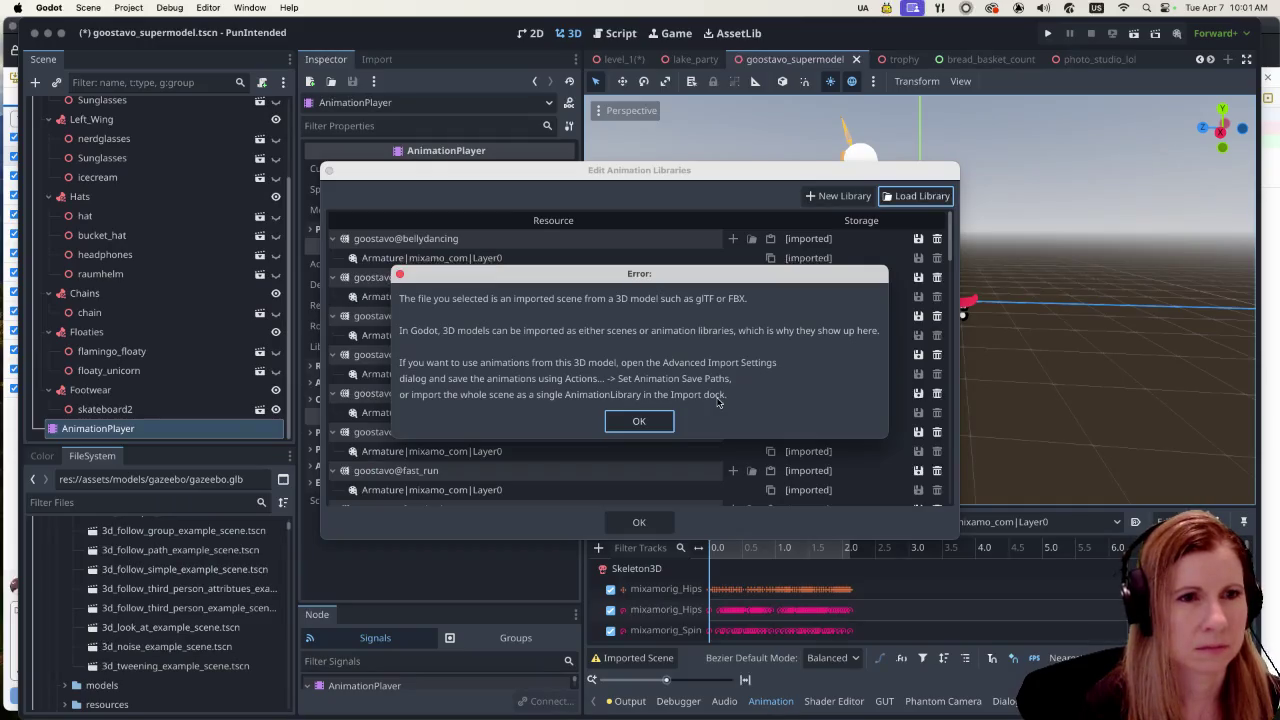
{"action": "left_click", "coordinate": [645, 424]}
{"action": "left_click", "coordinate": [930, 206]}
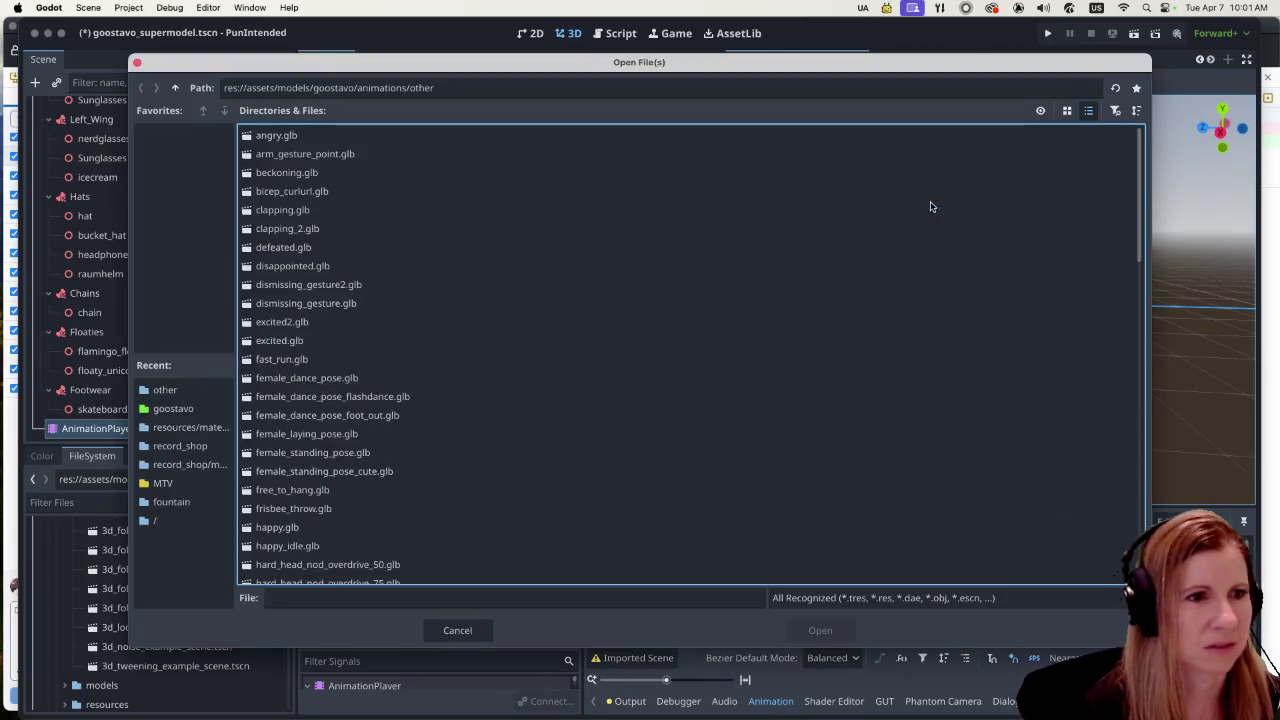
Step: Look through the recent goostavo folder, then cancel the file dialog without loading anything
{"action": "scroll", "coordinate": [366, 403], "scroll_direction": "down", "scroll_amount": 15}
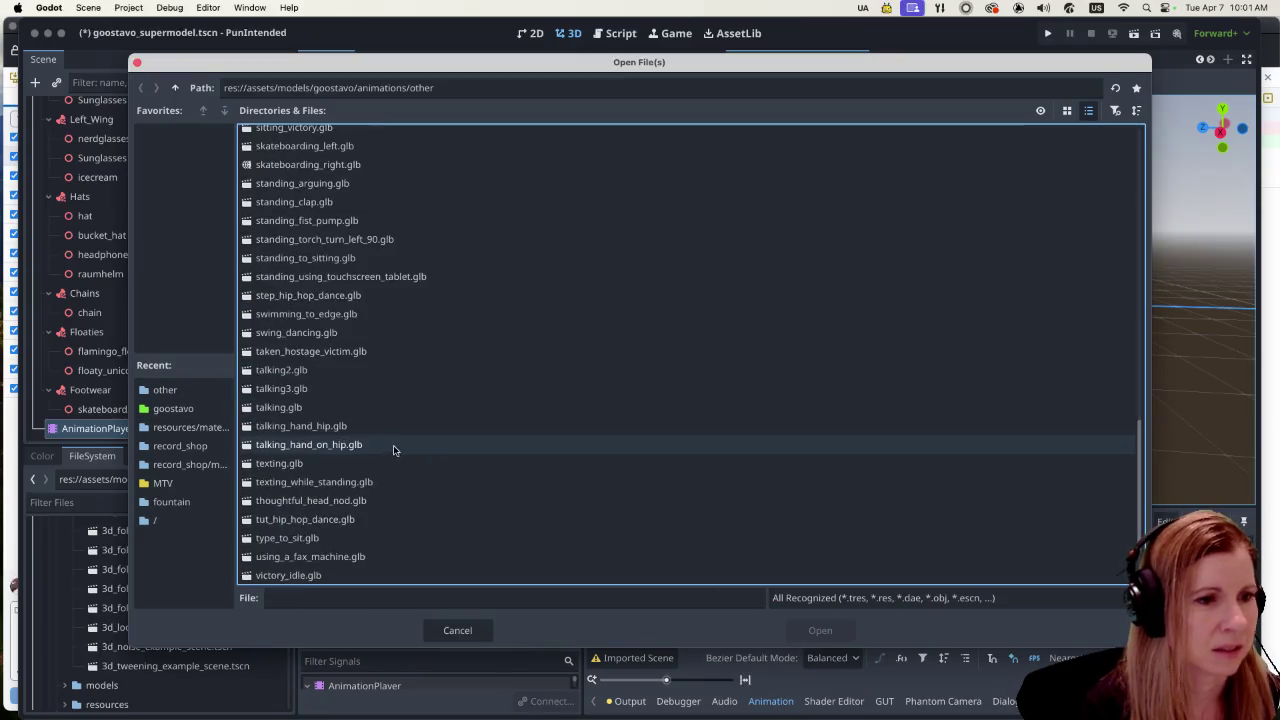
{"action": "scroll", "coordinate": [420, 485], "scroll_direction": "up", "scroll_amount": 15}
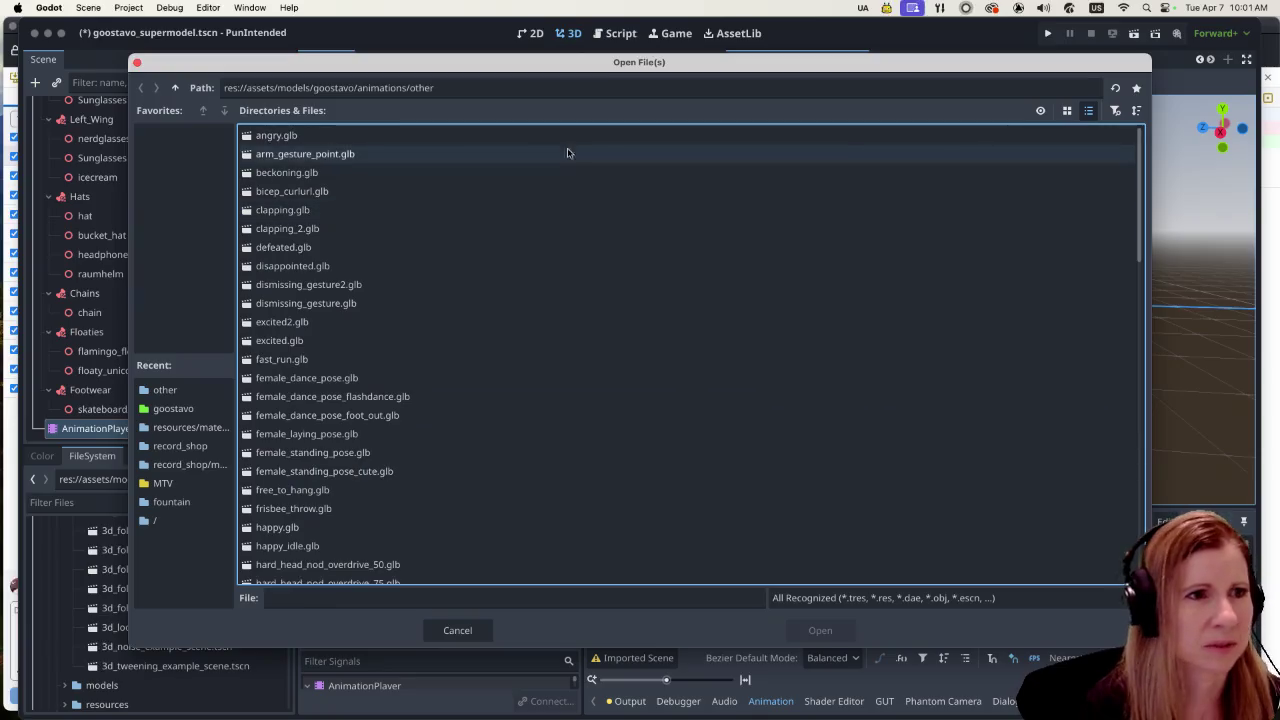
{"action": "left_click", "coordinate": [173, 410]}
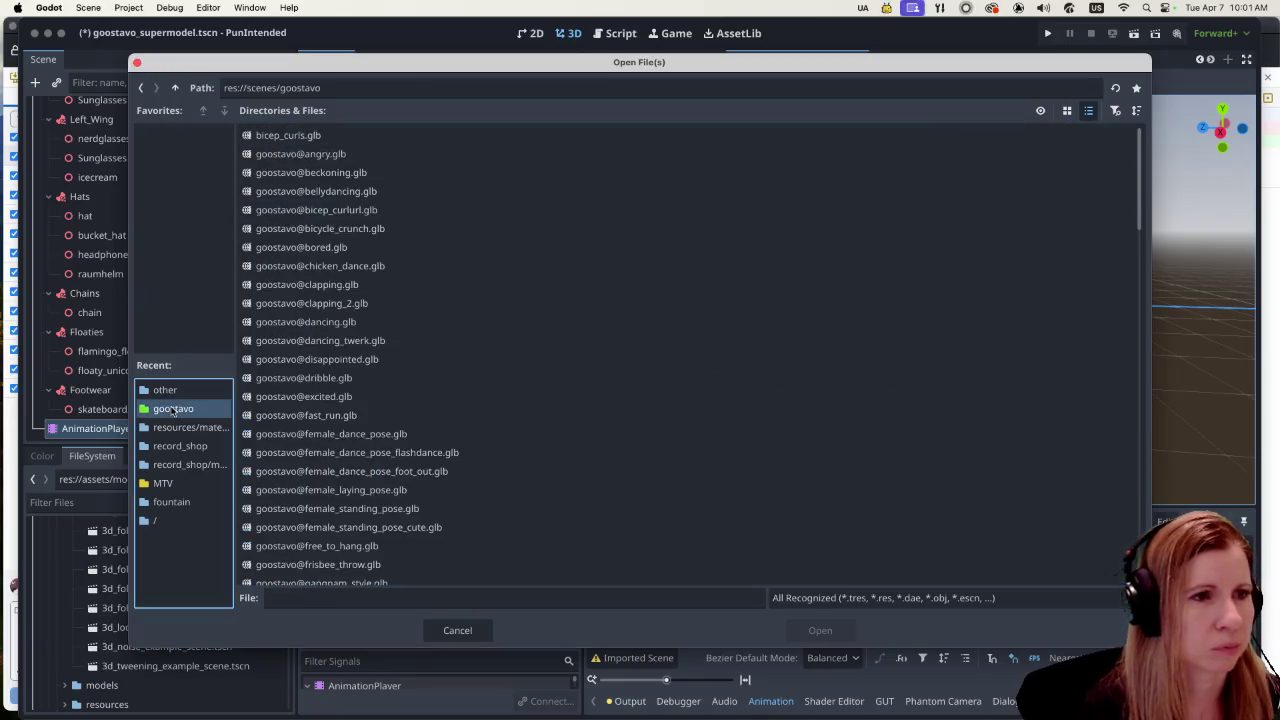
{"action": "scroll", "coordinate": [560, 352], "scroll_direction": "down", "scroll_amount": 3}
{"action": "scroll", "coordinate": [557, 351], "scroll_direction": "down", "scroll_amount": 3}
{"action": "scroll", "coordinate": [557, 354], "scroll_direction": "down", "scroll_amount": 10}
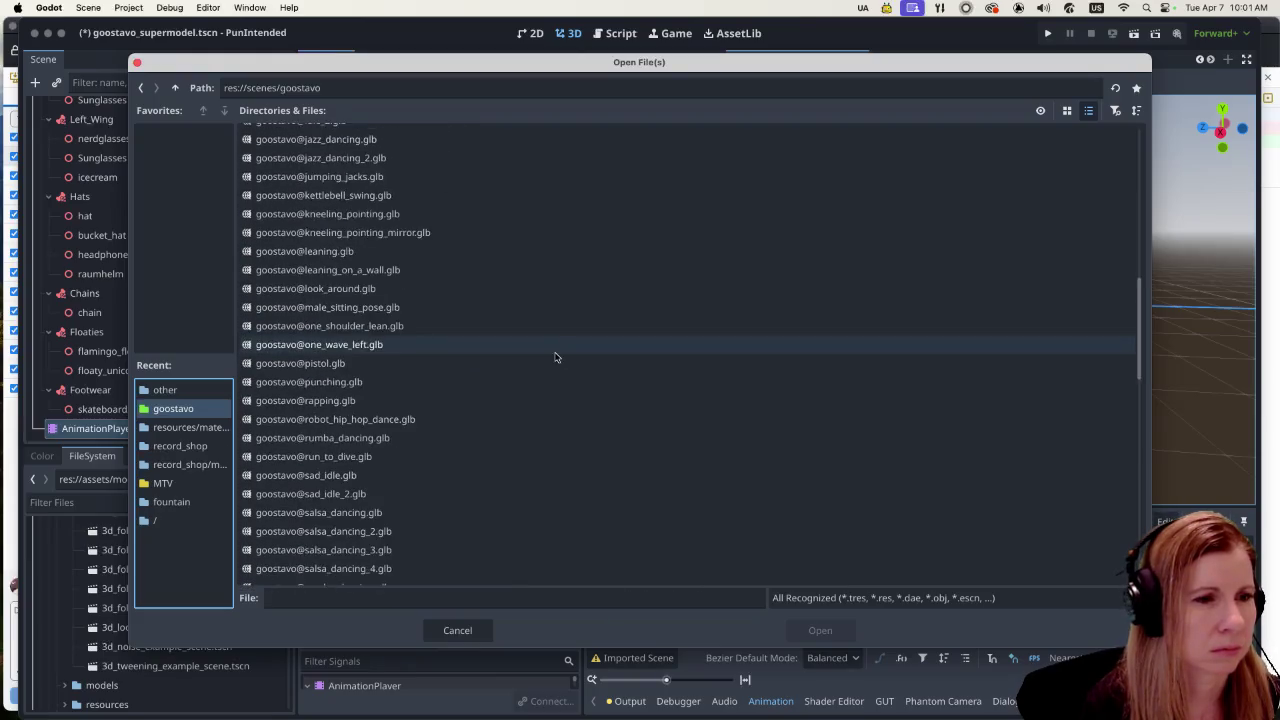
{"action": "scroll", "coordinate": [548, 365], "scroll_direction": "down", "scroll_amount": 10}
{"action": "scroll", "coordinate": [560, 388], "scroll_direction": "up", "scroll_amount": 15}
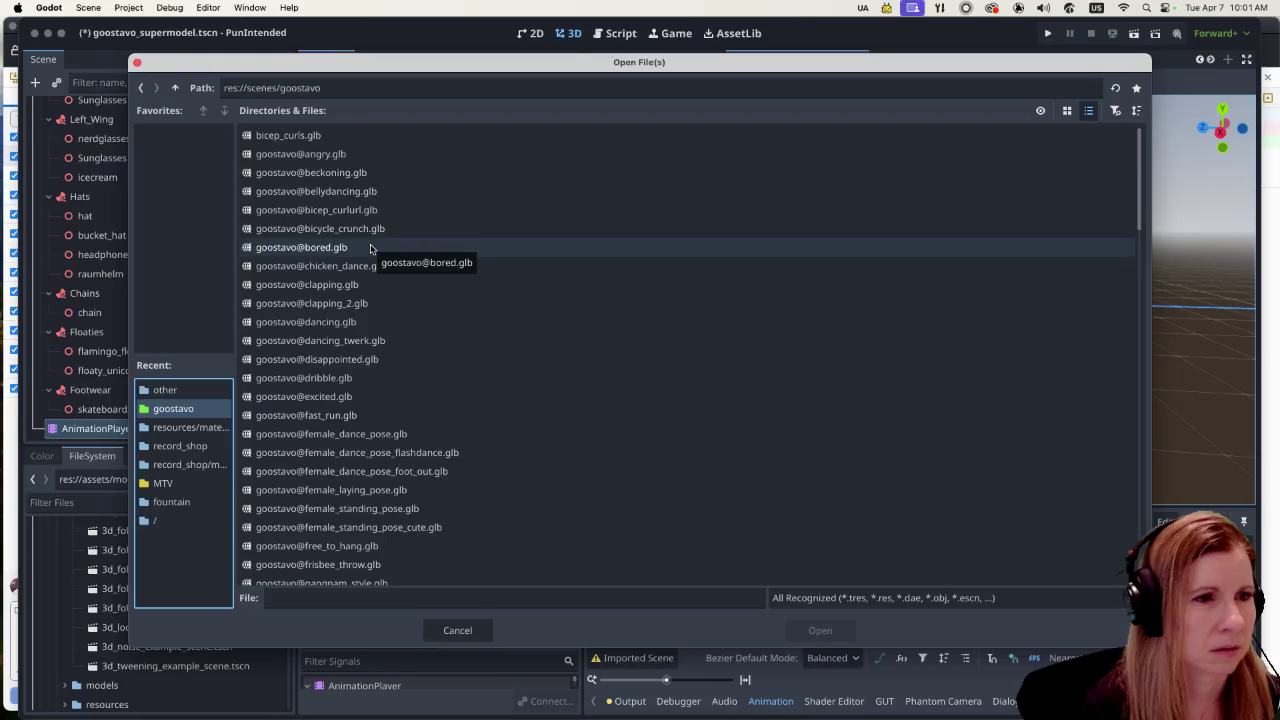
{"action": "scroll", "coordinate": [475, 358], "scroll_direction": "down", "scroll_amount": 20}
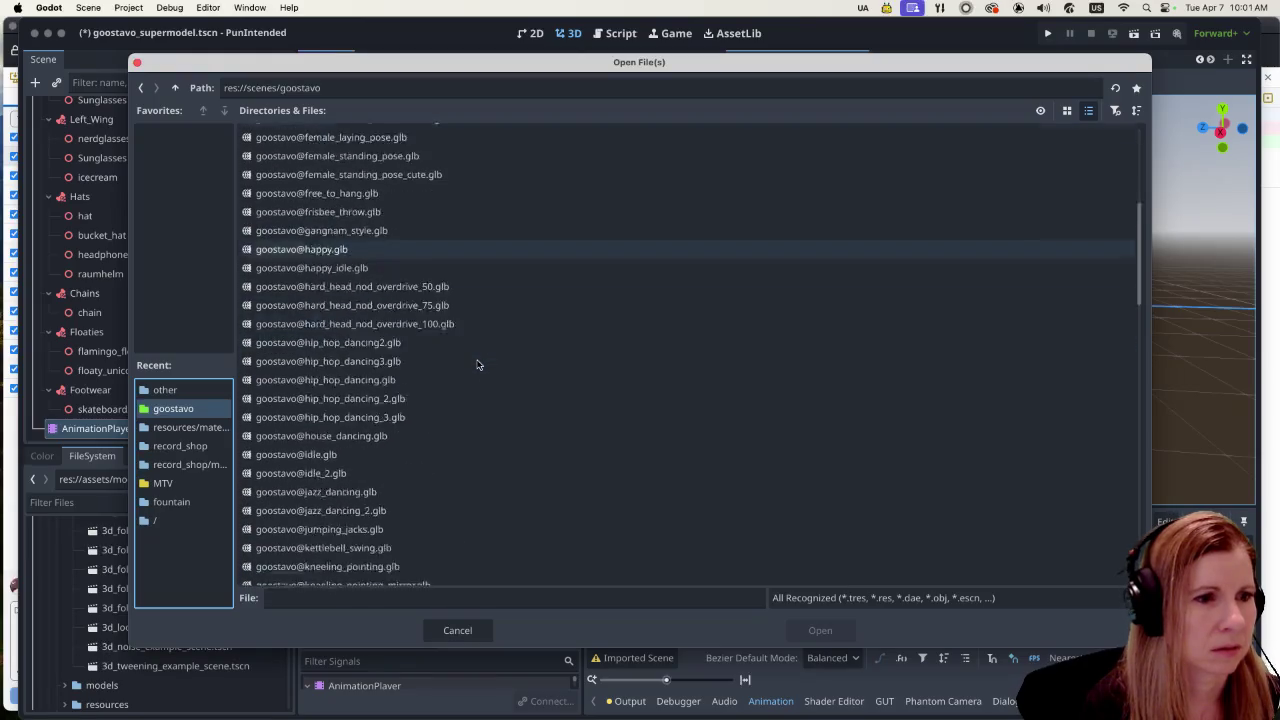
{"action": "scroll", "coordinate": [476, 366], "scroll_direction": "down", "scroll_amount": 5}
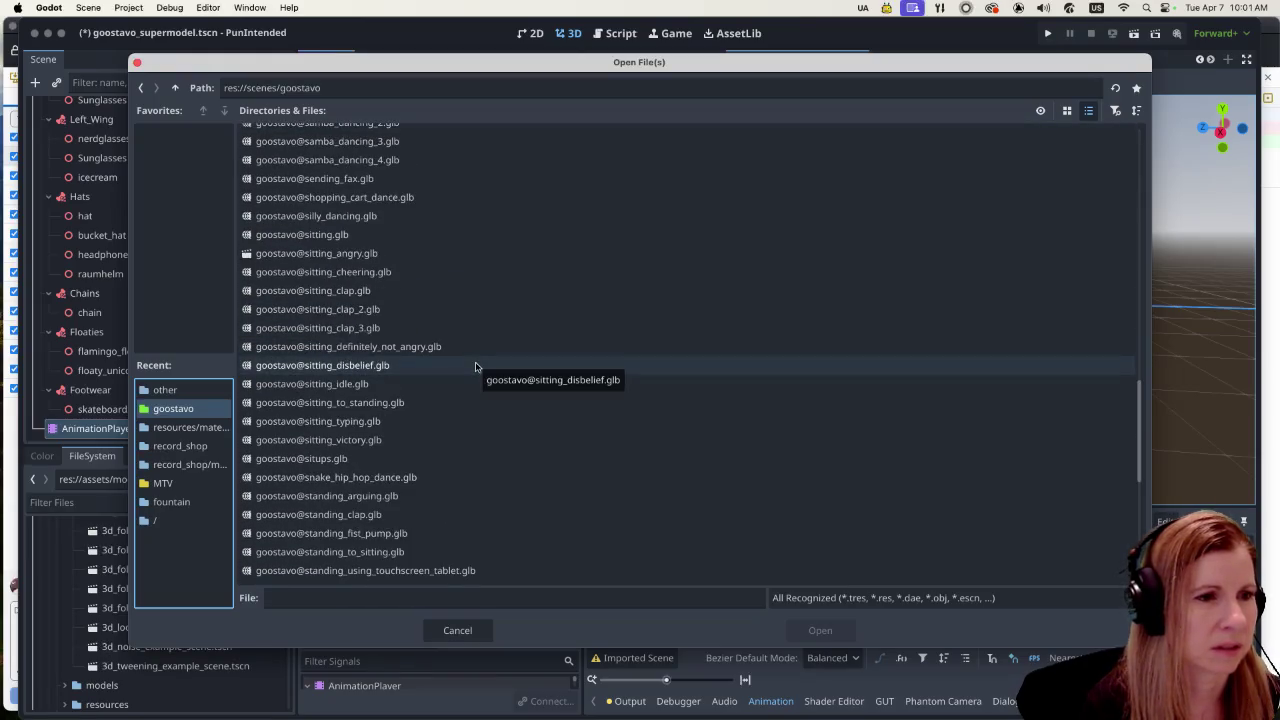
{"action": "scroll", "coordinate": [476, 366], "scroll_direction": "down", "scroll_amount": 15}
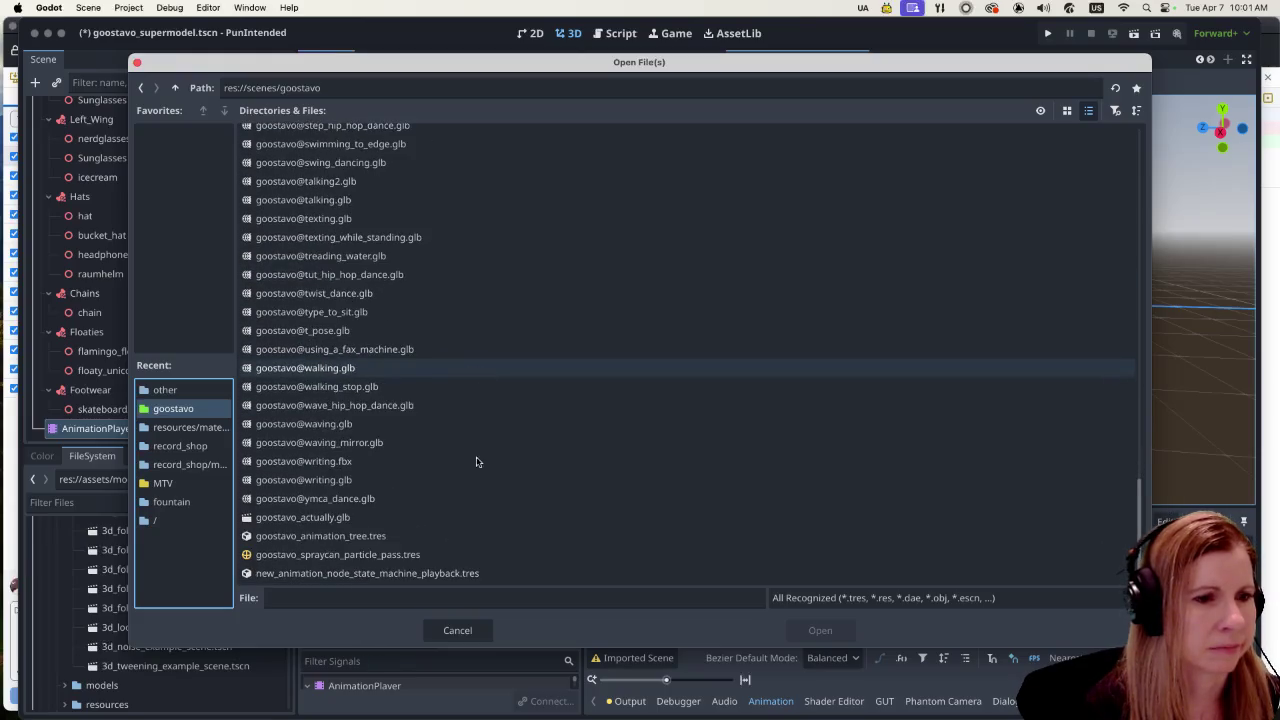
{"action": "left_click", "coordinate": [456, 632]}
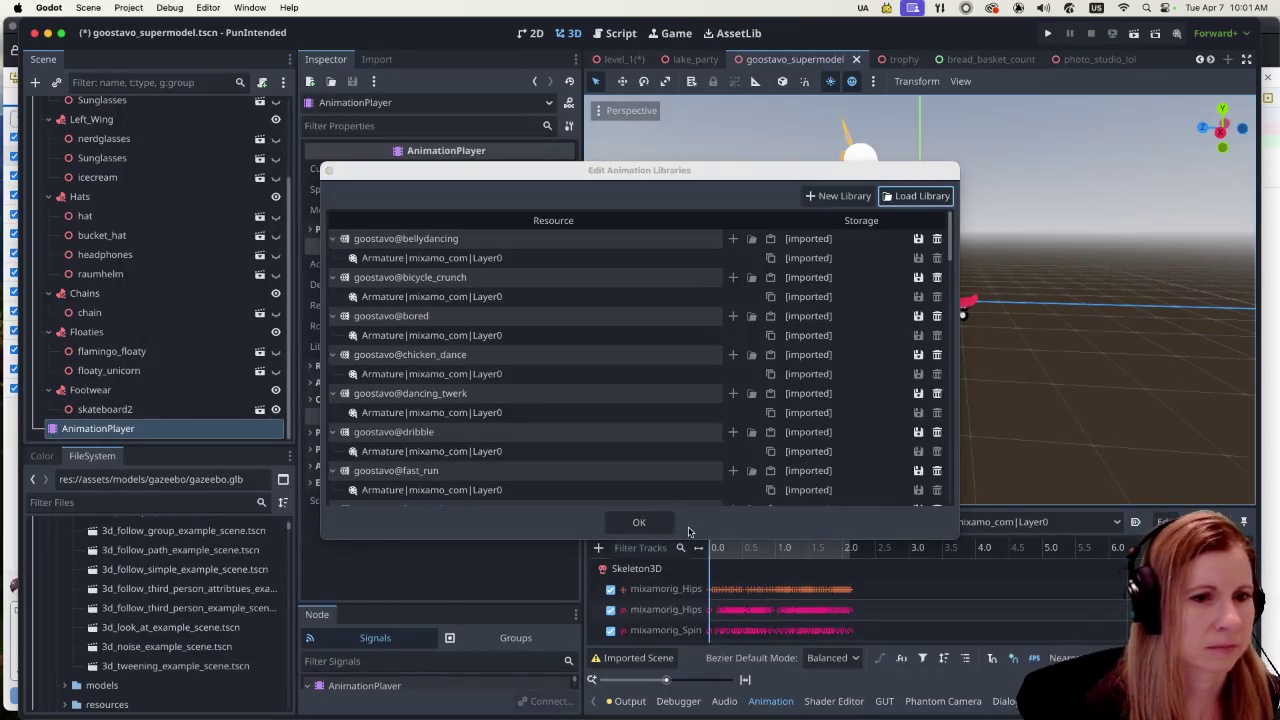
Step: Close the libraries window, filter FileSystem by 'laying' and select laying.glb
{"action": "left_click", "coordinate": [640, 522]}
{"action": "left_click", "coordinate": [215, 502]}
{"action": "type", "text": "laying"}
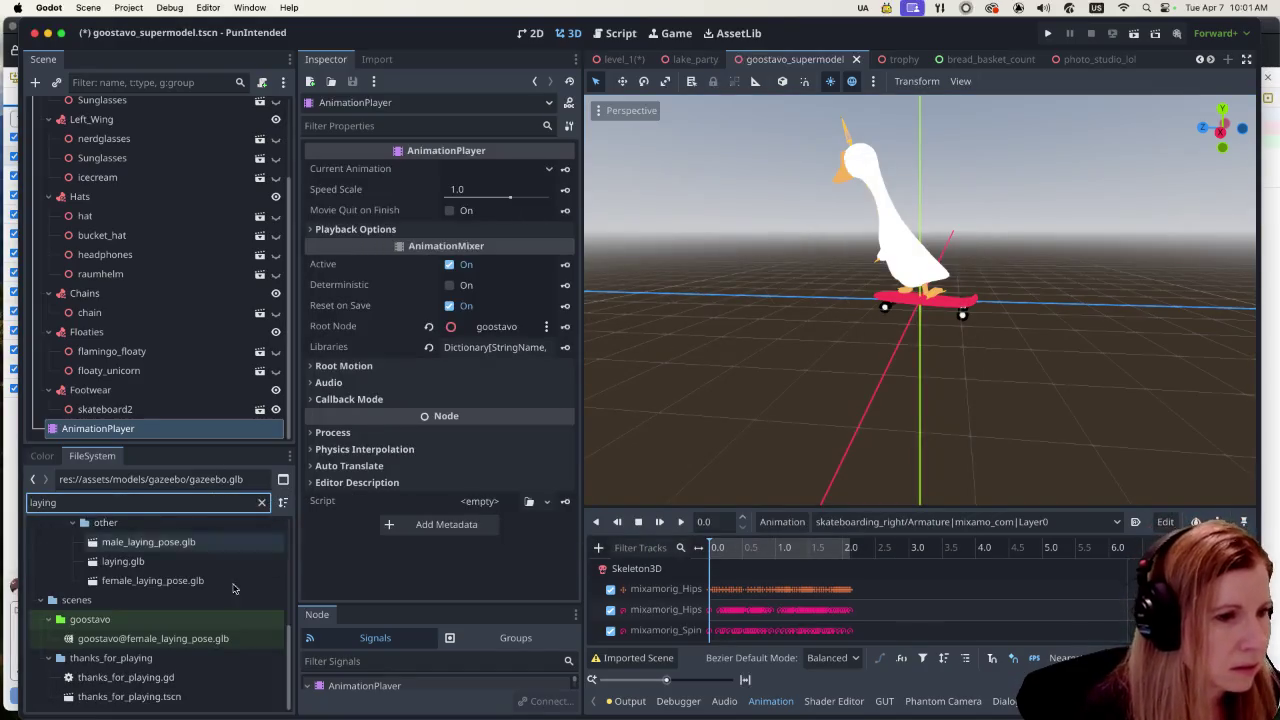
{"action": "left_click", "coordinate": [228, 561]}
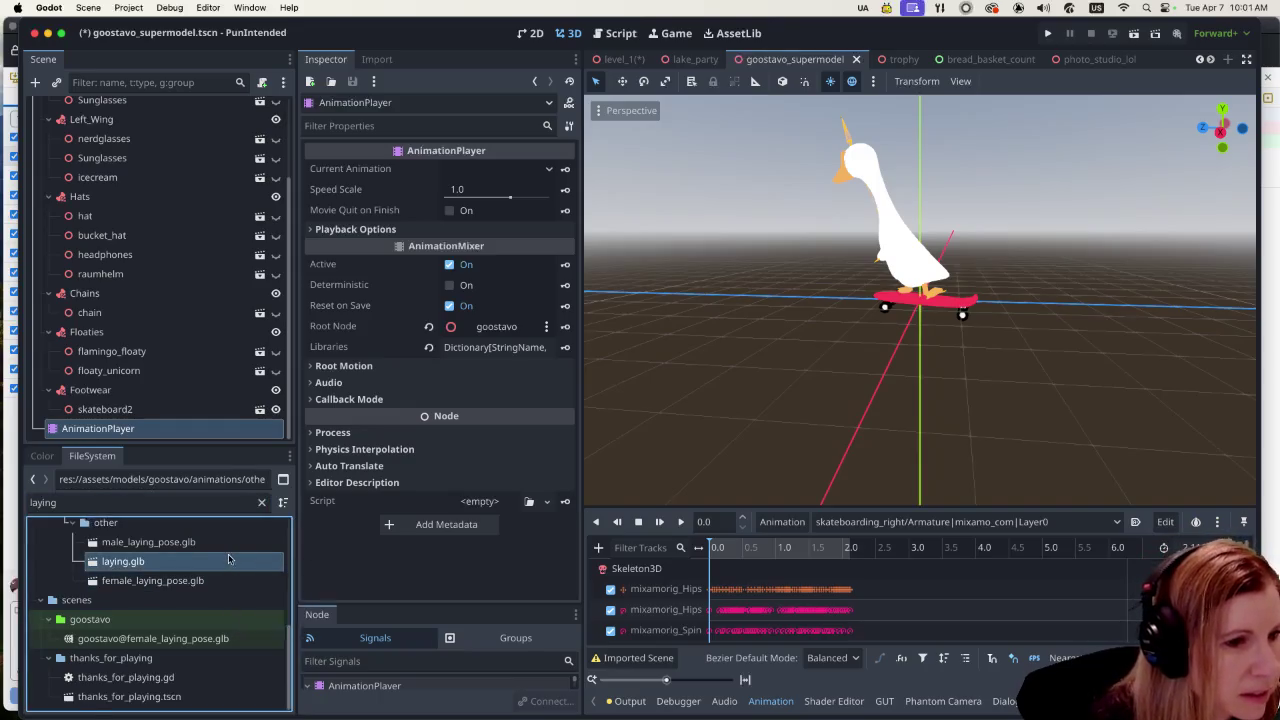
{"action": "scroll", "coordinate": [228, 561], "scroll_direction": "up", "scroll_amount": 3}
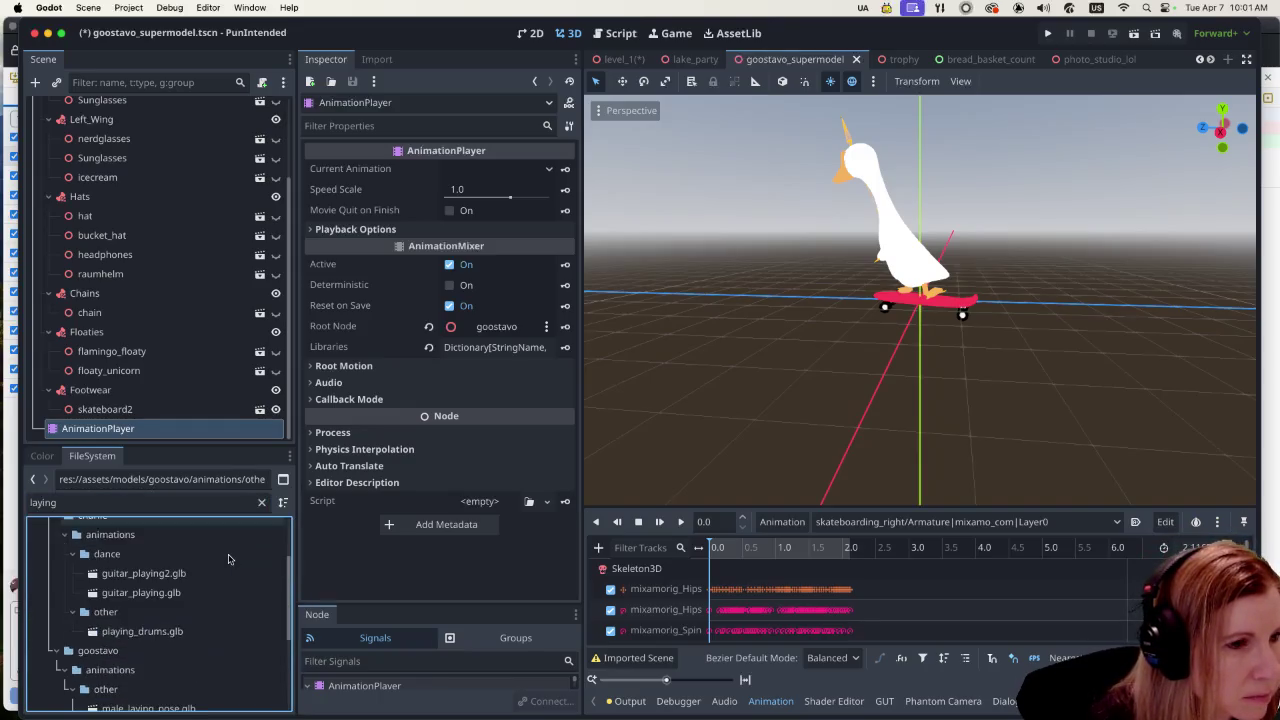
{"action": "scroll", "coordinate": [228, 559], "scroll_direction": "down", "scroll_amount": 2}
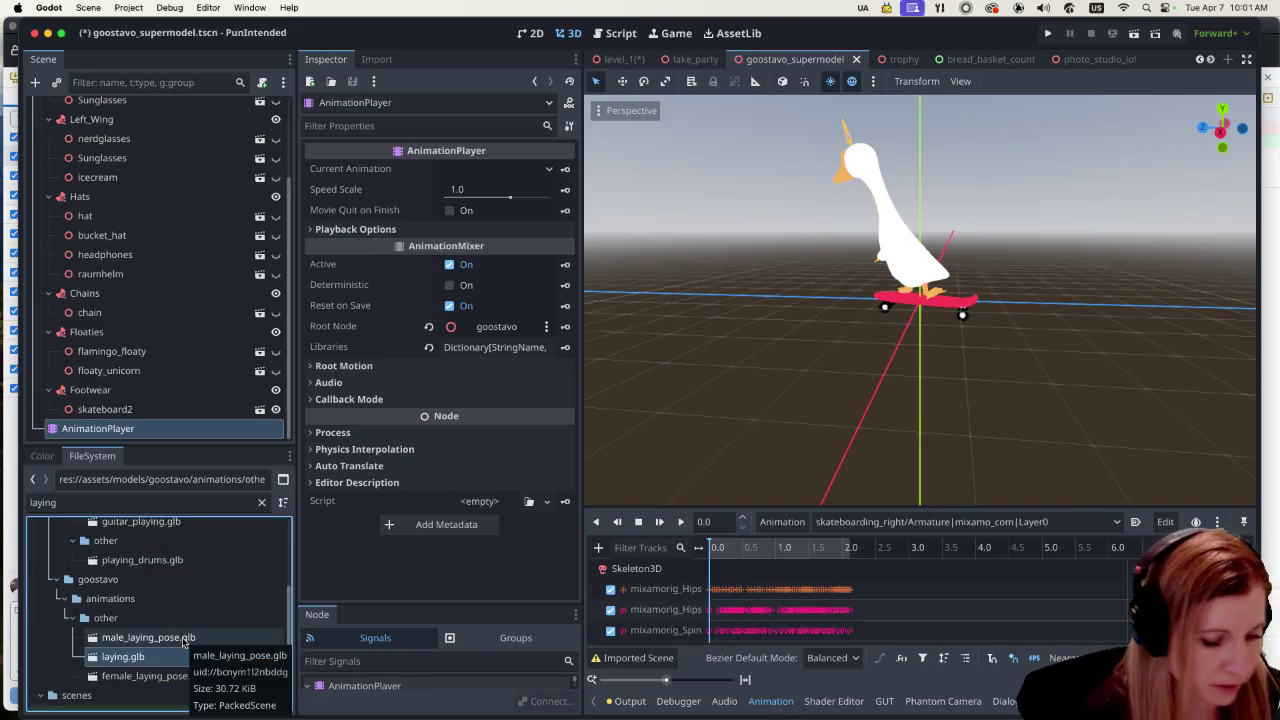
Step: Add male_laying_pose.glb to the selection and show the shared Import settings
{"action": "left_click", "coordinate": [184, 636], "text": "shift"}
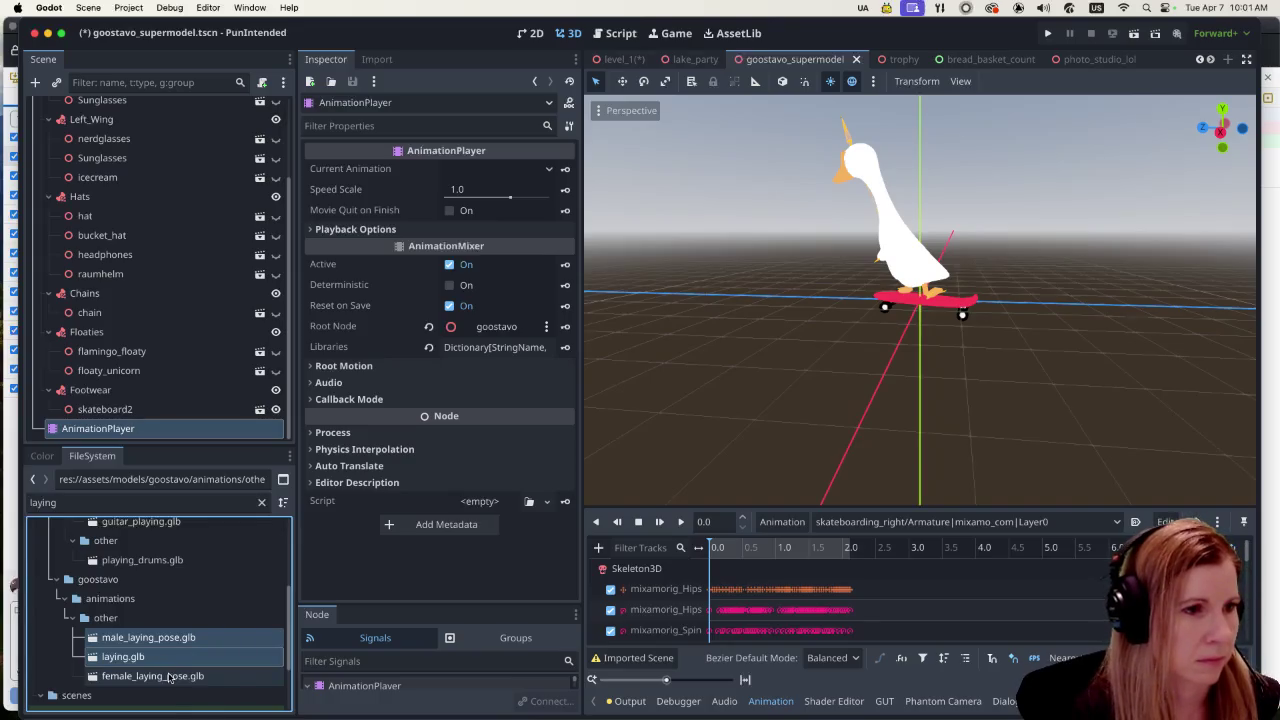
{"action": "scroll", "coordinate": [185, 630], "scroll_direction": "up", "scroll_amount": 5}
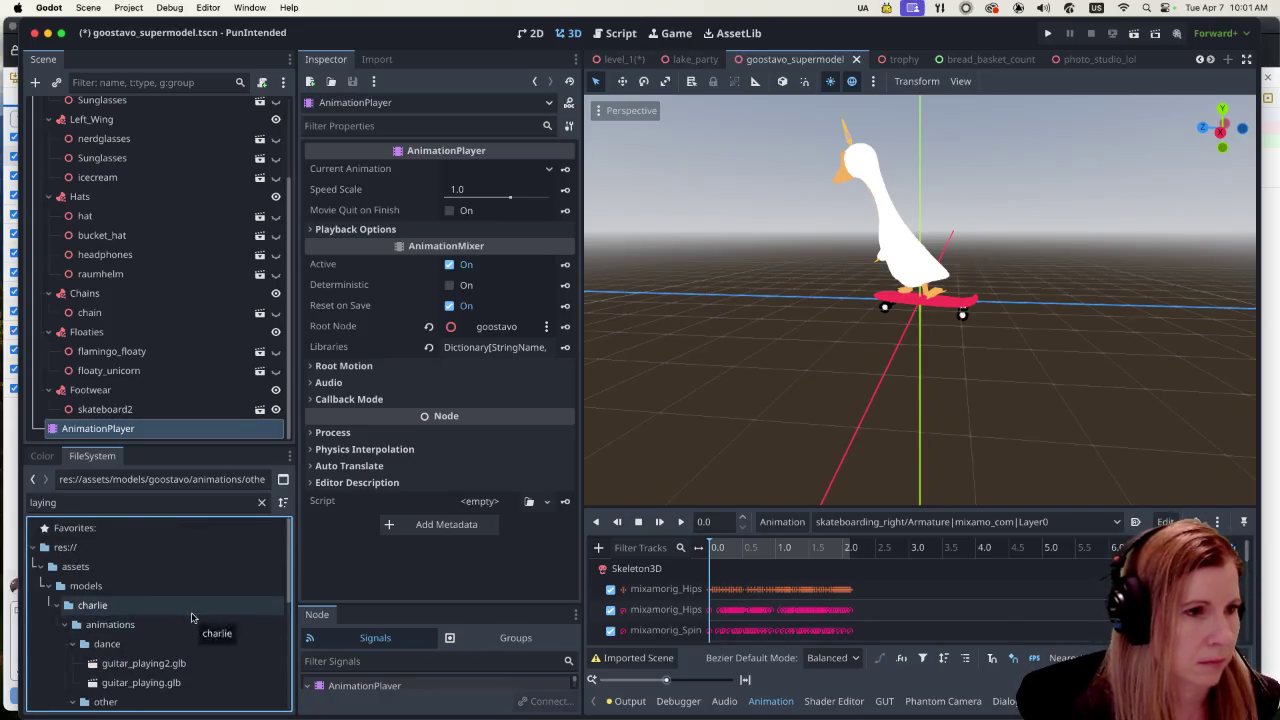
{"action": "scroll", "coordinate": [185, 620], "scroll_direction": "down", "scroll_amount": 5}
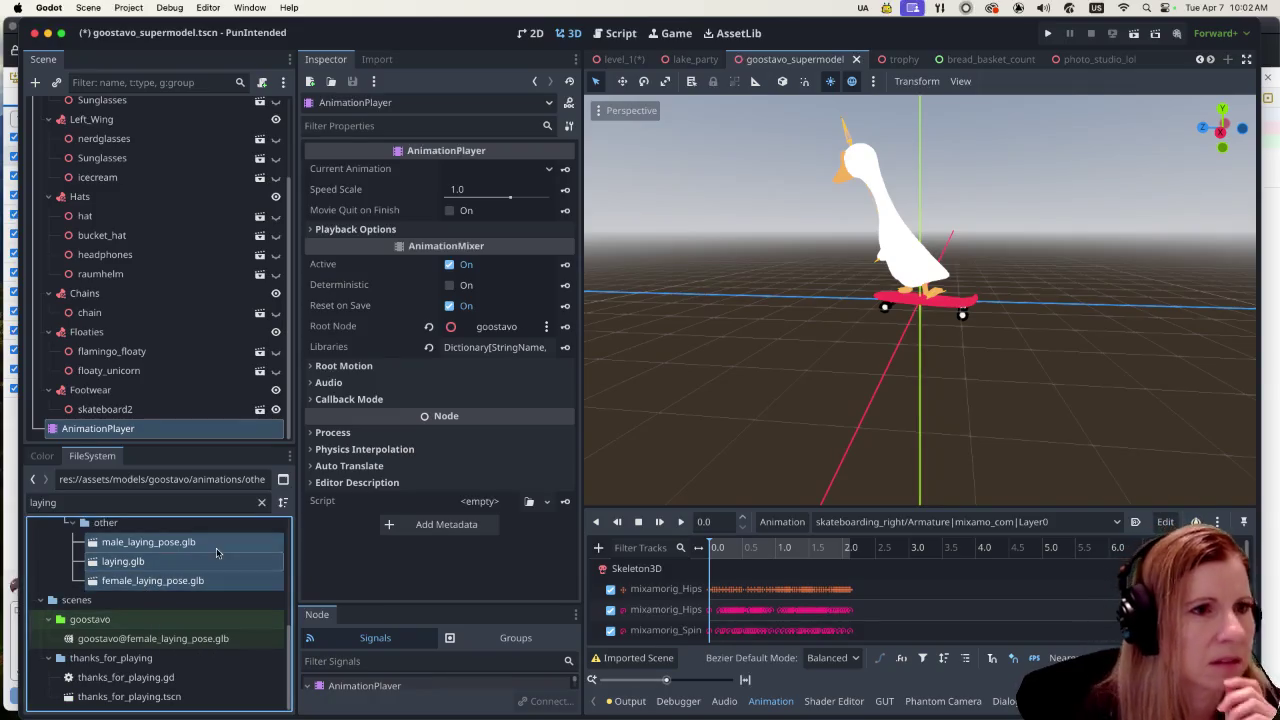
{"action": "left_click", "coordinate": [380, 59]}
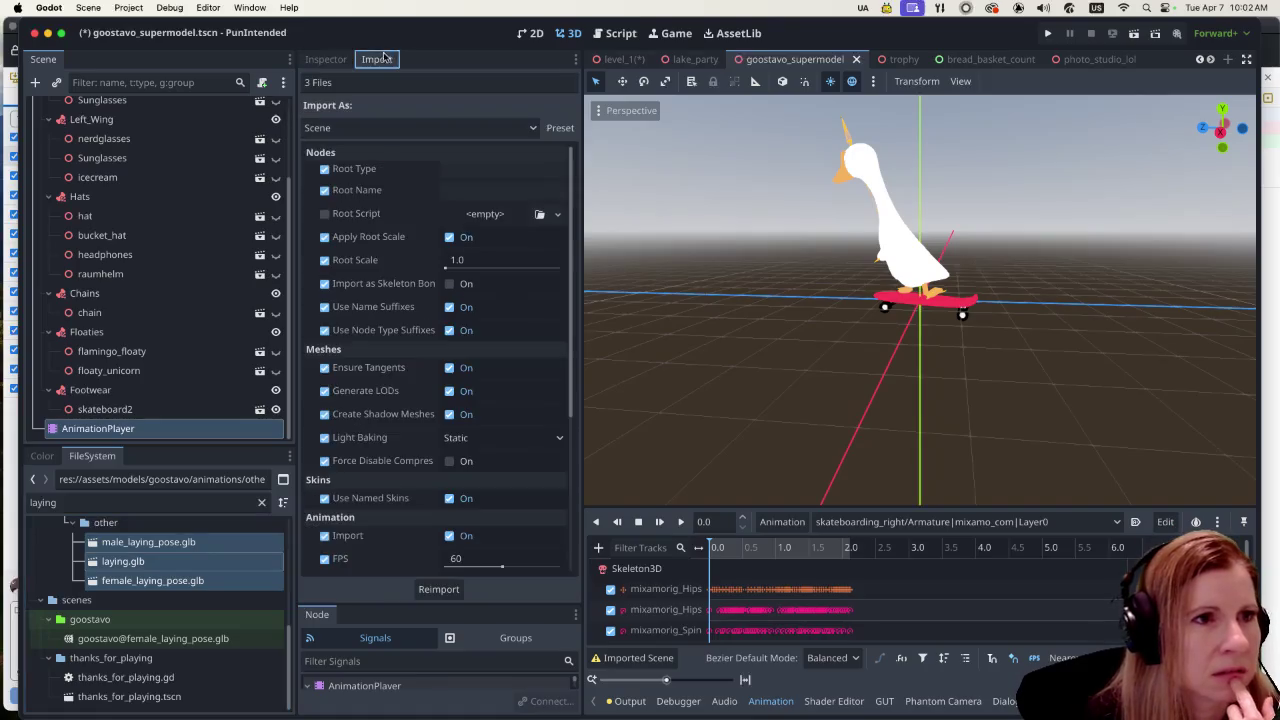
Step: Change Import As to Animation Library for the laying files and confirm the reimport
{"action": "left_click", "coordinate": [345, 125]}
{"action": "left_click", "coordinate": [344, 153]}
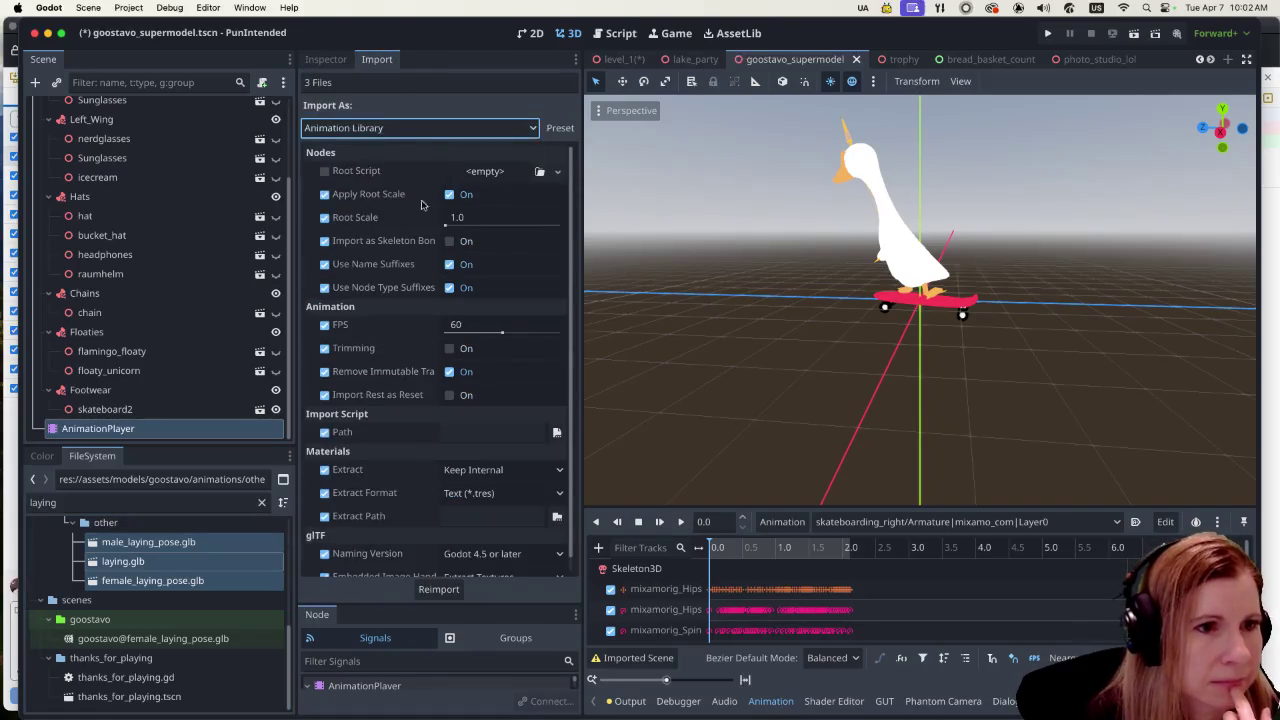
{"action": "left_click", "coordinate": [438, 589]}
{"action": "left_click", "coordinate": [725, 378]}
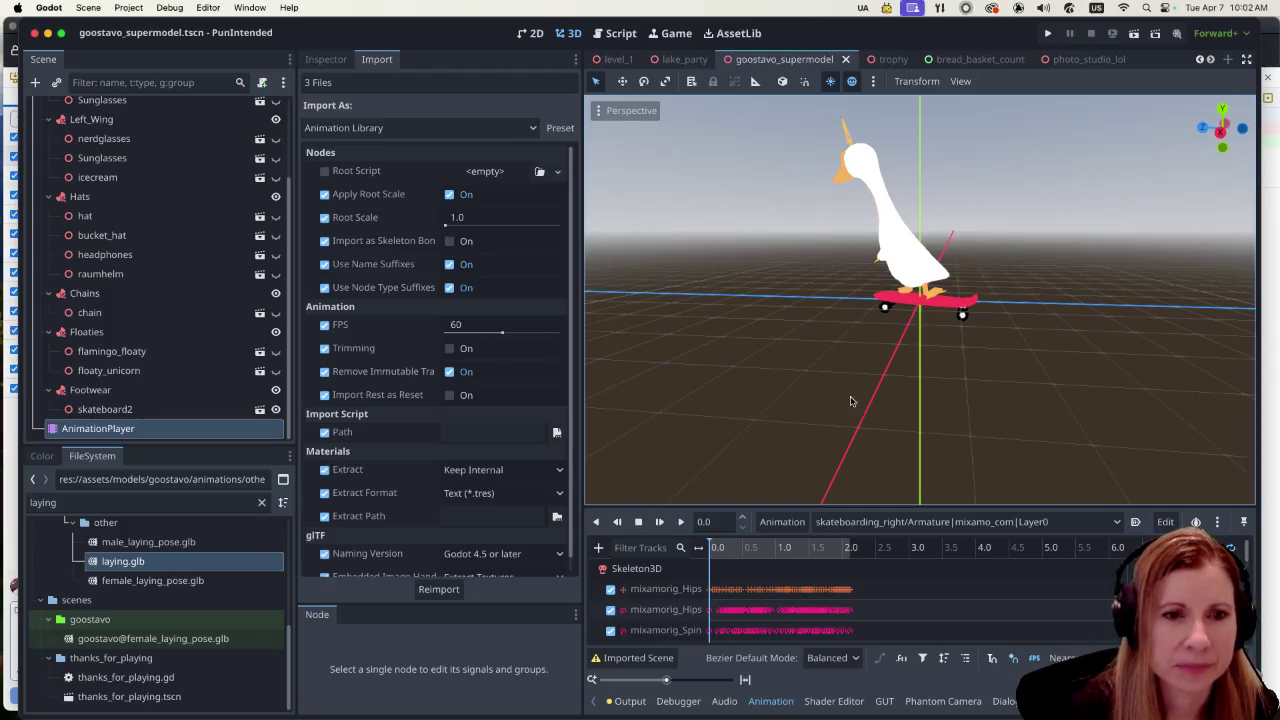
{"action": "left_click", "coordinate": [772, 521]}
Step: Start Load Library and browse from the project root to assets/models/goostavo/animations/other
{"action": "left_click", "coordinate": [775, 568]}
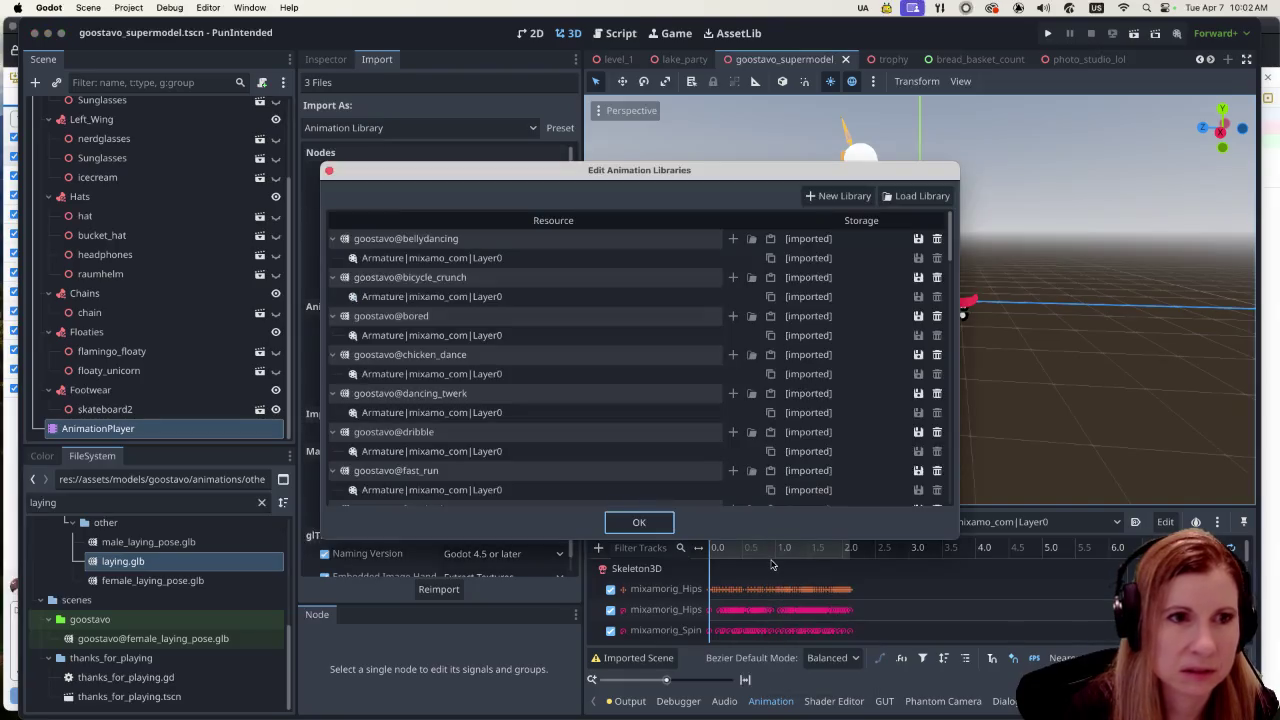
{"action": "left_click", "coordinate": [915, 197]}
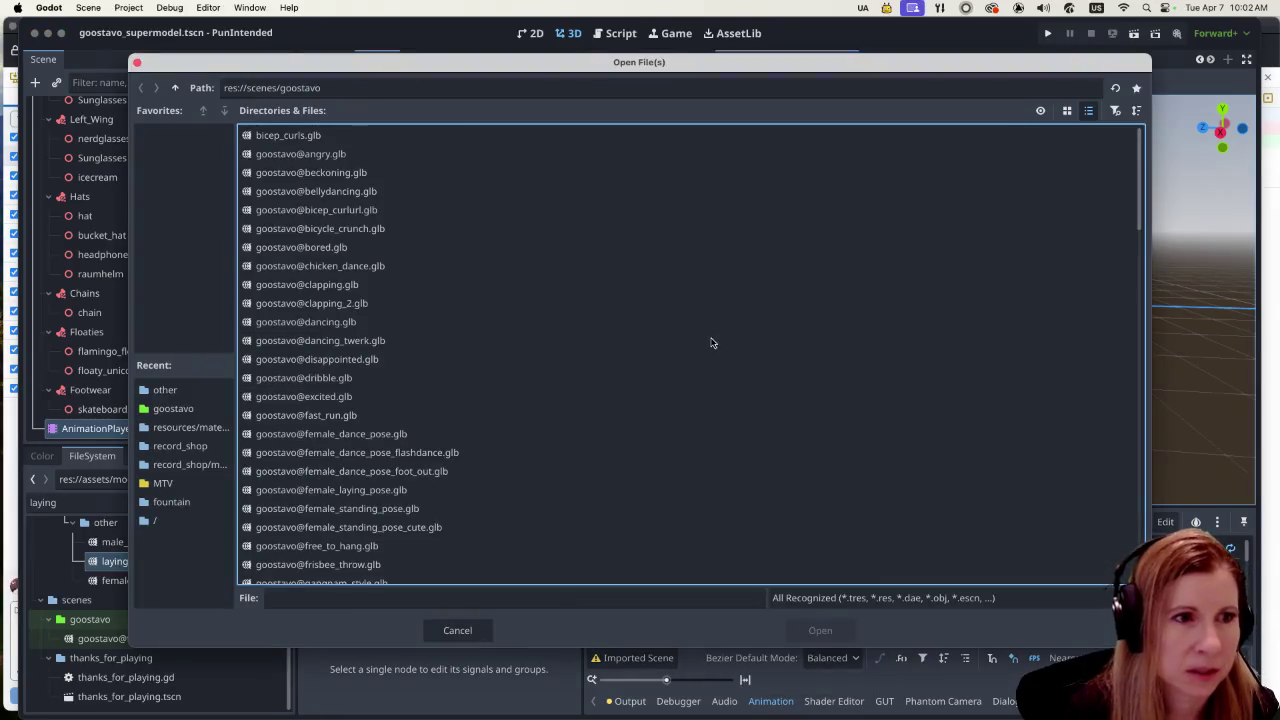
{"action": "scroll", "coordinate": [705, 410], "scroll_direction": "down", "scroll_amount": 15}
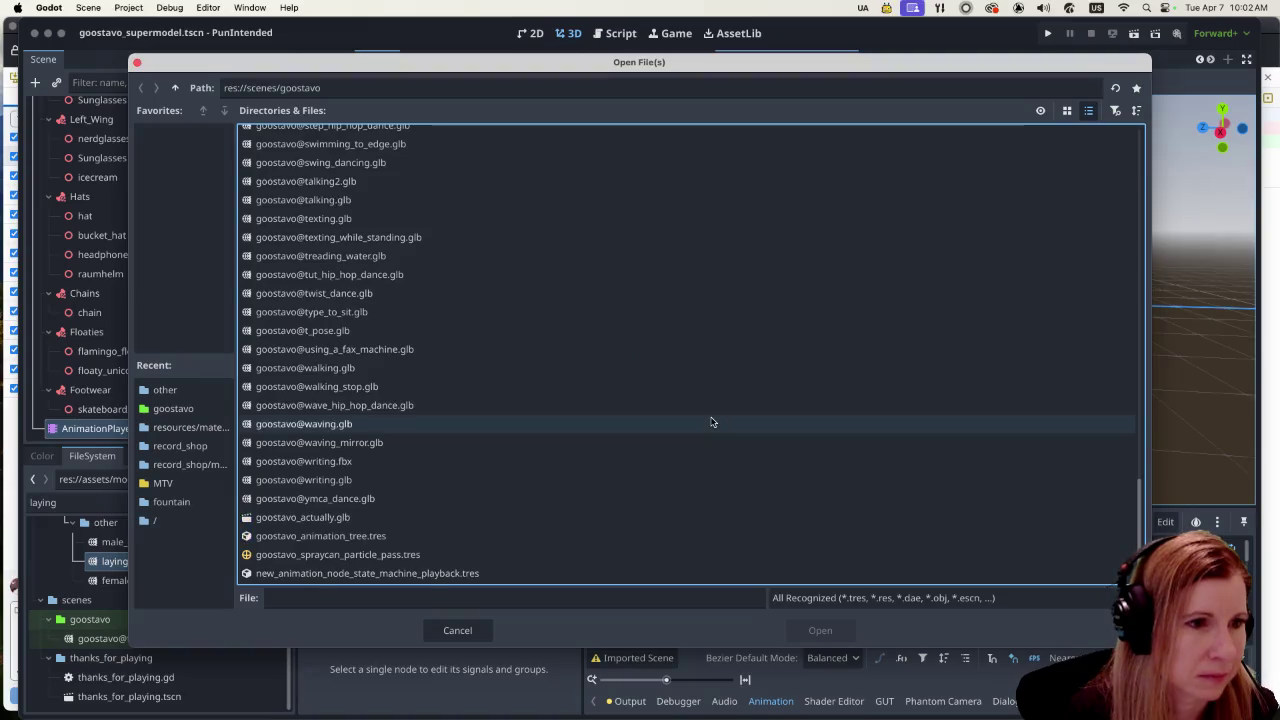
{"action": "scroll", "coordinate": [711, 422], "scroll_direction": "up", "scroll_amount": 15}
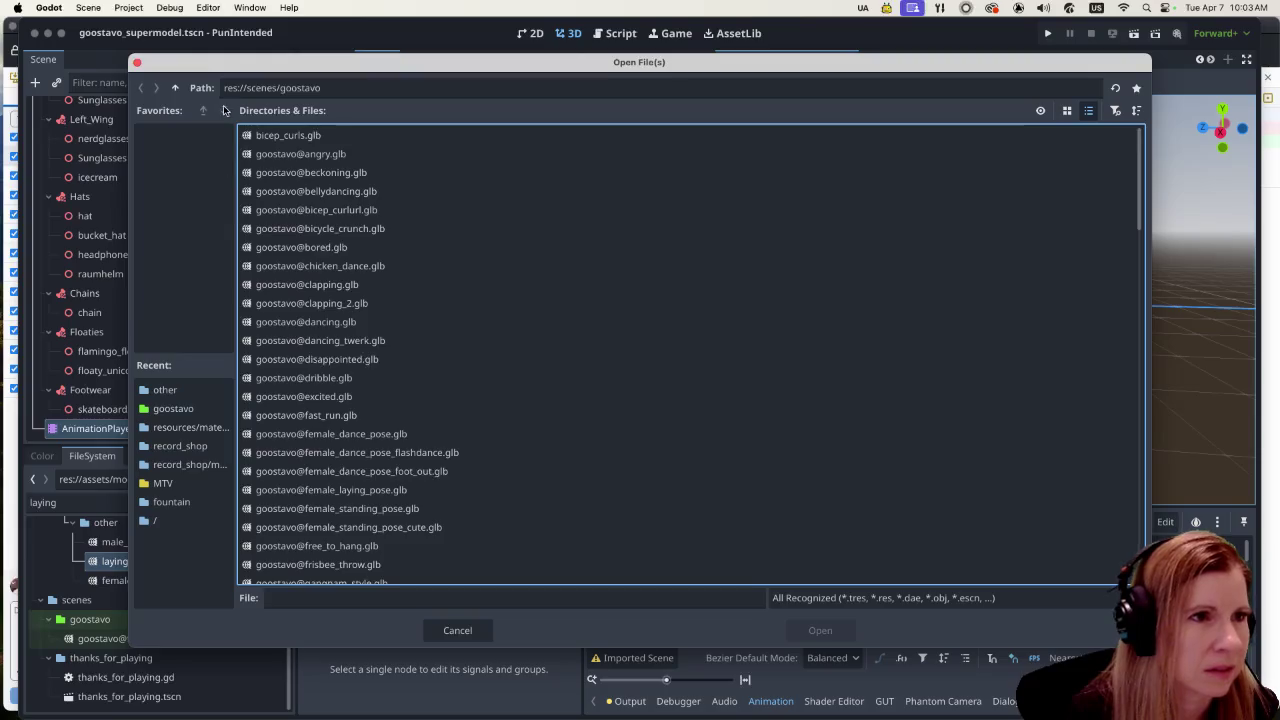
{"action": "left_click", "coordinate": [176, 88]}
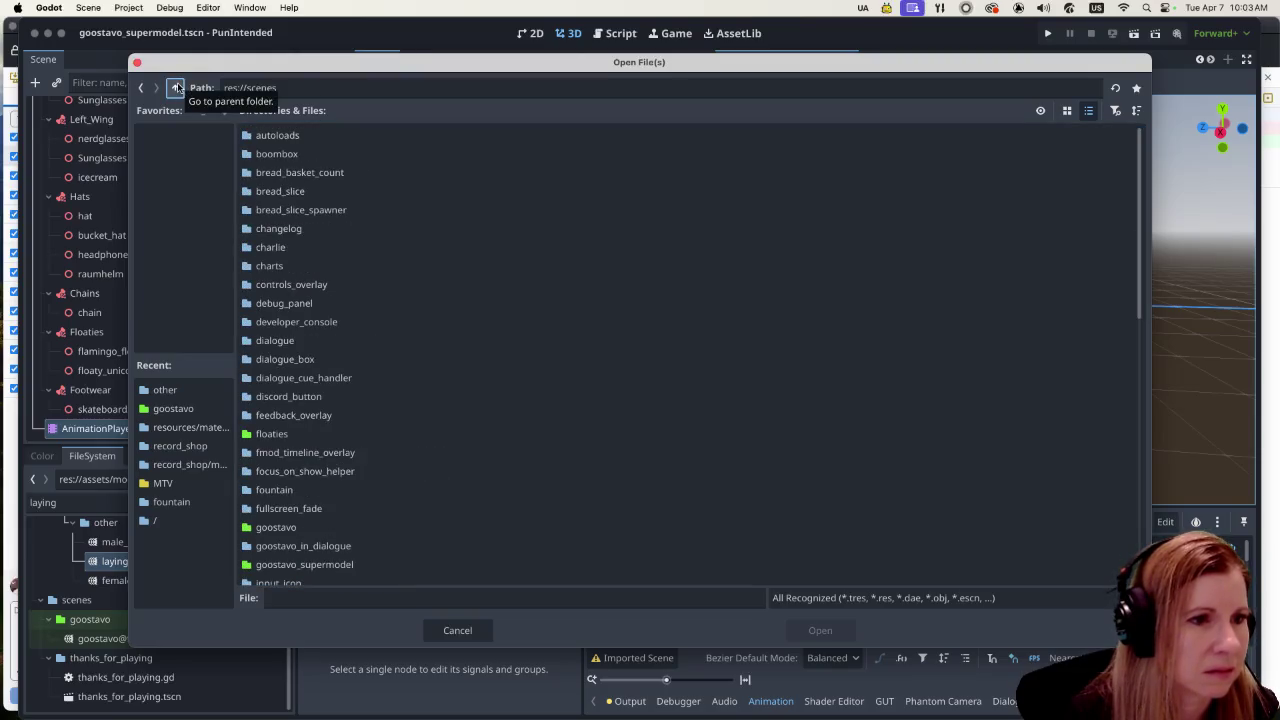
{"action": "left_click", "coordinate": [176, 88]}
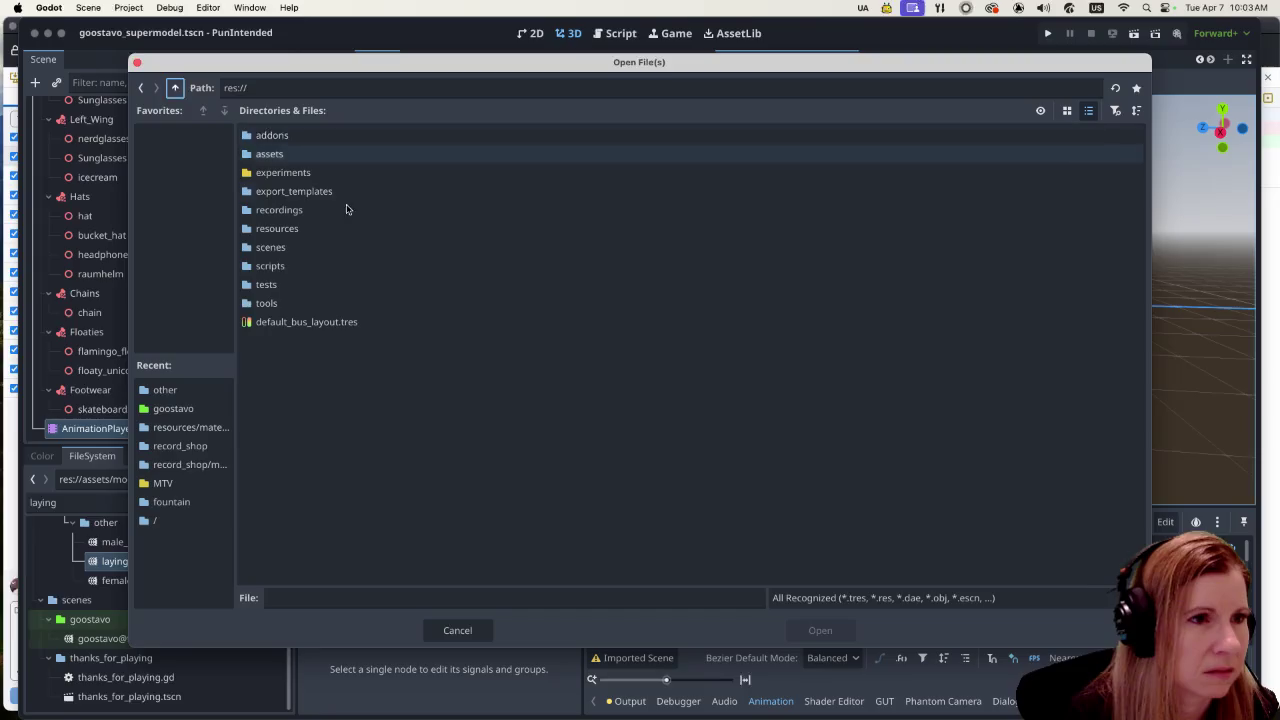
{"action": "left_click", "coordinate": [326, 154]}
{"action": "double_click", "coordinate": [326, 154]}
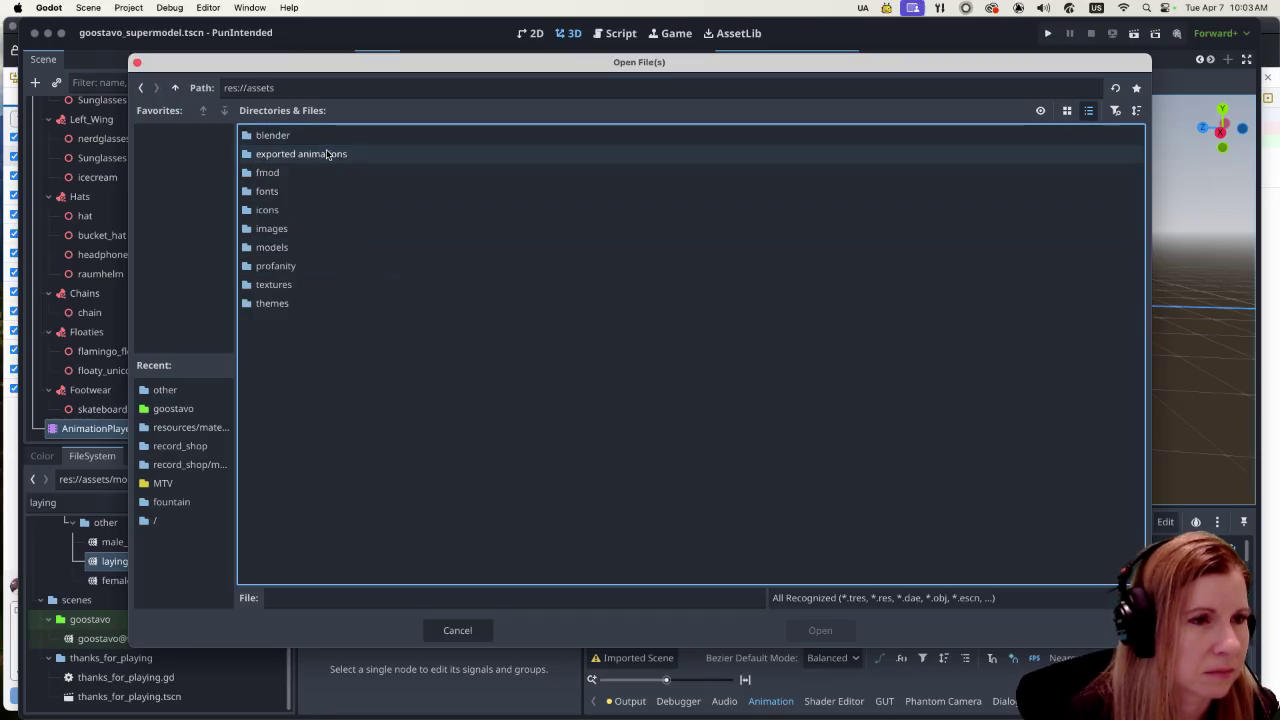
{"action": "double_click", "coordinate": [304, 247]}
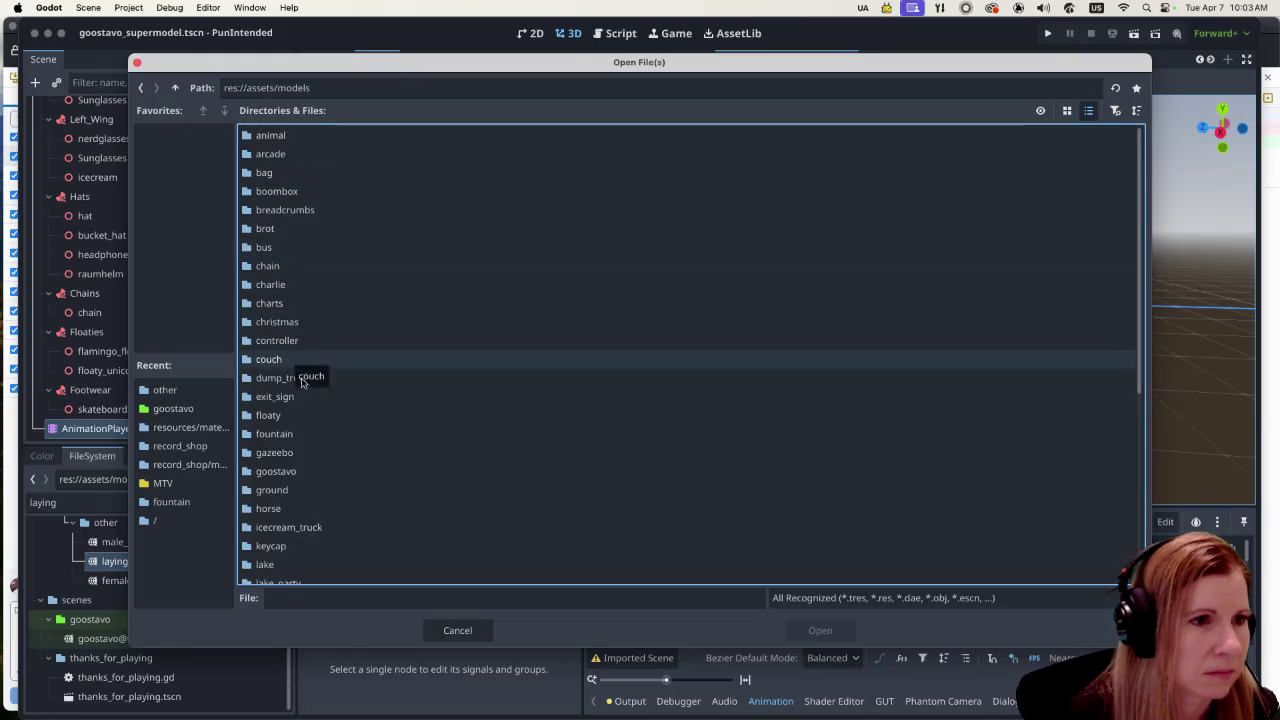
{"action": "double_click", "coordinate": [340, 472]}
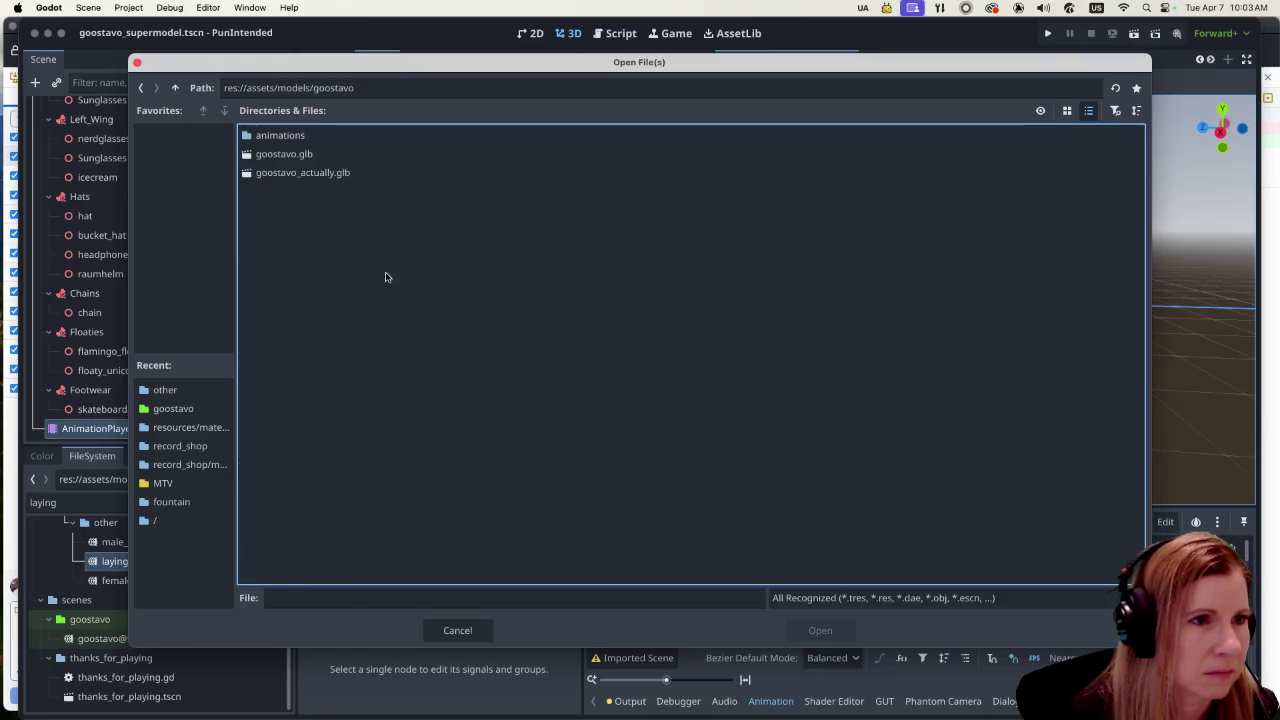
{"action": "double_click", "coordinate": [394, 138]}
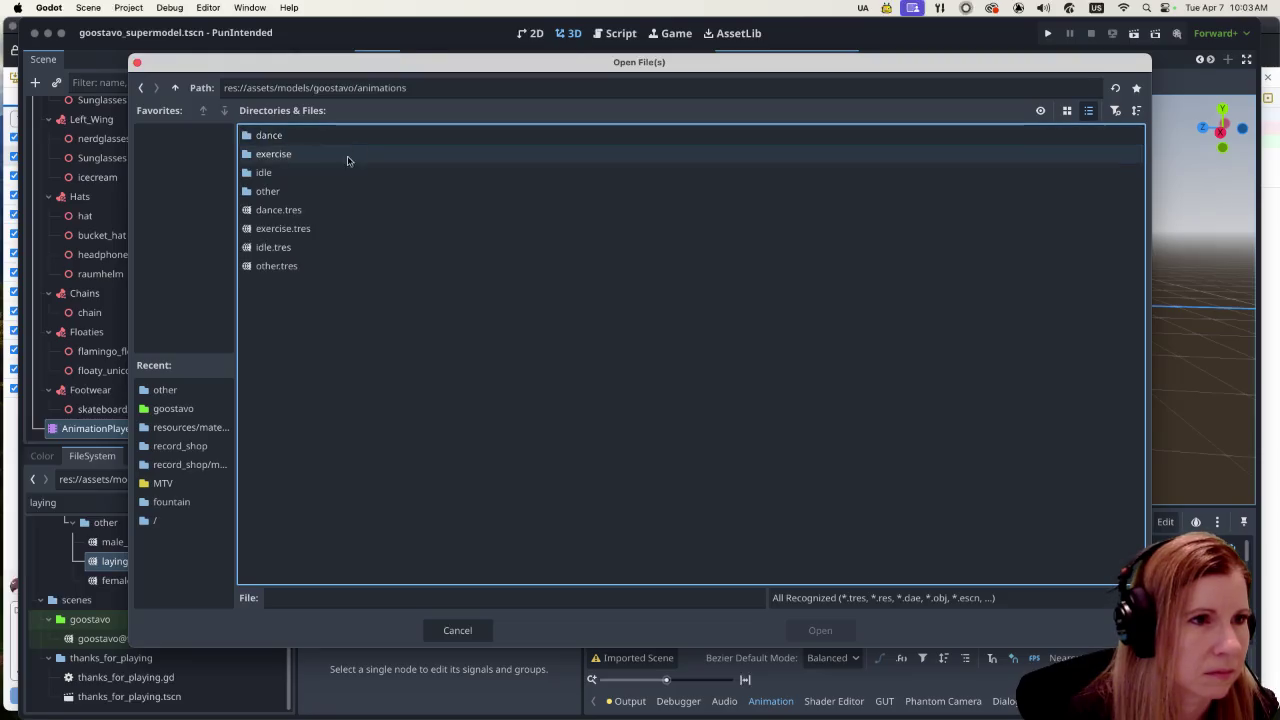
{"action": "double_click", "coordinate": [323, 191]}
Step: Load female_laying_pose.glb, laying.glb and male_laying_pose.glb as animation libraries
{"action": "scroll", "coordinate": [491, 377], "scroll_direction": "down", "scroll_amount": 5}
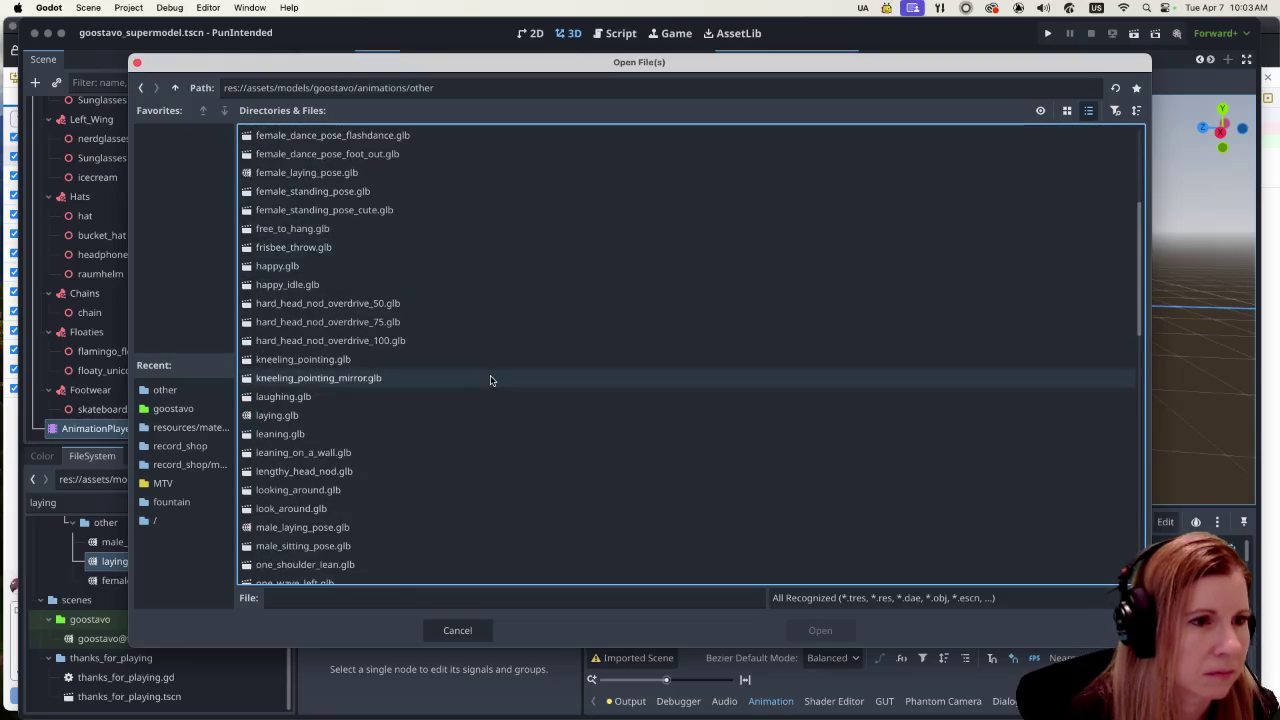
{"action": "left_click", "coordinate": [338, 175]}
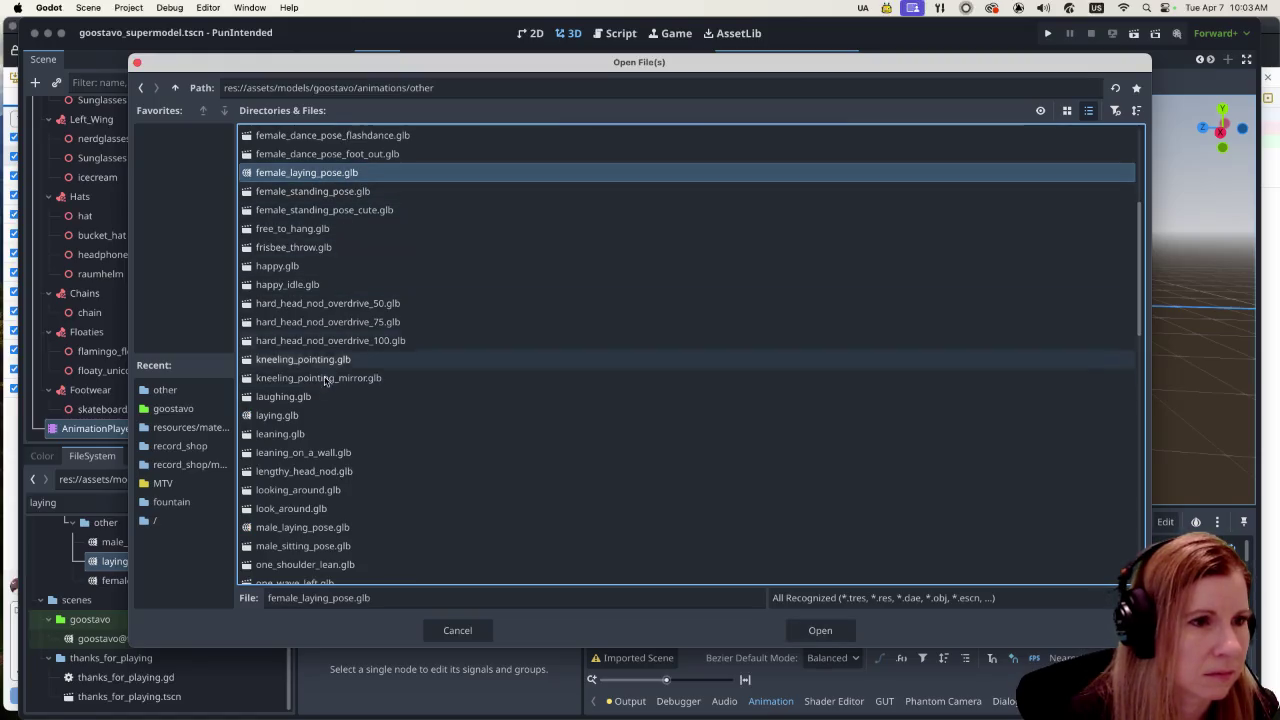
{"action": "left_click", "coordinate": [305, 417], "text": "super"}
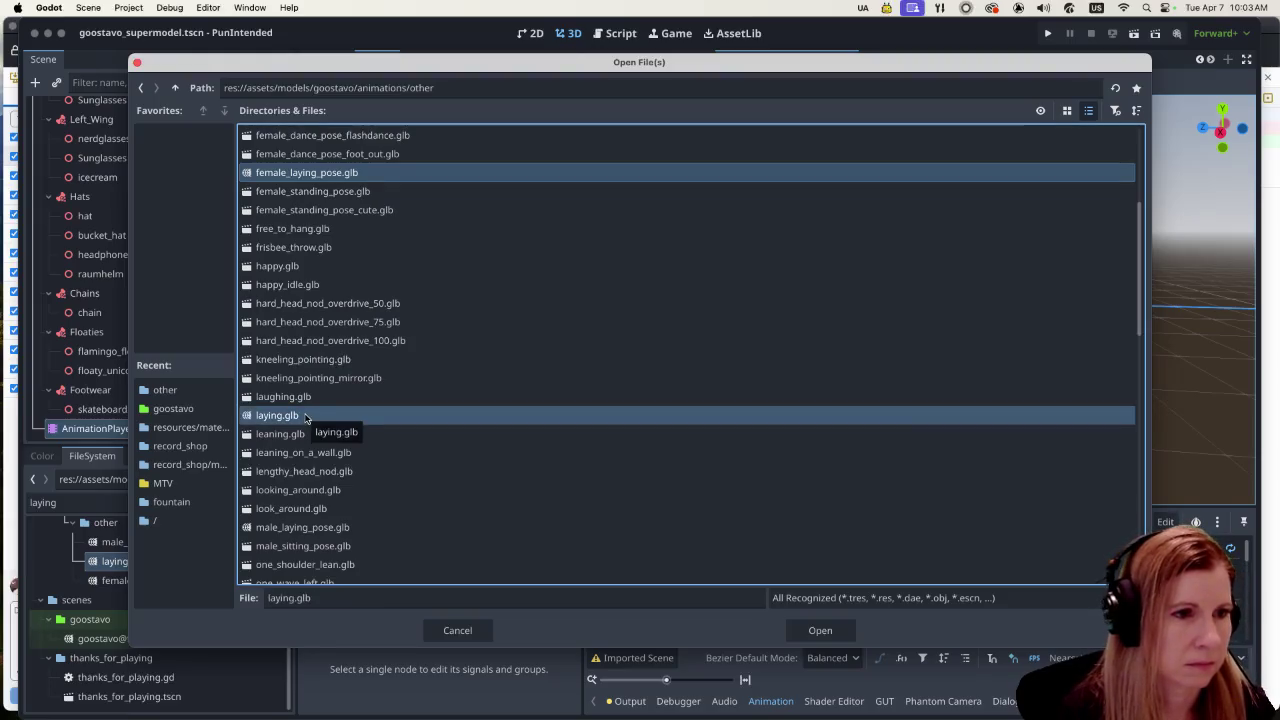
{"action": "left_click", "coordinate": [302, 527], "text": "super"}
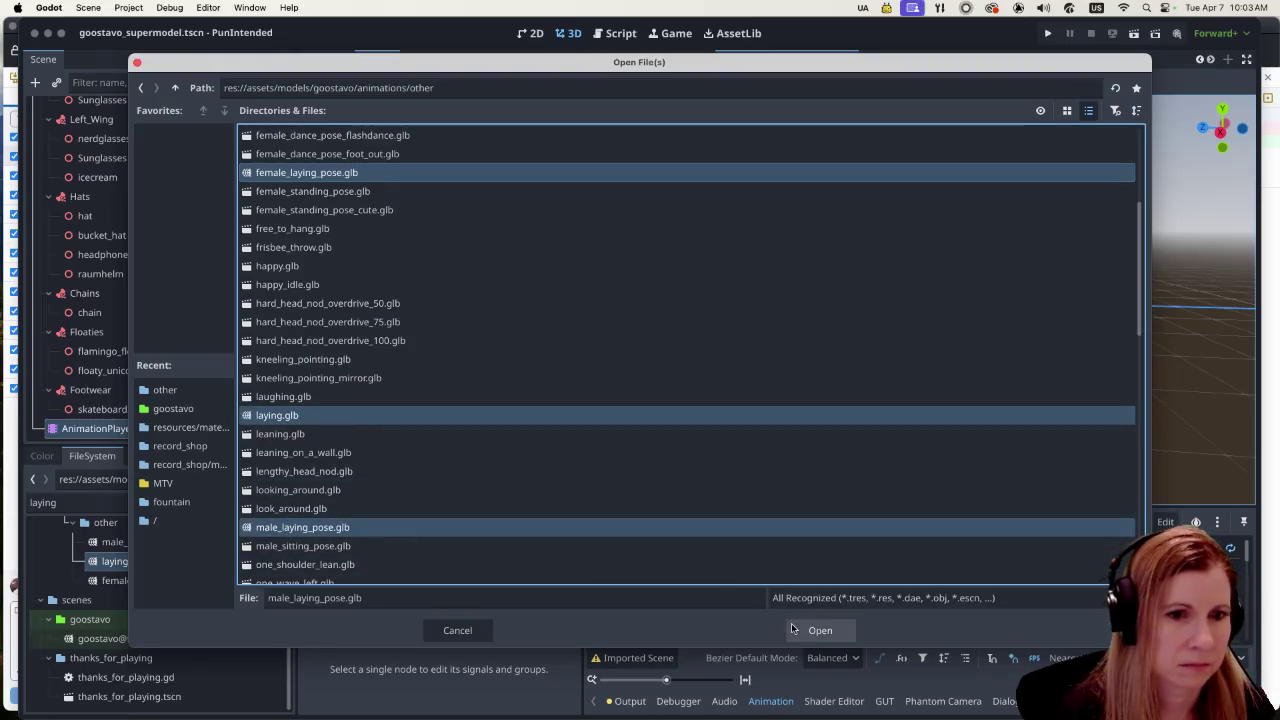
{"action": "left_click", "coordinate": [805, 630]}
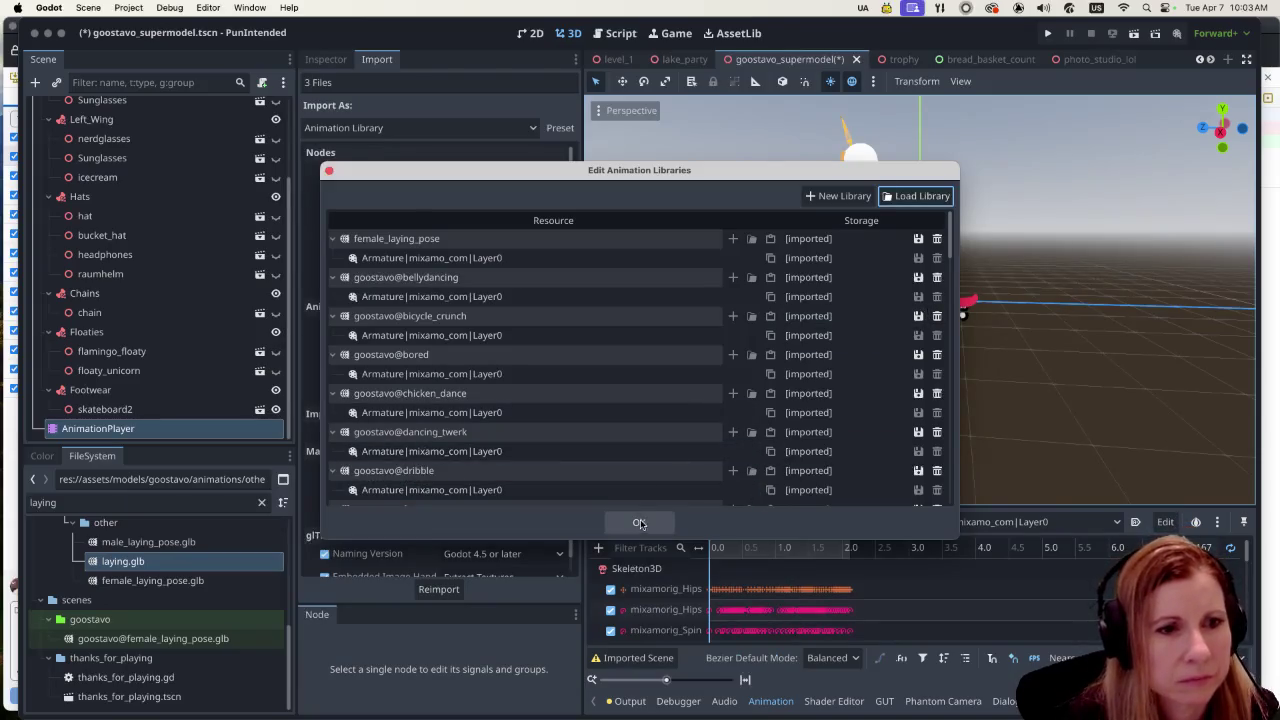
Step: Make the laying library unique so it is stored built-in
{"action": "scroll", "coordinate": [702, 462], "scroll_direction": "down", "scroll_amount": 5}
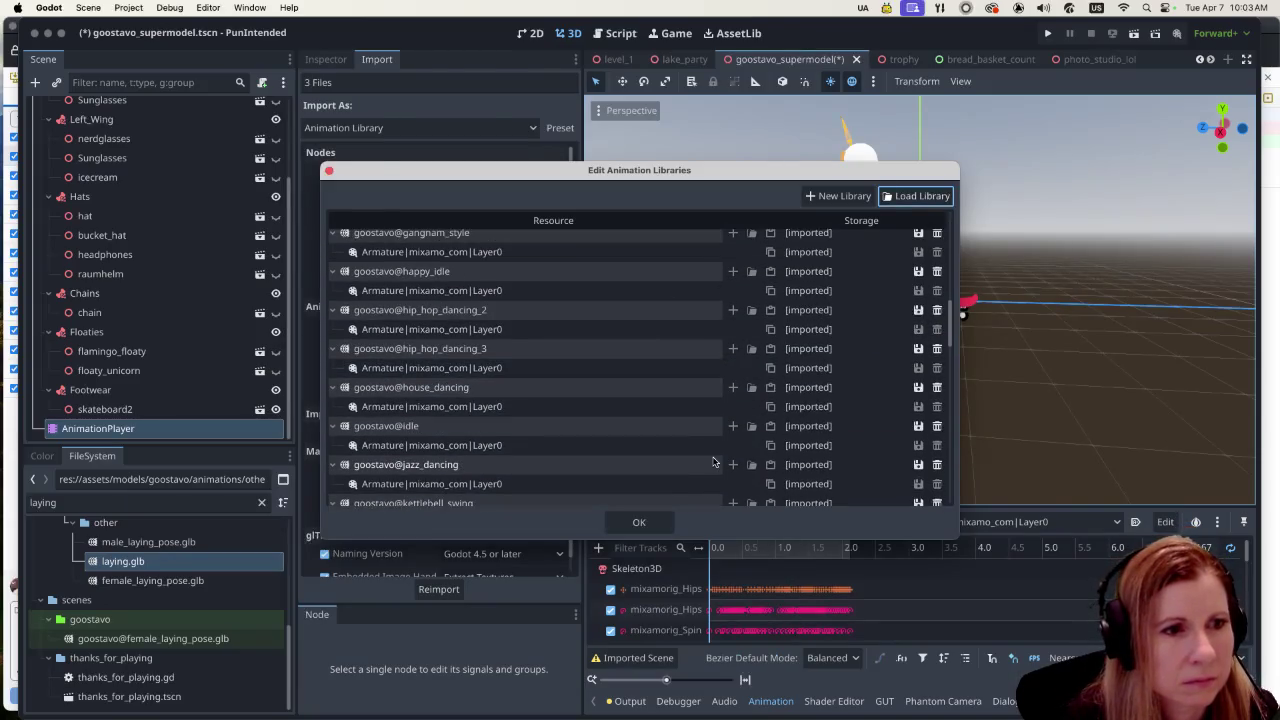
{"action": "scroll", "coordinate": [722, 452], "scroll_direction": "down", "scroll_amount": 10}
{"action": "scroll", "coordinate": [722, 452], "scroll_direction": "down", "scroll_amount": 5}
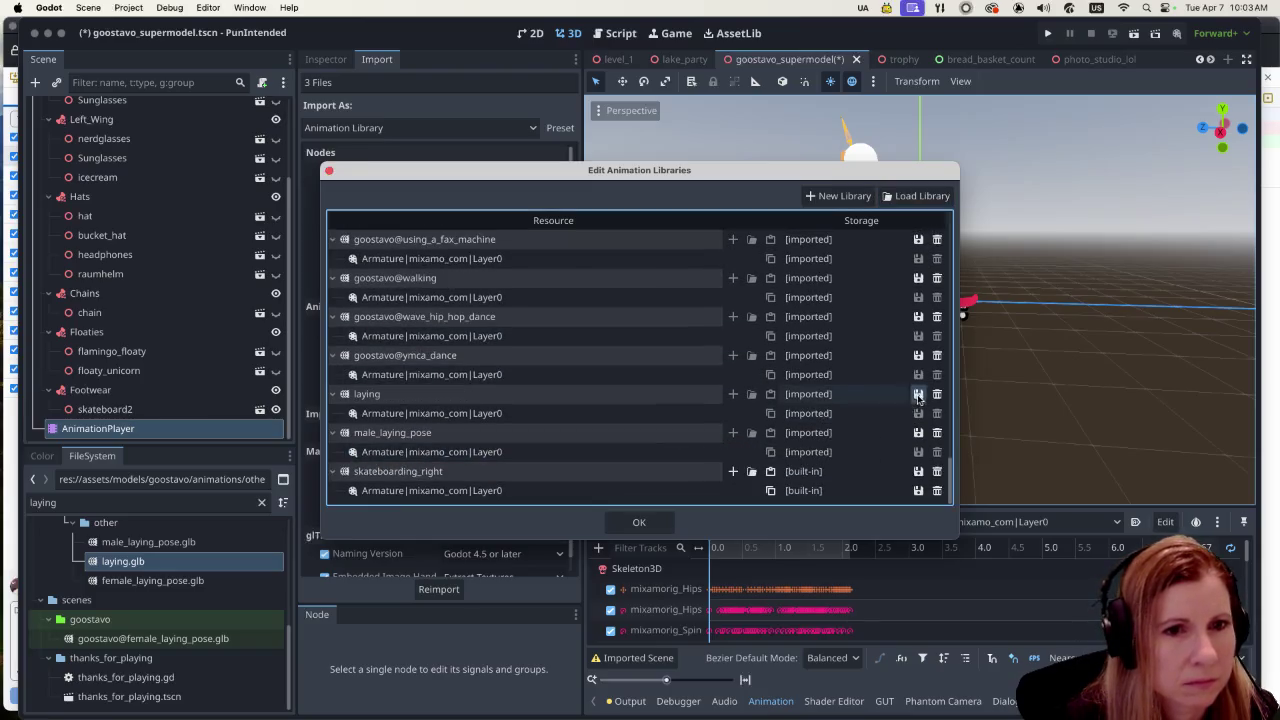
{"action": "left_click", "coordinate": [918, 396]}
{"action": "left_click", "coordinate": [945, 460]}
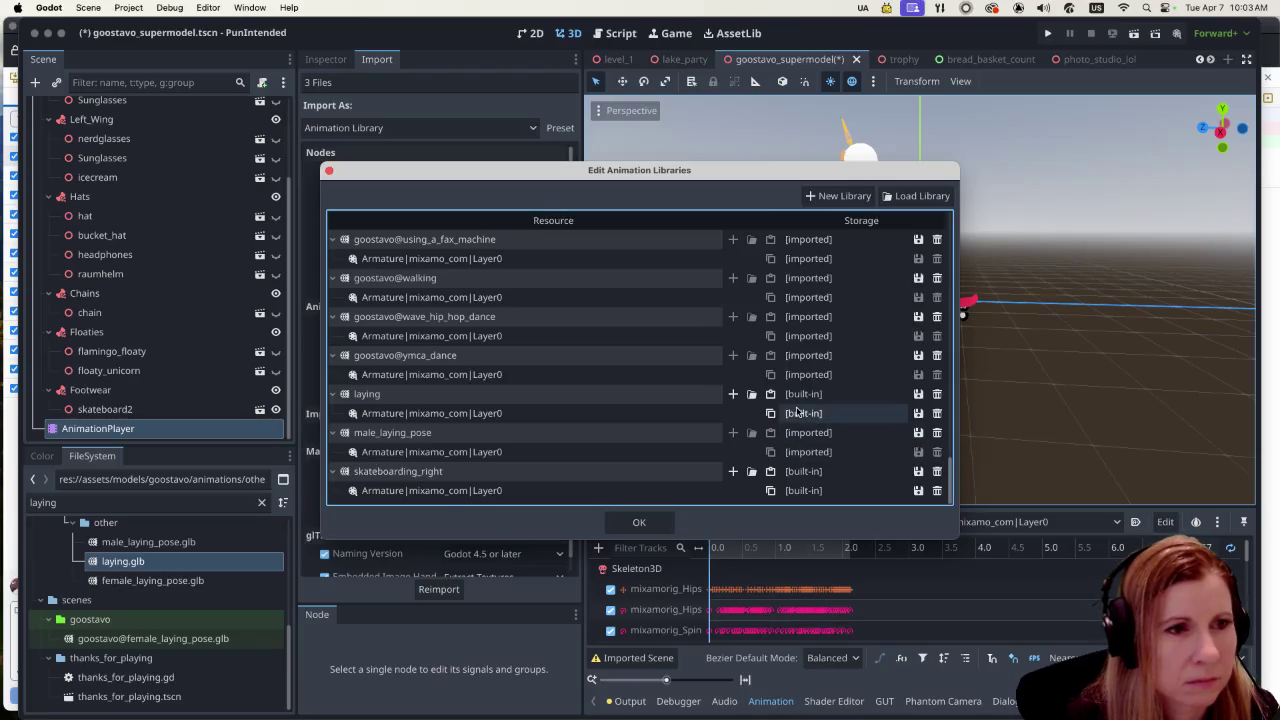
{"action": "scroll", "coordinate": [793, 420], "scroll_direction": "up", "scroll_amount": 3}
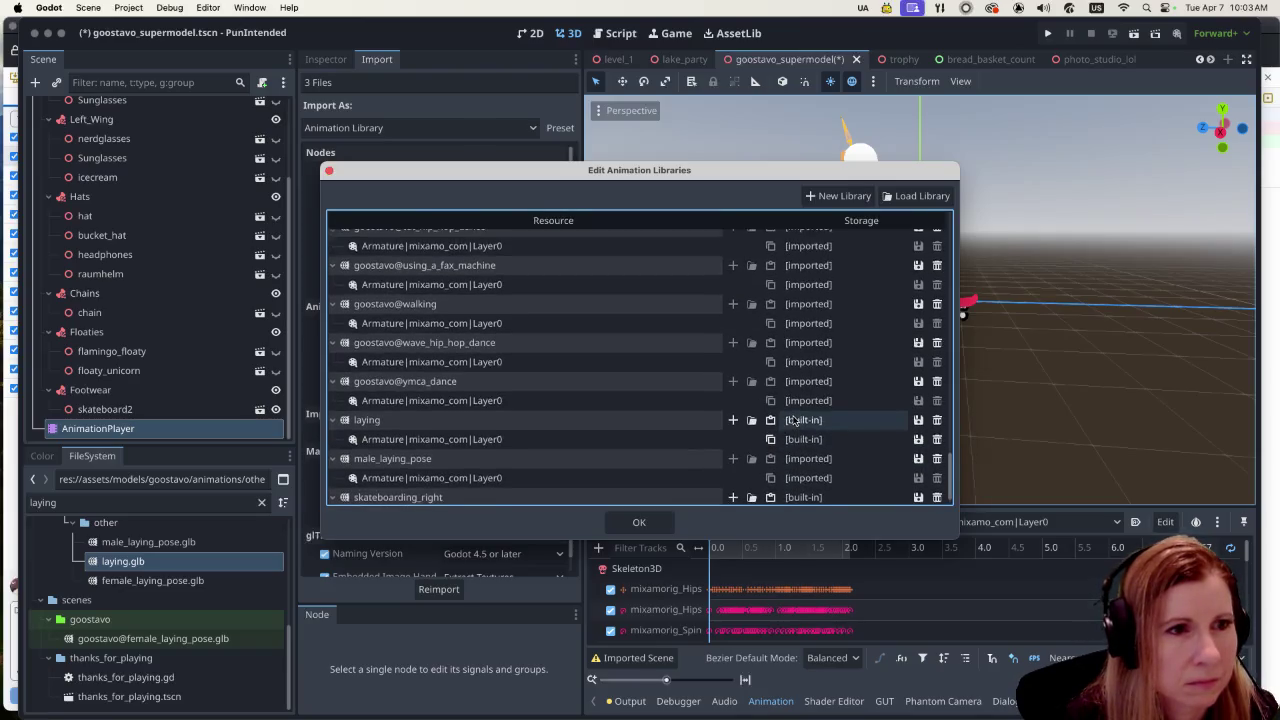
{"action": "scroll", "coordinate": [793, 420], "scroll_direction": "up", "scroll_amount": 2}
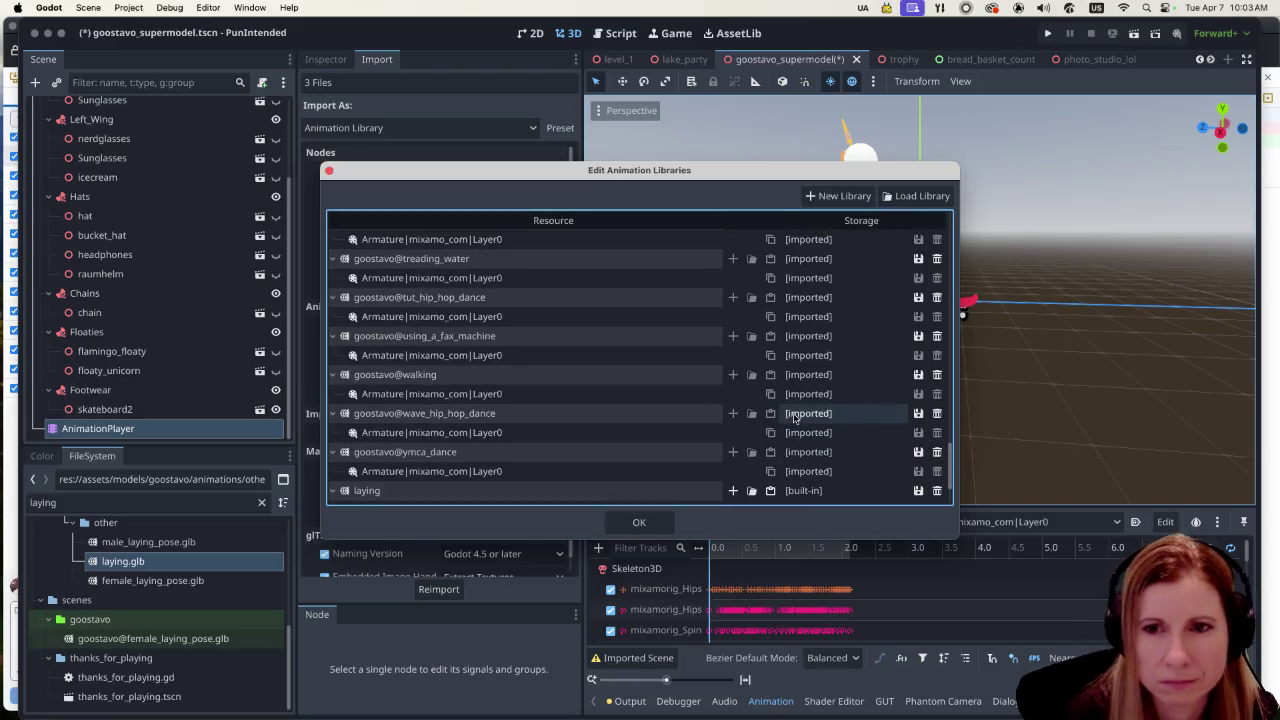
{"action": "scroll", "coordinate": [787, 412], "scroll_direction": "up", "scroll_amount": 1}
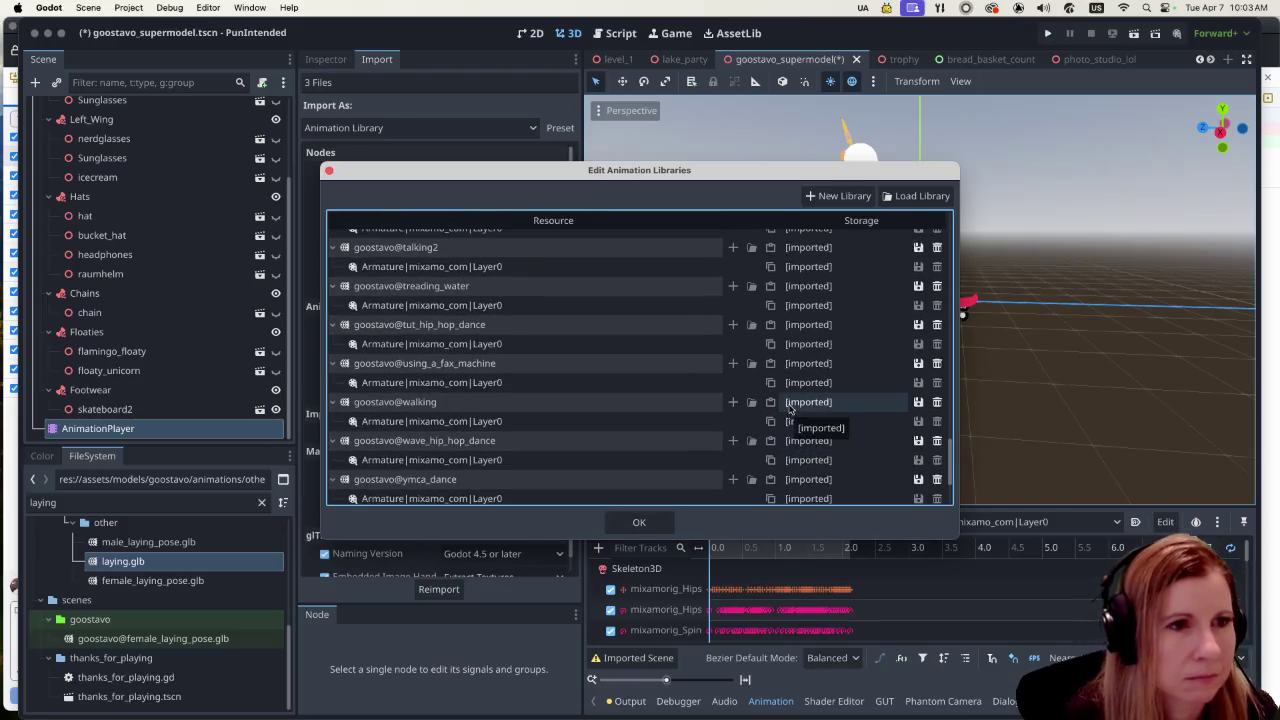
{"action": "scroll", "coordinate": [720, 395], "scroll_direction": "up", "scroll_amount": 2}
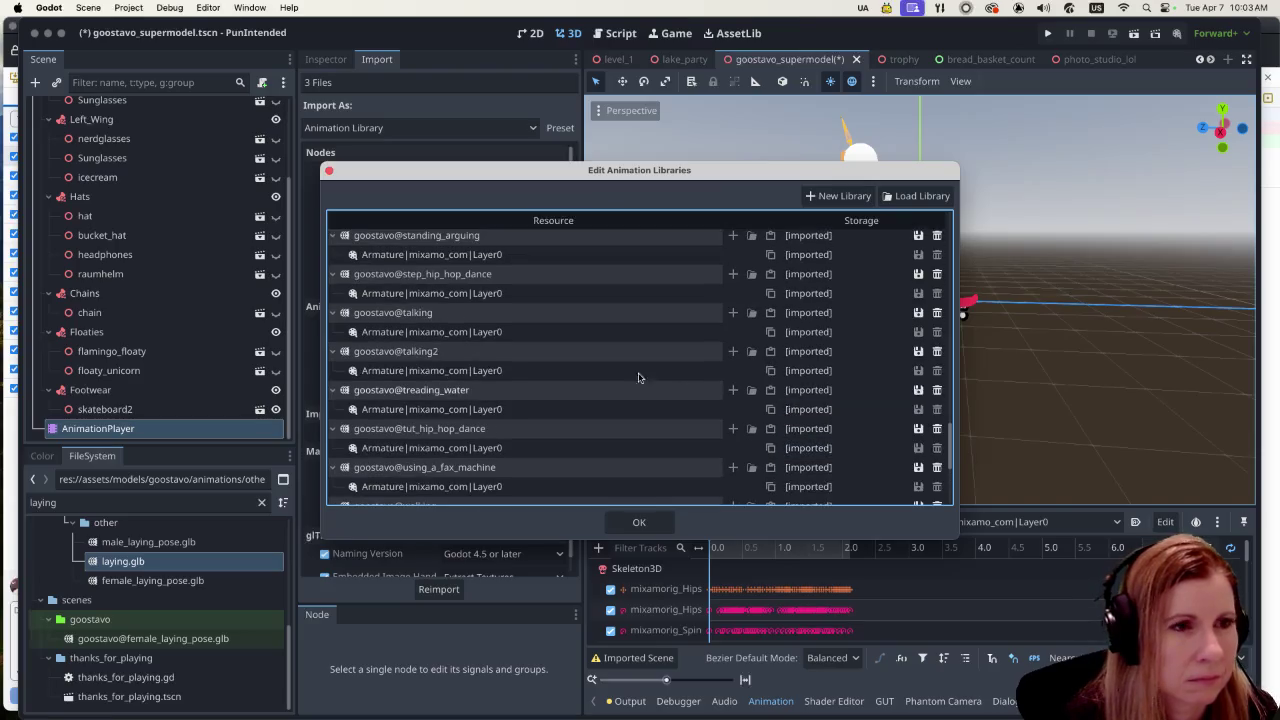
{"action": "scroll", "coordinate": [651, 378], "scroll_direction": "up", "scroll_amount": 3}
{"action": "scroll", "coordinate": [651, 378], "scroll_direction": "up", "scroll_amount": 5}
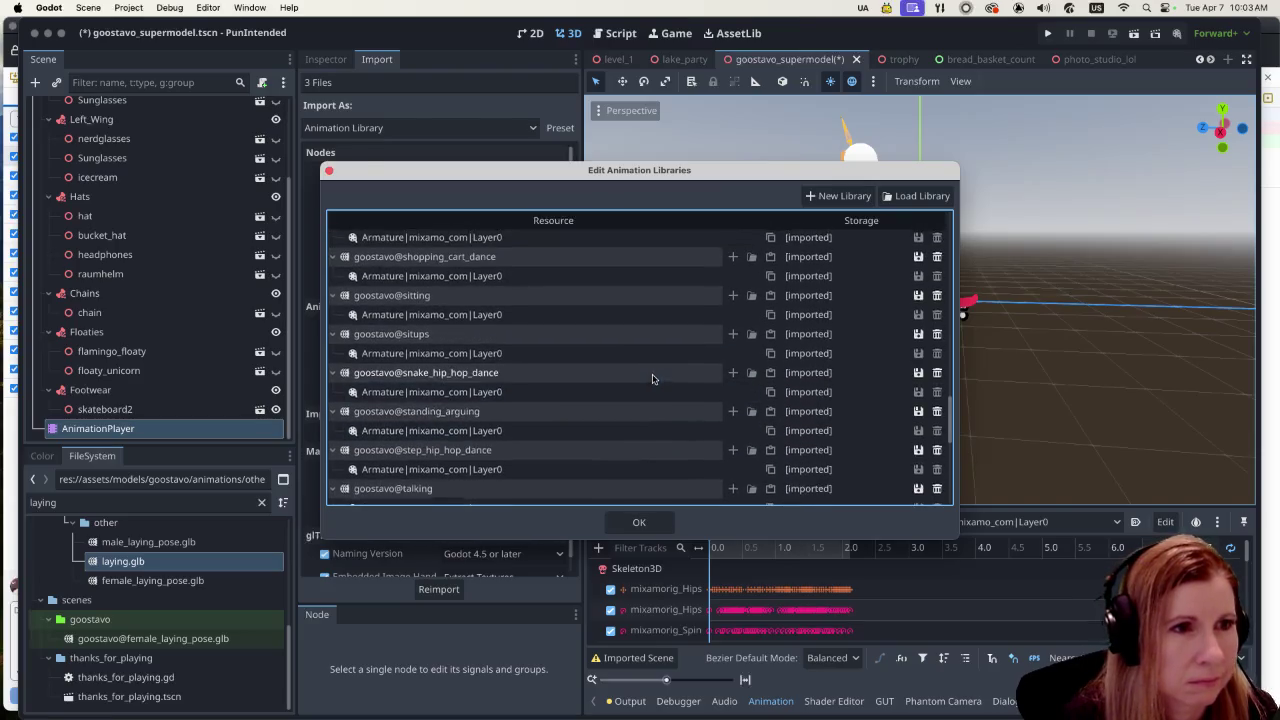
{"action": "scroll", "coordinate": [652, 378], "scroll_direction": "up", "scroll_amount": 8}
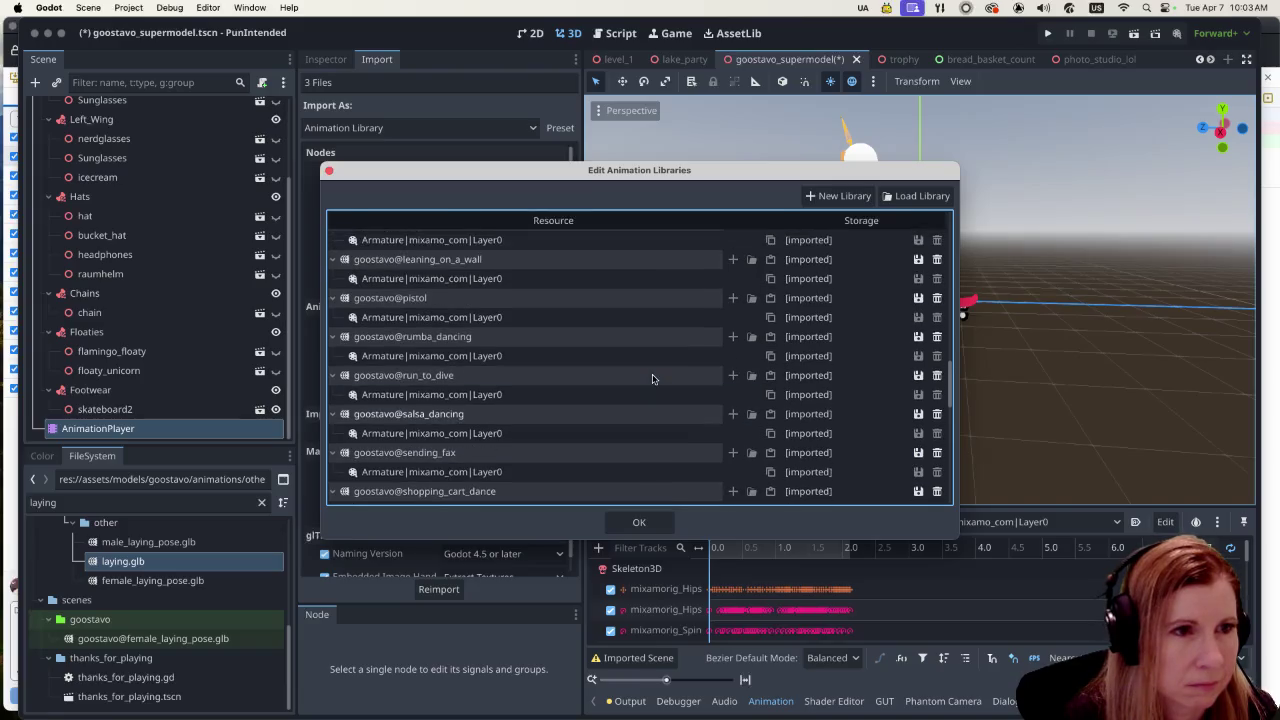
{"action": "scroll", "coordinate": [652, 378], "scroll_direction": "up", "scroll_amount": 3}
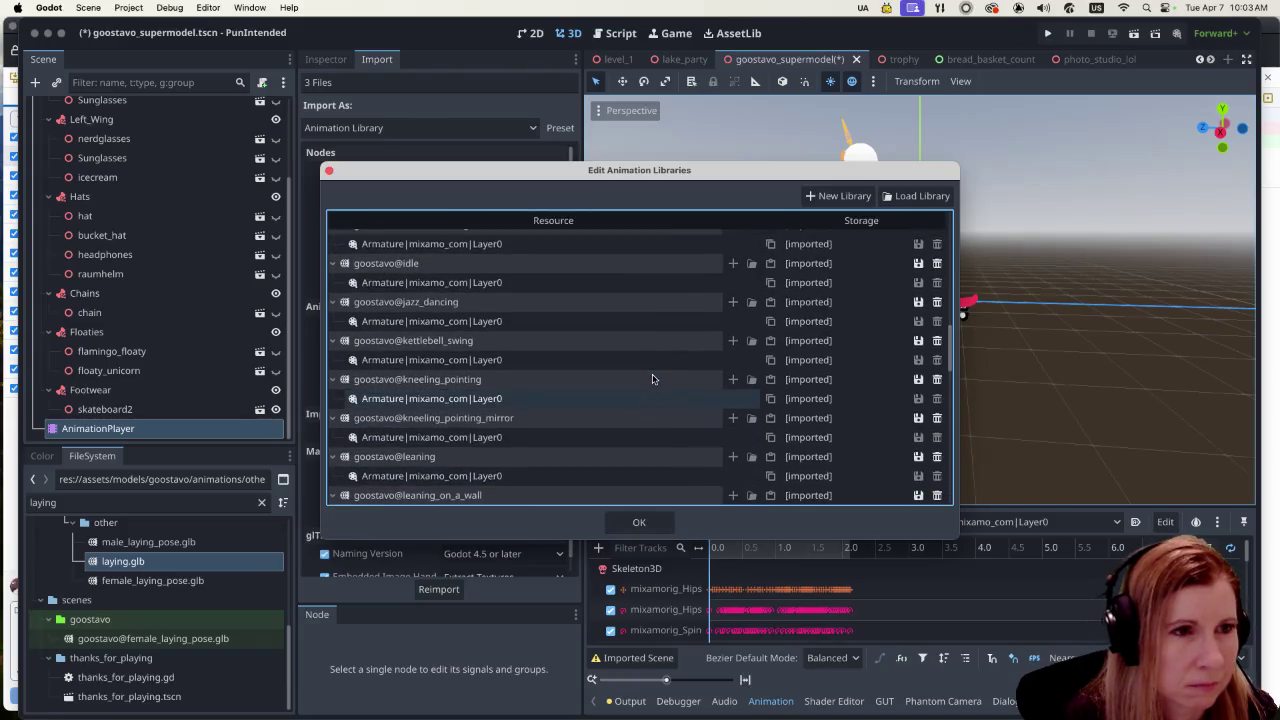
{"action": "scroll", "coordinate": [652, 378], "scroll_direction": "up", "scroll_amount": 10}
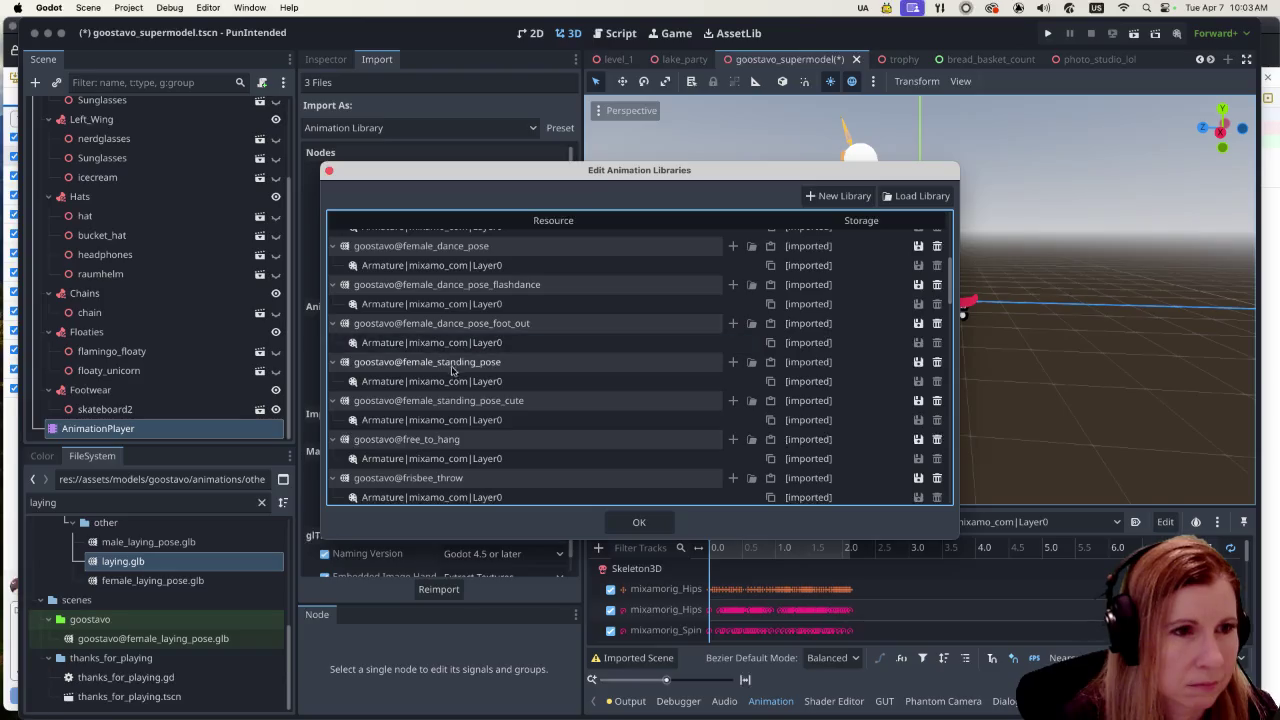
{"action": "scroll", "coordinate": [582, 425], "scroll_direction": "down", "scroll_amount": 2}
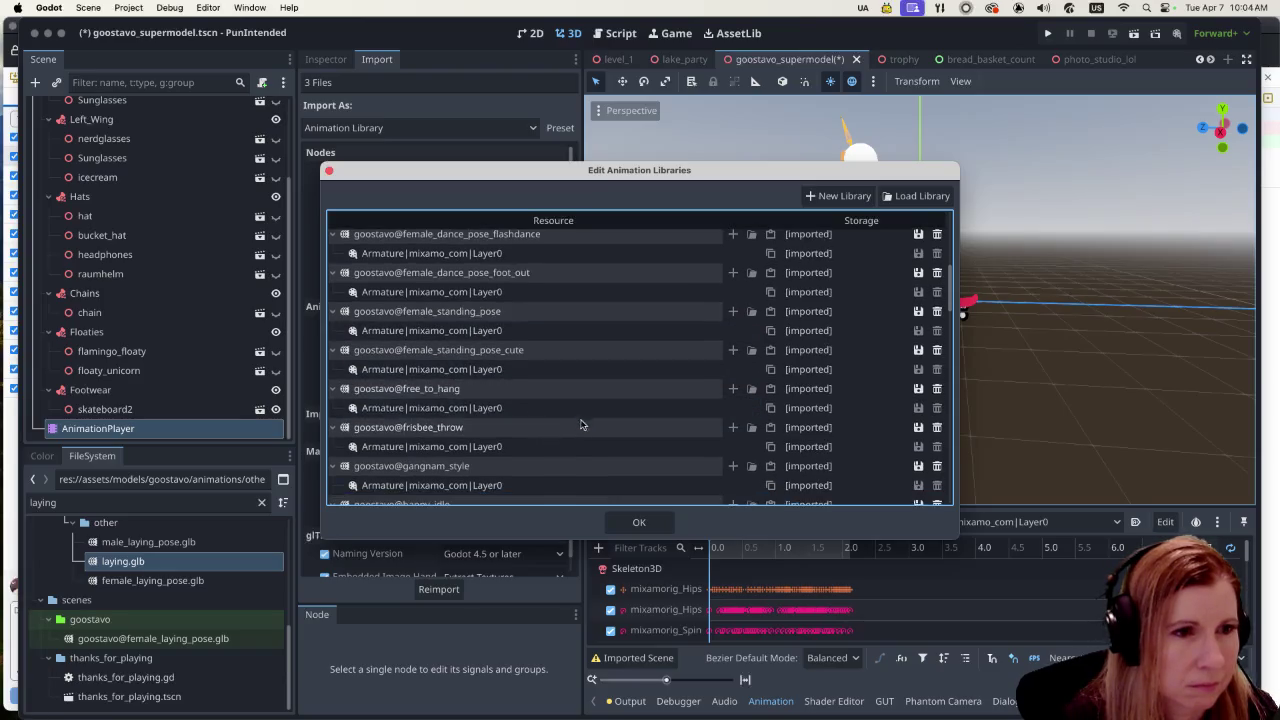
{"action": "scroll", "coordinate": [585, 418], "scroll_direction": "up", "scroll_amount": 3}
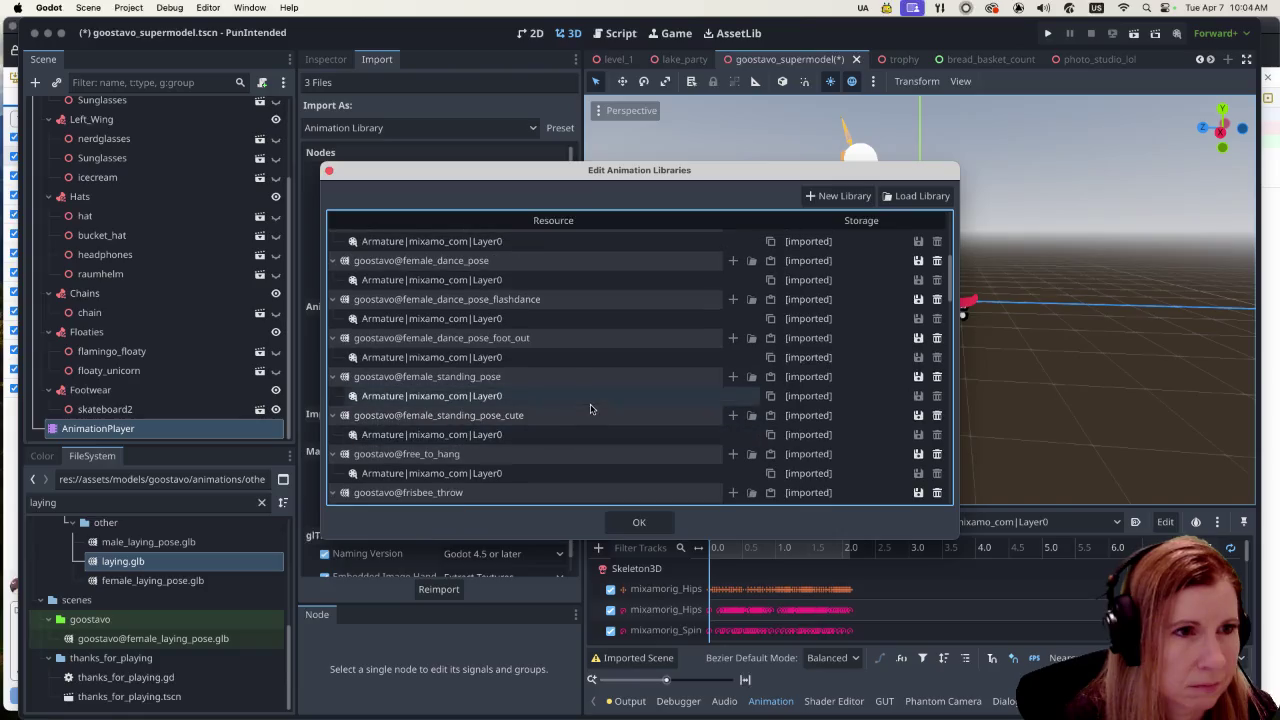
{"action": "scroll", "coordinate": [600, 405], "scroll_direction": "up", "scroll_amount": 3}
{"action": "scroll", "coordinate": [606, 400], "scroll_direction": "up", "scroll_amount": 5}
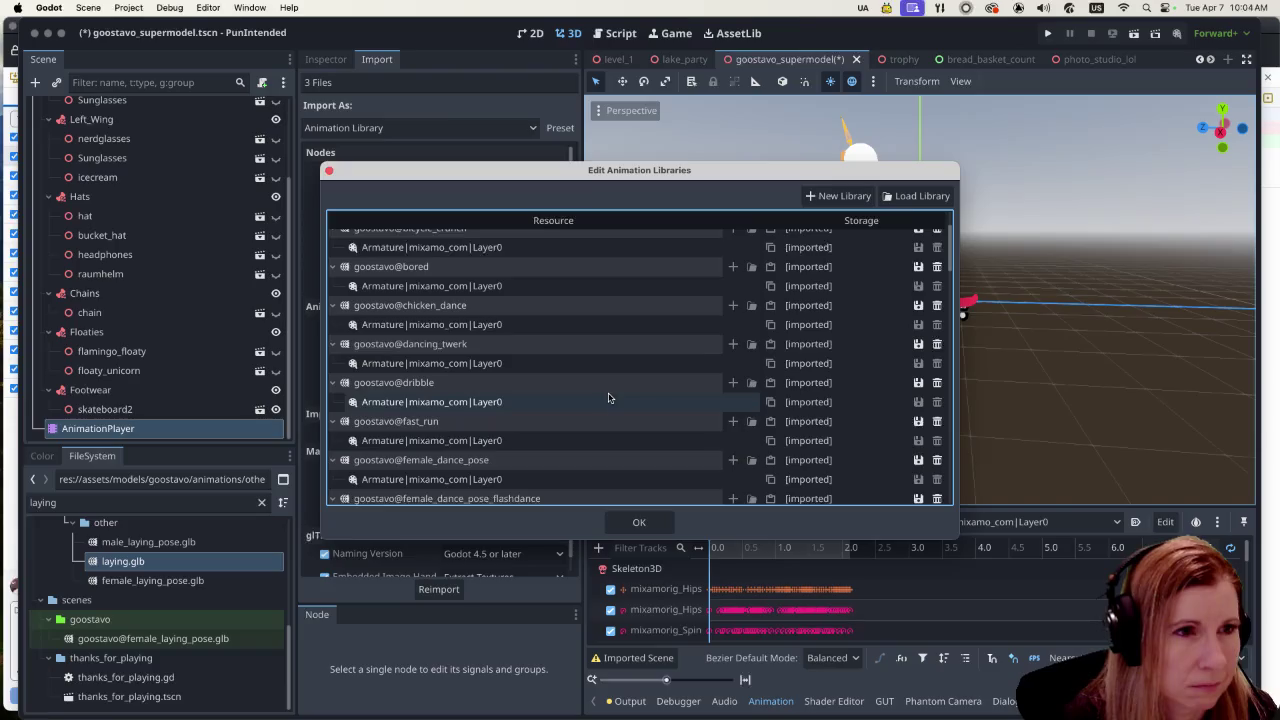
{"action": "scroll", "coordinate": [615, 400], "scroll_direction": "up", "scroll_amount": 4}
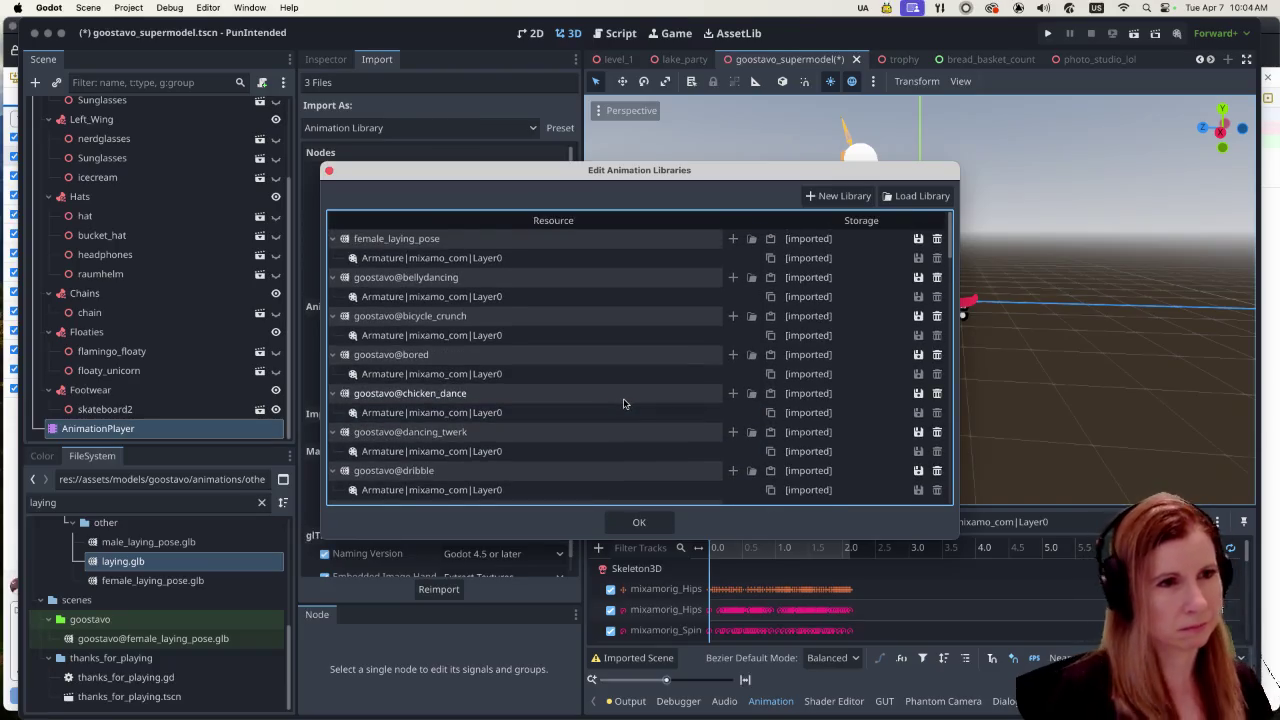
{"action": "left_click", "coordinate": [918, 238]}
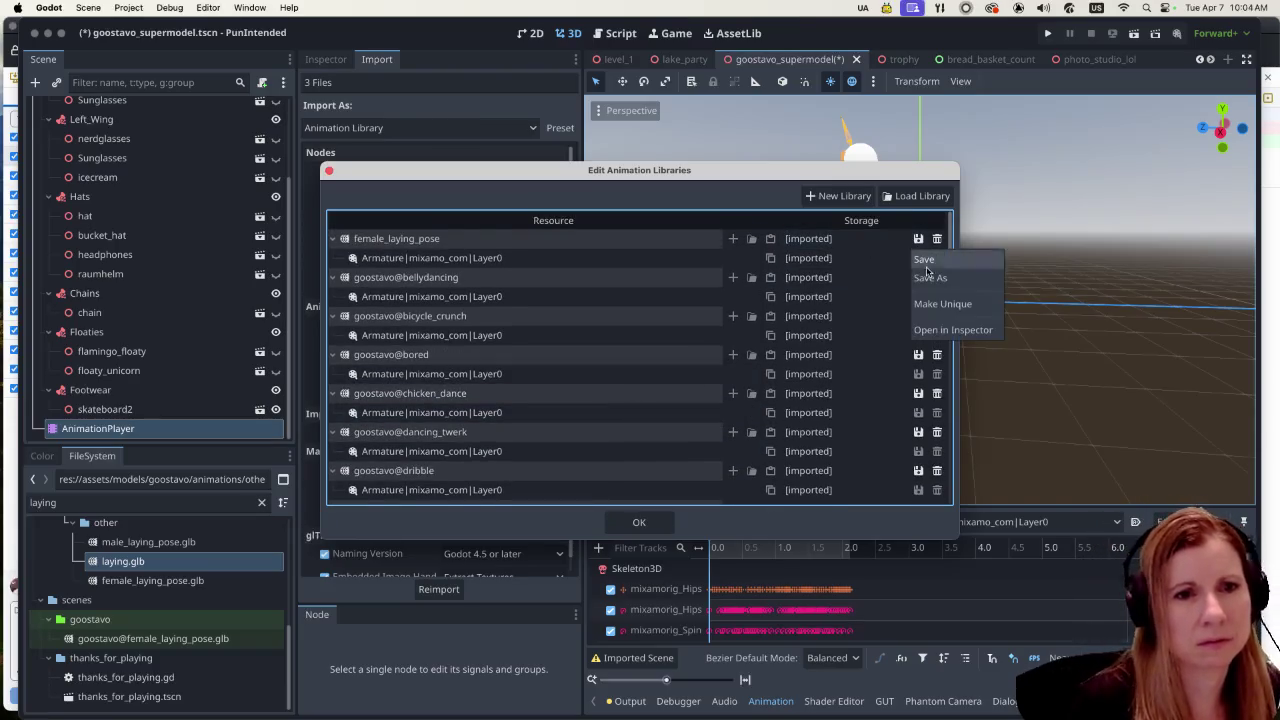
Step: Make female_laying_pose unique as well and close Edit Animation Libraries with OK
{"action": "left_click", "coordinate": [940, 303]}
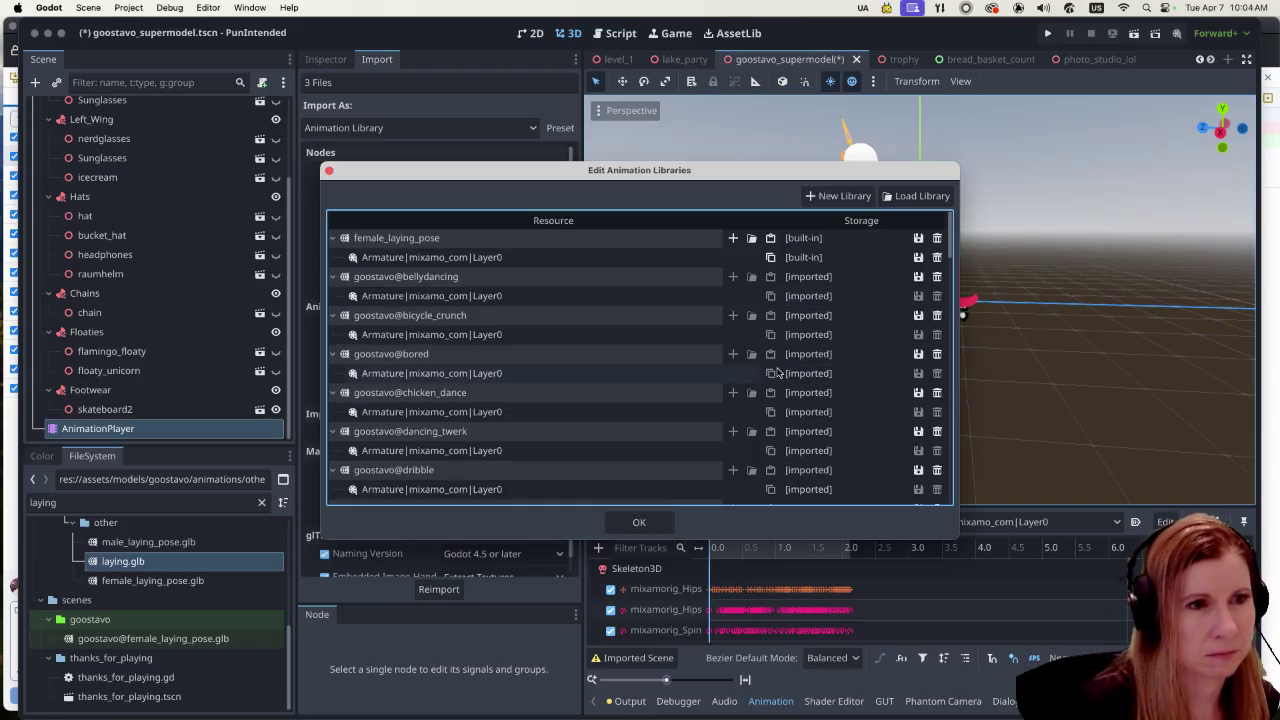
{"action": "scroll", "coordinate": [778, 372], "scroll_direction": "down", "scroll_amount": 3}
{"action": "scroll", "coordinate": [770, 396], "scroll_direction": "down", "scroll_amount": 10}
{"action": "scroll", "coordinate": [770, 397], "scroll_direction": "down", "scroll_amount": 10}
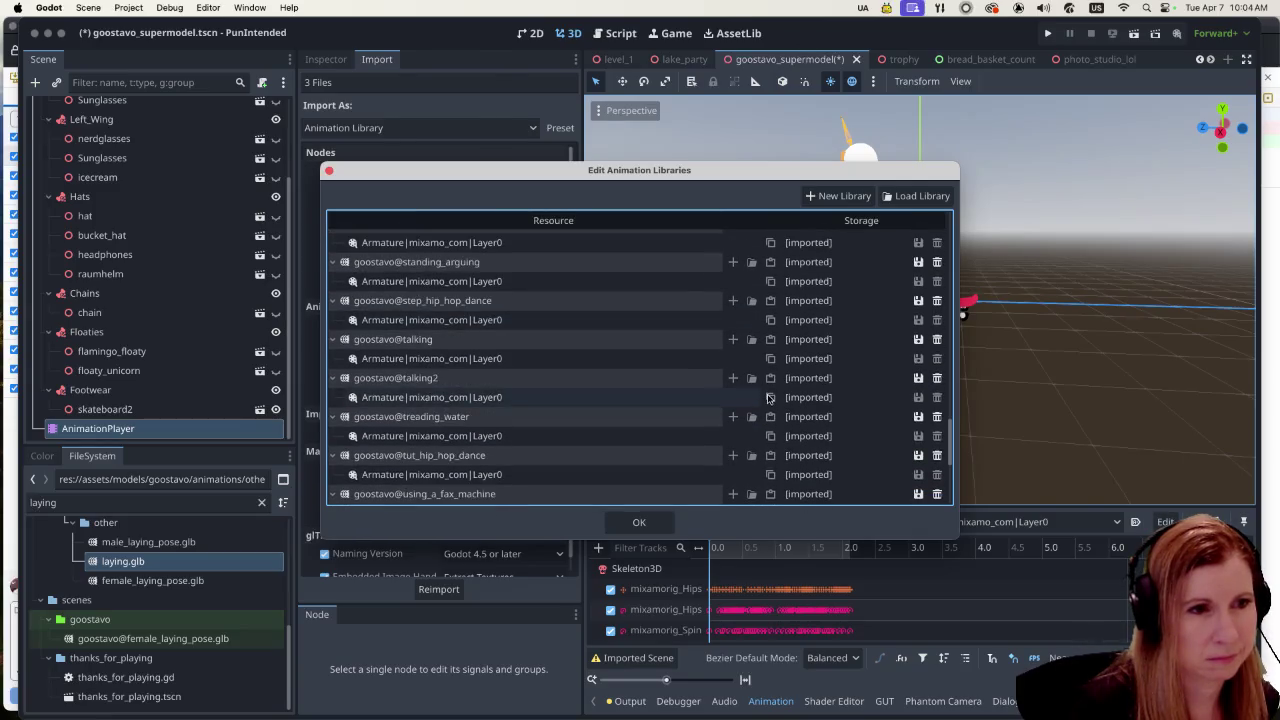
{"action": "scroll", "coordinate": [770, 397], "scroll_direction": "down", "scroll_amount": 10}
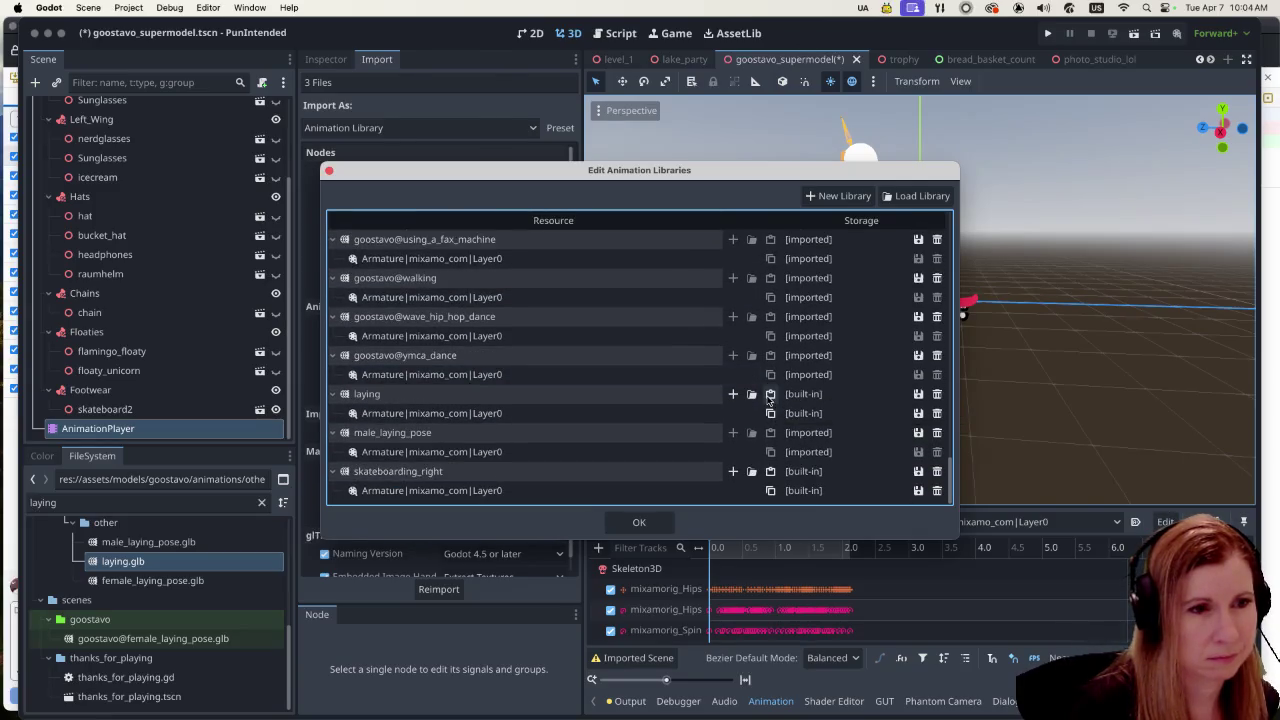
{"action": "left_click", "coordinate": [640, 522]}
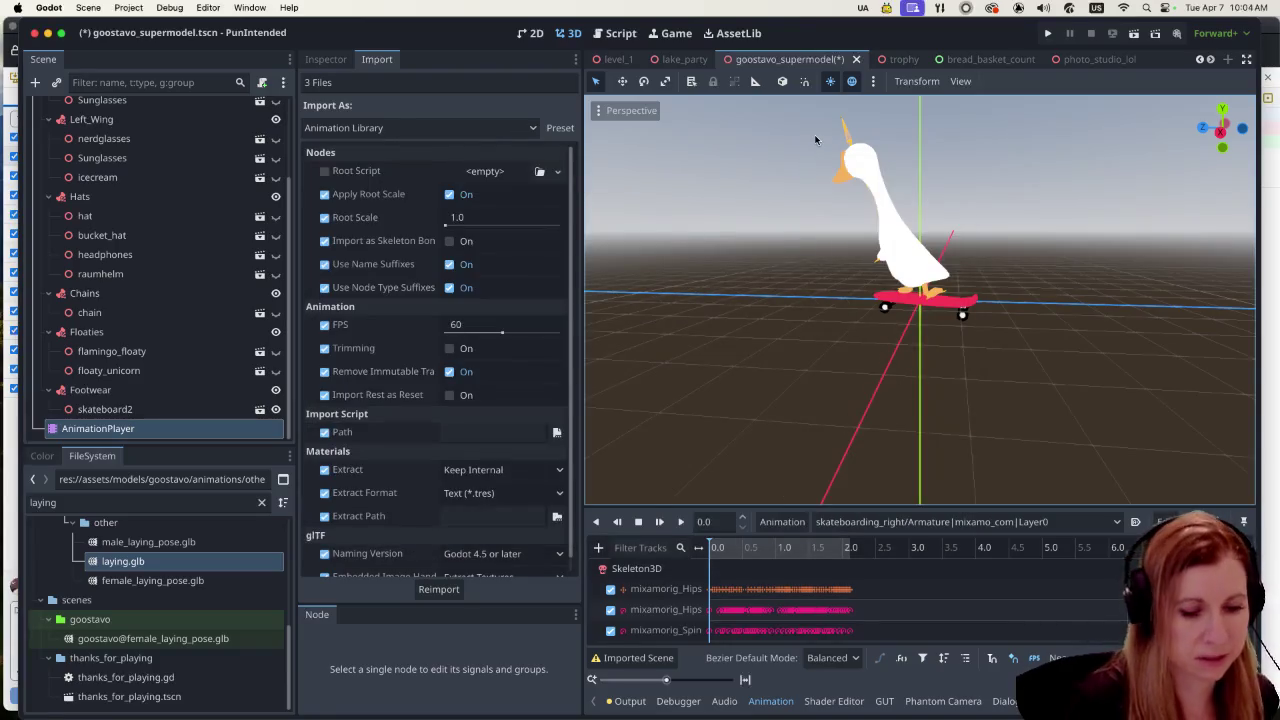
Step: Save the goostavo_supermodel scene, return to level_1, and zoom in on the goose by the gazebo
{"action": "key", "text": "ctrl+s"}
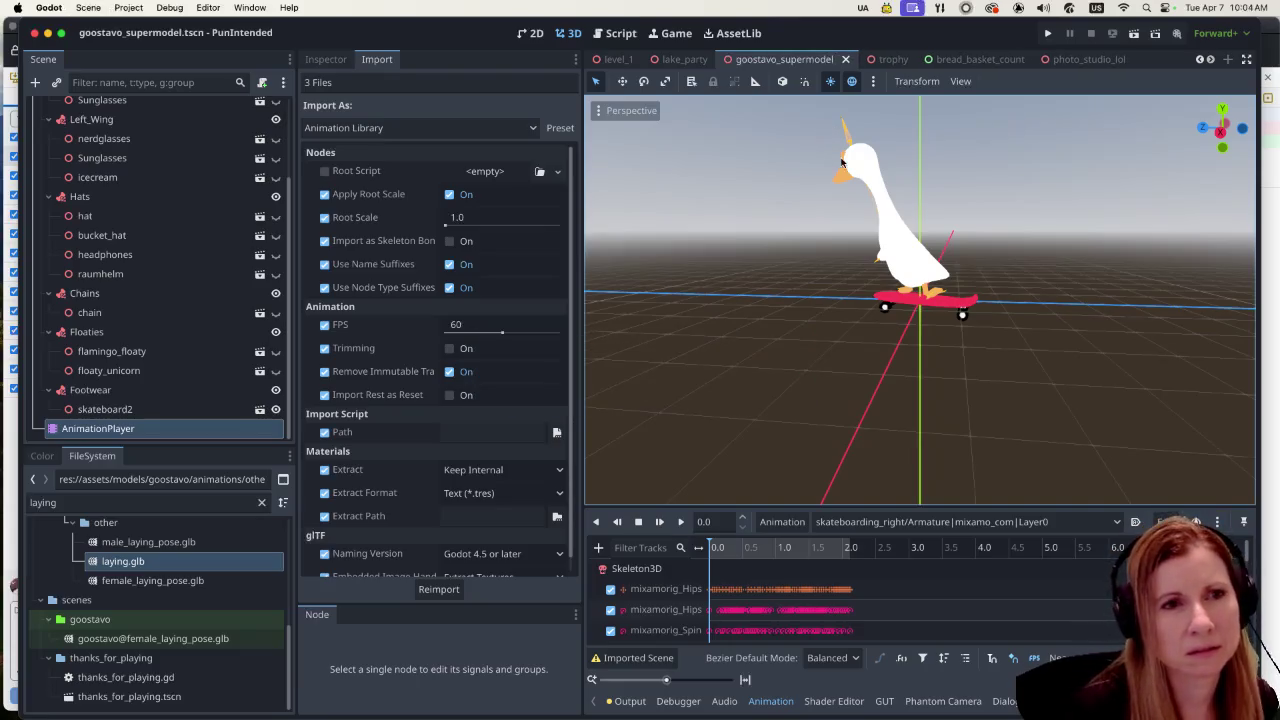
{"action": "left_click", "coordinate": [683, 60]}
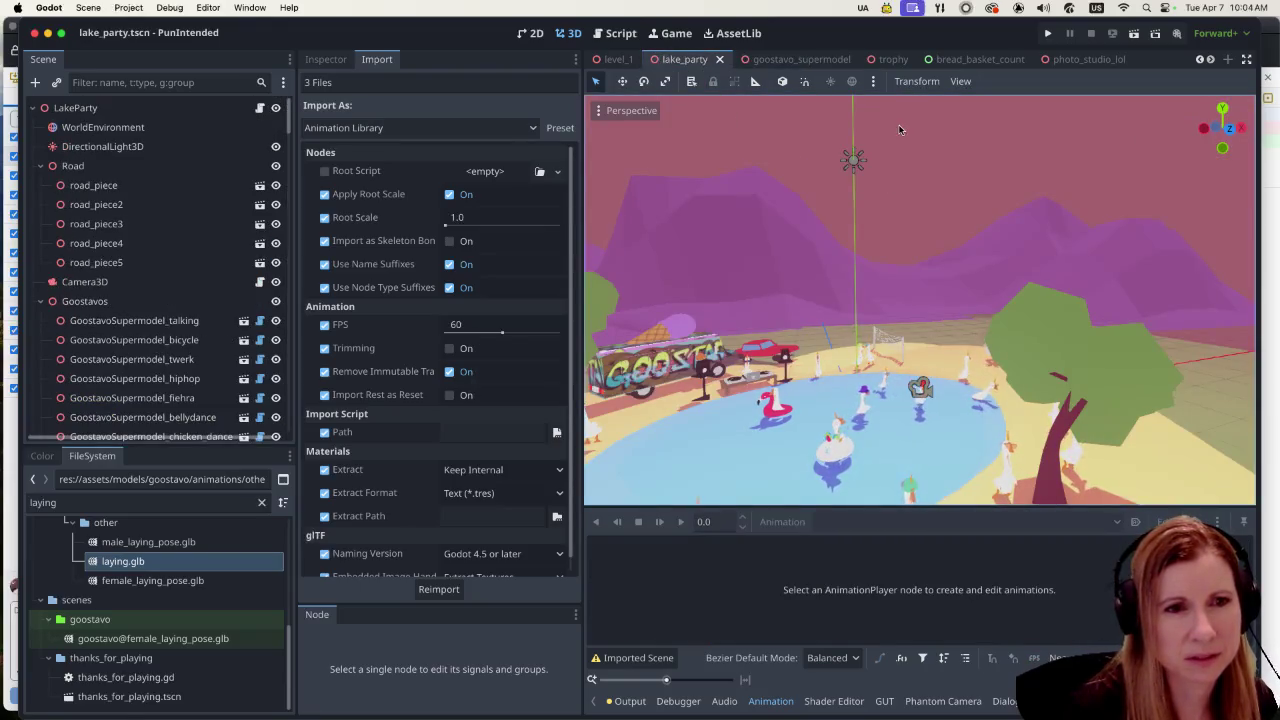
{"action": "mouse_move", "coordinate": [940, 62]}
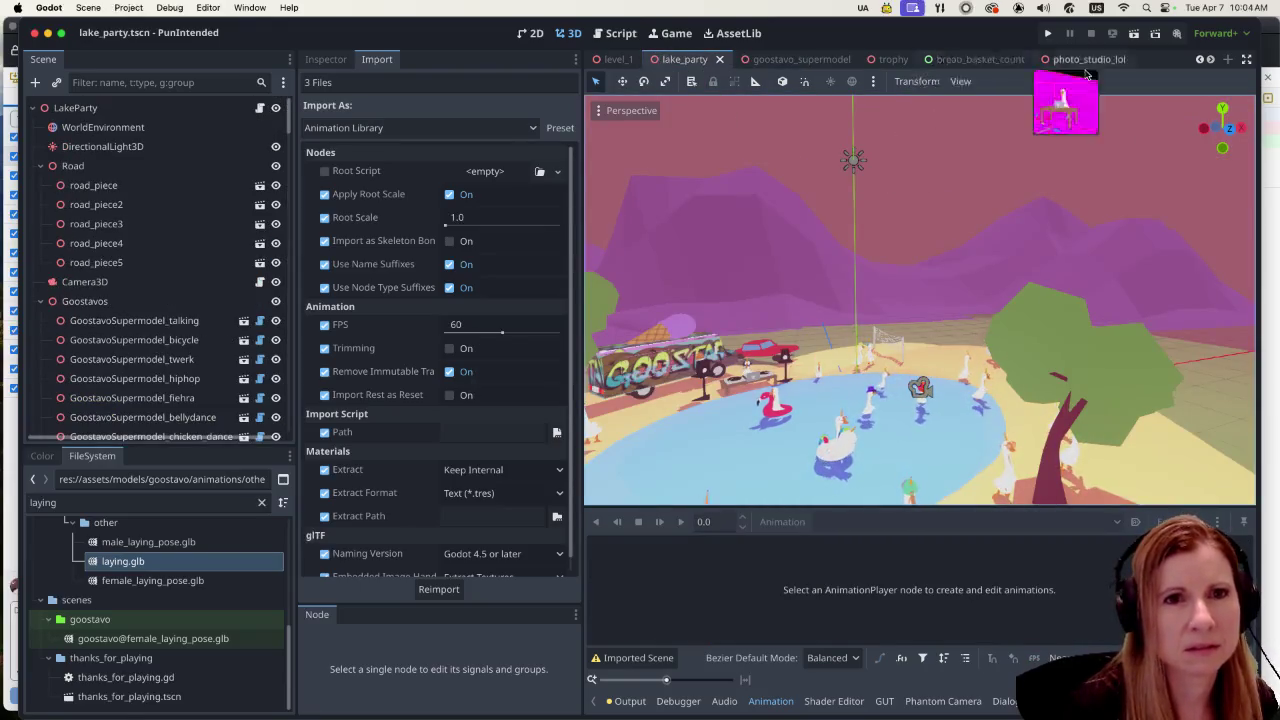
{"action": "left_click", "coordinate": [617, 59]}
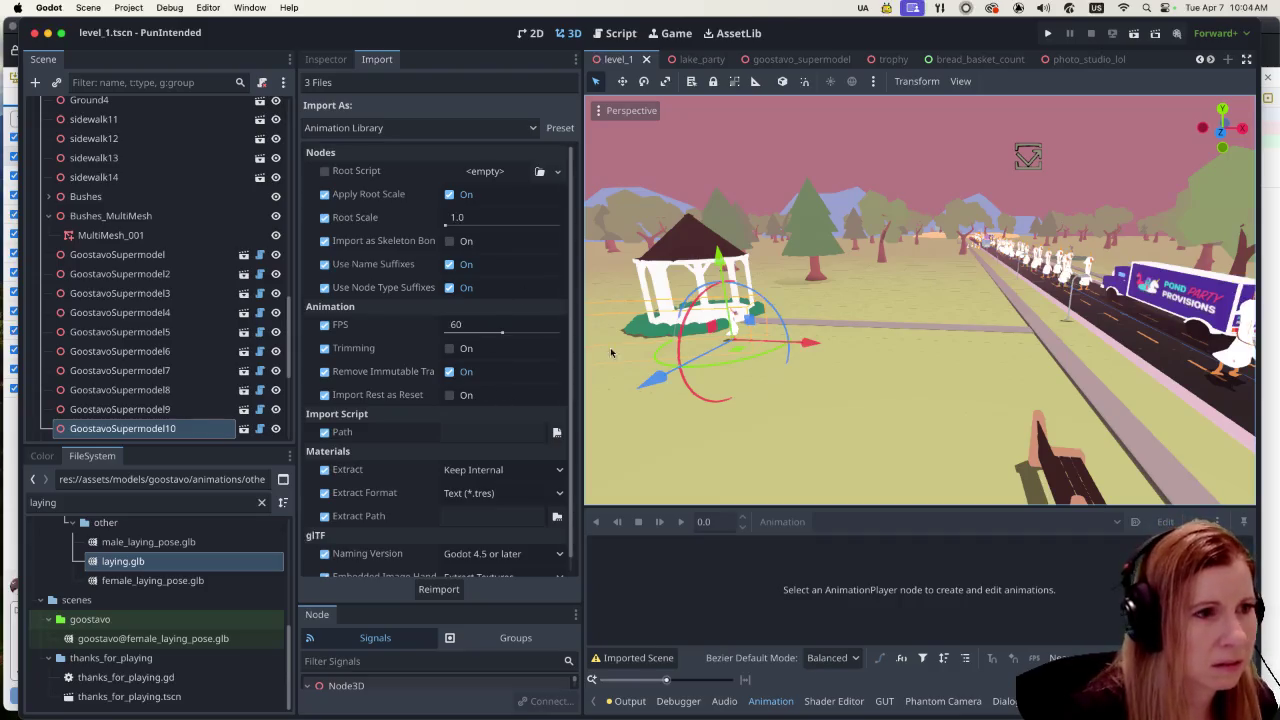
{"action": "scroll", "coordinate": [666, 331], "scroll_direction": "up", "scroll_amount": 5}
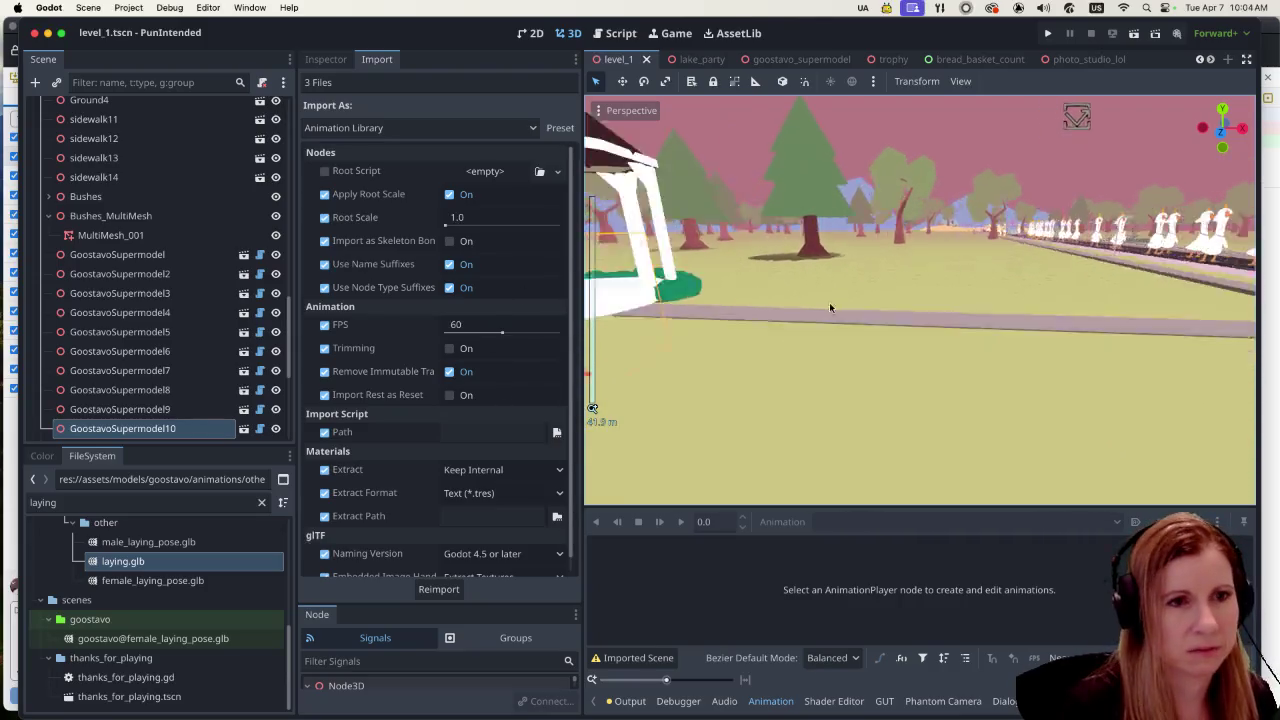
{"action": "left_click_drag", "start_coordinate": [829, 302], "coordinate": [982, 353]}
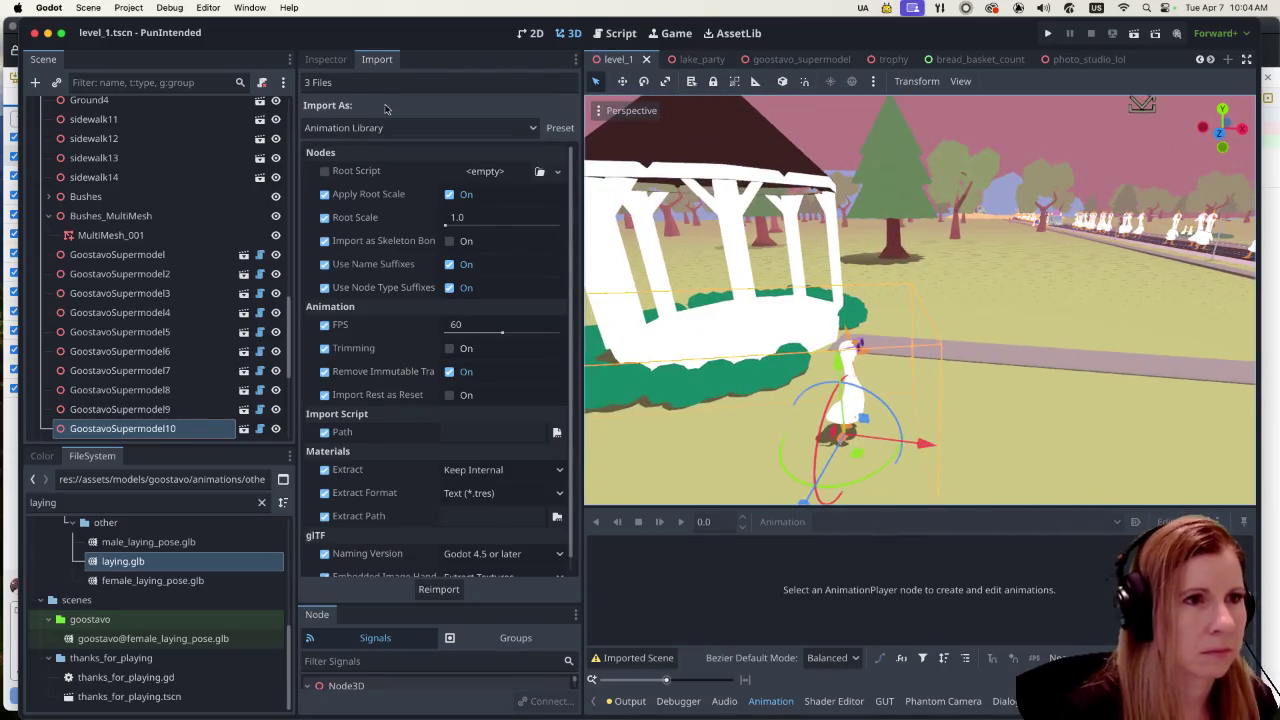
{"action": "left_click", "coordinate": [330, 60]}
Step: Set the goose's Animation Name to laying/Armature|mixamo_com so it lies on the grass
{"action": "left_click", "coordinate": [505, 228]}
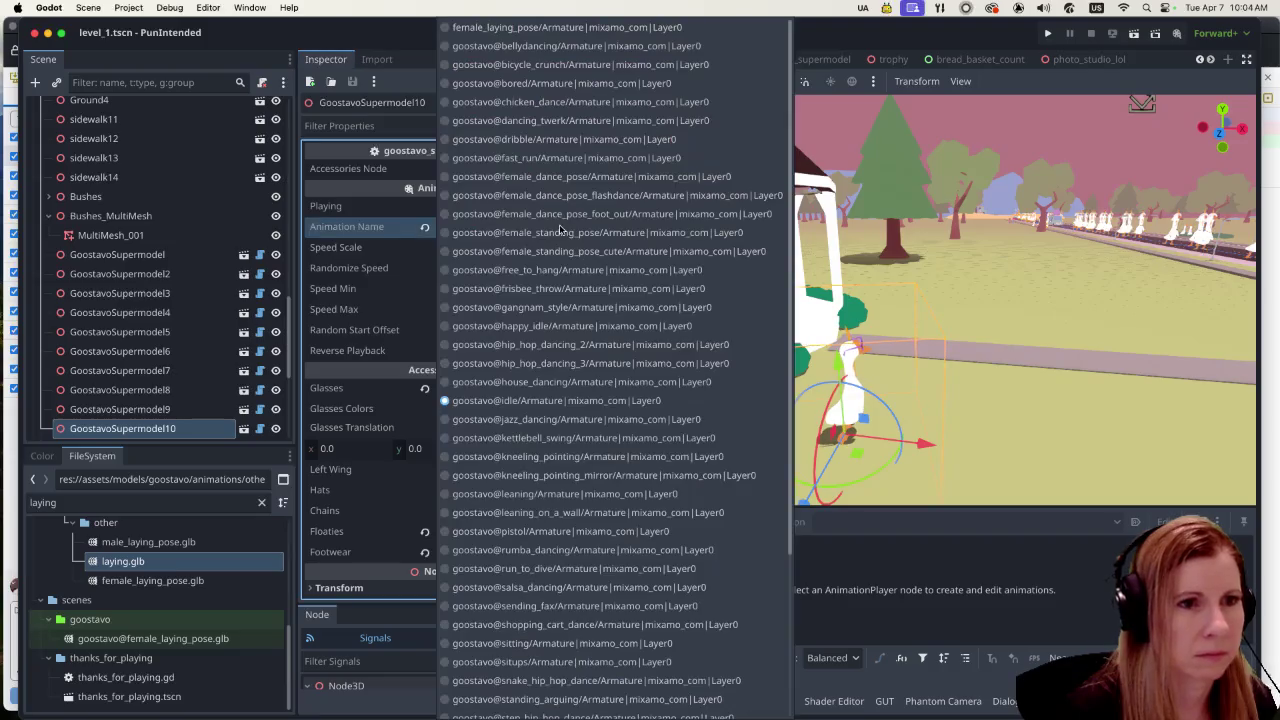
{"action": "scroll", "coordinate": [605, 435], "scroll_direction": "down", "scroll_amount": 1}
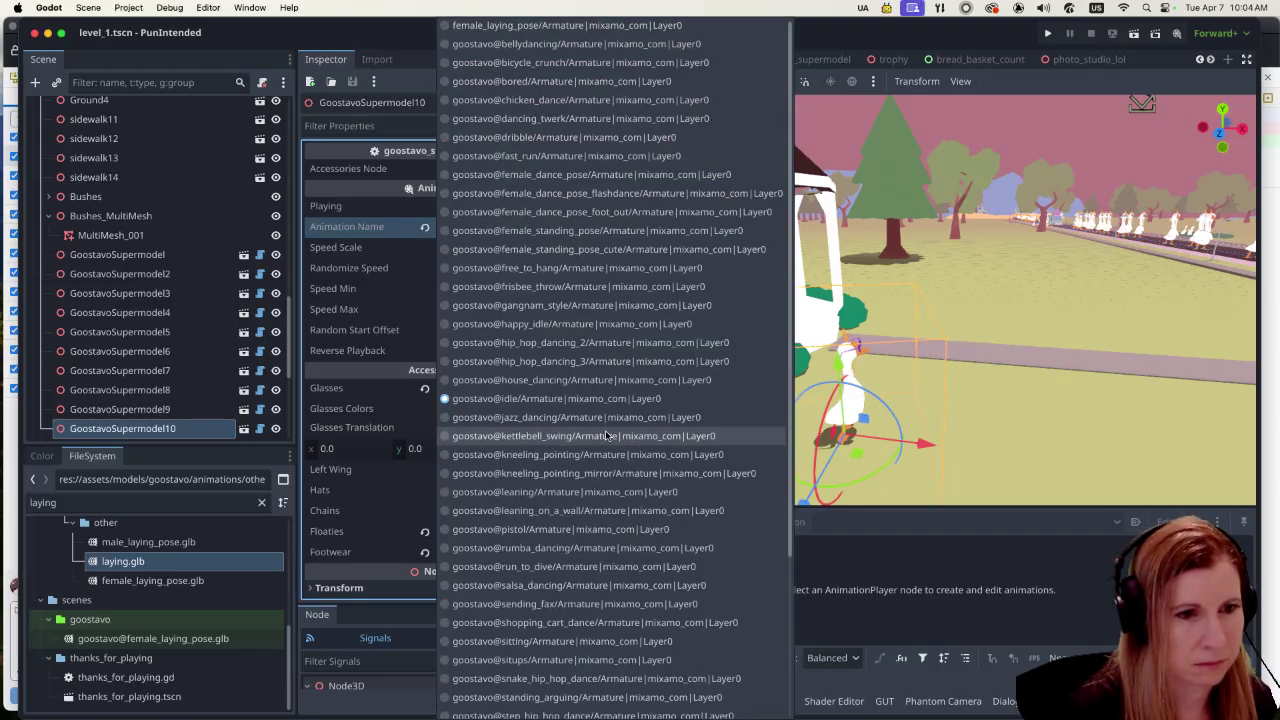
{"action": "scroll", "coordinate": [605, 435], "scroll_direction": "down", "scroll_amount": 5}
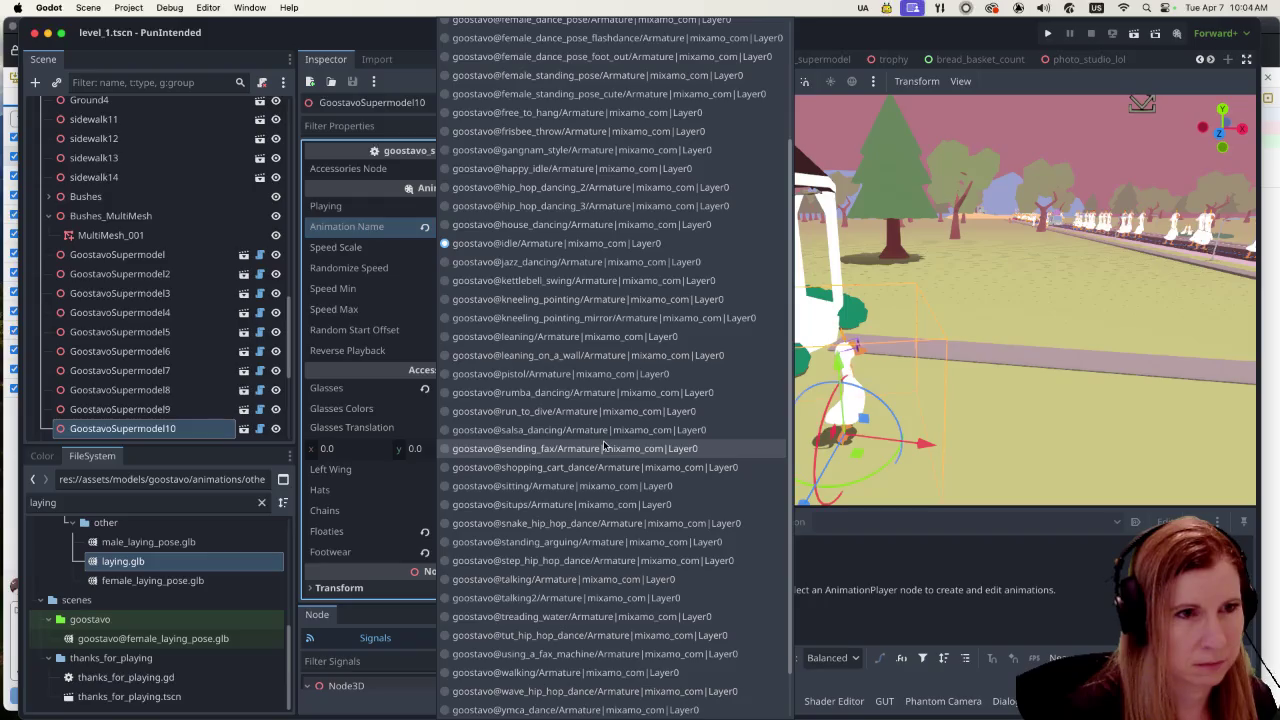
{"action": "scroll", "coordinate": [605, 444], "scroll_direction": "down", "scroll_amount": 2}
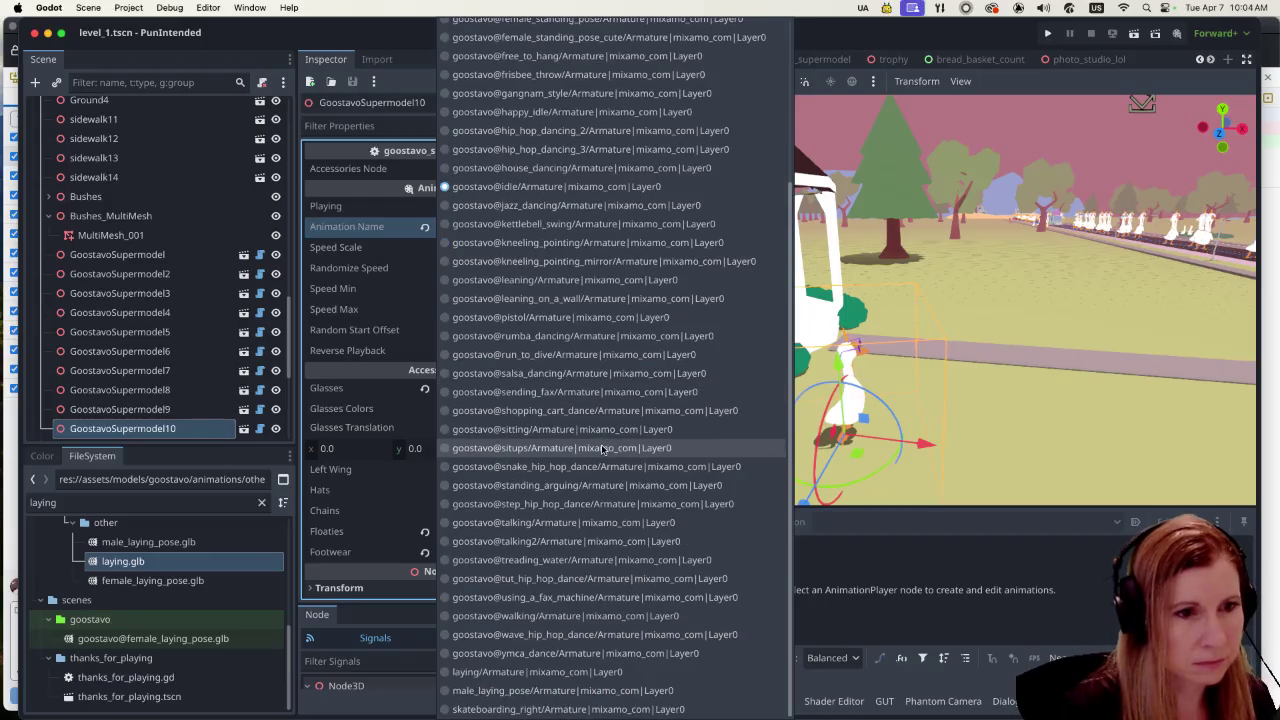
{"action": "left_click", "coordinate": [527, 672]}
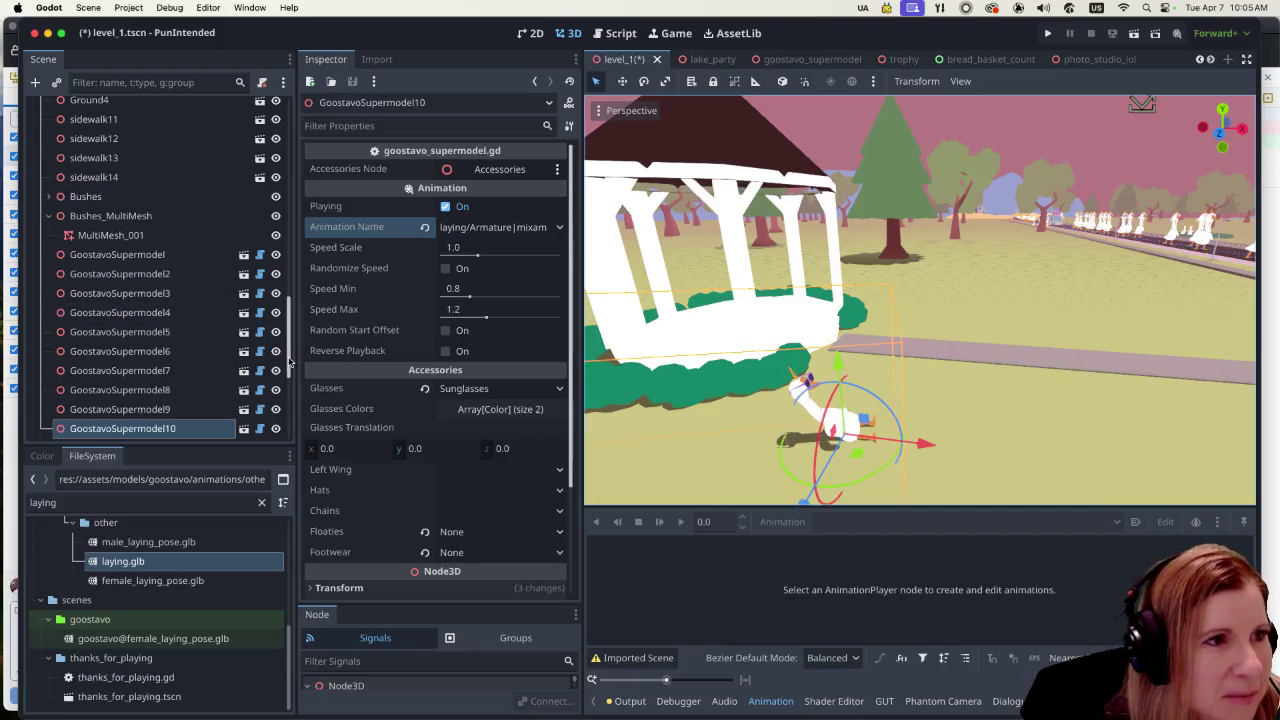
Step: Add a MeshInstance3D child node under Level1, keeping its default name
{"action": "left_click_drag", "start_coordinate": [289, 362], "coordinate": [289, 164]}
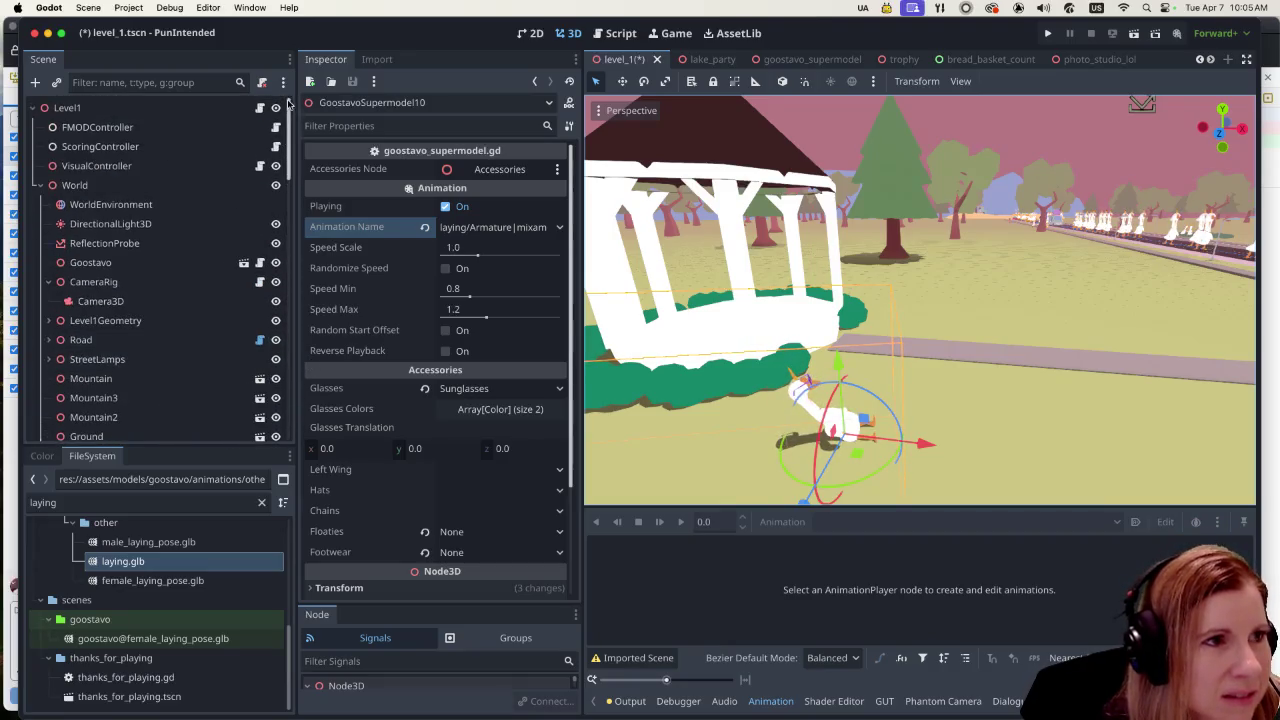
{"action": "left_click", "coordinate": [183, 109]}
{"action": "right_click", "coordinate": [183, 109]}
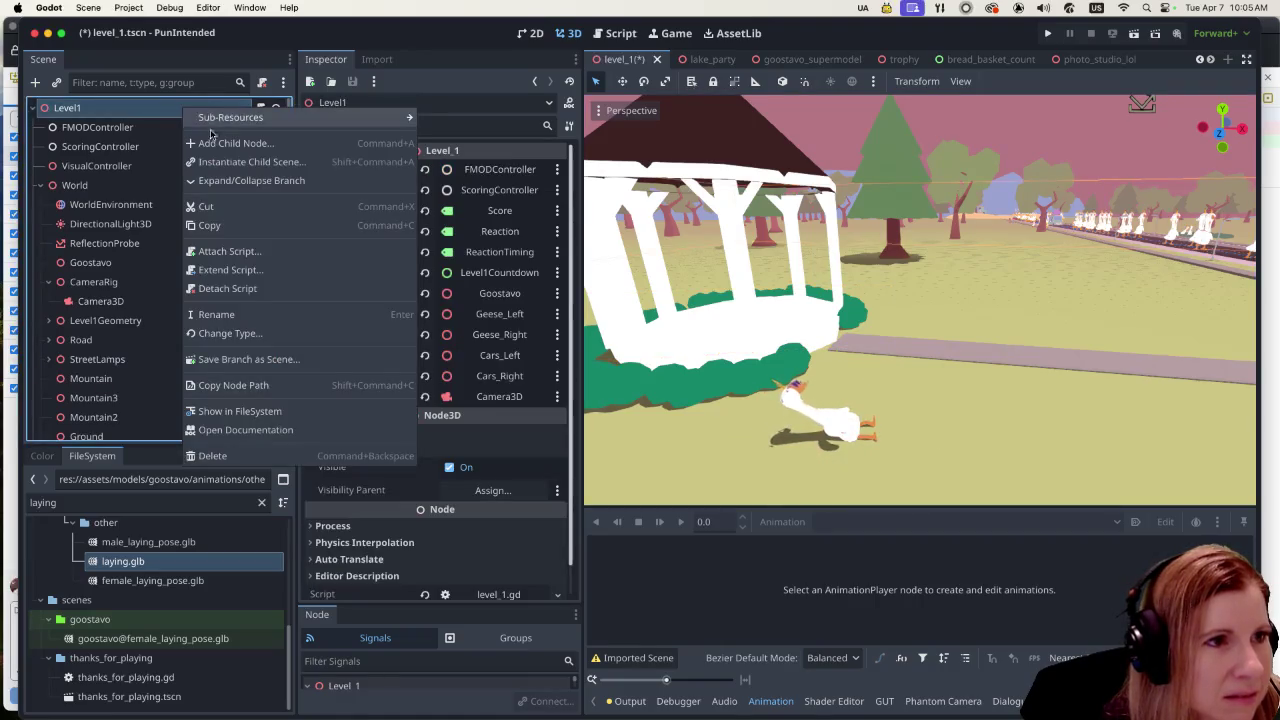
{"action": "left_click", "coordinate": [212, 141]}
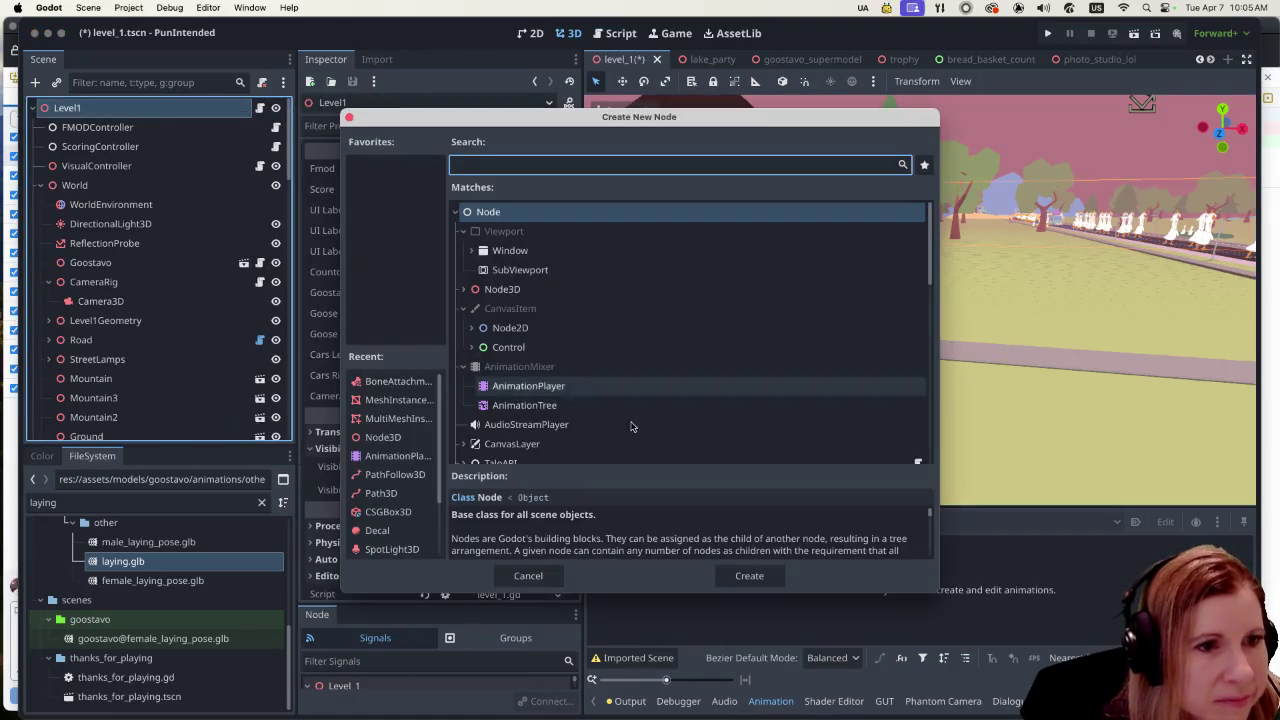
{"action": "type", "text": "mesh"}
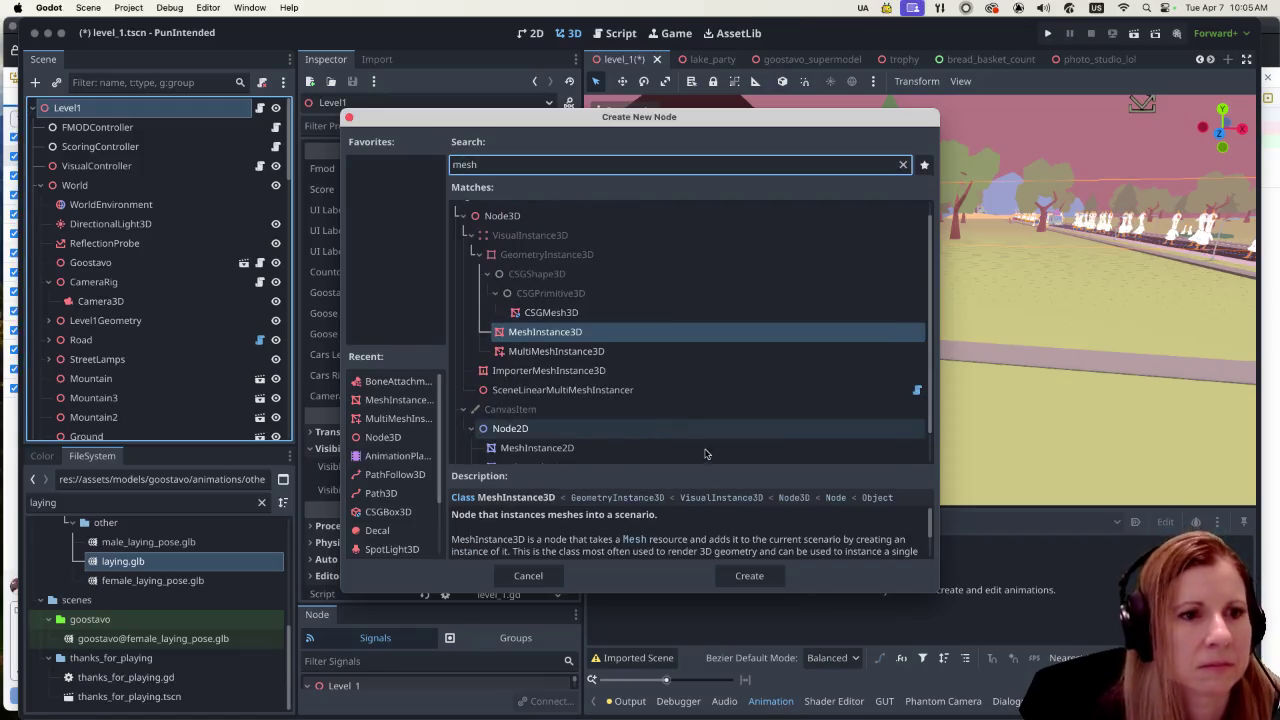
{"action": "left_click", "coordinate": [749, 575]}
{"action": "double_click", "coordinate": [195, 430]}
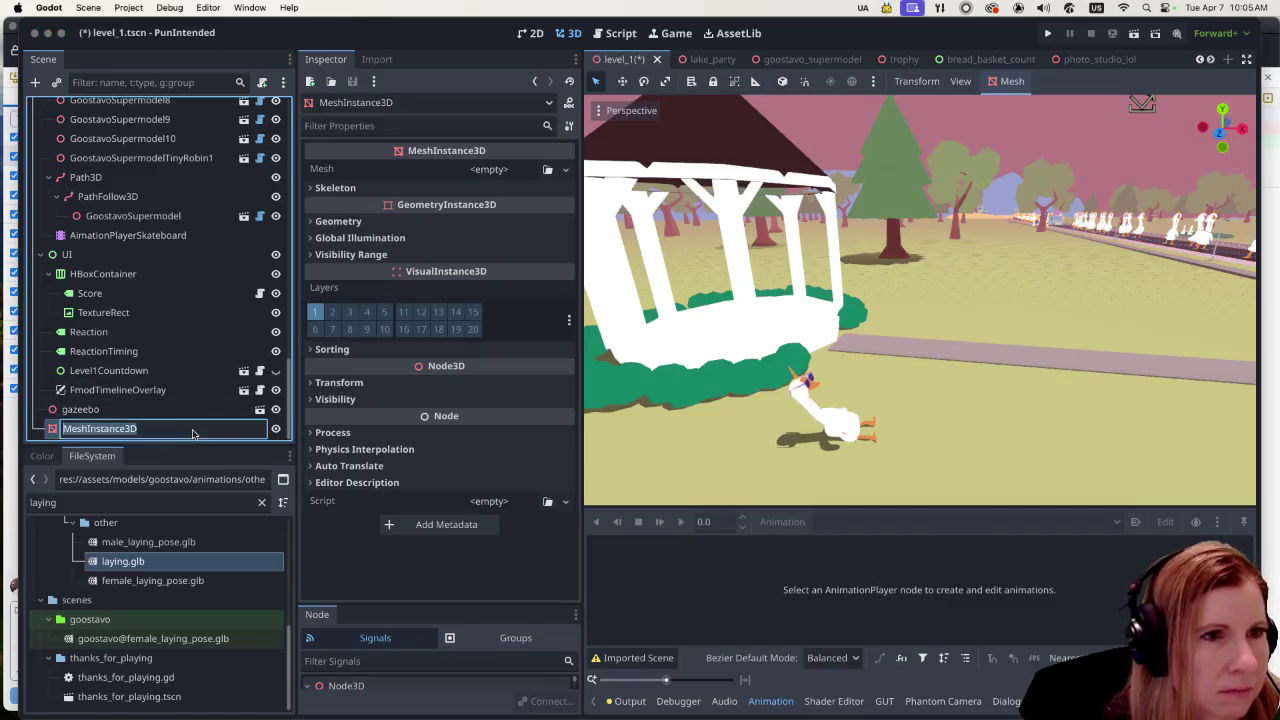
{"action": "key", "text": "Escape"}
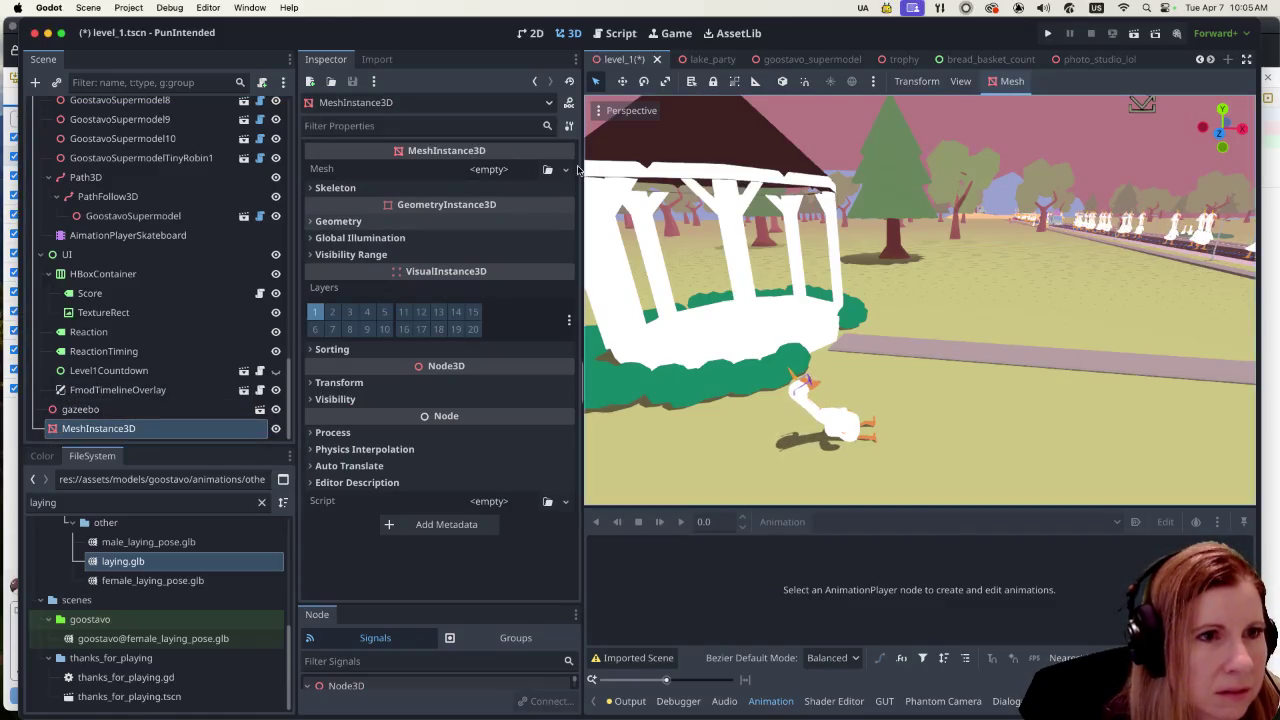
Step: Give the node a new 1 m BoxMesh and drag it across the terrain
{"action": "left_click", "coordinate": [566, 170]}
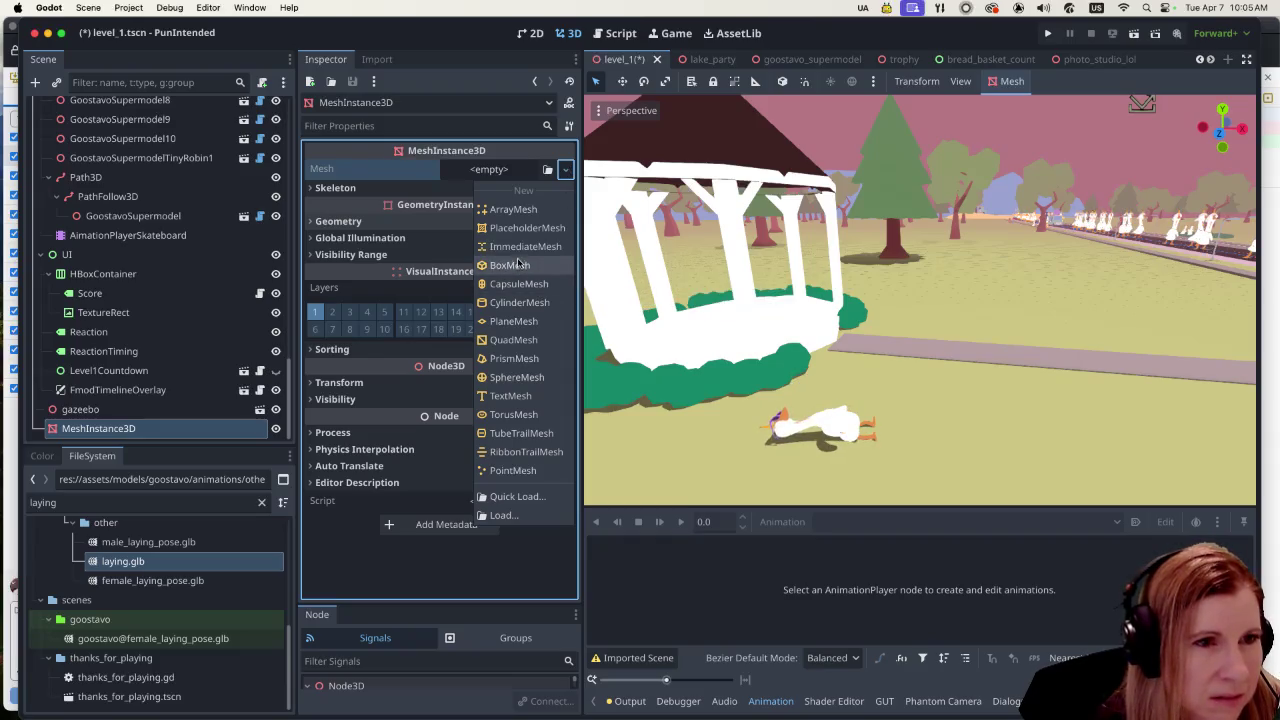
{"action": "left_click", "coordinate": [518, 264]}
{"action": "left_click", "coordinate": [511, 170]}
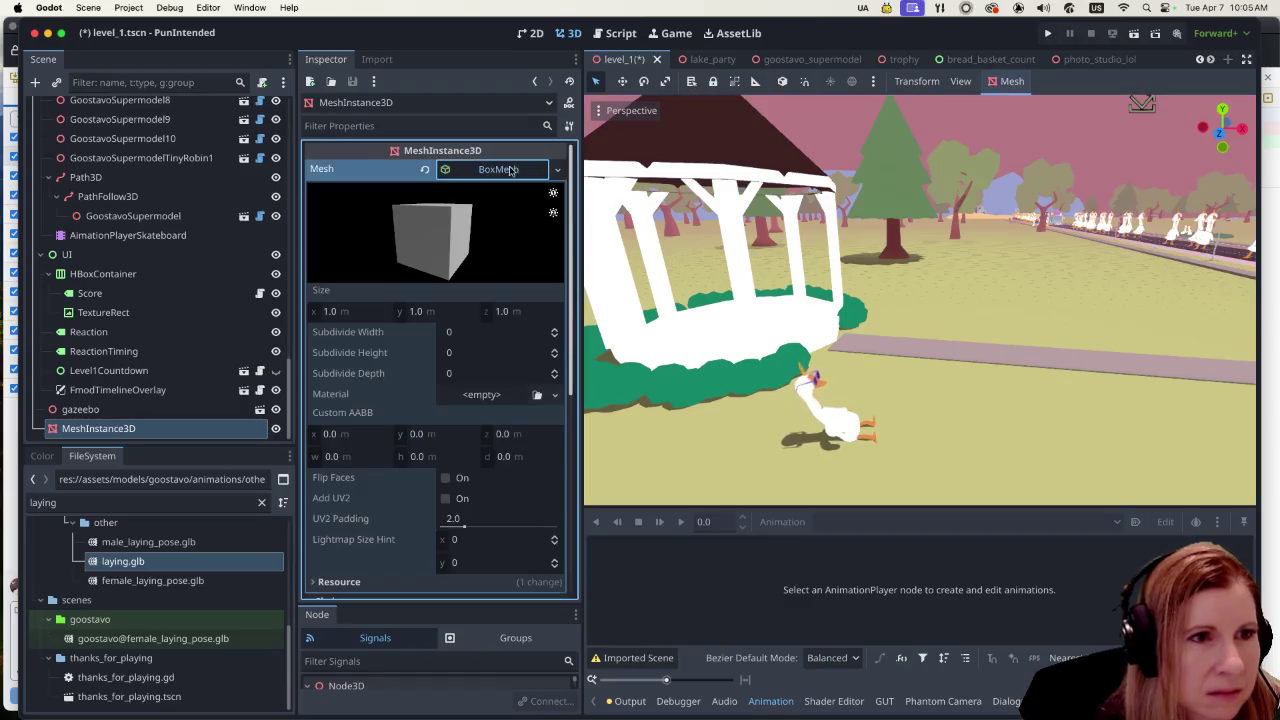
{"action": "scroll", "coordinate": [899, 434], "scroll_direction": "down", "scroll_amount": 10}
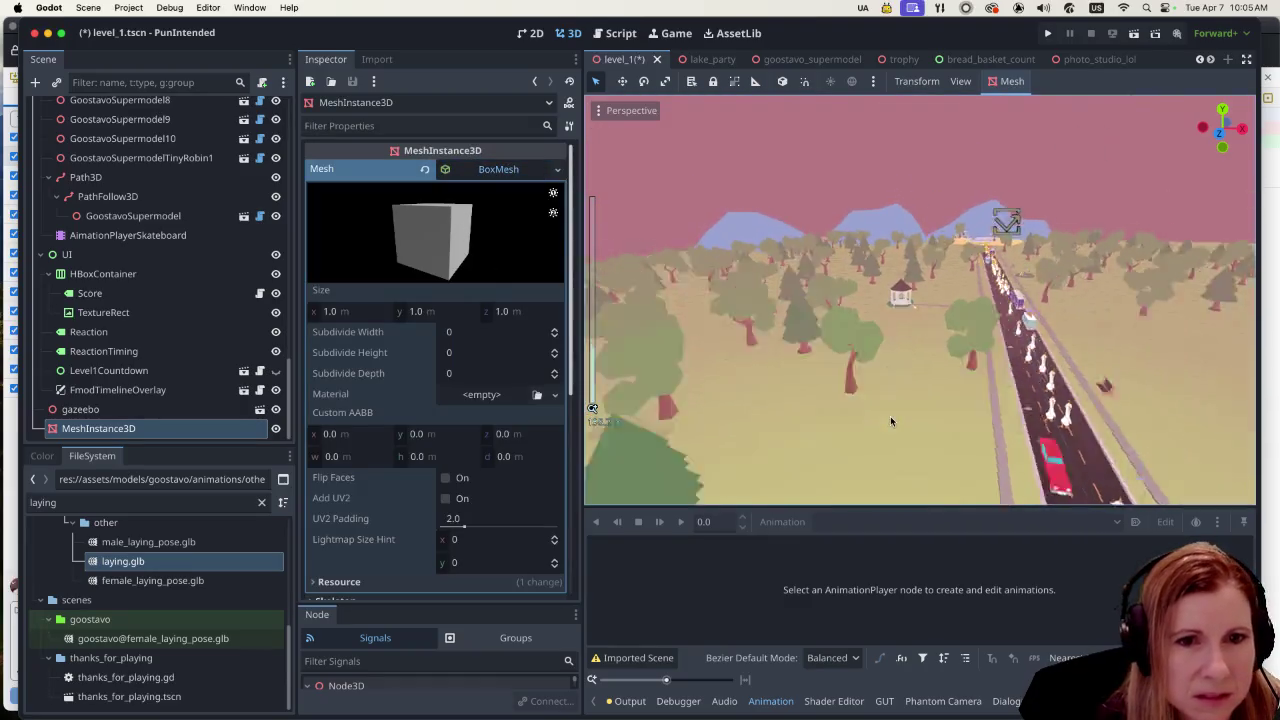
{"action": "scroll", "coordinate": [887, 396], "scroll_direction": "down", "scroll_amount": 3}
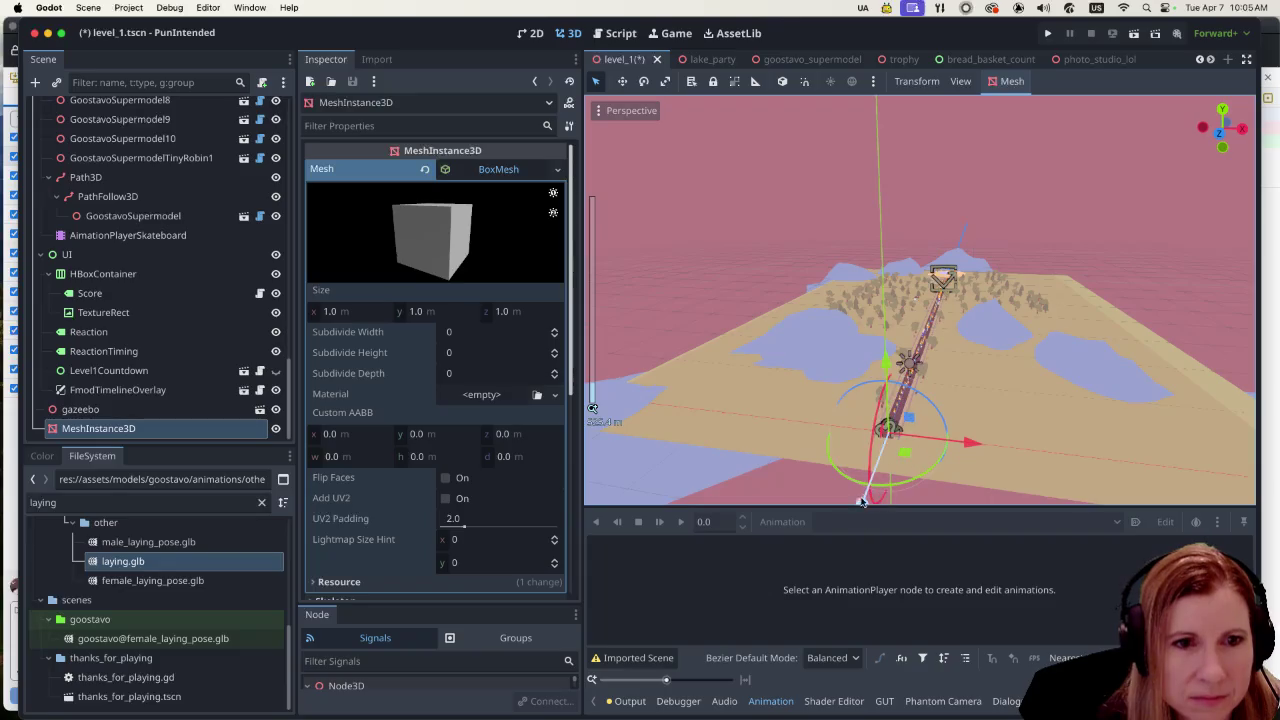
{"action": "mouse_move", "coordinate": [859, 507]}
{"action": "left_mouse_down"}
{"action": "mouse_move", "coordinate": [940, 298]}
{"action": "mouse_move", "coordinate": [966, 407]}
{"action": "mouse_move", "coordinate": [966, 310]}
{"action": "left_mouse_up"}
{"action": "scroll", "coordinate": [955, 330], "scroll_direction": "up", "scroll_amount": 5}
Step: Slide the box beside the gazebo next to the lying goose and rotate it slightly
{"action": "scroll", "coordinate": [966, 306], "scroll_direction": "up", "scroll_amount": 5}
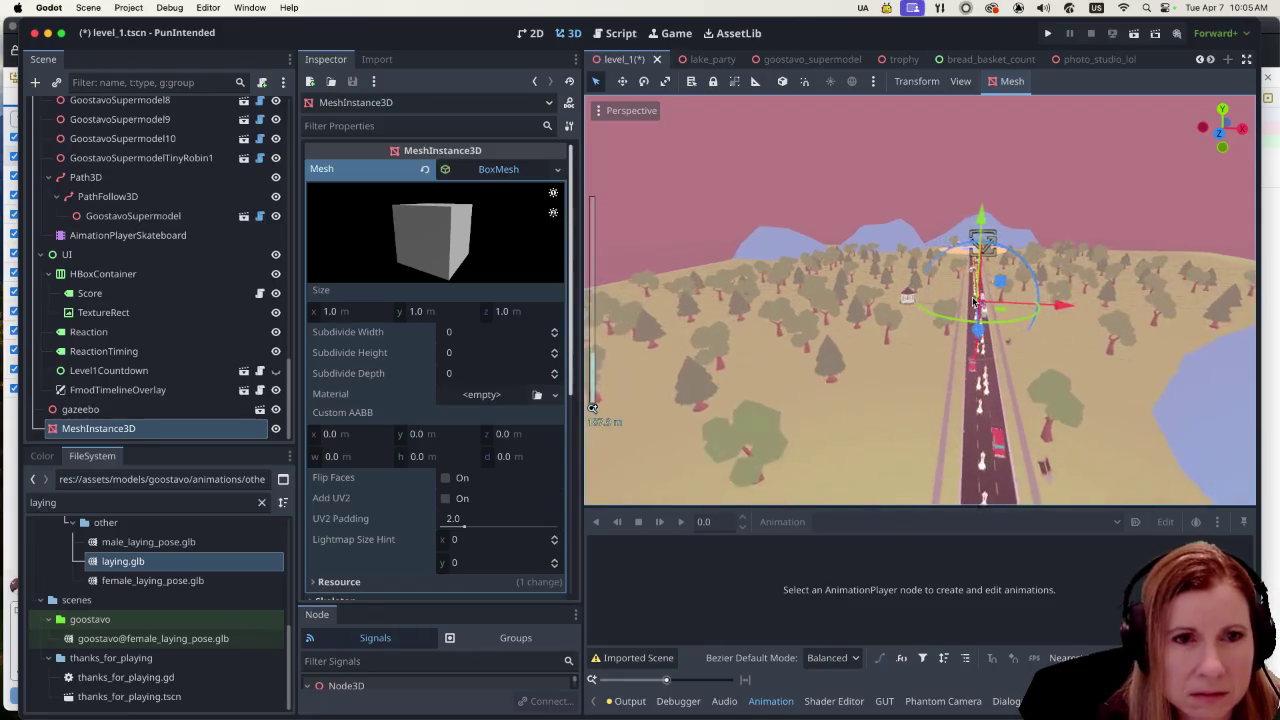
{"action": "scroll", "coordinate": [966, 306], "scroll_direction": "up", "scroll_amount": 5}
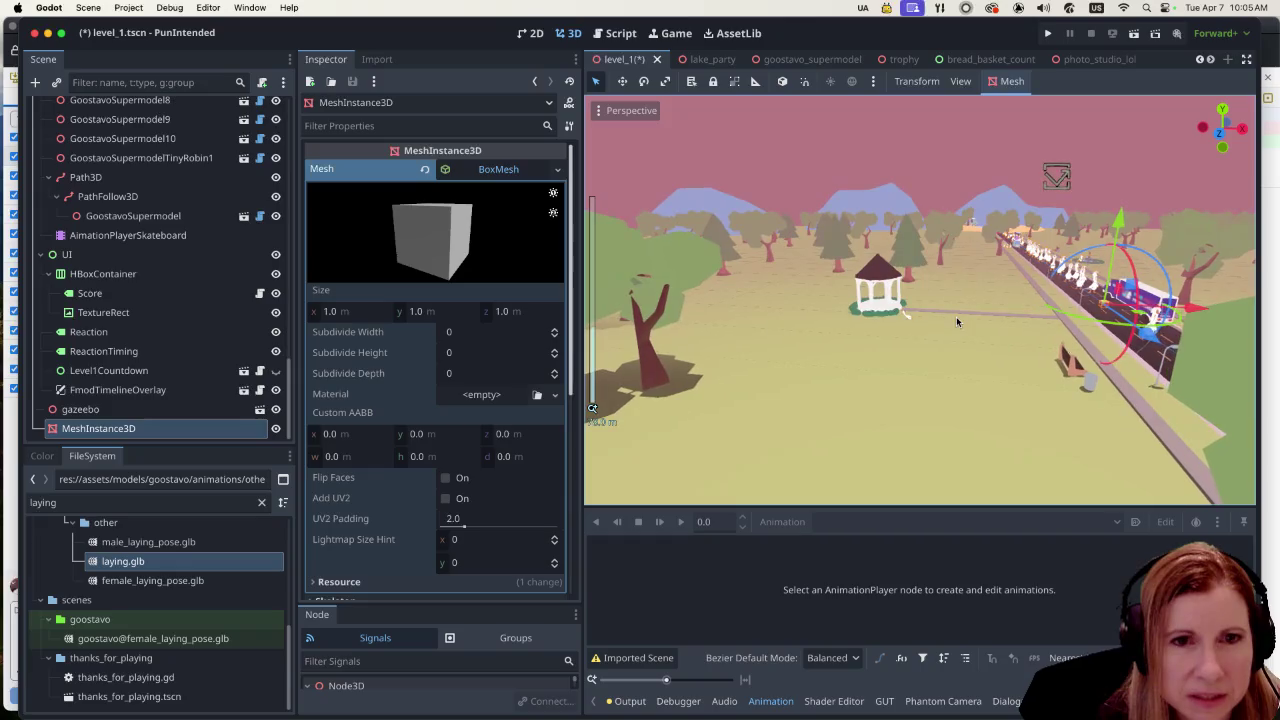
{"action": "left_click_drag", "start_coordinate": [1096, 366], "coordinate": [1180, 435]}
{"action": "mouse_move", "coordinate": [1130, 370]}
{"action": "left_mouse_down"}
{"action": "mouse_move", "coordinate": [1150, 330]}
{"action": "mouse_move", "coordinate": [1110, 280]}
{"action": "mouse_move", "coordinate": [1162, 313]}
{"action": "mouse_move", "coordinate": [1120, 330]}
{"action": "mouse_move", "coordinate": [985, 338]}
{"action": "left_mouse_up"}
{"action": "scroll", "coordinate": [960, 336], "scroll_direction": "up", "scroll_amount": 3}
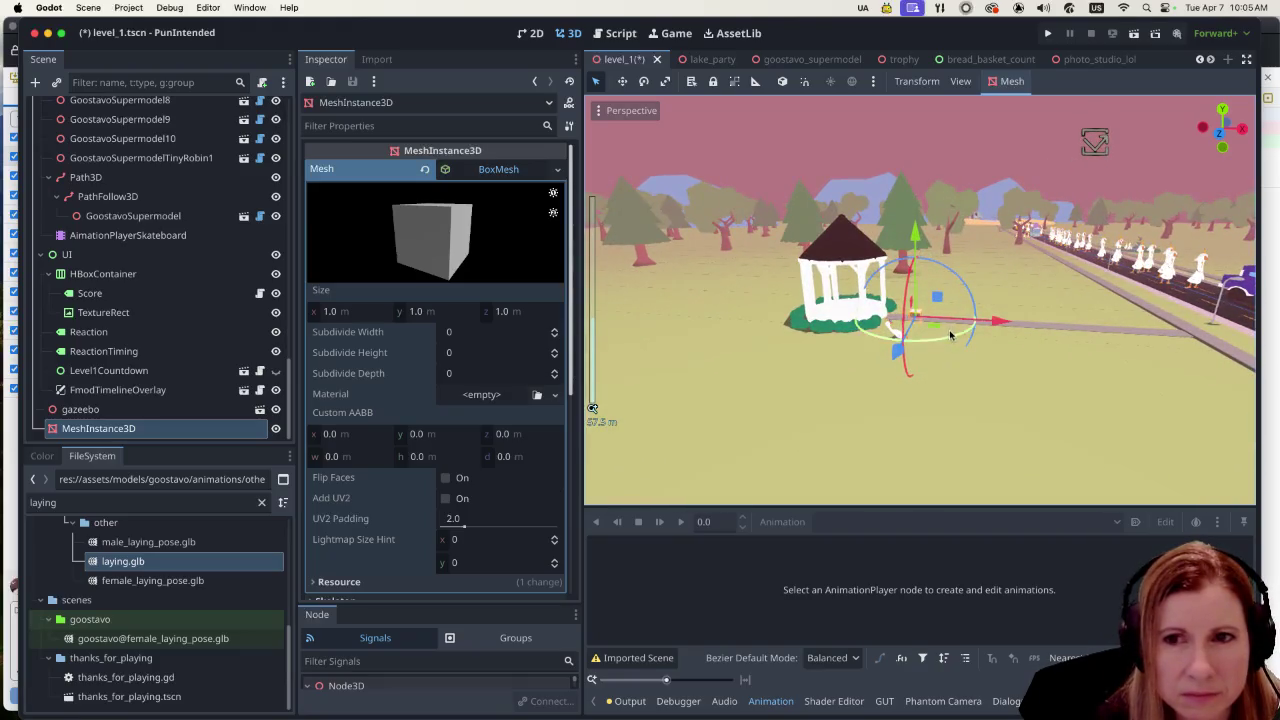
{"action": "scroll", "coordinate": [928, 346], "scroll_direction": "left", "scroll_amount": 5}
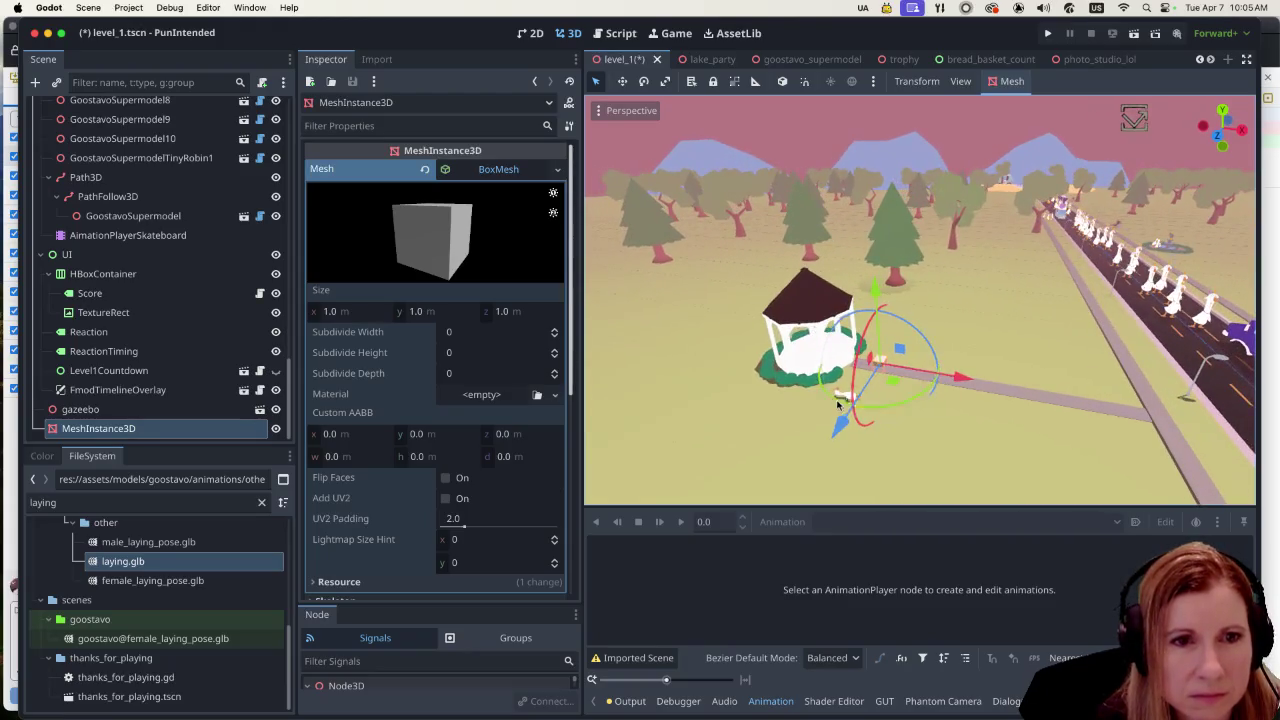
{"action": "left_click_drag", "start_coordinate": [834, 426], "coordinate": [811, 447]}
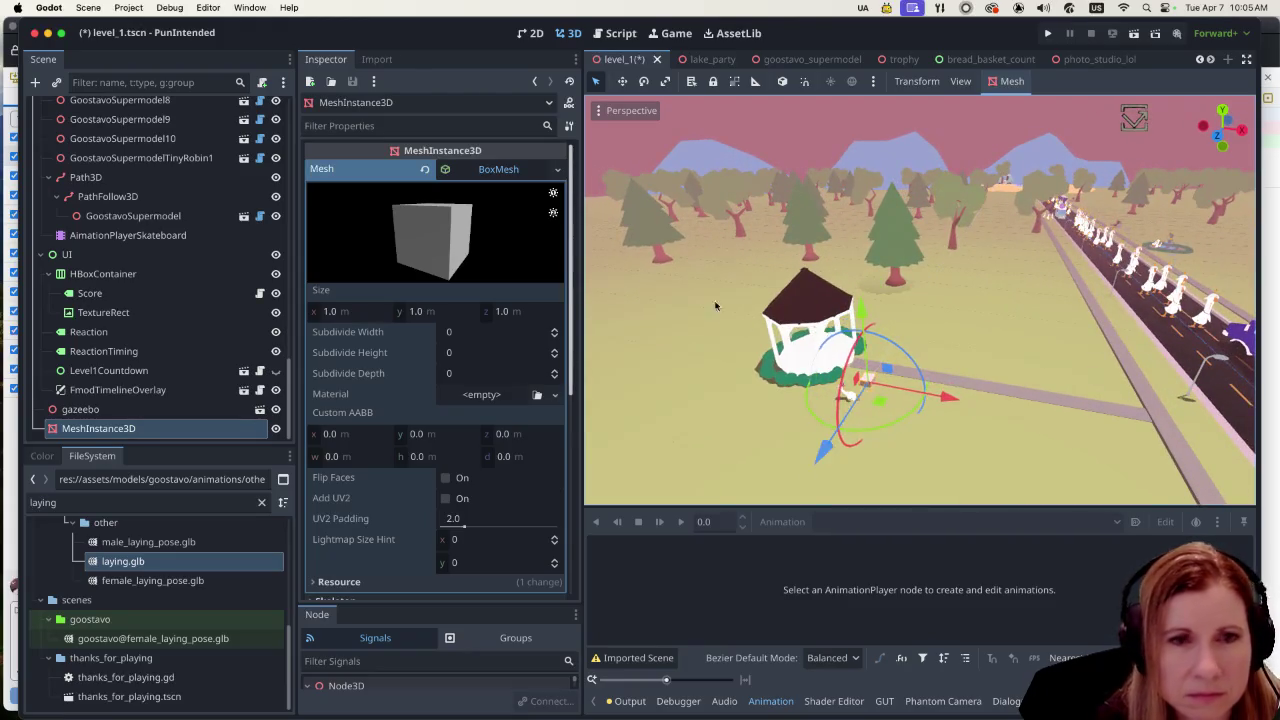
{"action": "left_click", "coordinate": [557, 169]}
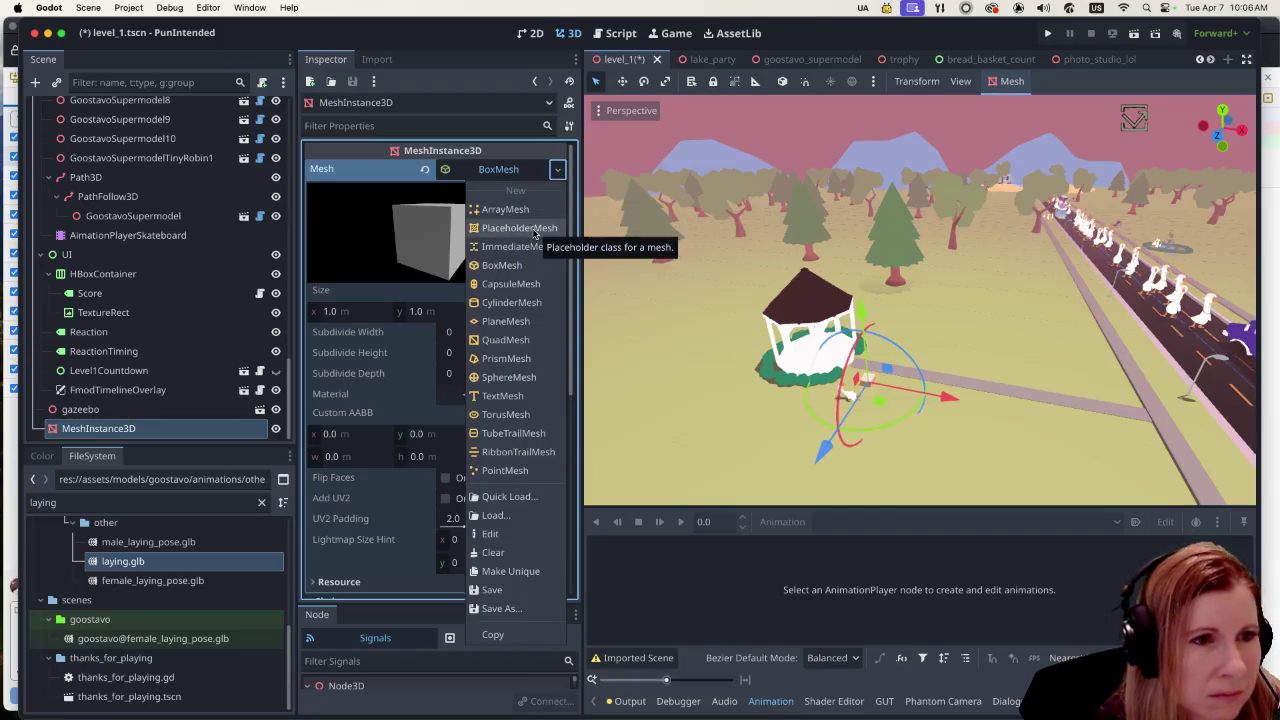
Step: Replace the box with a 2 m × 2 m PlaneMesh lying flat under the goose
{"action": "left_click", "coordinate": [510, 321]}
{"action": "scroll", "coordinate": [912, 407], "scroll_direction": "up", "scroll_amount": 2}
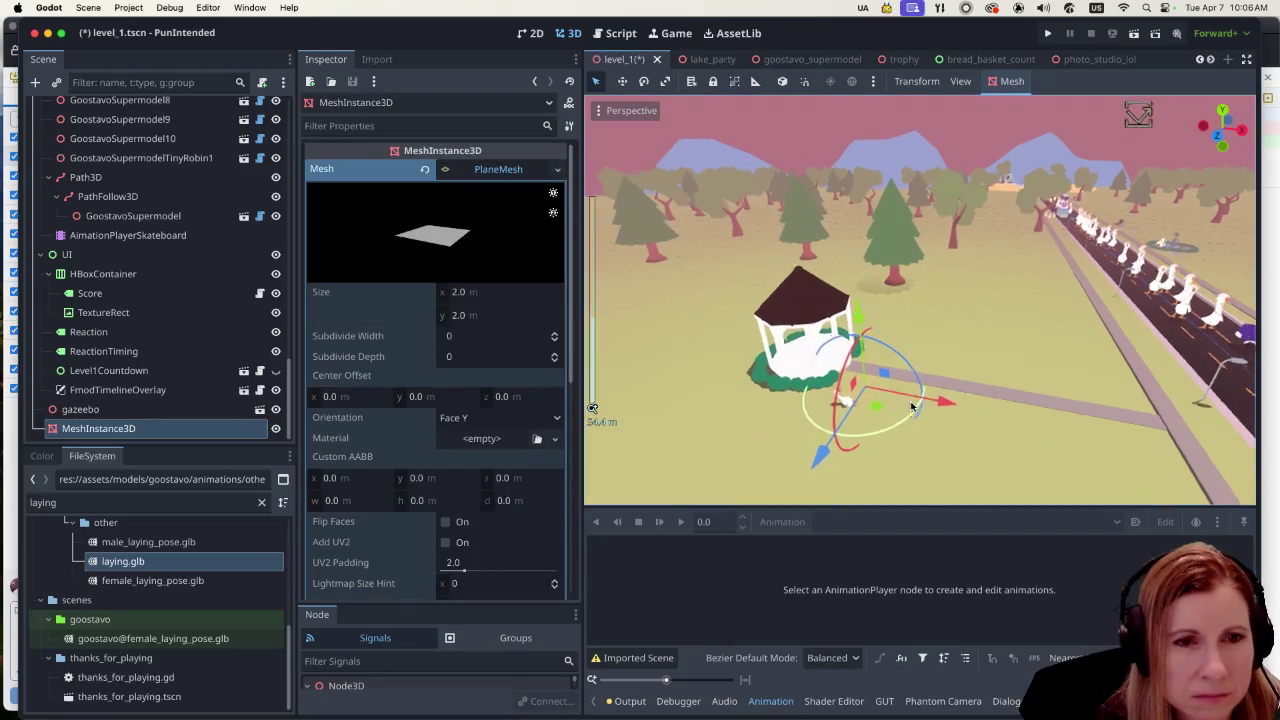
{"action": "left_click_drag", "start_coordinate": [852, 334], "coordinate": [851, 326]}
{"action": "left_click_drag", "start_coordinate": [816, 458], "coordinate": [782, 492]}
{"action": "left_click_drag", "start_coordinate": [837, 351], "coordinate": [837, 351]}
{"action": "scroll", "coordinate": [874, 400], "scroll_direction": "up", "scroll_amount": 3}
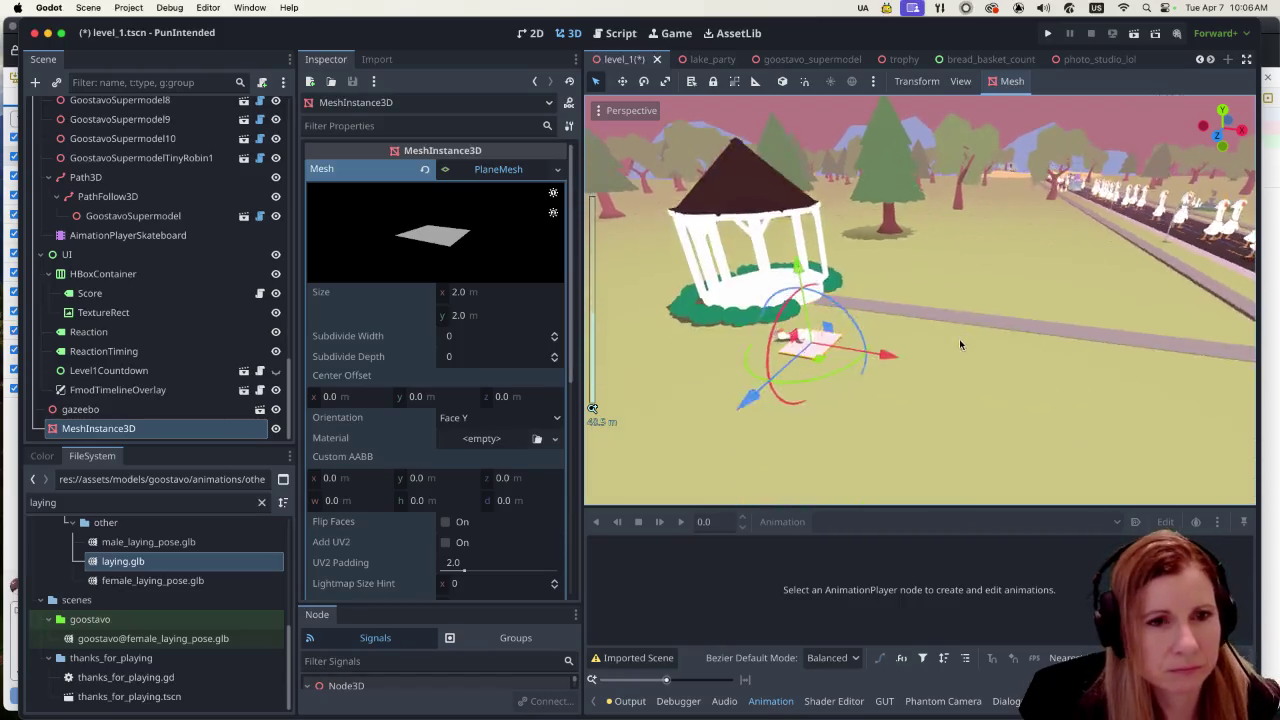
{"action": "scroll", "coordinate": [900, 330], "scroll_direction": "down", "scroll_amount": 5}
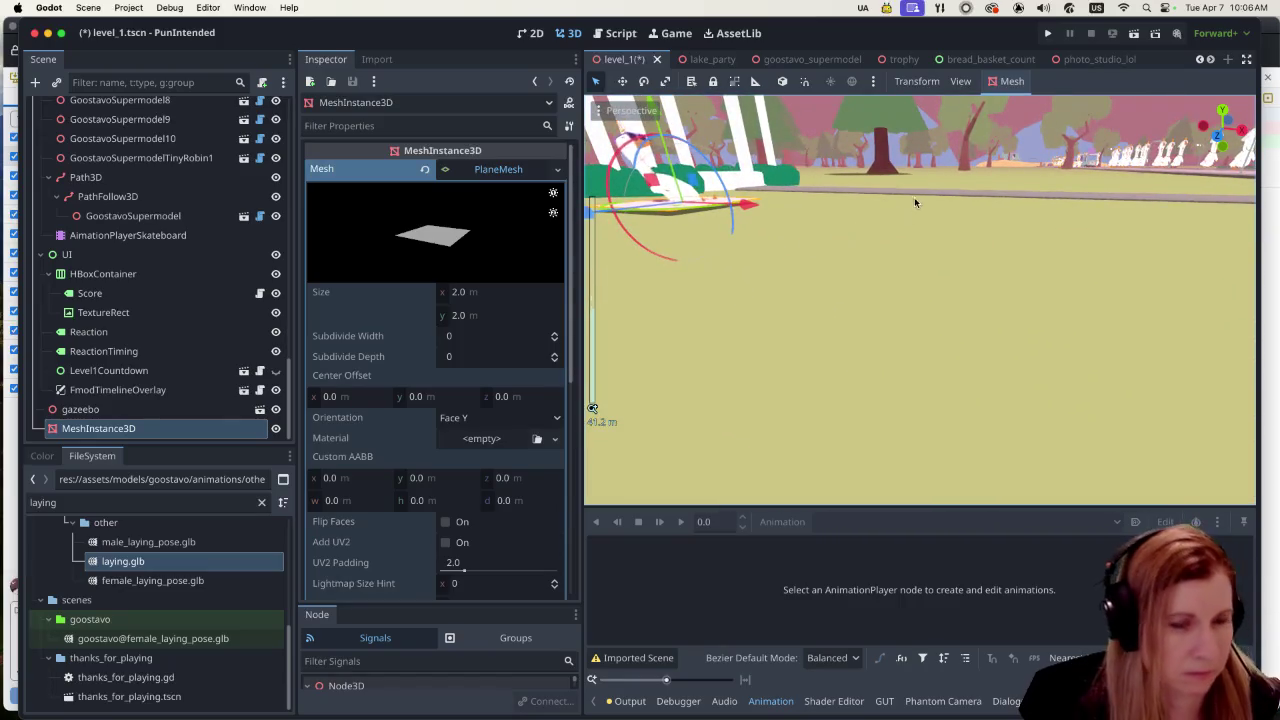
{"action": "scroll", "coordinate": [914, 197], "scroll_direction": "up", "scroll_amount": 5}
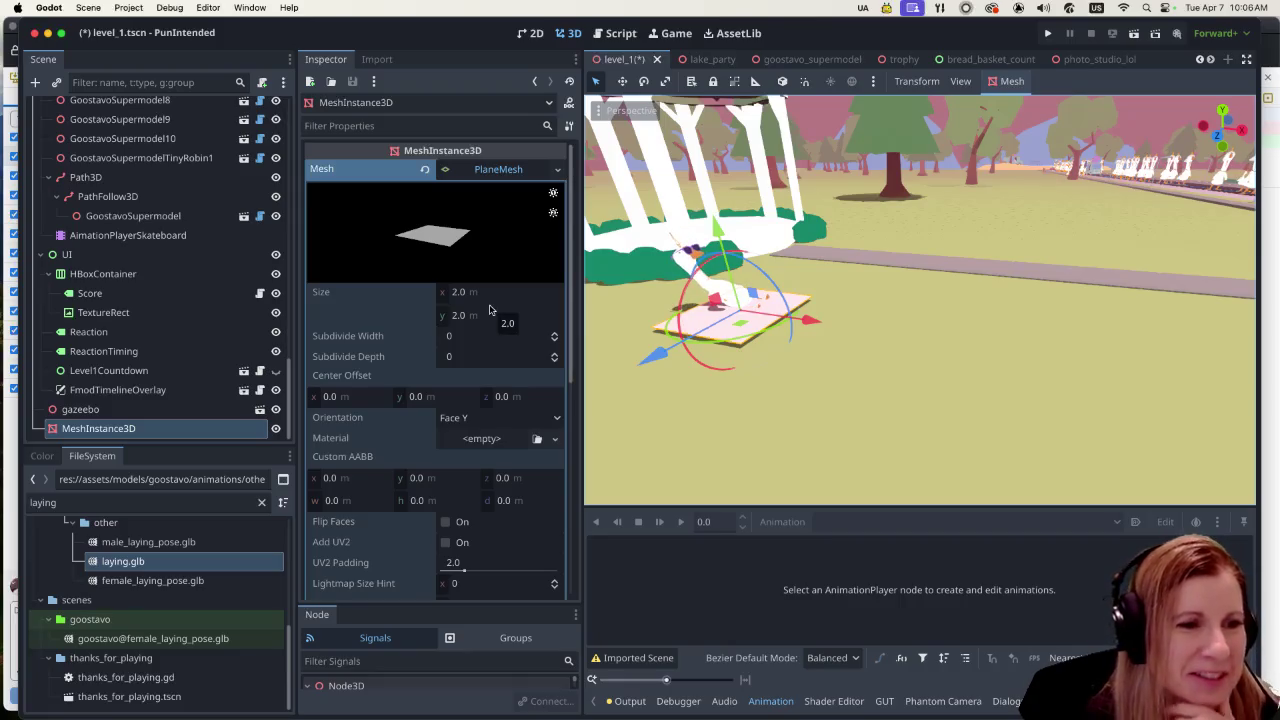
{"action": "scroll", "coordinate": [489, 310], "scroll_direction": "down", "scroll_amount": 5}
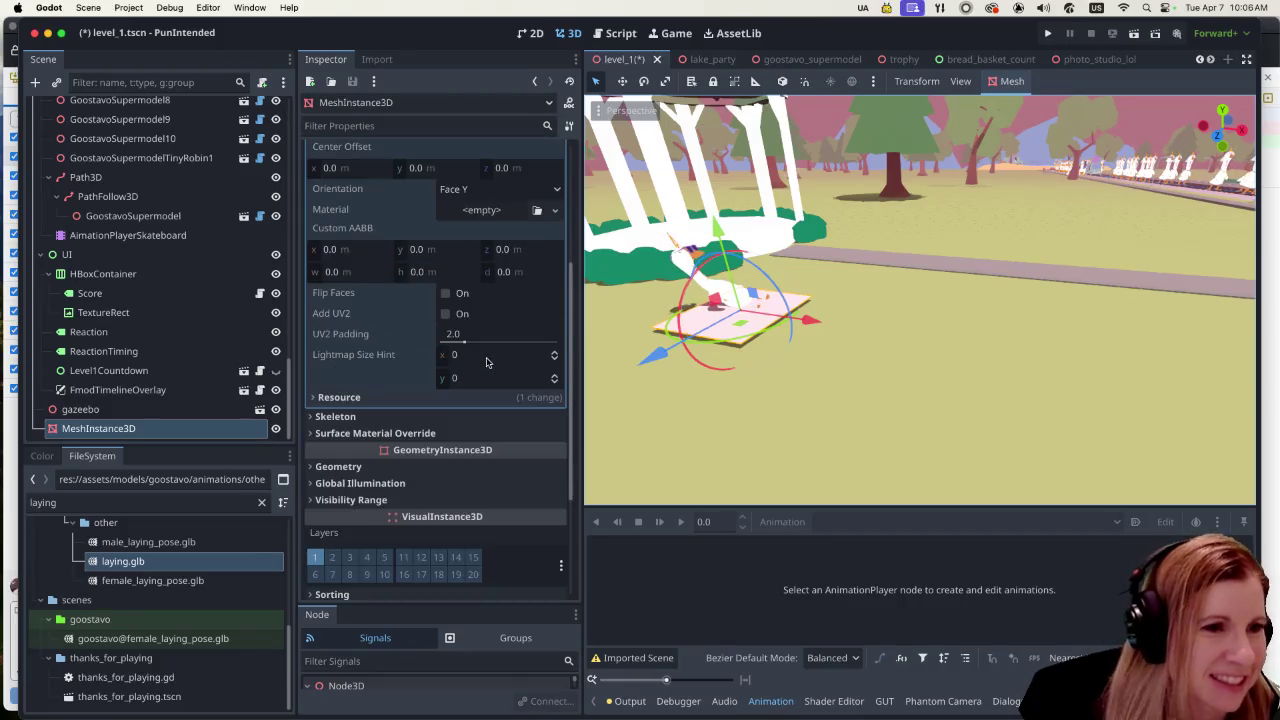
{"action": "scroll", "coordinate": [476, 385], "scroll_direction": "up", "scroll_amount": 5}
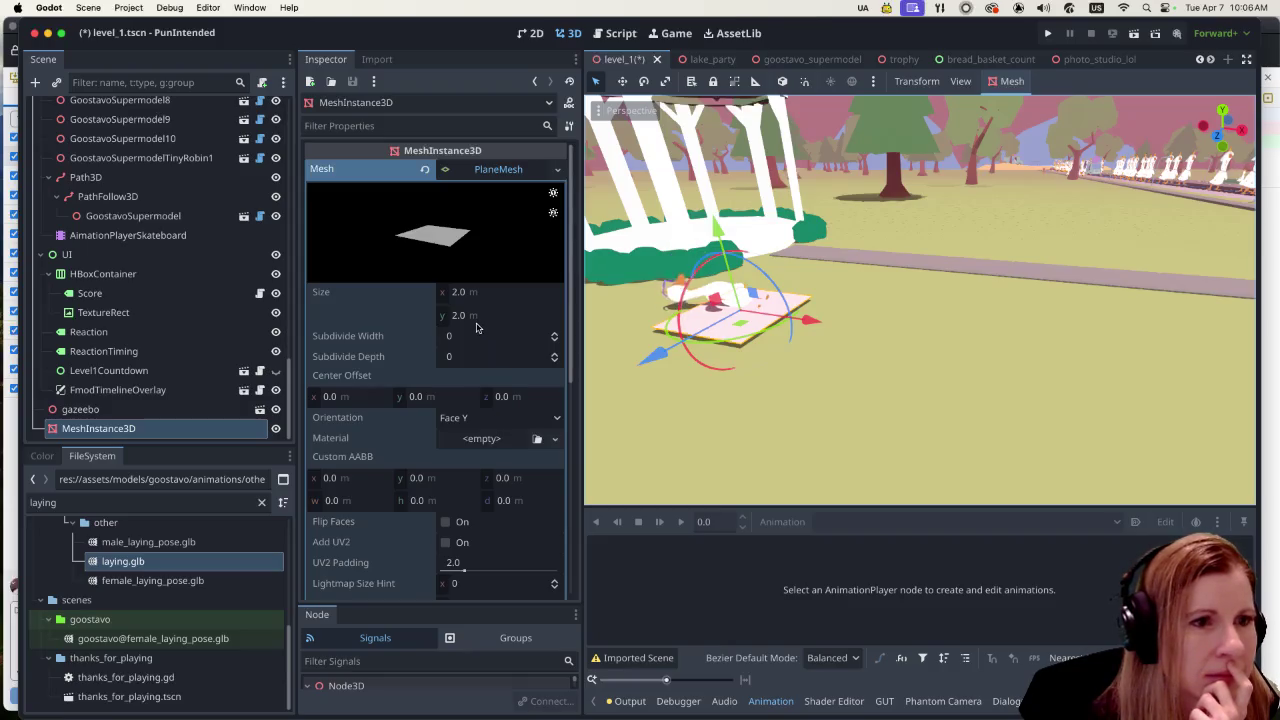
{"action": "left_click", "coordinate": [470, 292]}
{"action": "type", "text": "3"}
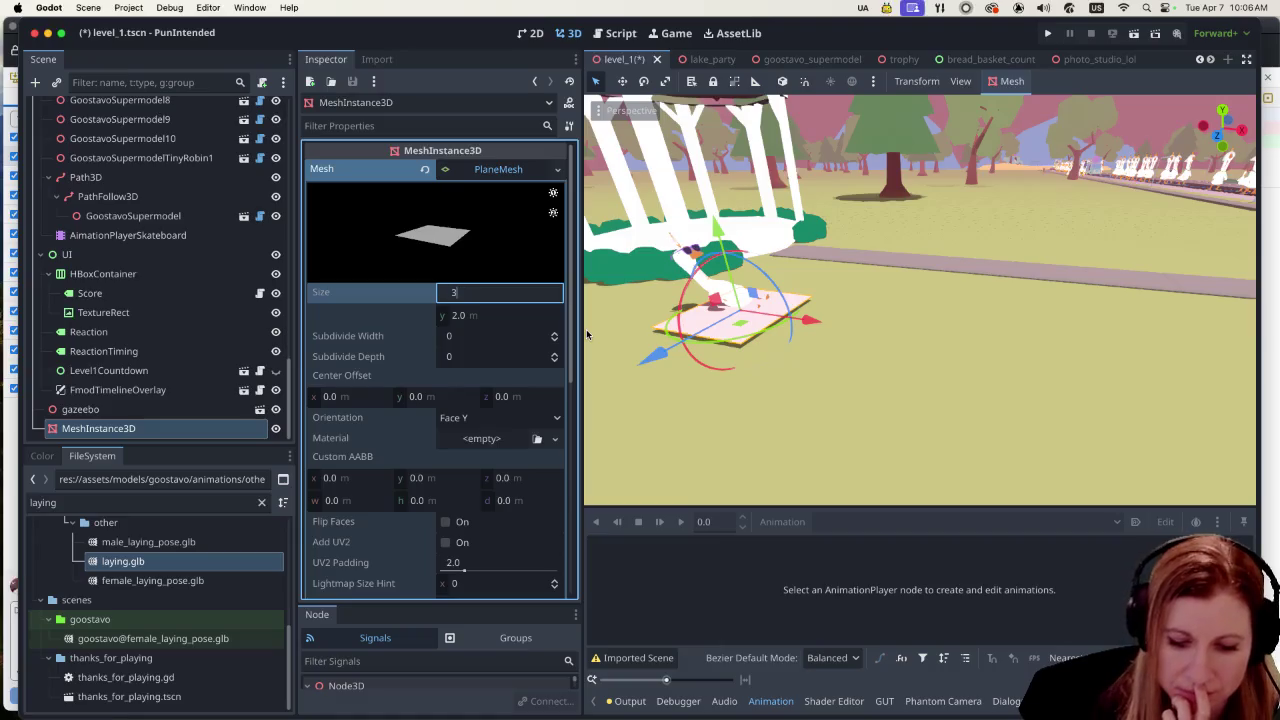
Step: Resize the plane mesh to 3.0 m × 3.0 m
{"action": "key", "text": "Return"}
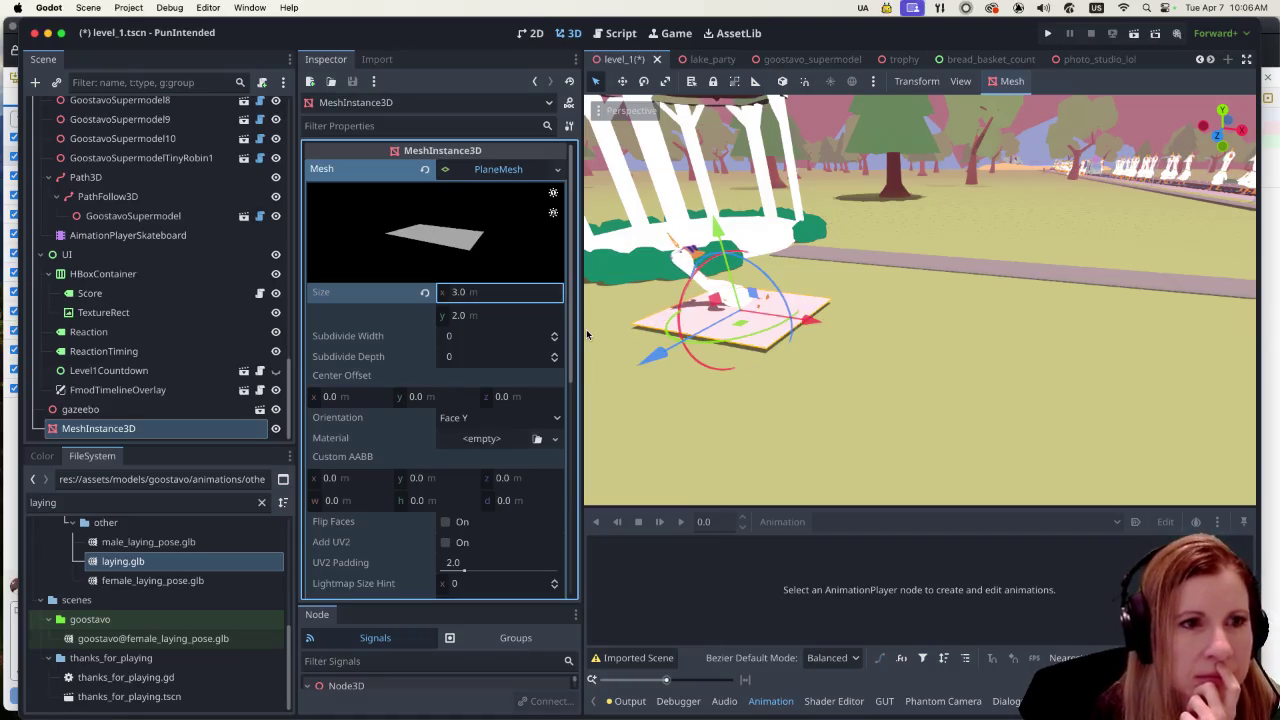
{"action": "left_click", "coordinate": [460, 316]}
{"action": "type", "text": "3"}
{"action": "key", "text": "Return"}
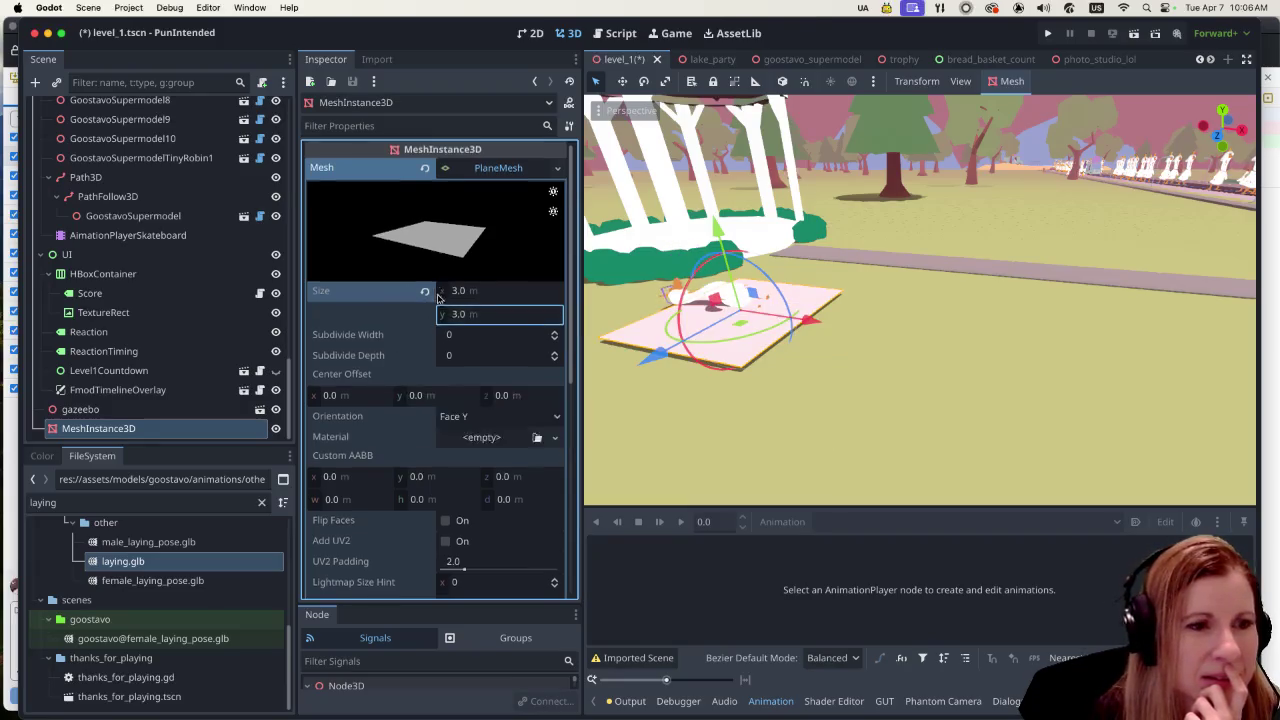
Step: Expand the mat's Surface Material Override slot and list the new material types
{"action": "scroll", "coordinate": [437, 298], "scroll_direction": "down", "scroll_amount": 5}
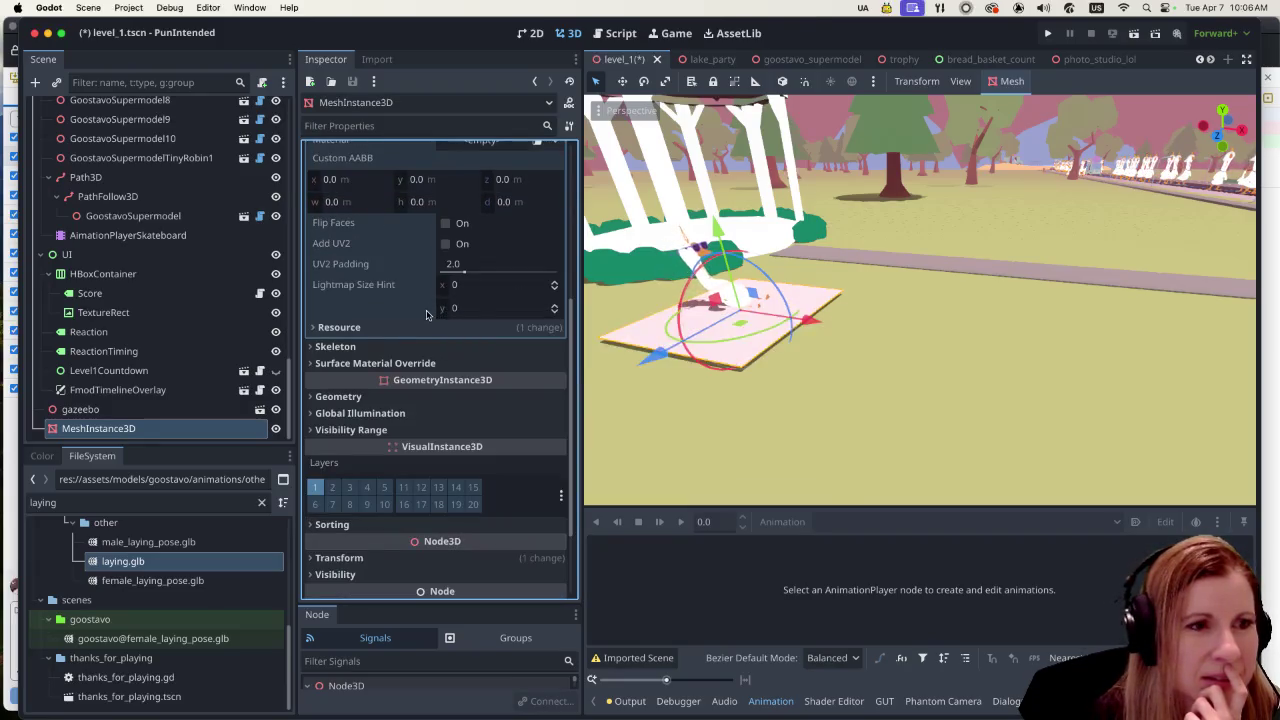
{"action": "scroll", "coordinate": [416, 317], "scroll_direction": "up", "scroll_amount": 3}
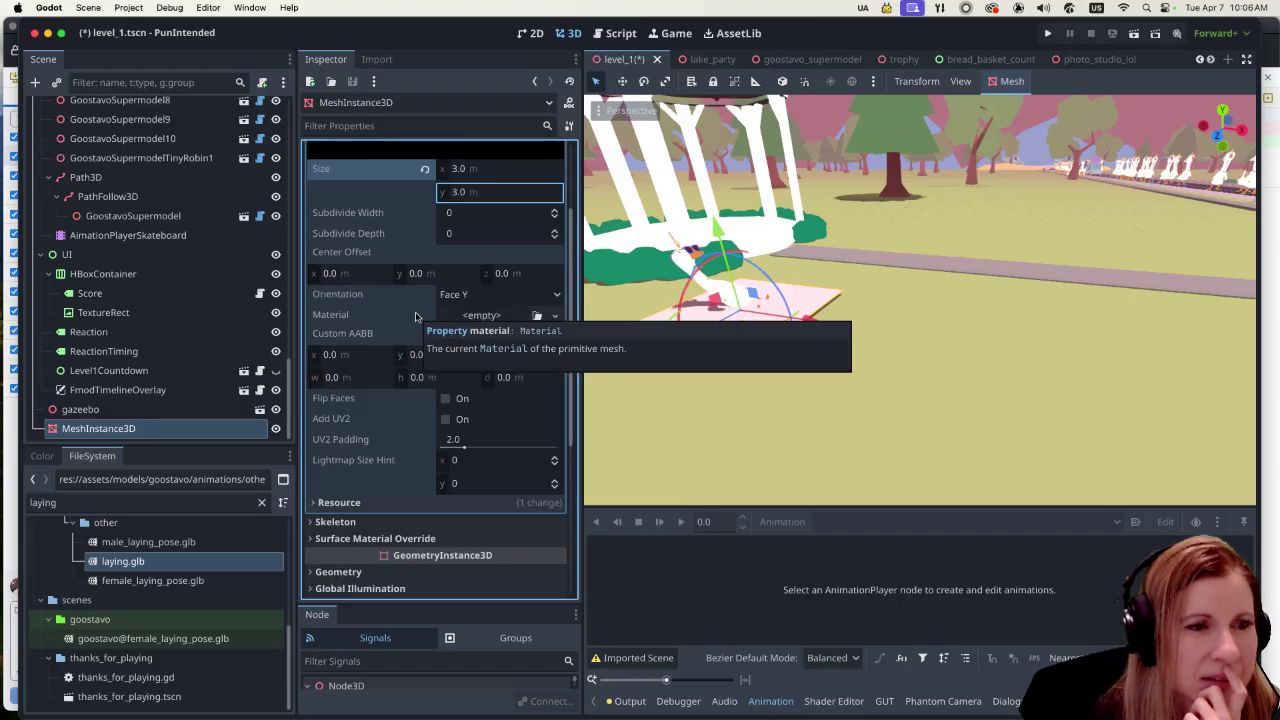
{"action": "scroll", "coordinate": [416, 317], "scroll_direction": "up", "scroll_amount": 3}
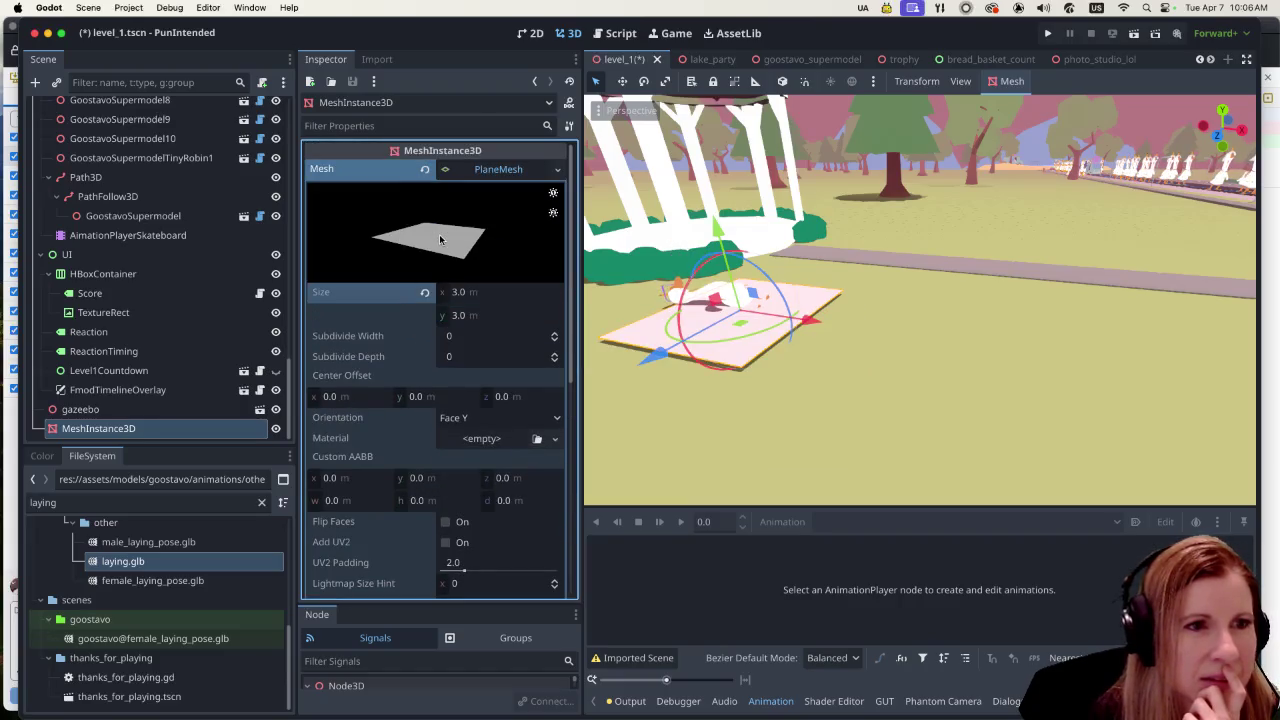
{"action": "left_click", "coordinate": [557, 169]}
{"action": "left_click", "coordinate": [557, 169]}
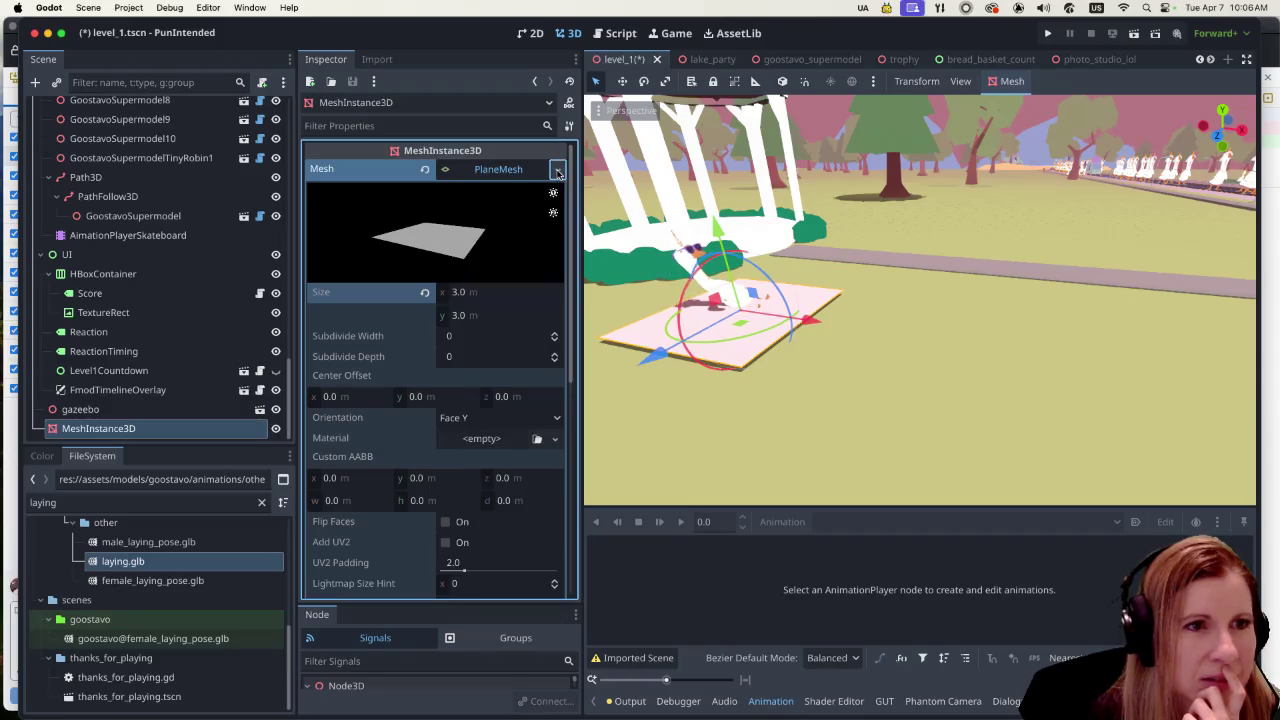
{"action": "left_click", "coordinate": [497, 170]}
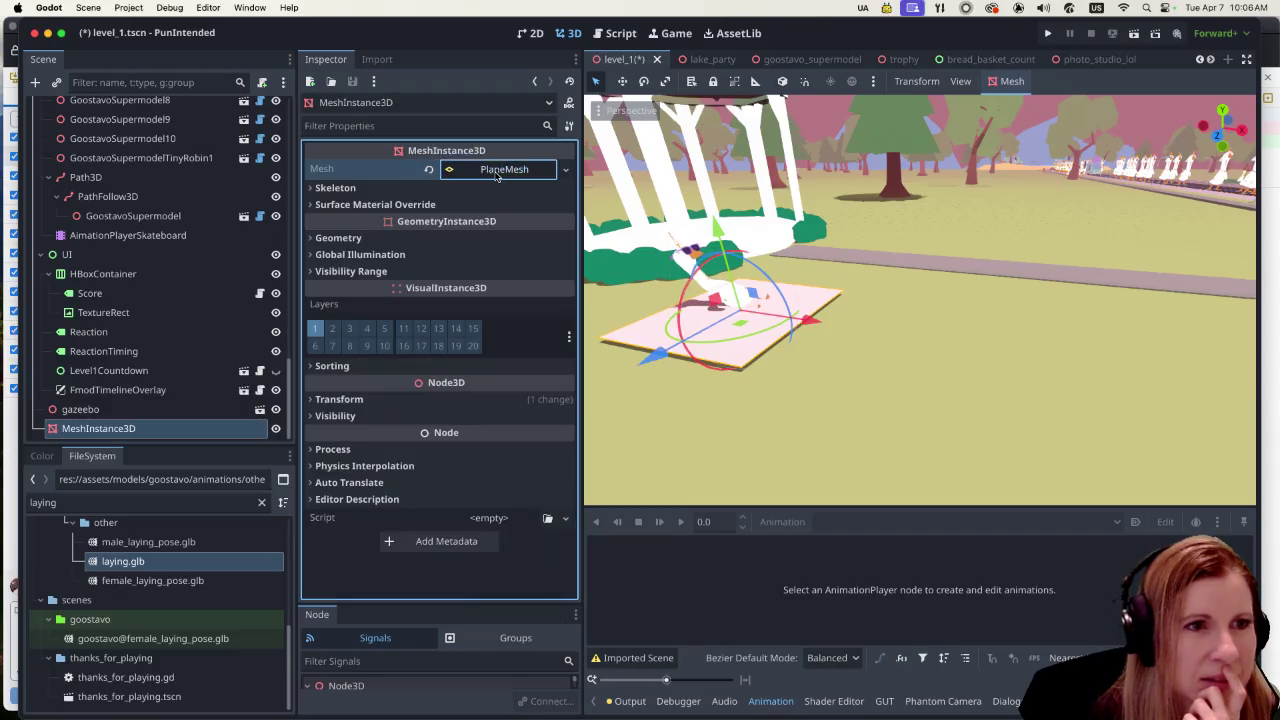
{"action": "left_click", "coordinate": [326, 200]}
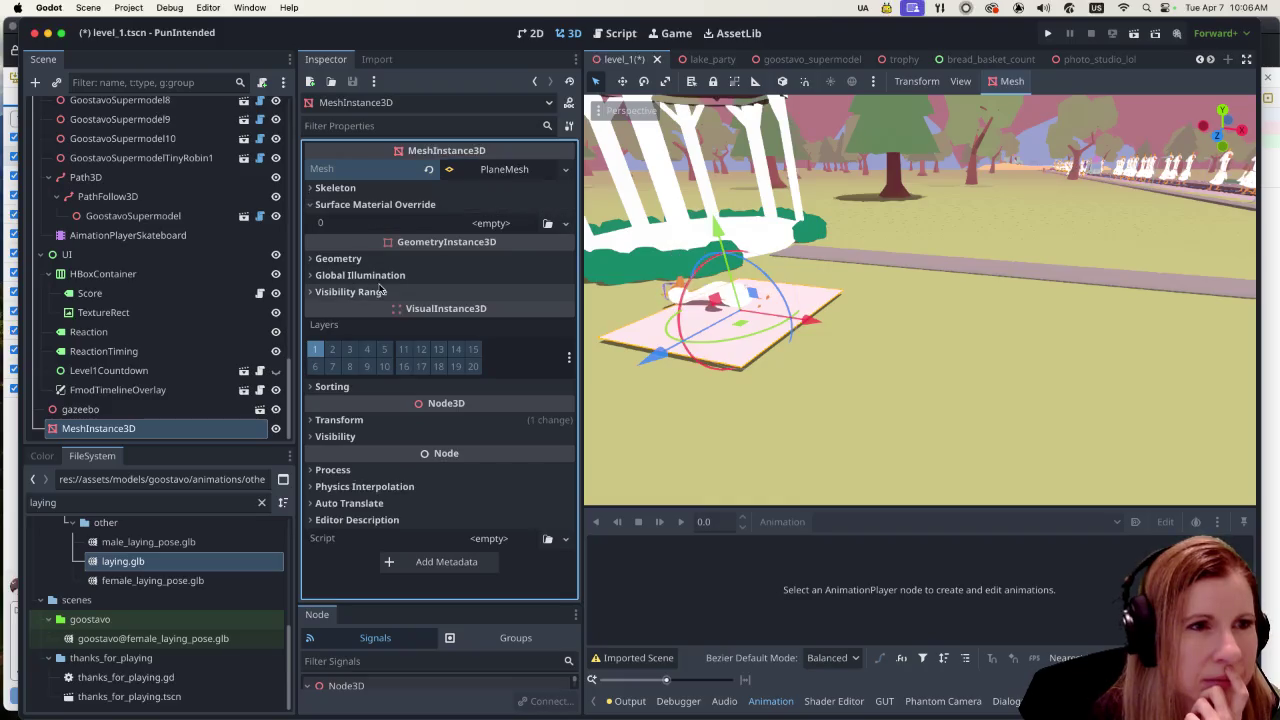
{"action": "left_click", "coordinate": [312, 188]}
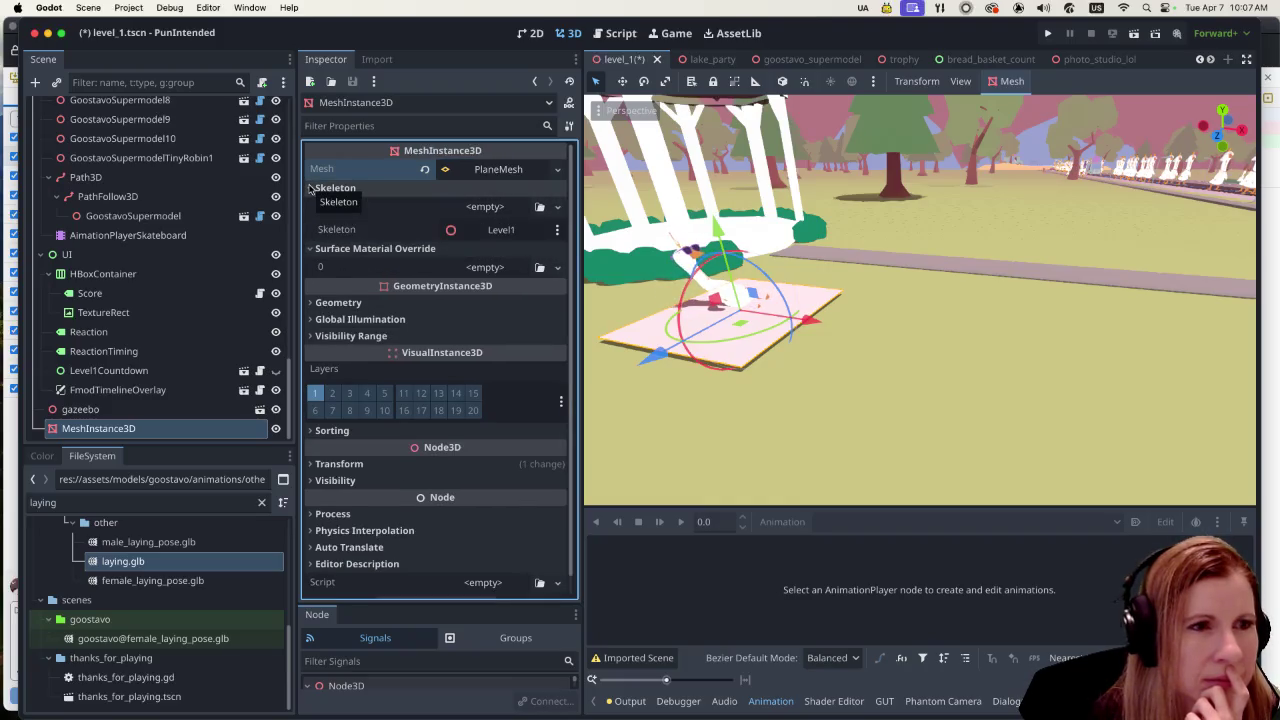
{"action": "left_click", "coordinate": [498, 169]}
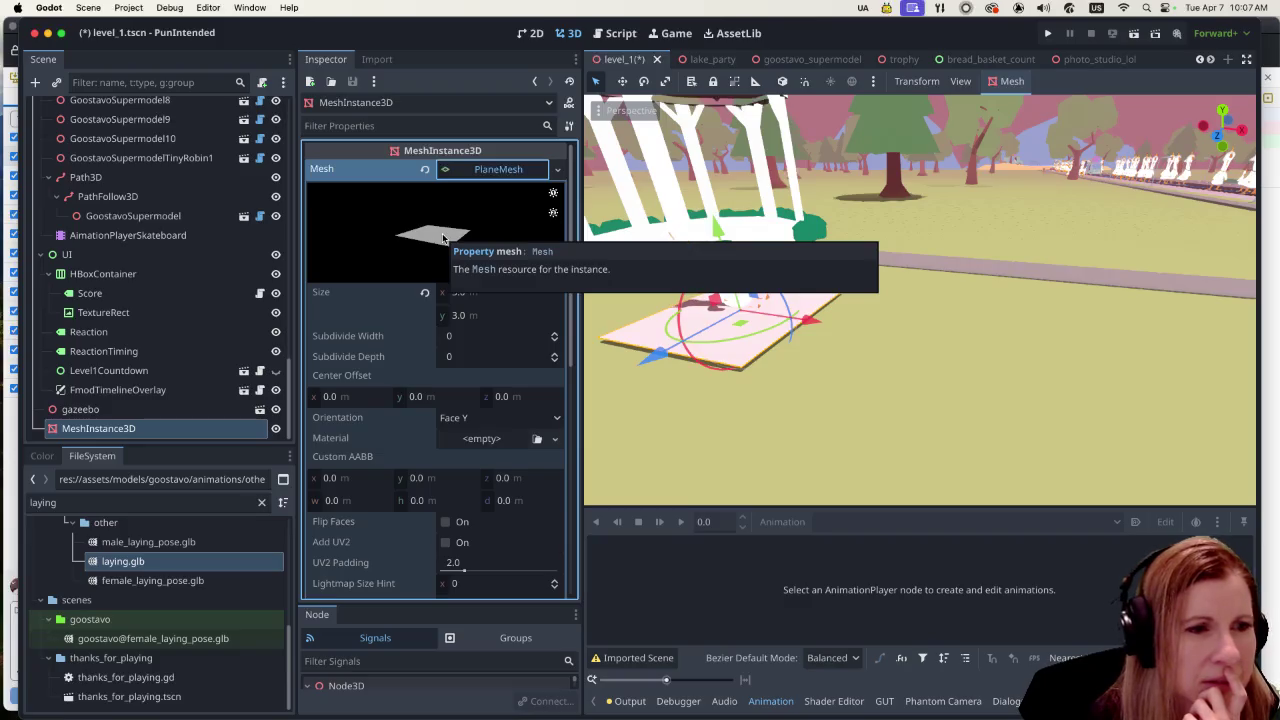
{"action": "scroll", "coordinate": [452, 460], "scroll_direction": "down", "scroll_amount": 3}
{"action": "scroll", "coordinate": [446, 456], "scroll_direction": "down", "scroll_amount": 5}
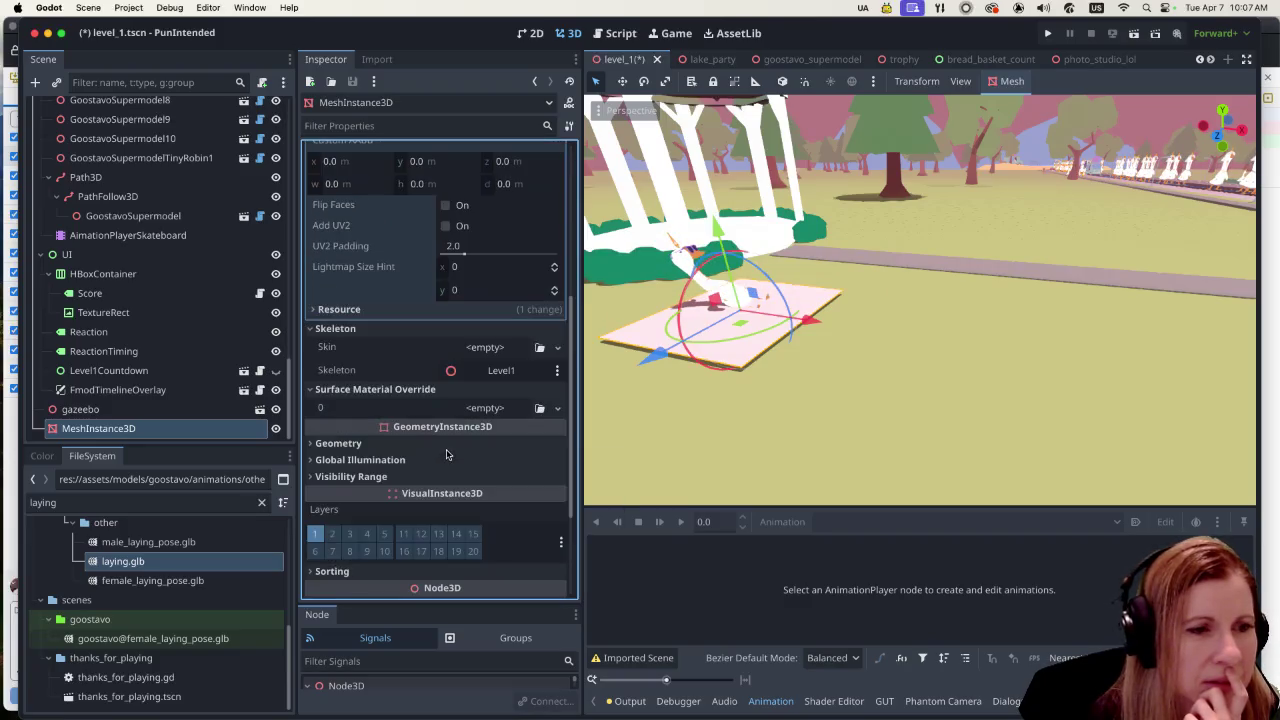
{"action": "left_click", "coordinate": [484, 408]}
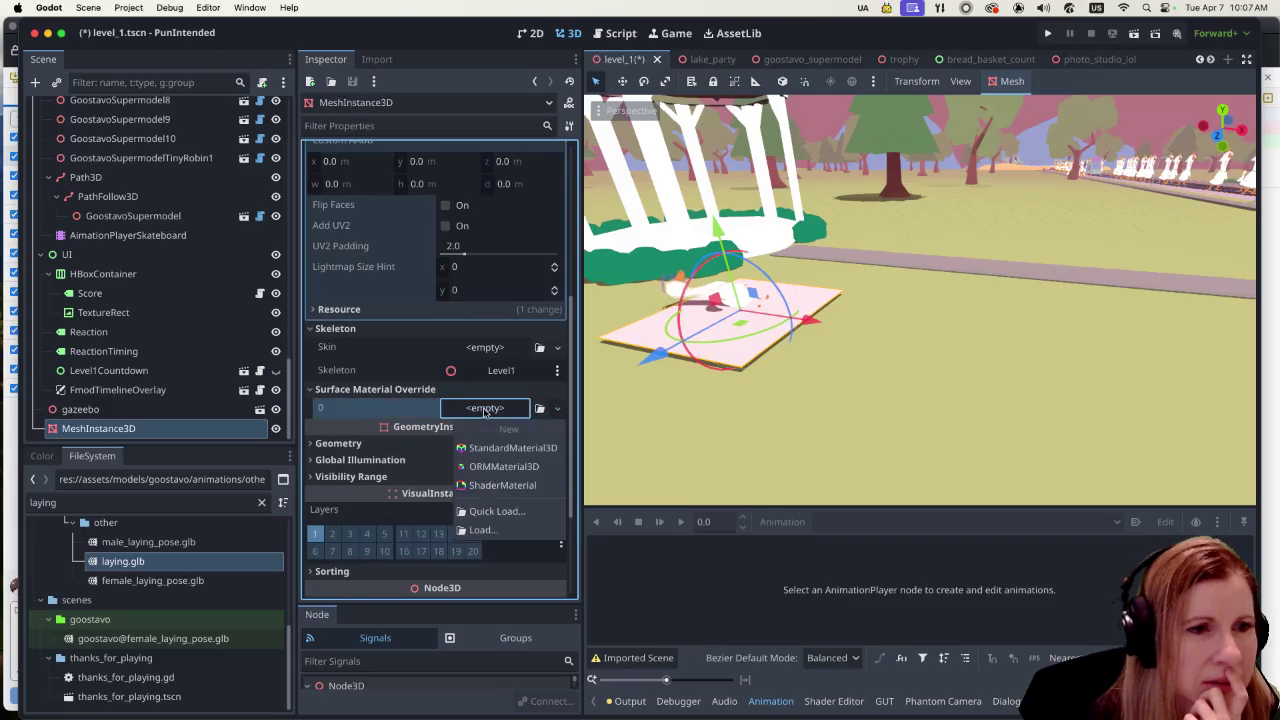
Step: Give the mat a new StandardMaterial3D and show its Albedo colour choices
{"action": "left_click", "coordinate": [490, 446]}
{"action": "left_click", "coordinate": [486, 407]}
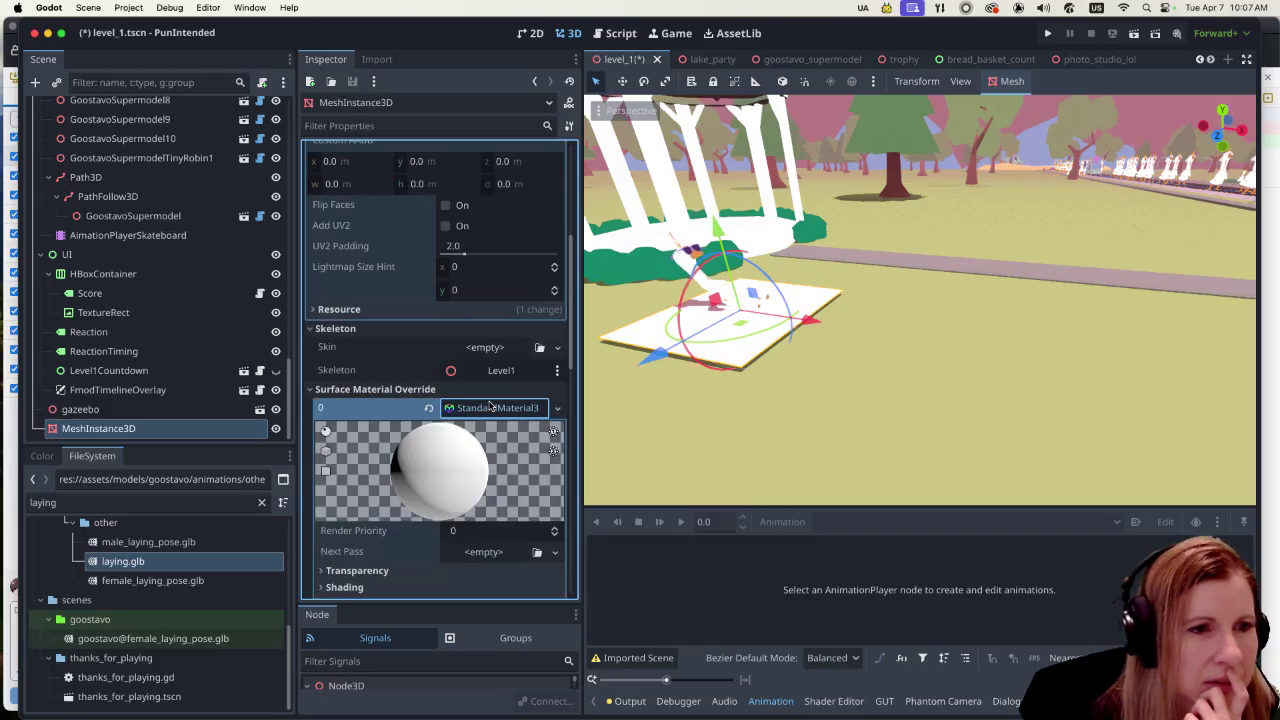
{"action": "scroll", "coordinate": [475, 447], "scroll_direction": "down", "scroll_amount": 6}
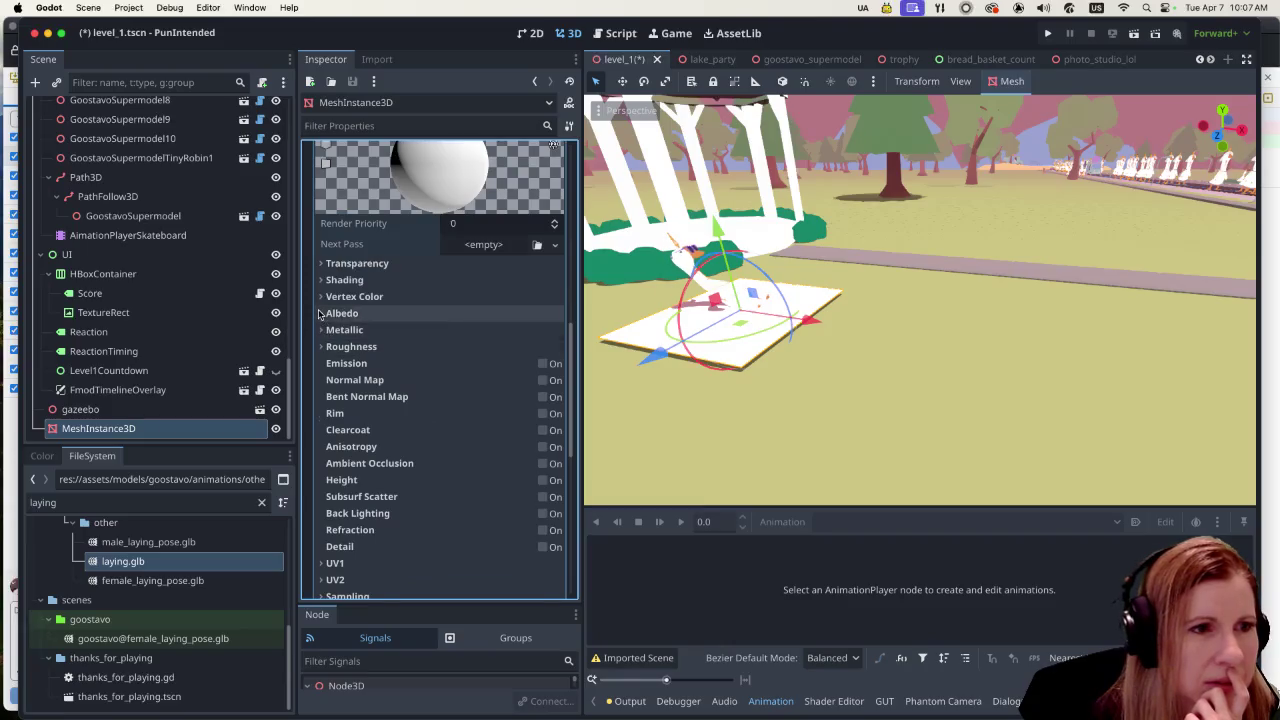
{"action": "left_click", "coordinate": [340, 313]}
{"action": "left_click", "coordinate": [488, 334]}
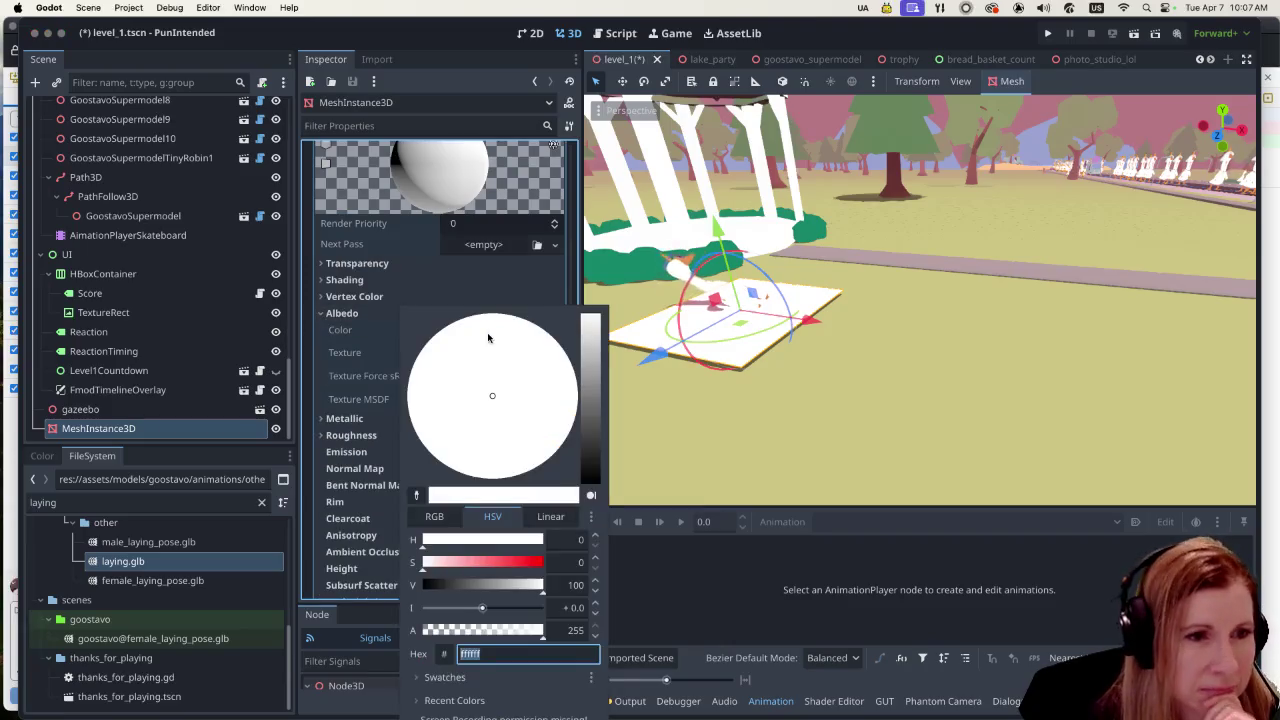
{"action": "left_click", "coordinate": [367, 428]}
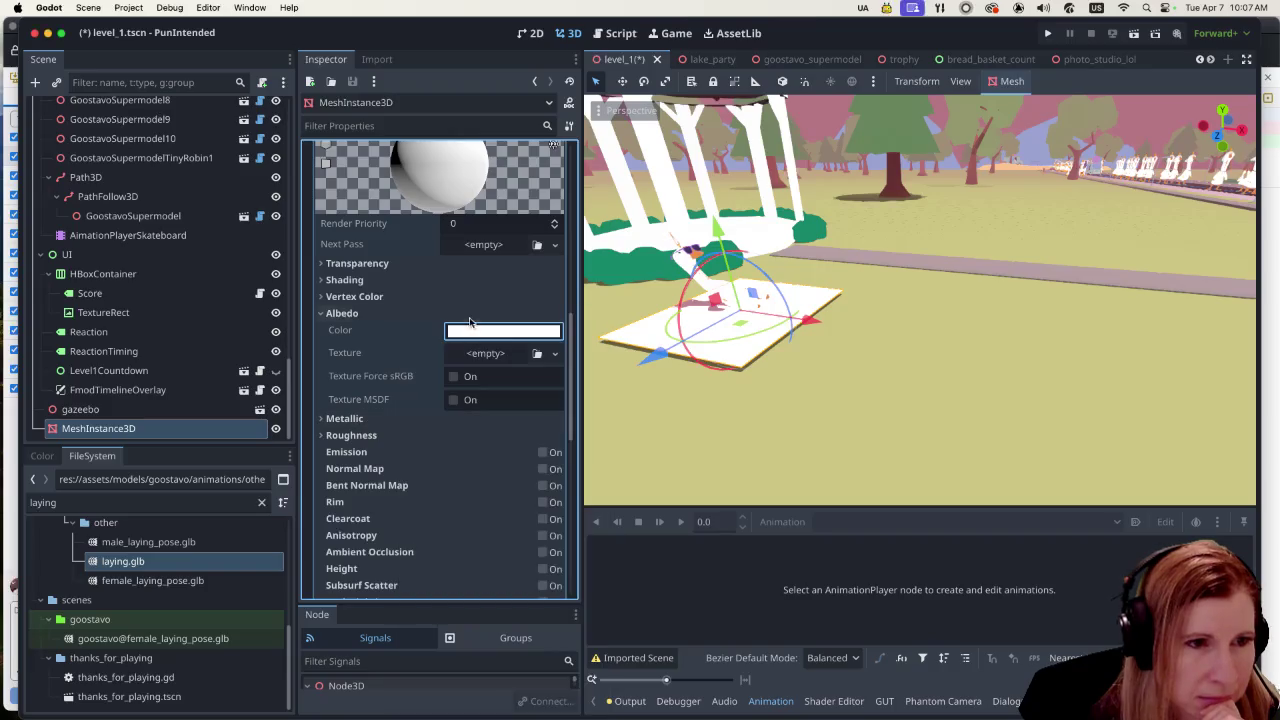
{"action": "left_click", "coordinate": [488, 334]}
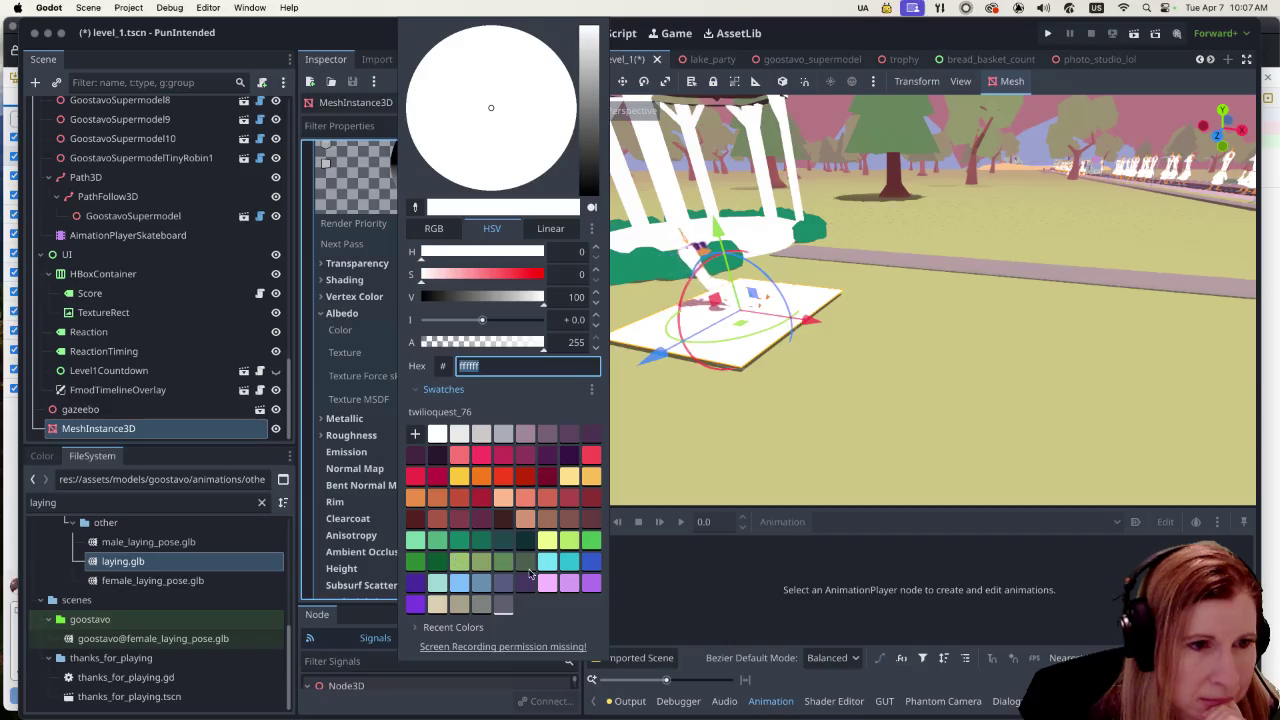
Step: Try several swatch colours, then set the albedo to light peach fdbd8f
{"action": "left_click", "coordinate": [481, 584]}
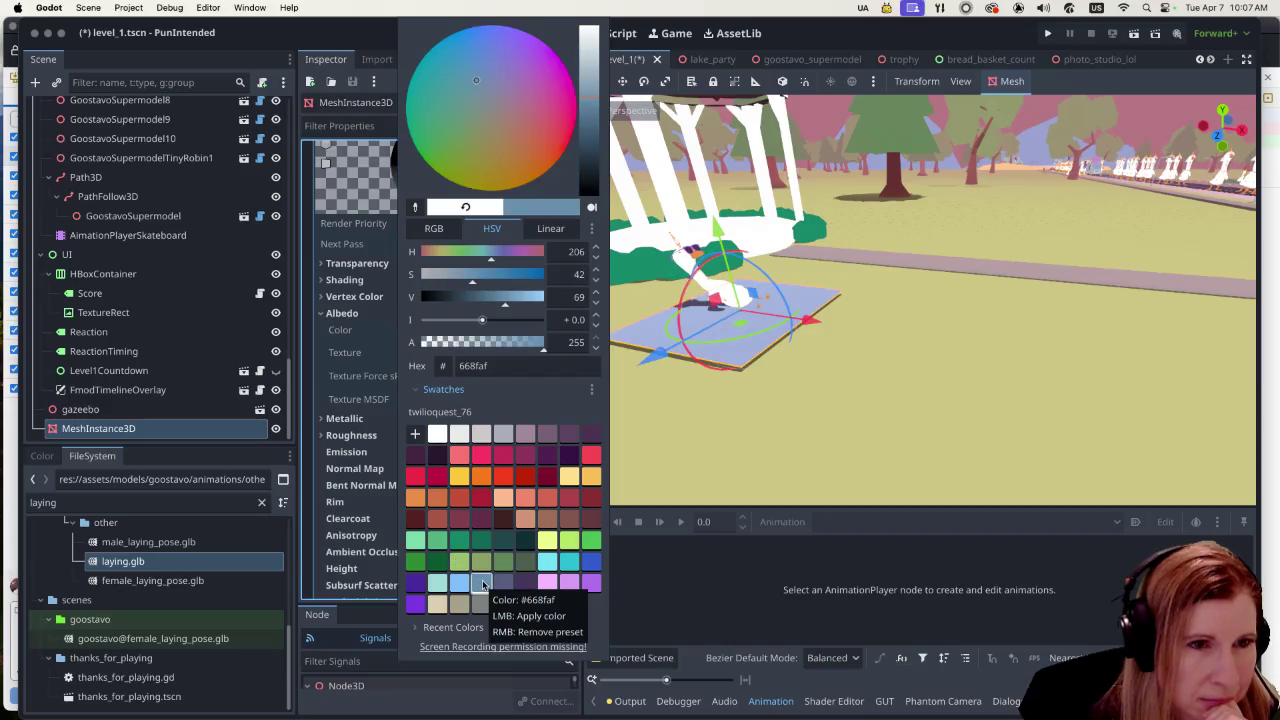
{"action": "left_click", "coordinate": [496, 456]}
{"action": "left_click", "coordinate": [482, 456]}
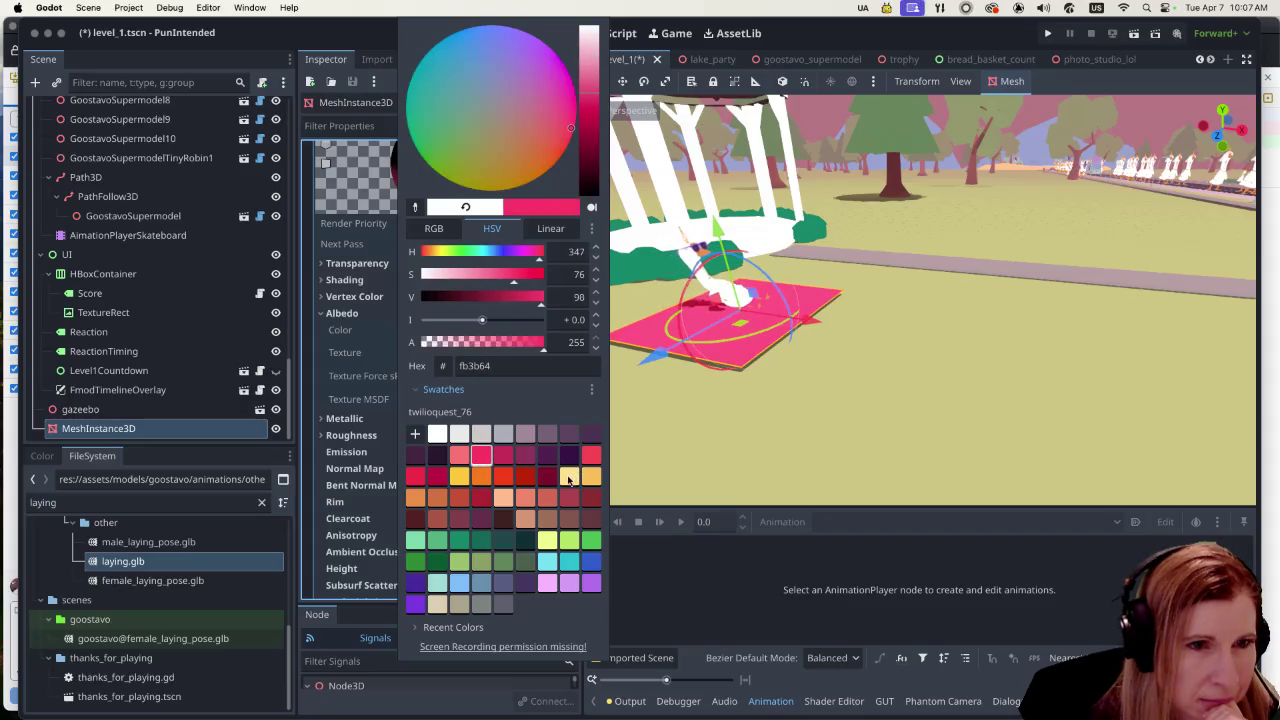
{"action": "left_click", "coordinate": [569, 478]}
{"action": "left_click", "coordinate": [586, 479]}
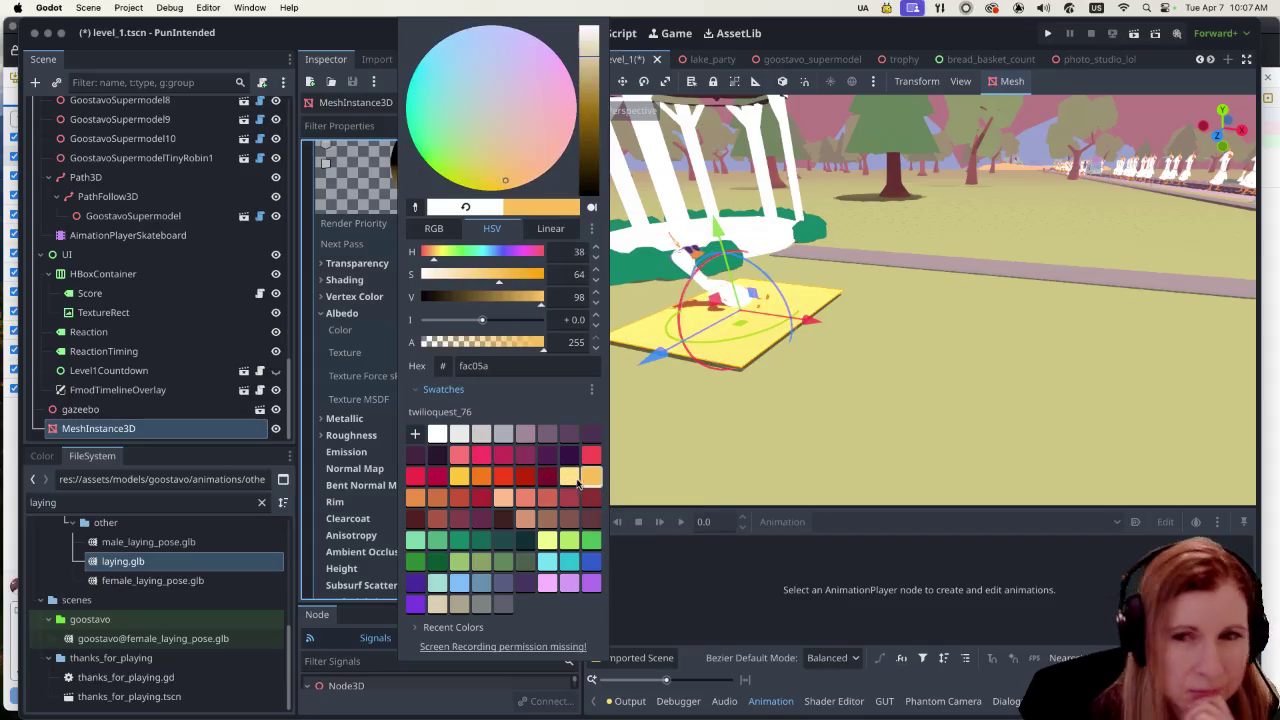
{"action": "left_click", "coordinate": [481, 435]}
{"action": "left_click", "coordinate": [459, 497]}
{"action": "left_click", "coordinate": [459, 540]}
{"action": "left_click", "coordinate": [437, 540]}
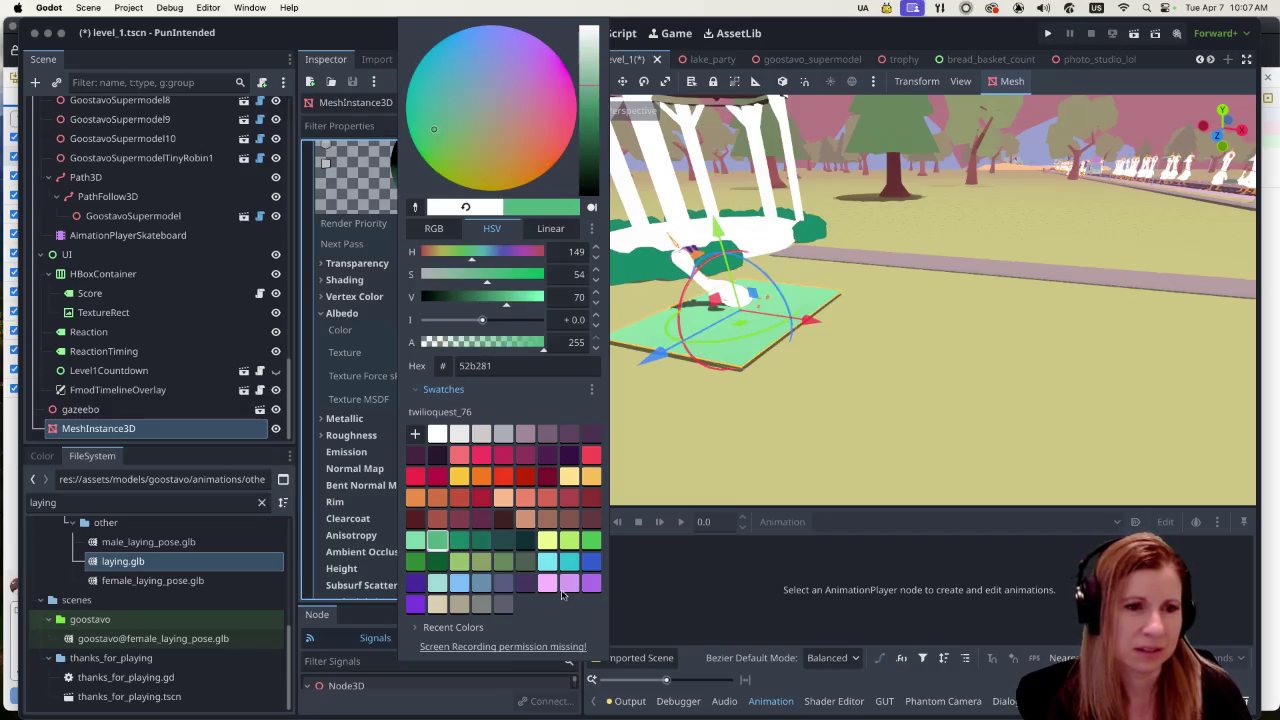
{"action": "left_click", "coordinate": [525, 583]}
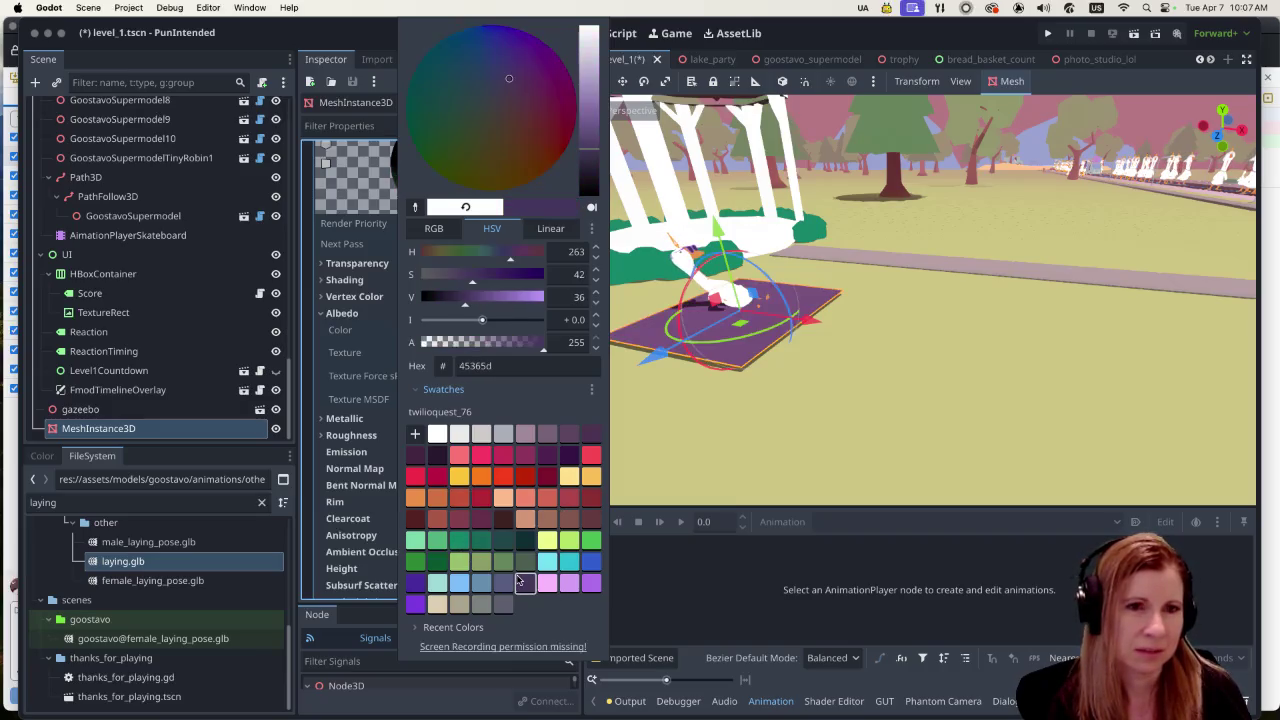
{"action": "left_click", "coordinate": [569, 477]}
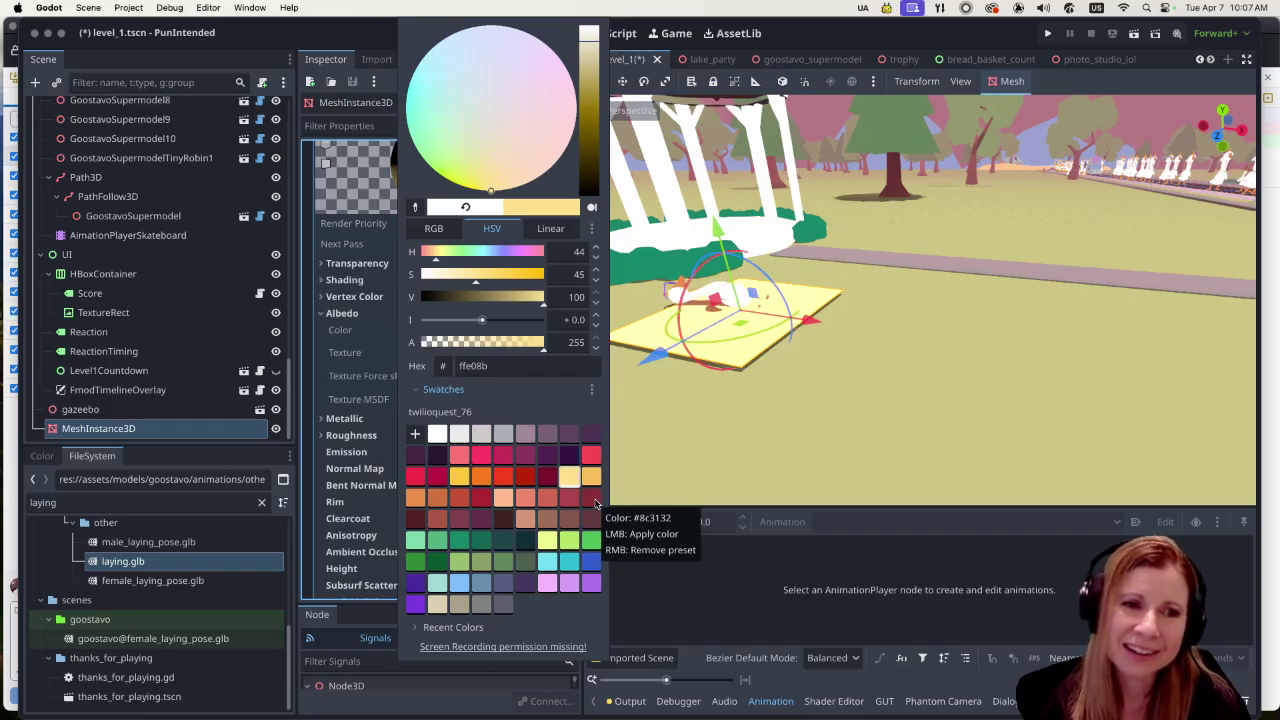
{"action": "left_click", "coordinate": [505, 498]}
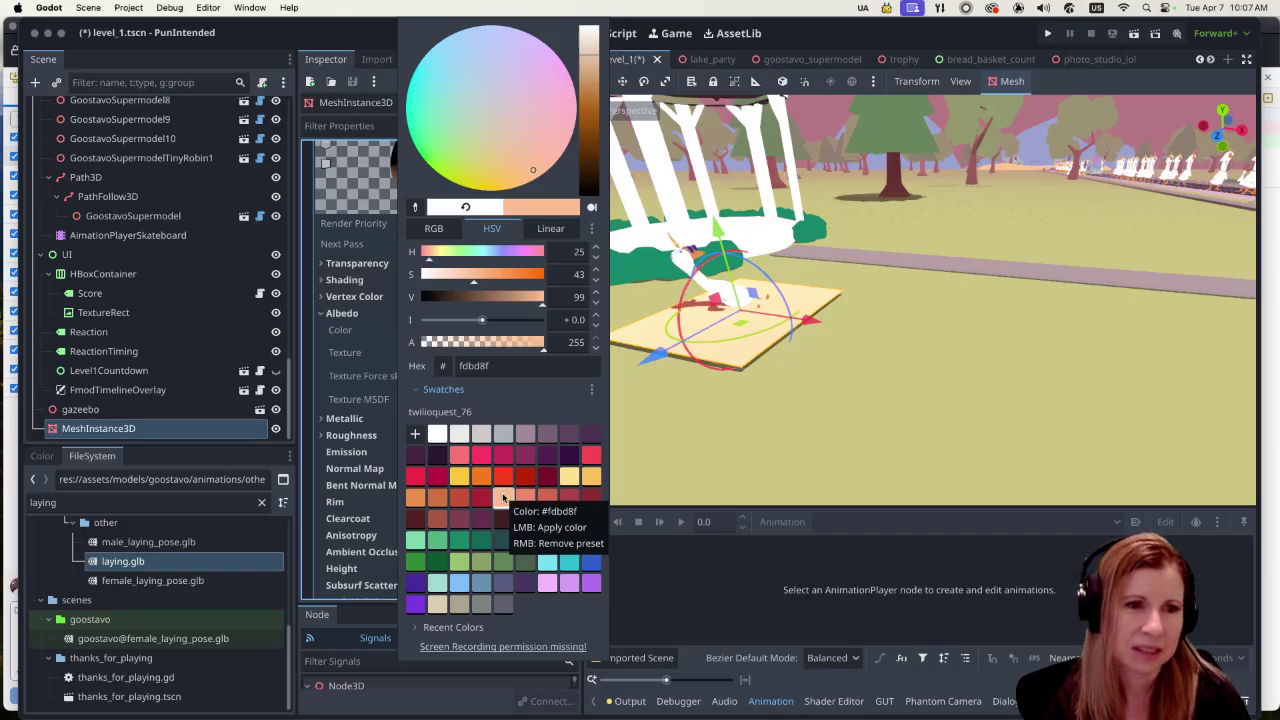
Step: Confirm the peach colour and lower the mat slightly along the Y axis
{"action": "left_click", "coordinate": [777, 402]}
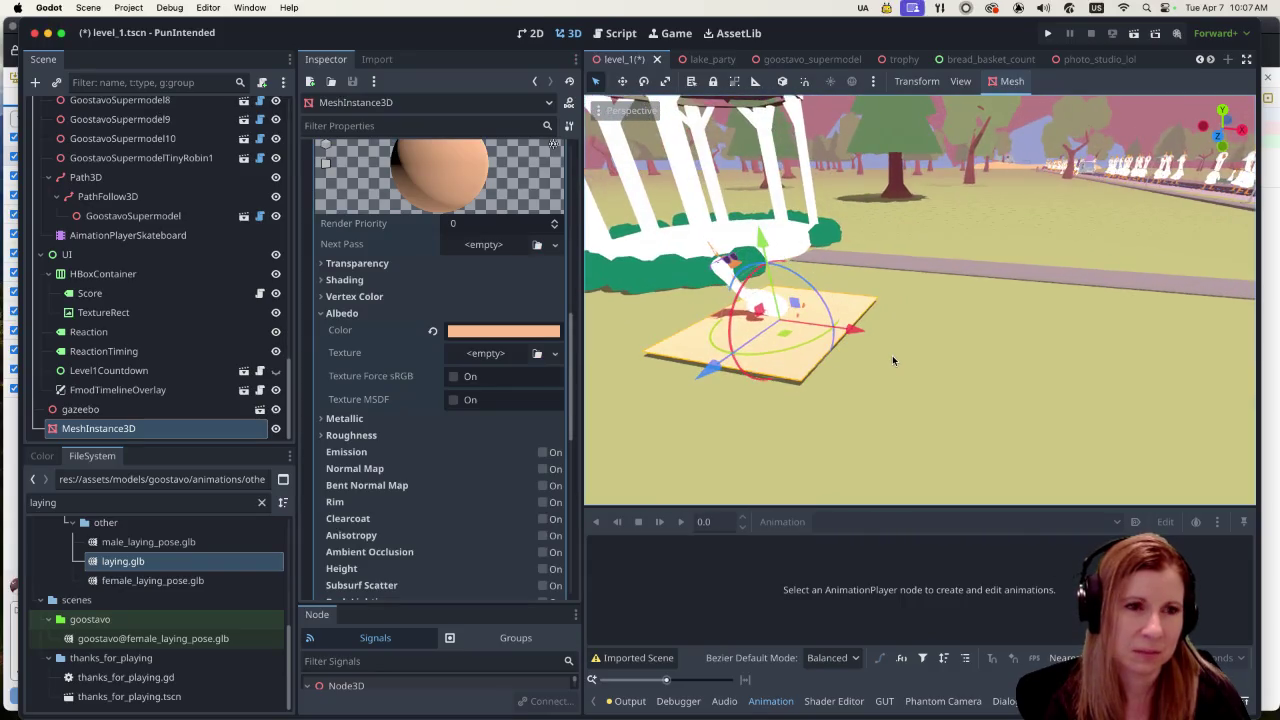
{"action": "left_click", "coordinate": [515, 332]}
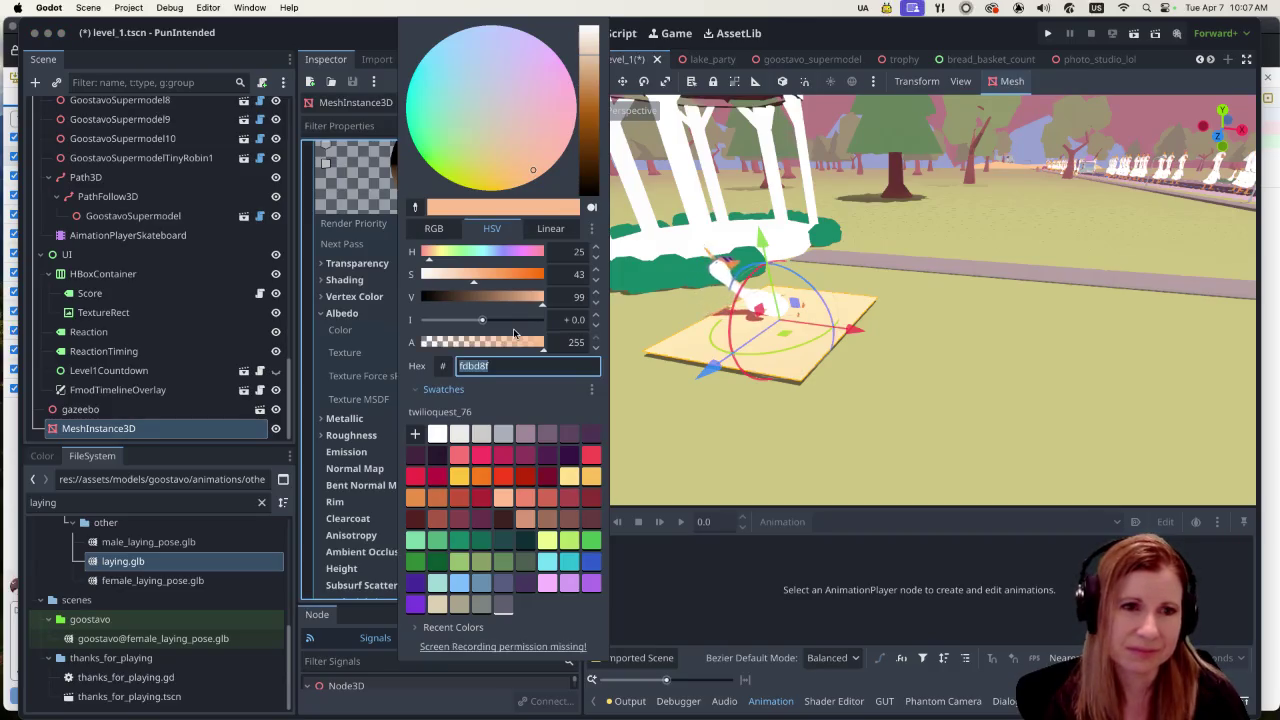
{"action": "left_click", "coordinate": [762, 246]}
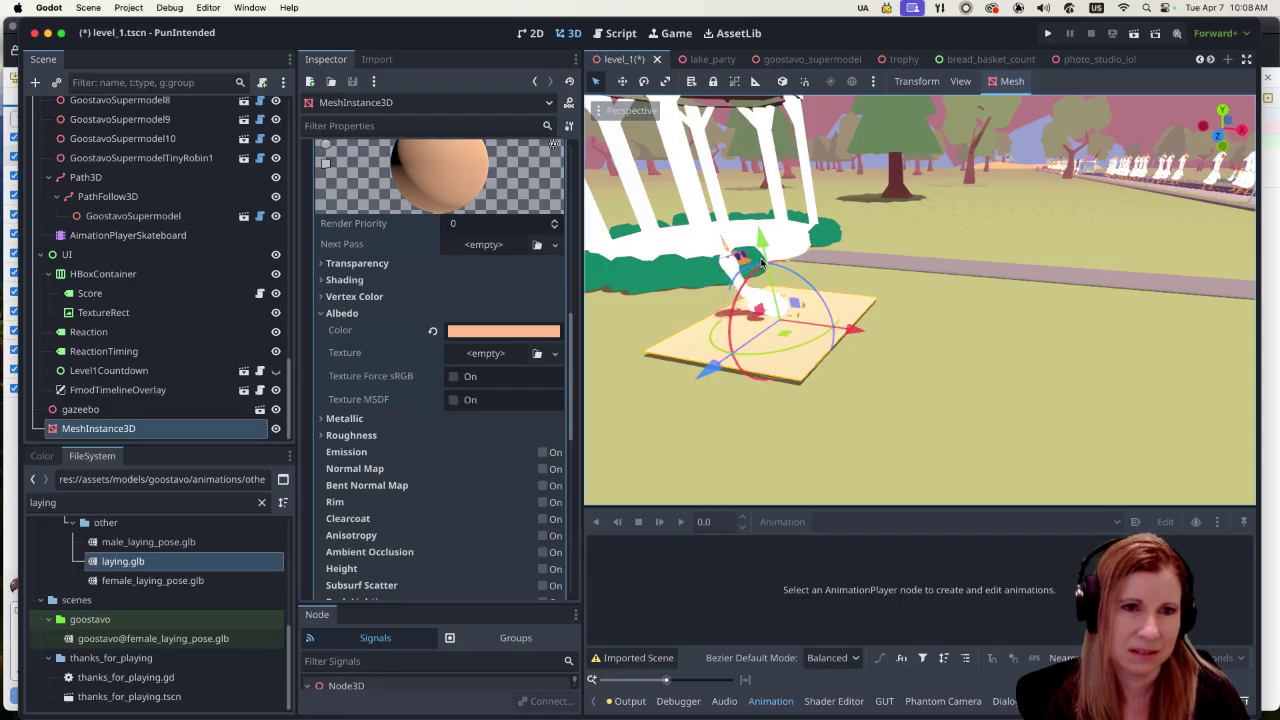
{"action": "left_click_drag", "start_coordinate": [762, 254], "coordinate": [768, 244]}
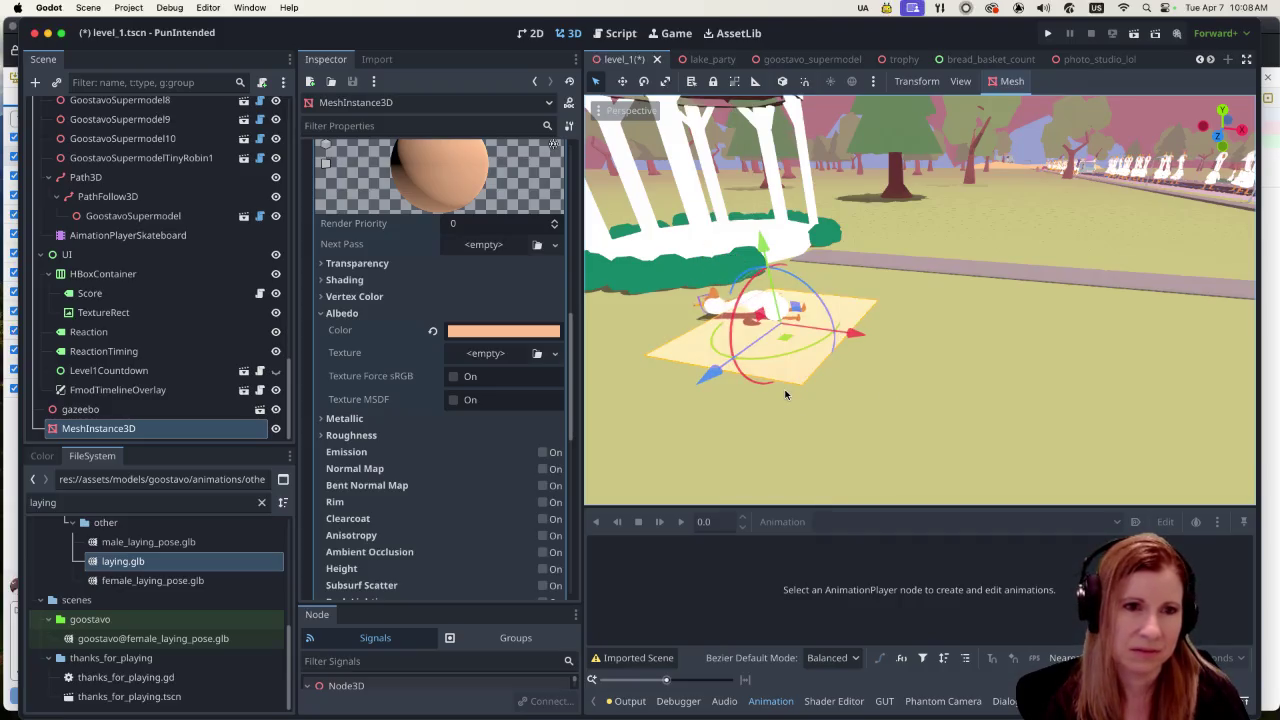
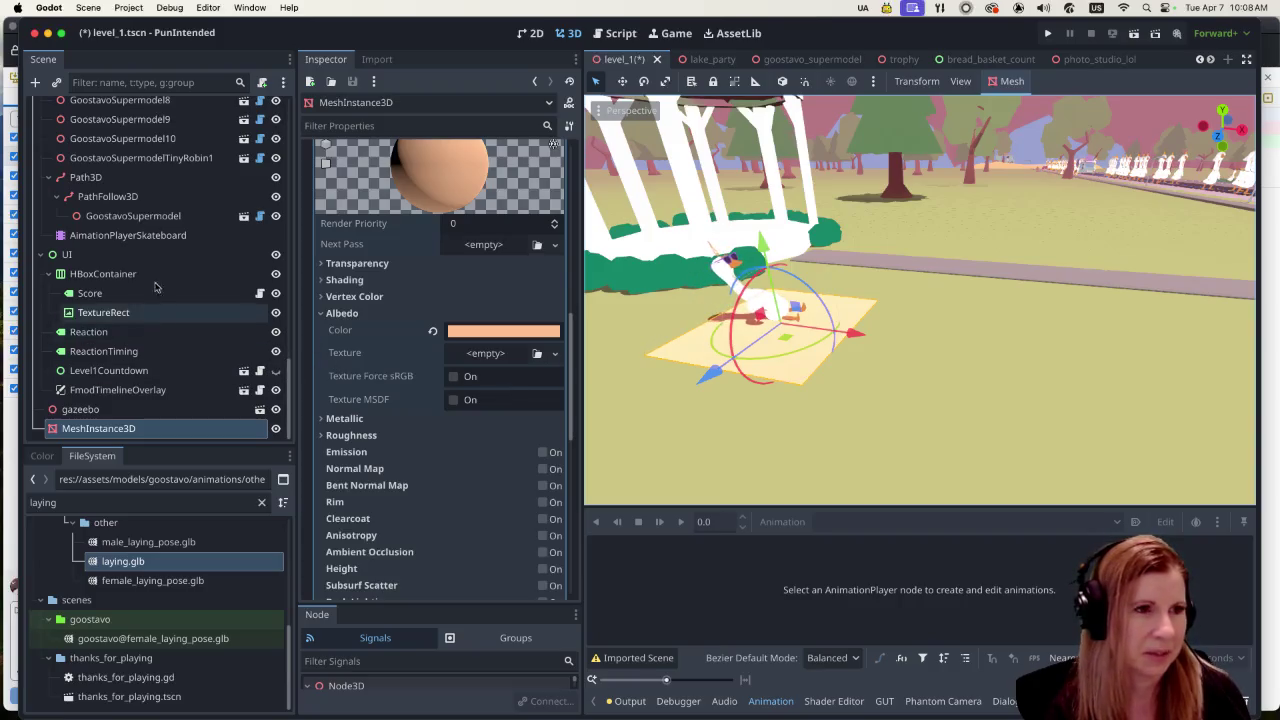
Step: Select GoostavoSupermodel10 in the Scene tree and begin renaming it with a picnic suffix
{"action": "left_click", "coordinate": [194, 165]}
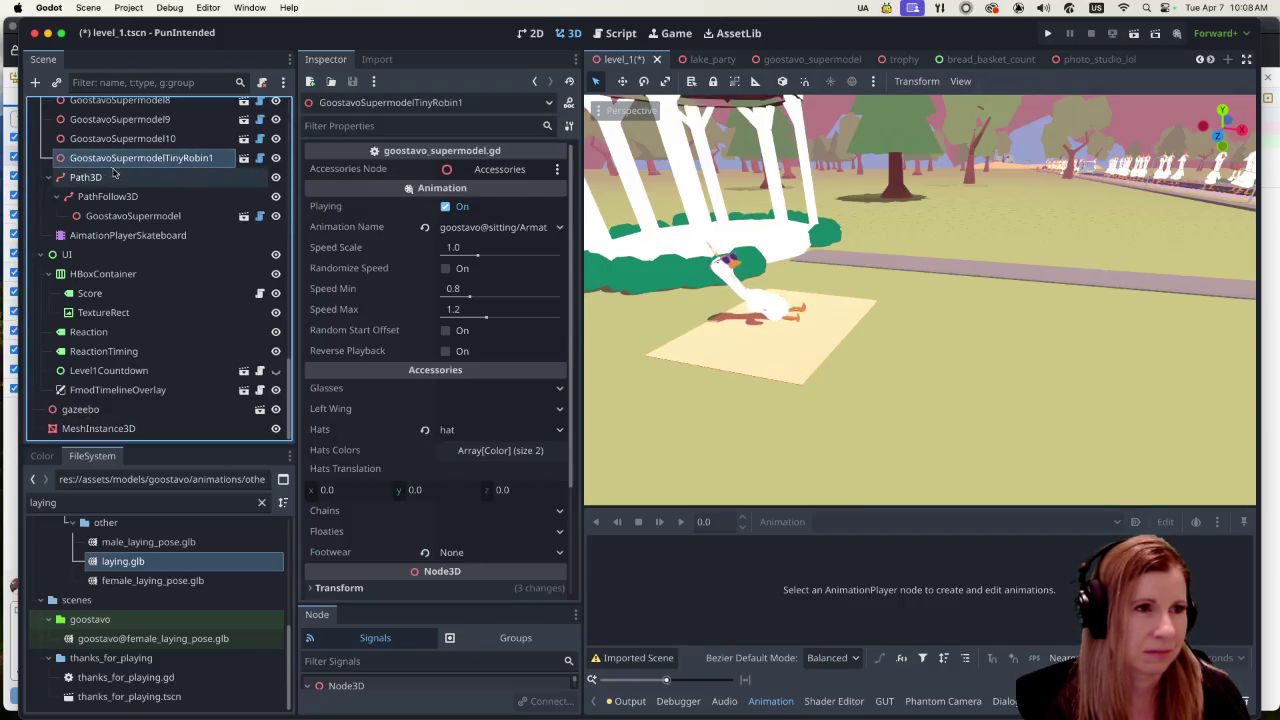
{"action": "scroll", "coordinate": [113, 172], "scroll_direction": "up", "scroll_amount": 2}
{"action": "left_click", "coordinate": [130, 220]}
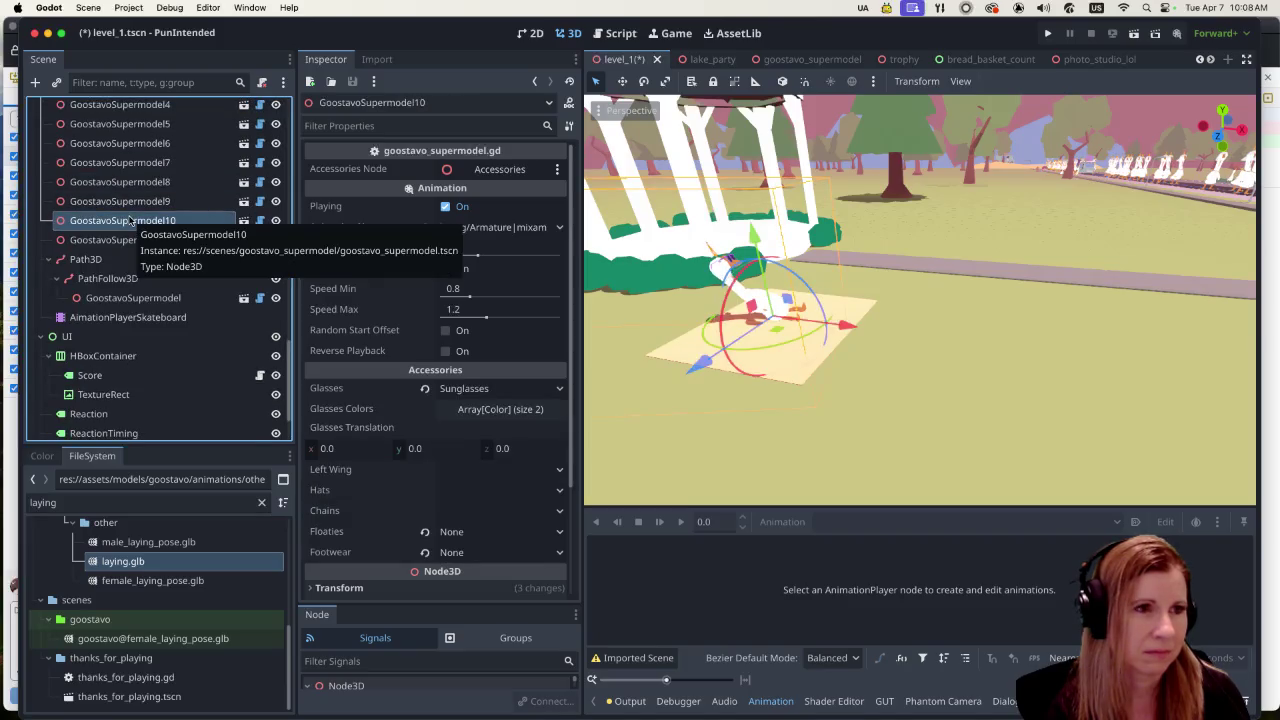
{"action": "left_click", "coordinate": [173, 222]}
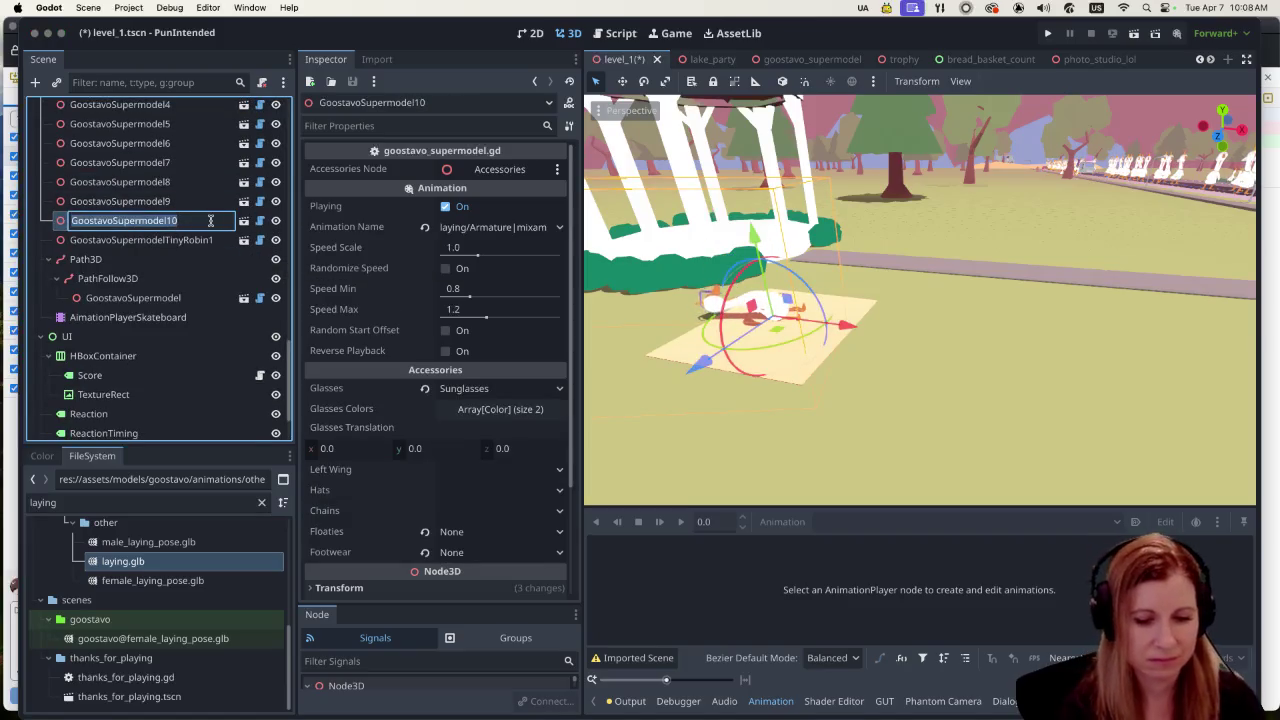
{"action": "type", "text": "-picnic"}
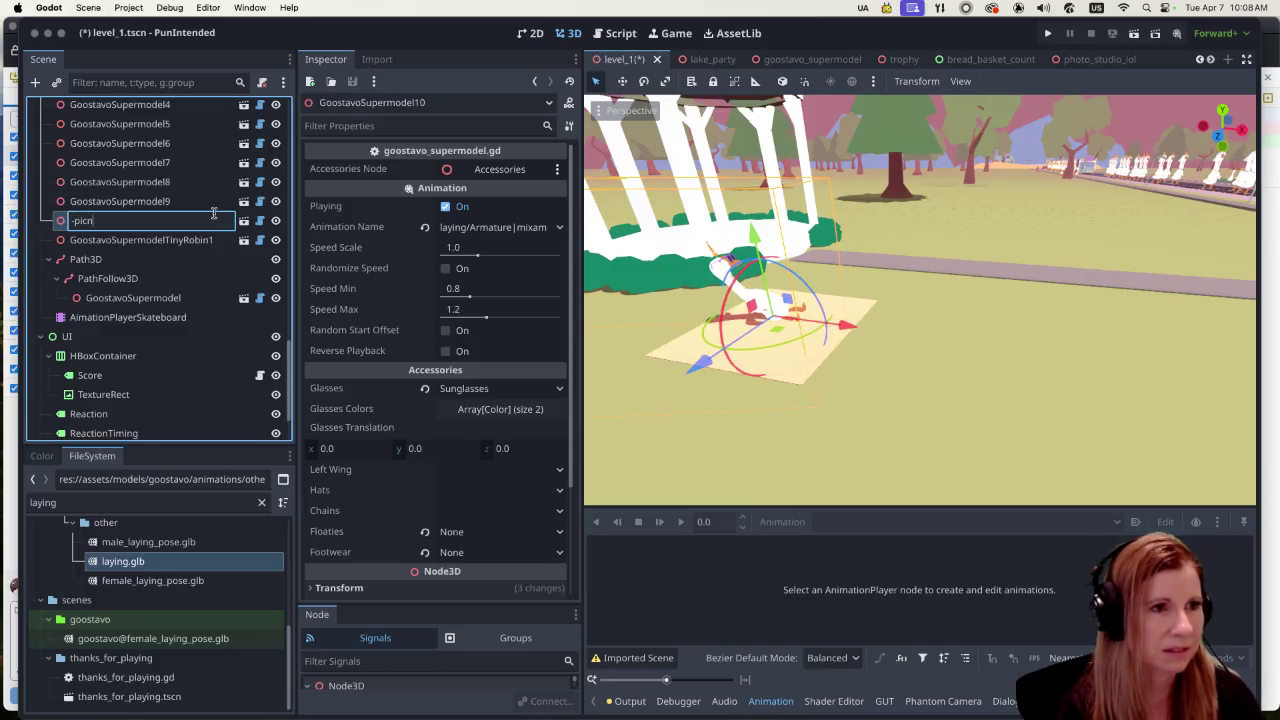
{"action": "key", "text": "ctrl+z"}
{"action": "key", "text": "ctrl+z"}
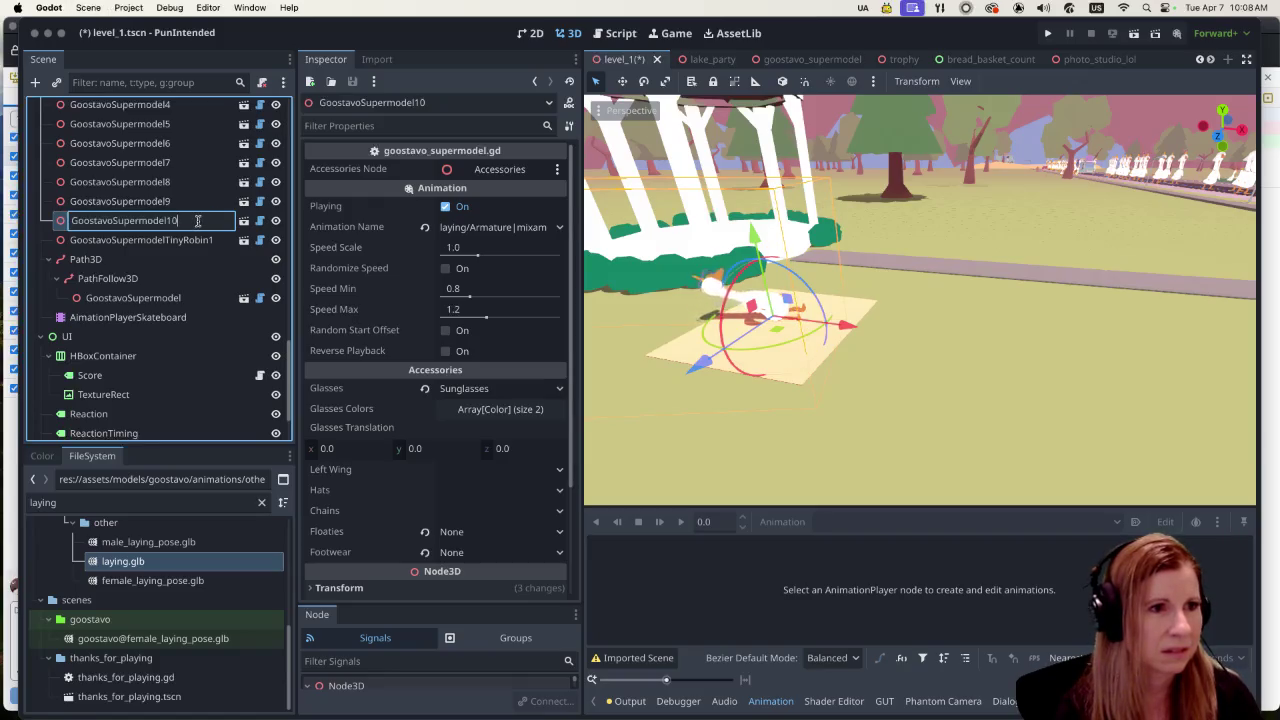
{"action": "type", "text": "-"}
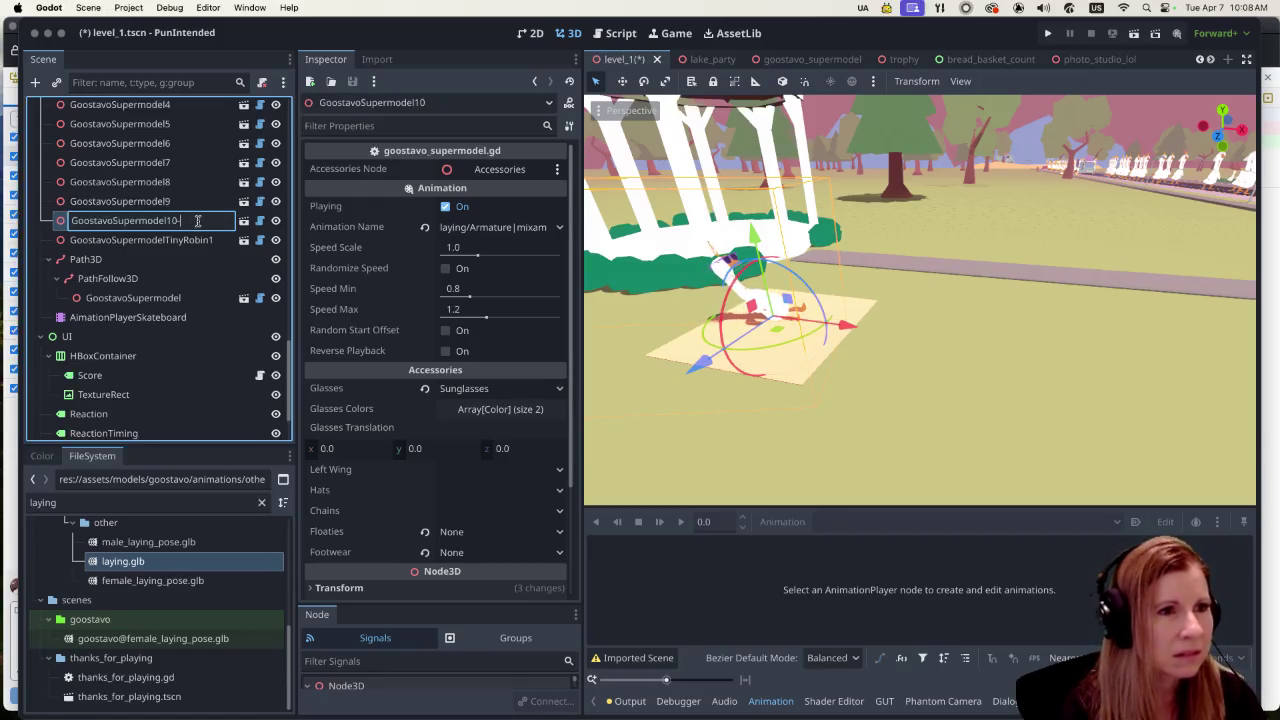
Step: Finish the name GoostavoSupermodel10Picnic1, then duplicate it and move the copy down-left
{"action": "key", "text": "BackSpace"}
{"action": "type", "text": "P"}
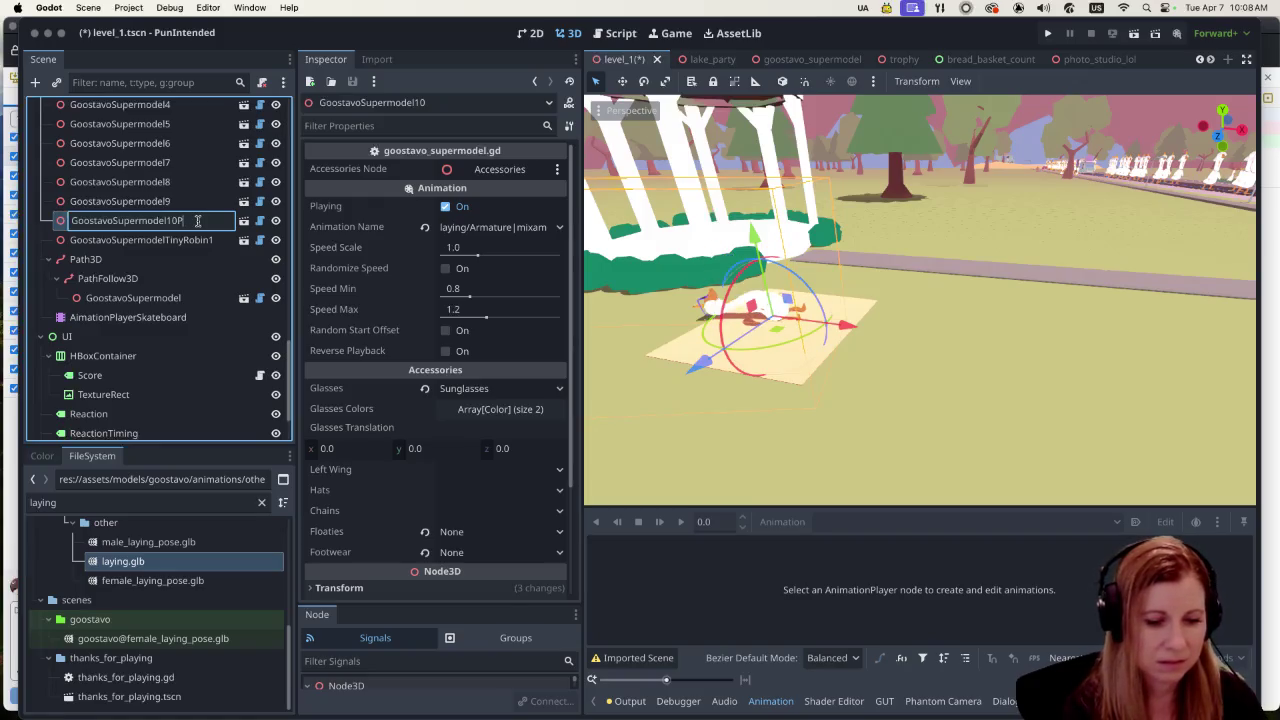
{"action": "type", "text": "icnic1"}
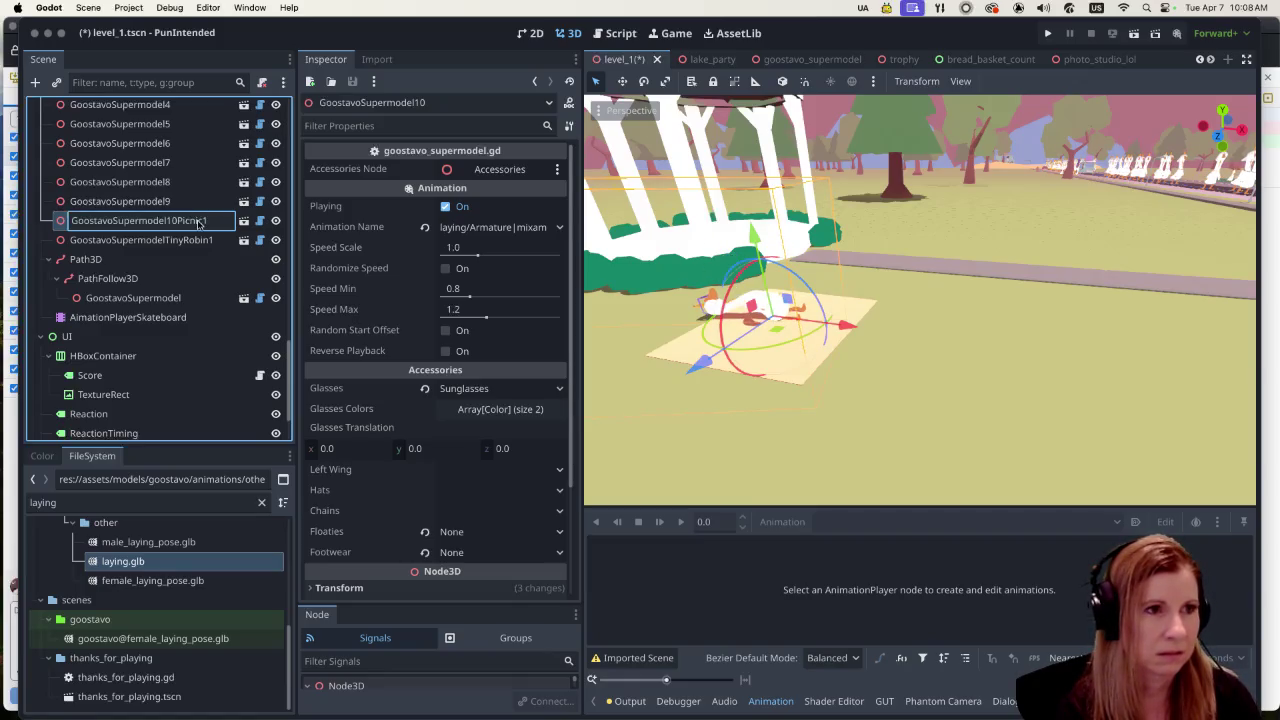
{"action": "key", "text": "Return"}
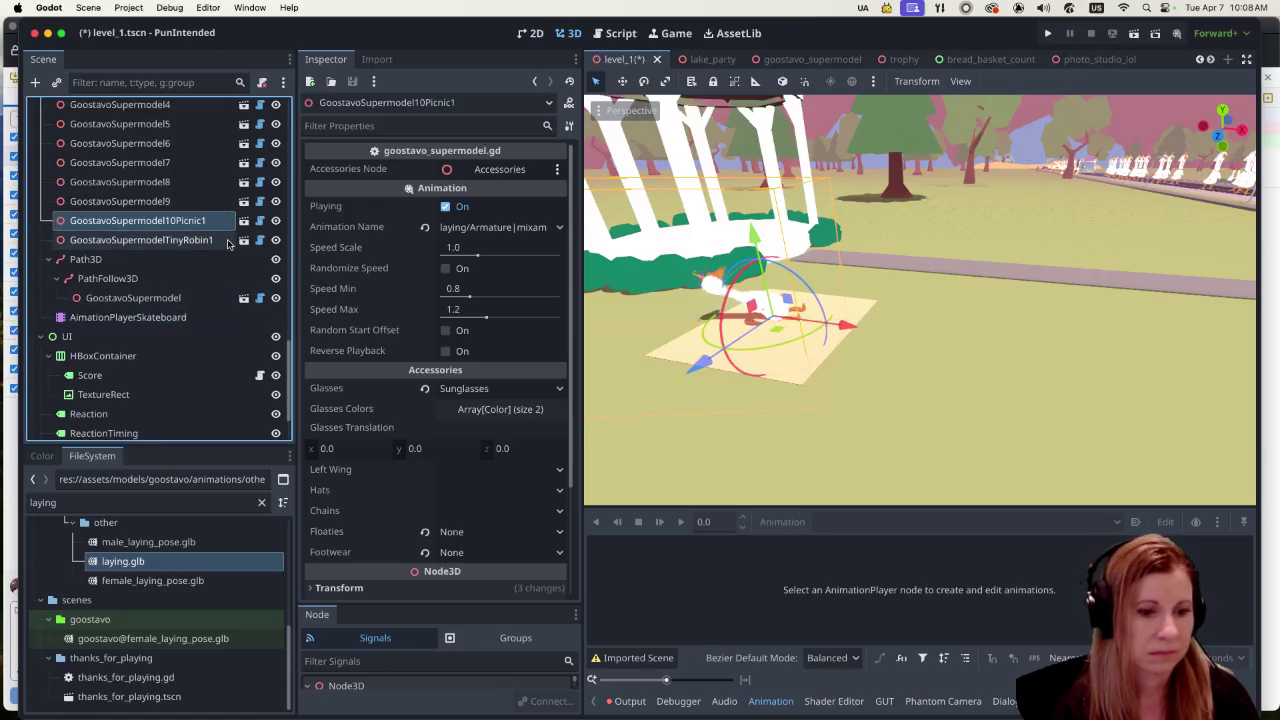
{"action": "key", "text": "ctrl+d"}
{"action": "left_click_drag", "start_coordinate": [700, 363], "coordinate": [658, 414]}
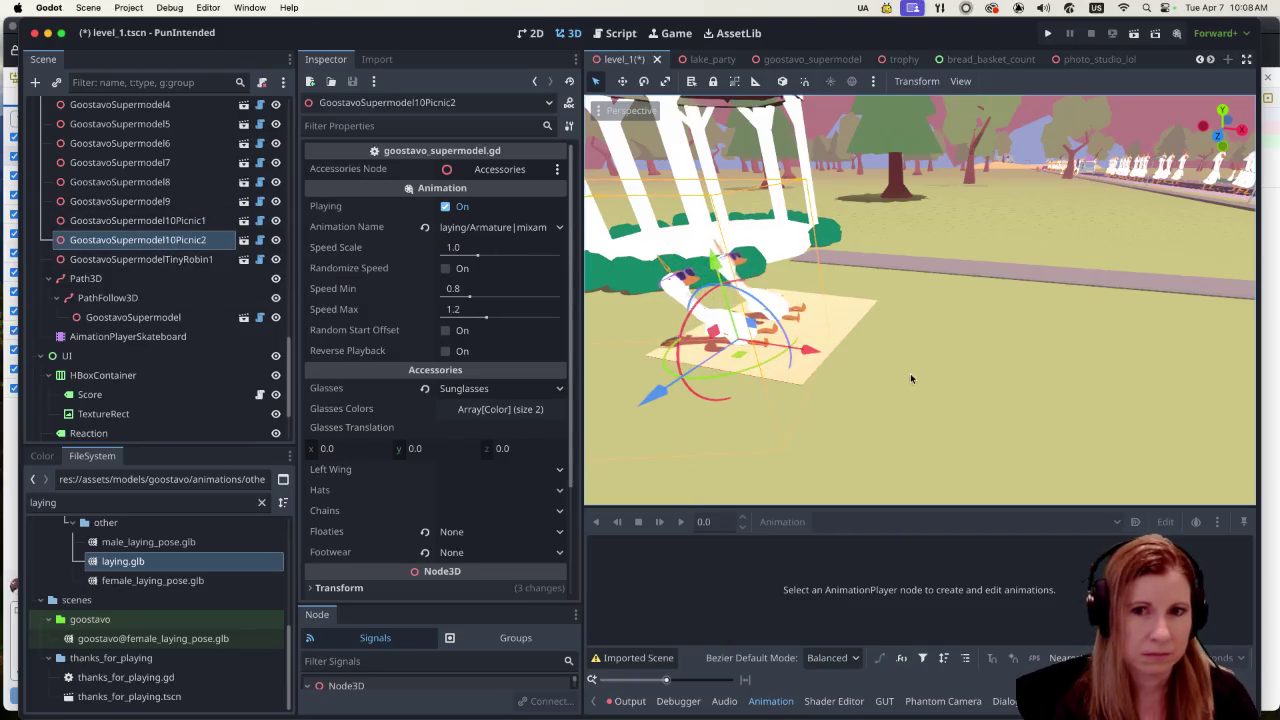
Step: Set the copy's Animation Name to male_laying_pose and zoom in to check it lying down
{"action": "left_click", "coordinate": [558, 228]}
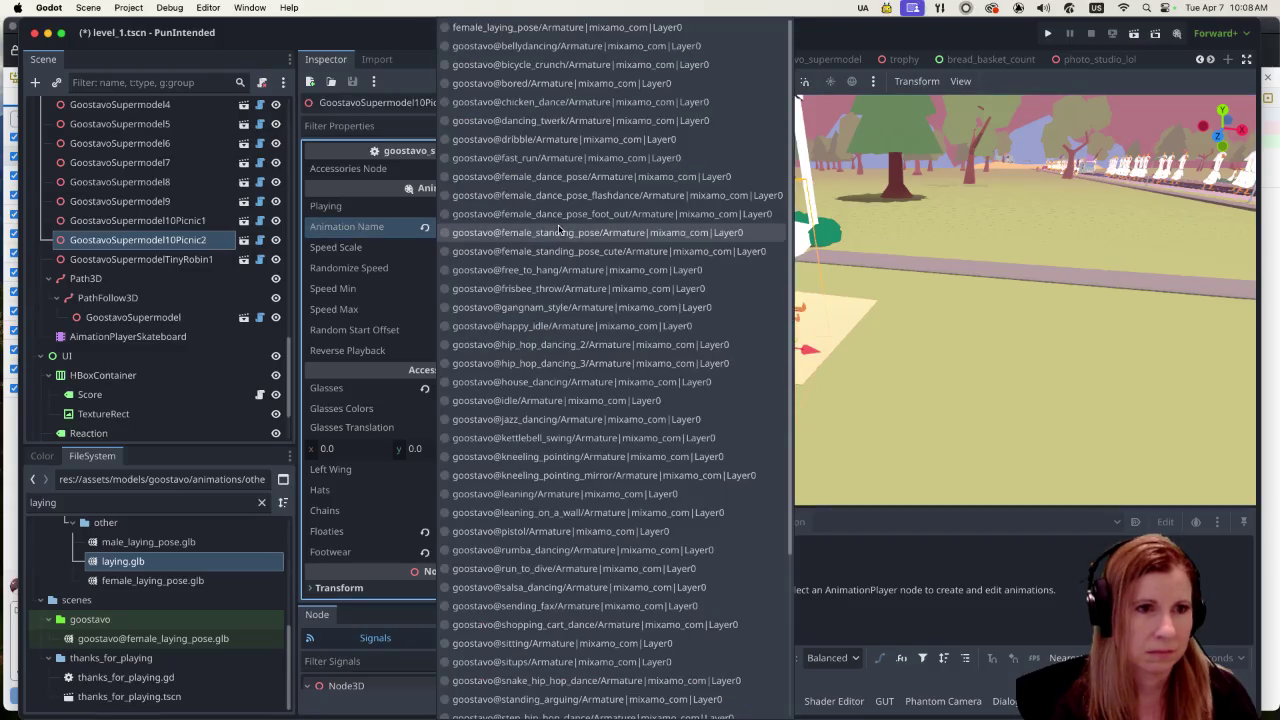
{"action": "scroll", "coordinate": [621, 386], "scroll_direction": "down", "scroll_amount": 5}
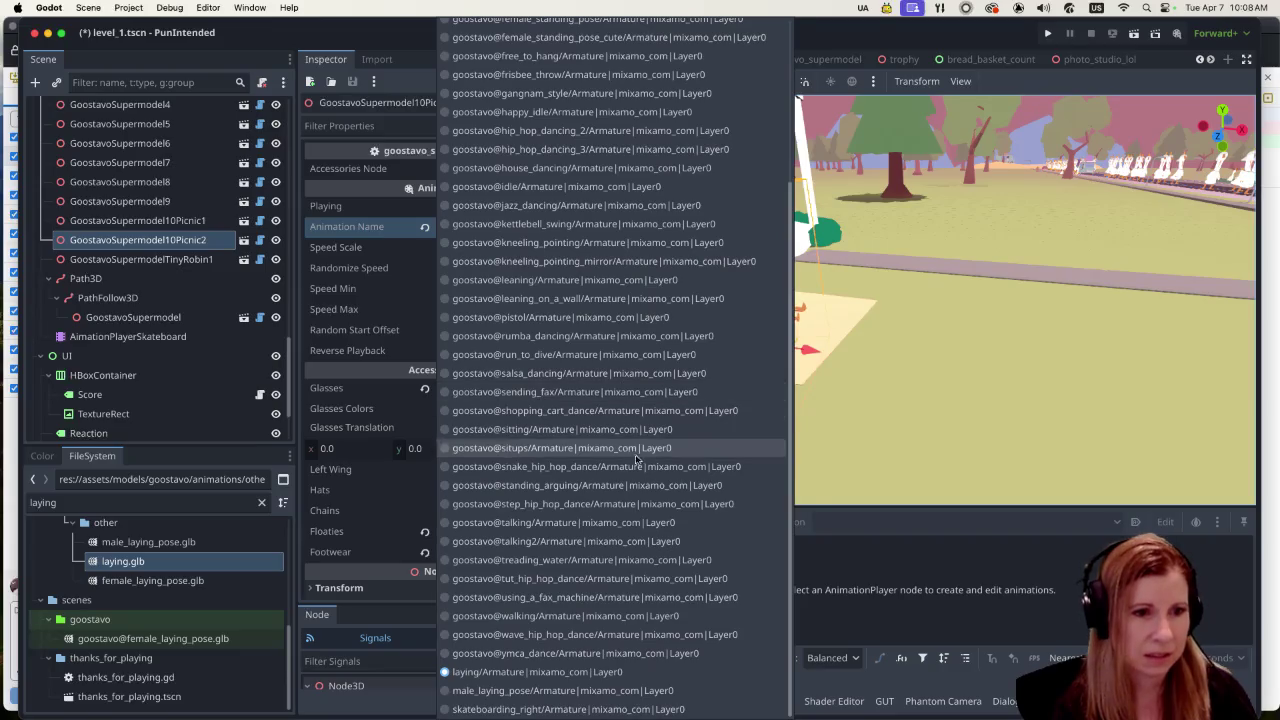
{"action": "left_click", "coordinate": [591, 685]}
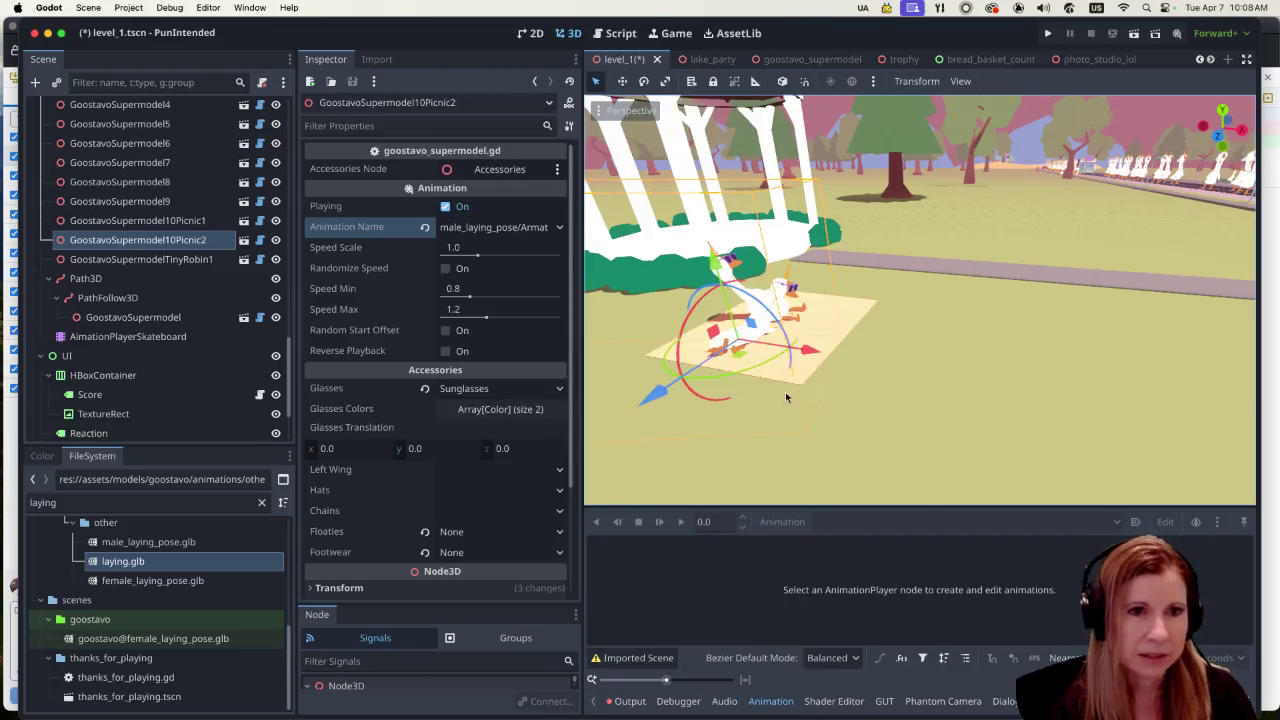
{"action": "scroll", "coordinate": [795, 360], "scroll_direction": "down", "scroll_amount": 5}
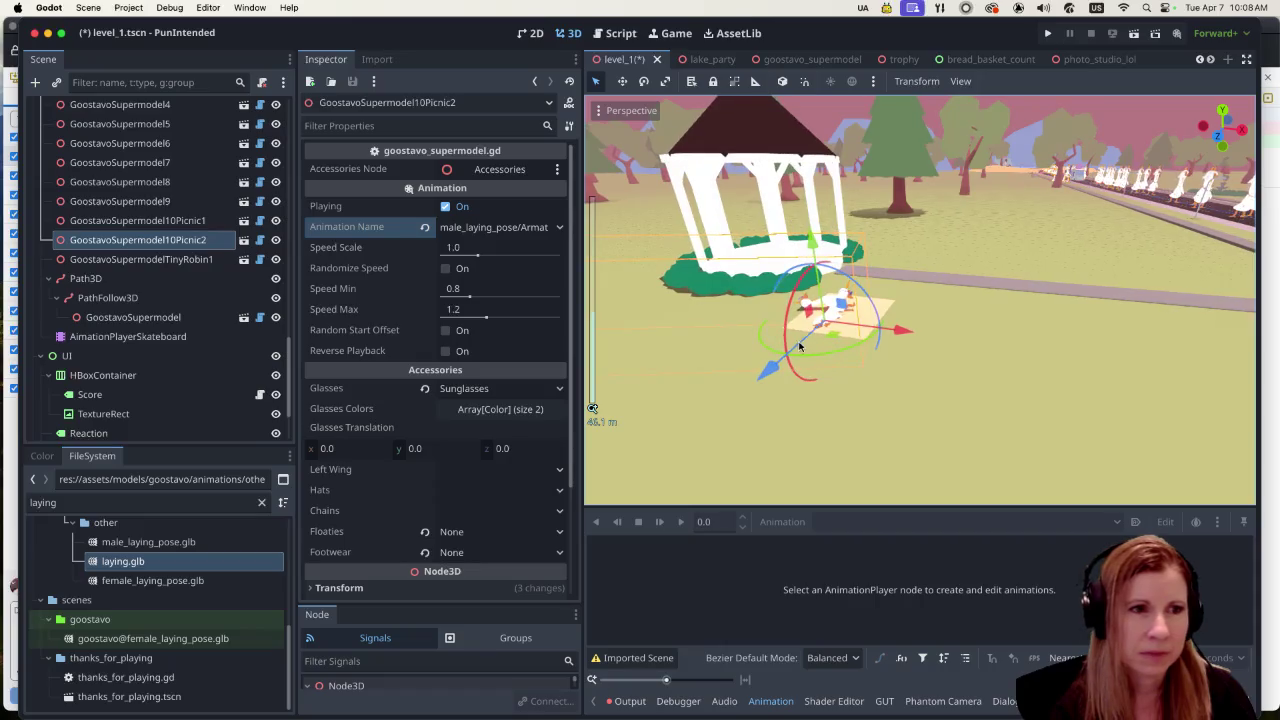
{"action": "scroll", "coordinate": [800, 346], "scroll_direction": "up", "scroll_amount": 3}
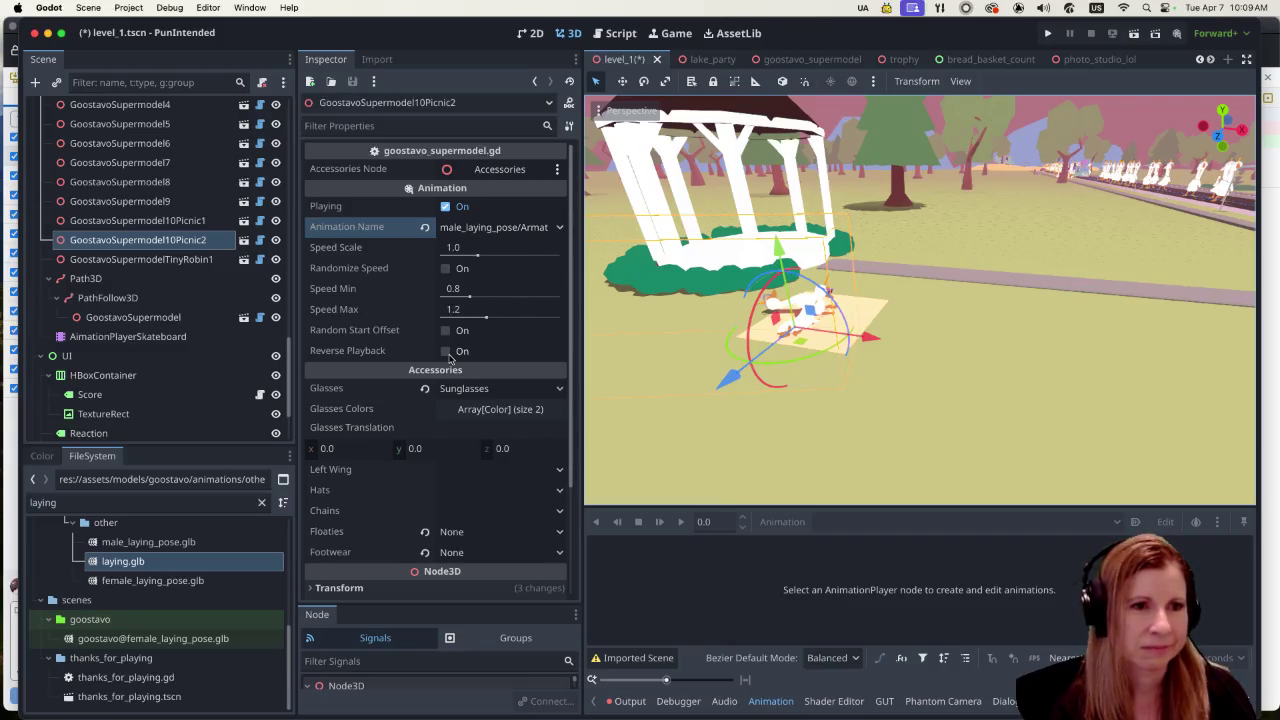
{"action": "scroll", "coordinate": [785, 290], "scroll_direction": "up", "scroll_amount": 2}
{"action": "scroll", "coordinate": [920, 282], "scroll_direction": "up", "scroll_amount": 3}
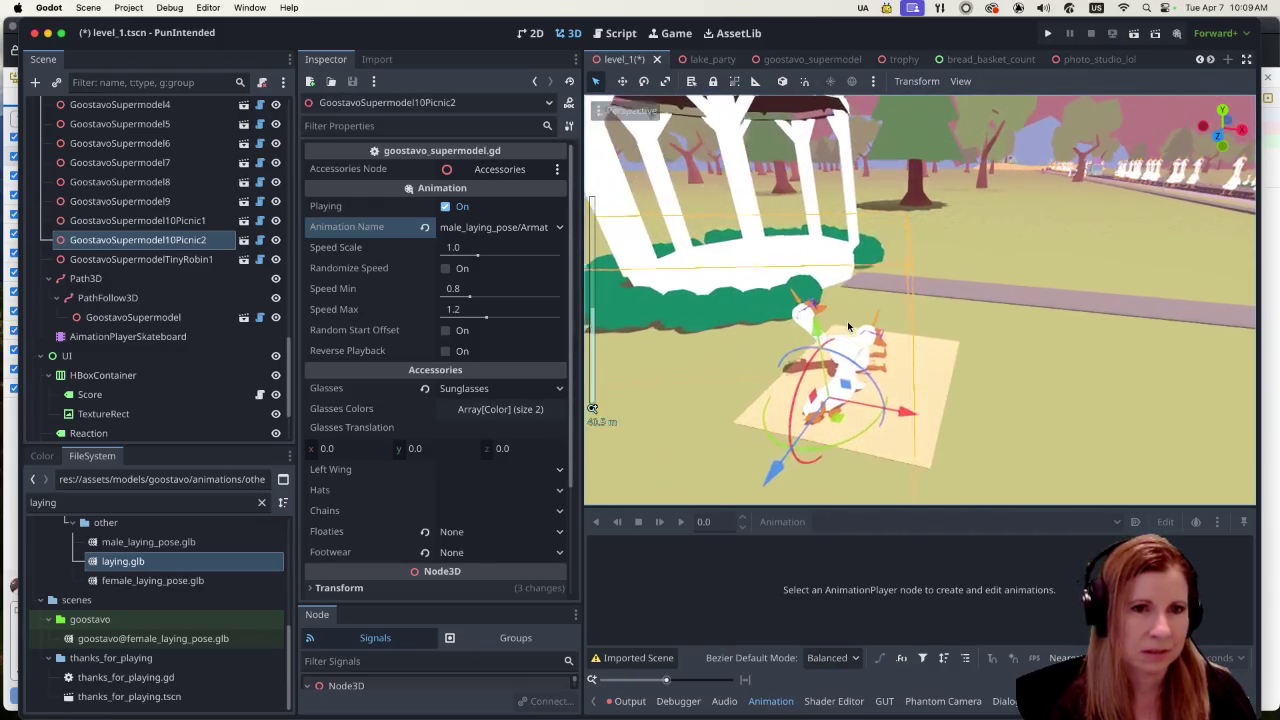
{"action": "scroll", "coordinate": [978, 388], "scroll_direction": "up", "scroll_amount": 5}
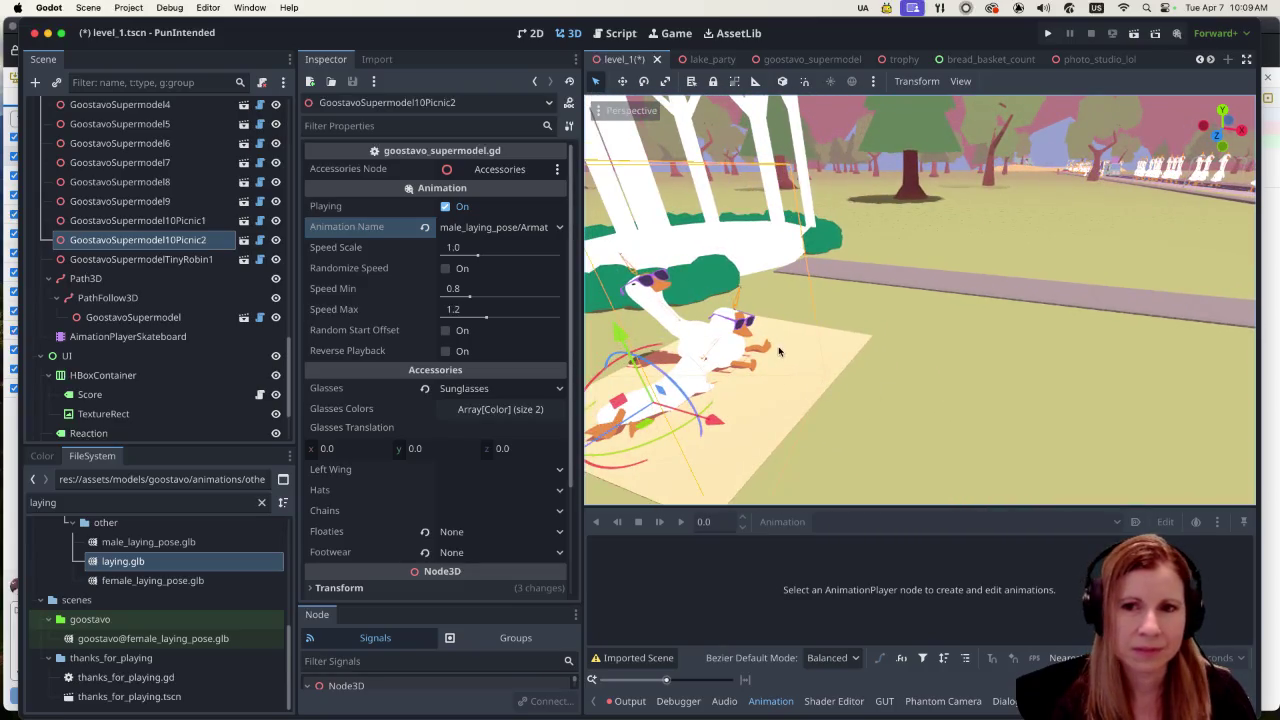
{"action": "scroll", "coordinate": [800, 342], "scroll_direction": "up", "scroll_amount": 3}
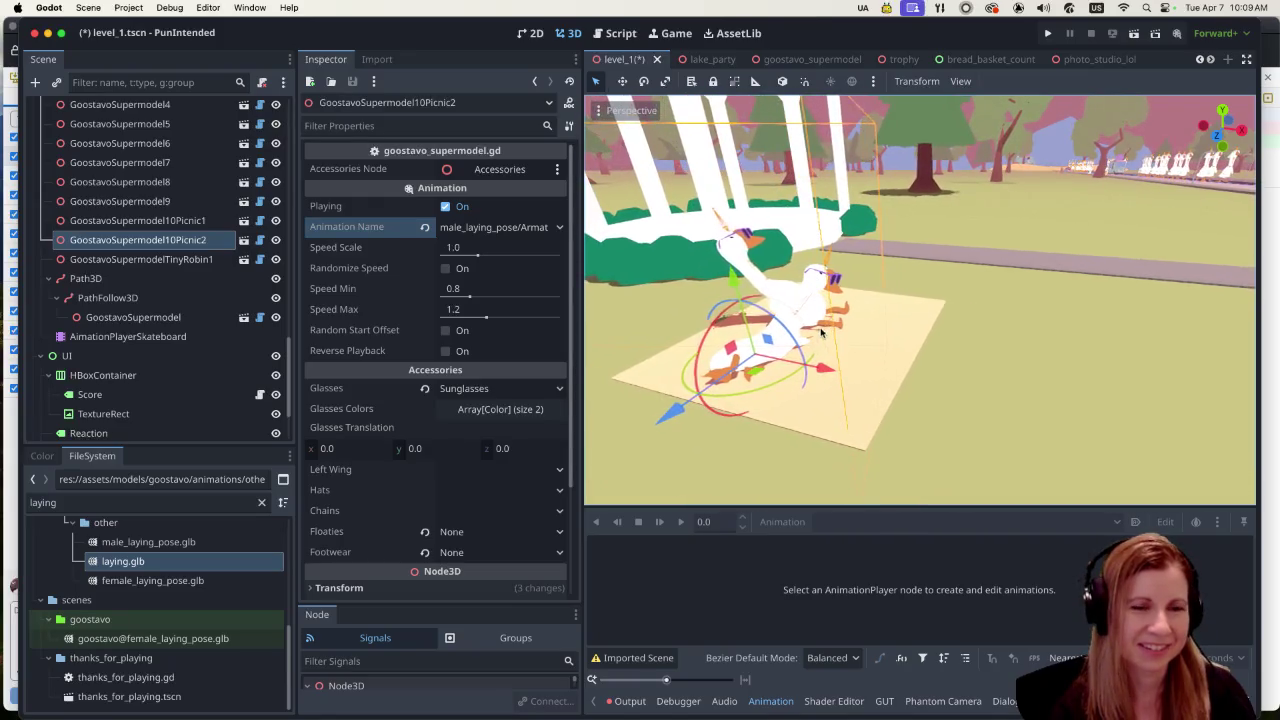
{"action": "scroll", "coordinate": [821, 333], "scroll_direction": "right", "scroll_amount": 3}
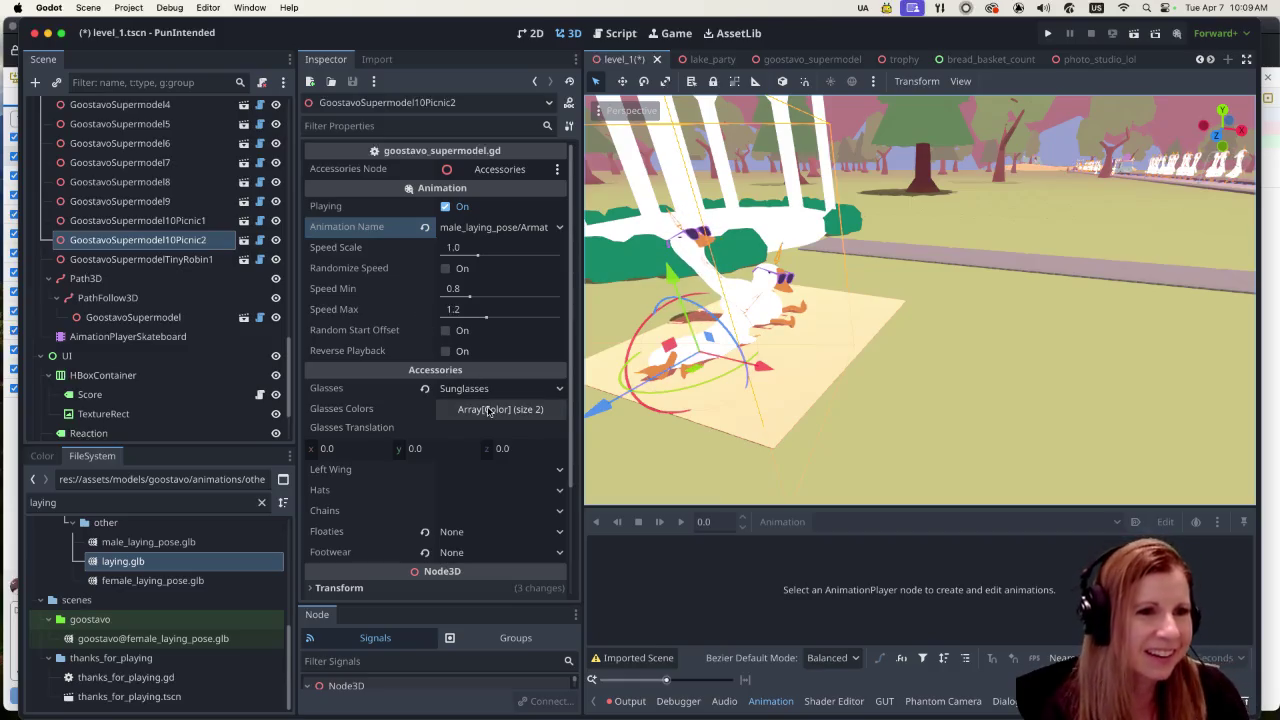
Step: Replace the second picnic goose's sunglasses with nerdglasses
{"action": "left_click", "coordinate": [557, 392]}
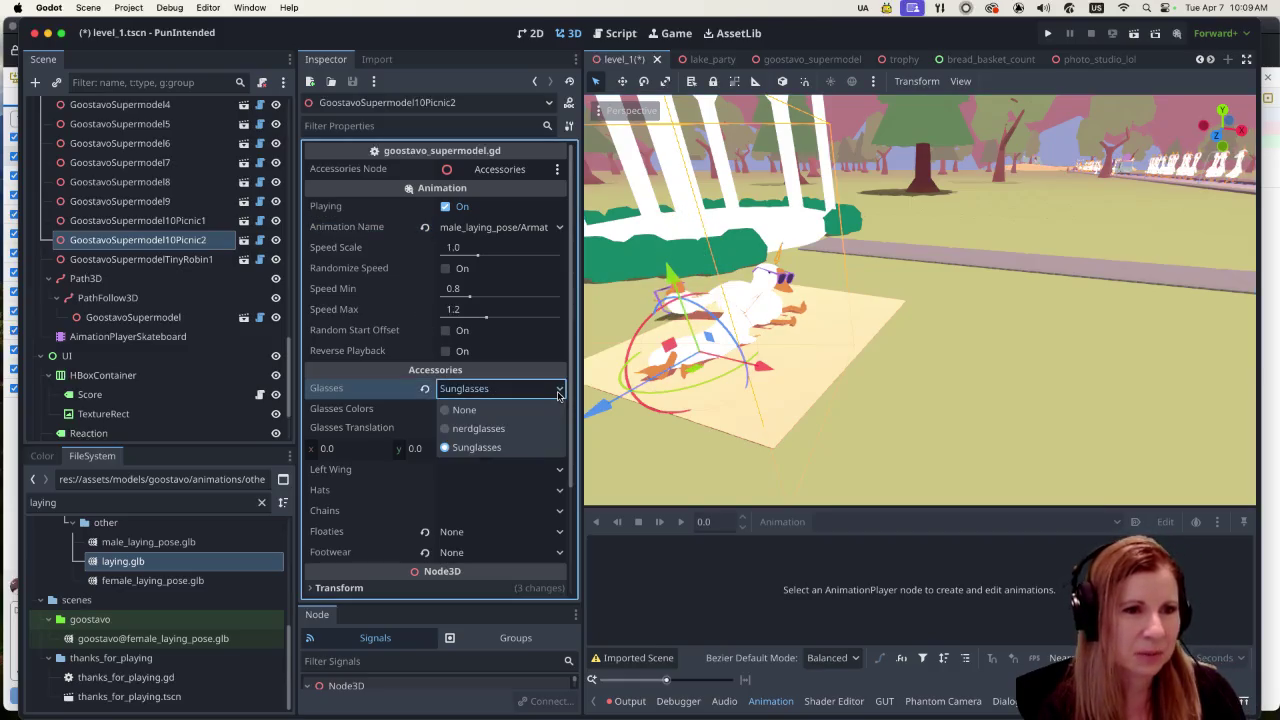
{"action": "left_click", "coordinate": [486, 412]}
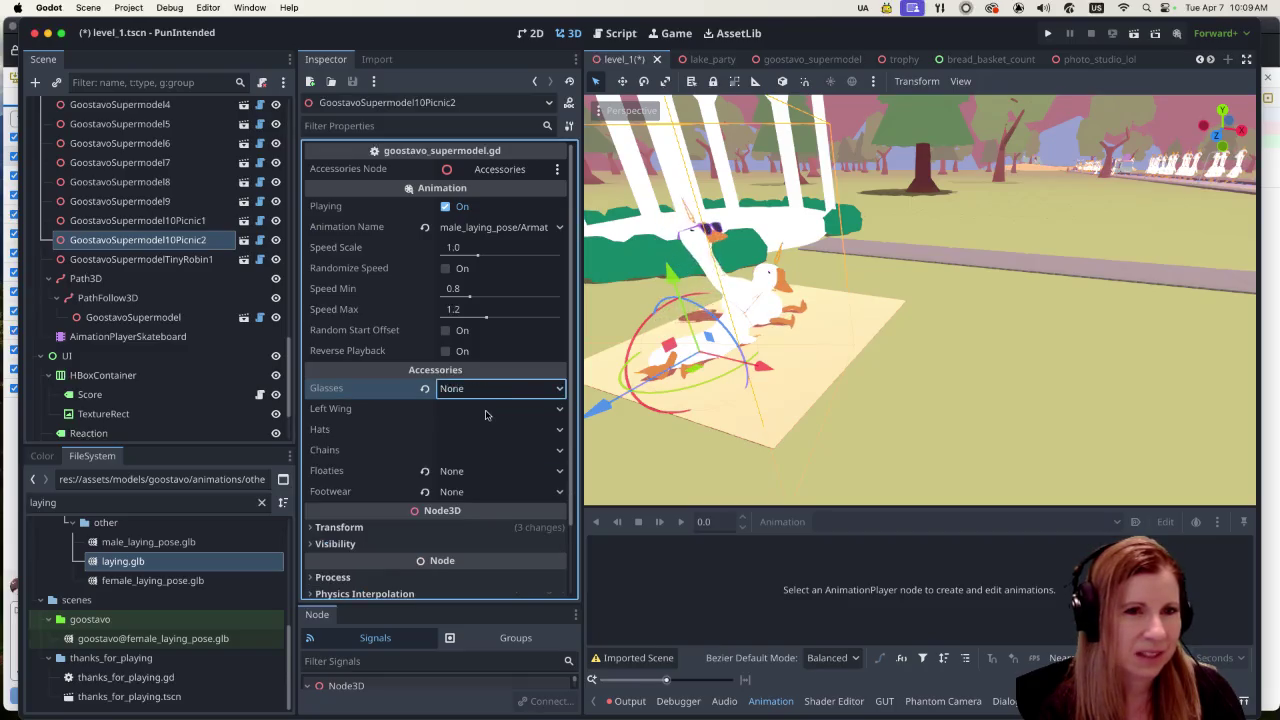
{"action": "left_click", "coordinate": [555, 395]}
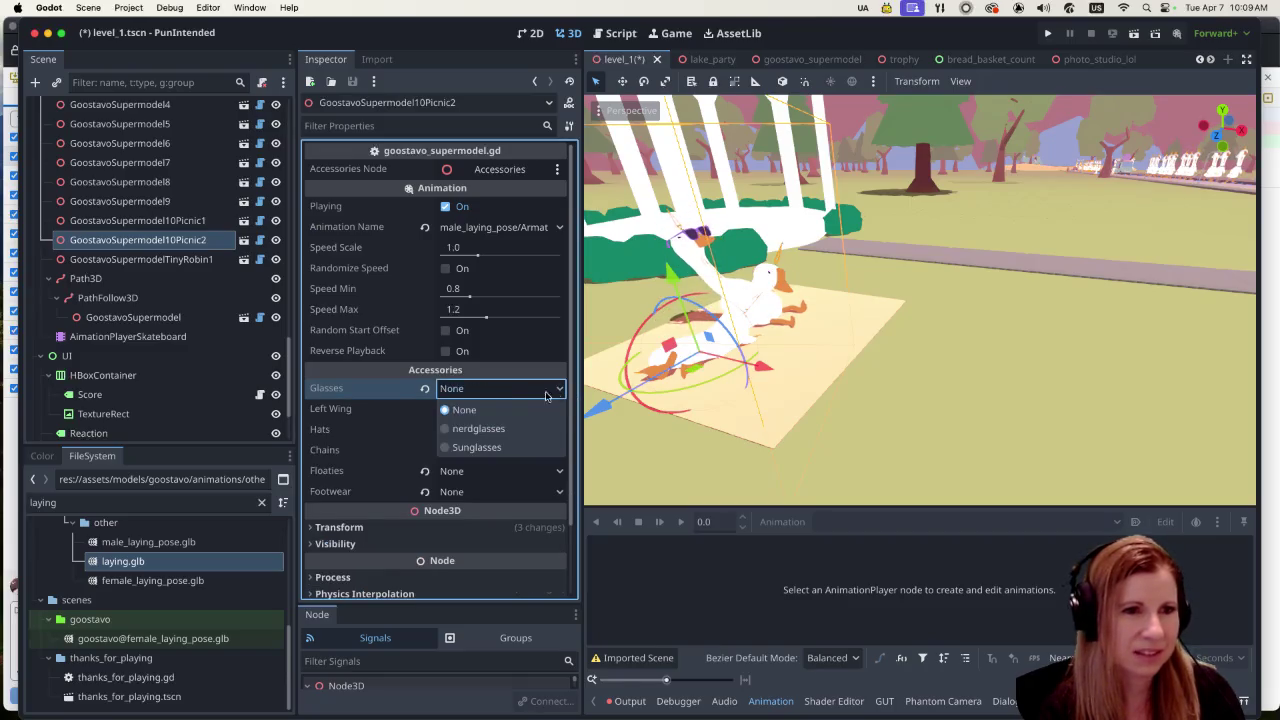
{"action": "left_click", "coordinate": [490, 427]}
{"action": "left_click", "coordinate": [560, 386]}
{"action": "left_click", "coordinate": [470, 428]}
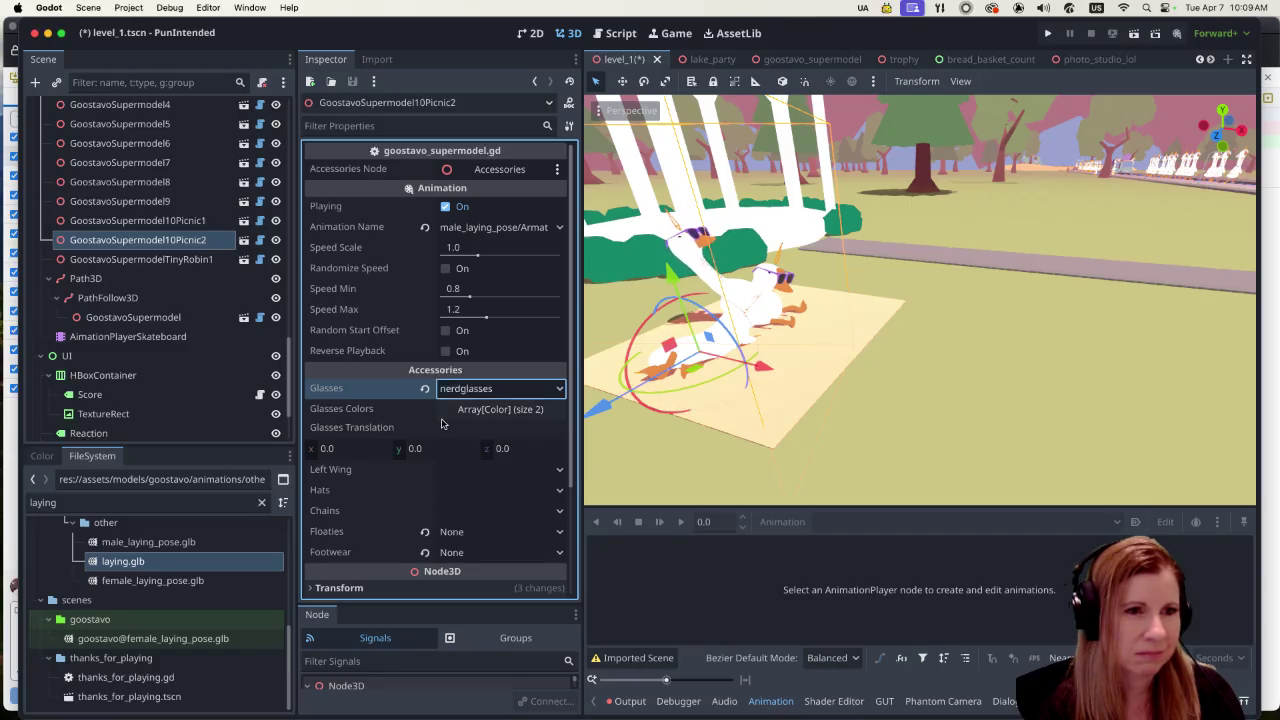
Step: Set its hat to bucket_hat and toggle the Hats Colors array open and closed
{"action": "scroll", "coordinate": [409, 386], "scroll_direction": "down", "scroll_amount": 1}
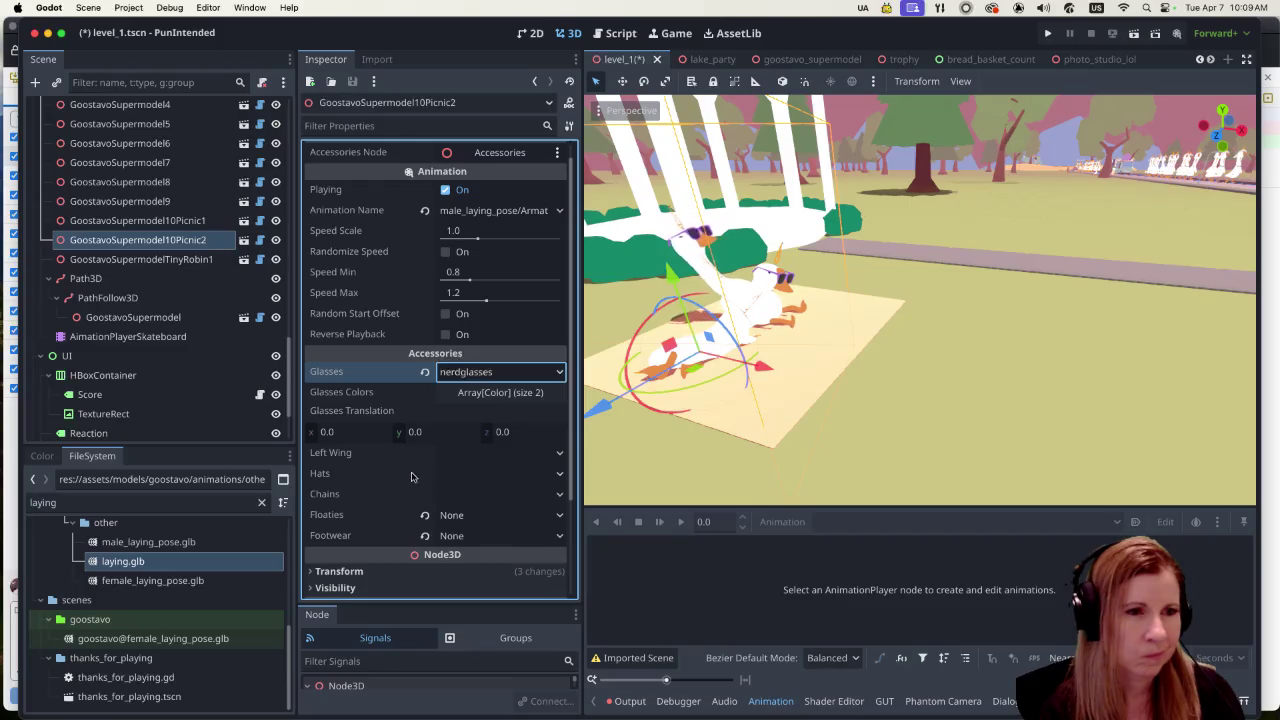
{"action": "left_click", "coordinate": [560, 476]}
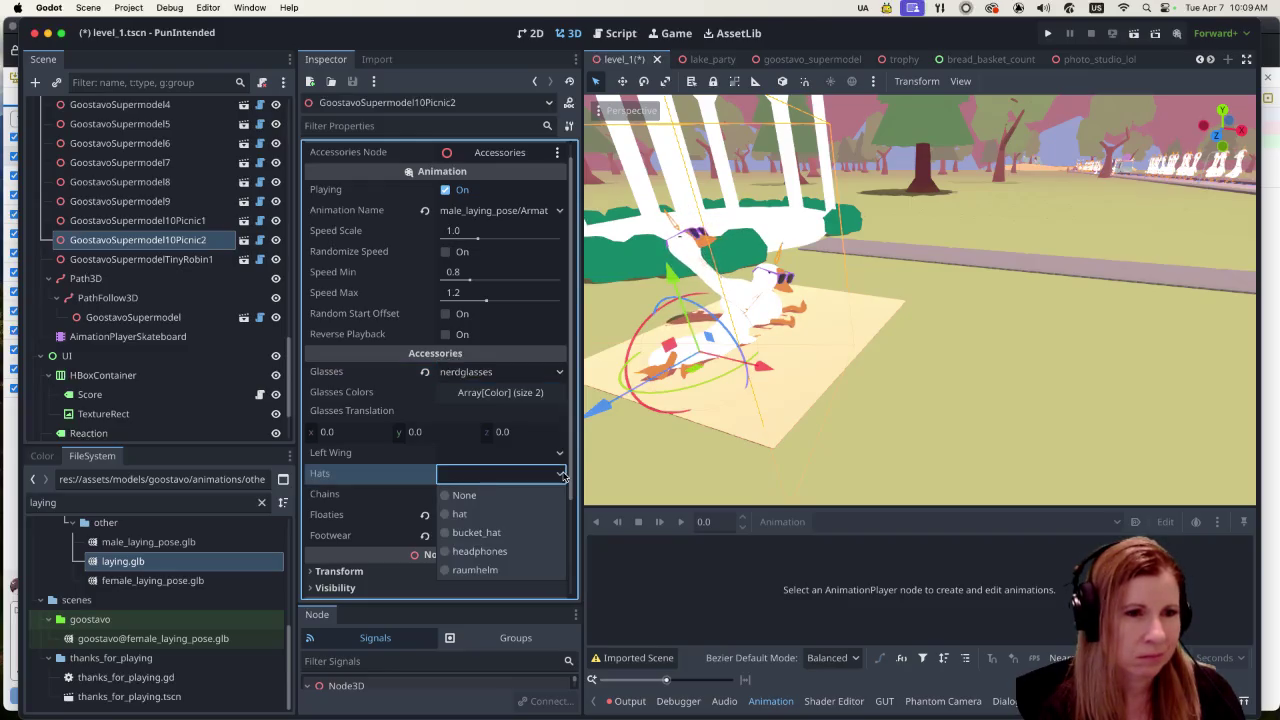
{"action": "left_click", "coordinate": [509, 510]}
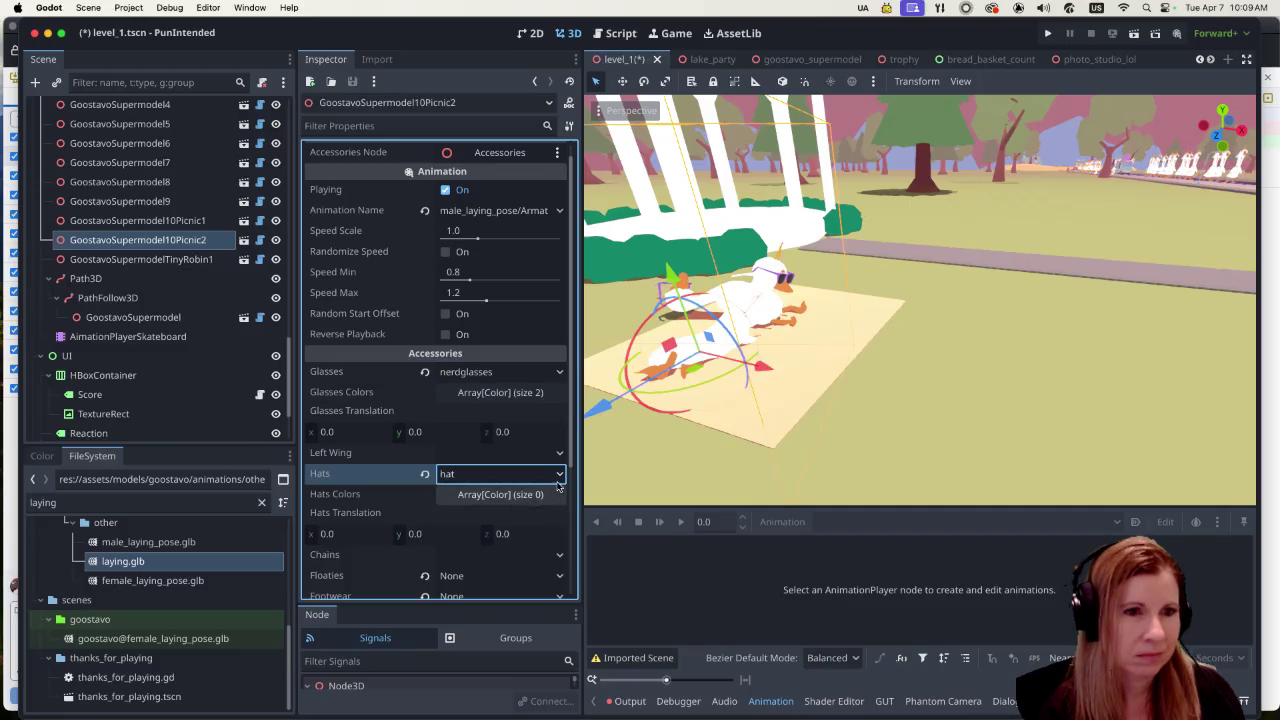
{"action": "left_click", "coordinate": [498, 474]}
{"action": "left_click", "coordinate": [476, 532]}
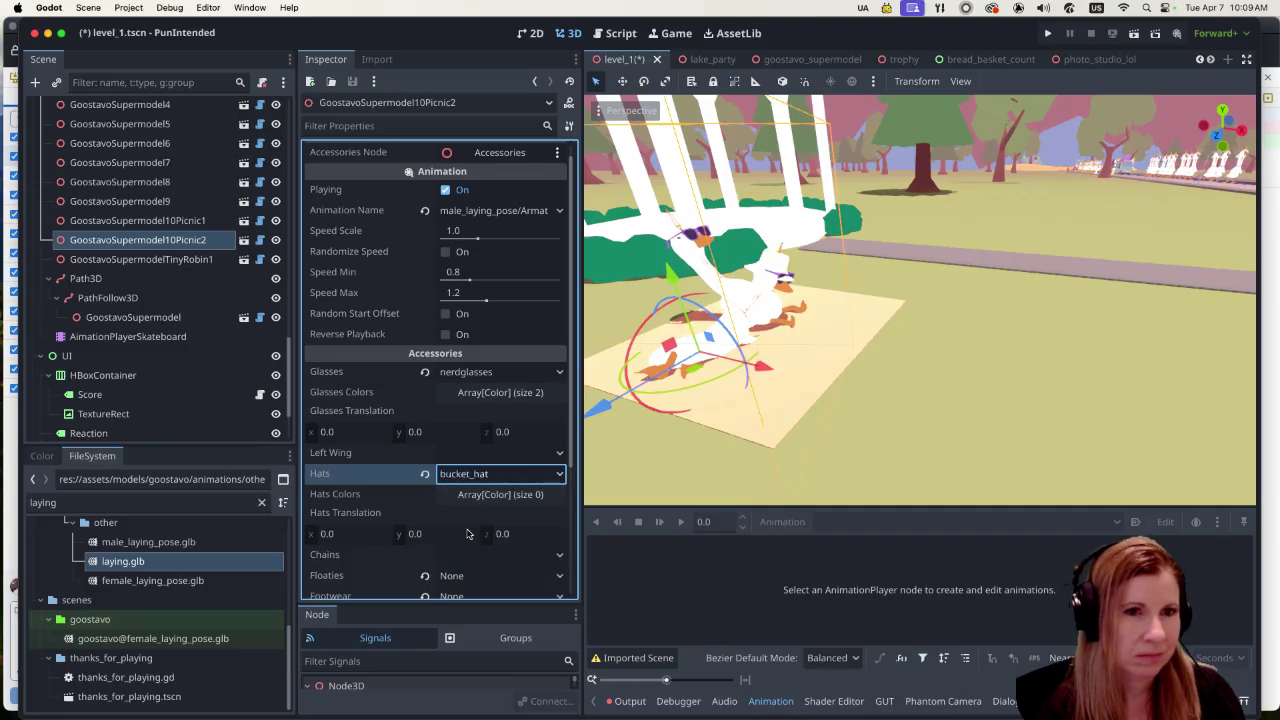
{"action": "left_click", "coordinate": [478, 500]}
{"action": "left_click", "coordinate": [486, 520]}
{"action": "scroll", "coordinate": [443, 528], "scroll_direction": "down", "scroll_amount": 2}
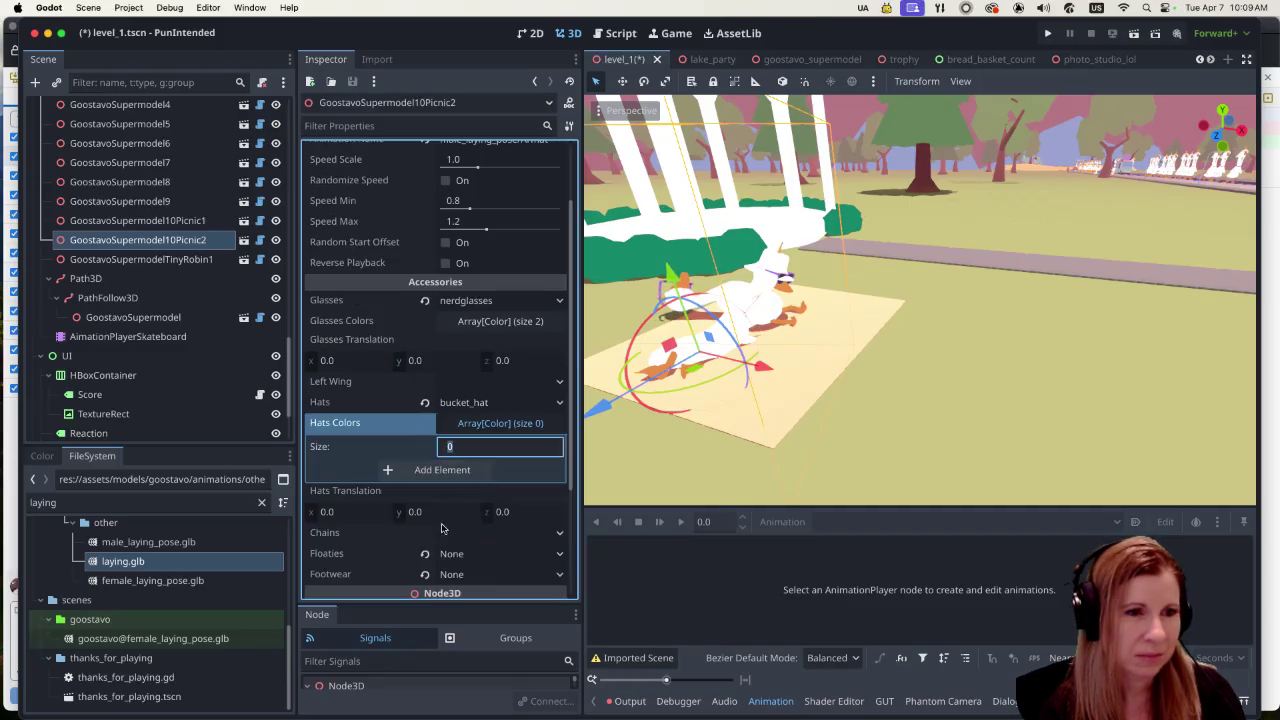
{"action": "left_click", "coordinate": [486, 423]}
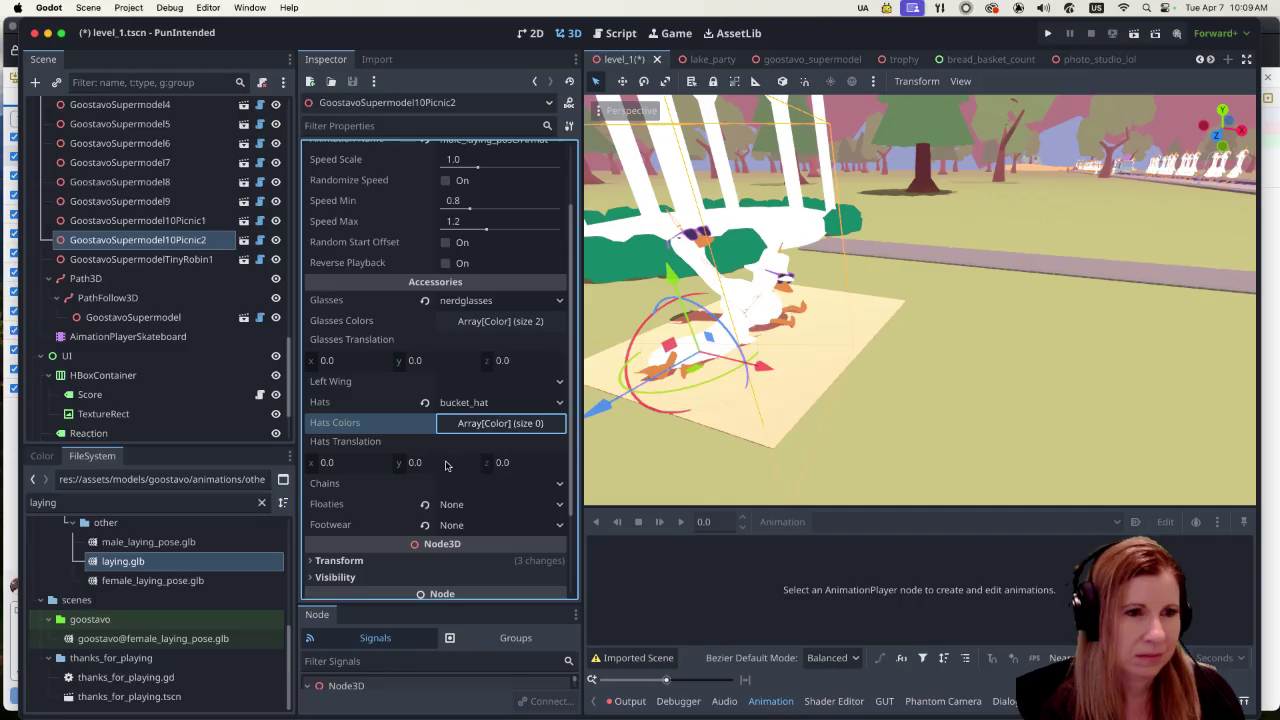
{"action": "left_click", "coordinate": [487, 424]}
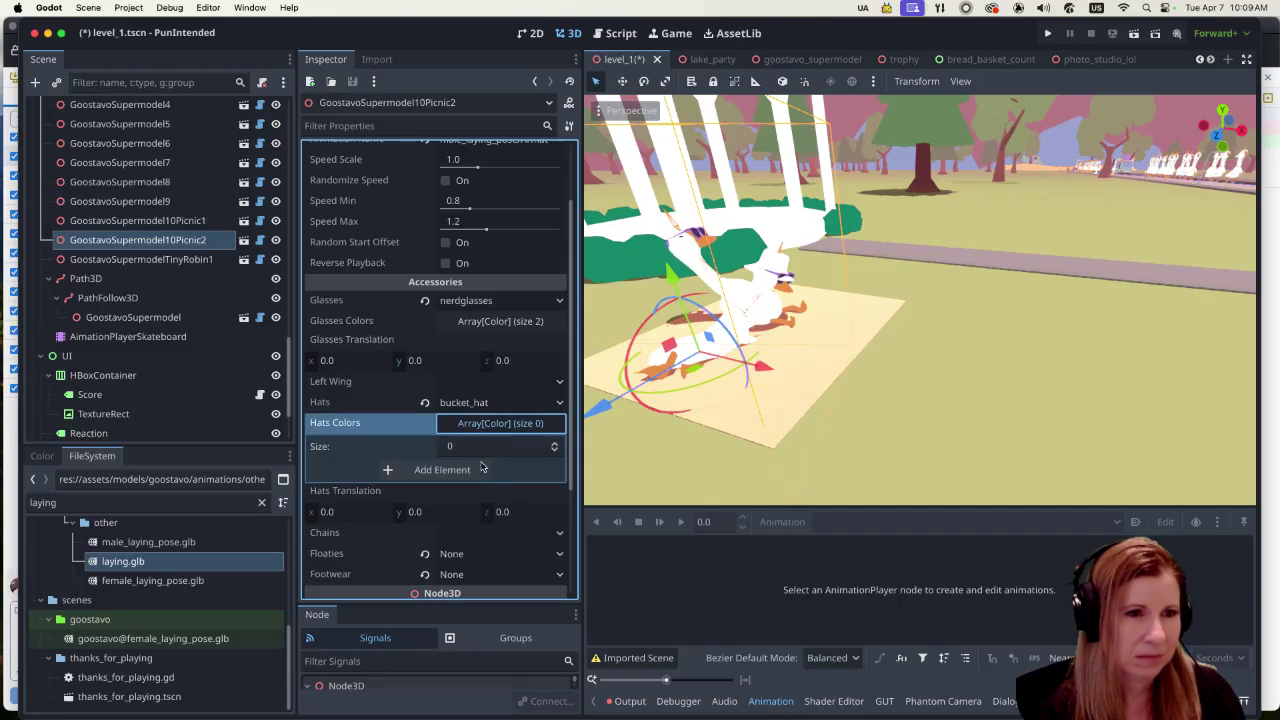
Step: Add a hat colour entry and set the bucket_hat colour to purple from the swatches
{"action": "left_click", "coordinate": [481, 469]}
{"action": "left_click", "coordinate": [480, 470]}
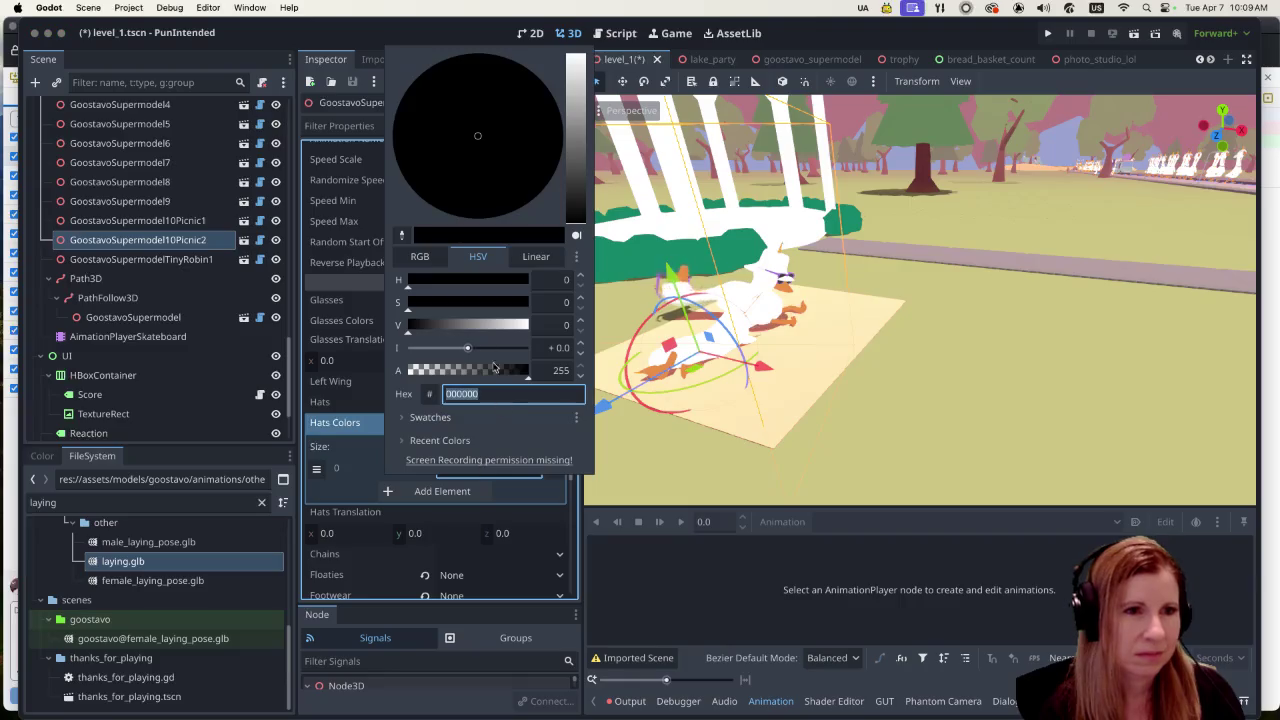
{"action": "left_click", "coordinate": [450, 417]}
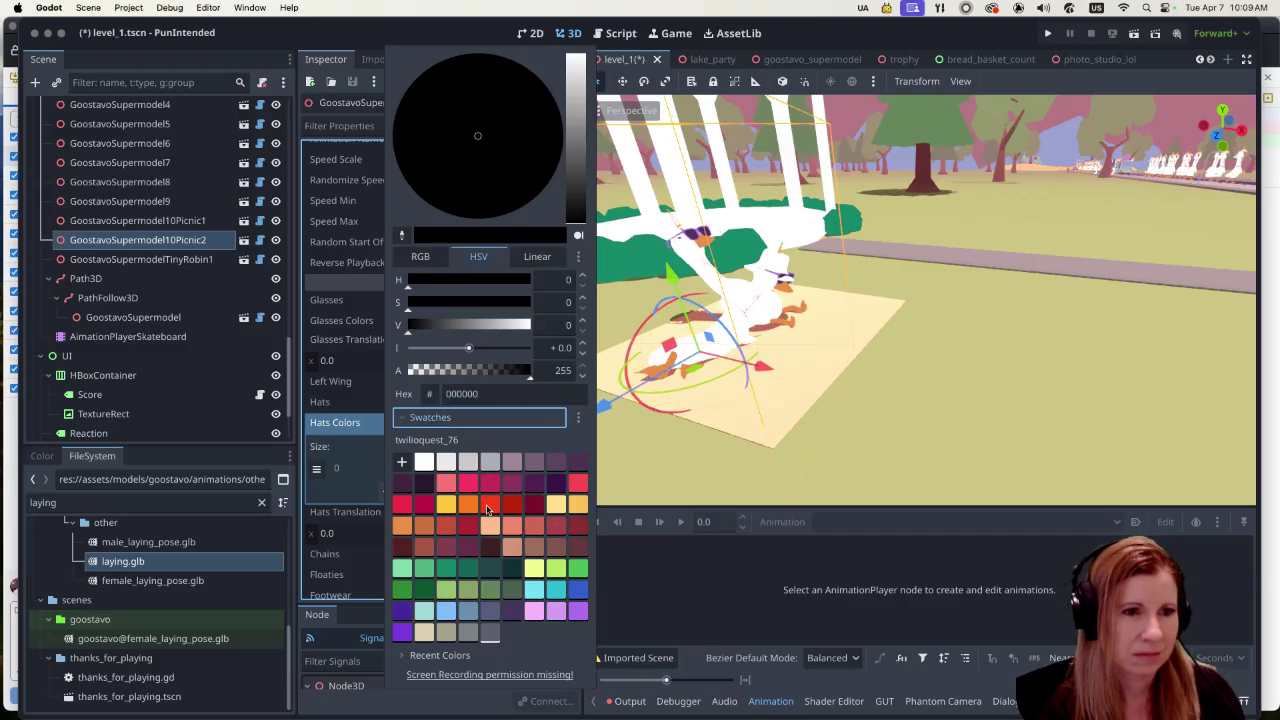
{"action": "left_click", "coordinate": [461, 507]}
{"action": "left_click", "coordinate": [447, 508]}
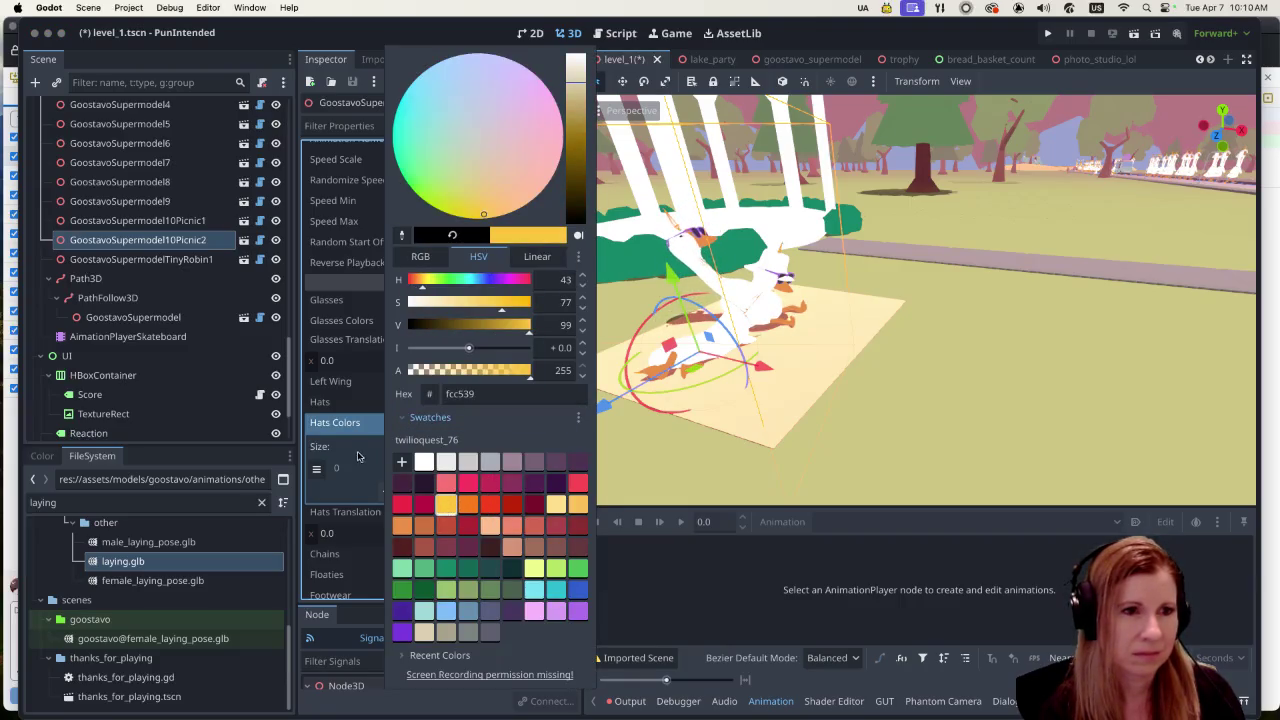
{"action": "left_click", "coordinate": [358, 424]}
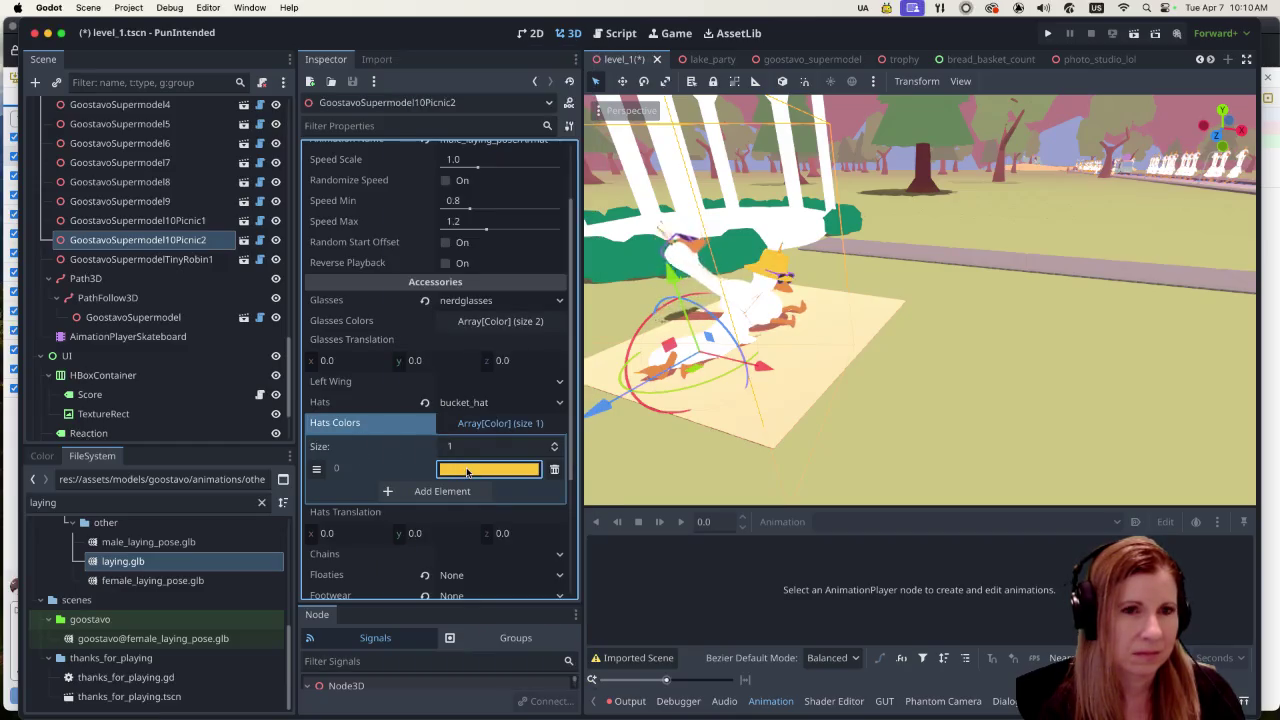
{"action": "left_click", "coordinate": [467, 471]}
{"action": "left_click", "coordinate": [489, 477]}
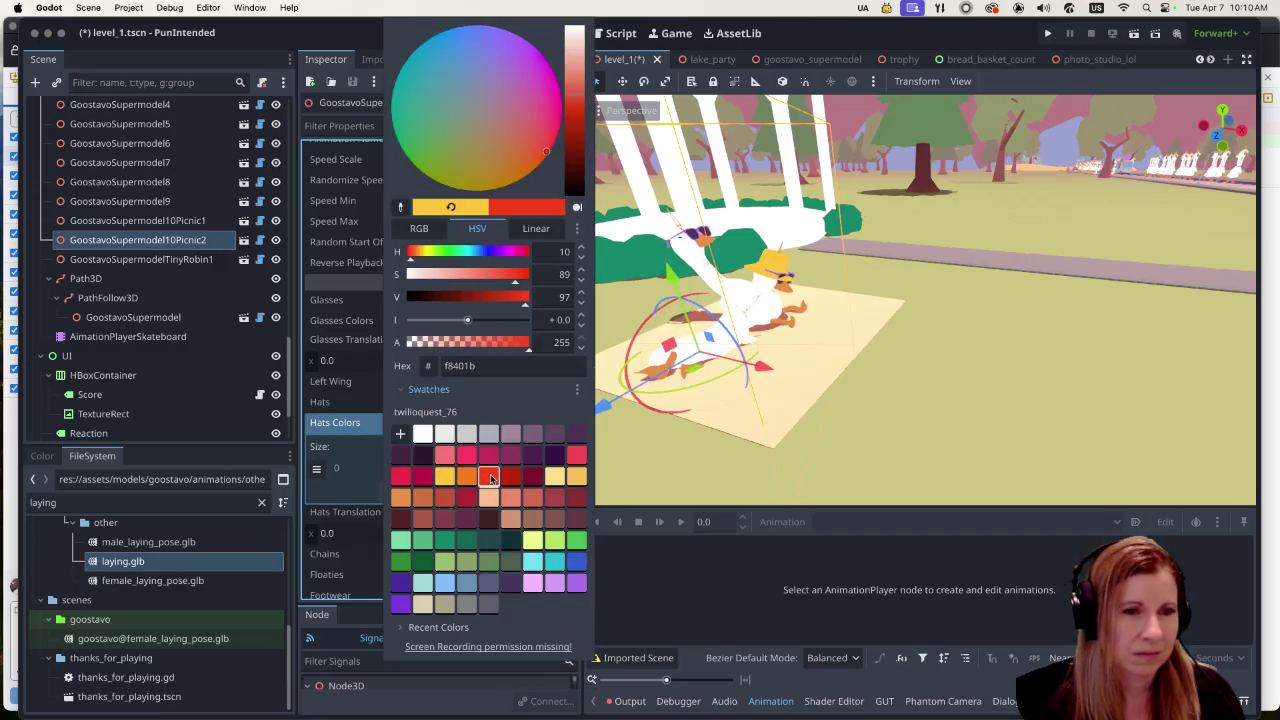
{"action": "left_click", "coordinate": [531, 584]}
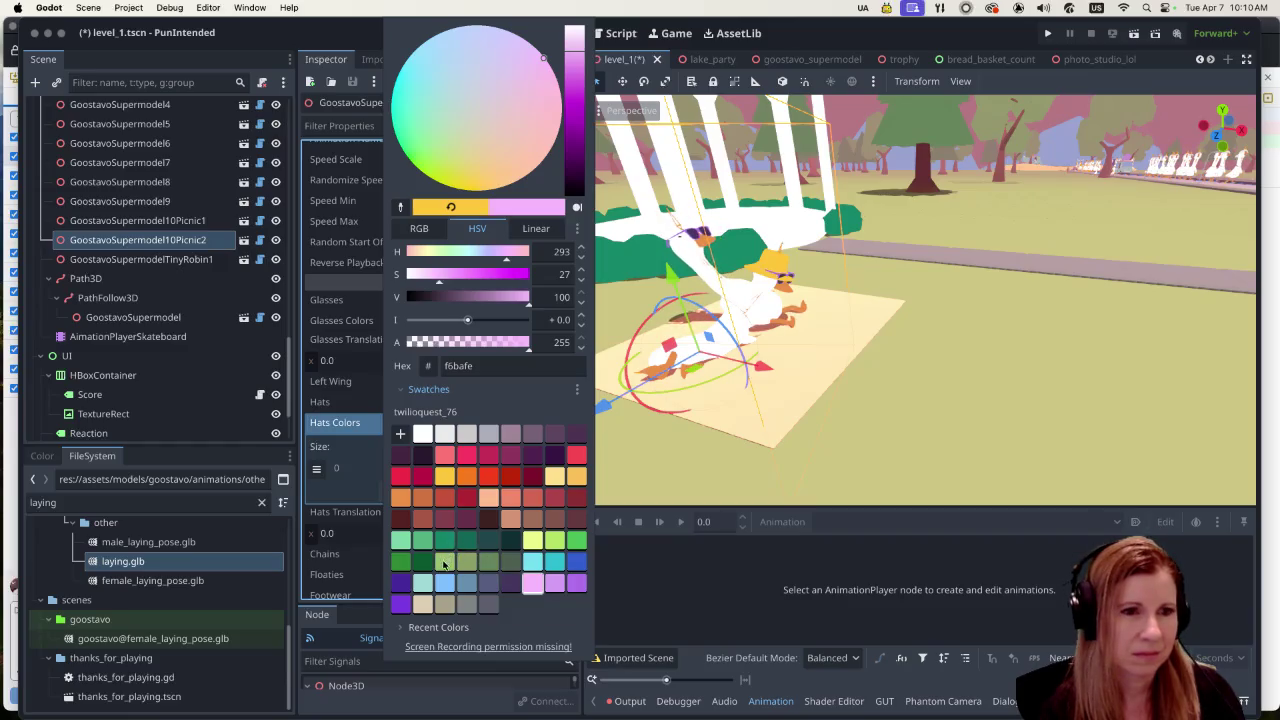
{"action": "left_click", "coordinate": [365, 404]}
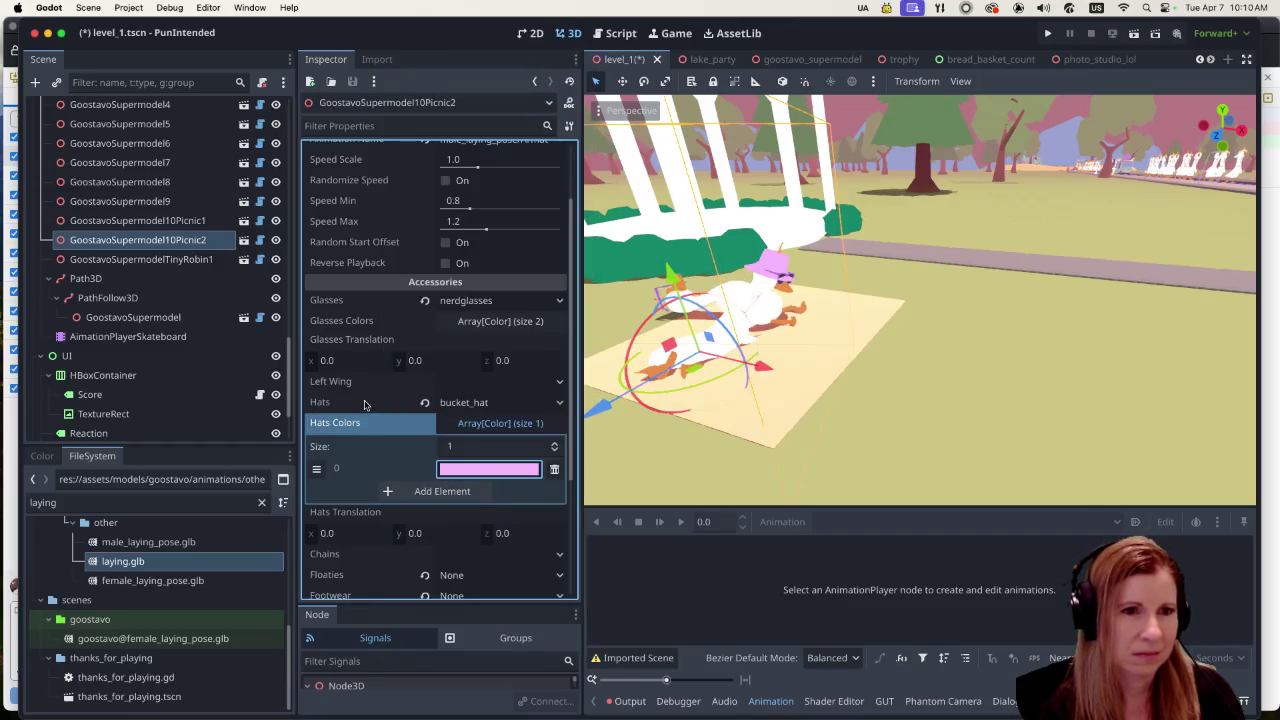
{"action": "left_click", "coordinate": [457, 472]}
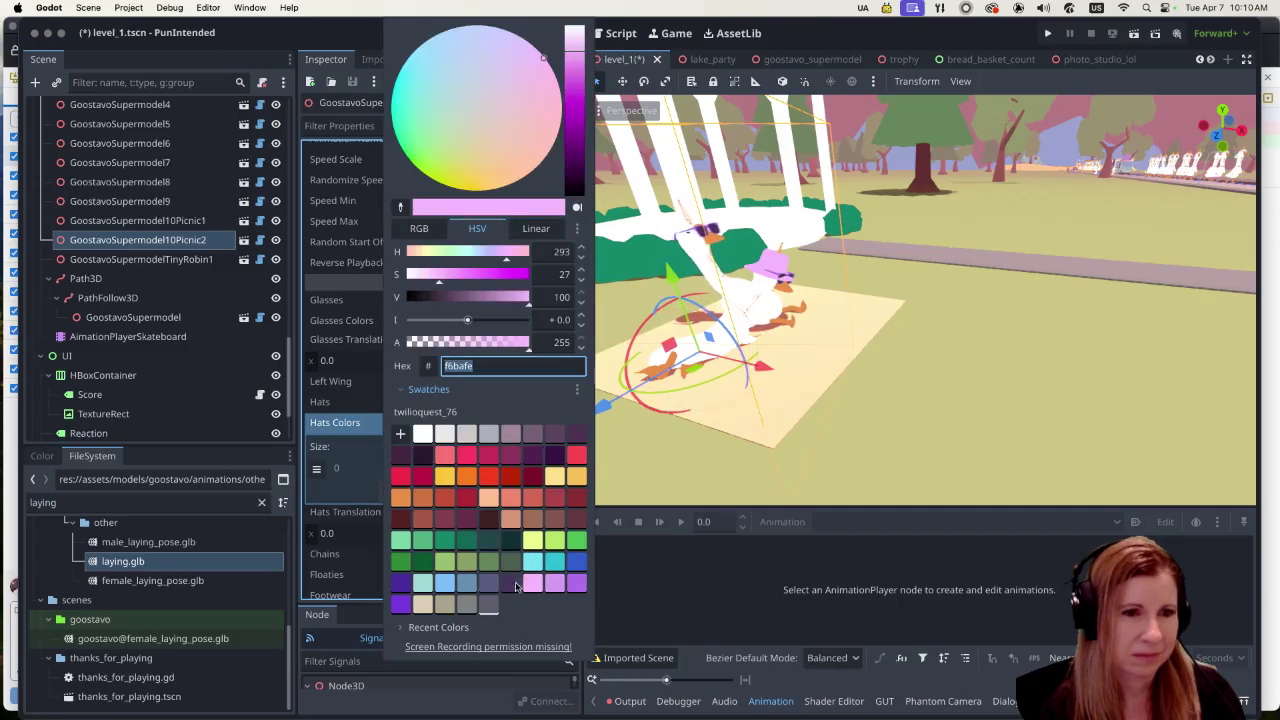
{"action": "left_click", "coordinate": [400, 605]}
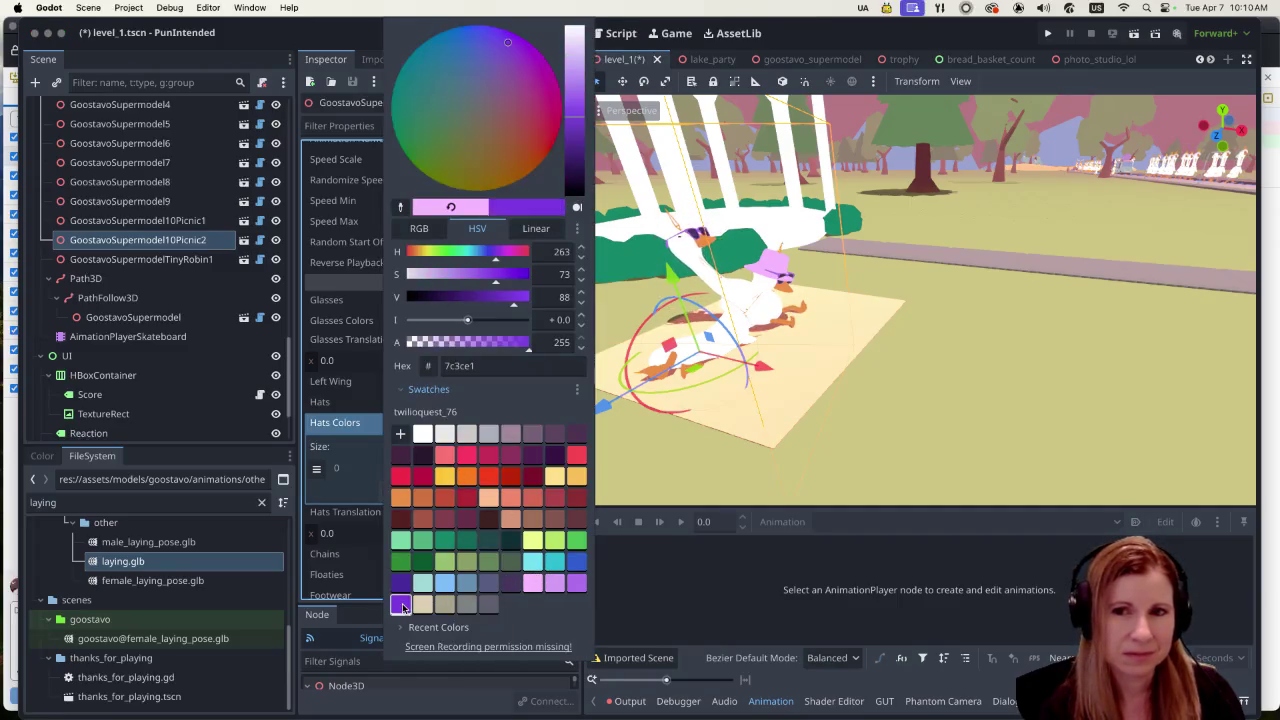
{"action": "left_click", "coordinate": [360, 429]}
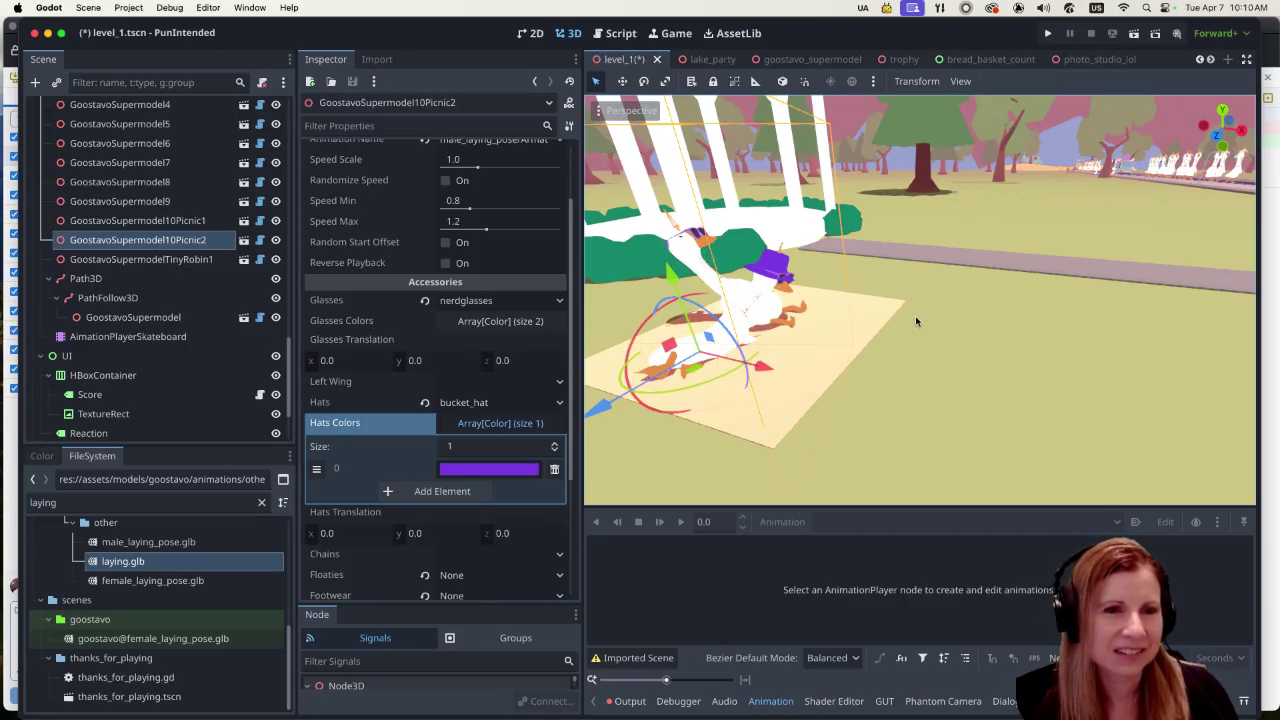
Step: Centre the view on the picnic and slide GoostavoSupermodel10Picnic1 along Z
{"action": "scroll", "coordinate": [901, 329], "scroll_direction": "down", "scroll_amount": 5}
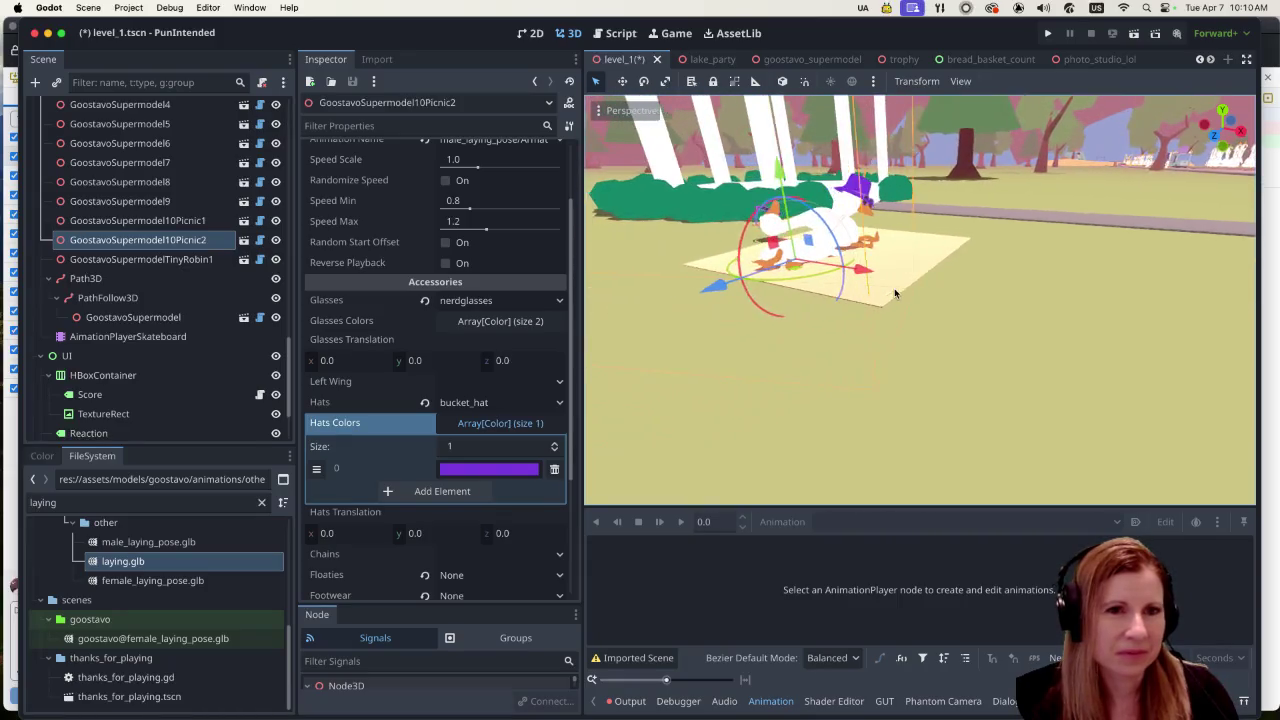
{"action": "scroll", "coordinate": [980, 345], "scroll_direction": "up", "scroll_amount": 5}
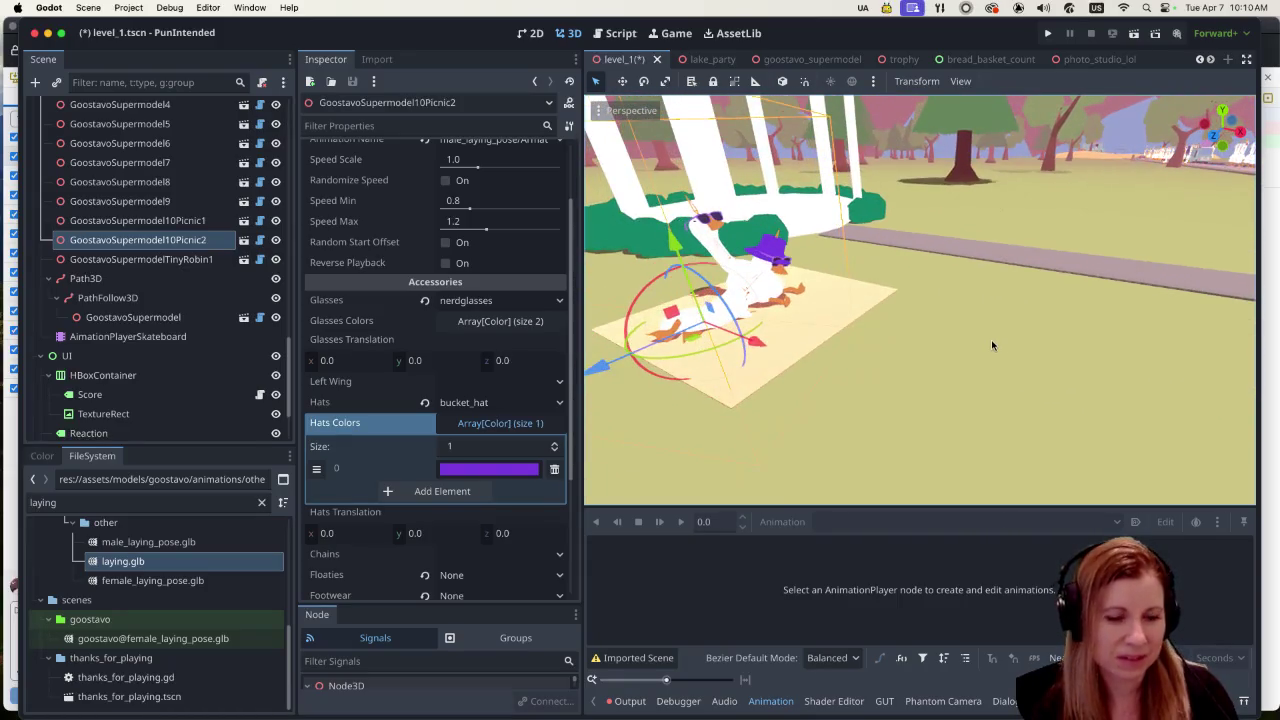
{"action": "key", "text": "f"}
{"action": "scroll", "coordinate": [955, 328], "scroll_direction": "up", "scroll_amount": 2}
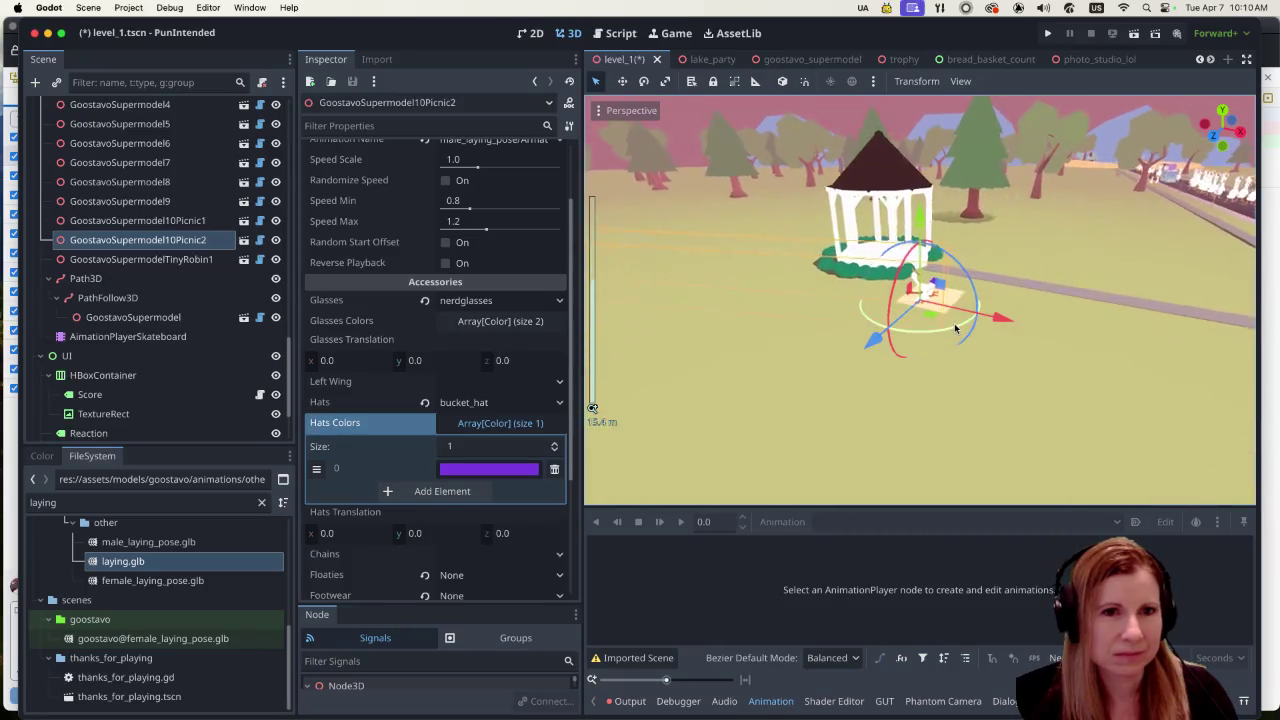
{"action": "scroll", "coordinate": [955, 328], "scroll_direction": "up", "scroll_amount": 5}
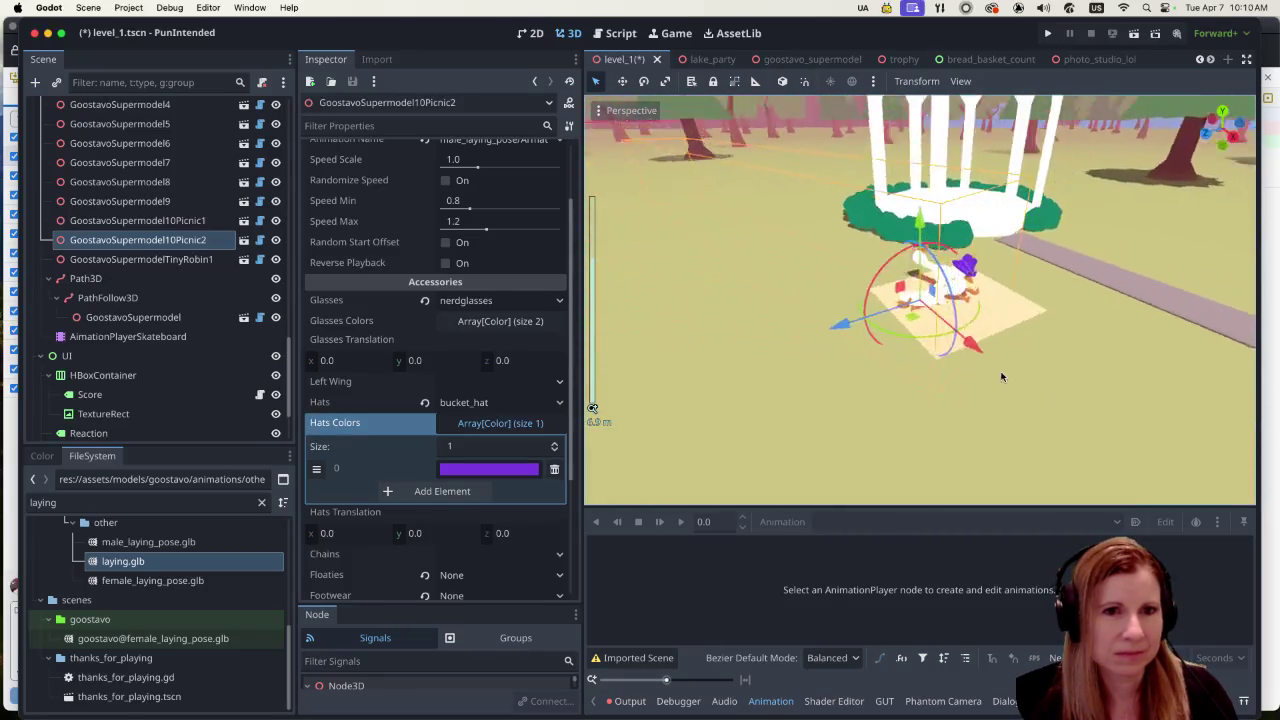
{"action": "scroll", "coordinate": [1001, 377], "scroll_direction": "up", "scroll_amount": 5}
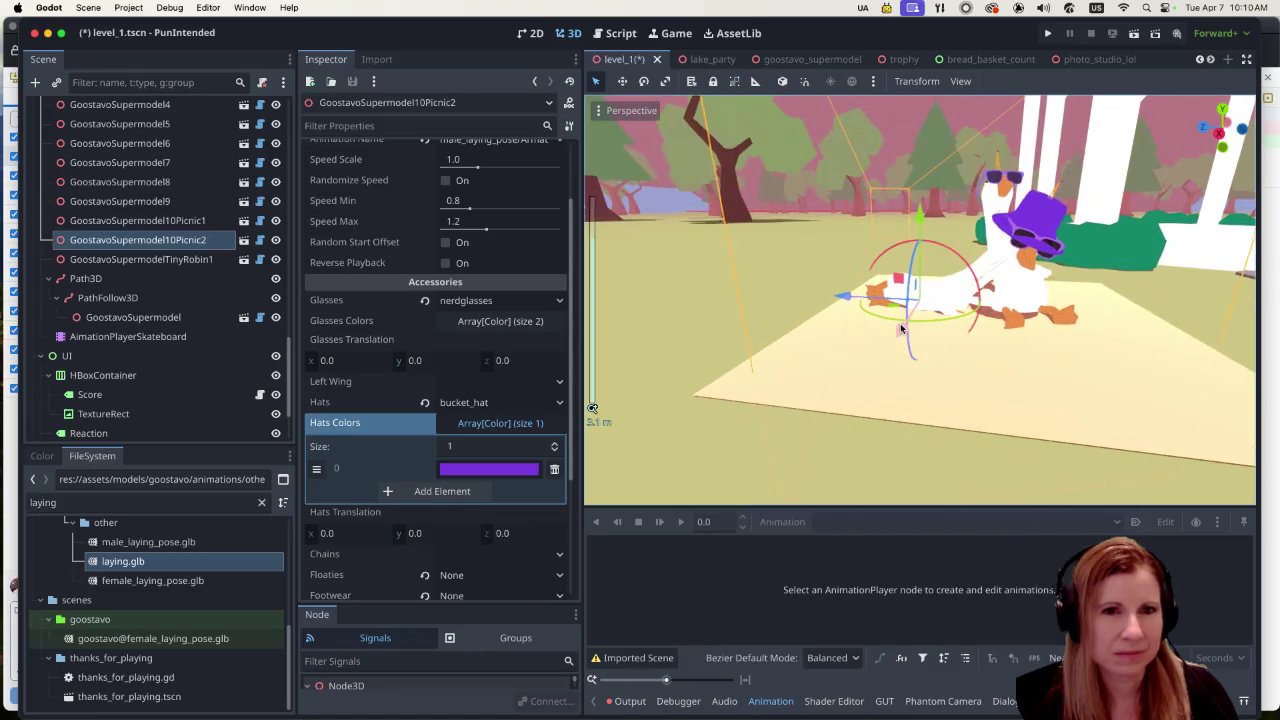
{"action": "left_click_drag", "start_coordinate": [900, 328], "coordinate": [969, 313]}
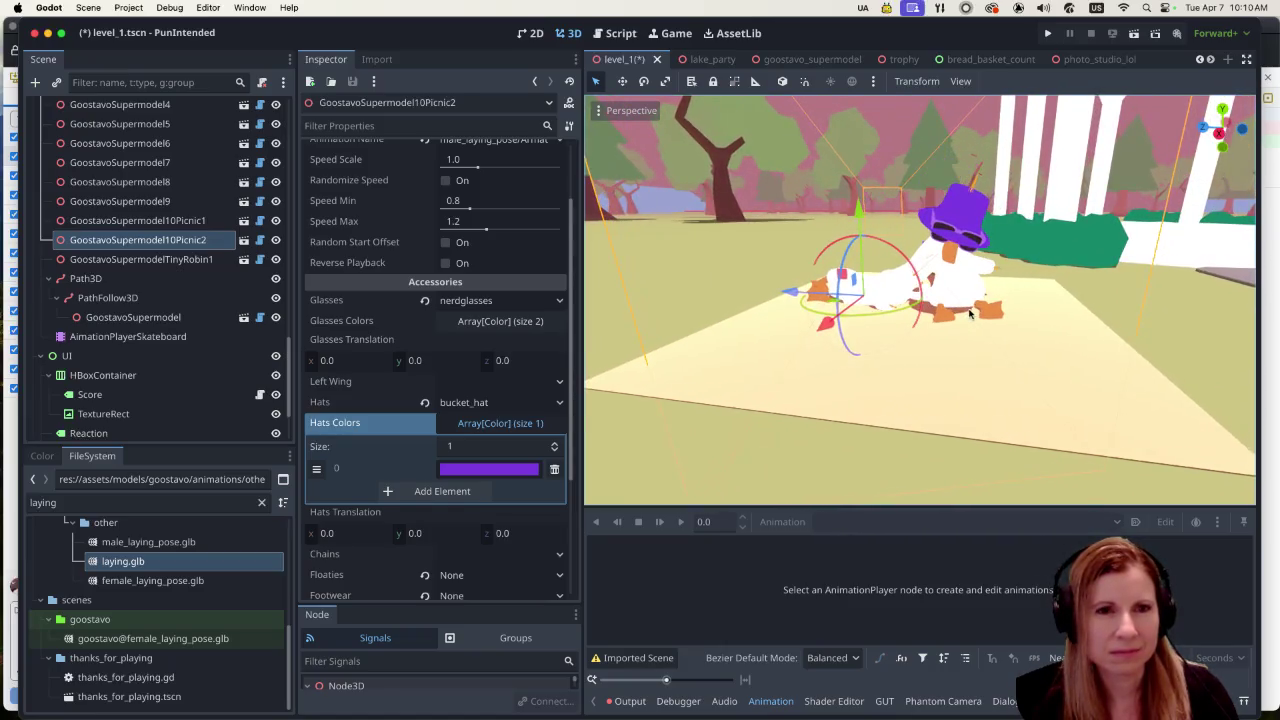
{"action": "mouse_move", "coordinate": [1045, 381]}
{"action": "left_mouse_down"}
{"action": "mouse_move", "coordinate": [1083, 323]}
{"action": "mouse_move", "coordinate": [1000, 337]}
{"action": "mouse_move", "coordinate": [966, 391]}
{"action": "mouse_move", "coordinate": [886, 379]}
{"action": "left_mouse_up"}
{"action": "left_click", "coordinate": [137, 220]}
{"action": "mouse_move", "coordinate": [822, 292]}
{"action": "left_mouse_down"}
{"action": "mouse_move", "coordinate": [1007, 312]}
{"action": "mouse_move", "coordinate": [955, 386]}
{"action": "left_mouse_up"}
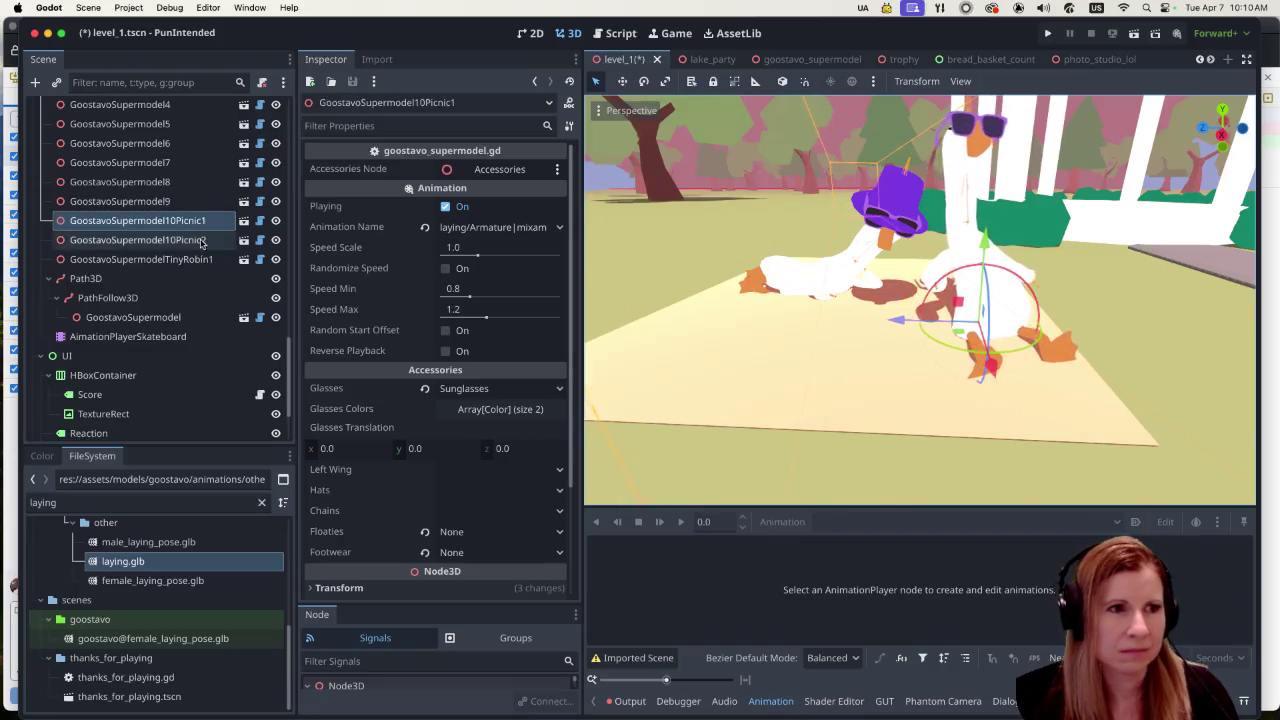
Step: Move the lying GoostavoSupermodel10Picnic2 slightly left along X and review the picnic
{"action": "left_click", "coordinate": [137, 240]}
{"action": "left_click_drag", "start_coordinate": [760, 316], "coordinate": [665, 360]}
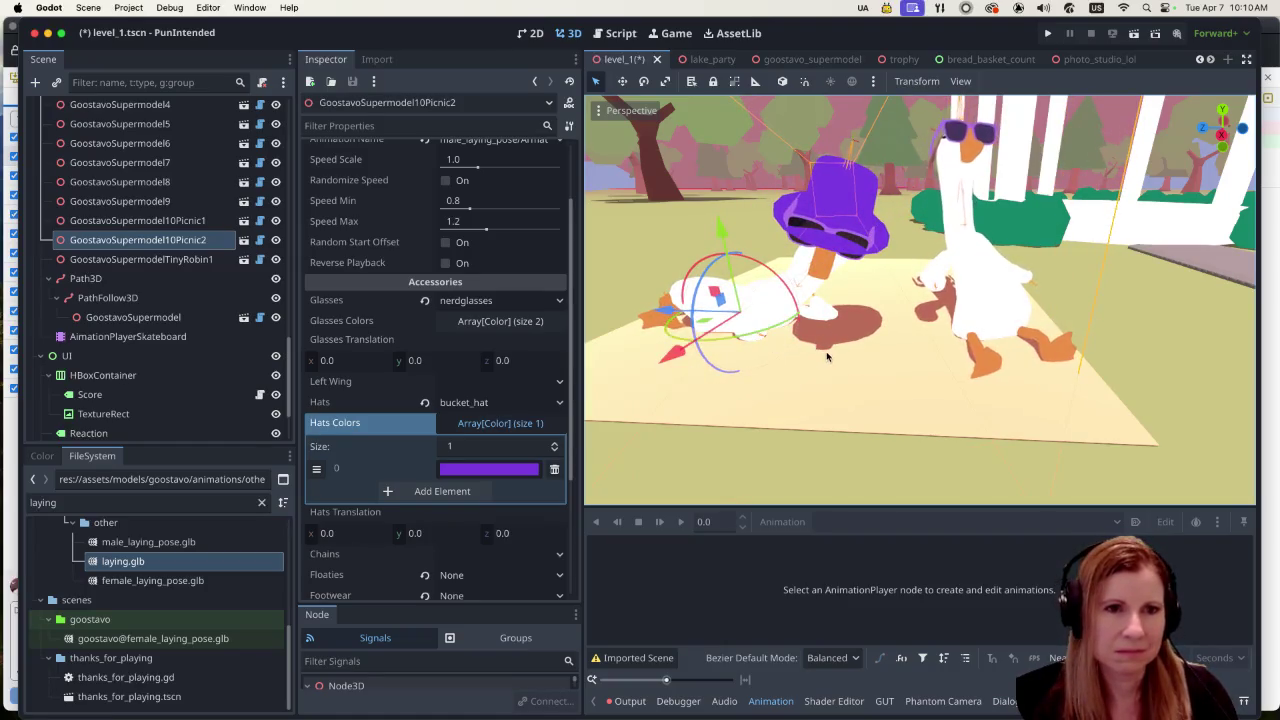
{"action": "scroll", "coordinate": [842, 355], "scroll_direction": "down", "scroll_amount": 2}
{"action": "scroll", "coordinate": [848, 362], "scroll_direction": "up", "scroll_amount": 1}
{"action": "scroll", "coordinate": [865, 375], "scroll_direction": "down", "scroll_amount": 2}
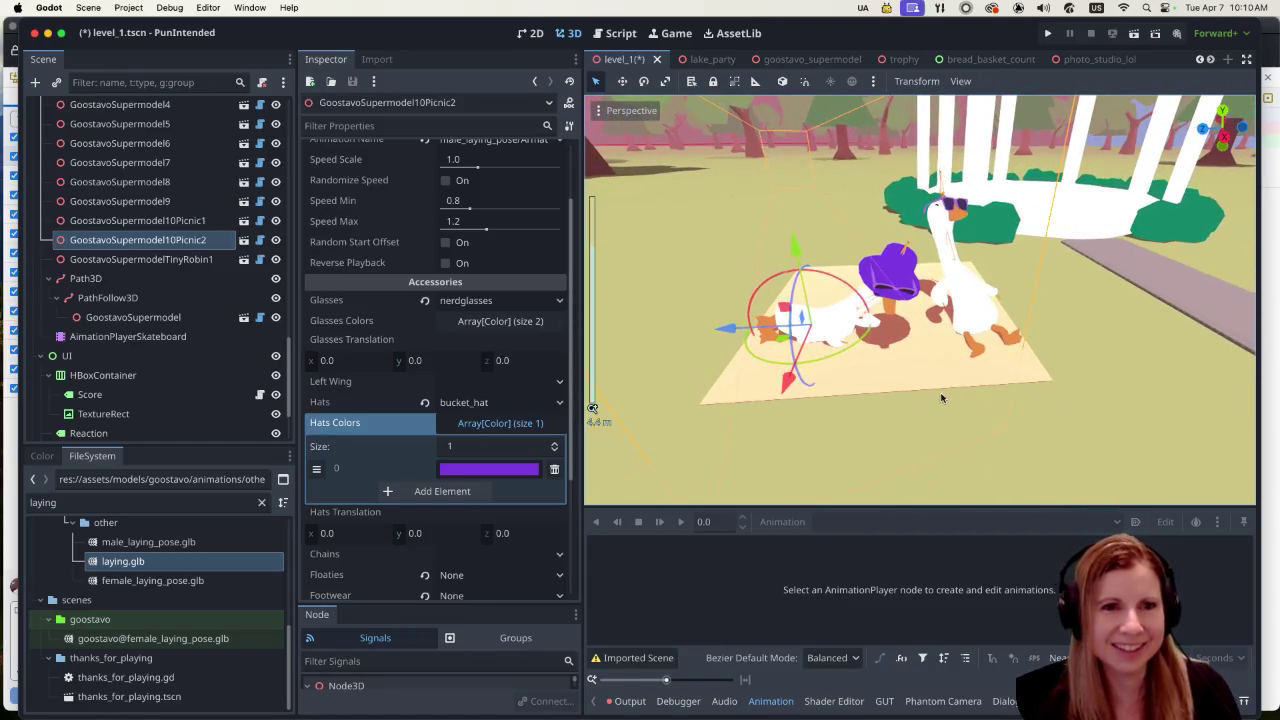
{"action": "scroll", "coordinate": [945, 396], "scroll_direction": "down", "scroll_amount": 3}
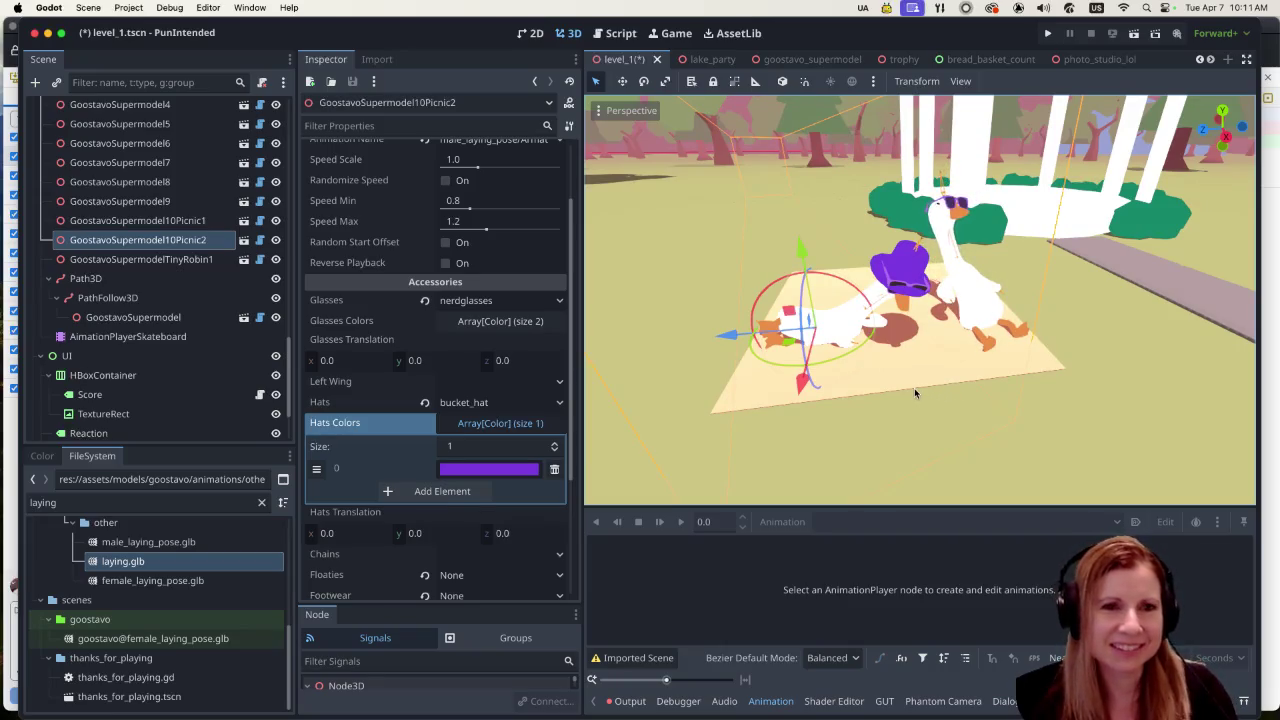
{"action": "scroll", "coordinate": [906, 323], "scroll_direction": "up", "scroll_amount": 2}
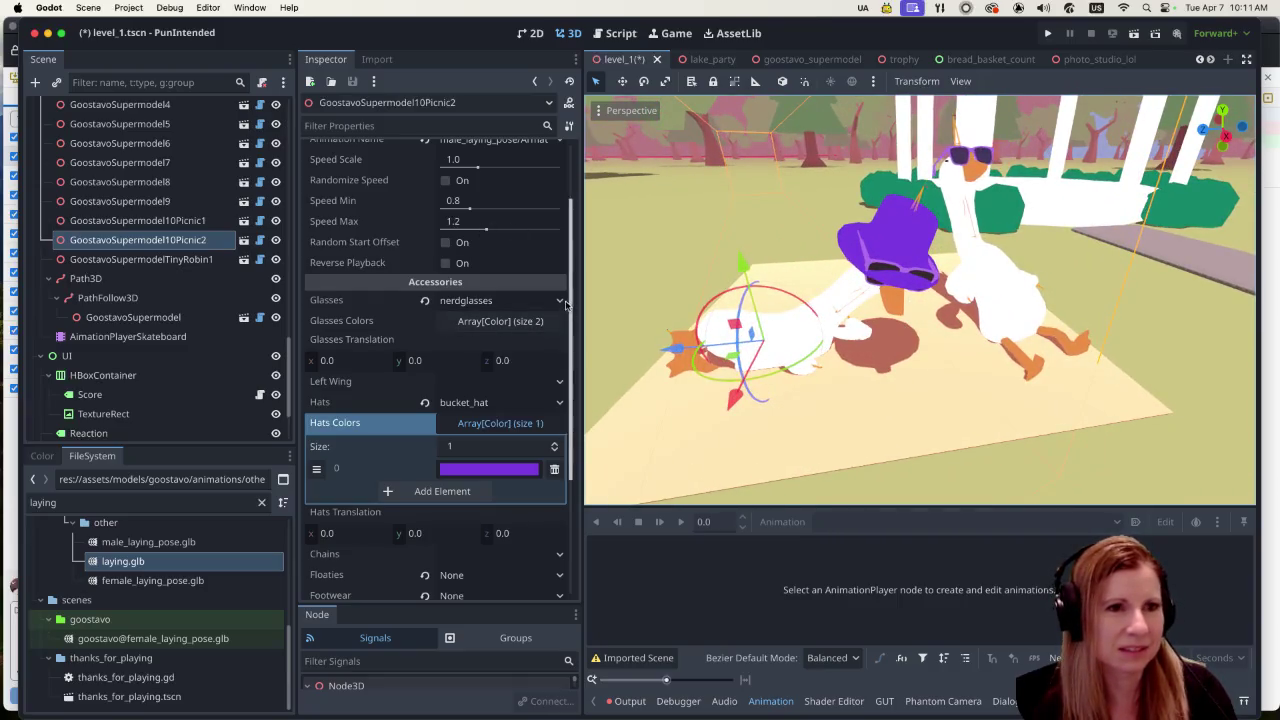
{"action": "left_click", "coordinate": [136, 260]}
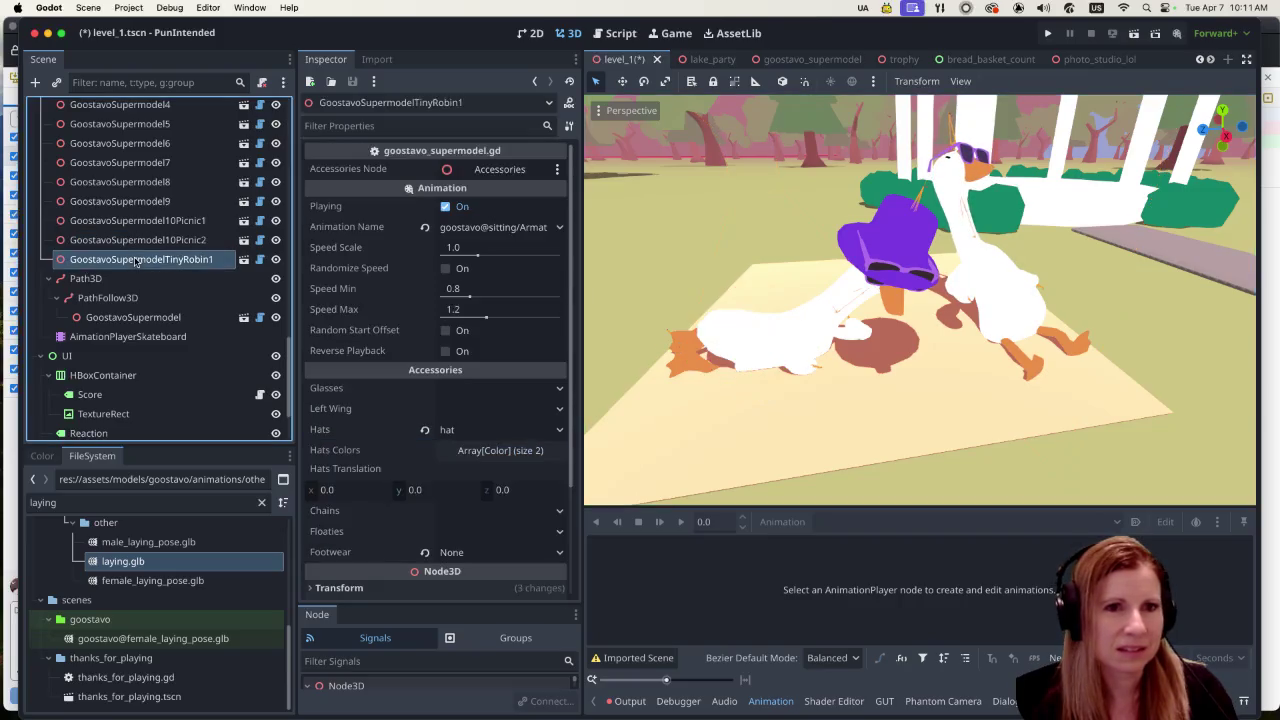
Step: Select GoostavoSupermodel10Picnic2 and set its Accessories Glasses to None
{"action": "left_click", "coordinate": [790, 345]}
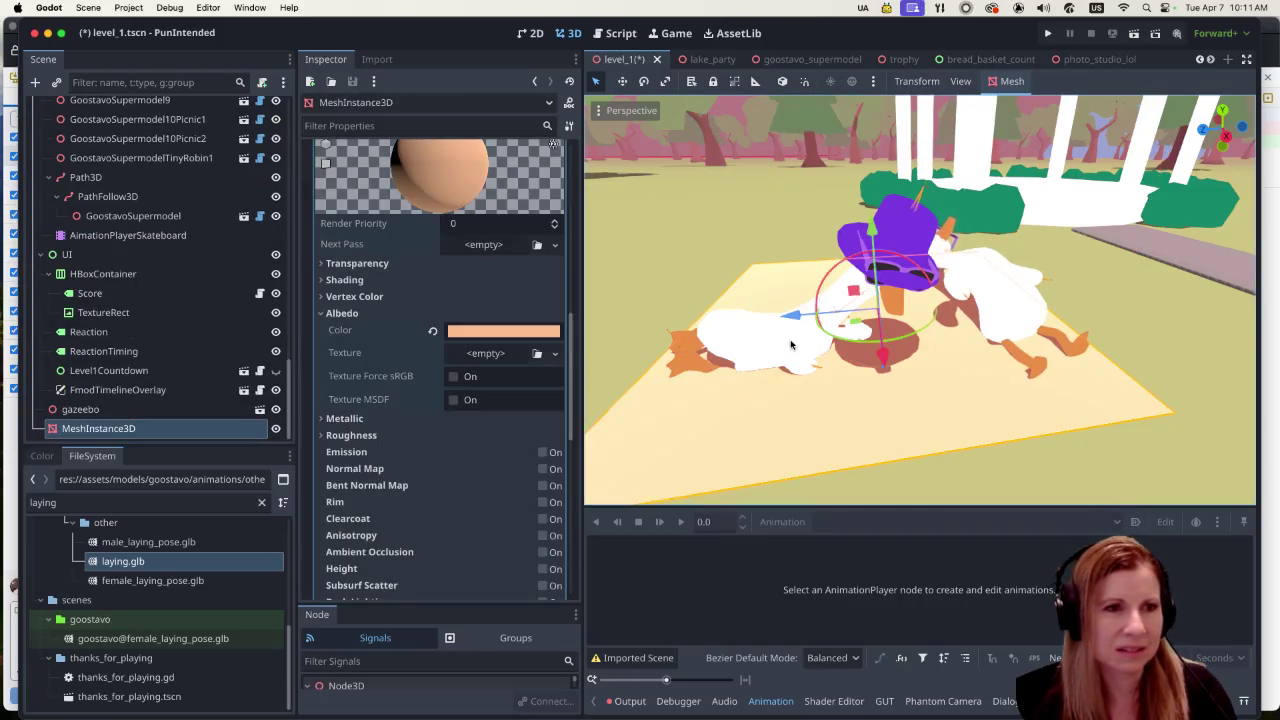
{"action": "scroll", "coordinate": [175, 312], "scroll_direction": "up", "scroll_amount": 5}
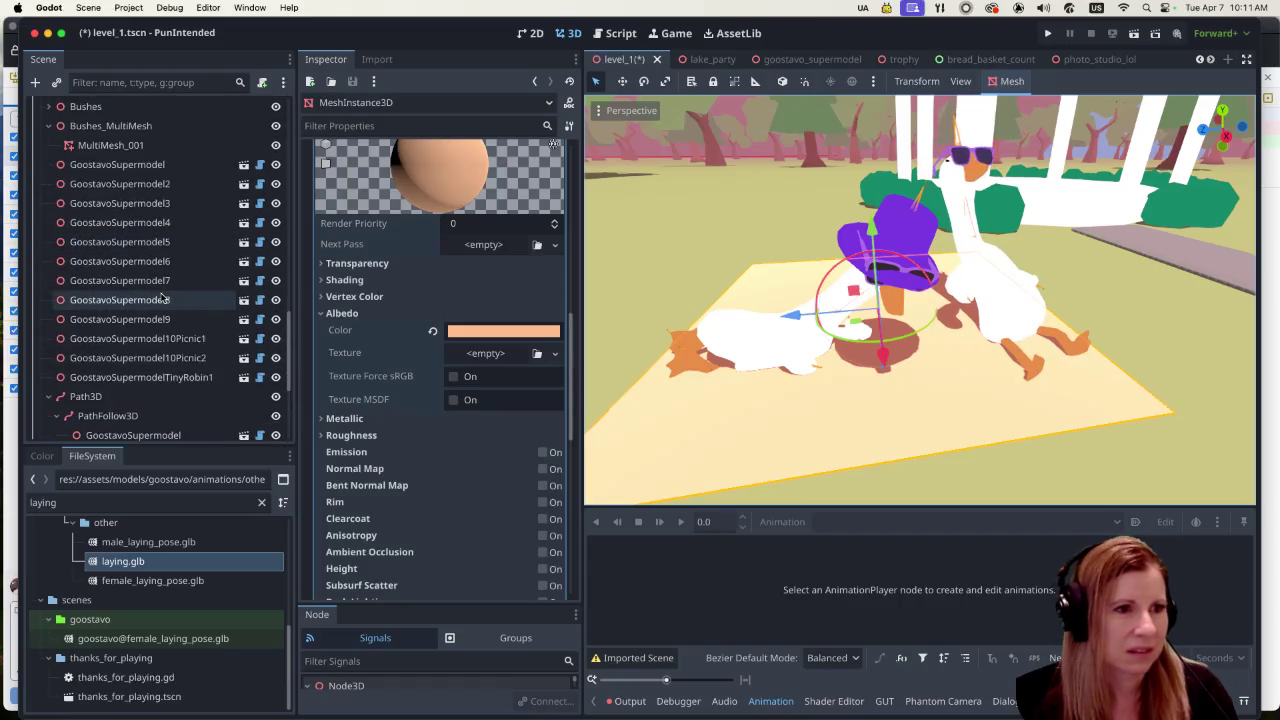
{"action": "left_click", "coordinate": [166, 360]}
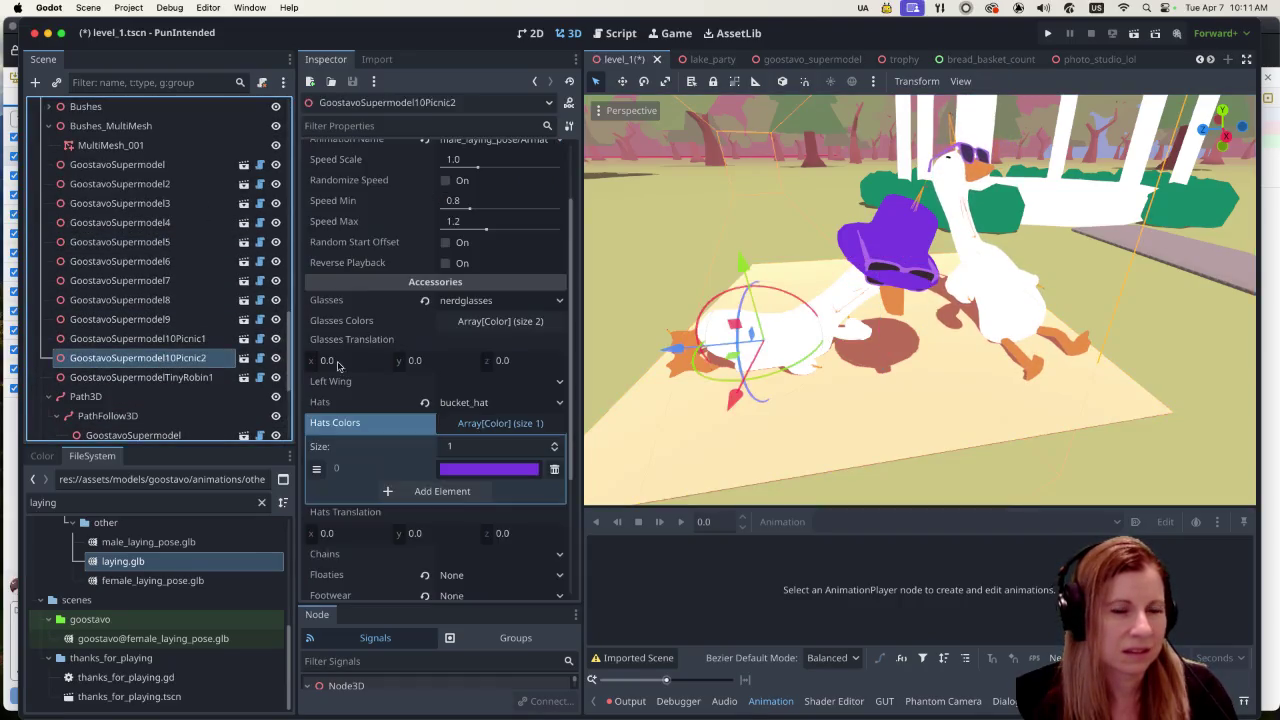
{"action": "left_click", "coordinate": [556, 302]}
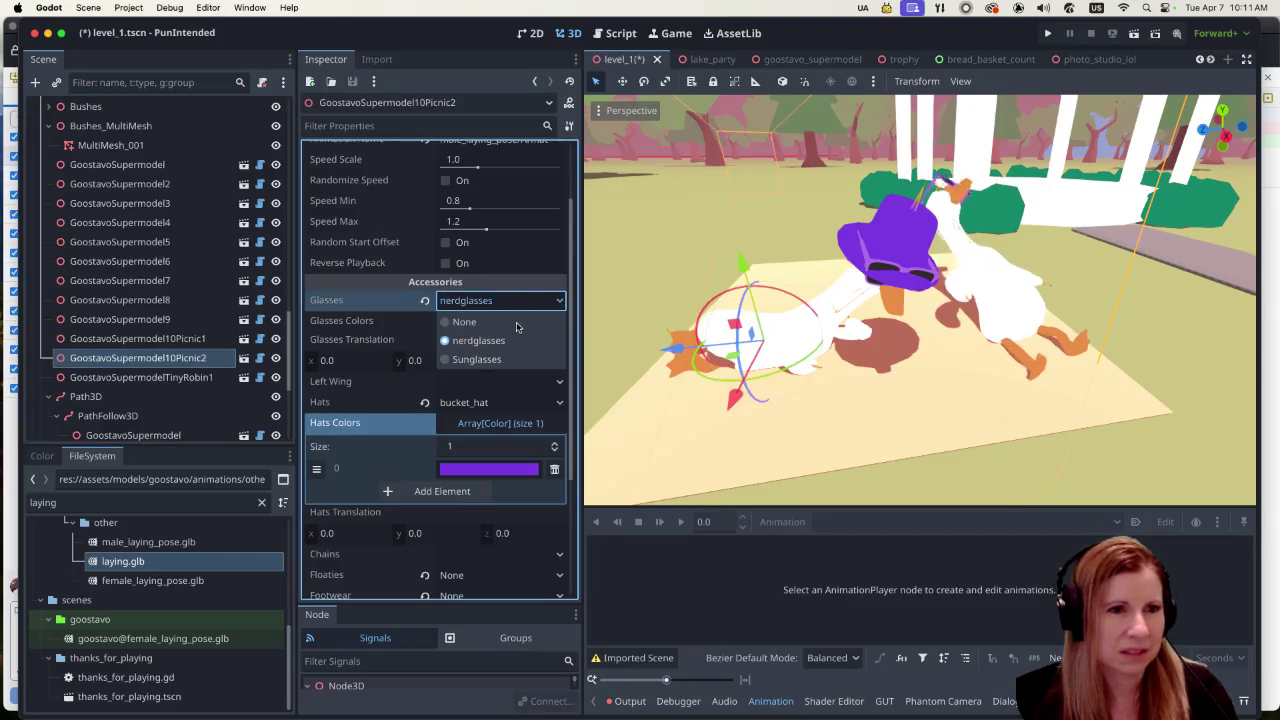
{"action": "left_click", "coordinate": [515, 326]}
{"action": "scroll", "coordinate": [869, 388], "scroll_direction": "down", "scroll_amount": 2}
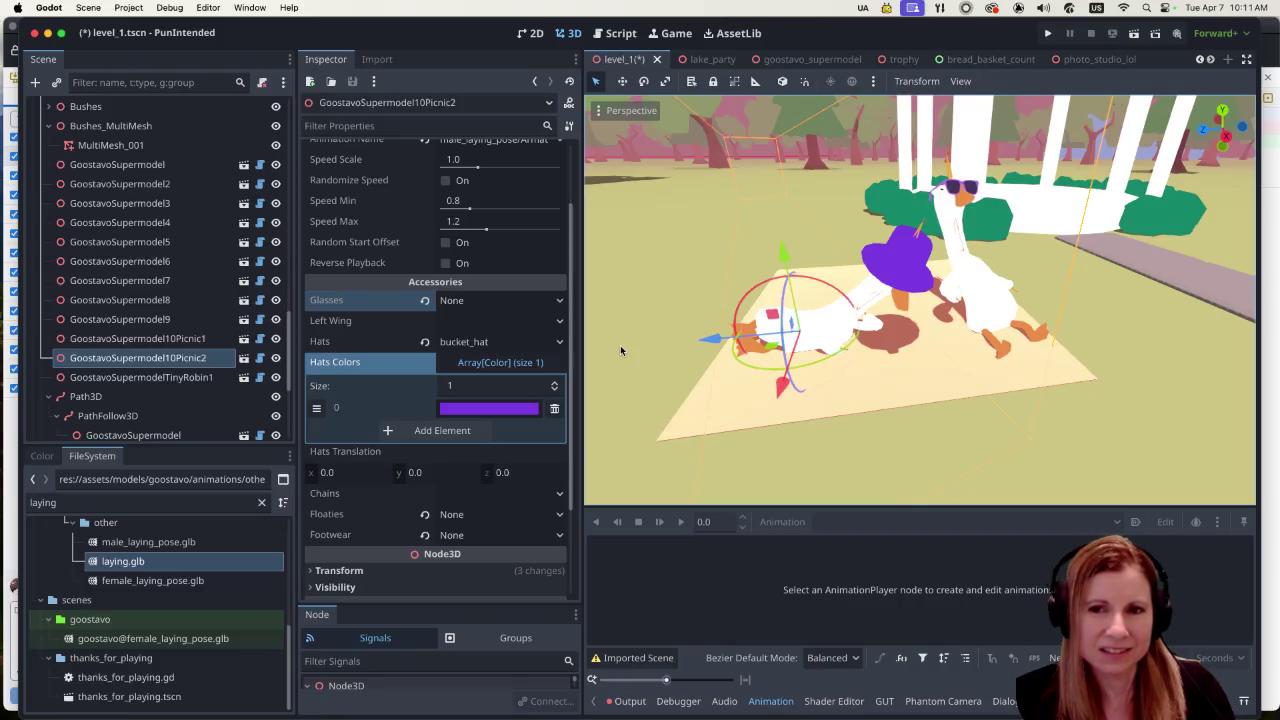
Step: Zoom in to check the picnic geese, then save level_1.tscn
{"action": "scroll", "coordinate": [621, 344], "scroll_direction": "down", "scroll_amount": 2}
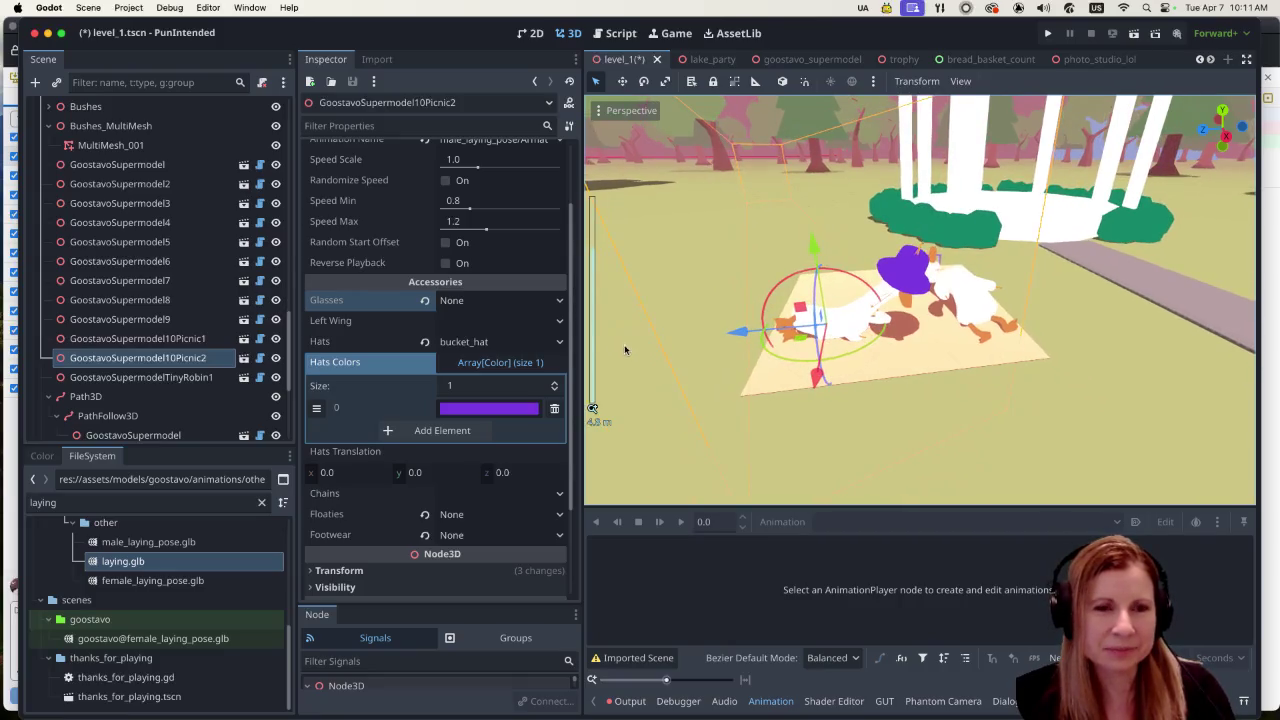
{"action": "scroll", "coordinate": [728, 358], "scroll_direction": "down", "scroll_amount": 2}
{"action": "scroll", "coordinate": [727, 365], "scroll_direction": "down", "scroll_amount": 4}
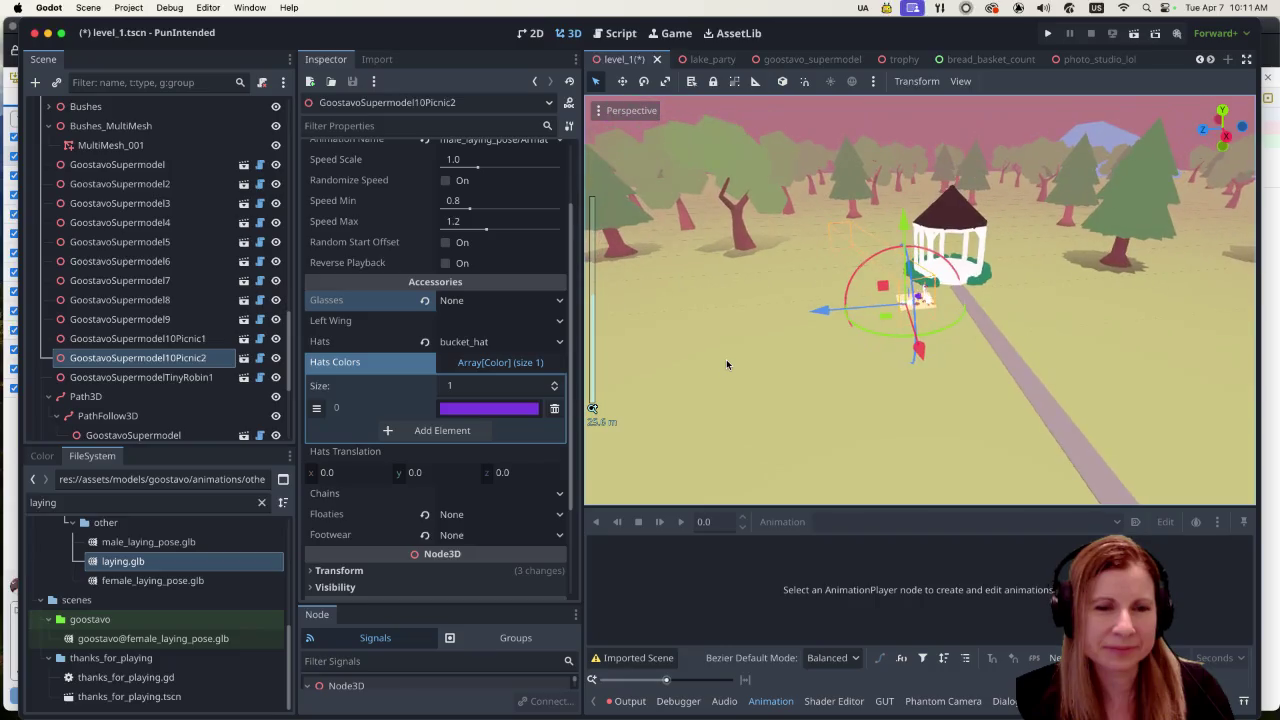
{"action": "scroll", "coordinate": [726, 358], "scroll_direction": "up", "scroll_amount": 10}
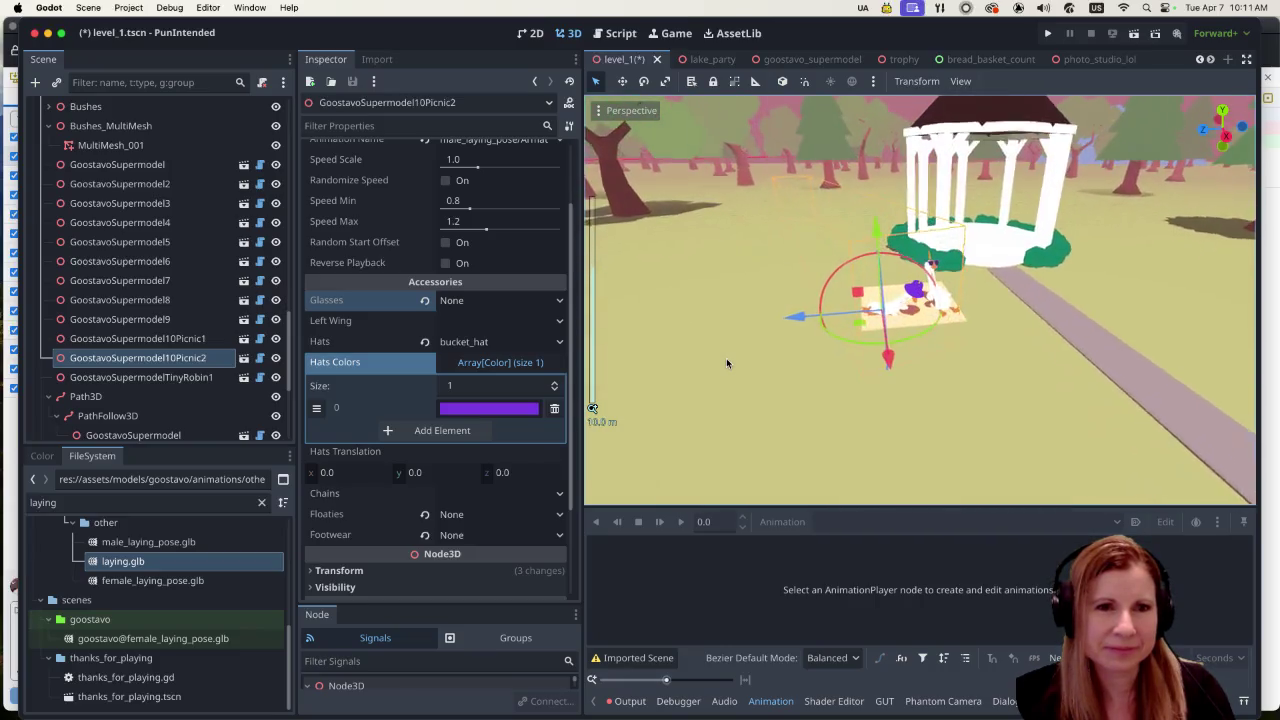
{"action": "scroll", "coordinate": [718, 362], "scroll_direction": "up", "scroll_amount": 2}
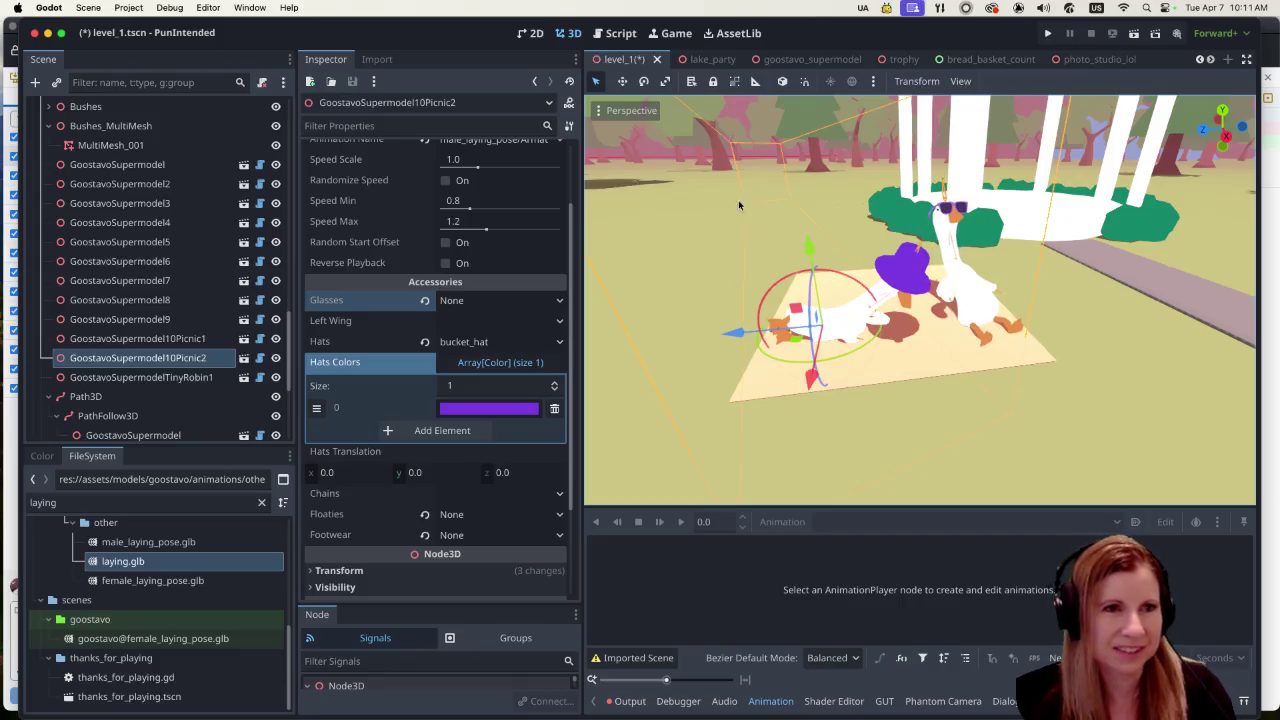
{"action": "key", "text": "super+s"}
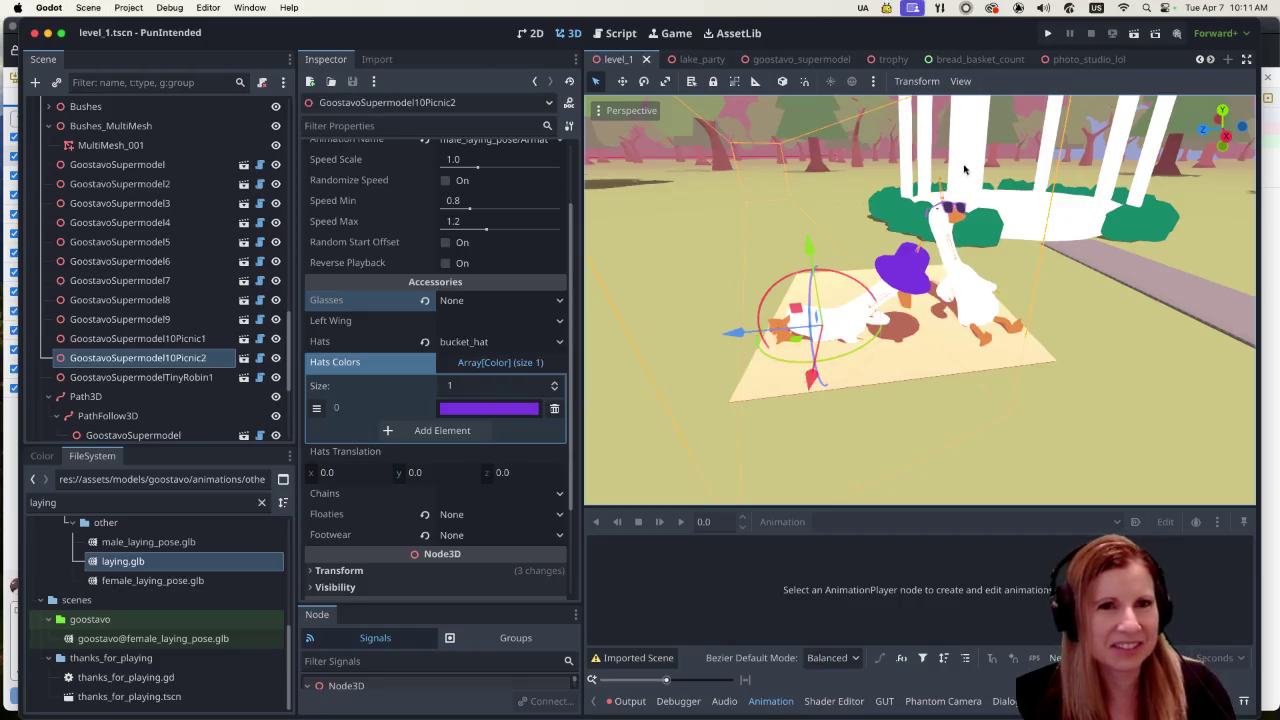
Step: Run the project, choose Play on the main menu, and pick the album to start the road level
{"action": "left_click", "coordinate": [1047, 34]}
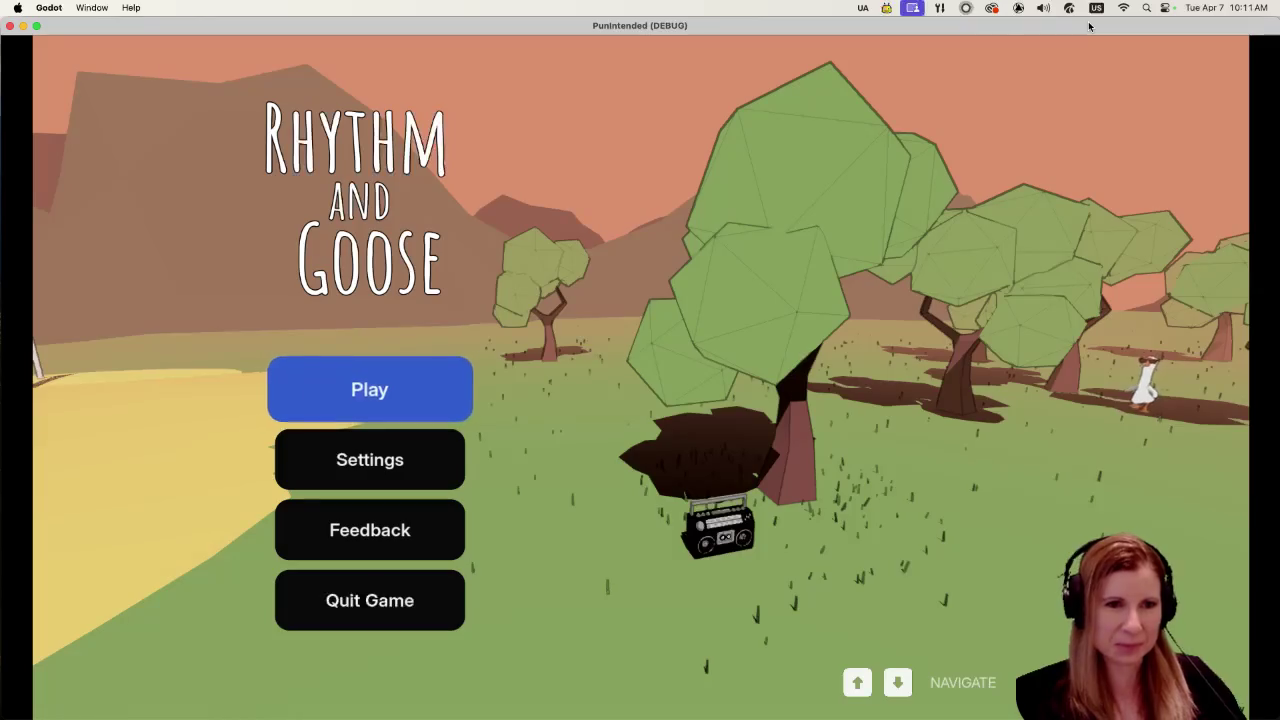
{"action": "key", "text": "Return"}
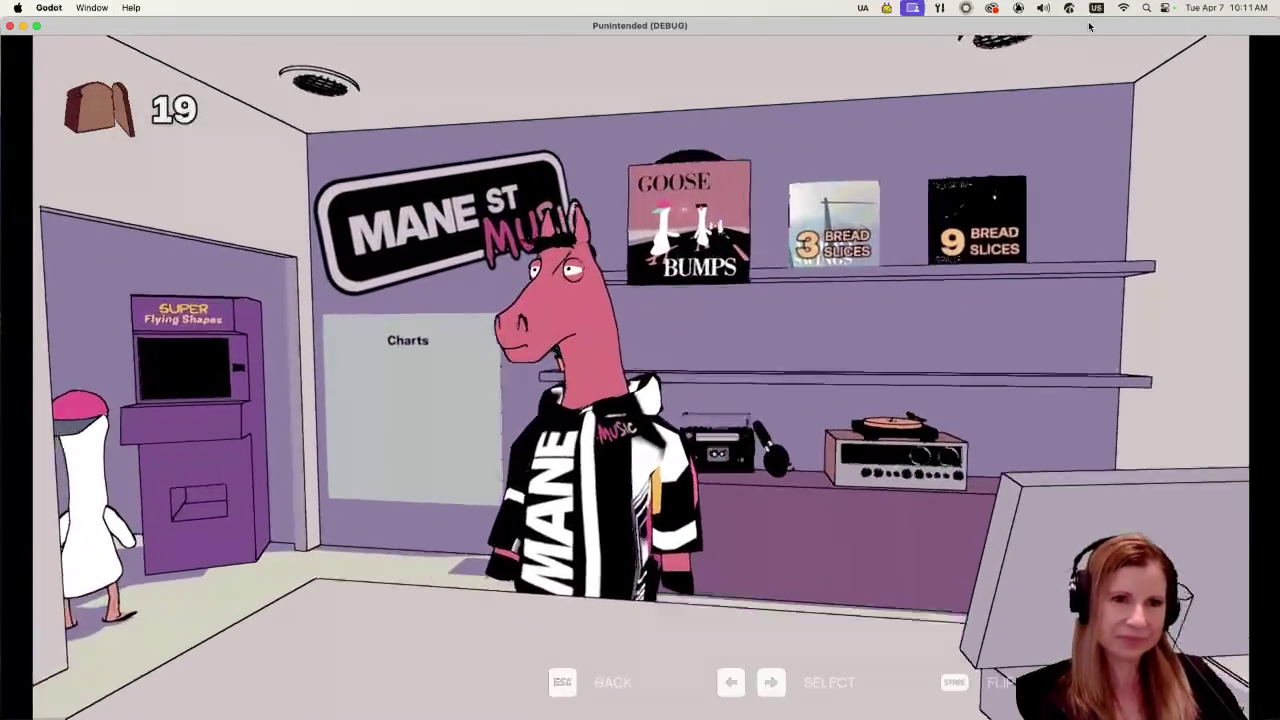
{"action": "key", "text": "Return"}
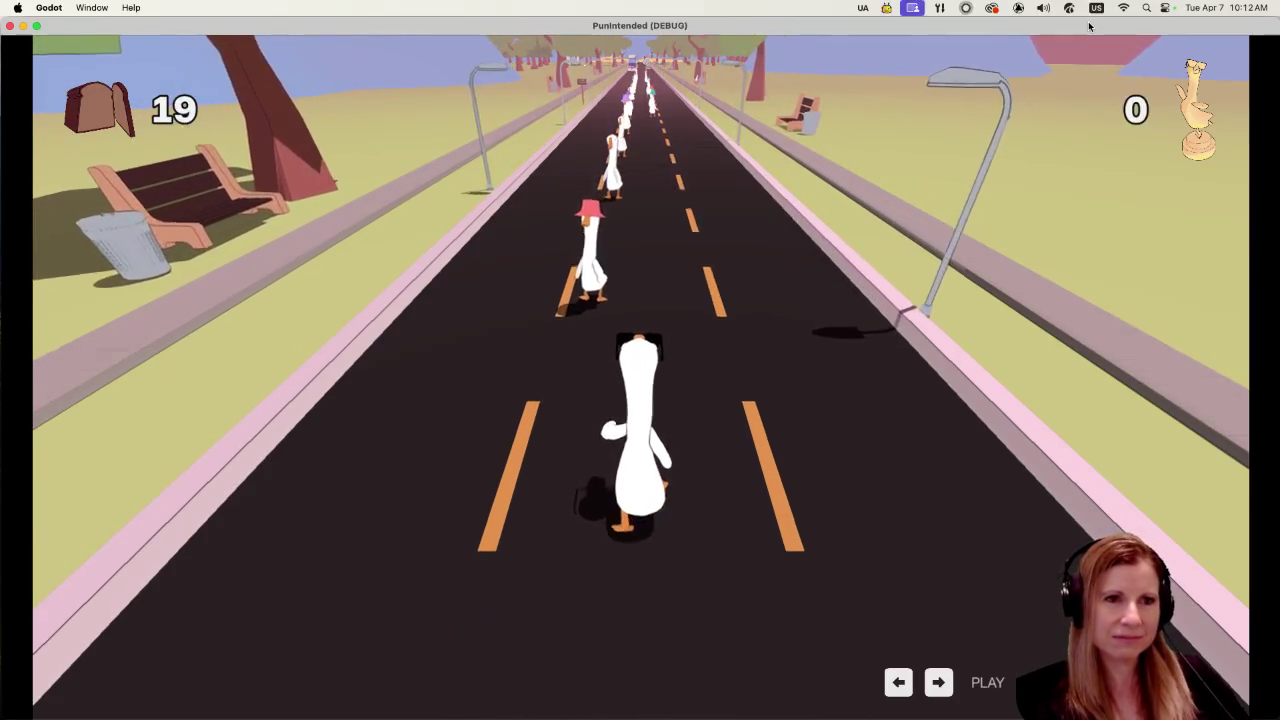
Step: Hit every beat and HOLD marker with Space through the road level, raising the score to 36993
{"action": "key", "text": "space"}
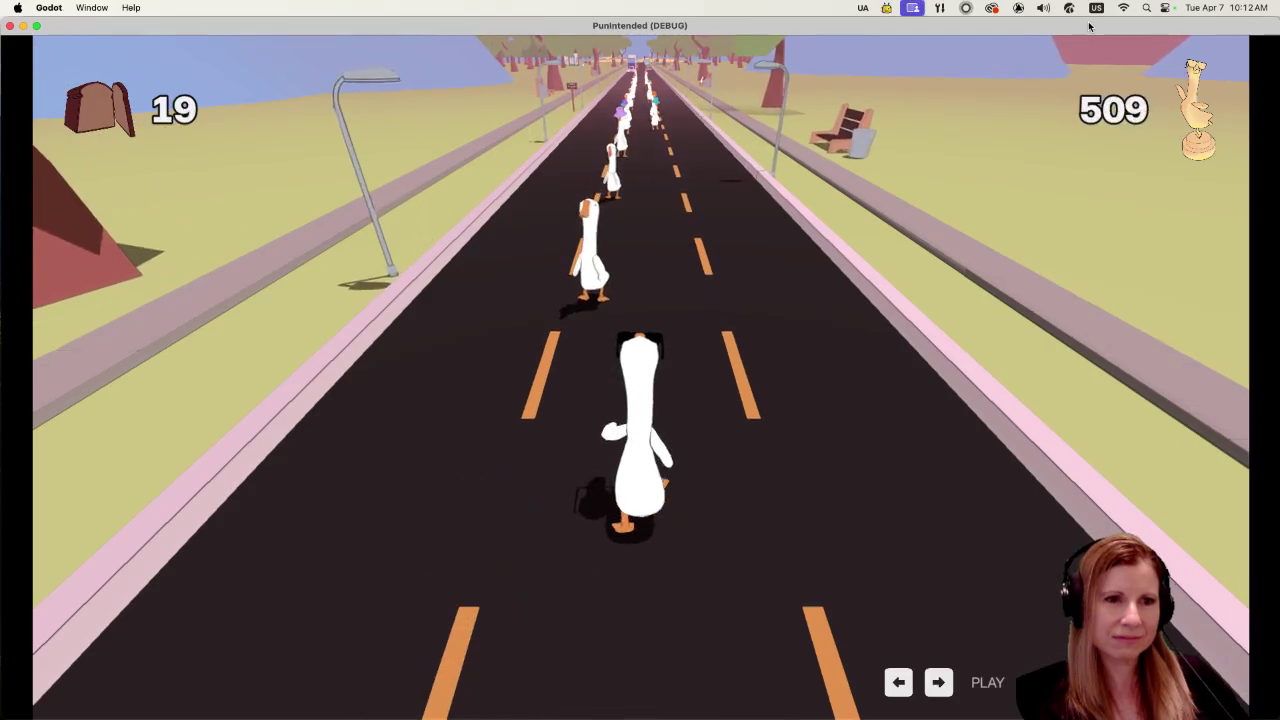
{"action": "key", "text": "space"}
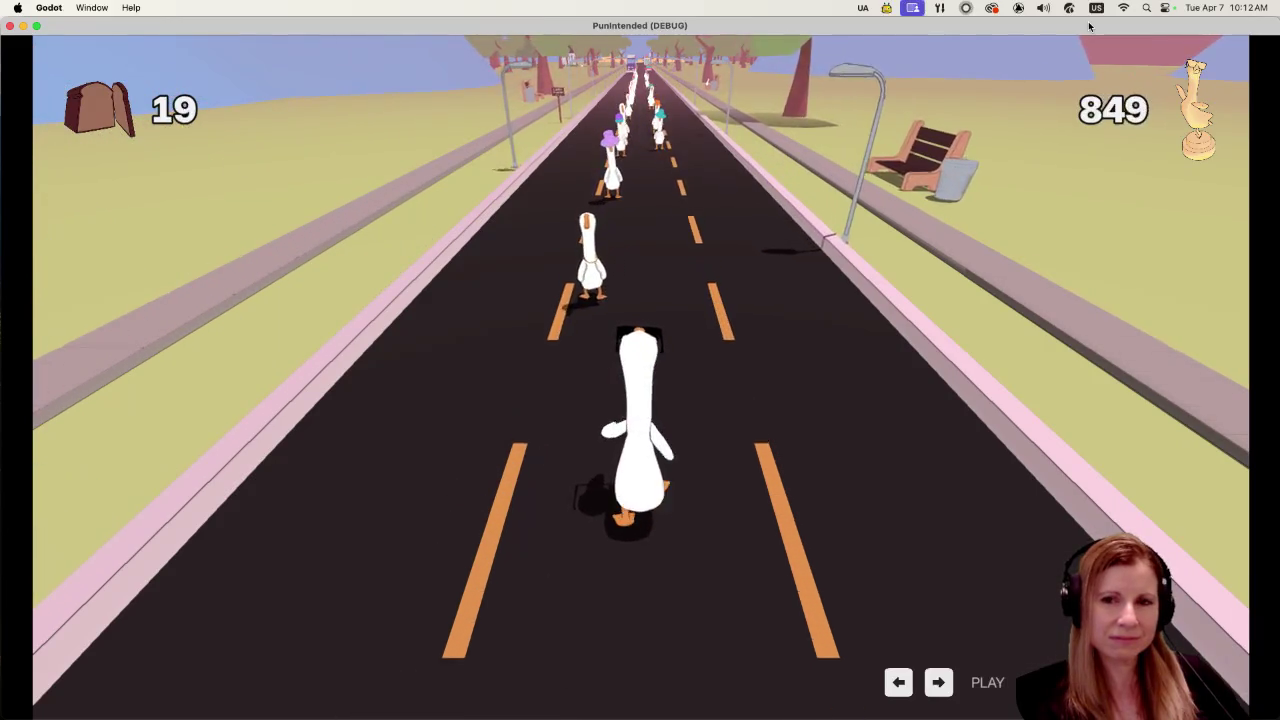
{"action": "key", "text": "space"}
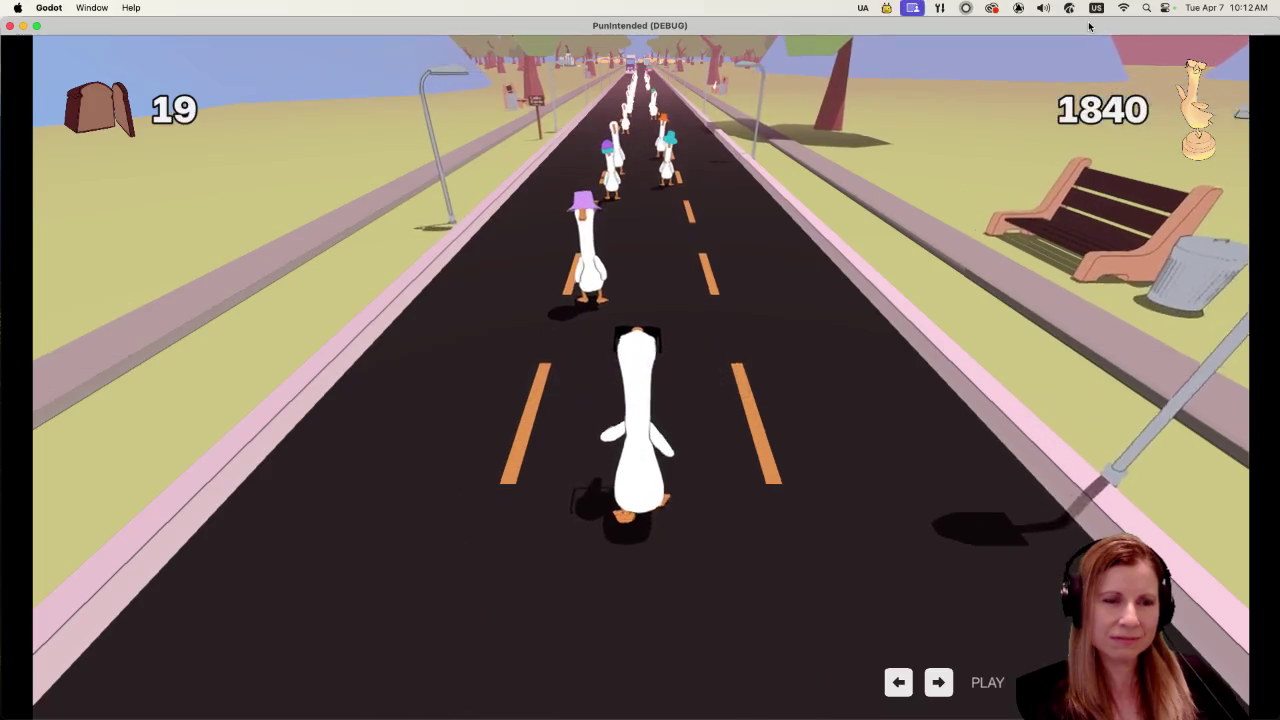
{"action": "key", "text": "space"}
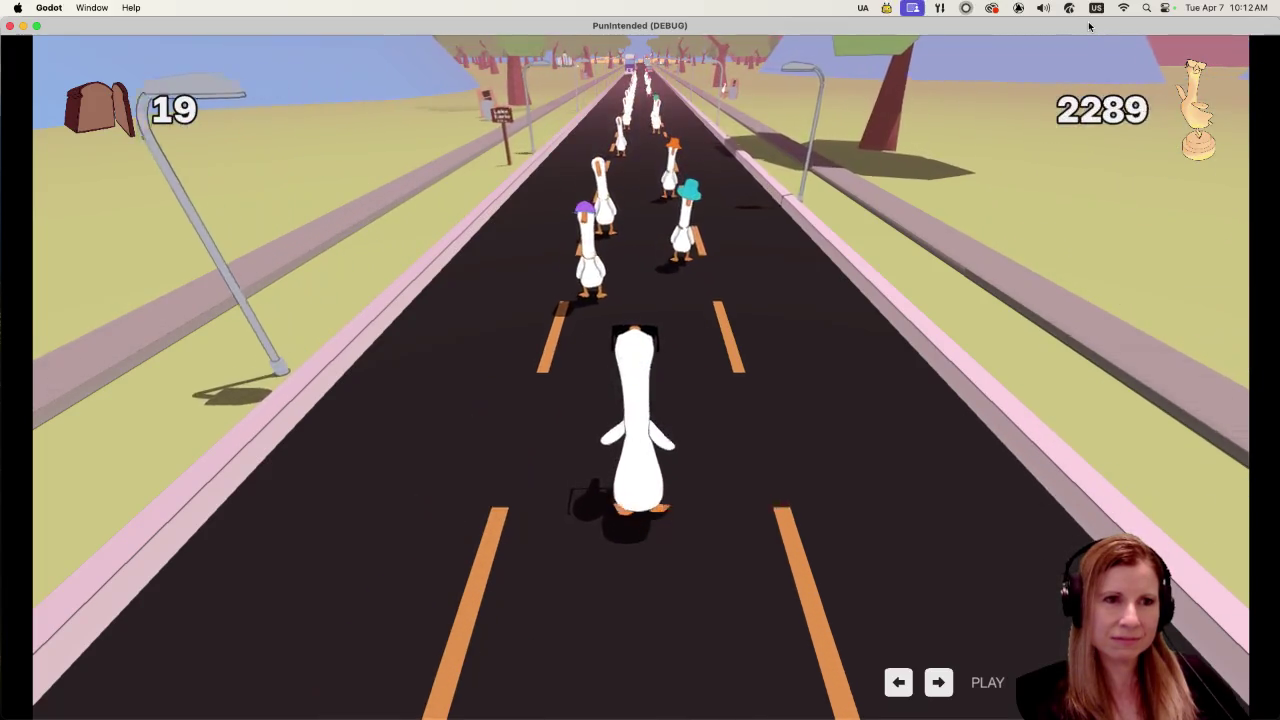
{"action": "key", "text": "space"}
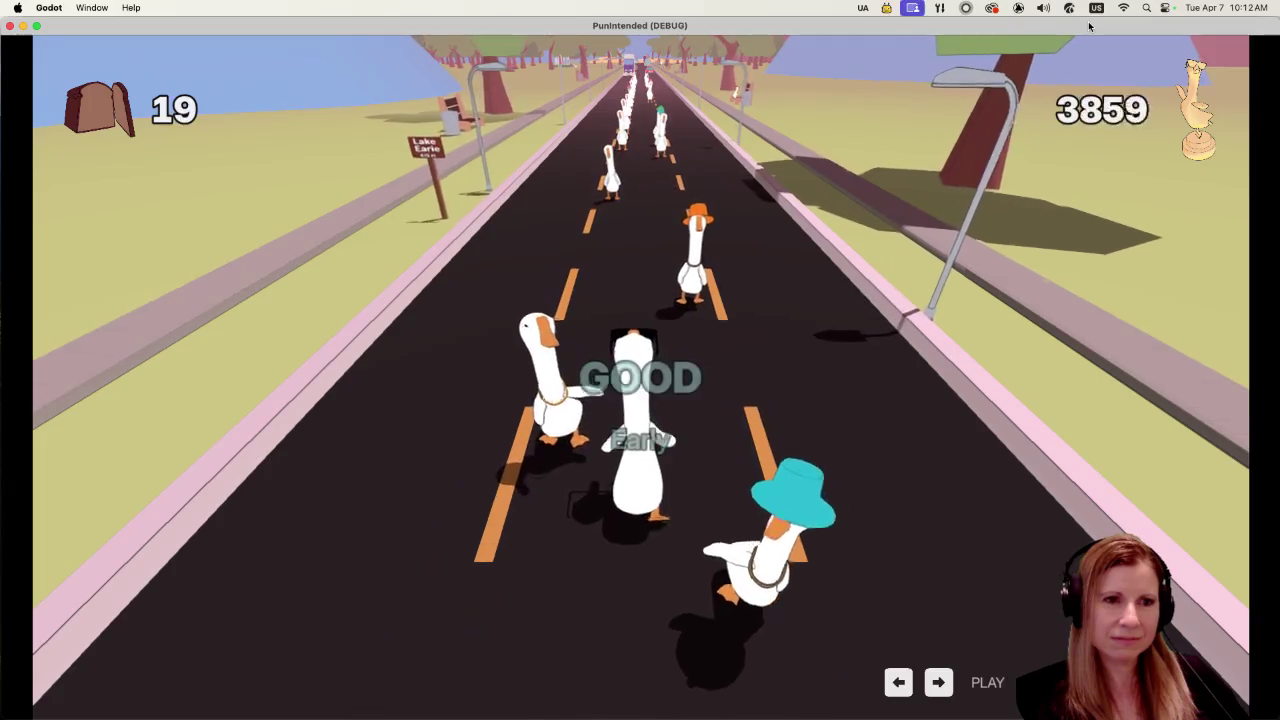
{"action": "key", "text": "space"}
{"action": "key", "text": "space"}
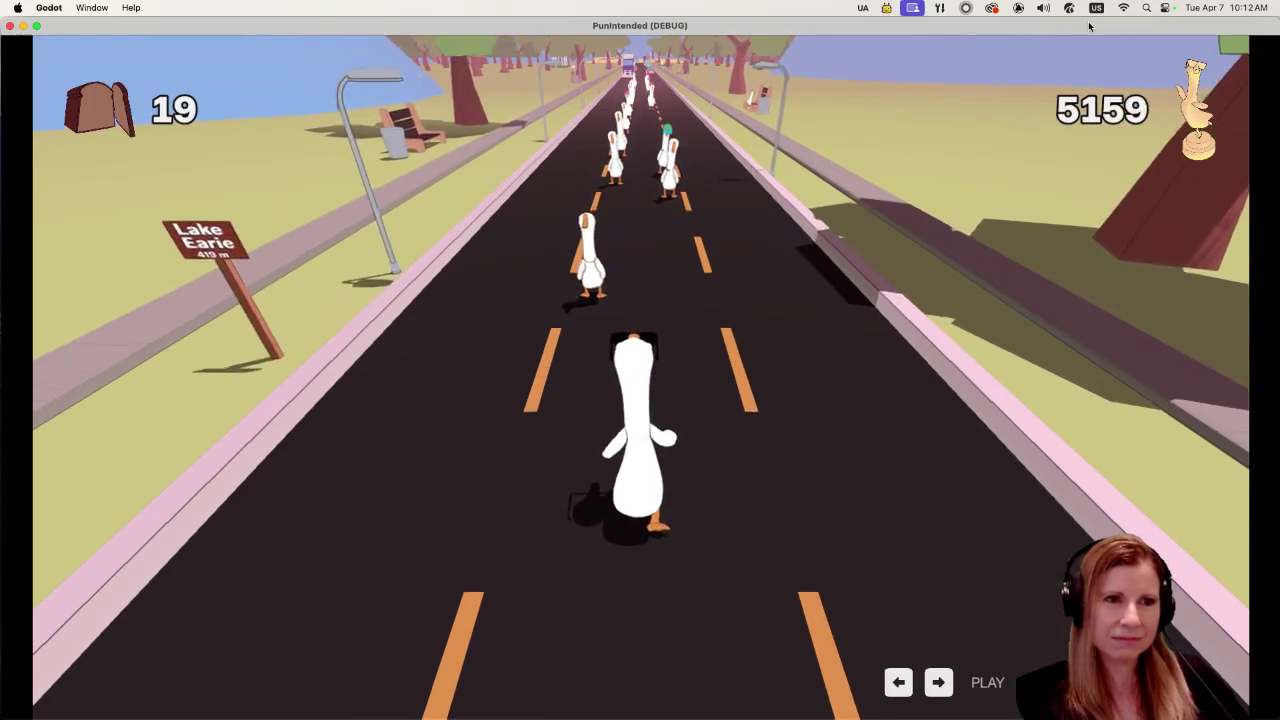
{"action": "key", "text": "space"}
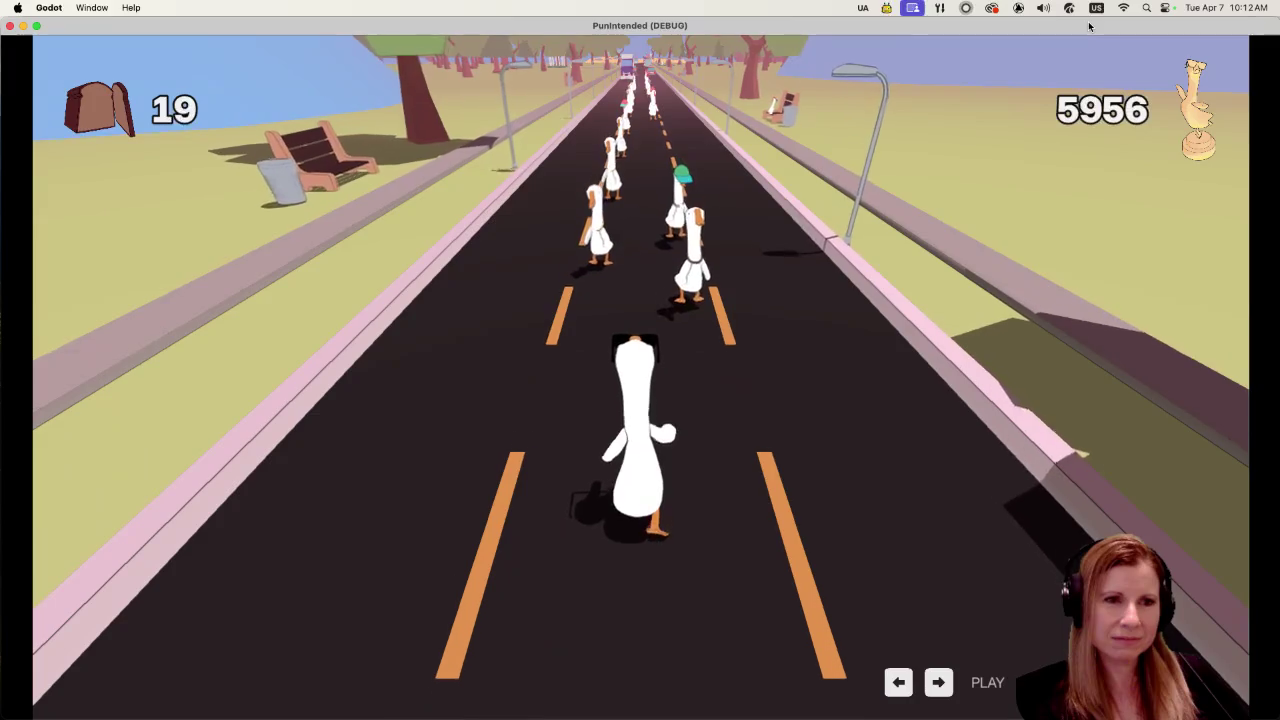
{"action": "key", "text": "space"}
{"action": "key", "text": "space"}
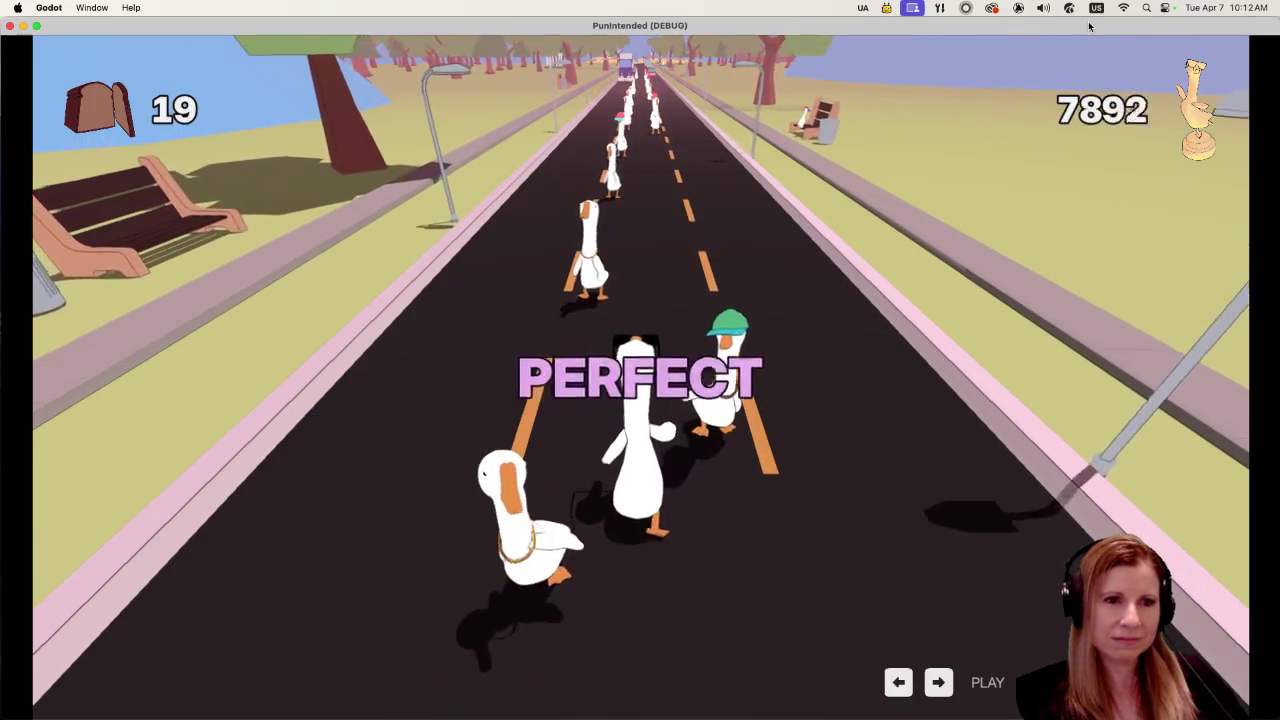
{"action": "key", "text": "space"}
{"action": "key", "text": "space"}
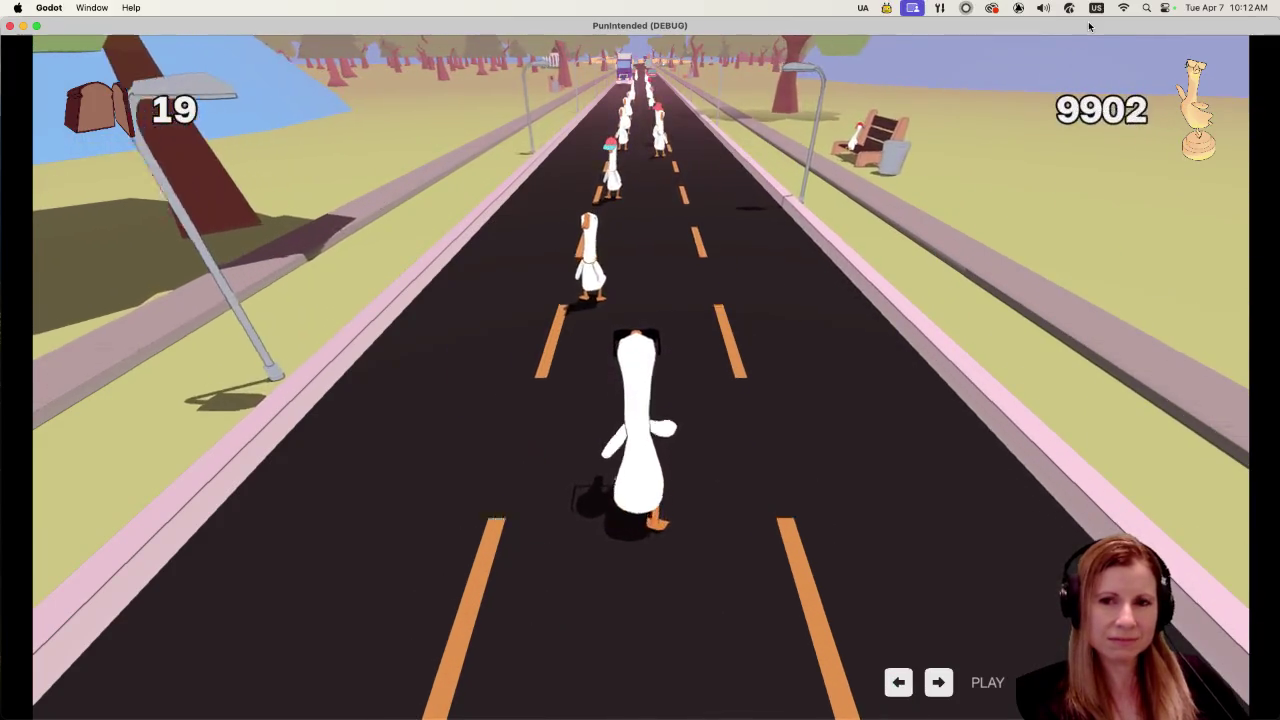
{"action": "key", "text": "space"}
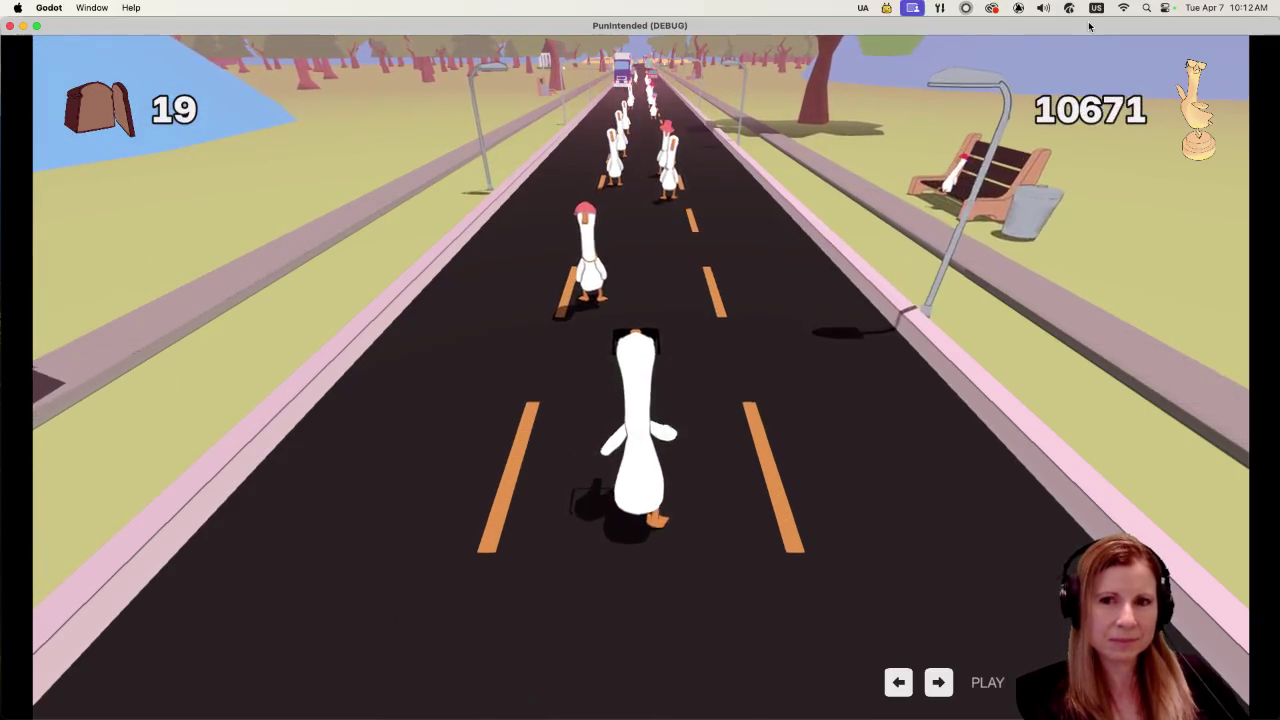
{"action": "key", "text": "space"}
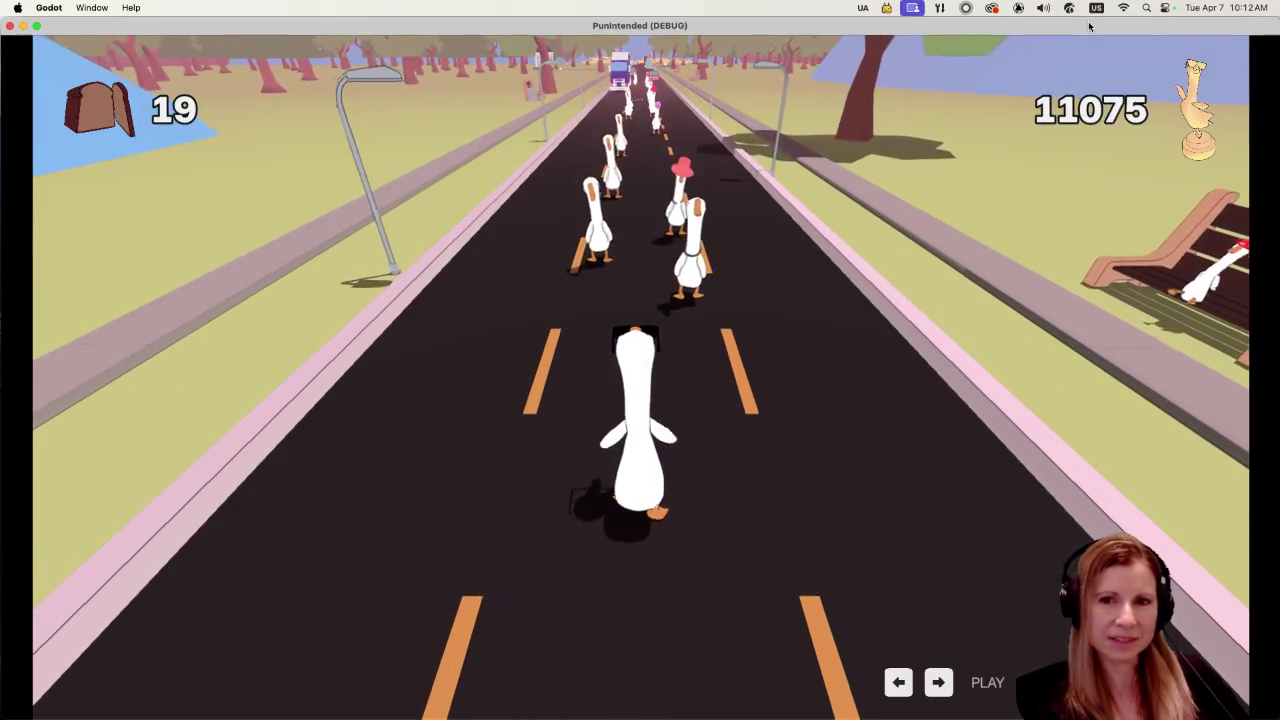
{"action": "key", "text": "space"}
{"action": "key", "text": "space"}
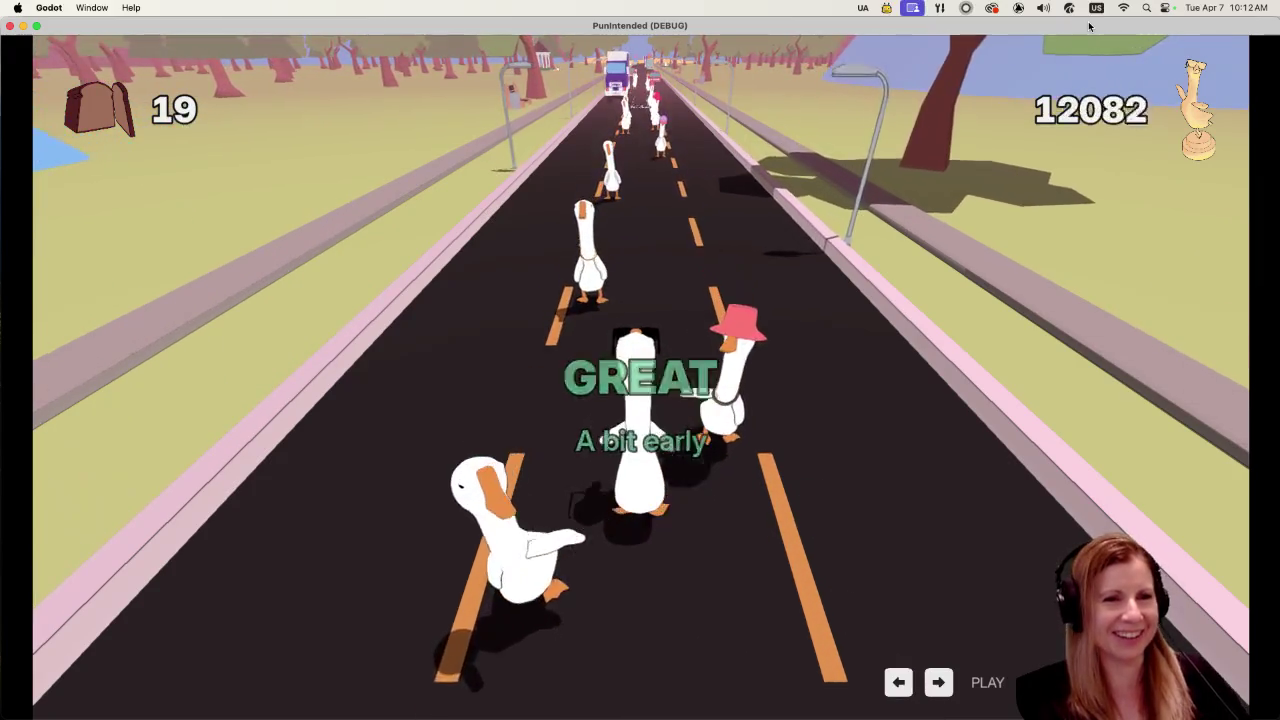
{"action": "key", "text": "space"}
{"action": "key", "text": "space"}
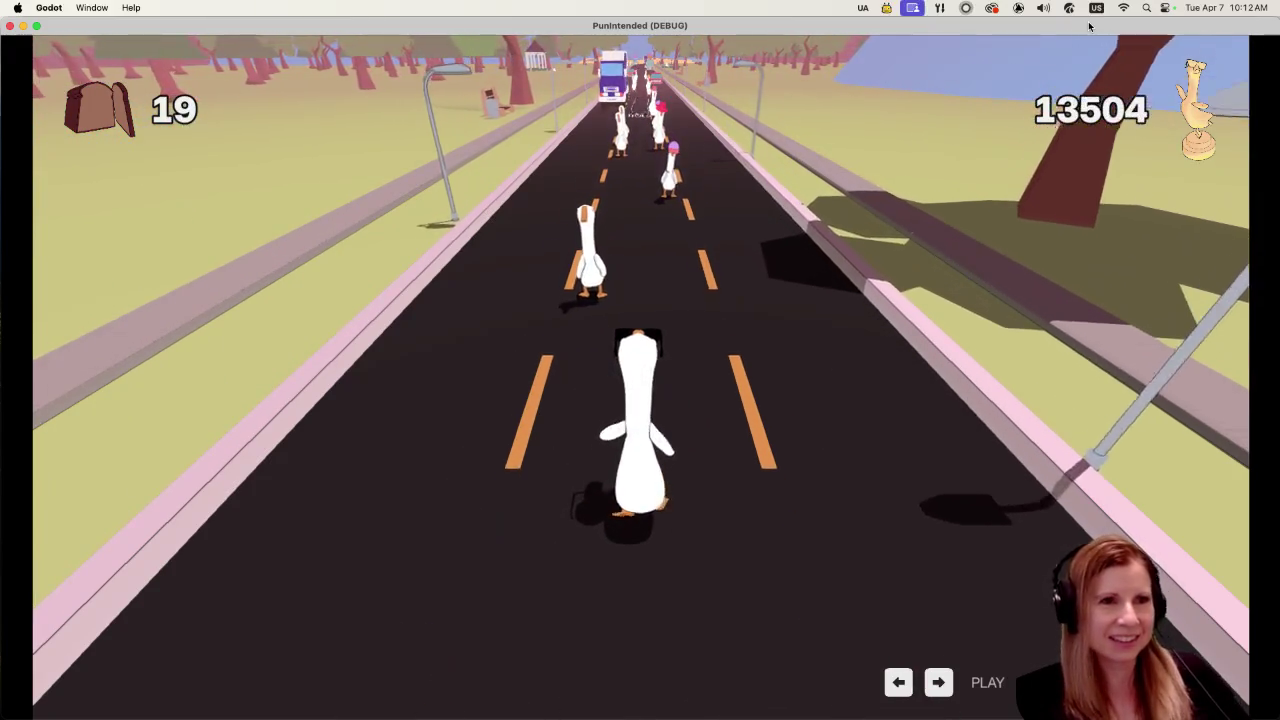
{"action": "key", "text": "space"}
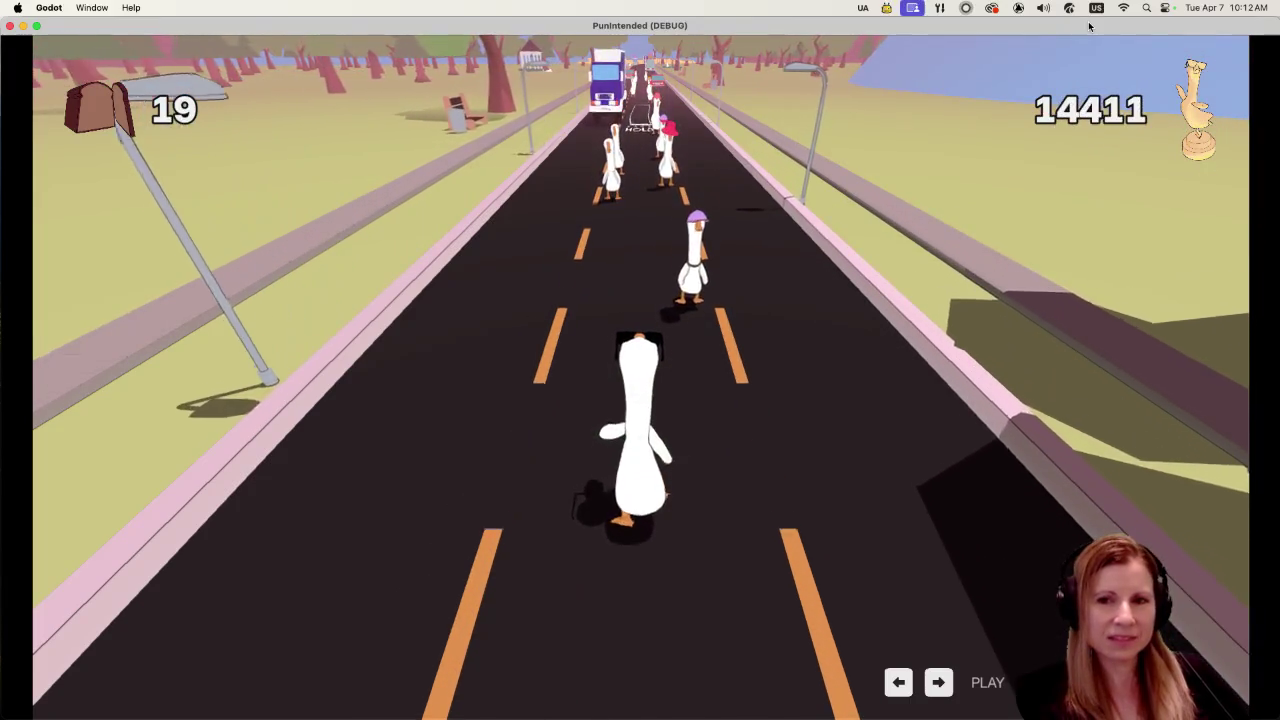
{"action": "key", "text": "space"}
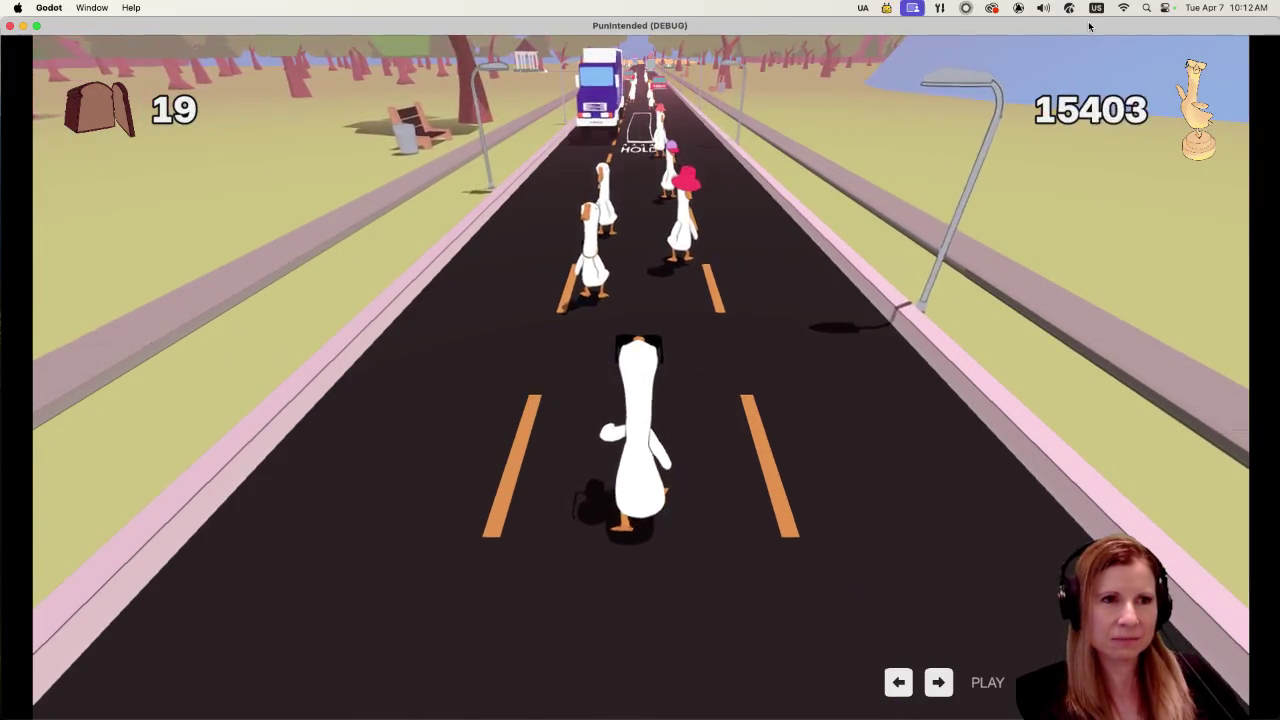
{"action": "key", "text": "space"}
{"action": "key", "text": "space"}
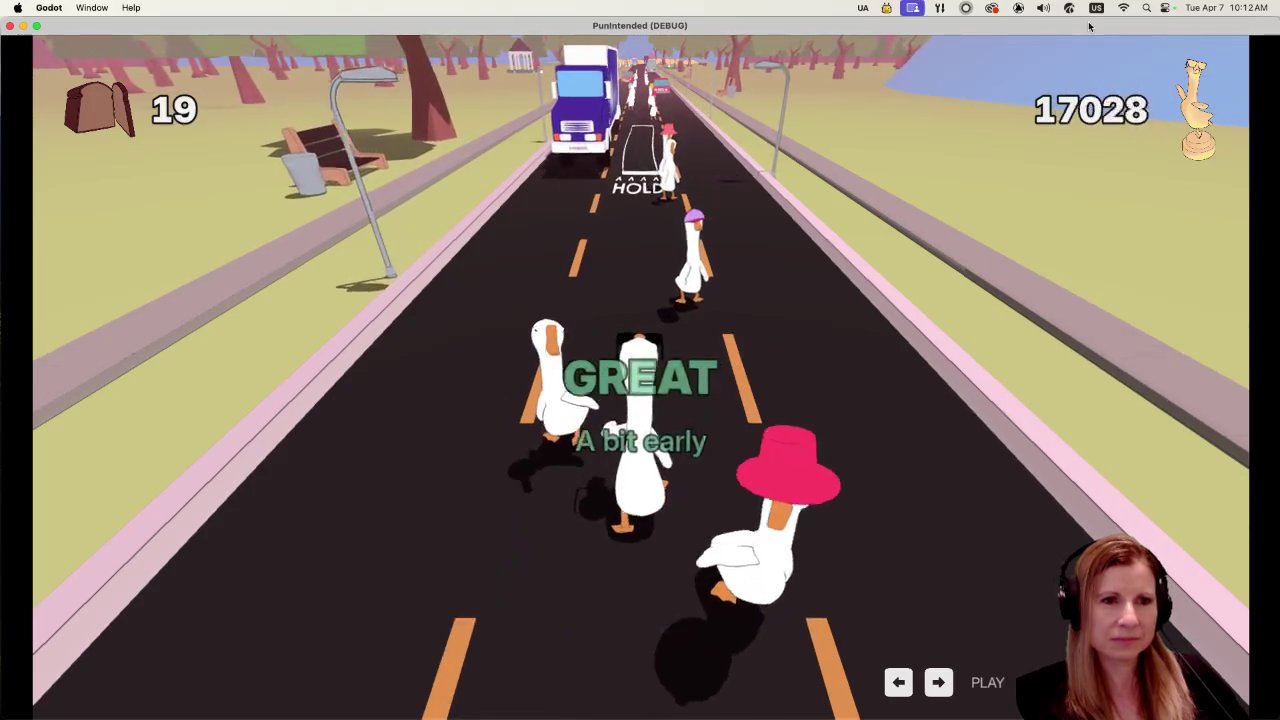
{"action": "key", "text": "space"}
{"action": "key", "text": "space"}
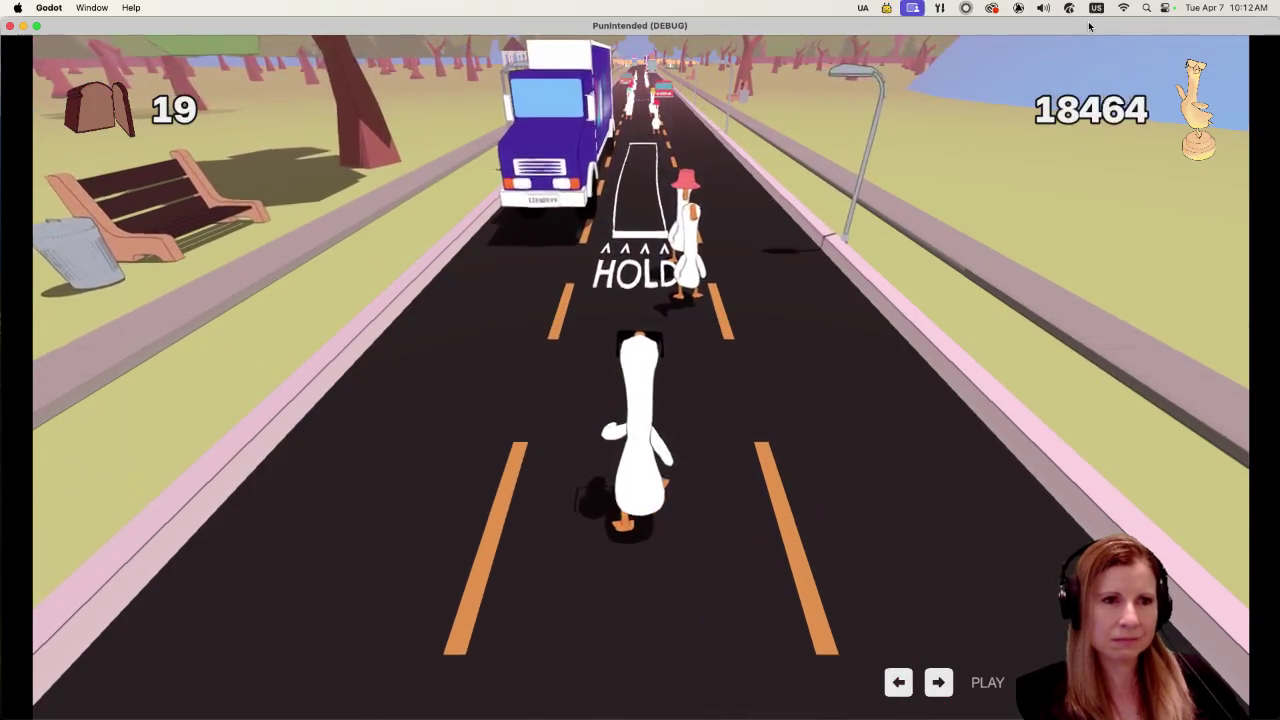
{"action": "key", "text": "space"}
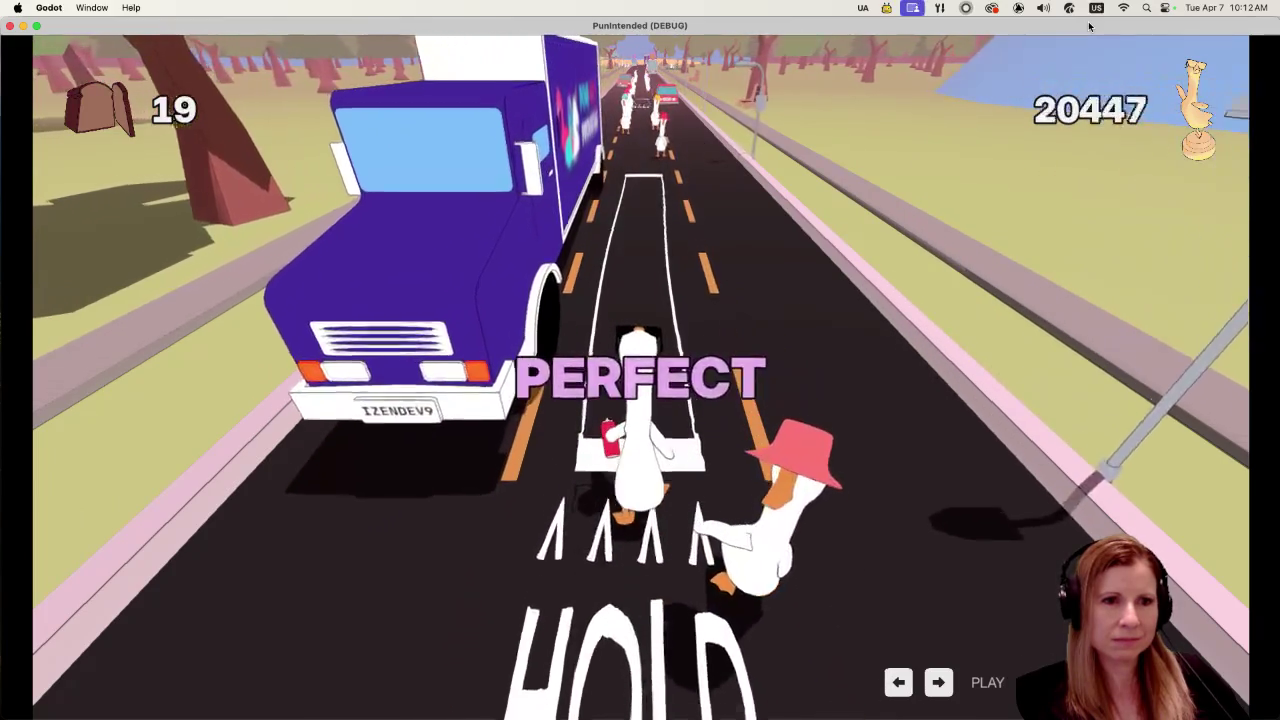
{"action": "key", "text": "space"}
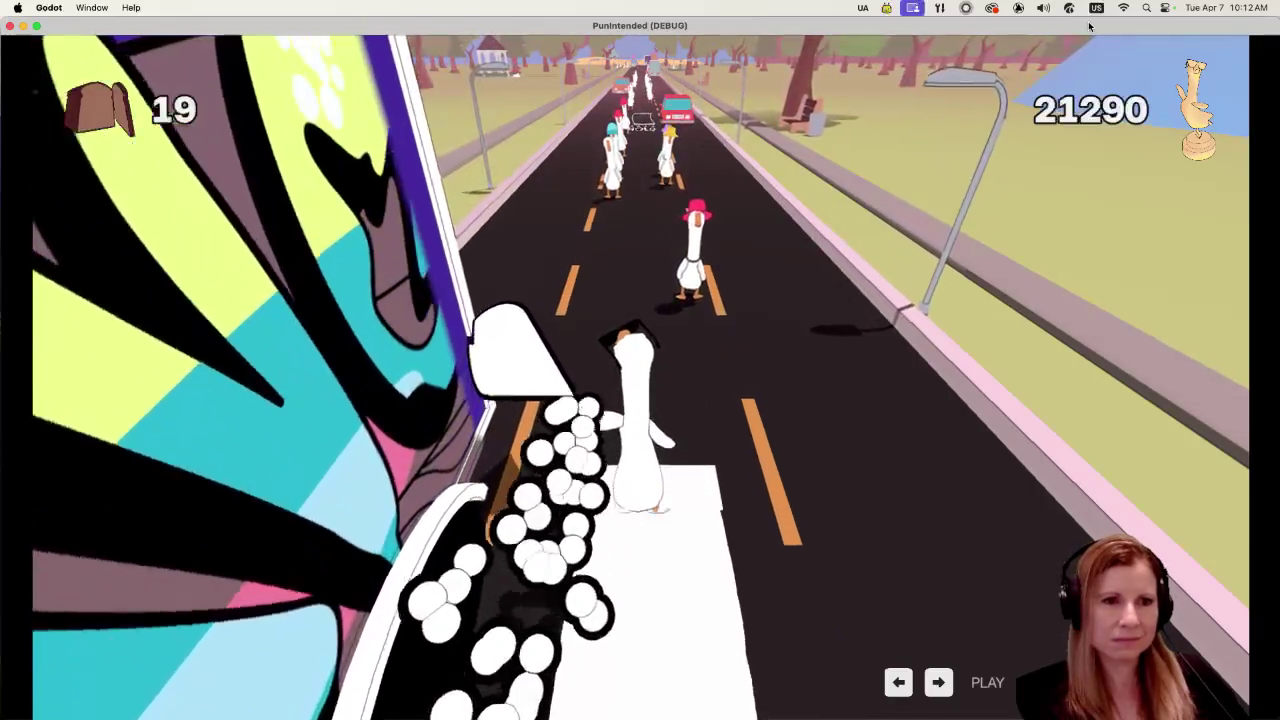
{"action": "key", "text": "space"}
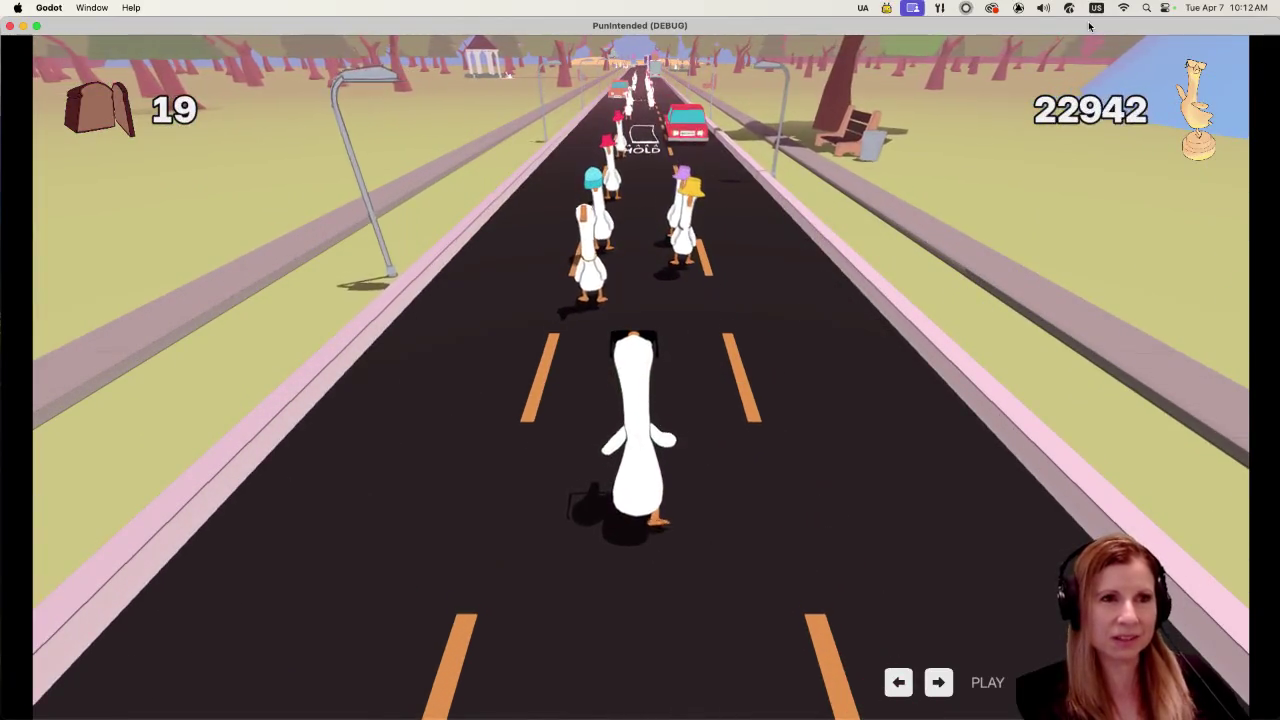
{"action": "key", "text": "space"}
{"action": "key", "text": "space"}
{"action": "key", "text": "space"}
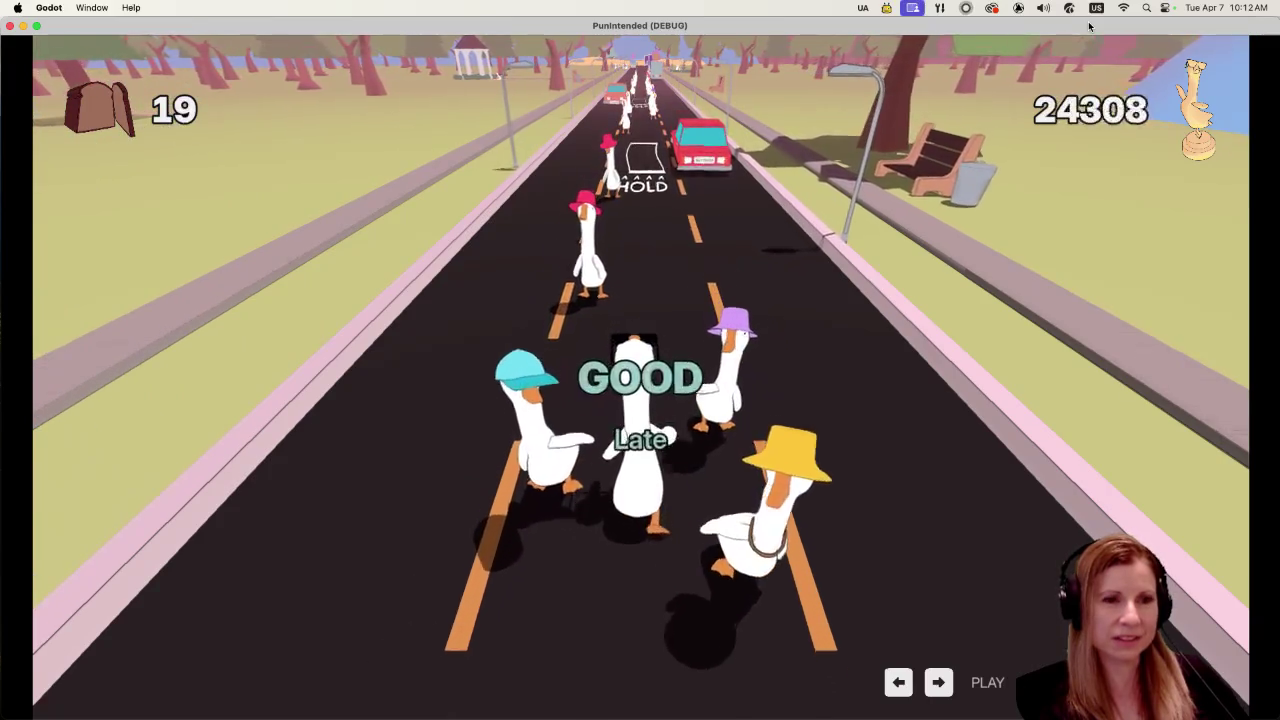
{"action": "key", "text": "space"}
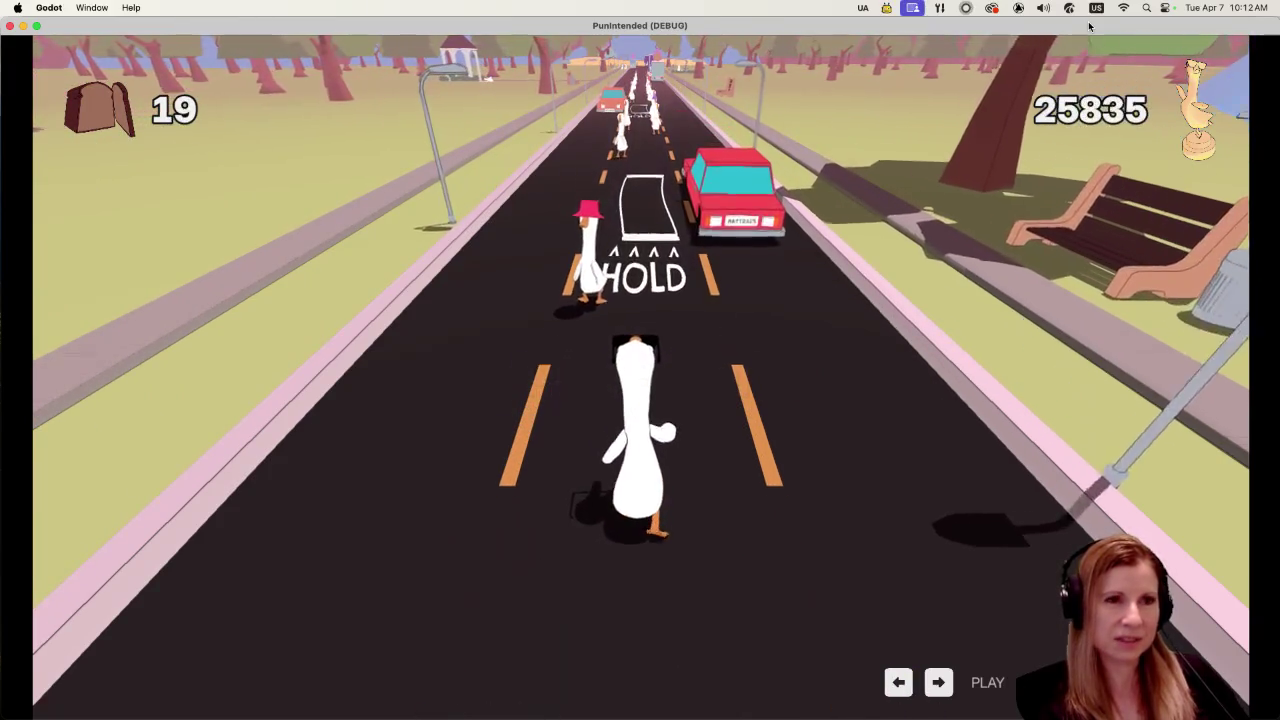
{"action": "key", "text": "space"}
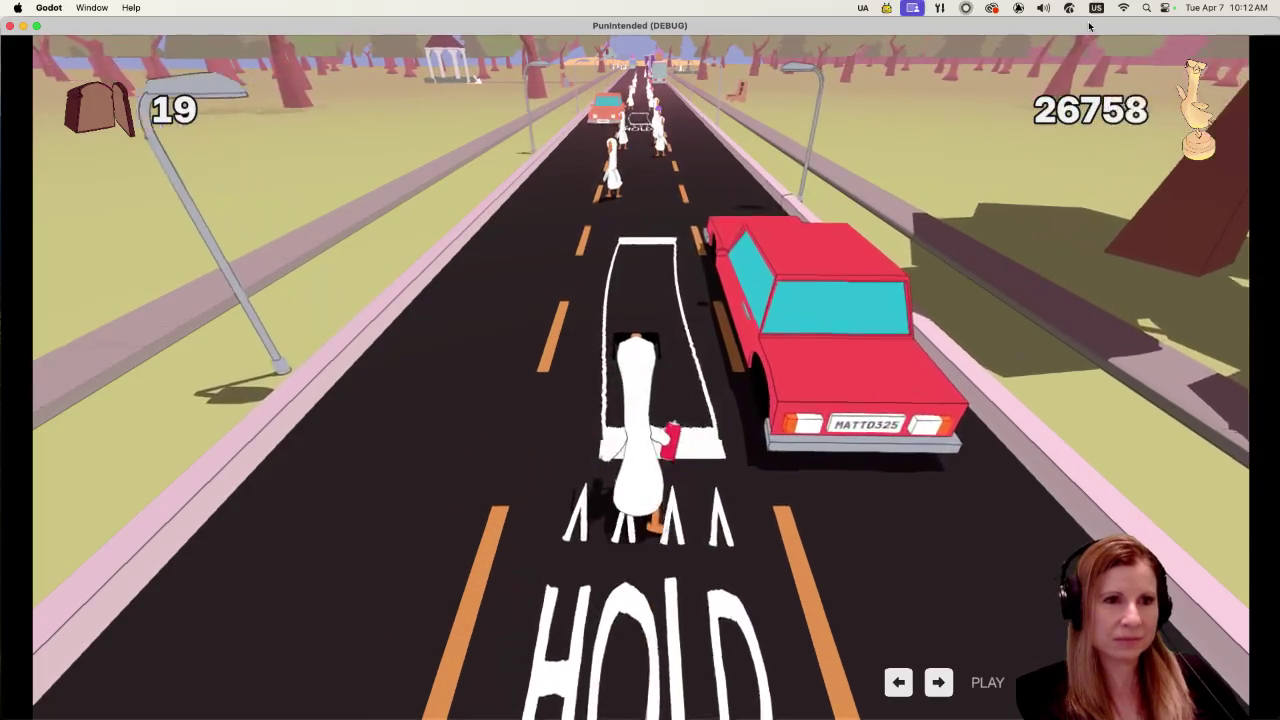
{"action": "key", "text": "space"}
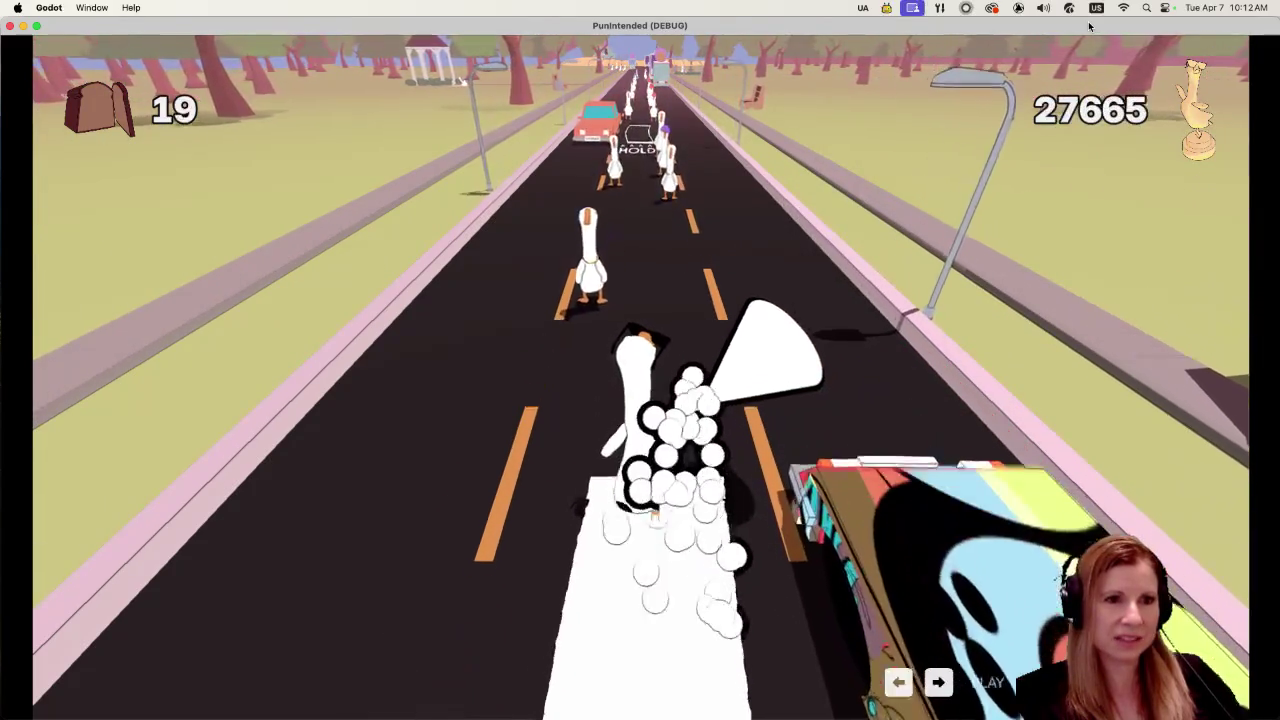
{"action": "key", "text": "space"}
{"action": "key", "text": "space"}
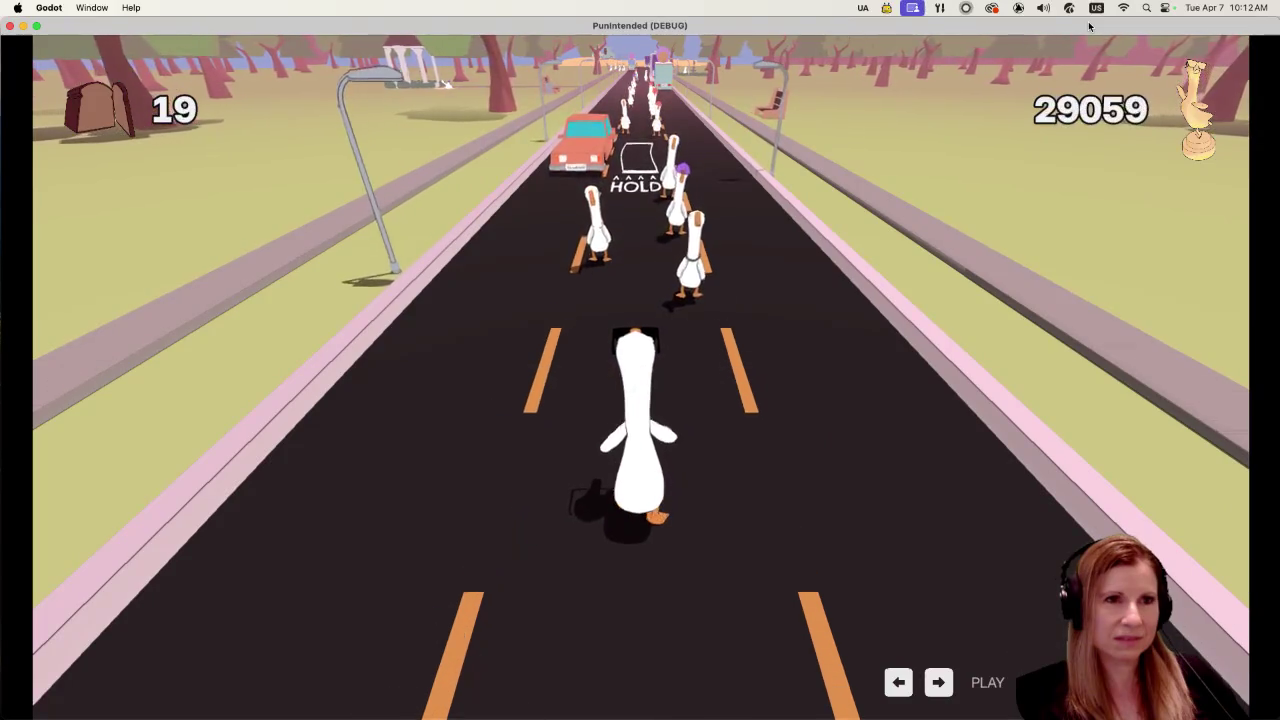
{"action": "key", "text": "space"}
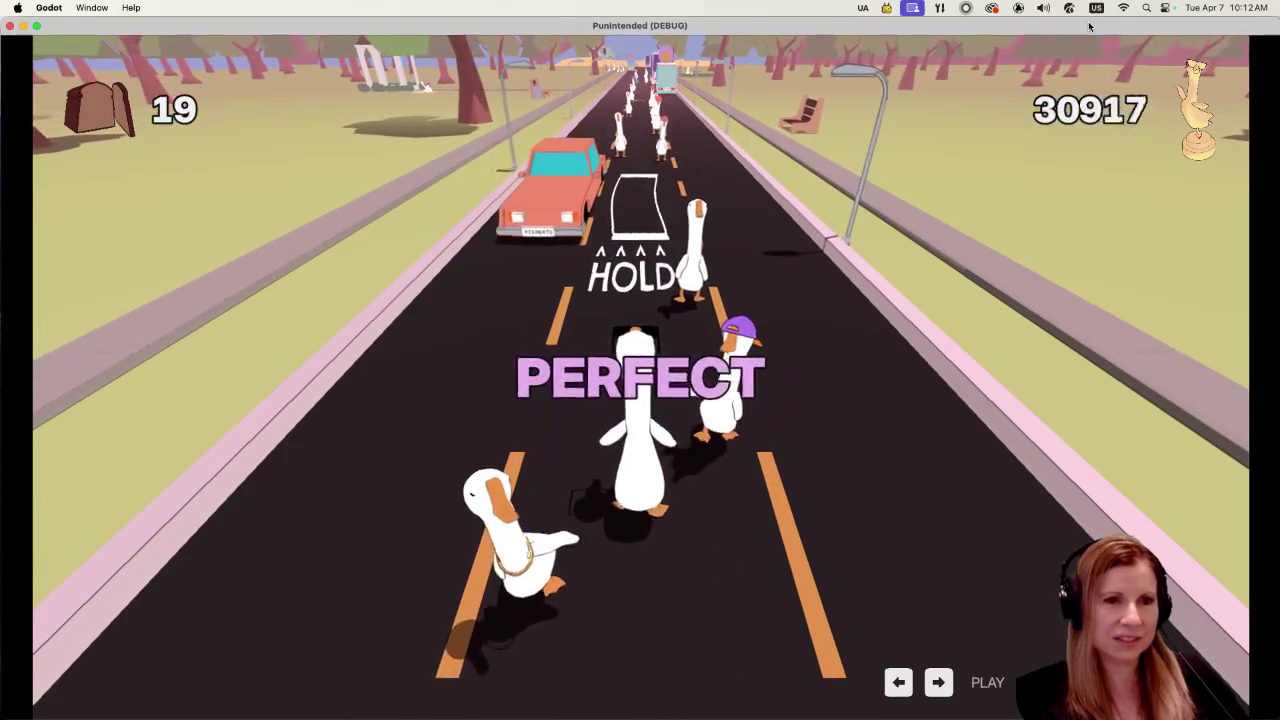
{"action": "key", "text": "space"}
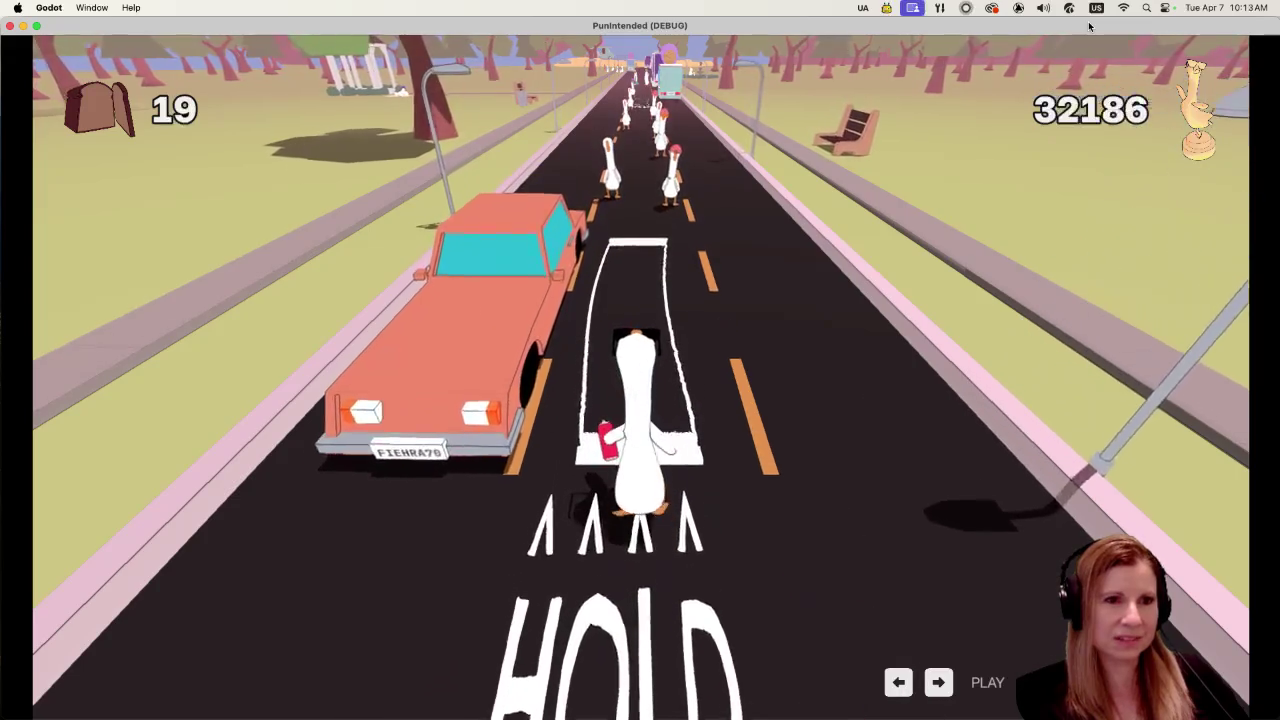
{"action": "key", "text": "space"}
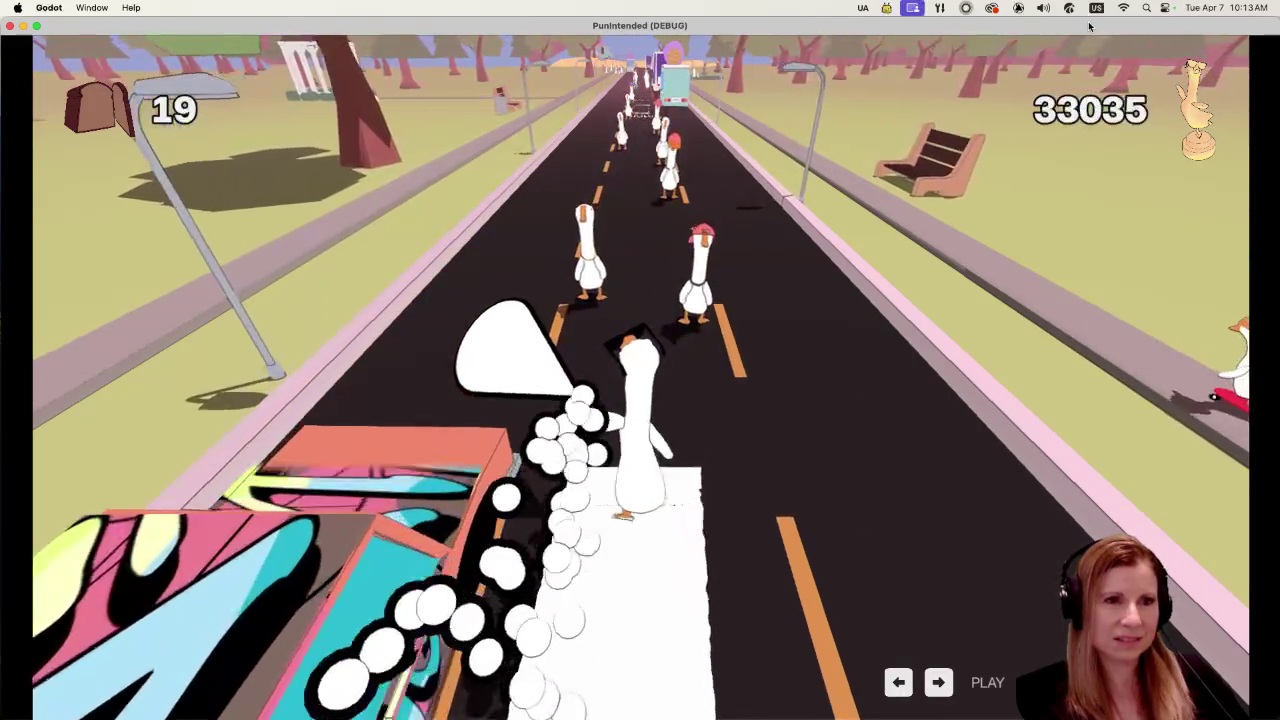
{"action": "key", "text": "space"}
{"action": "key", "text": "space"}
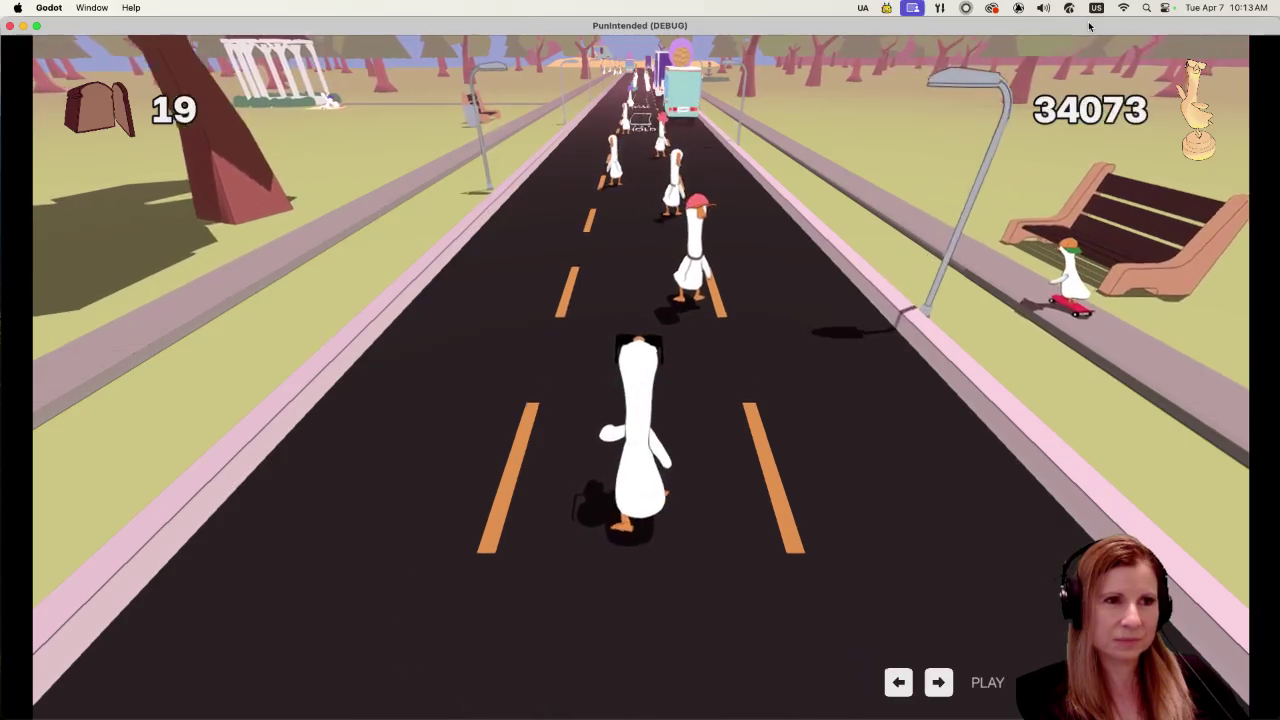
{"action": "key", "text": "space"}
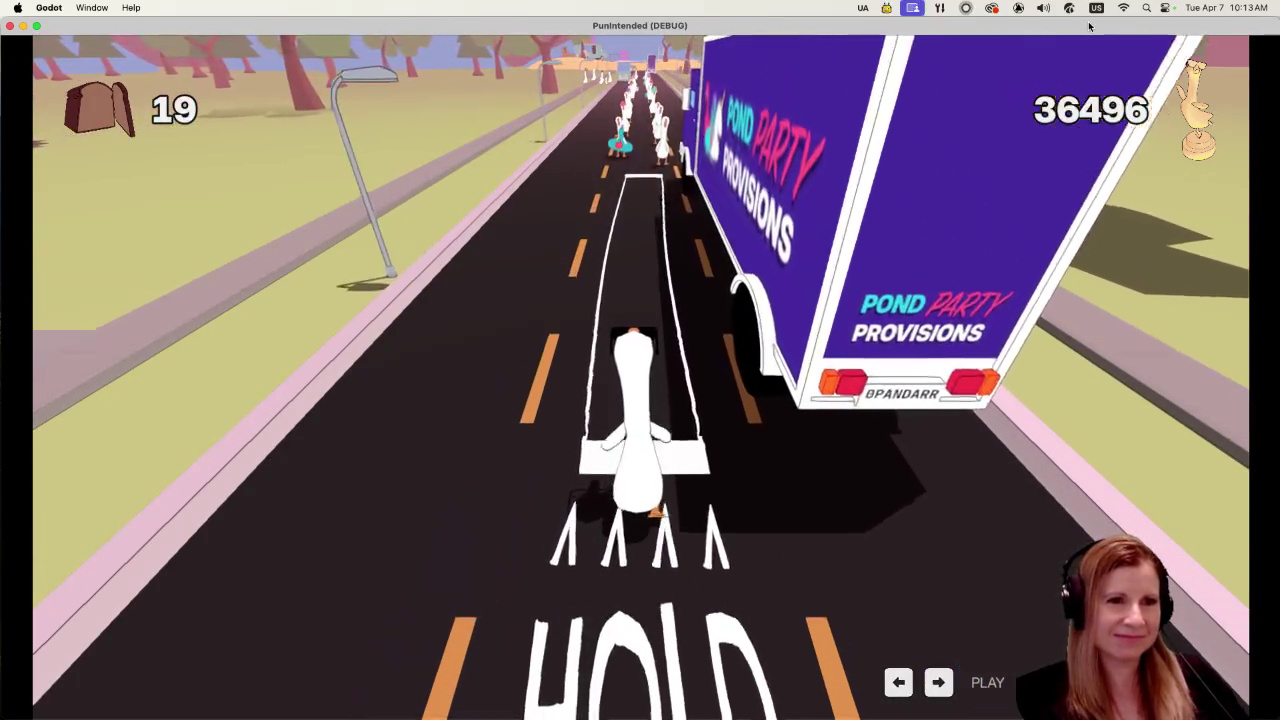
{"action": "key", "text": "space"}
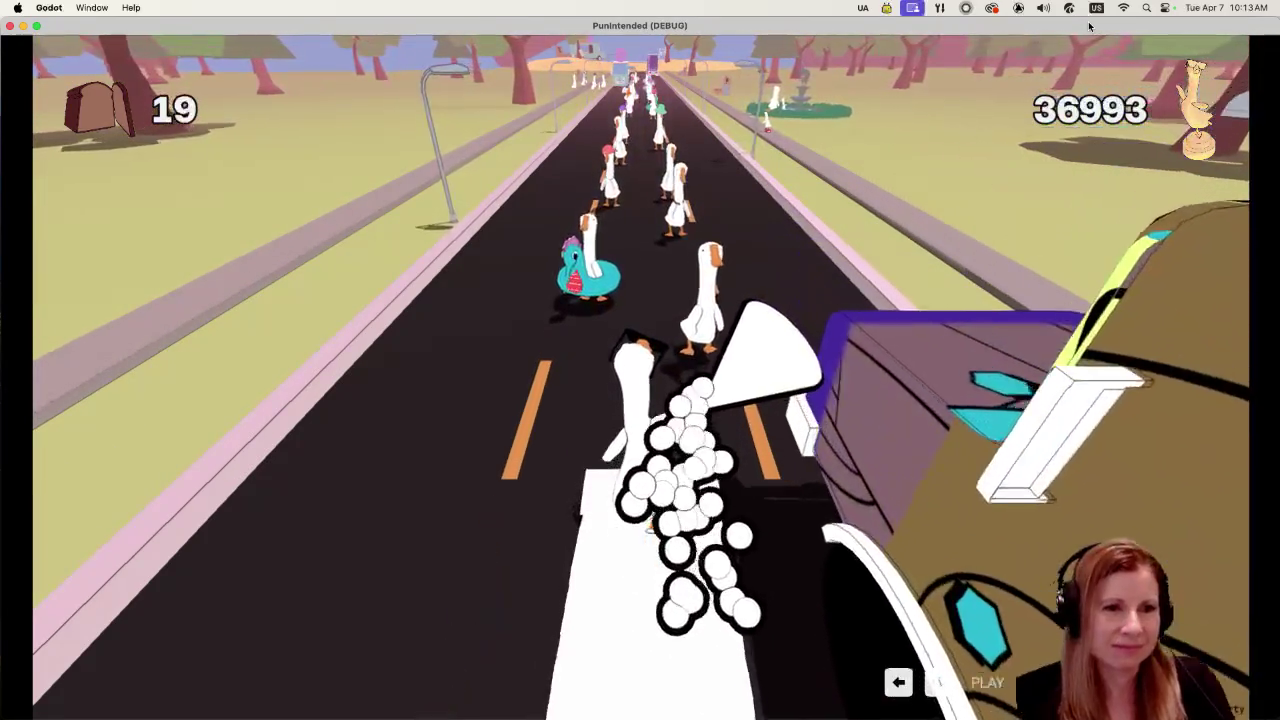
{"action": "key", "text": "space"}
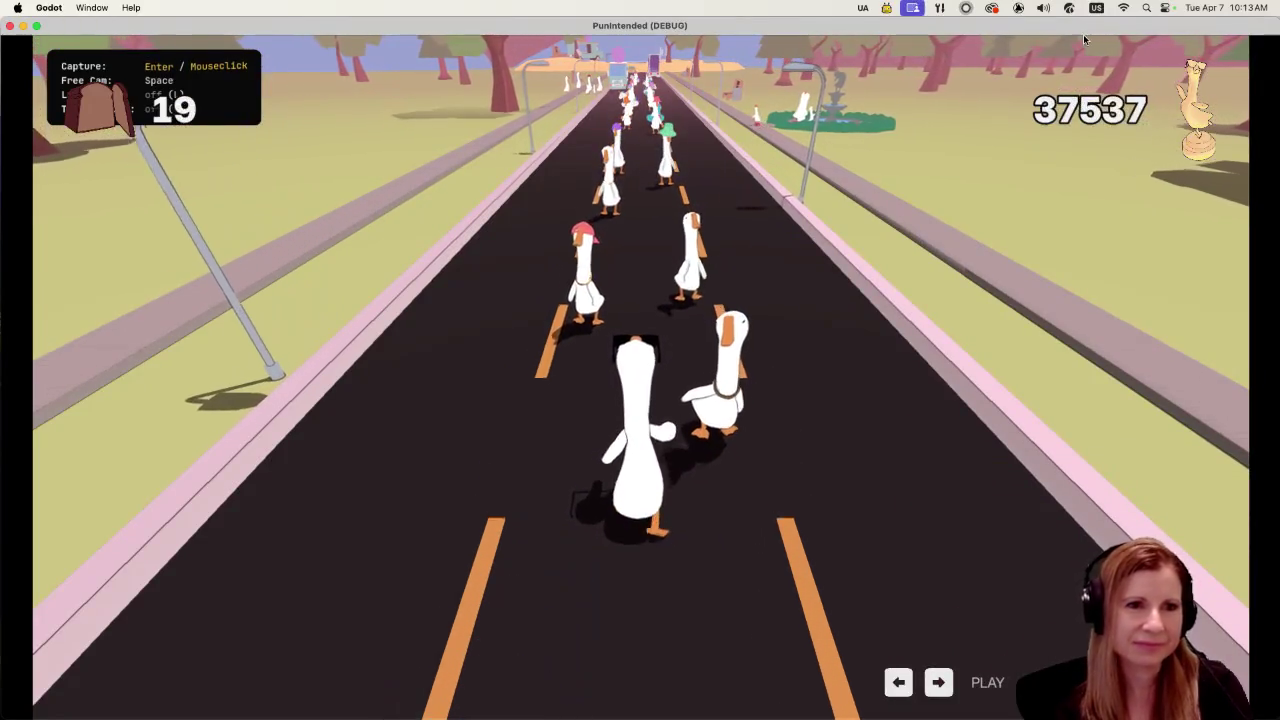
Step: Switch to the free-flying debug camera to view the picnic, then quit the running game
{"action": "key", "text": "space"}
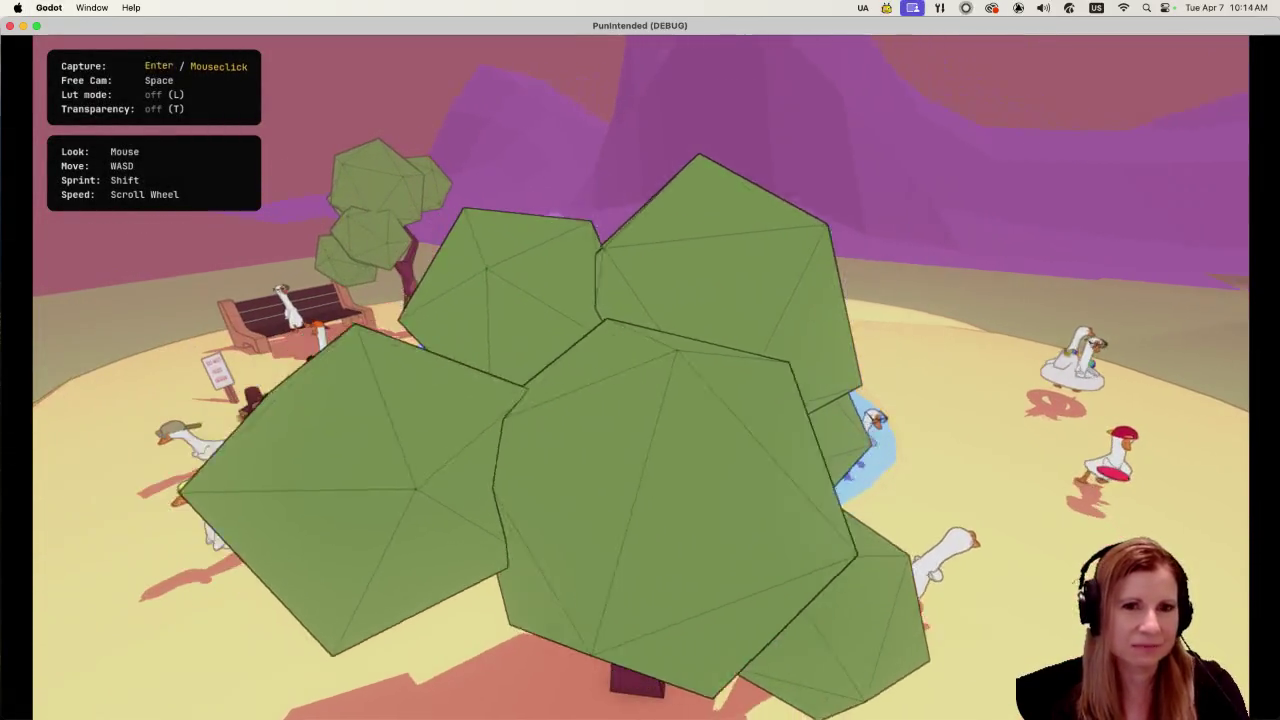
{"action": "key", "text": "super+q"}
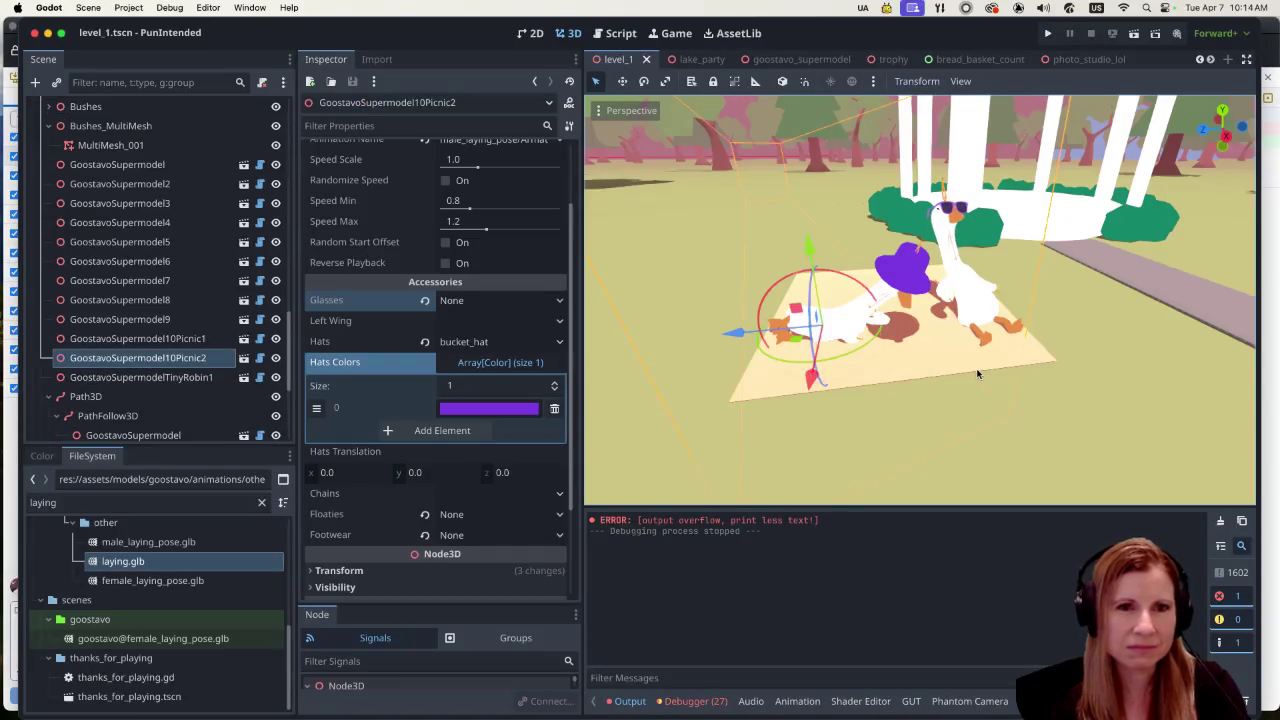
Step: Locate the picnic area and select the blanket's MeshInstance3D node in the Scene dock
{"action": "scroll", "coordinate": [975, 374], "scroll_direction": "down", "scroll_amount": 10}
{"action": "scroll", "coordinate": [962, 409], "scroll_direction": "right", "scroll_amount": 10}
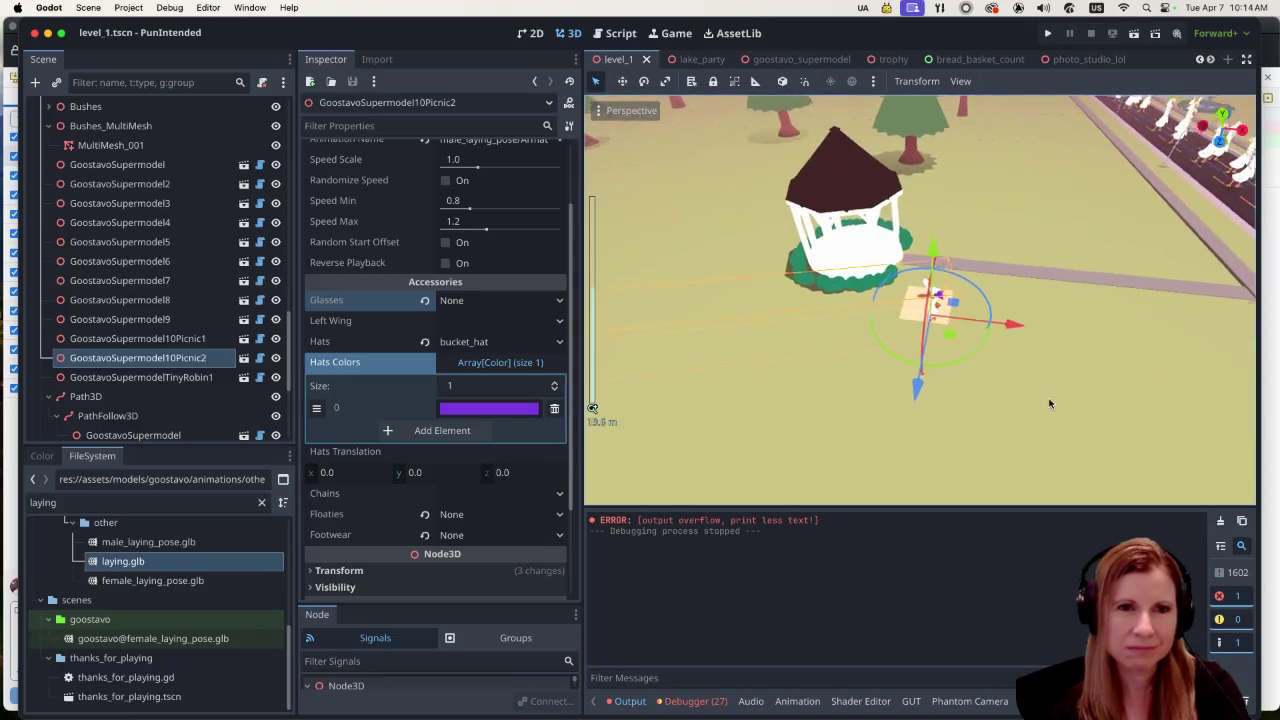
{"action": "scroll", "coordinate": [1083, 380], "scroll_direction": "down", "scroll_amount": 5}
{"action": "left_click", "coordinate": [904, 299]}
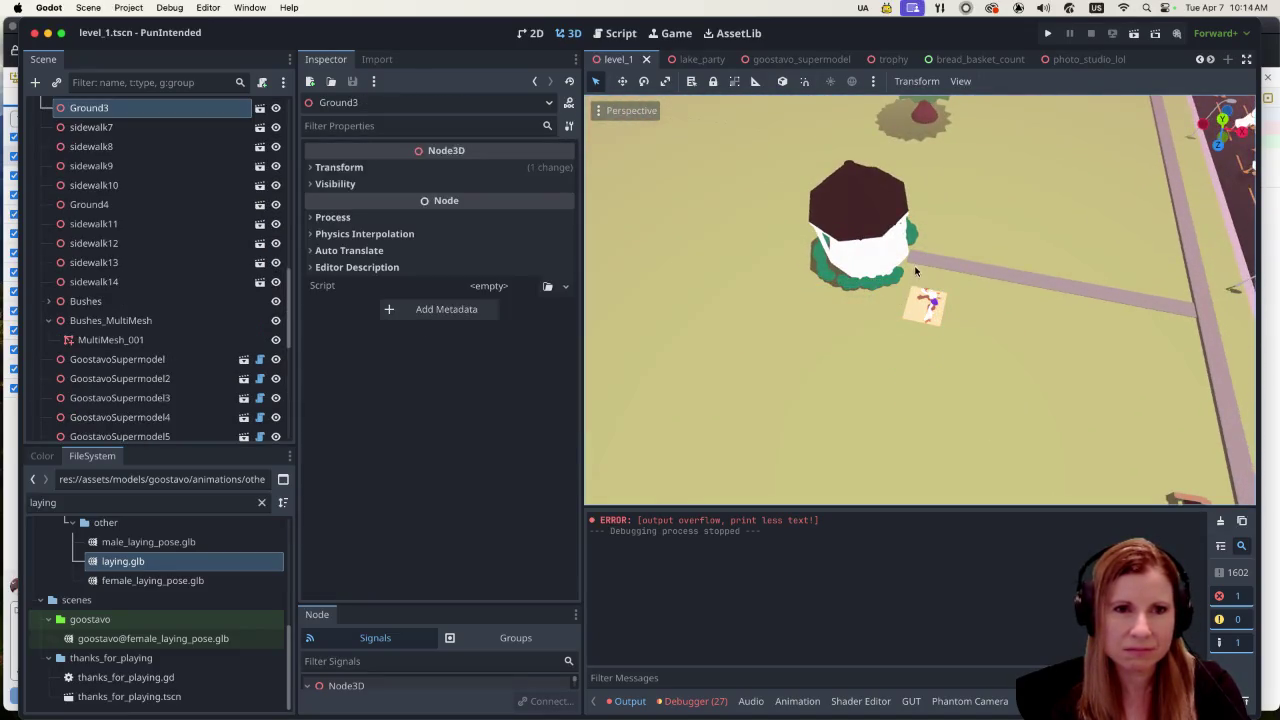
{"action": "left_click", "coordinate": [945, 348], "text": "shift"}
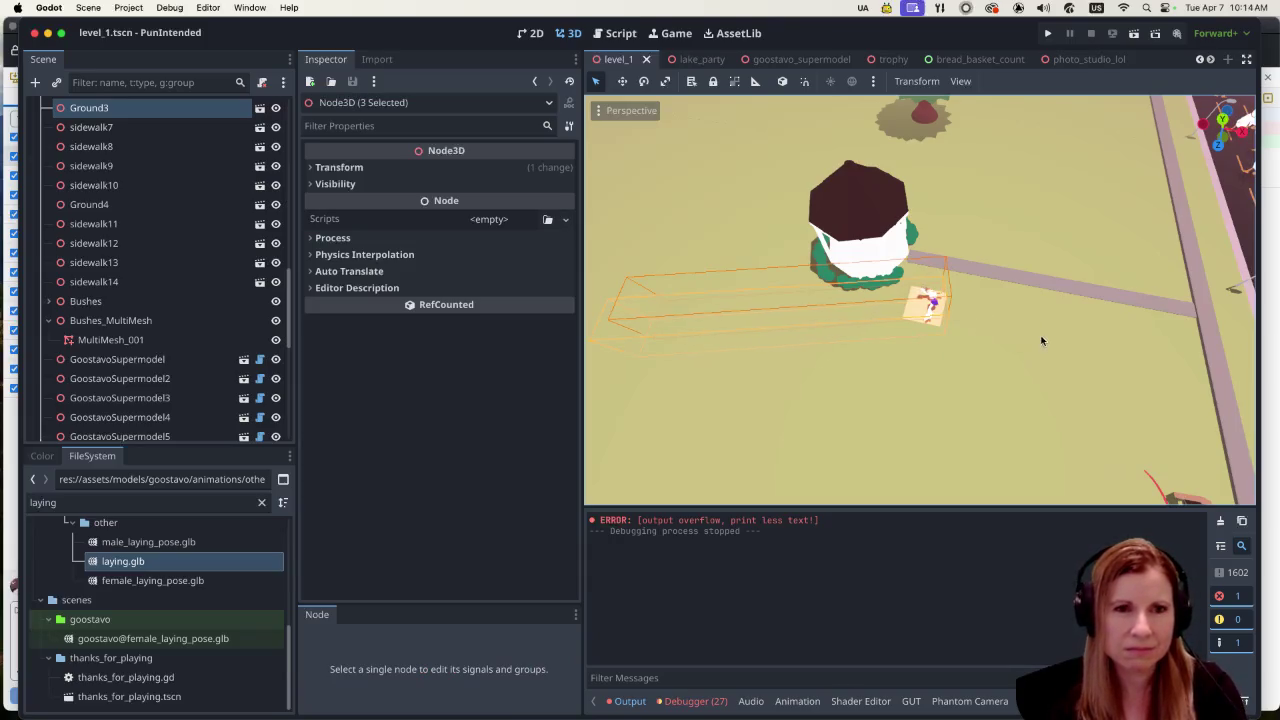
{"action": "scroll", "coordinate": [1041, 341], "scroll_direction": "up", "scroll_amount": 5}
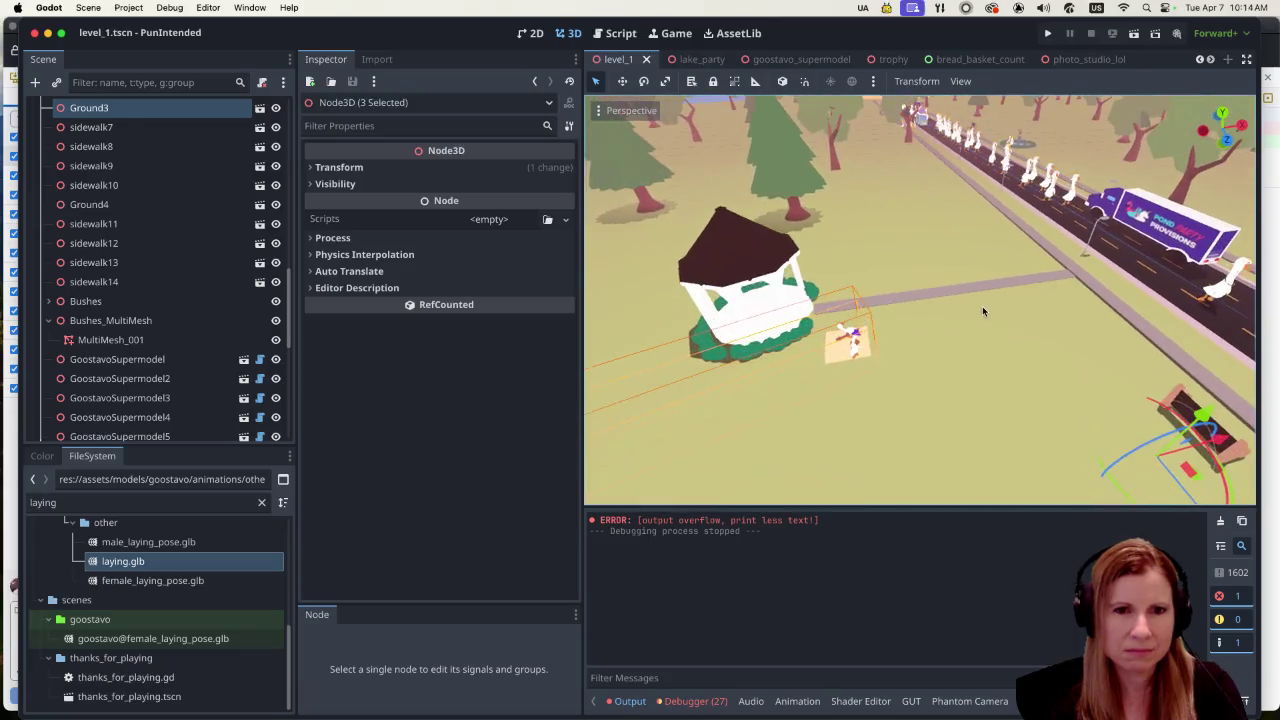
{"action": "scroll", "coordinate": [982, 306], "scroll_direction": "left", "scroll_amount": 2}
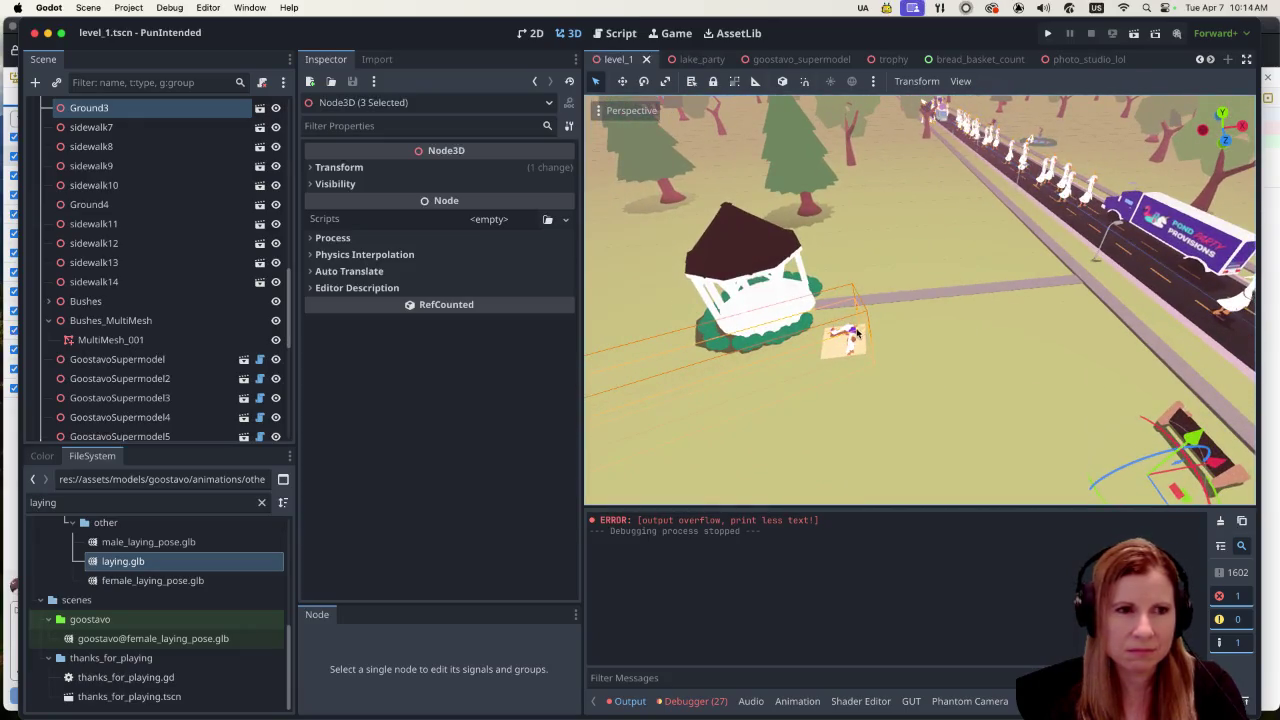
{"action": "scroll", "coordinate": [158, 388], "scroll_direction": "down", "scroll_amount": 5}
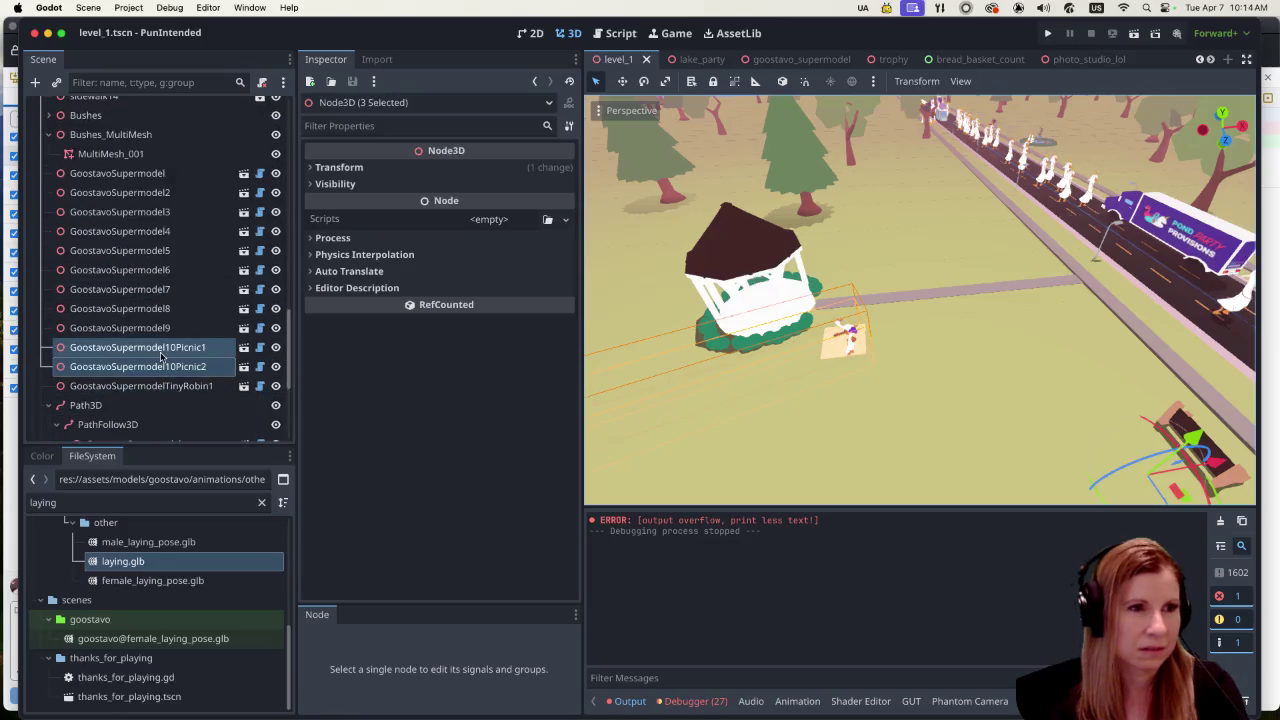
{"action": "scroll", "coordinate": [174, 352], "scroll_direction": "down", "scroll_amount": 5}
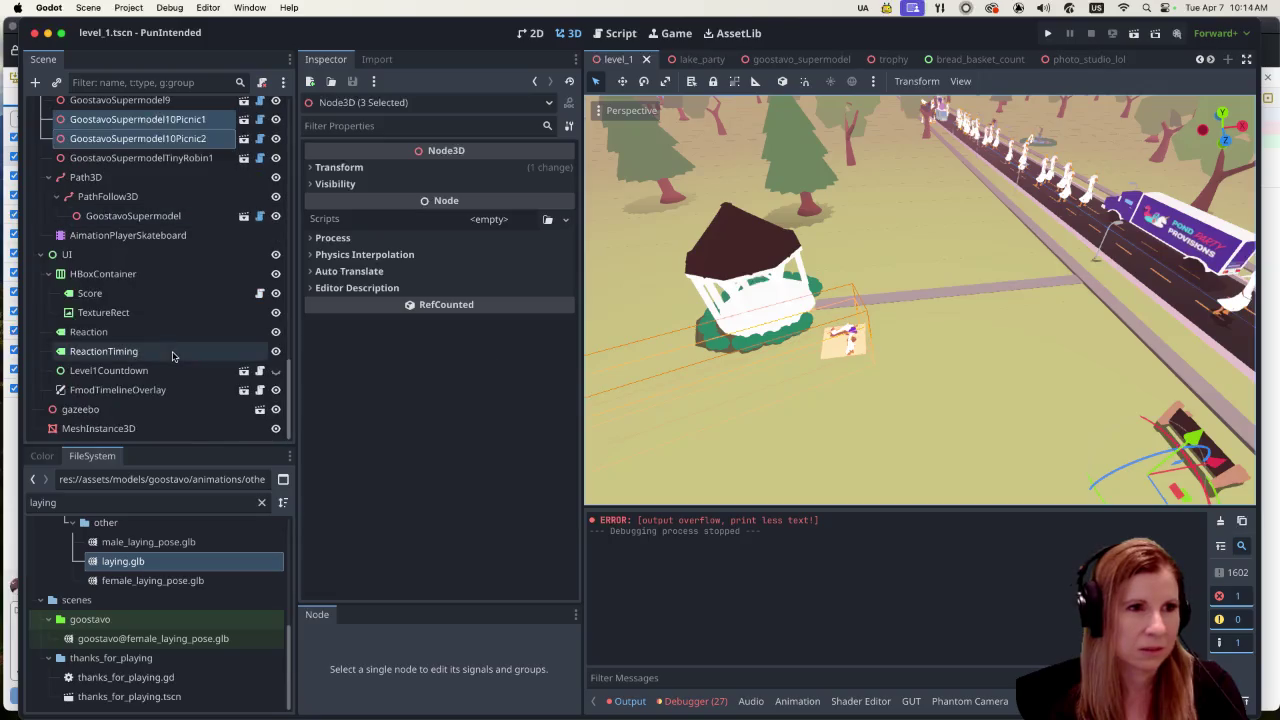
{"action": "left_click", "coordinate": [120, 427]}
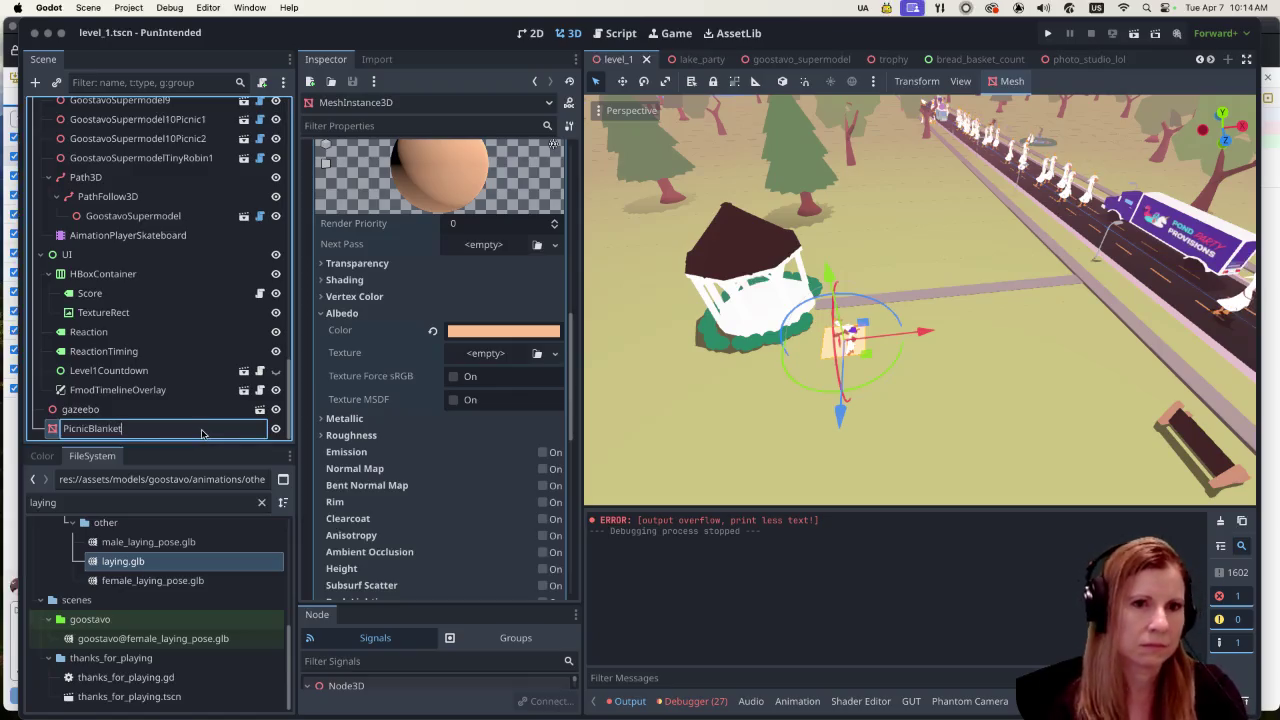
Step: Name the blanket PicnicBlanket, move it with both picnic geese beside the road, and save level_1
{"action": "key", "text": "Return"}
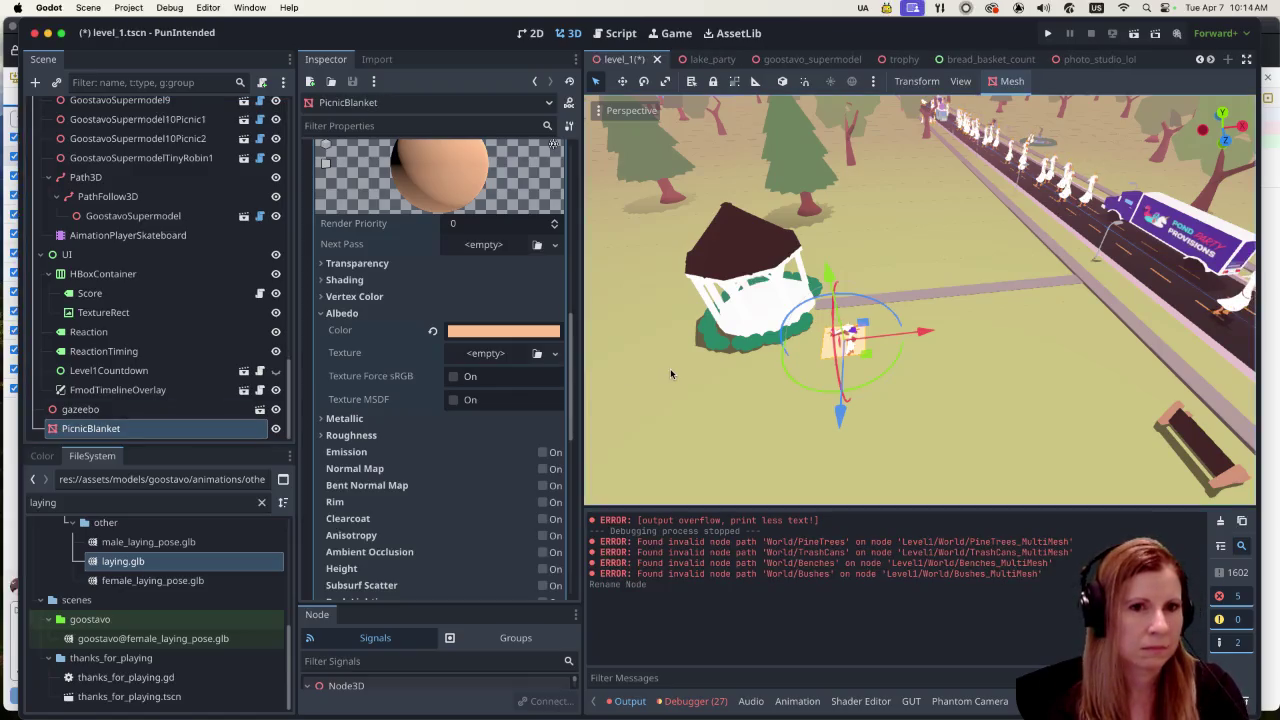
{"action": "left_click", "coordinate": [174, 118], "text": "super"}
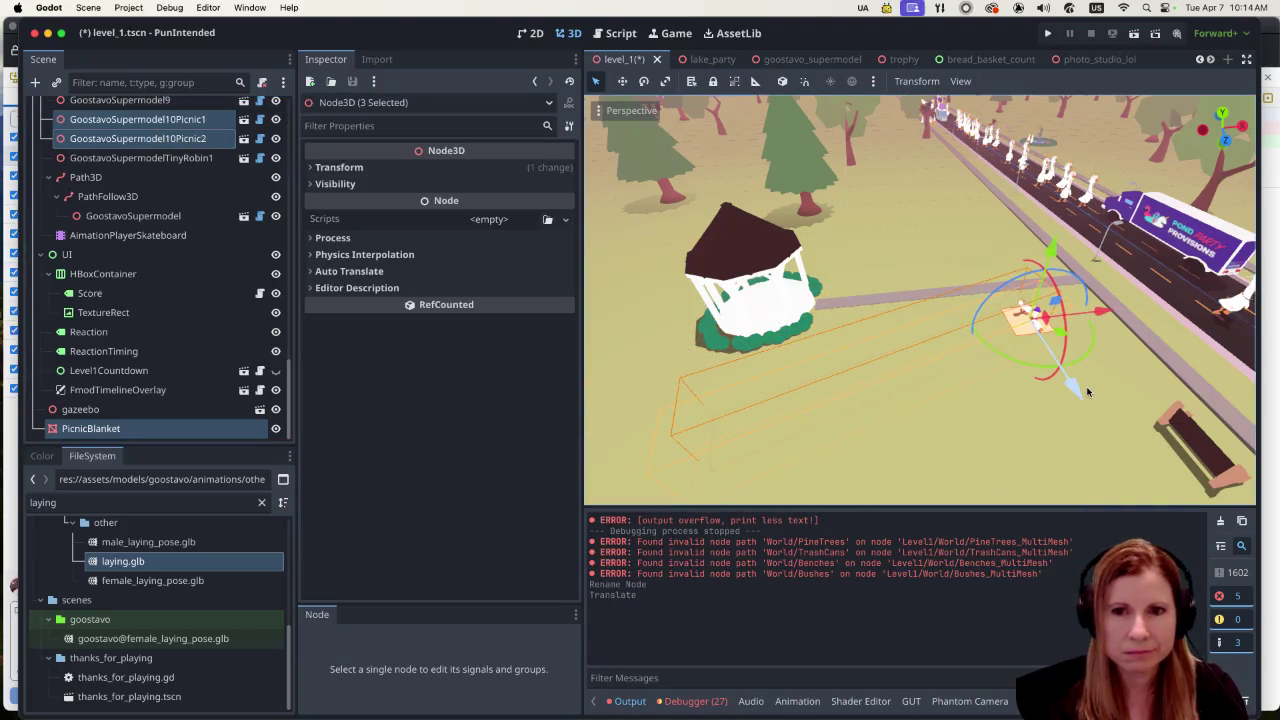
{"action": "scroll", "coordinate": [1088, 391], "scroll_direction": "down", "scroll_amount": 1}
{"action": "left_click_drag", "start_coordinate": [1139, 388], "coordinate": [946, 361]}
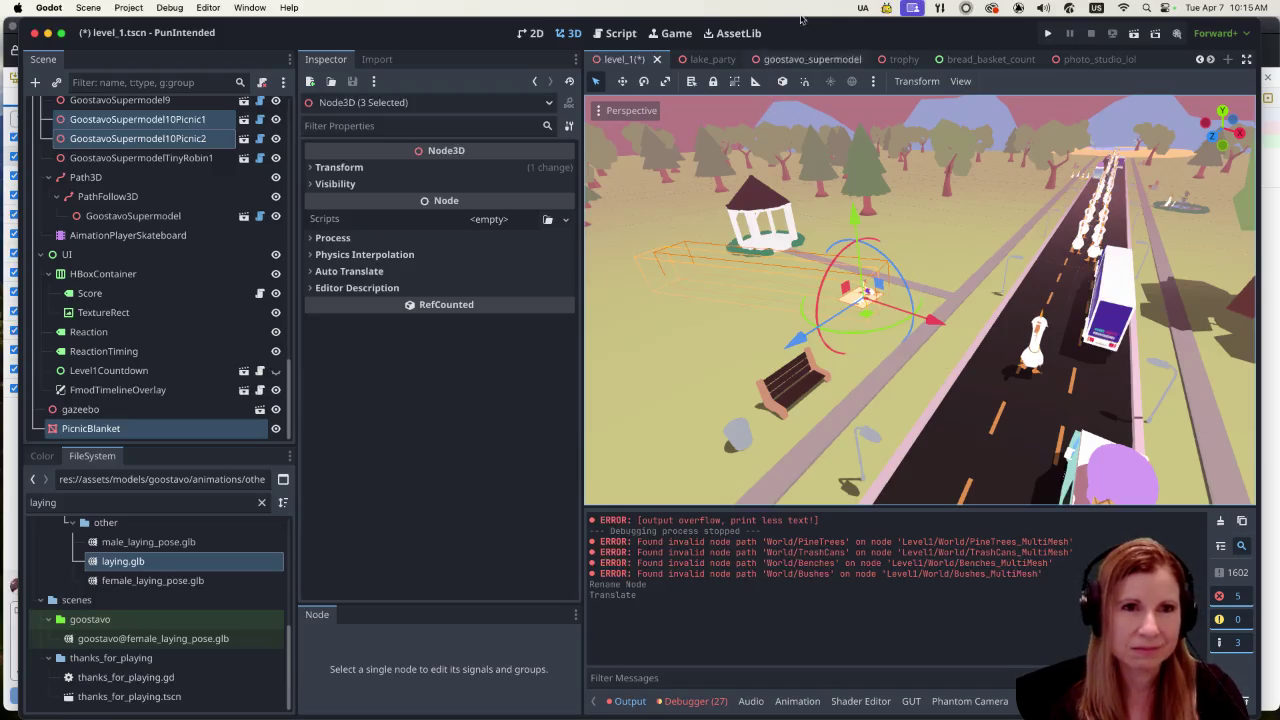
{"action": "key", "text": "super+s"}
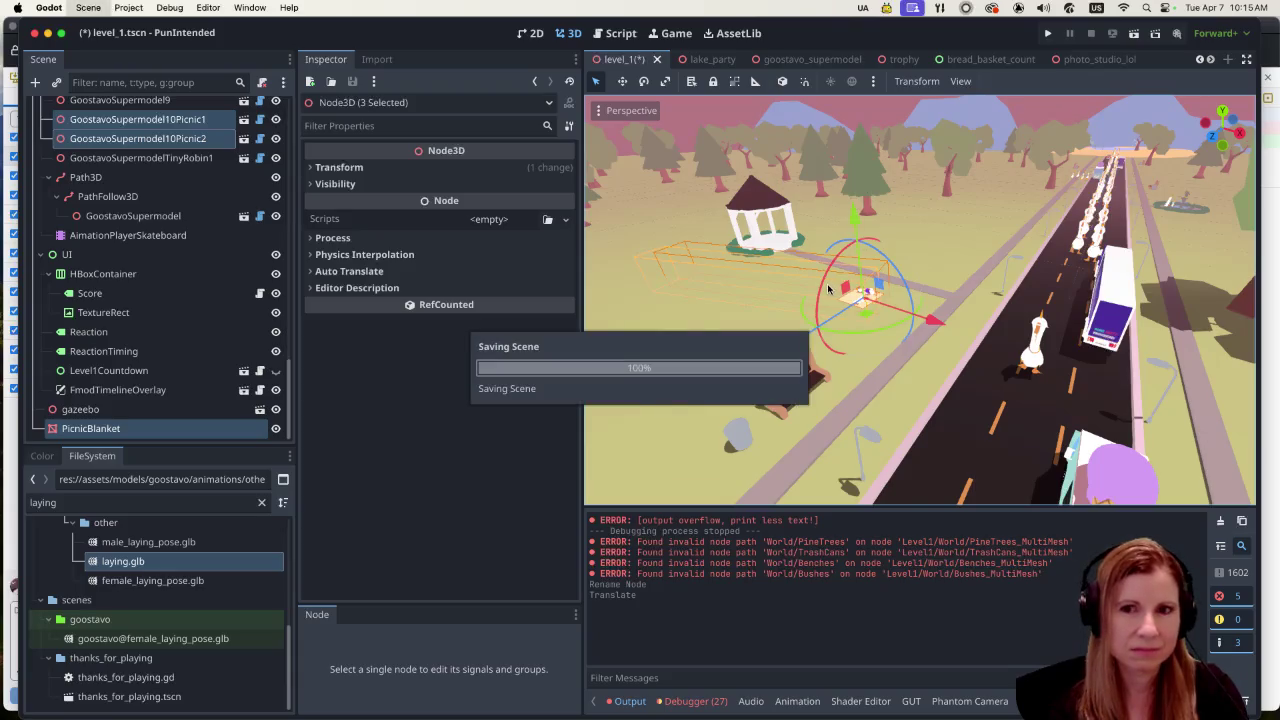
{"action": "scroll", "coordinate": [985, 420], "scroll_direction": "up", "scroll_amount": 5}
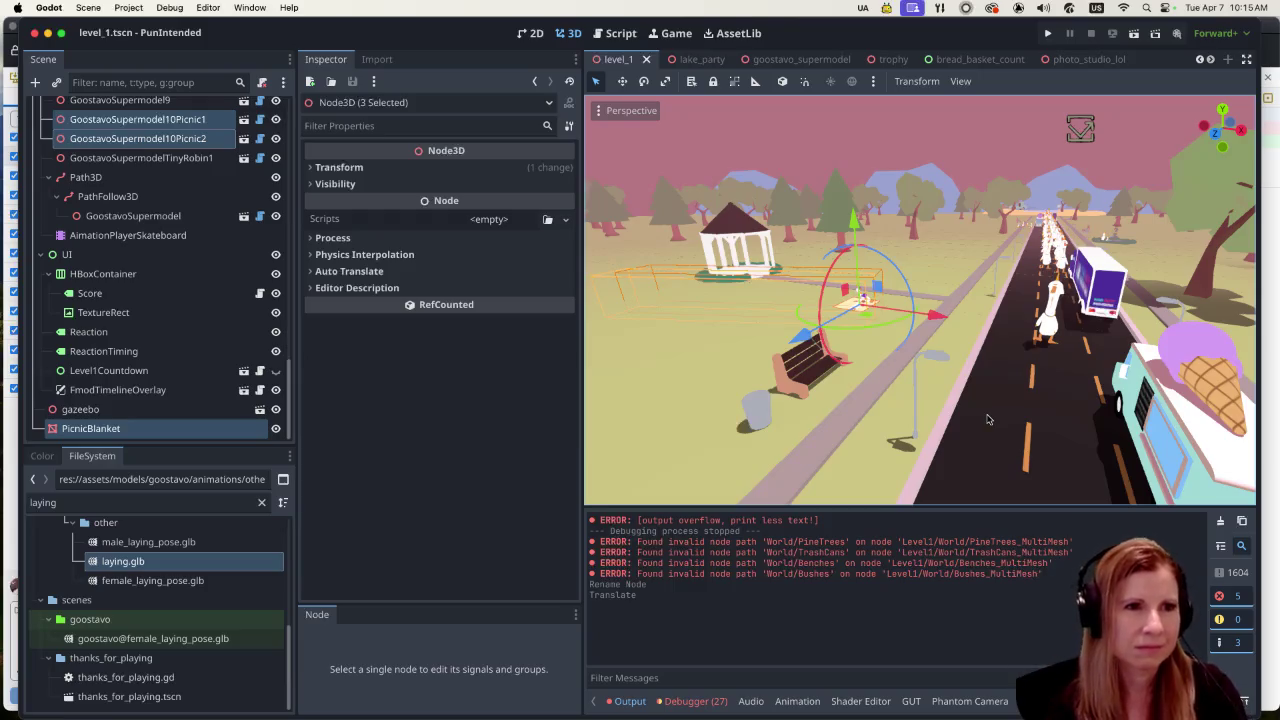
{"action": "scroll", "coordinate": [1022, 420], "scroll_direction": "up", "scroll_amount": 5}
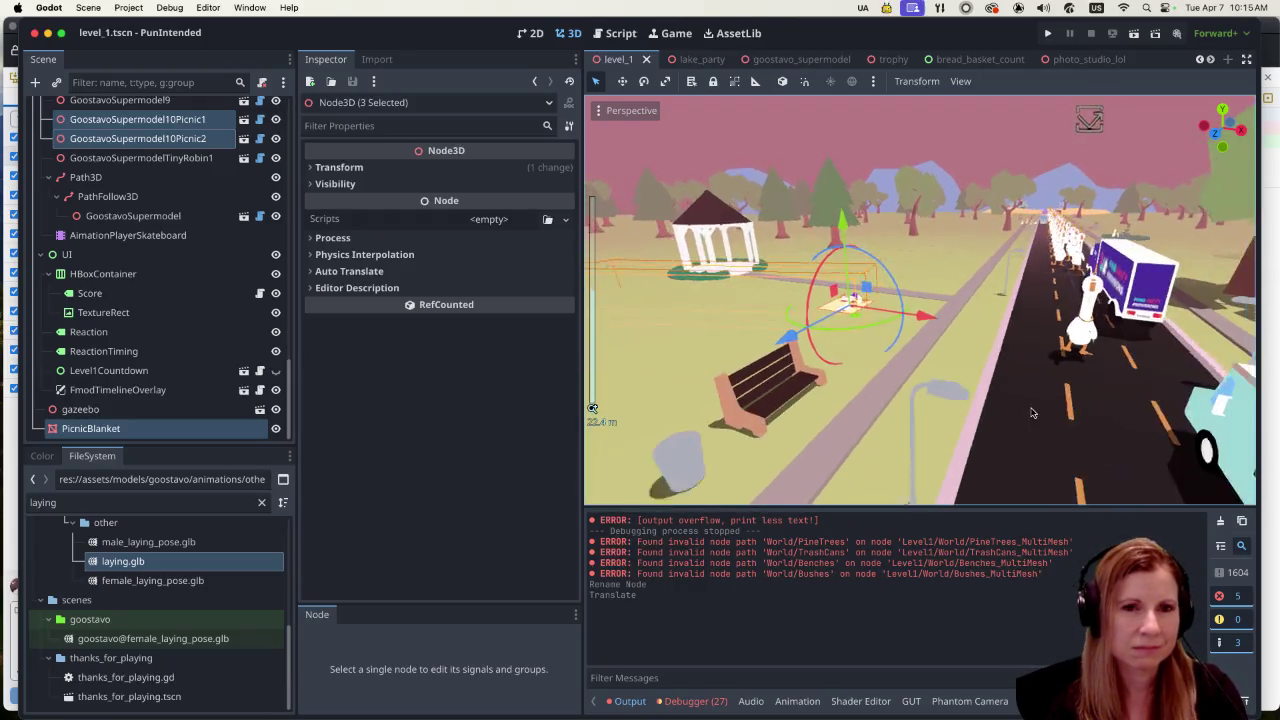
{"action": "scroll", "coordinate": [1032, 412], "scroll_direction": "down", "scroll_amount": 5}
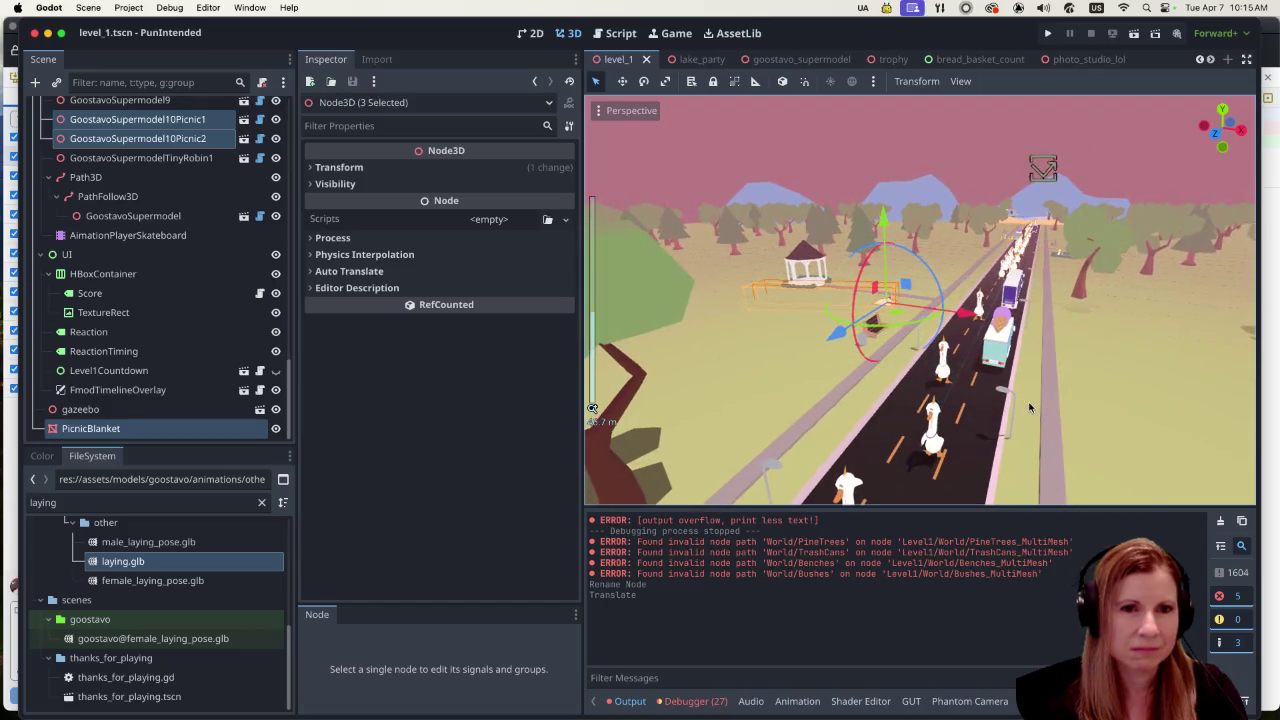
{"action": "scroll", "coordinate": [1030, 407], "scroll_direction": "up", "scroll_amount": 5}
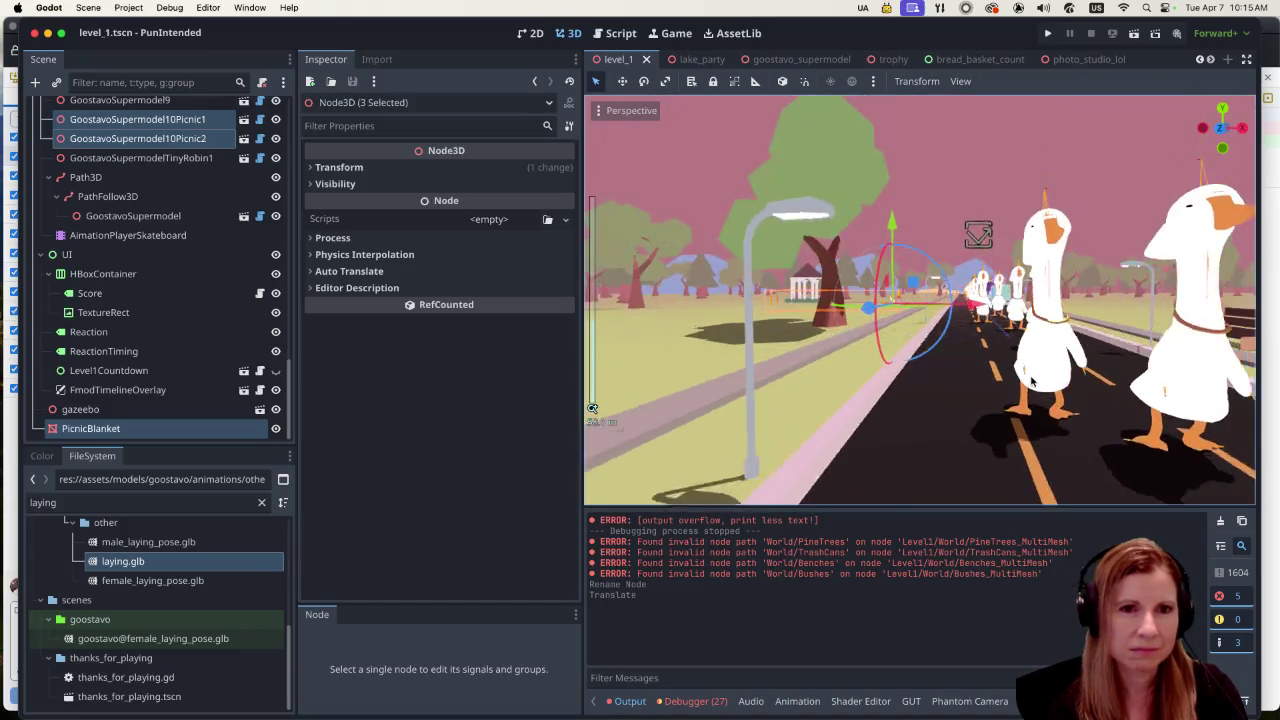
{"action": "scroll", "coordinate": [1033, 383], "scroll_direction": "down", "scroll_amount": 5}
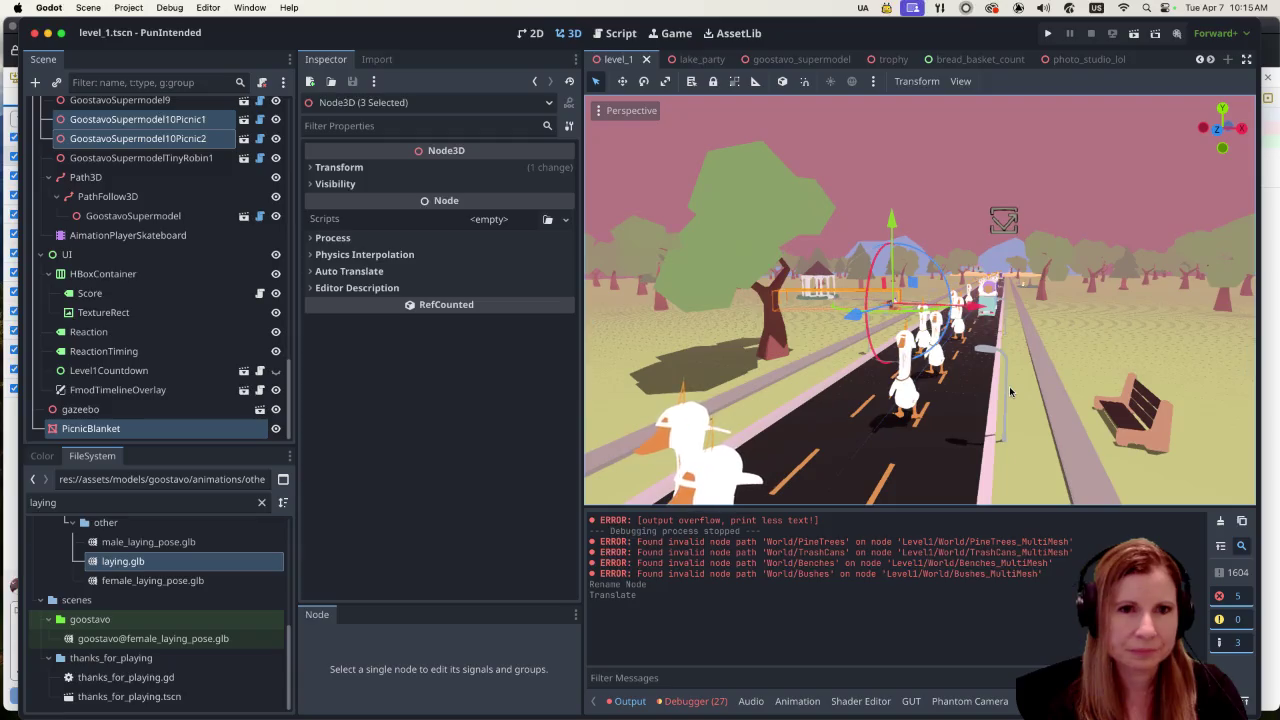
{"action": "scroll", "coordinate": [1009, 392], "scroll_direction": "down", "scroll_amount": 3}
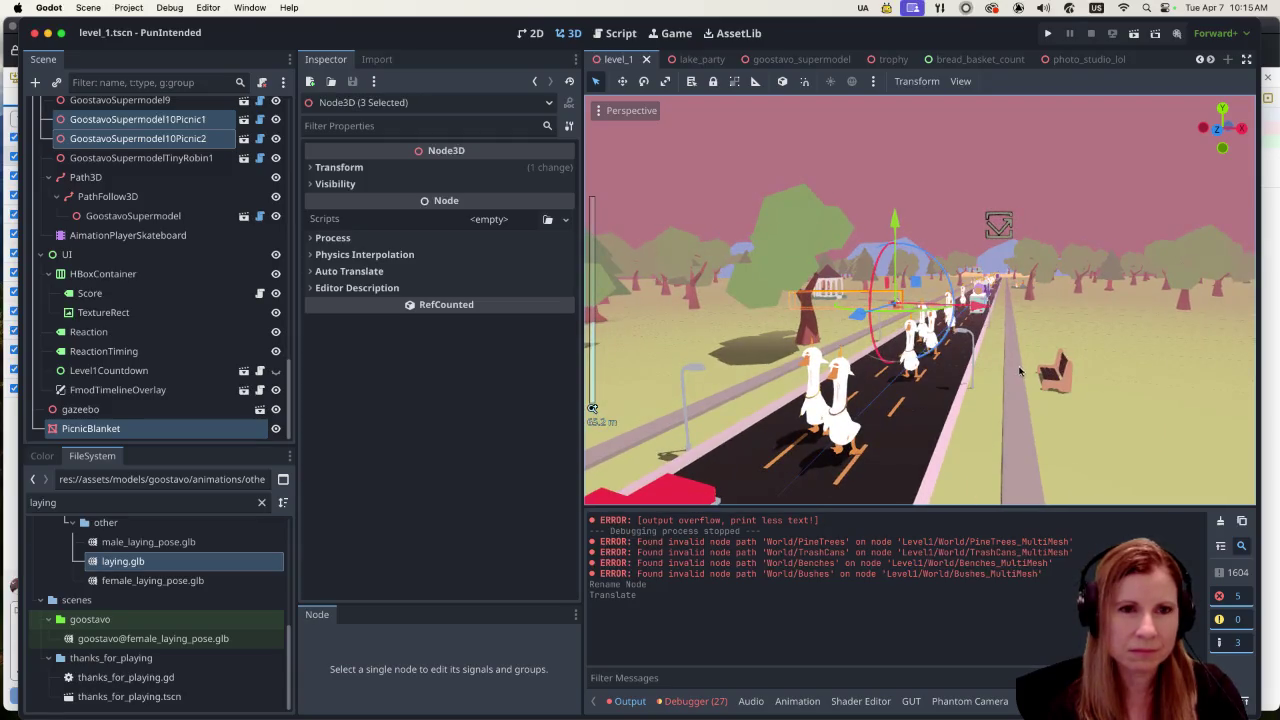
{"action": "scroll", "coordinate": [1020, 372], "scroll_direction": "up", "scroll_amount": 10}
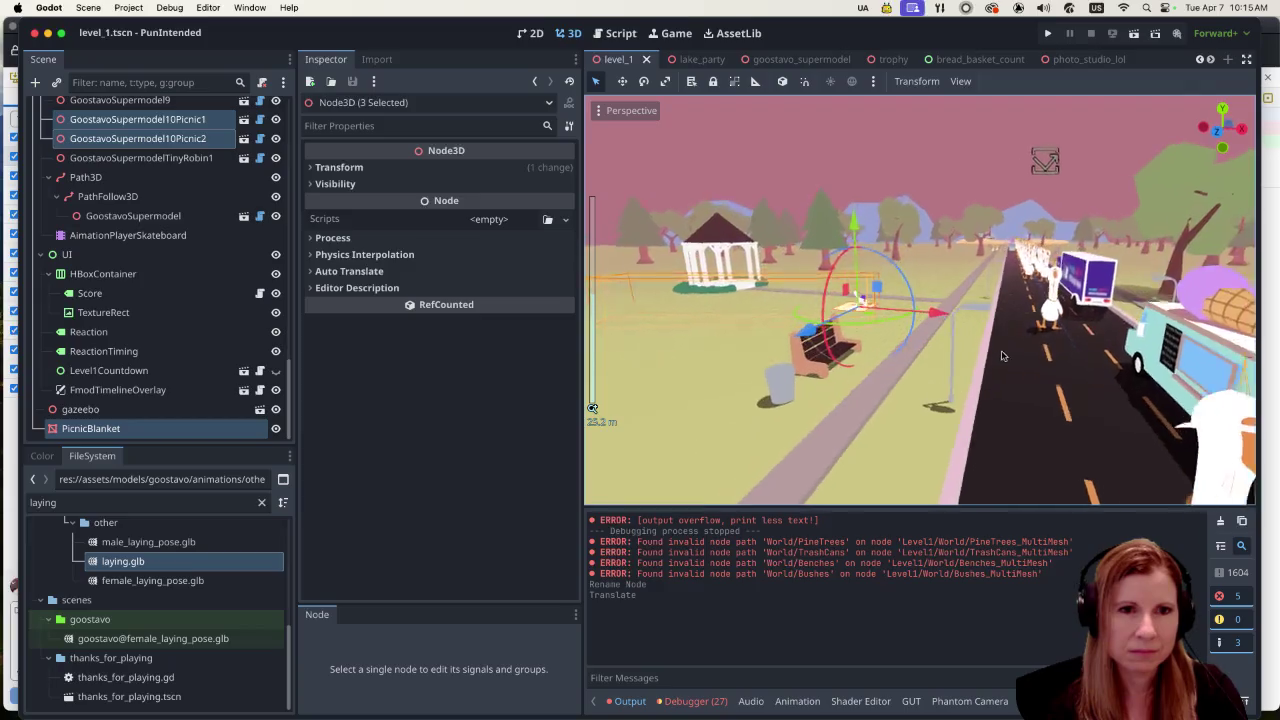
{"action": "scroll", "coordinate": [1003, 355], "scroll_direction": "down", "scroll_amount": 5}
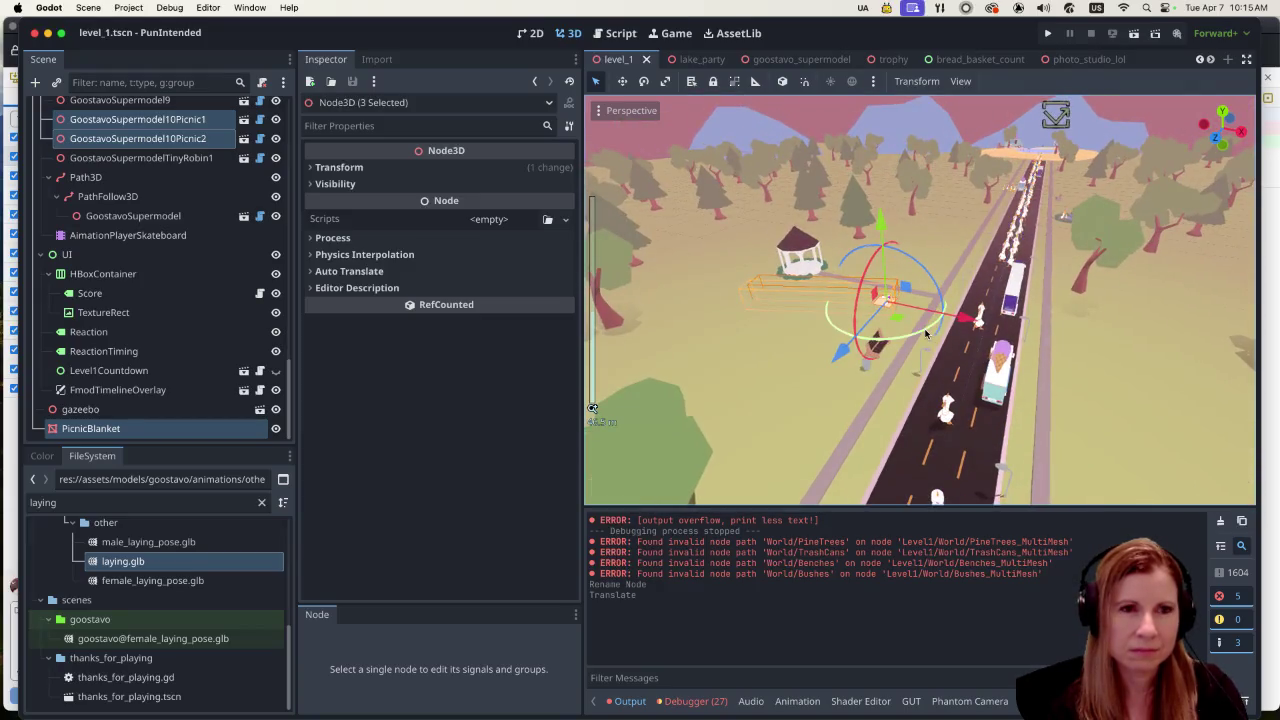
{"action": "scroll", "coordinate": [899, 334], "scroll_direction": "up", "scroll_amount": 1}
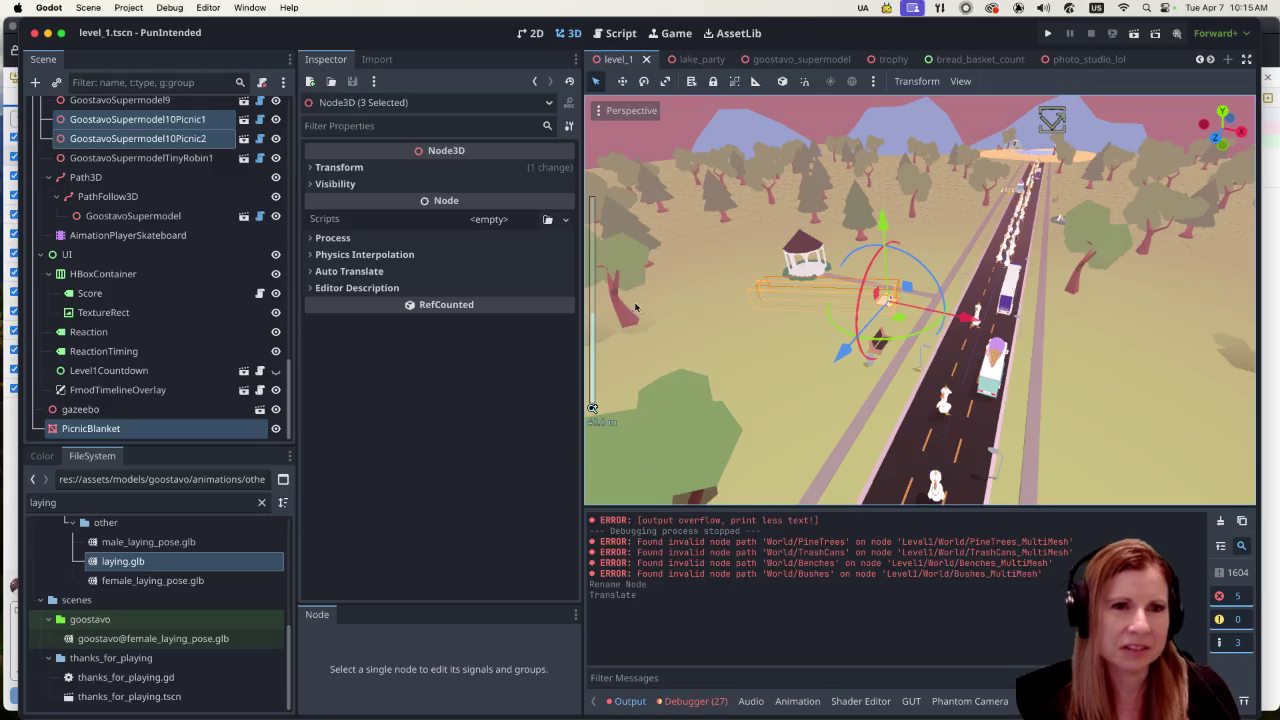
{"action": "scroll", "coordinate": [714, 291], "scroll_direction": "down", "scroll_amount": 2}
{"action": "scroll", "coordinate": [851, 338], "scroll_direction": "down", "scroll_amount": 2}
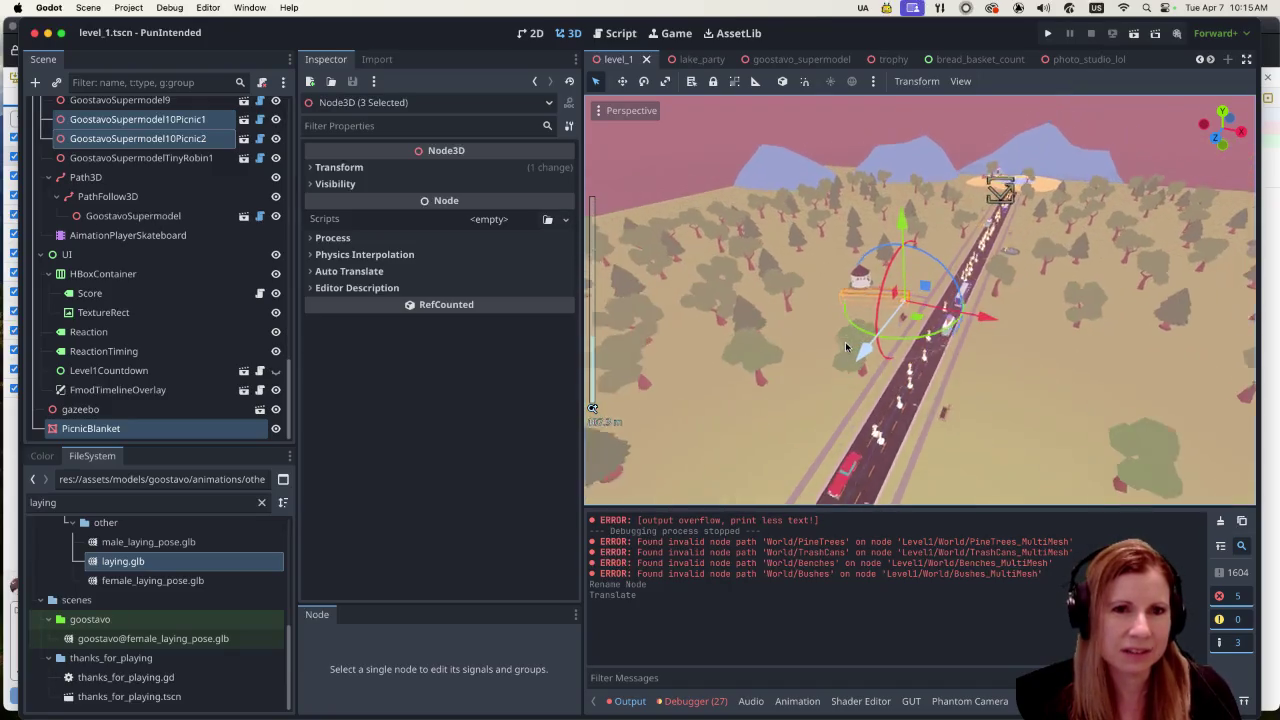
{"action": "scroll", "coordinate": [760, 358], "scroll_direction": "up", "scroll_amount": 2}
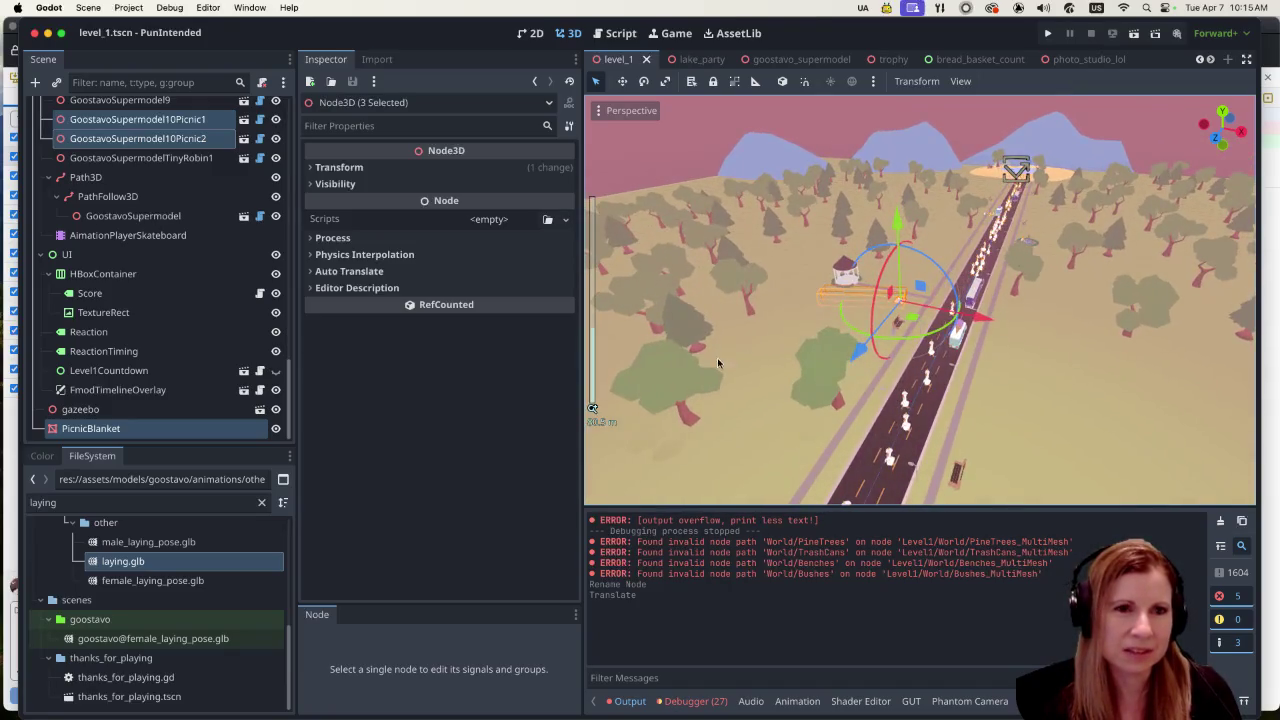
{"action": "scroll", "coordinate": [712, 358], "scroll_direction": "down", "scroll_amount": 5}
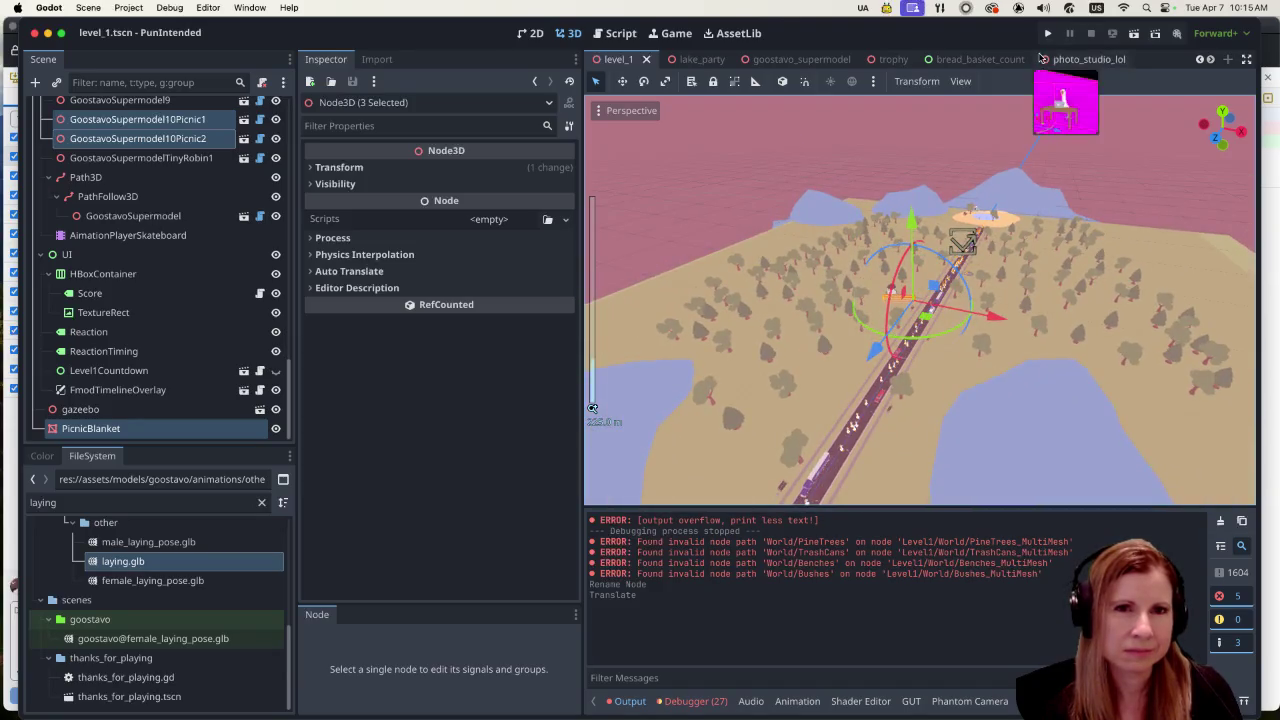
{"action": "left_click", "coordinate": [1048, 34]}
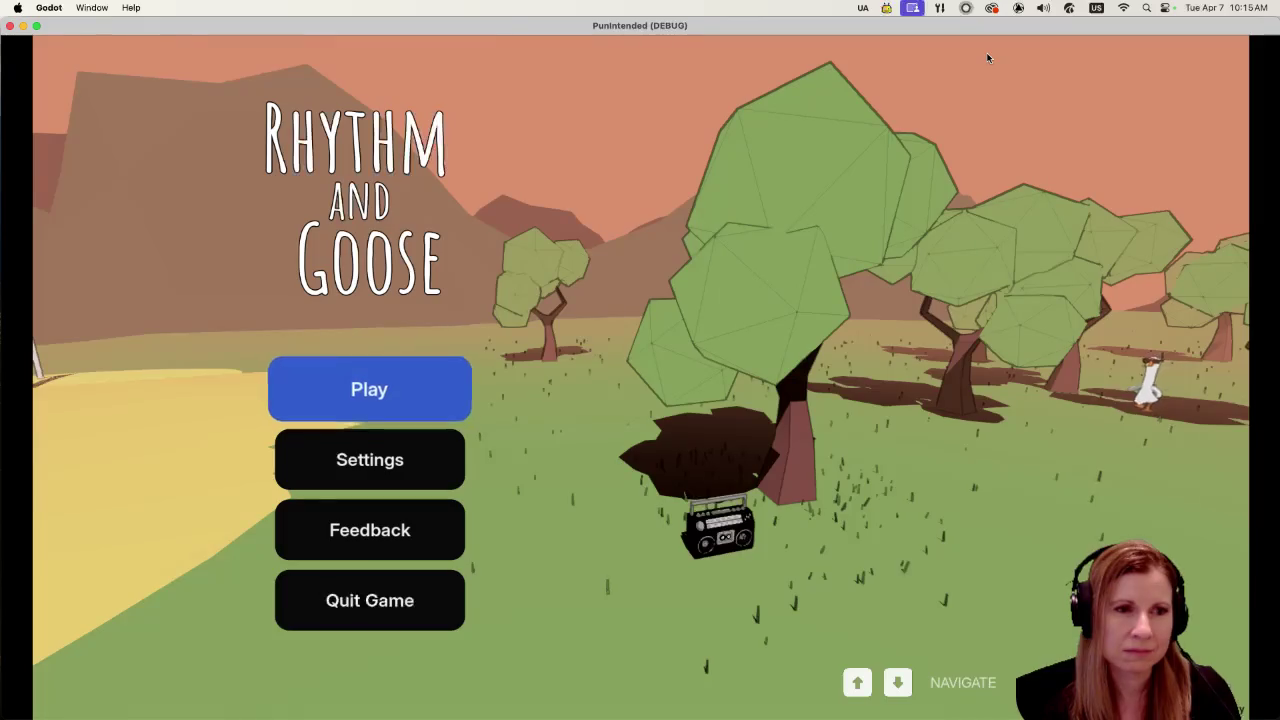
Step: Go past the PunIntended main menu and play the Goose Bumps road level
{"action": "key", "text": "Return"}
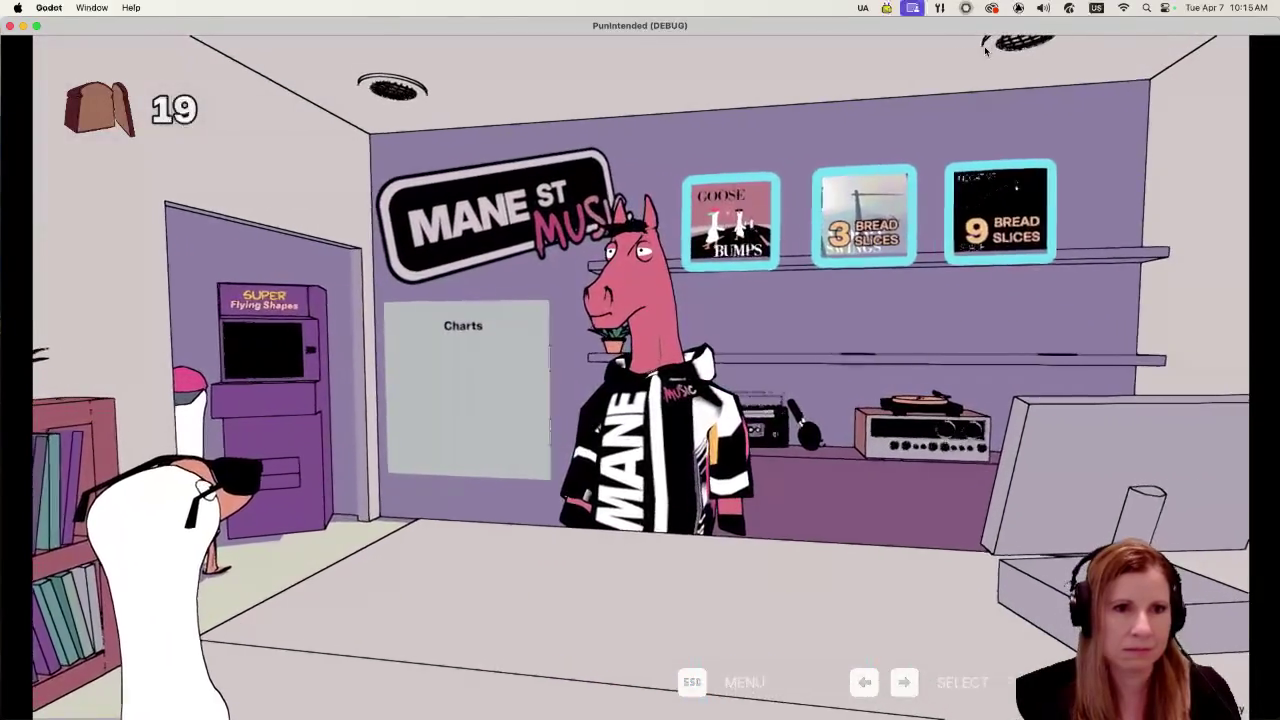
{"action": "key", "text": "Return"}
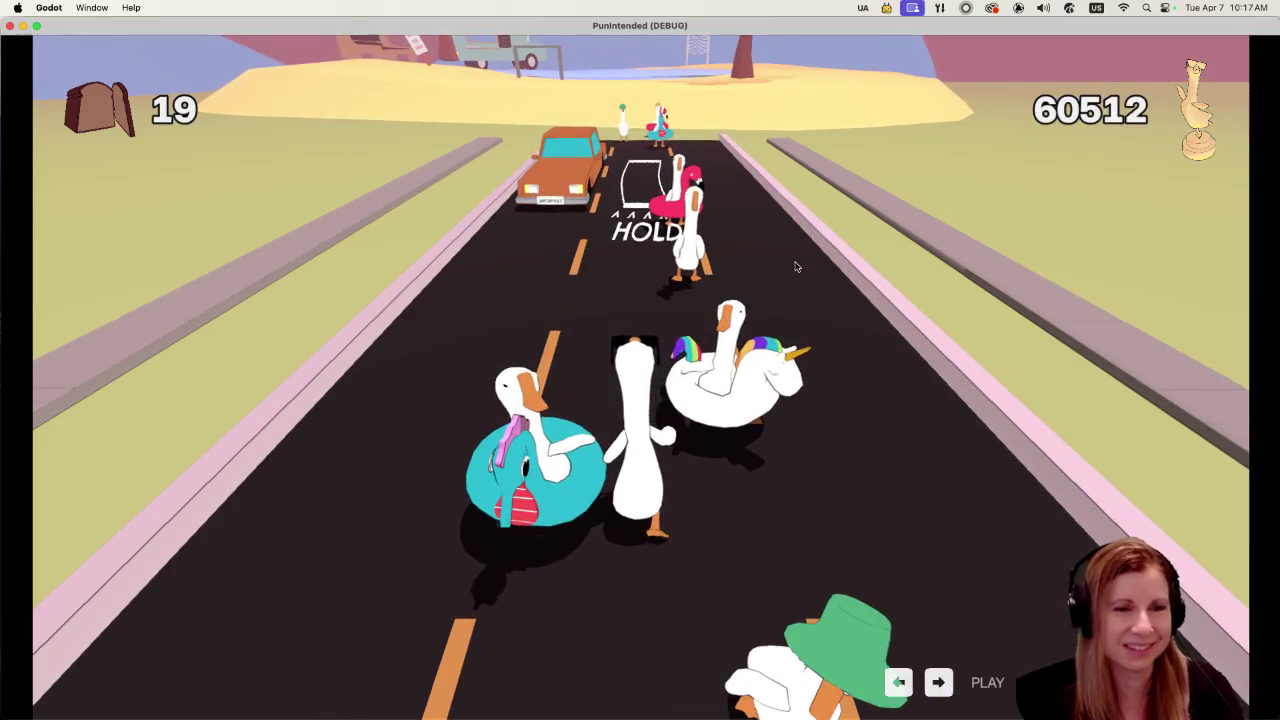
Step: Quit the running game, return to the level_1 viewport and select tree33 beside the road
{"action": "key", "text": "super+q"}
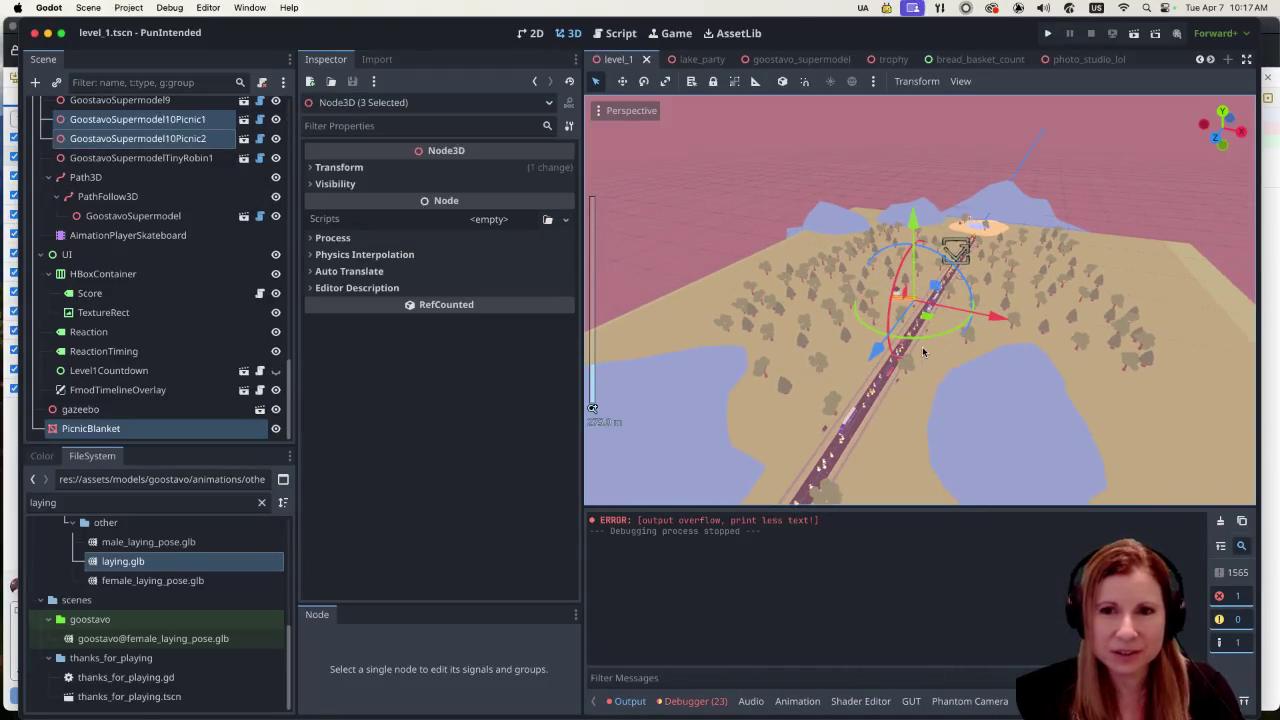
{"action": "scroll", "coordinate": [872, 313], "scroll_direction": "down", "scroll_amount": 10}
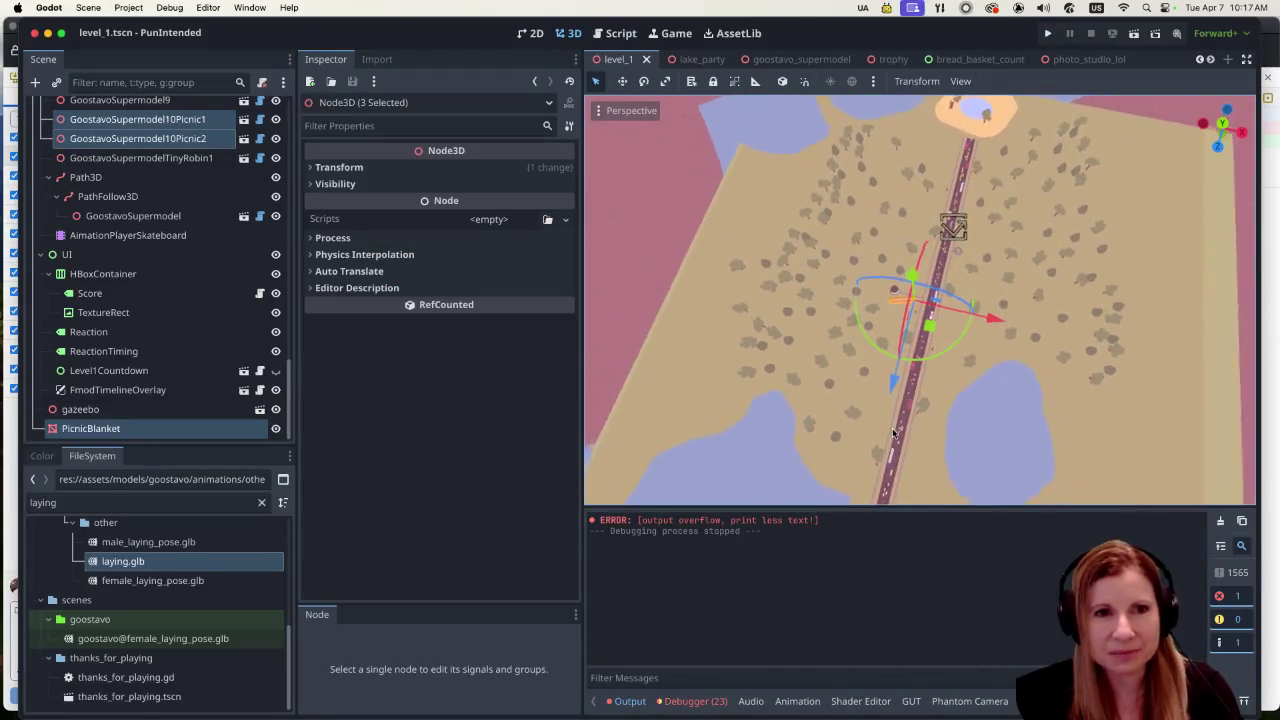
{"action": "scroll", "coordinate": [919, 328], "scroll_direction": "up", "scroll_amount": 2}
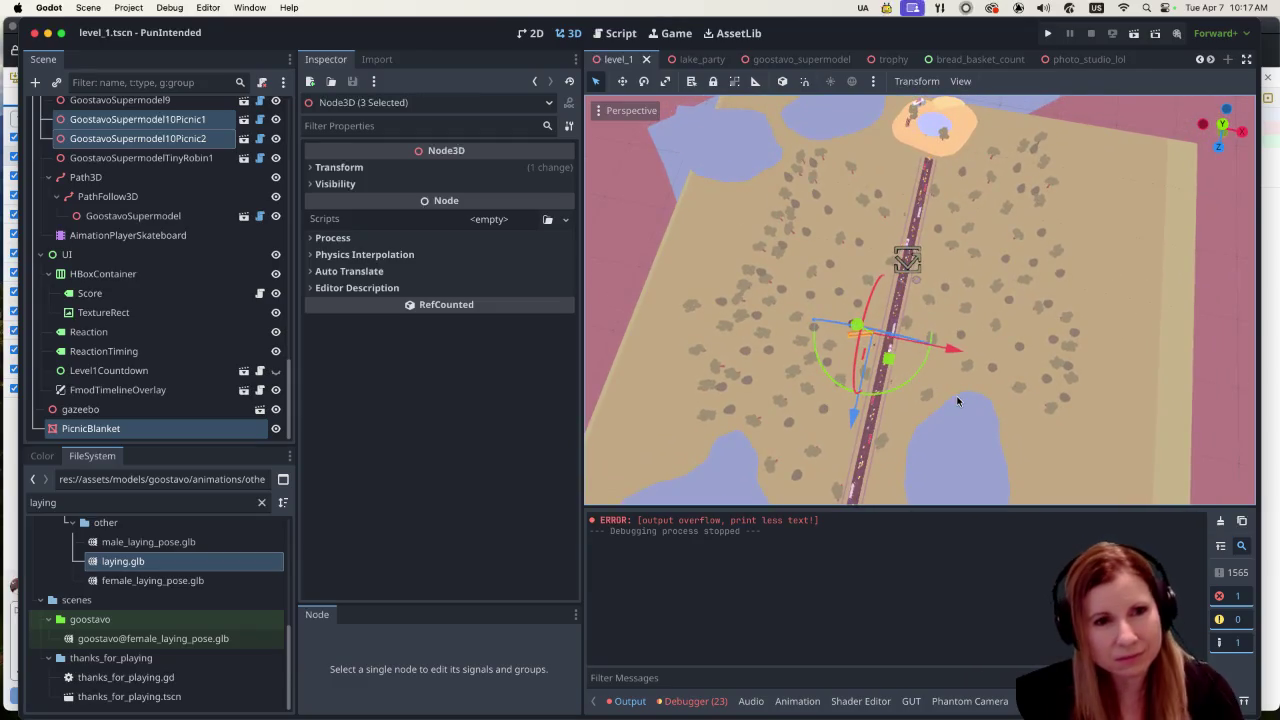
{"action": "scroll", "coordinate": [961, 394], "scroll_direction": "down", "scroll_amount": 3}
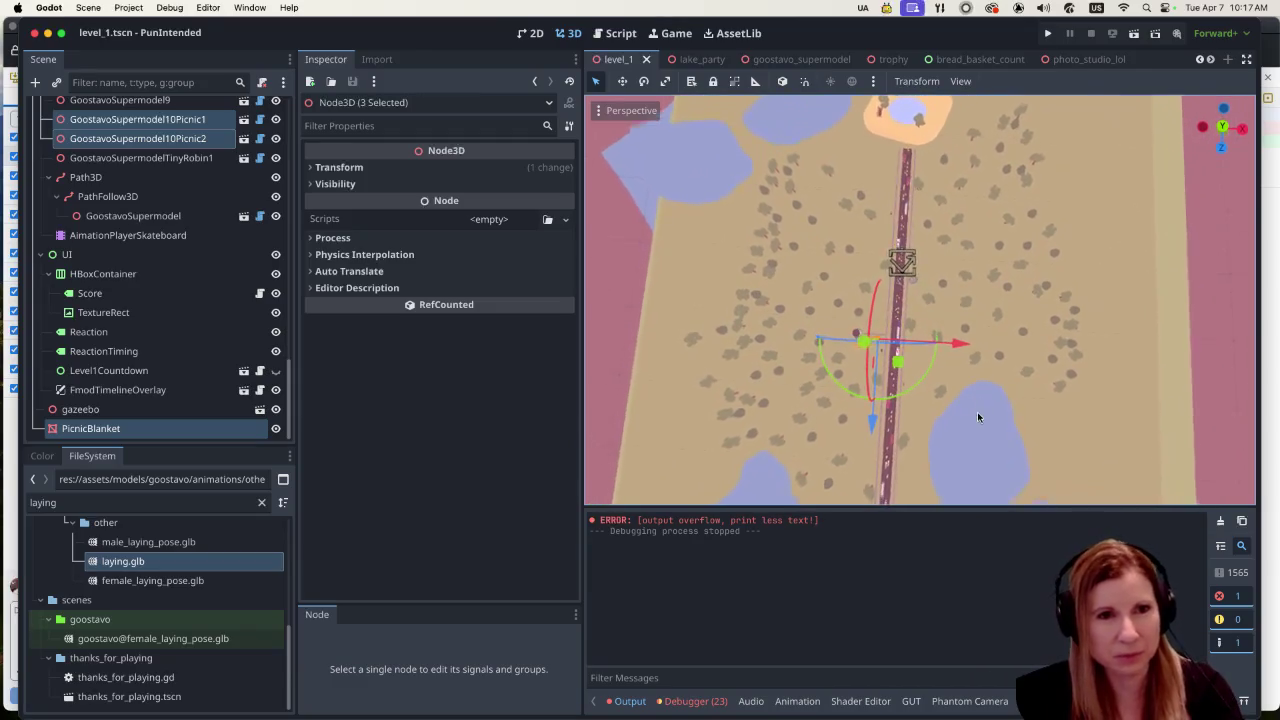
{"action": "left_click", "coordinate": [755, 233]}
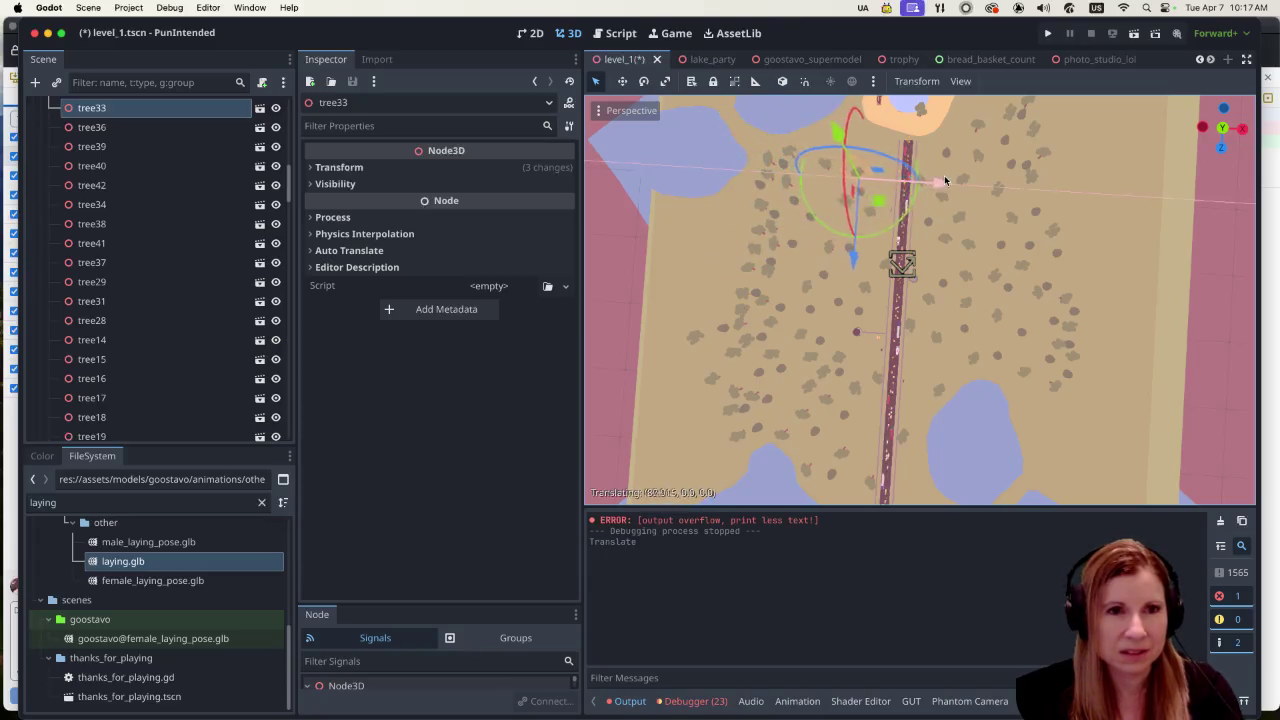
Step: Move tree_pine20 and tree40 sideways toward the road and further up the level
{"action": "left_click", "coordinate": [782, 153]}
{"action": "left_click_drag", "start_coordinate": [835, 172], "coordinate": [910, 172]}
{"action": "left_click_drag", "start_coordinate": [853, 250], "coordinate": [851, 200]}
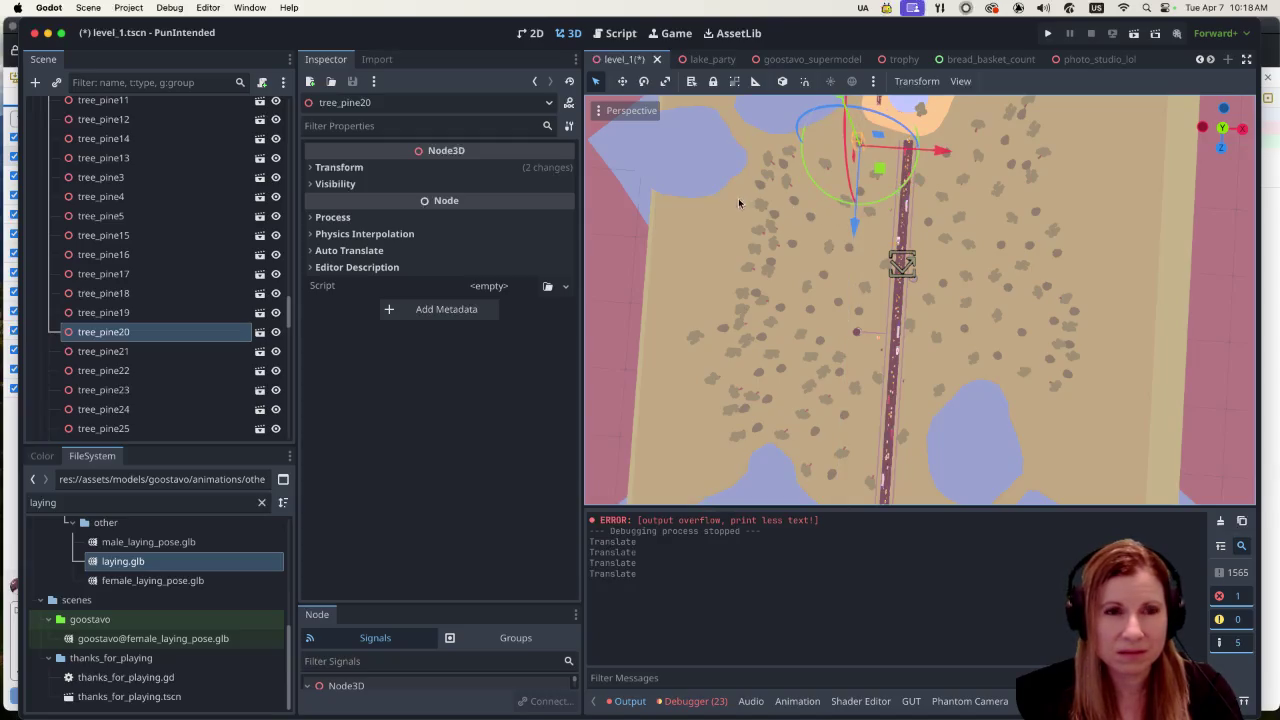
{"action": "scroll", "coordinate": [760, 196], "scroll_direction": "up", "scroll_amount": 5}
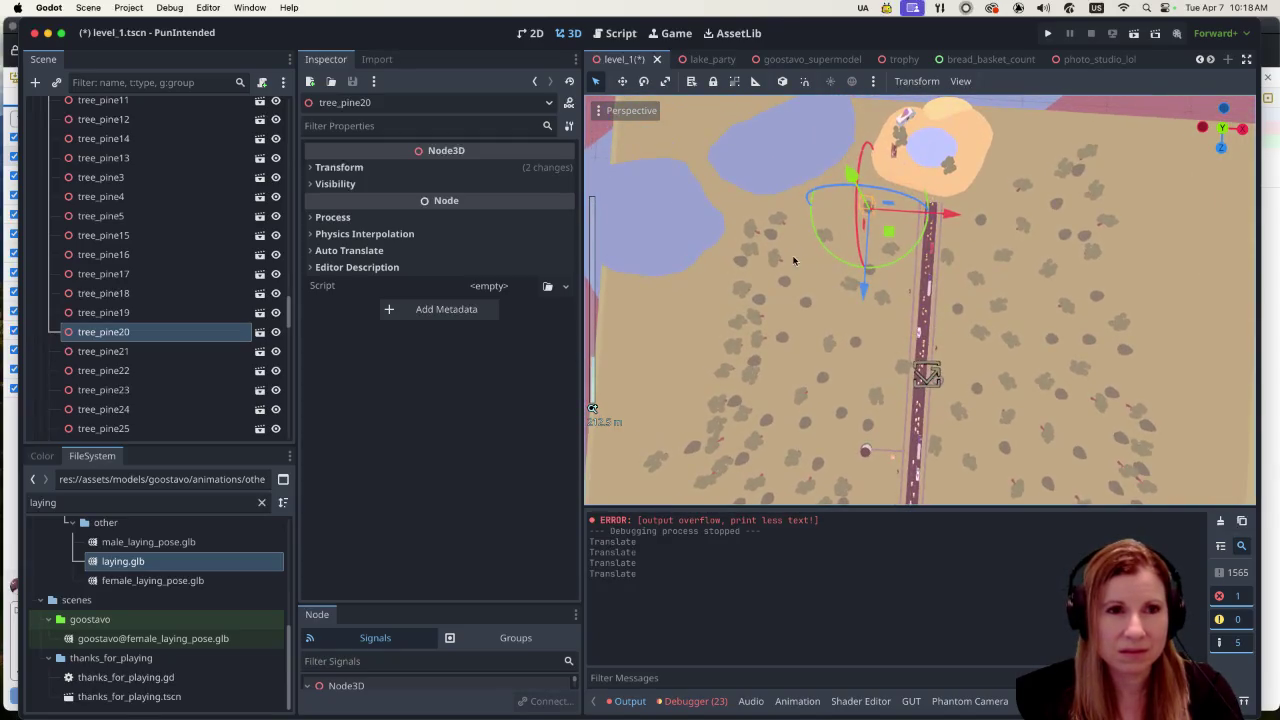
{"action": "left_click", "coordinate": [757, 255]}
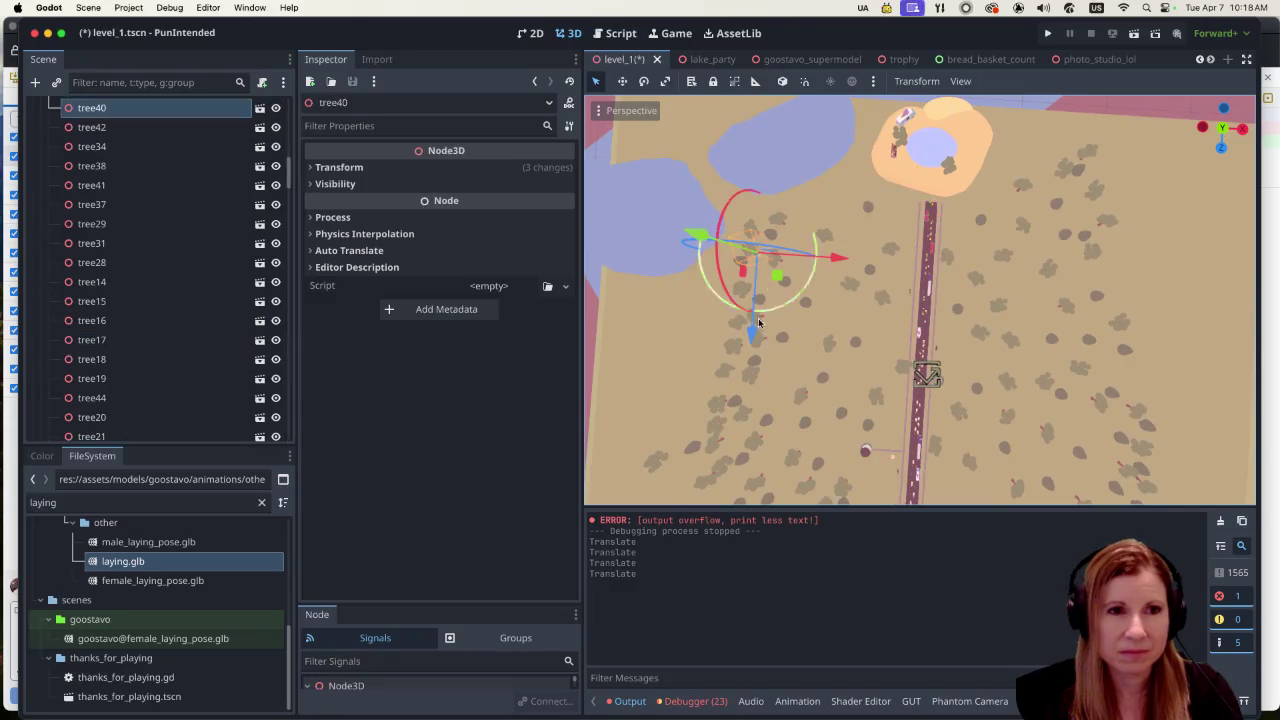
{"action": "left_click_drag", "start_coordinate": [840, 256], "coordinate": [935, 268]}
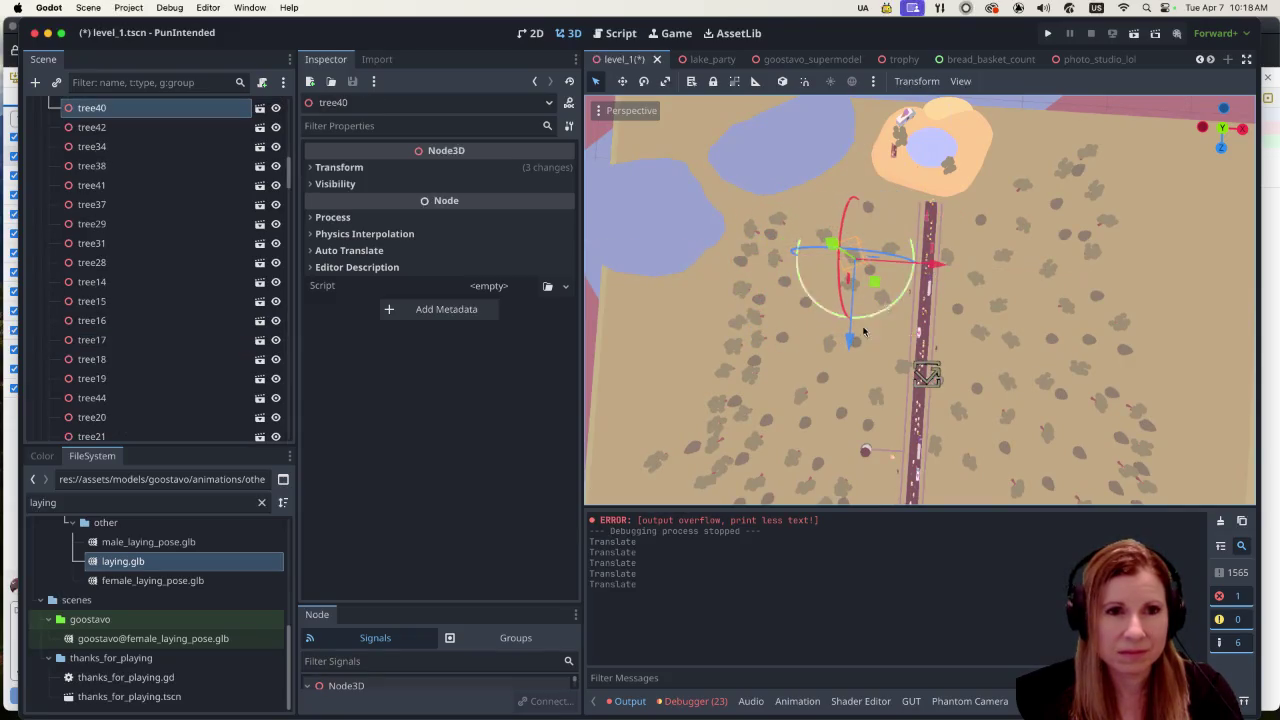
{"action": "left_click_drag", "start_coordinate": [849, 337], "coordinate": [849, 309]}
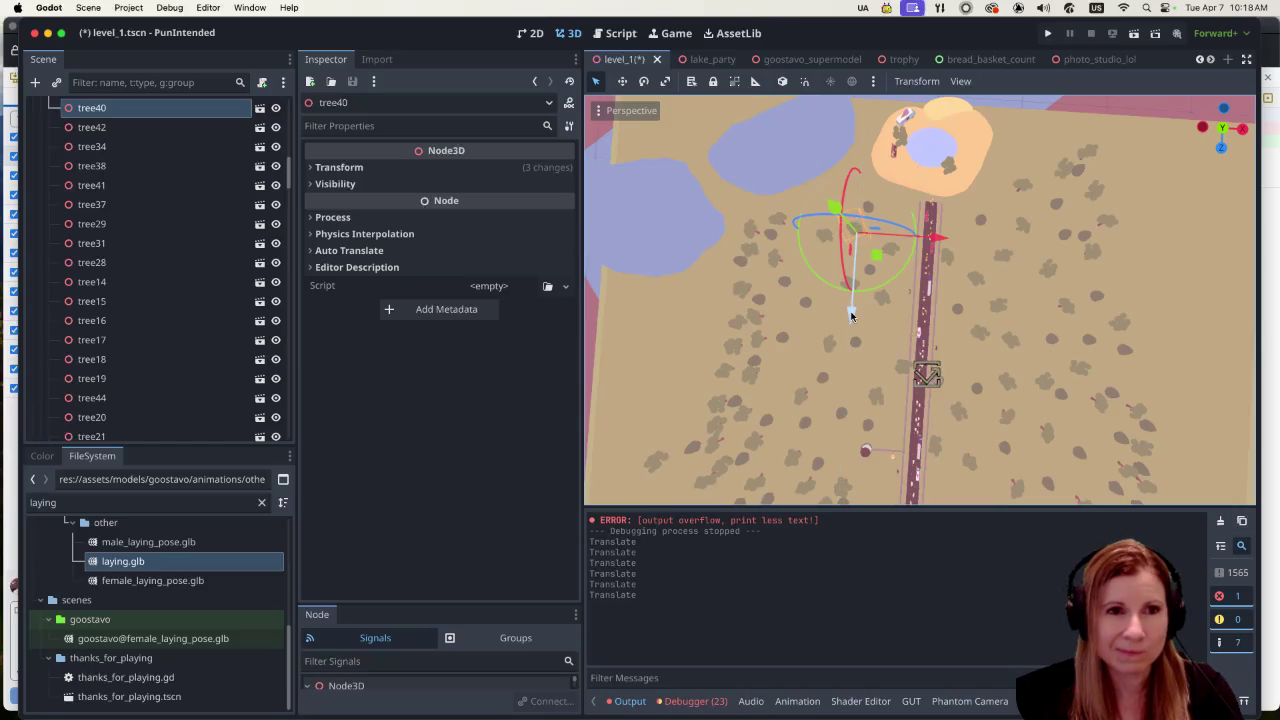
Step: Shift tree_pine10, tree81 and tree83 sideways, bringing tree83 toward the road below the gazebo
{"action": "left_click", "coordinate": [766, 232]}
{"action": "left_click_drag", "start_coordinate": [855, 248], "coordinate": [955, 262]}
{"action": "mouse_move", "coordinate": [915, 325]}
{"action": "left_mouse_down"}
{"action": "mouse_move", "coordinate": [891, 316]}
{"action": "mouse_move", "coordinate": [893, 298]}
{"action": "left_mouse_up"}
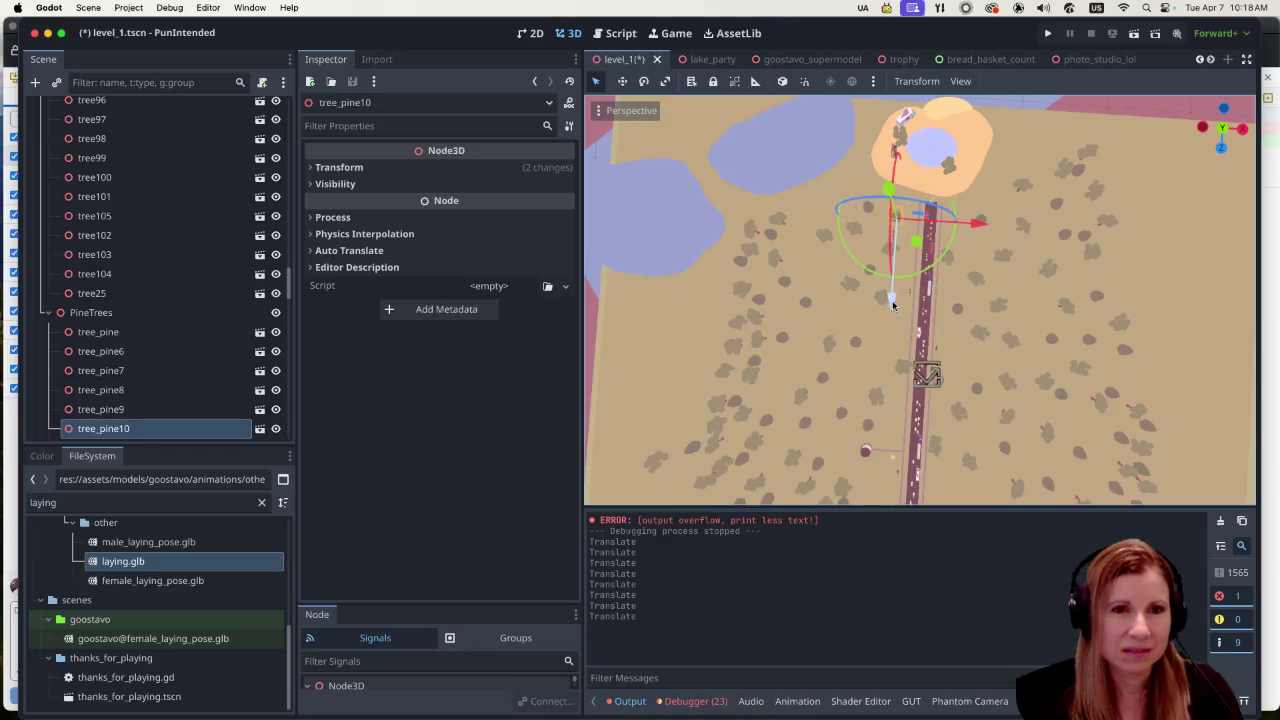
{"action": "left_click", "coordinate": [1005, 260]}
{"action": "left_click_drag", "start_coordinate": [1073, 270], "coordinate": [1048, 271]}
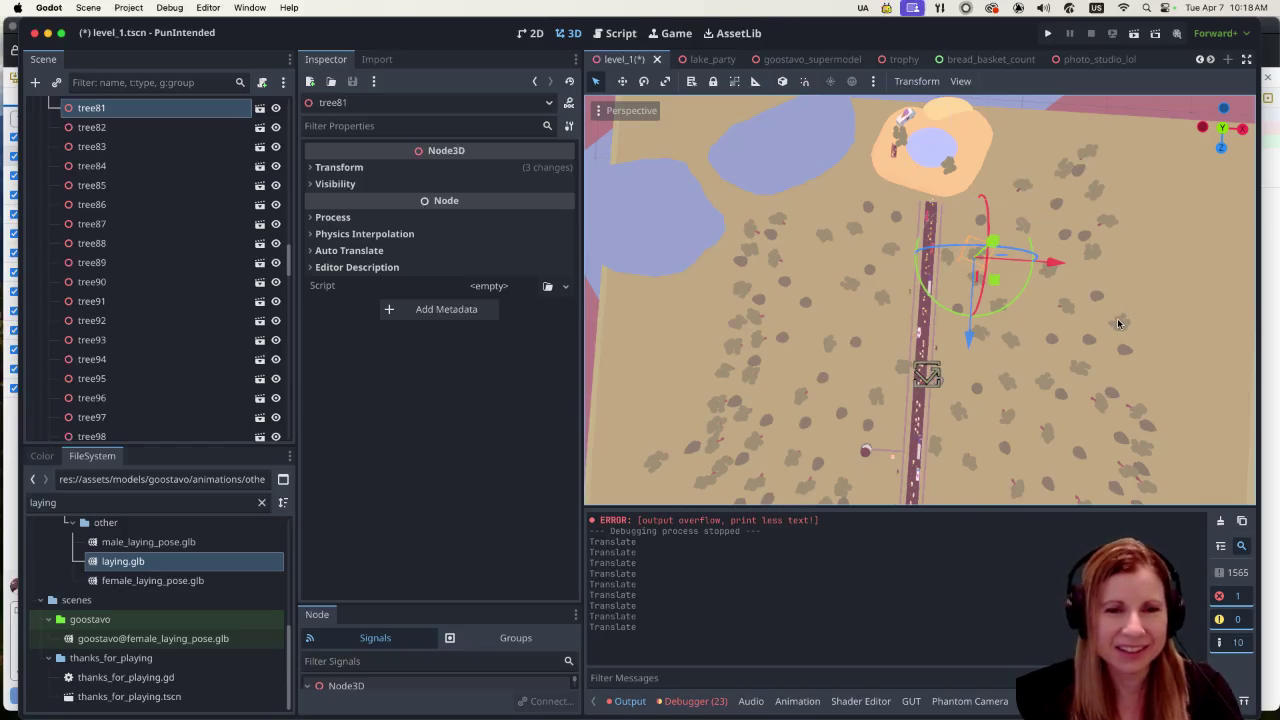
{"action": "left_click", "coordinate": [1102, 224]}
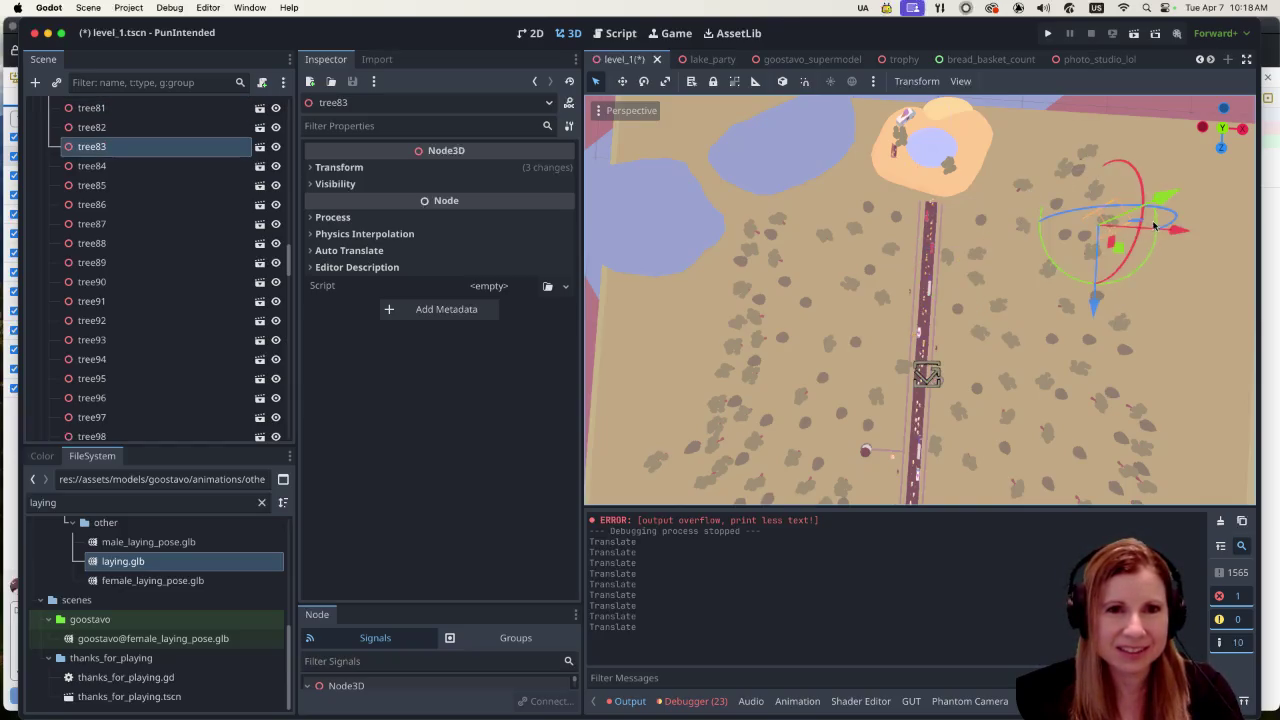
{"action": "left_click_drag", "start_coordinate": [1171, 224], "coordinate": [1028, 214]}
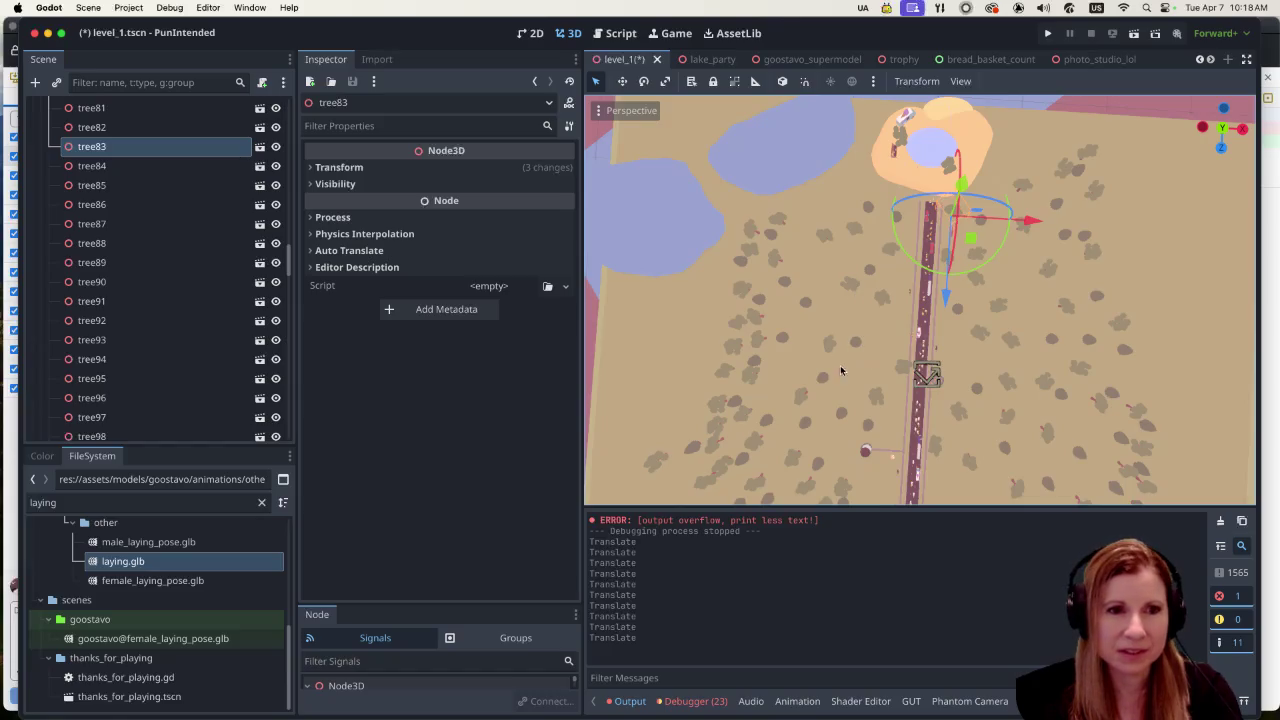
{"action": "scroll", "coordinate": [920, 210], "scroll_direction": "down", "scroll_amount": 5}
{"action": "scroll", "coordinate": [993, 180], "scroll_direction": "down", "scroll_amount": 1}
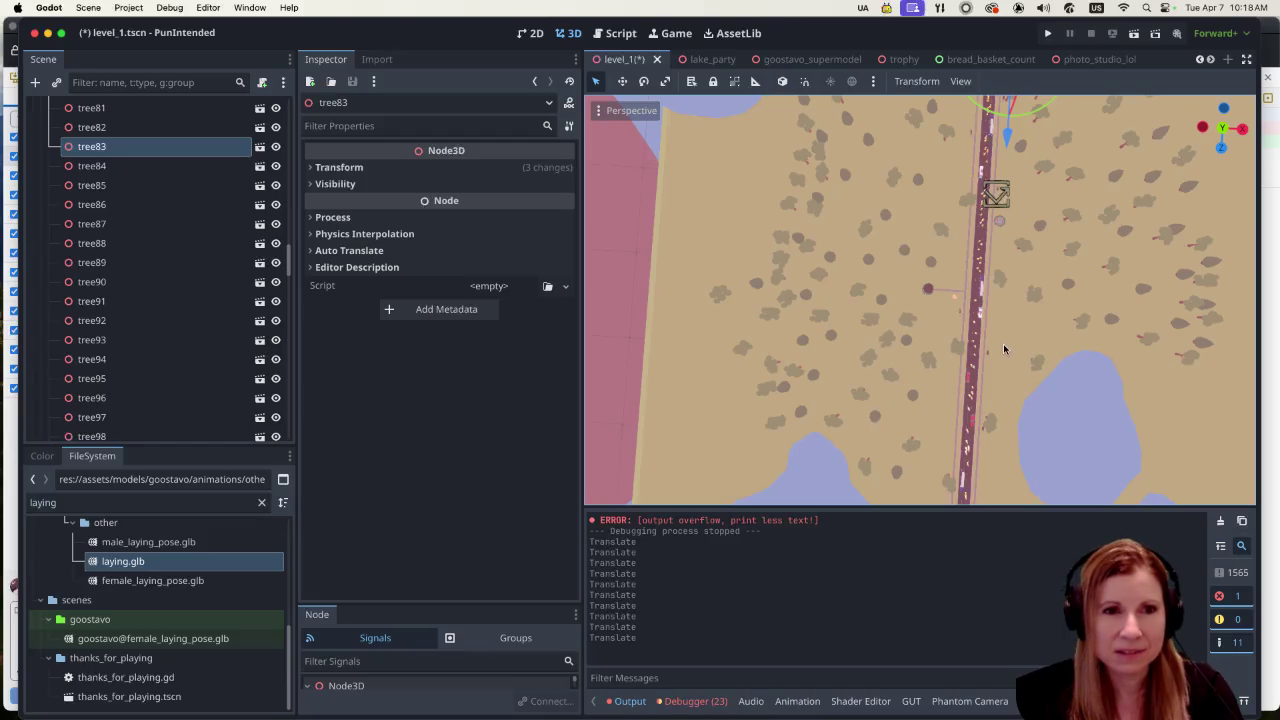
{"action": "scroll", "coordinate": [1030, 338], "scroll_direction": "up", "scroll_amount": 3}
{"action": "scroll", "coordinate": [1030, 343], "scroll_direction": "up", "scroll_amount": 2}
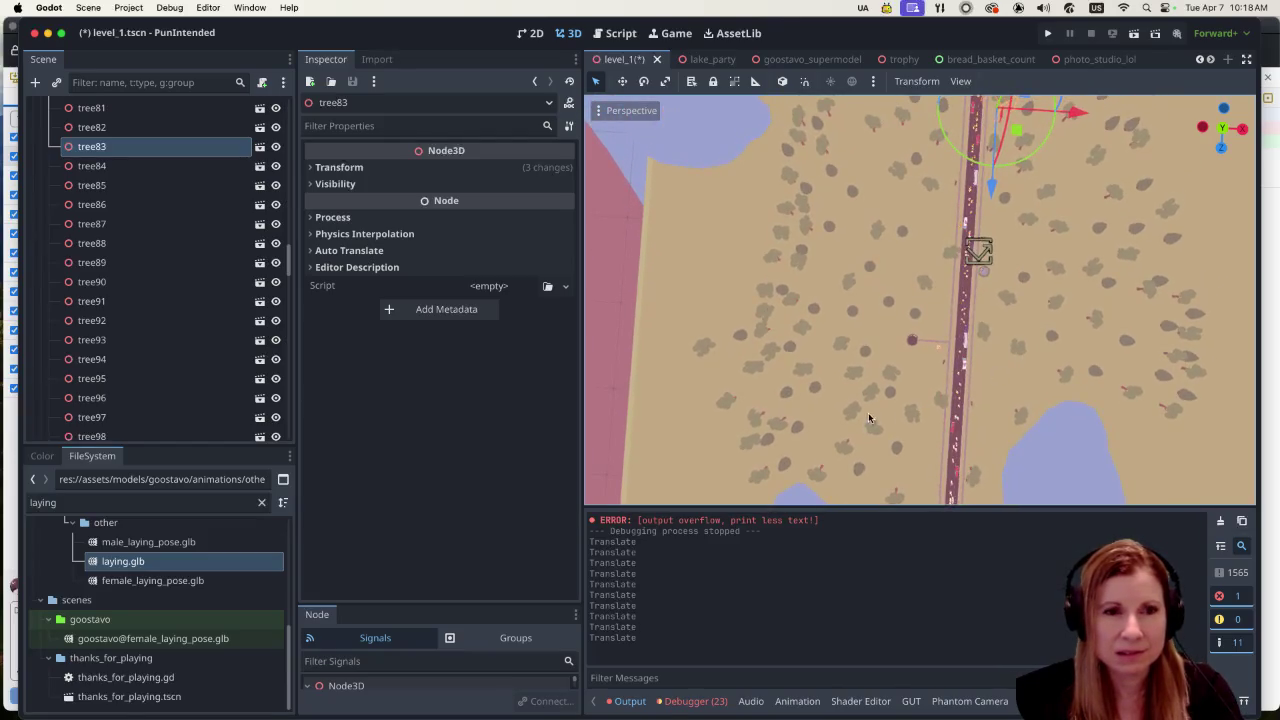
{"action": "left_click", "coordinate": [851, 412]}
{"action": "left_click_drag", "start_coordinate": [852, 490], "coordinate": [871, 239]}
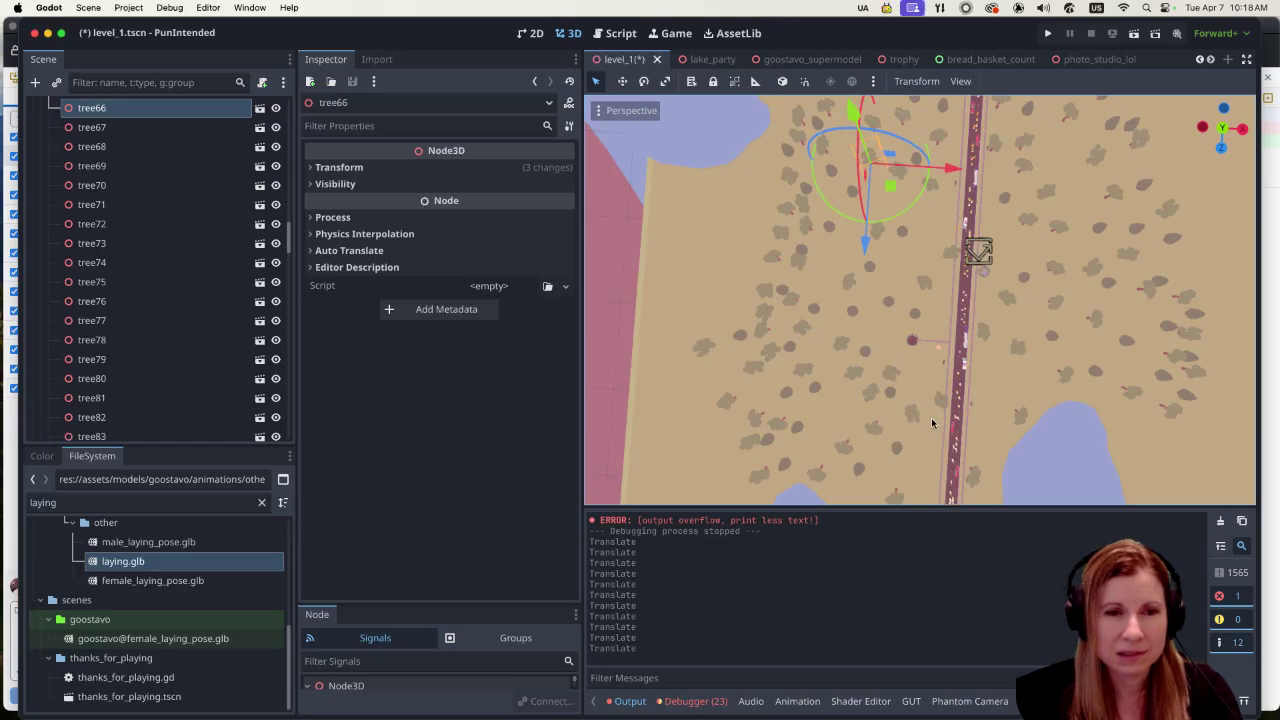
{"action": "left_click", "coordinate": [871, 398]}
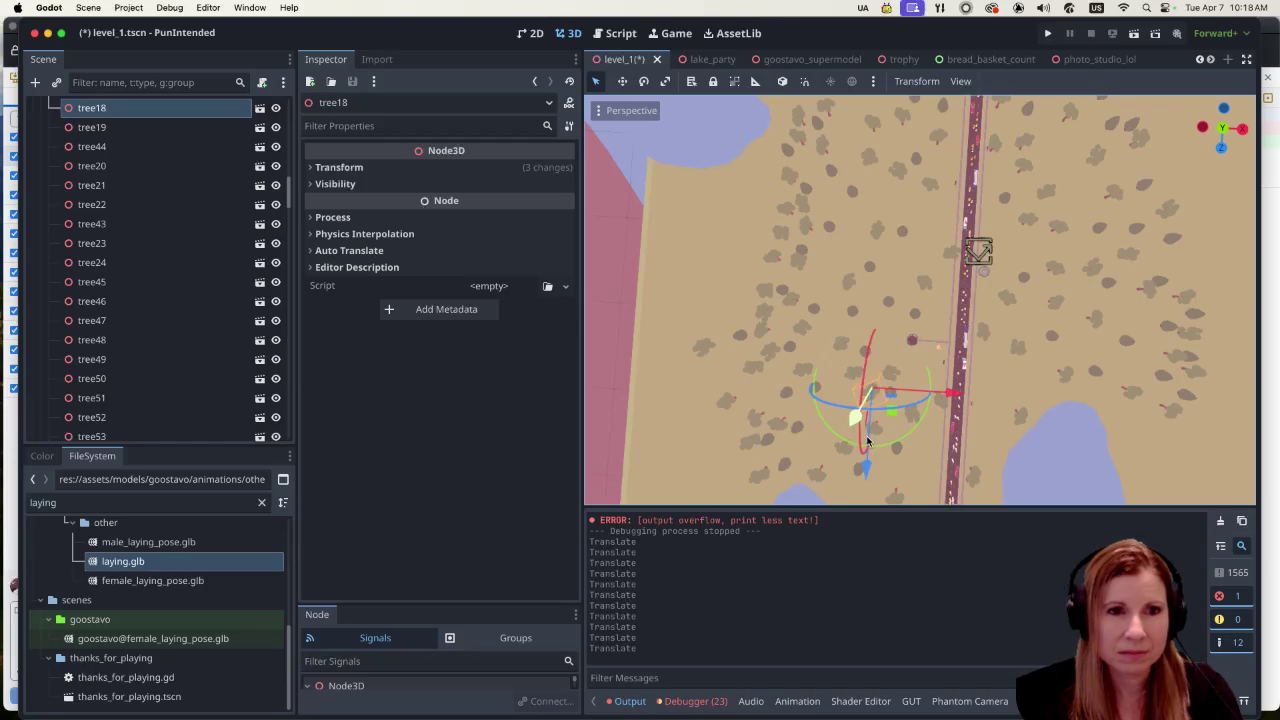
{"action": "left_click_drag", "start_coordinate": [867, 456], "coordinate": [876, 243]}
{"action": "left_click_drag", "start_coordinate": [969, 212], "coordinate": [996, 210]}
{"action": "left_click_drag", "start_coordinate": [906, 286], "coordinate": [907, 302]}
{"action": "left_click_drag", "start_coordinate": [987, 224], "coordinate": [1010, 226]}
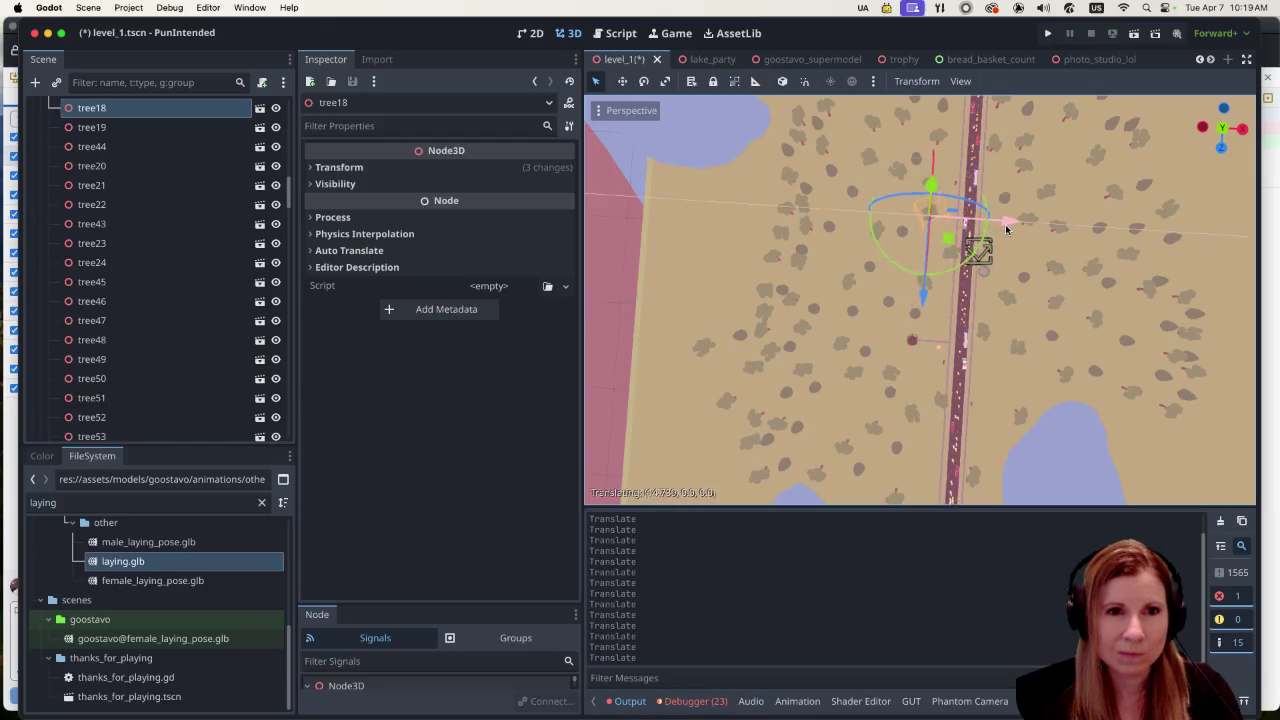
{"action": "left_click_drag", "start_coordinate": [929, 292], "coordinate": [924, 314]}
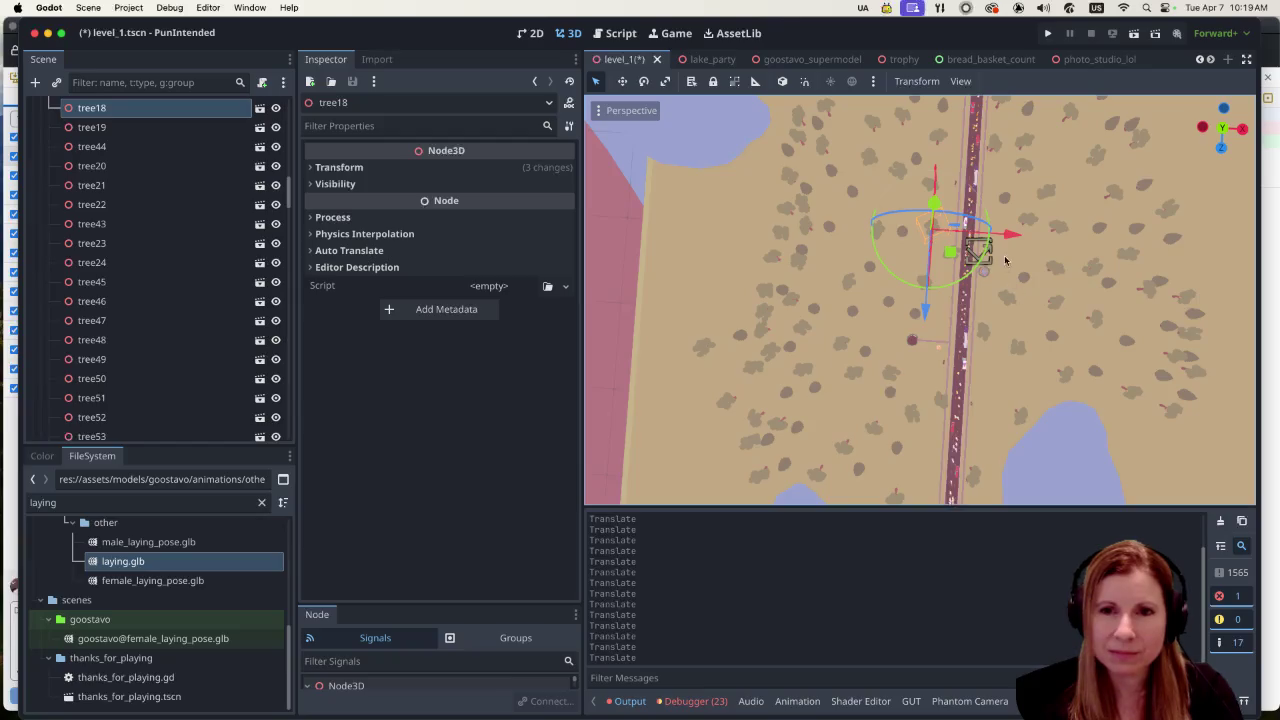
{"action": "scroll", "coordinate": [1002, 280], "scroll_direction": "up", "scroll_amount": 3}
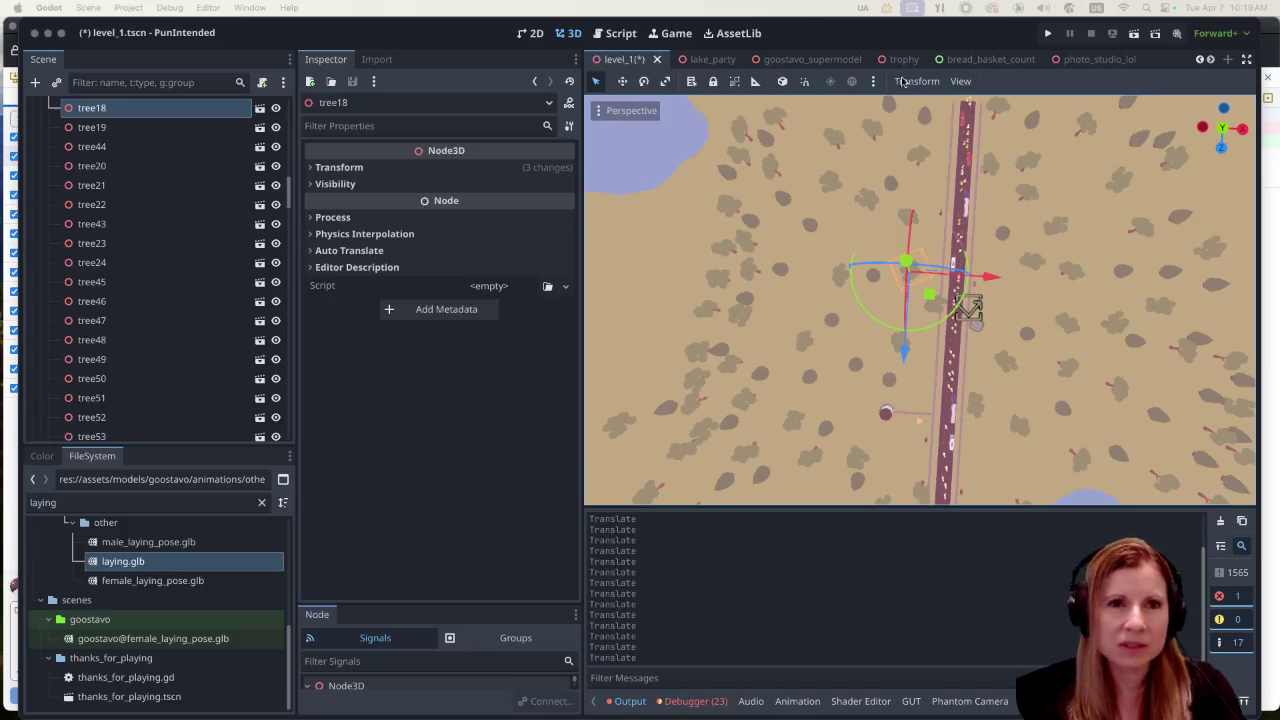
{"action": "scroll", "coordinate": [970, 372], "scroll_direction": "down", "scroll_amount": 4}
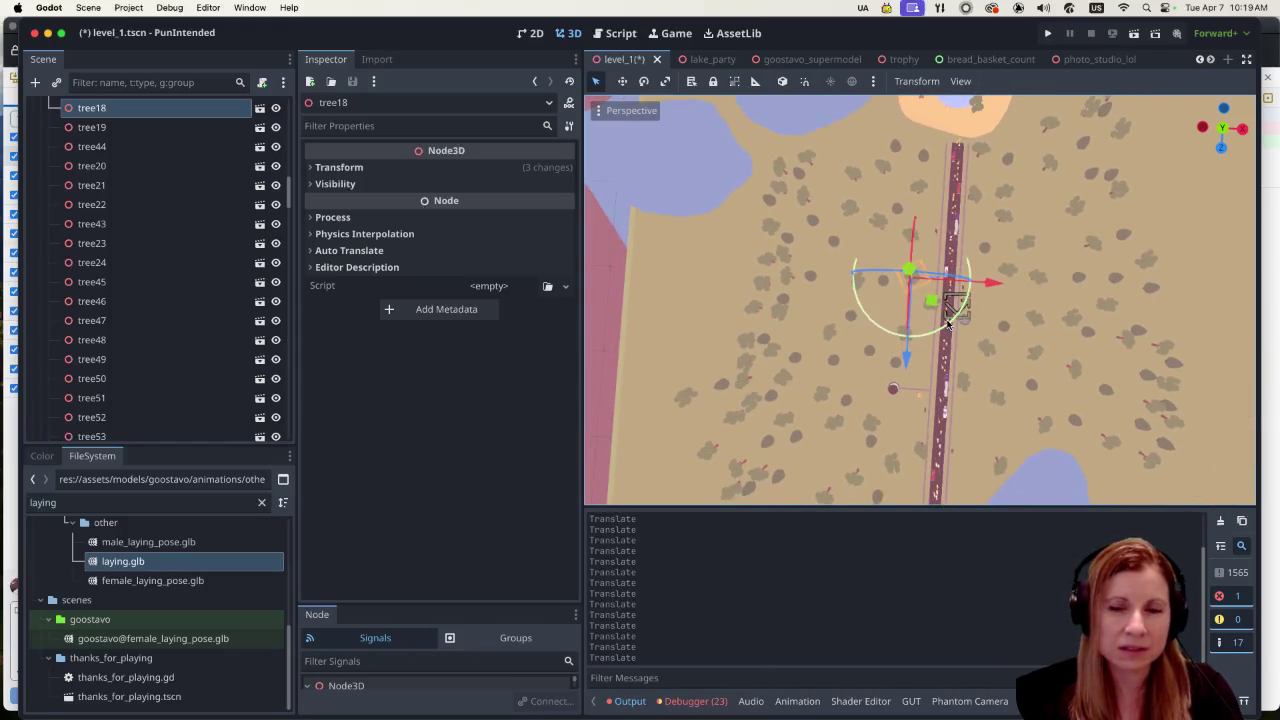
{"action": "scroll", "coordinate": [899, 334], "scroll_direction": "down", "scroll_amount": 1}
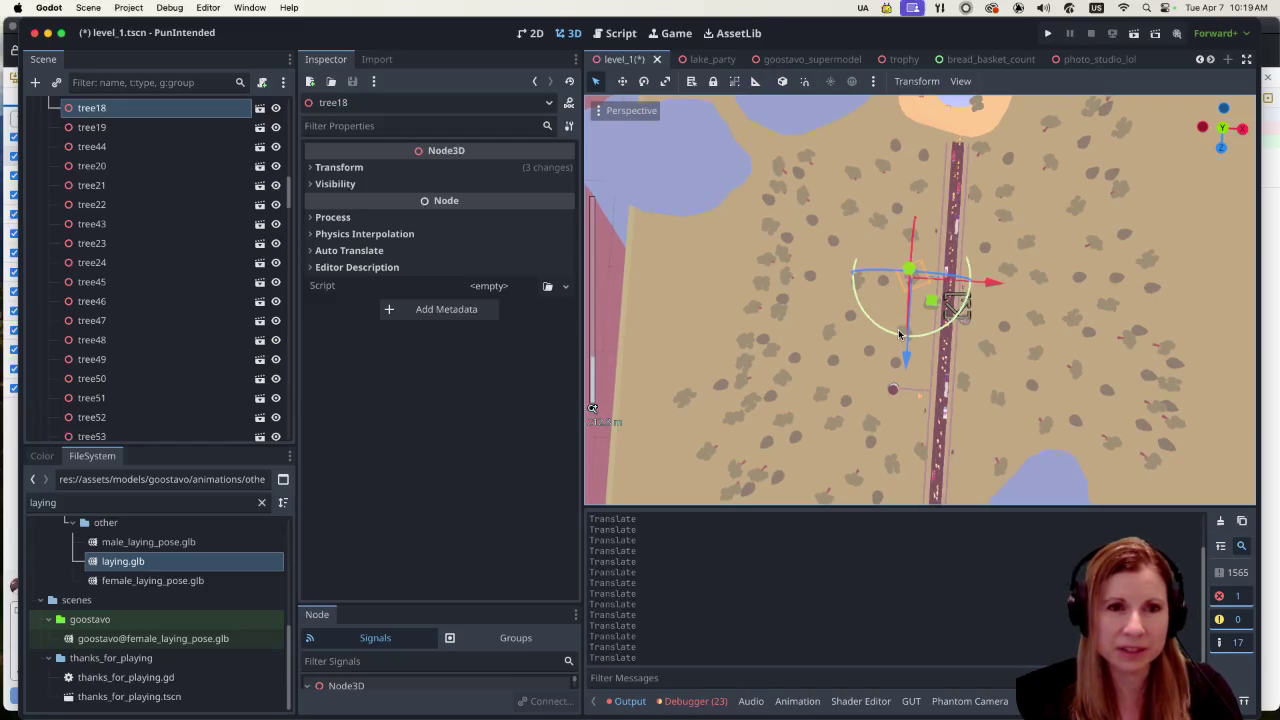
{"action": "scroll", "coordinate": [899, 334], "scroll_direction": "up", "scroll_amount": 1}
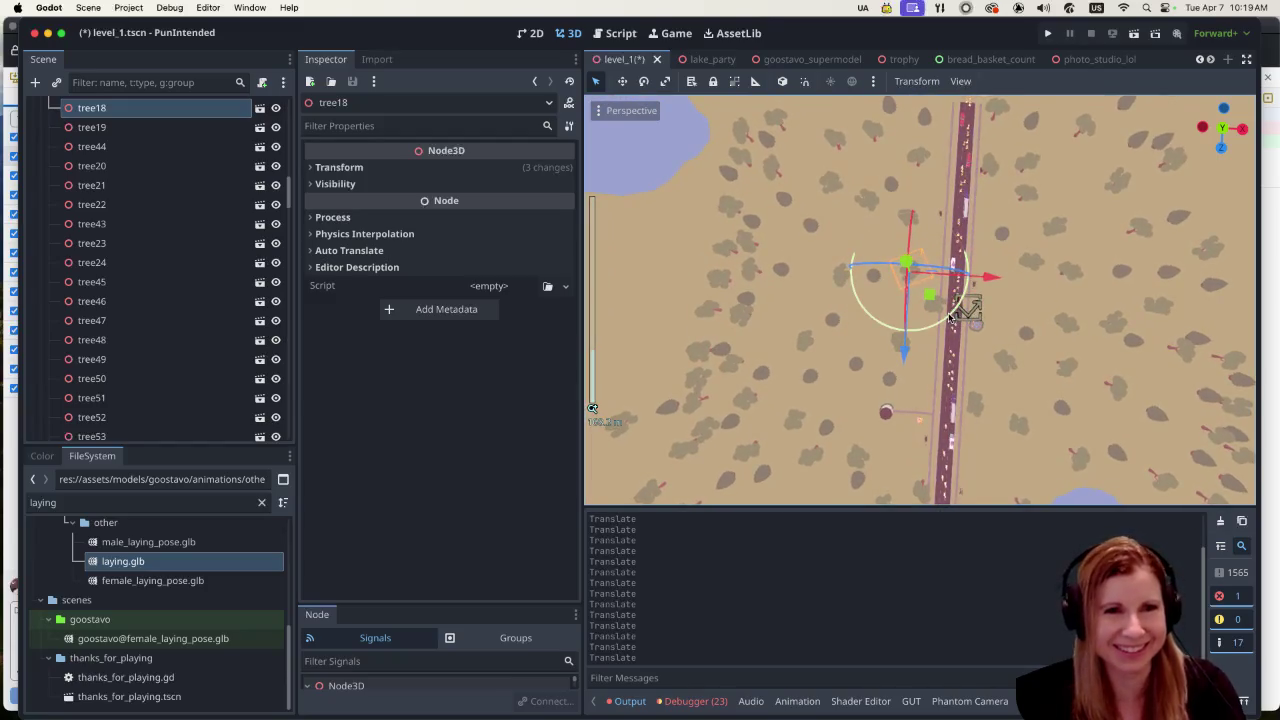
{"action": "scroll", "coordinate": [950, 318], "scroll_direction": "down", "scroll_amount": 3}
{"action": "scroll", "coordinate": [1009, 250], "scroll_direction": "up", "scroll_amount": 1}
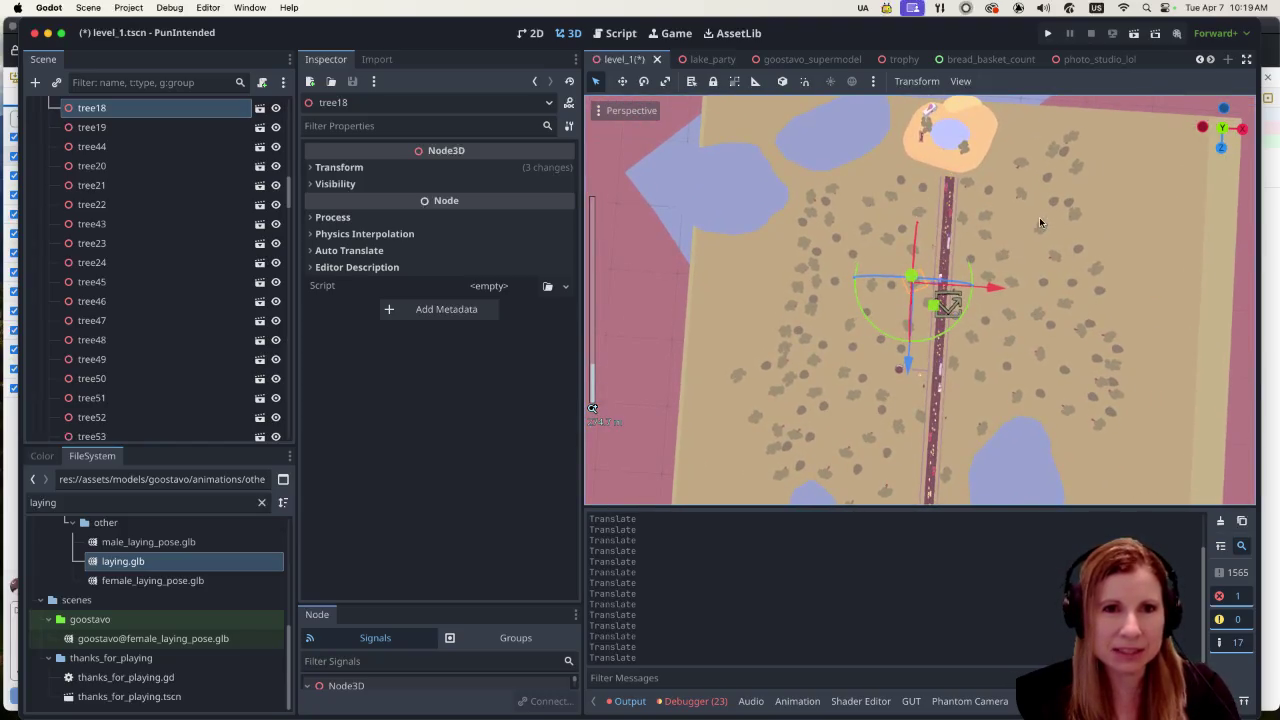
{"action": "scroll", "coordinate": [1034, 237], "scroll_direction": "up", "scroll_amount": 2}
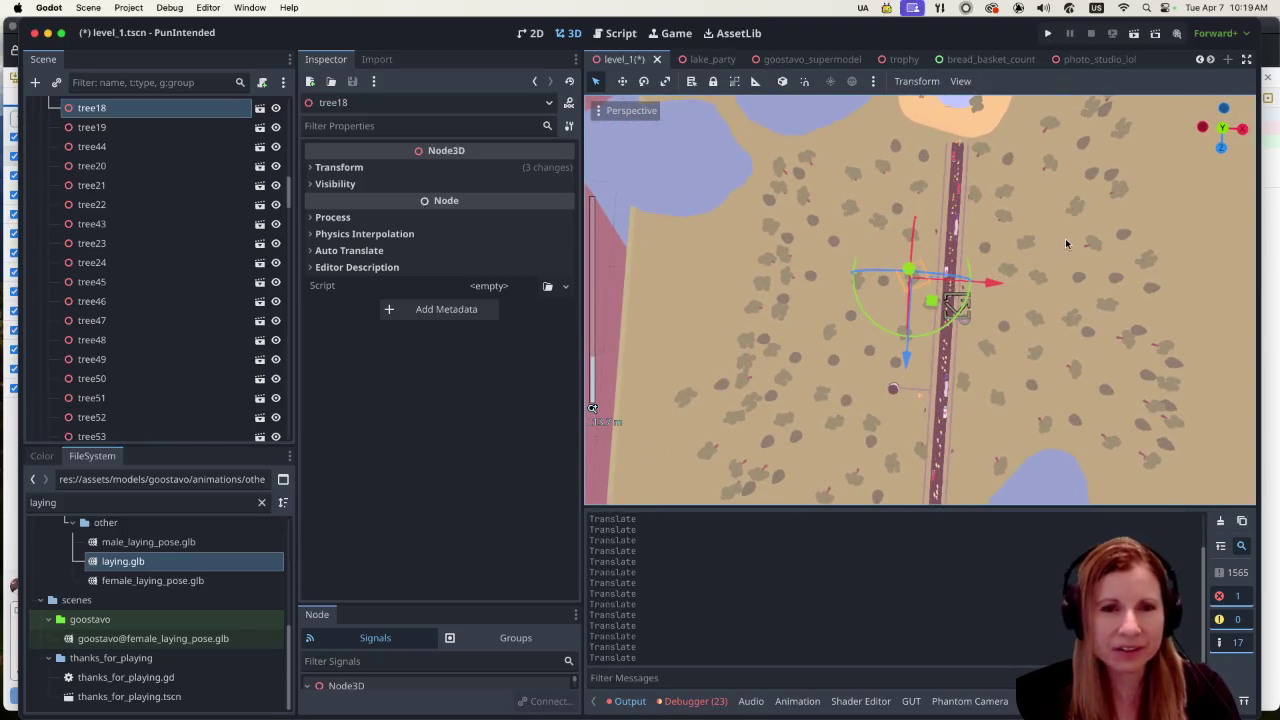
{"action": "scroll", "coordinate": [1064, 230], "scroll_direction": "up", "scroll_amount": 2}
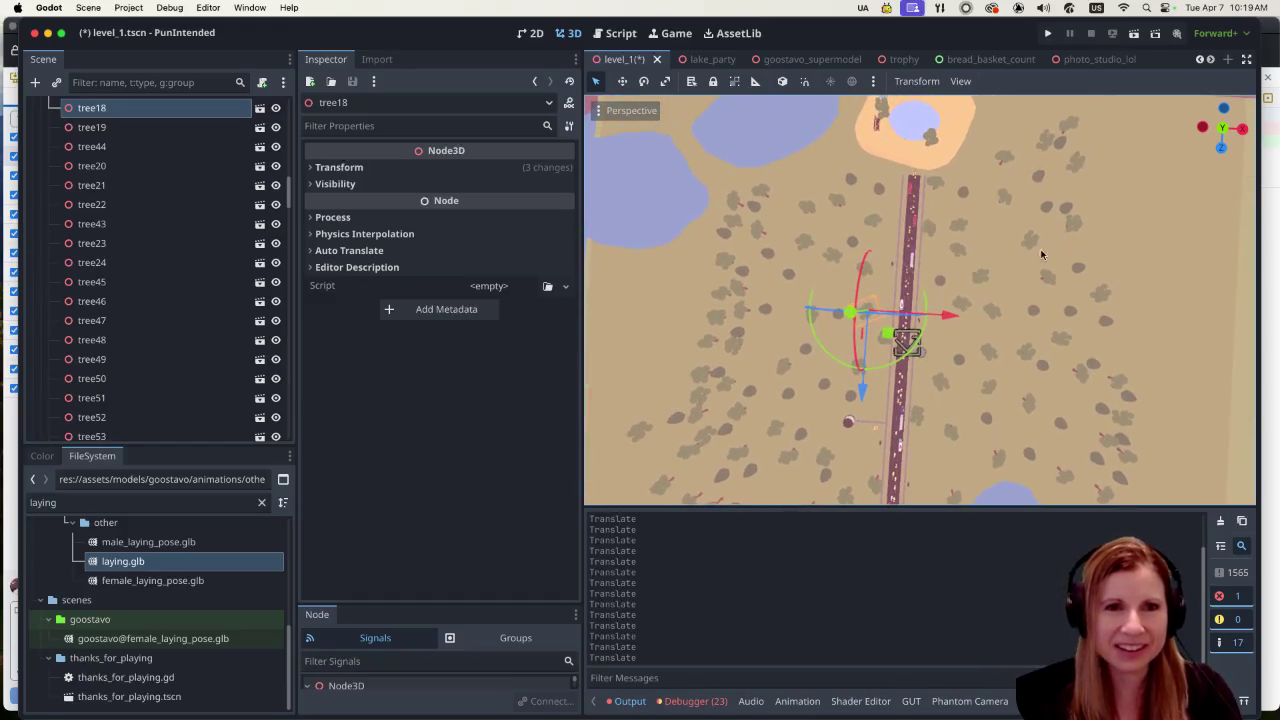
{"action": "left_click", "coordinate": [1030, 243]}
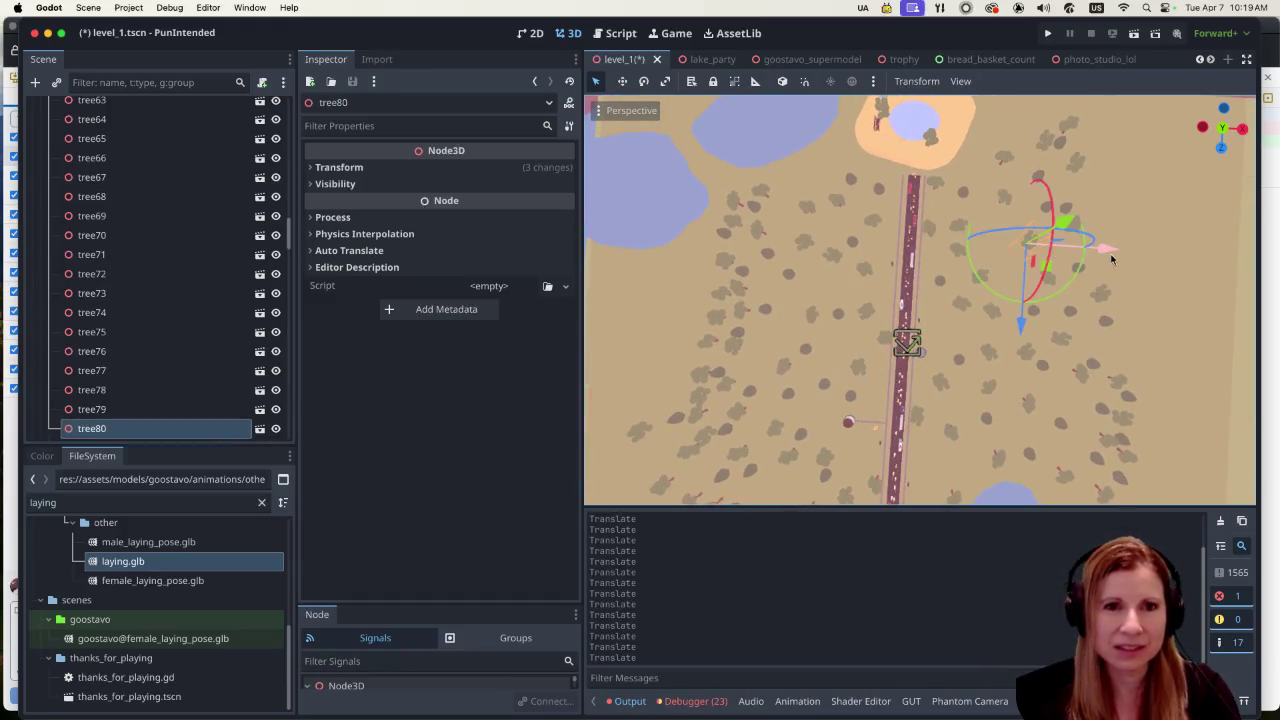
Step: Push tree_pine29, east of the road, back along its Z and X axes
{"action": "left_click", "coordinate": [1069, 313]}
{"action": "left_click", "coordinate": [1071, 315]}
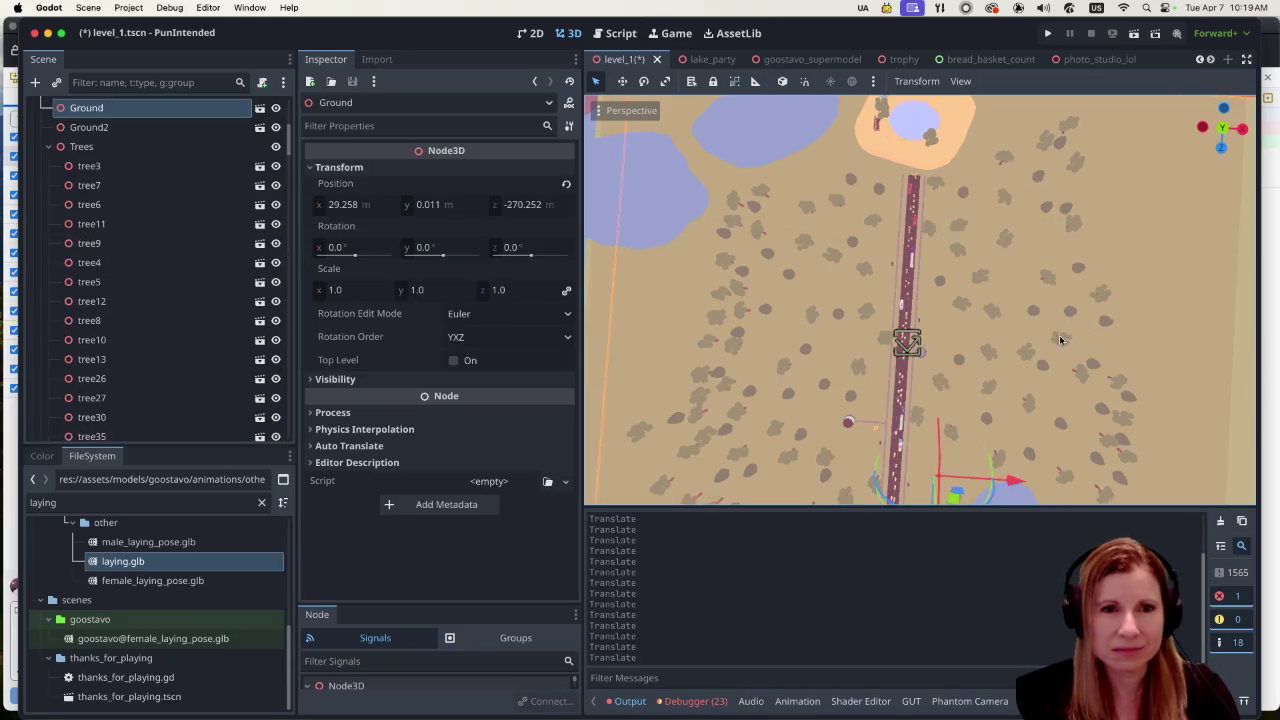
{"action": "left_click", "coordinate": [1061, 340]}
{"action": "left_click_drag", "start_coordinate": [1029, 388], "coordinate": [1023, 366]}
{"action": "left_click_drag", "start_coordinate": [1106, 296], "coordinate": [1082, 296]}
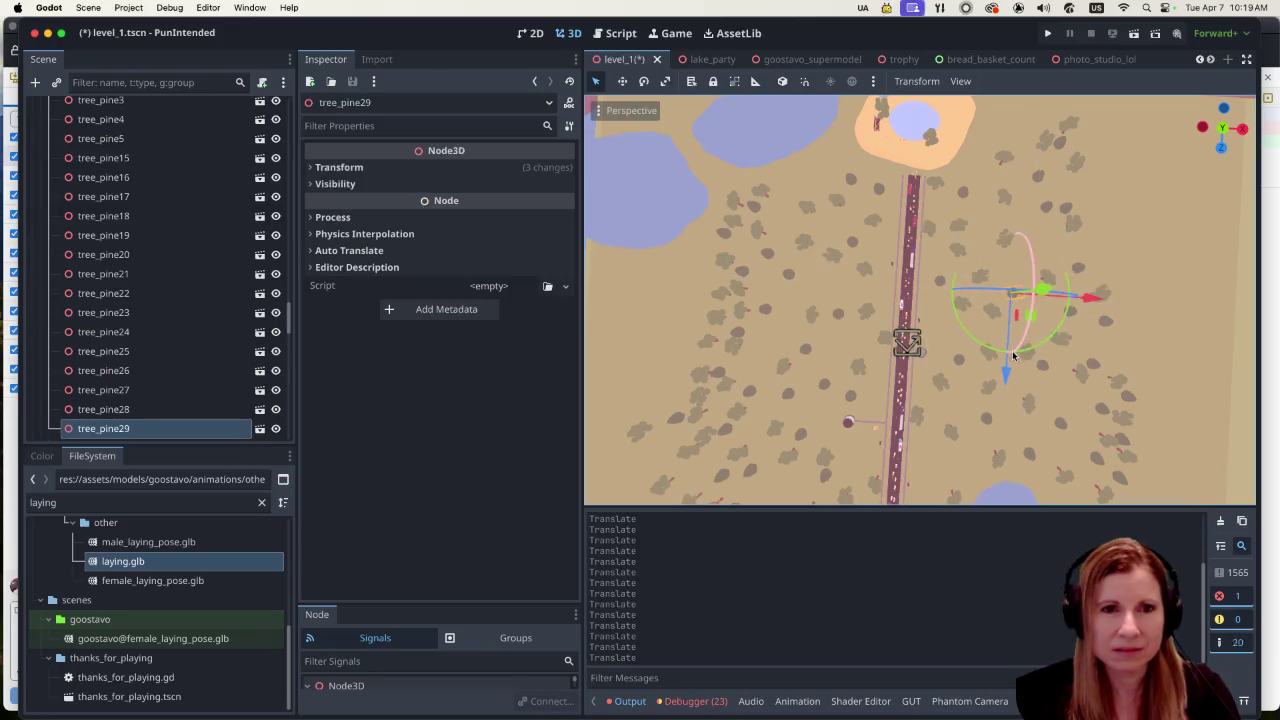
{"action": "left_click_drag", "start_coordinate": [1006, 366], "coordinate": [1014, 342]}
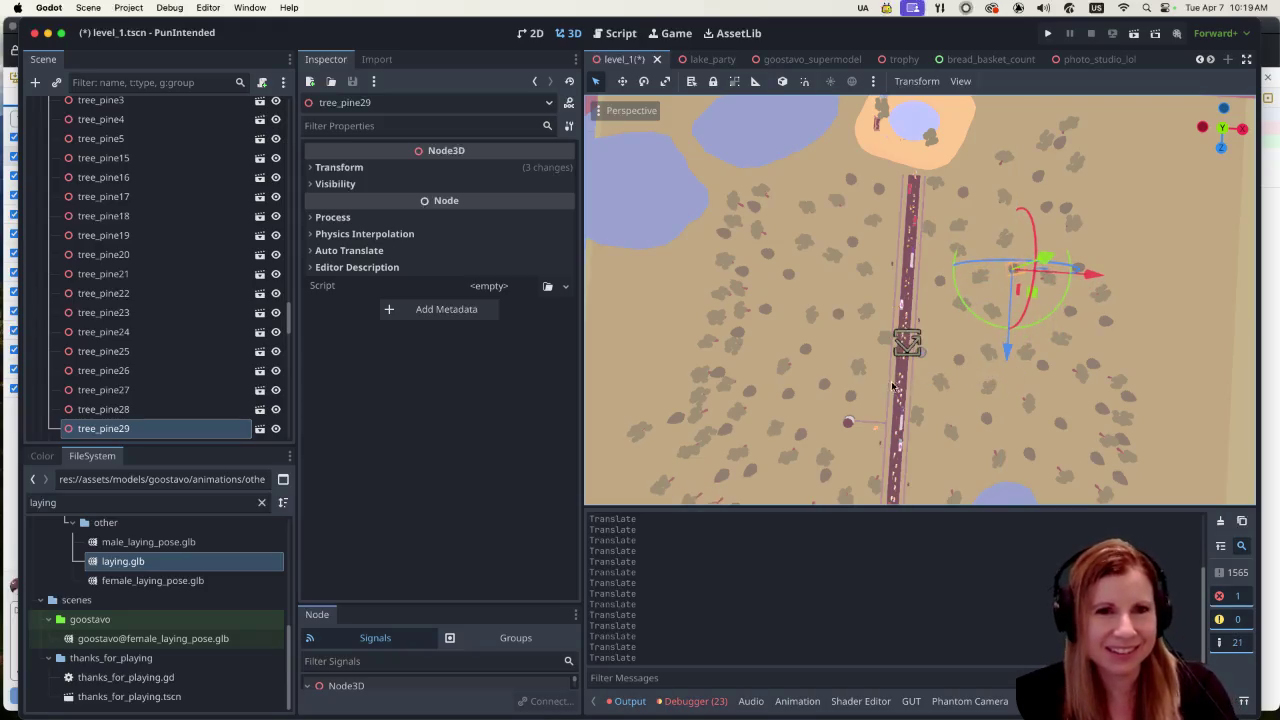
{"action": "scroll", "coordinate": [900, 345], "scroll_direction": "down", "scroll_amount": 3}
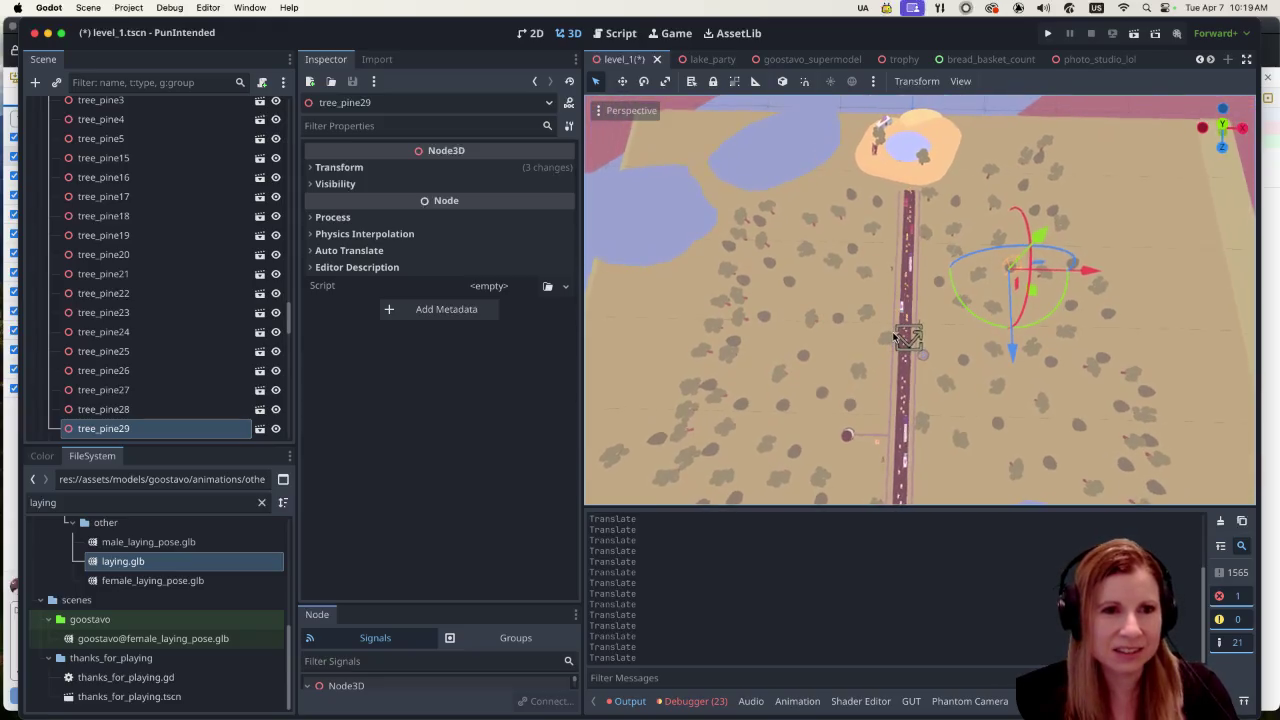
{"action": "scroll", "coordinate": [889, 264], "scroll_direction": "up", "scroll_amount": 4}
{"action": "scroll", "coordinate": [891, 263], "scroll_direction": "down", "scroll_amount": 1}
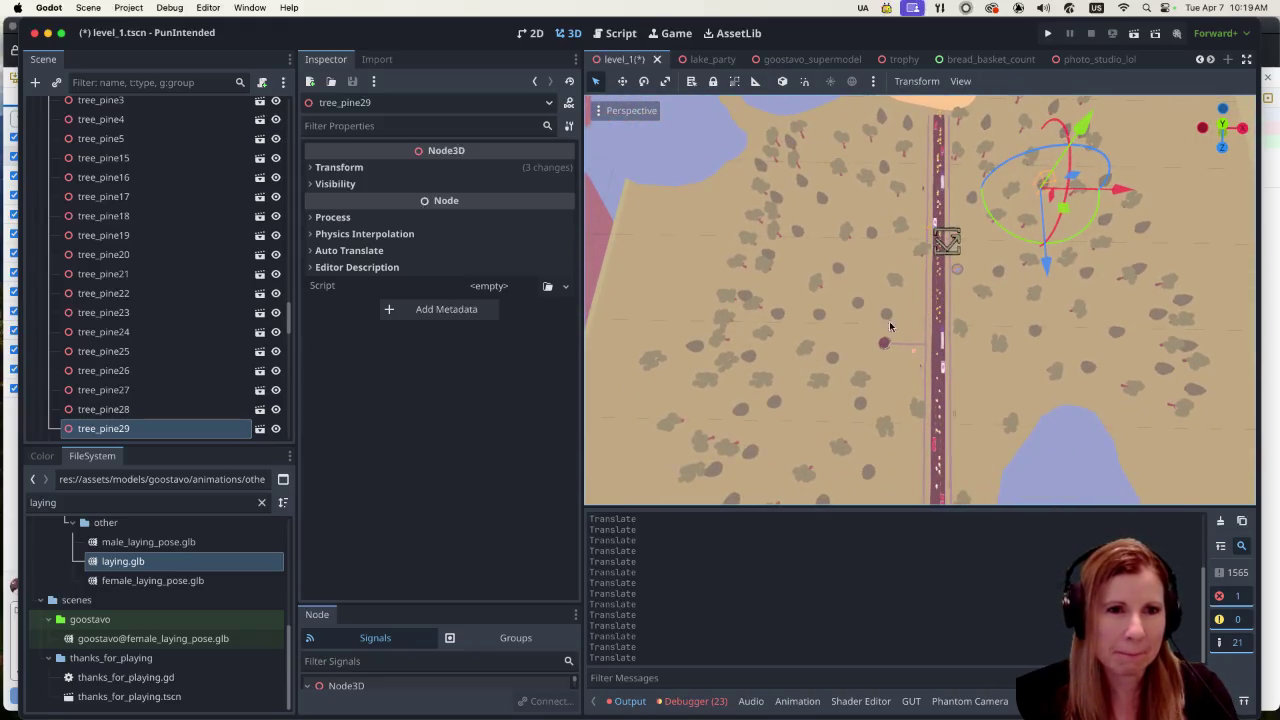
Step: Move tree13, west of the road, to a new spot closer to the road
{"action": "left_click", "coordinate": [721, 319]}
{"action": "mouse_move", "coordinate": [799, 323]}
{"action": "left_mouse_down"}
{"action": "mouse_move", "coordinate": [857, 403]}
{"action": "mouse_move", "coordinate": [846, 440]}
{"action": "left_mouse_up"}
{"action": "scroll", "coordinate": [862, 383], "scroll_direction": "up", "scroll_amount": 3}
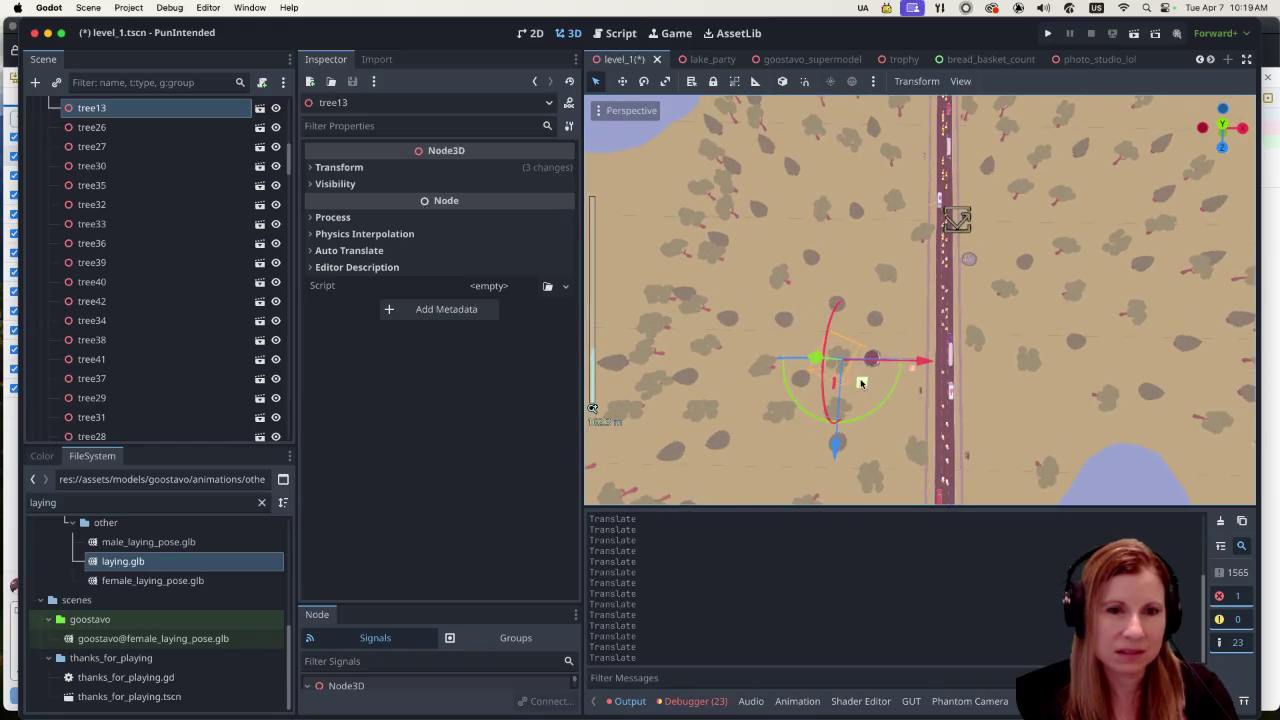
{"action": "scroll", "coordinate": [903, 426], "scroll_direction": "down", "scroll_amount": 3}
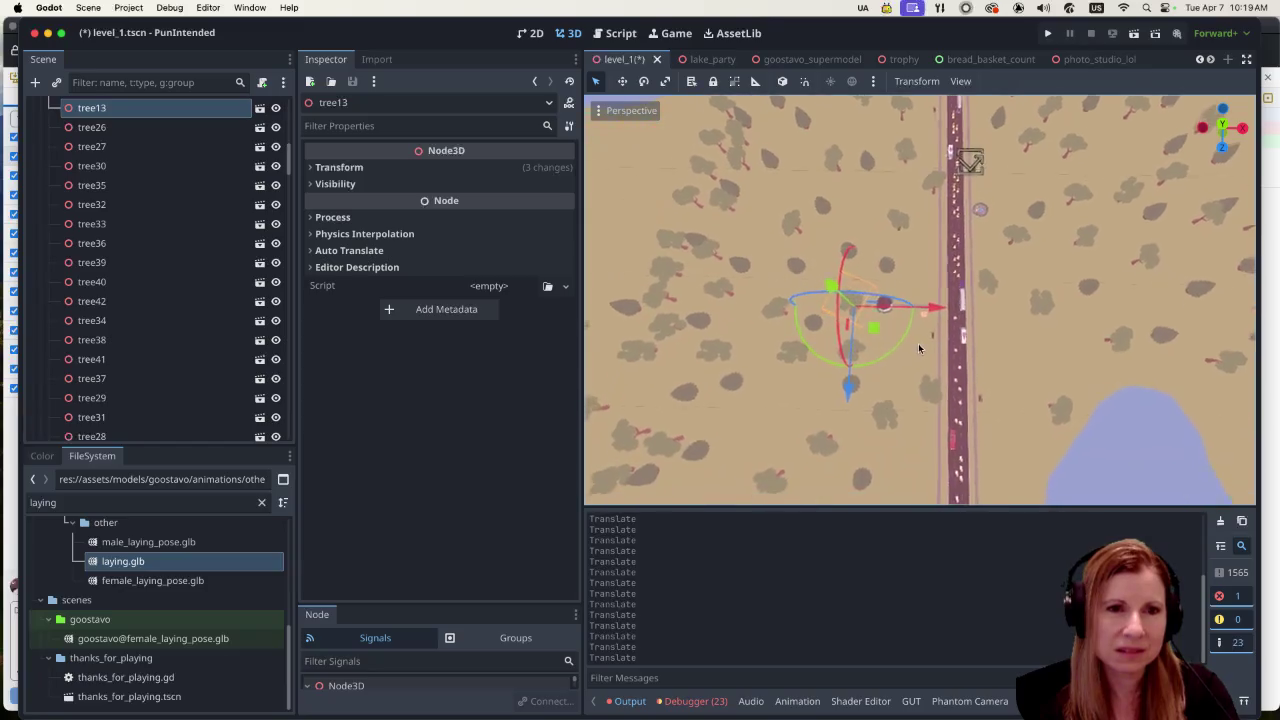
{"action": "scroll", "coordinate": [918, 348], "scroll_direction": "down", "scroll_amount": 2}
{"action": "scroll", "coordinate": [668, 262], "scroll_direction": "down", "scroll_amount": 2}
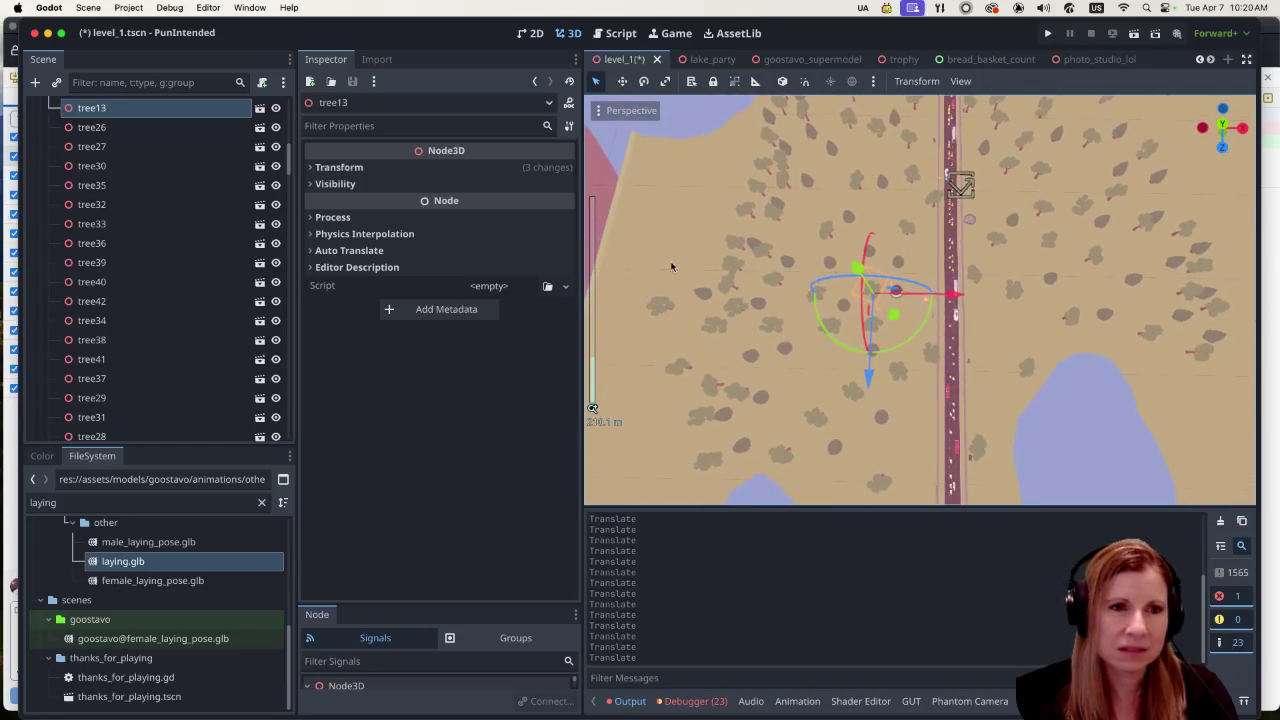
Step: Move tree61 left and up, shift tree49 along X, and move tree69 up along Z
{"action": "left_click", "coordinate": [685, 283]}
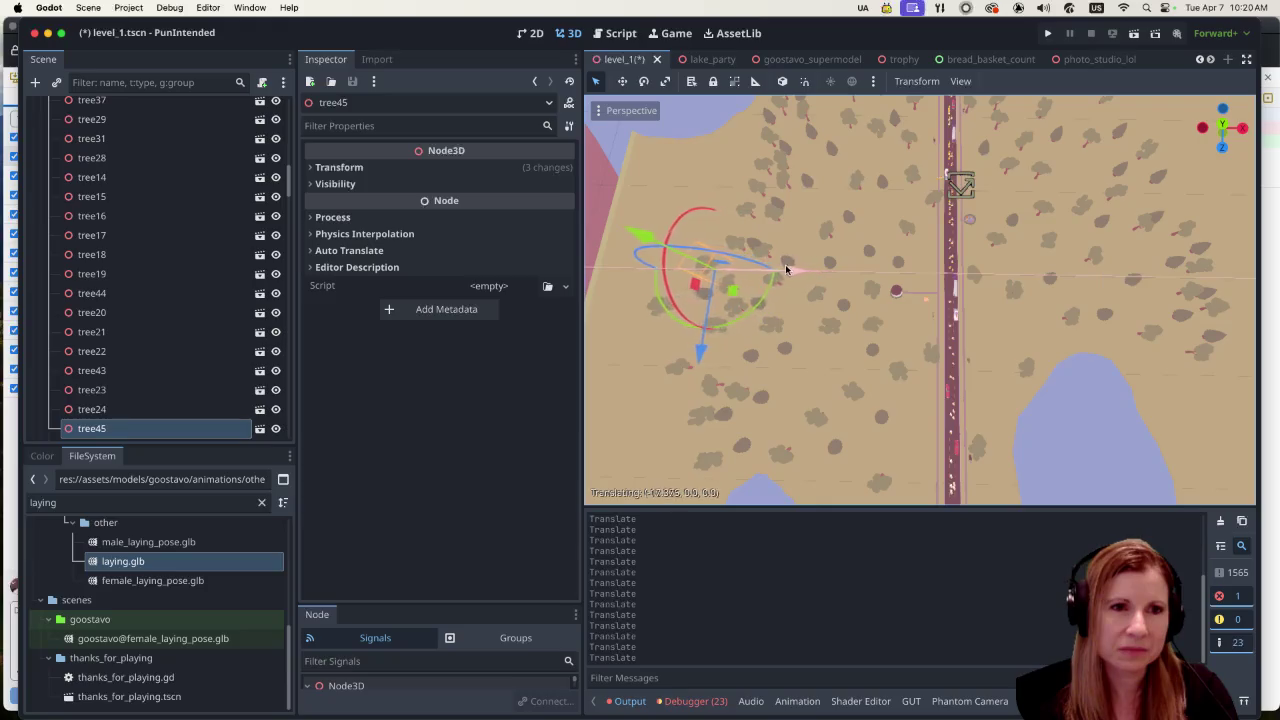
{"action": "left_click", "coordinate": [733, 243]}
{"action": "left_click_drag", "start_coordinate": [812, 252], "coordinate": [776, 245]}
{"action": "left_click_drag", "start_coordinate": [697, 330], "coordinate": [701, 250]}
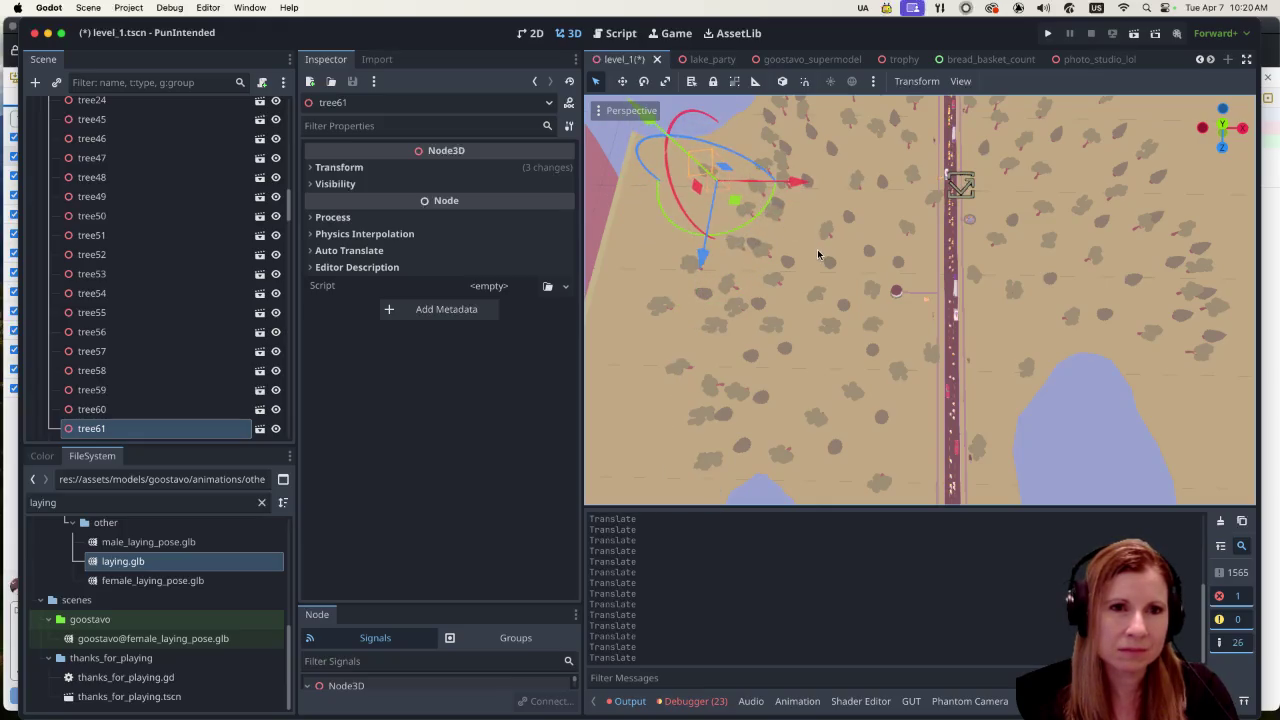
{"action": "left_click", "coordinate": [776, 218]}
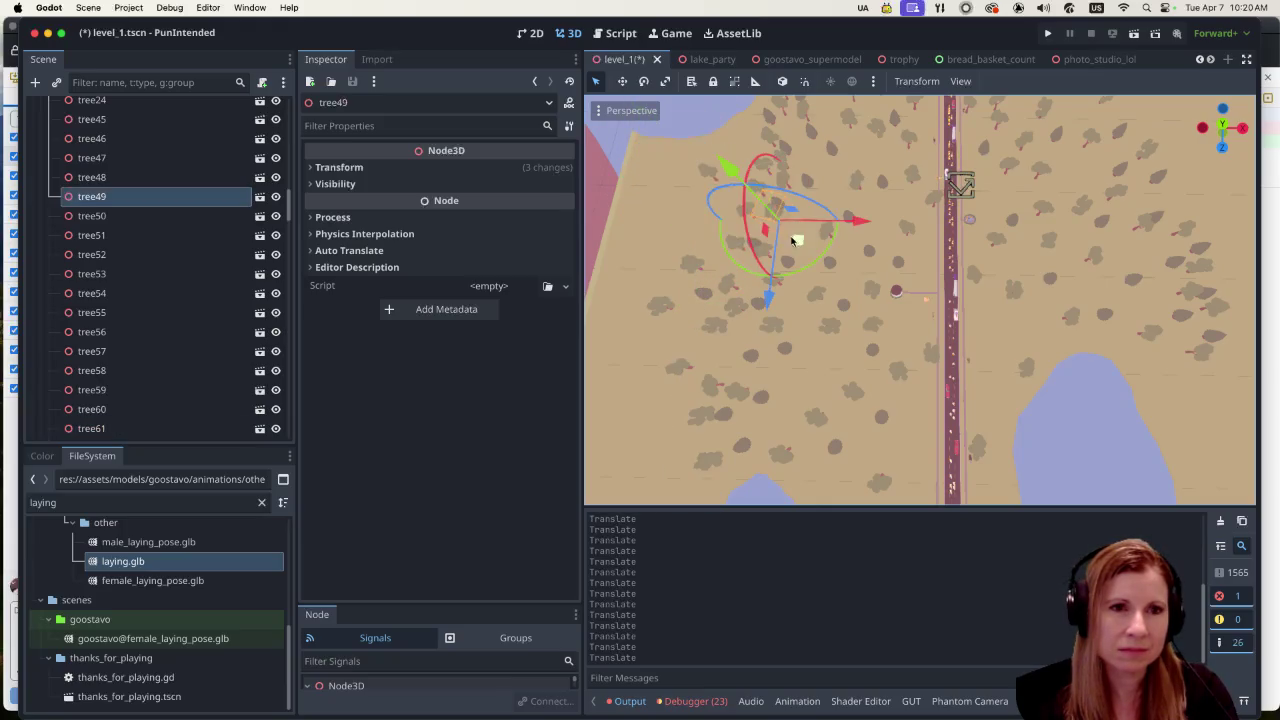
{"action": "mouse_move", "coordinate": [849, 219]}
{"action": "left_mouse_down"}
{"action": "mouse_move", "coordinate": [879, 234]}
{"action": "mouse_move", "coordinate": [815, 275]}
{"action": "mouse_move", "coordinate": [763, 255]}
{"action": "left_mouse_up"}
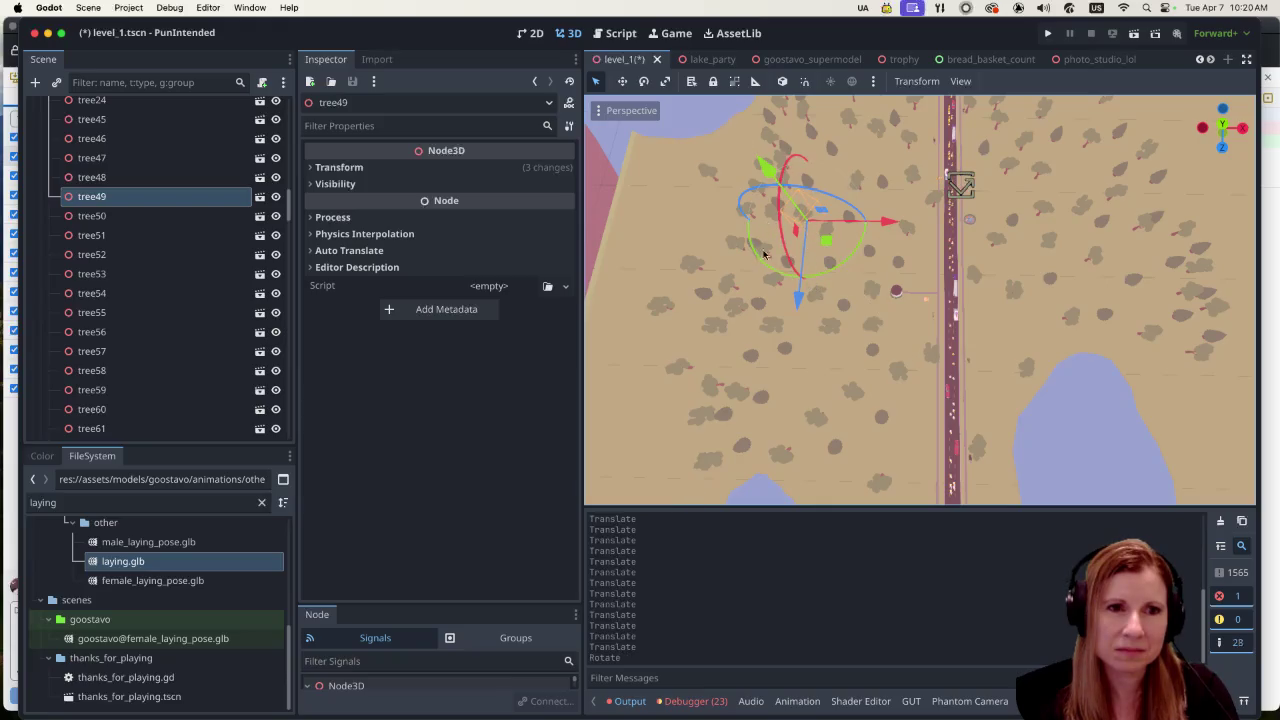
{"action": "left_click", "coordinate": [714, 378]}
{"action": "left_click", "coordinate": [714, 386]}
{"action": "left_click_drag", "start_coordinate": [722, 475], "coordinate": [716, 447]}
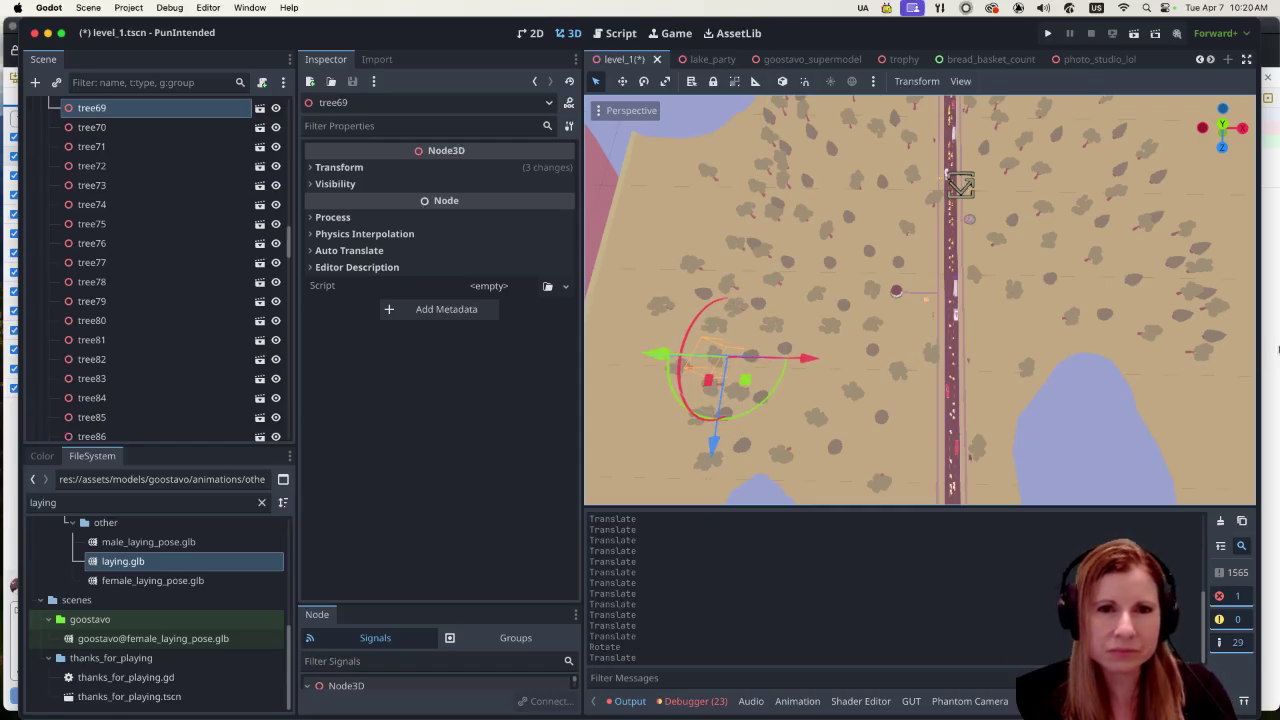
Step: Try moving tree_pine40 along Y and Z, then undo those moves
{"action": "left_click", "coordinate": [1187, 317]}
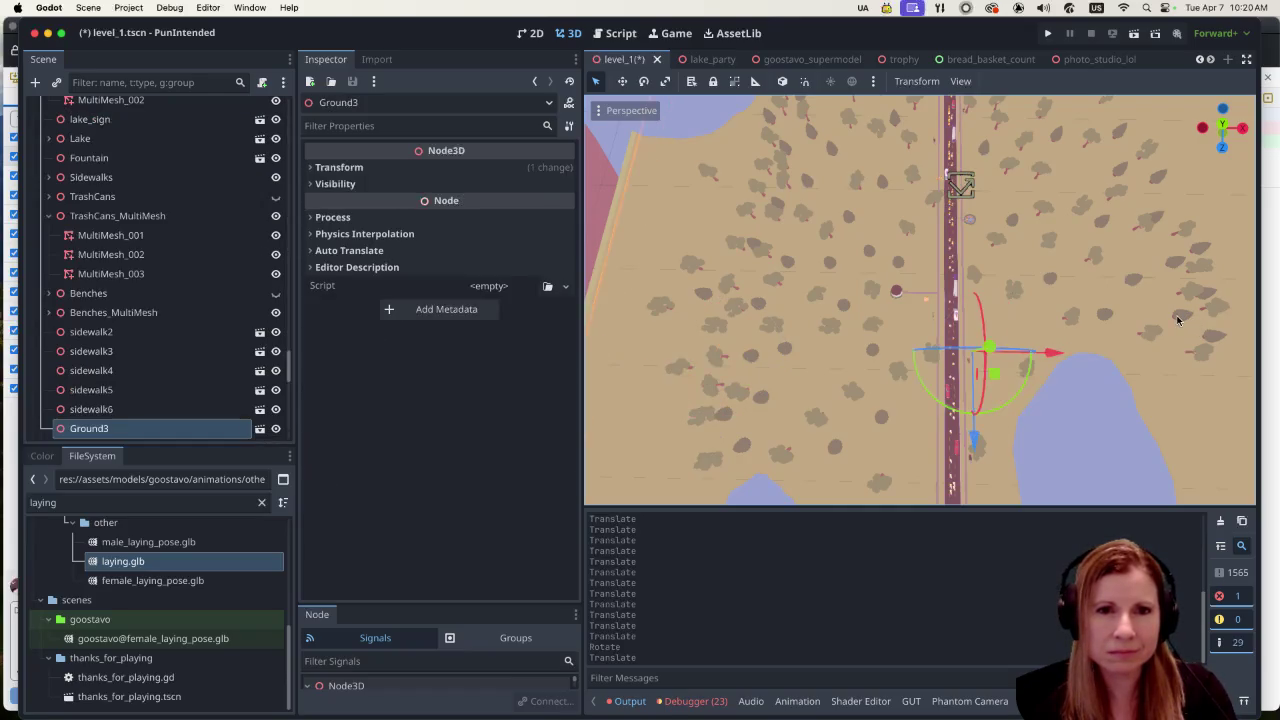
{"action": "left_click", "coordinate": [1182, 317]}
{"action": "scroll", "coordinate": [1137, 295], "scroll_direction": "right", "scroll_amount": 2}
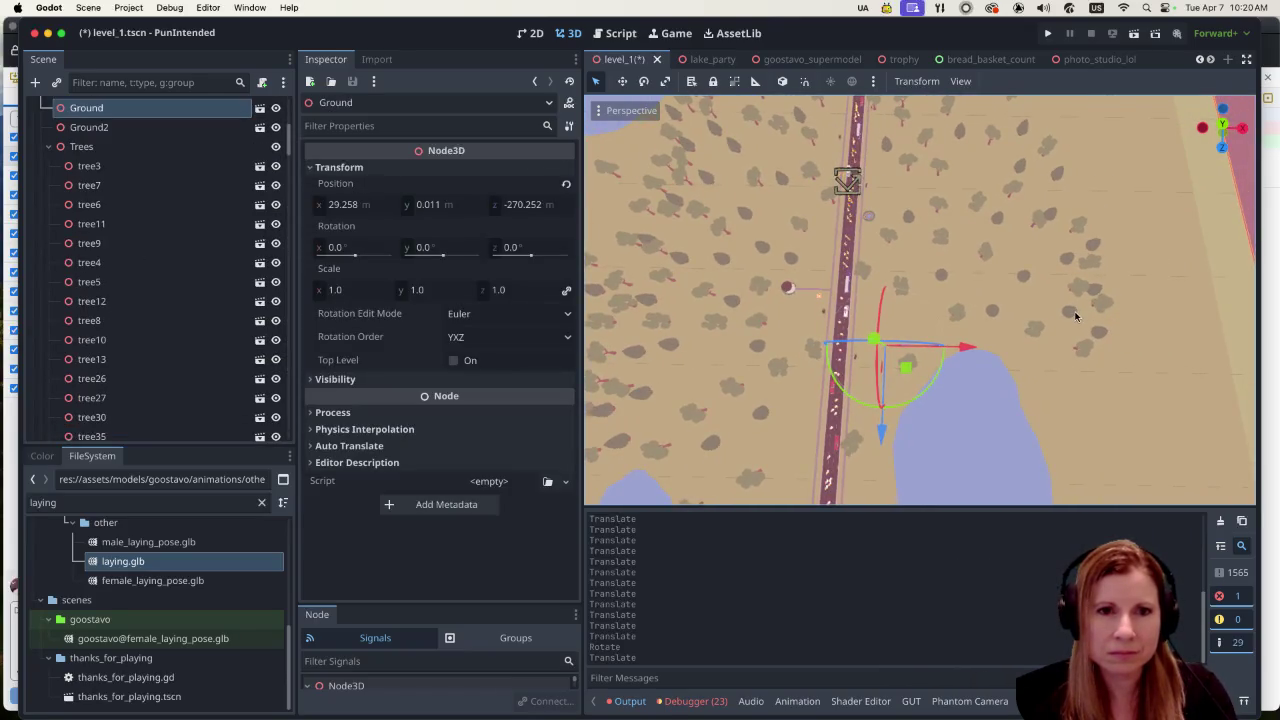
{"action": "left_click", "coordinate": [1096, 344]}
{"action": "left_click", "coordinate": [1100, 340]}
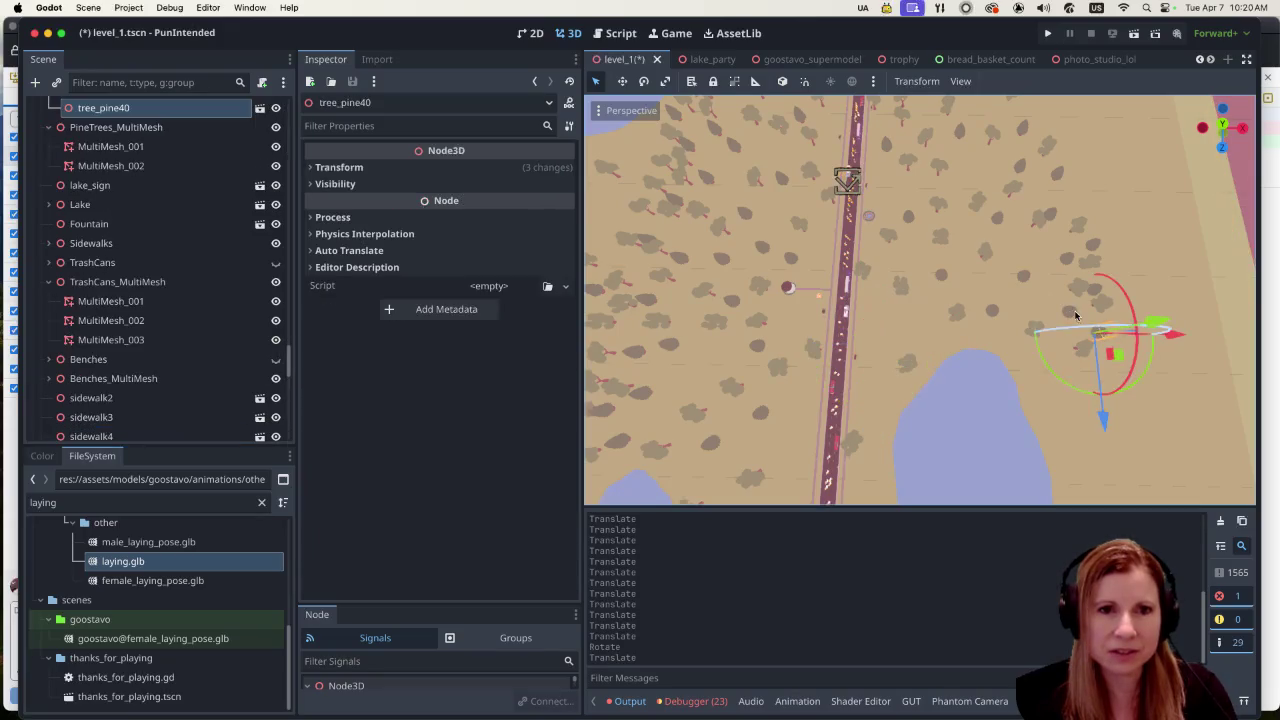
{"action": "mouse_move", "coordinate": [1157, 330]}
{"action": "left_mouse_down"}
{"action": "mouse_move", "coordinate": [1170, 326]}
{"action": "mouse_move", "coordinate": [966, 338]}
{"action": "mouse_move", "coordinate": [1158, 355]}
{"action": "mouse_move", "coordinate": [974, 352]}
{"action": "mouse_move", "coordinate": [994, 354]}
{"action": "left_mouse_up"}
{"action": "left_click_drag", "start_coordinate": [910, 440], "coordinate": [920, 414]}
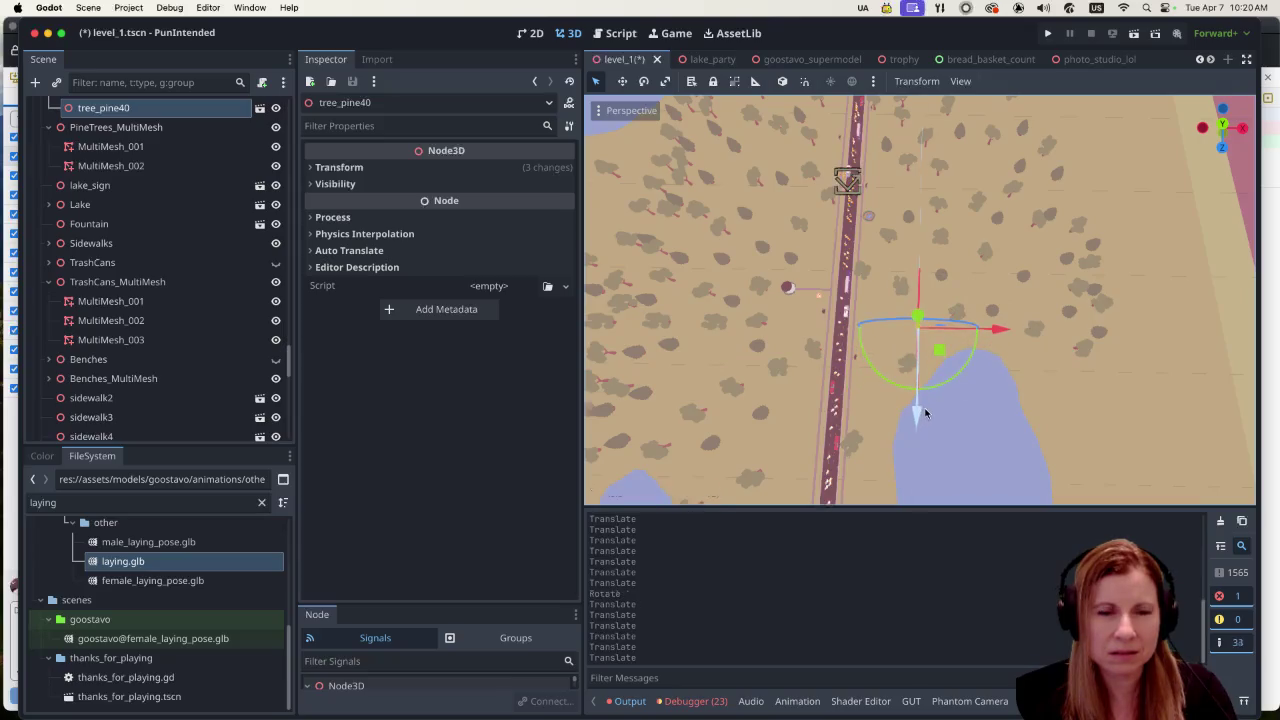
{"action": "scroll", "coordinate": [1025, 300], "scroll_direction": "up", "scroll_amount": 5}
{"action": "key", "text": "ctrl+z"}
{"action": "key", "text": "ctrl+z"}
{"action": "key", "text": "ctrl+z"}
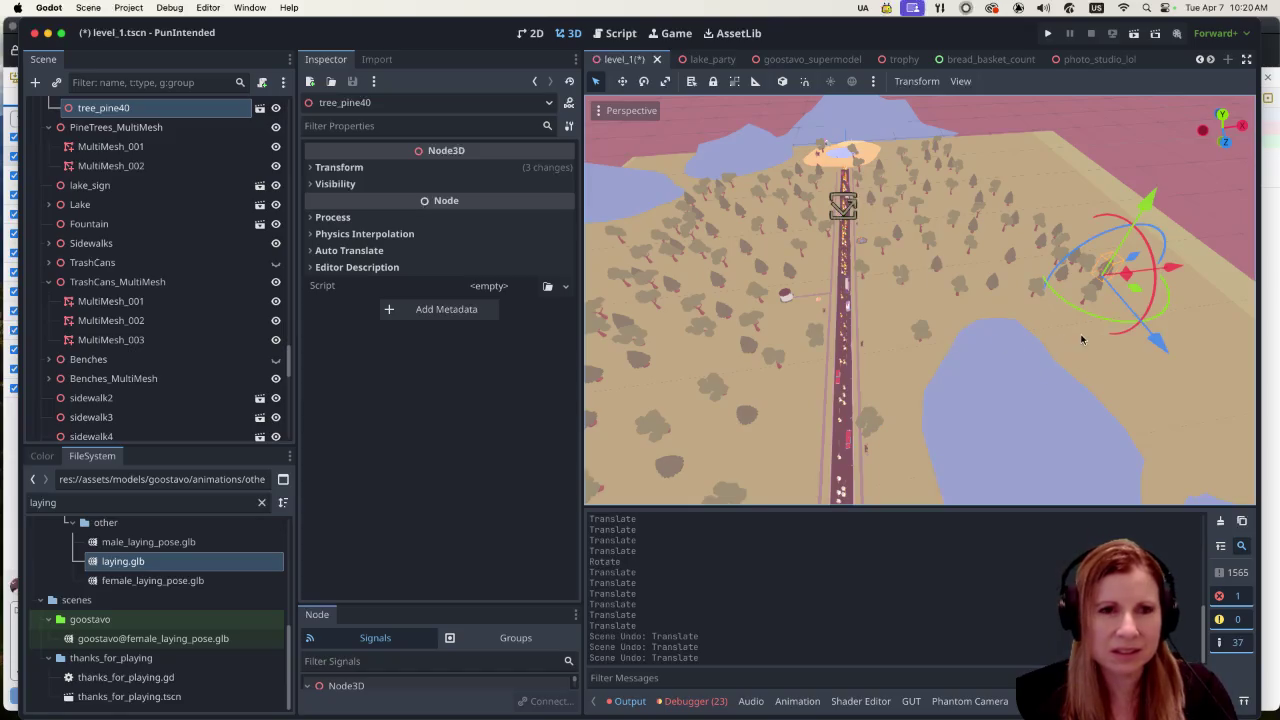
{"action": "scroll", "coordinate": [1050, 310], "scroll_direction": "left", "scroll_amount": 3}
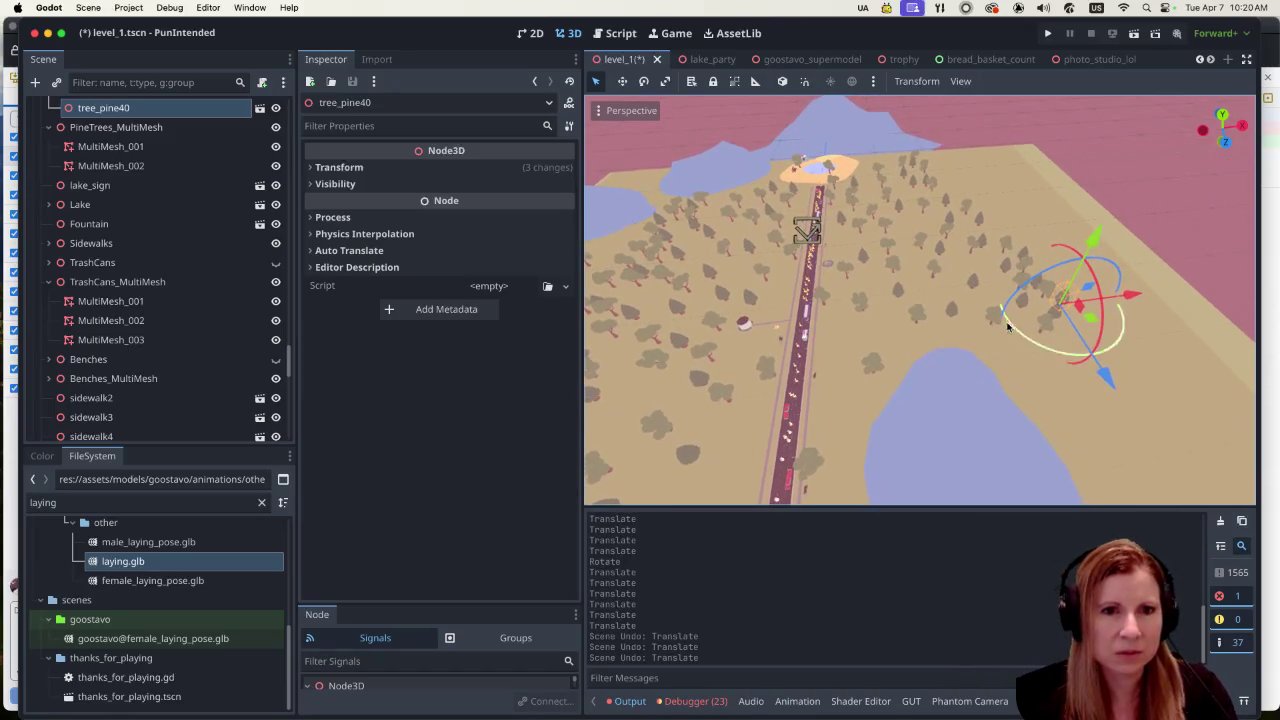
Step: Reposition tree_pine39 along X and Z beside the road near the pond
{"action": "left_click", "coordinate": [953, 316]}
{"action": "left_click_drag", "start_coordinate": [1032, 308], "coordinate": [939, 313]}
{"action": "scroll", "coordinate": [1012, 322], "scroll_direction": "up", "scroll_amount": 3}
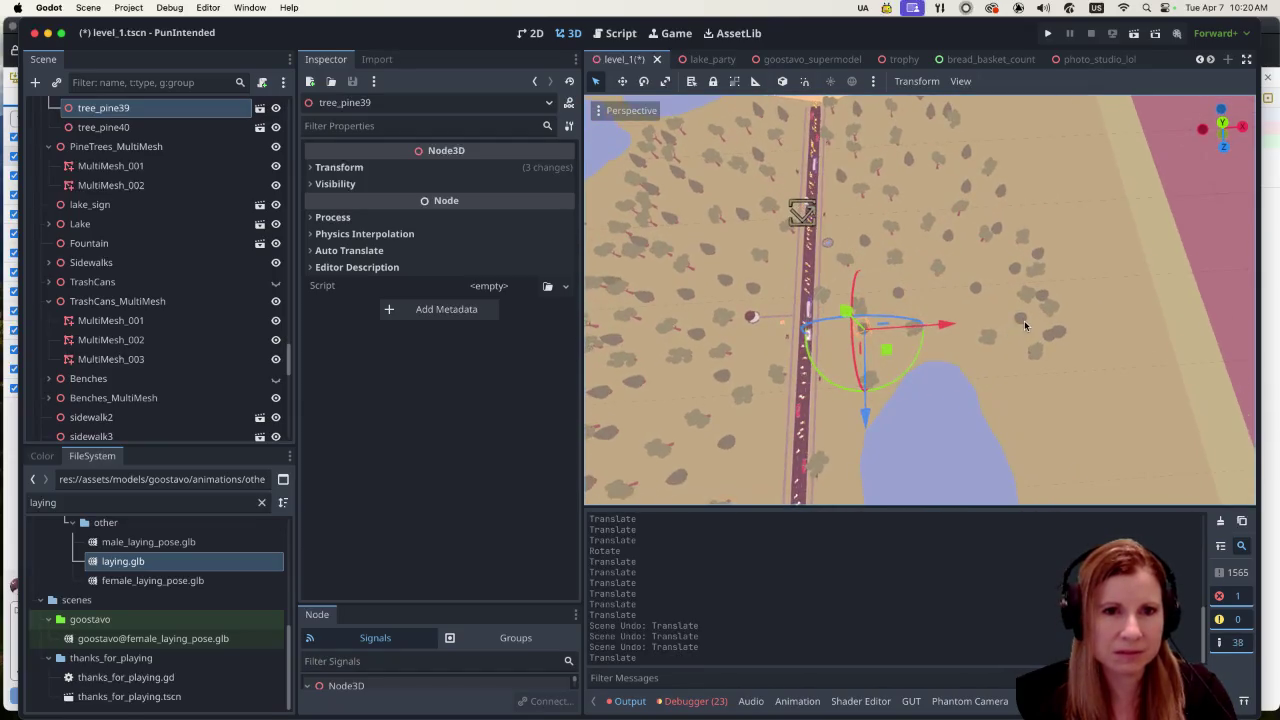
{"action": "left_click", "coordinate": [1024, 320]}
{"action": "left_click", "coordinate": [864, 332]}
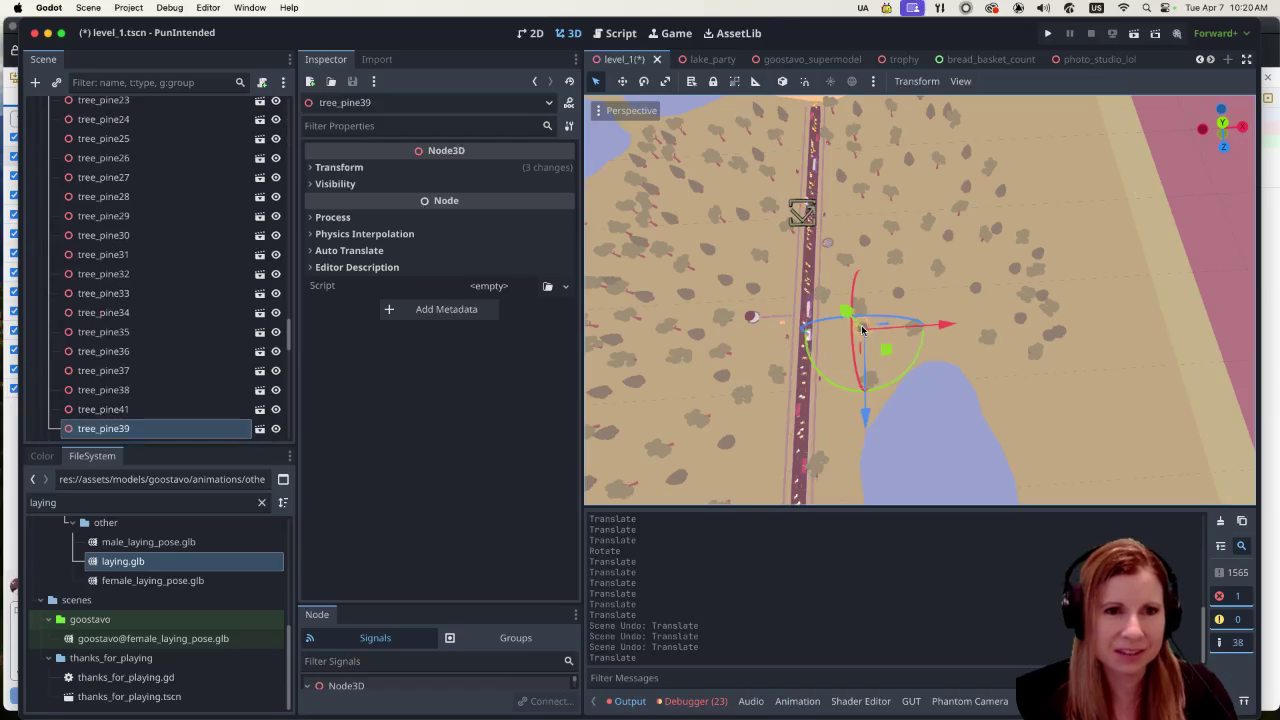
{"action": "left_click_drag", "start_coordinate": [868, 400], "coordinate": [866, 434]}
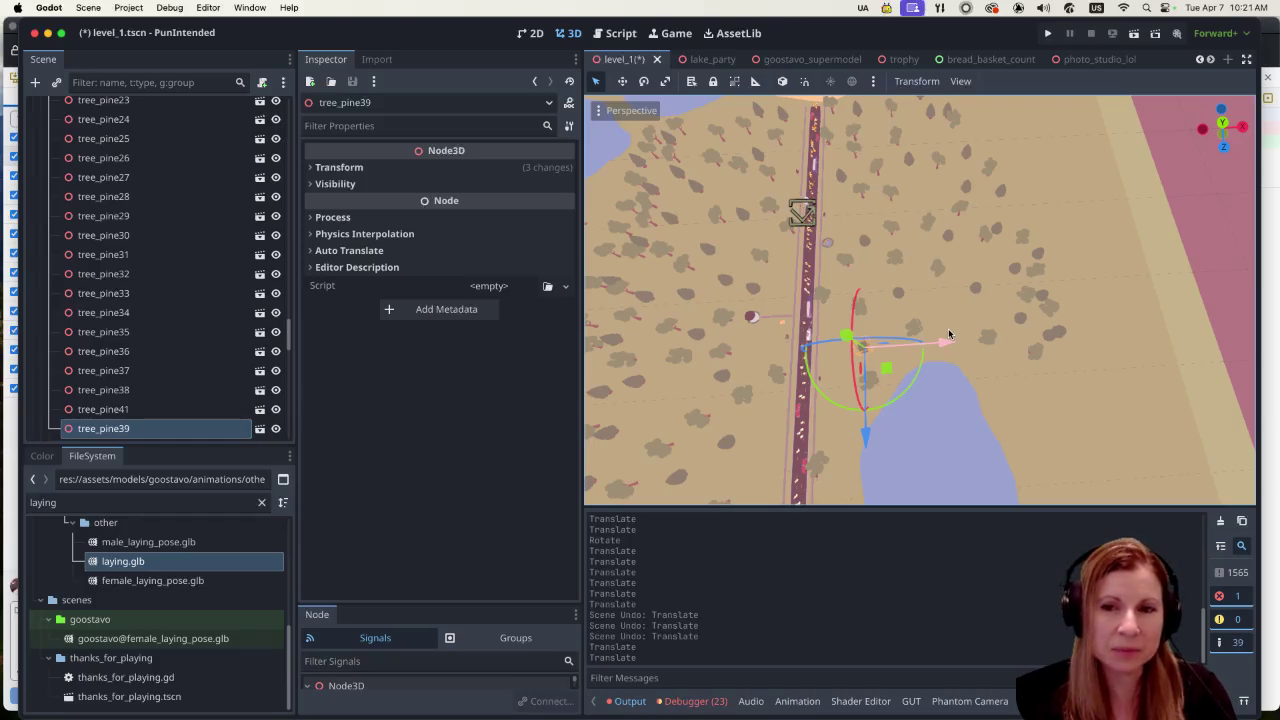
{"action": "scroll", "coordinate": [945, 300], "scroll_direction": "left", "scroll_amount": 3}
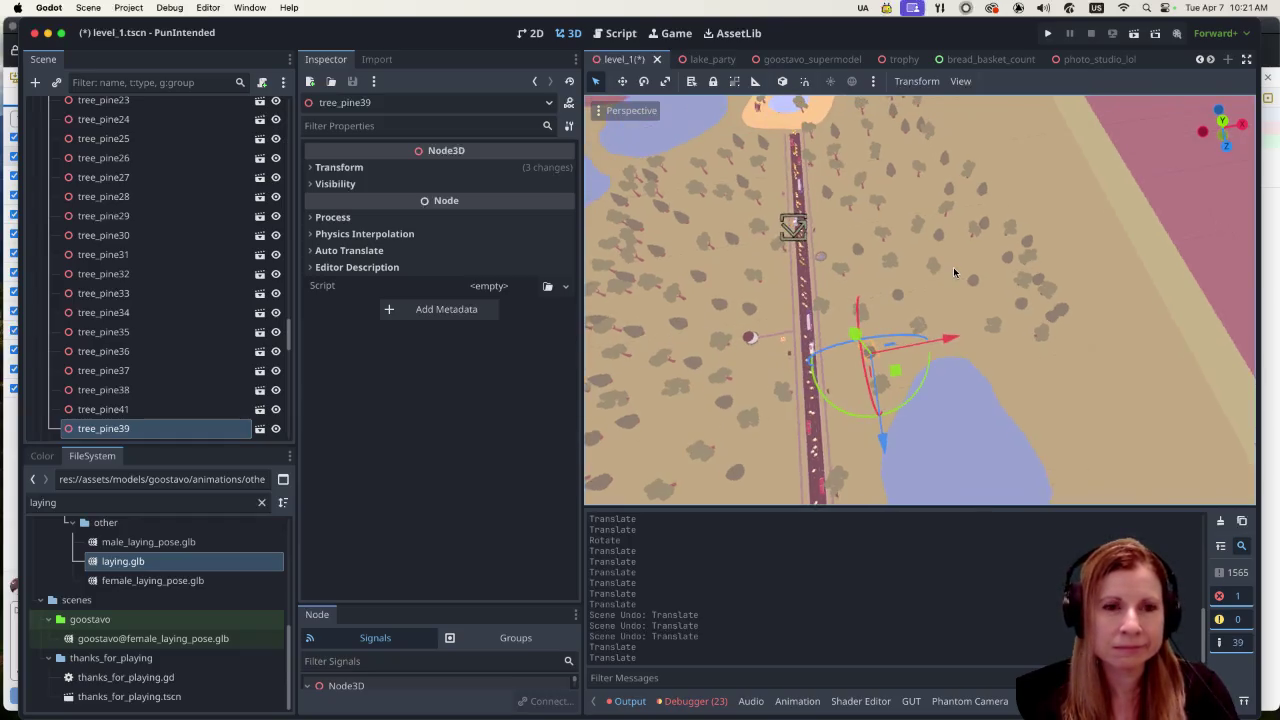
{"action": "scroll", "coordinate": [943, 292], "scroll_direction": "left", "scroll_amount": 1}
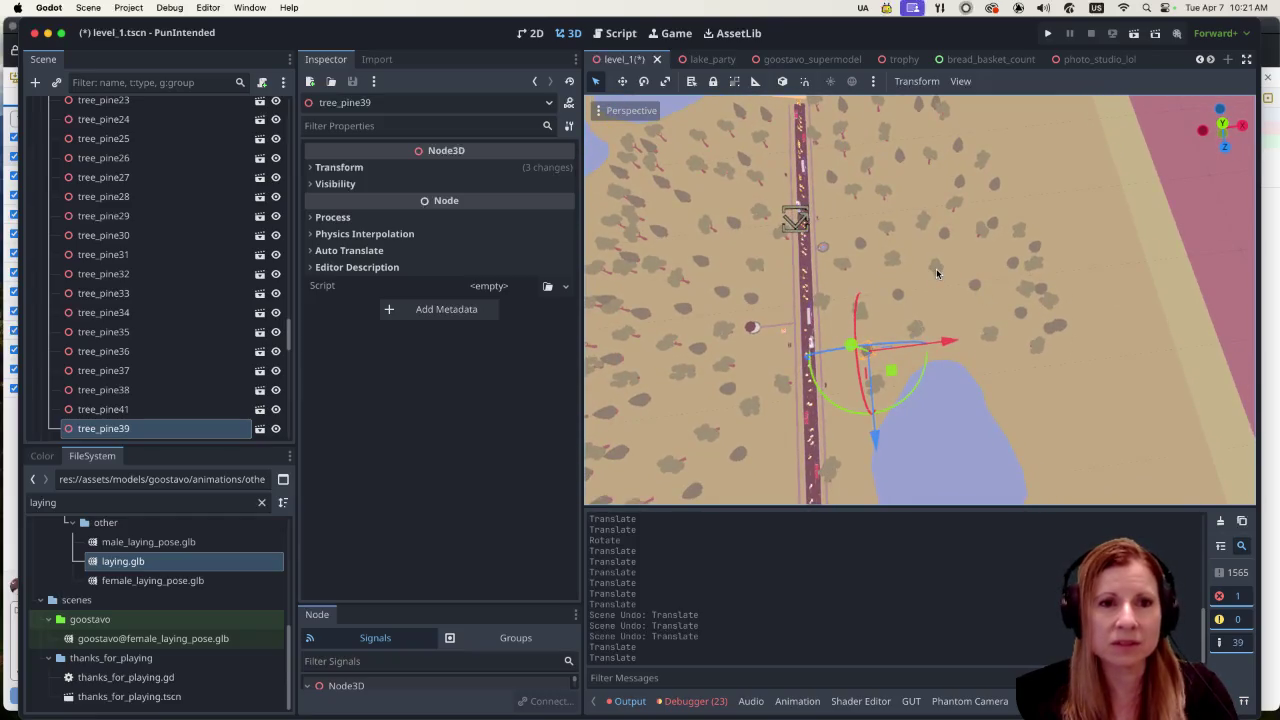
{"action": "left_click", "coordinate": [1050, 327]}
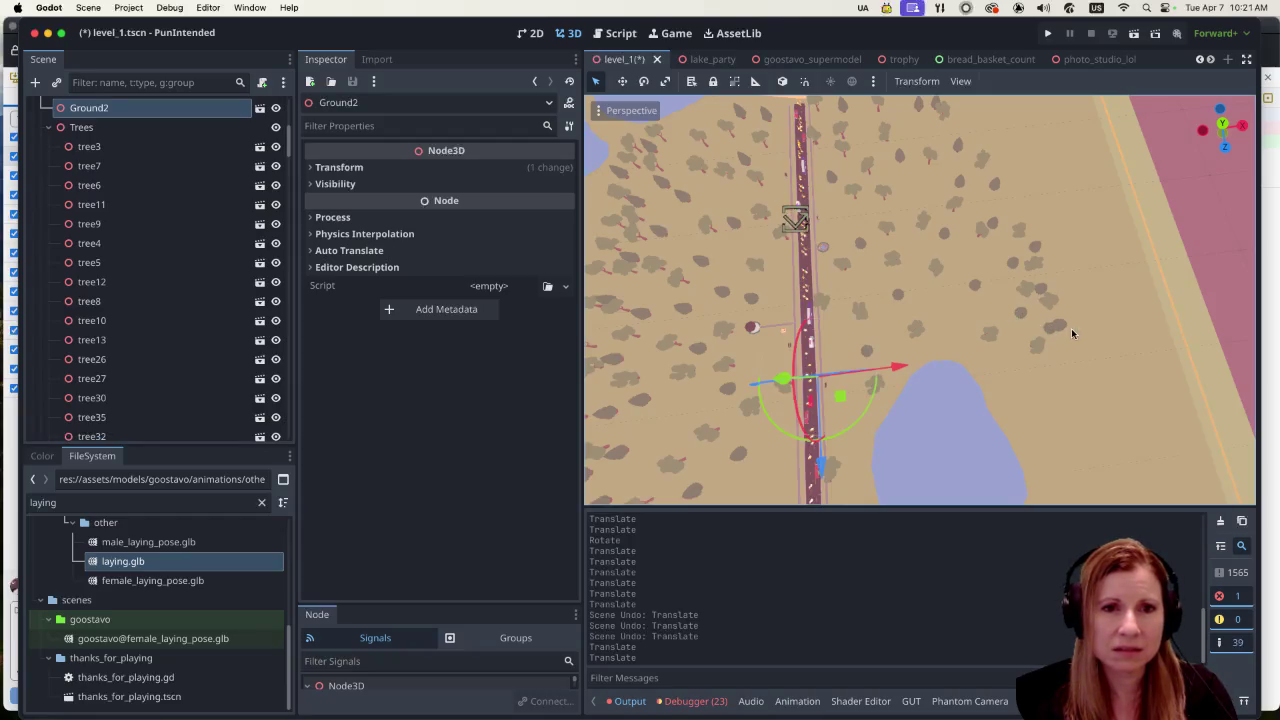
Step: Select tree_pine40 again and undo its accidental move
{"action": "left_click", "coordinate": [1060, 326]}
{"action": "mouse_move", "coordinate": [1080, 322]}
{"action": "left_mouse_down"}
{"action": "mouse_move", "coordinate": [1094, 326]}
{"action": "mouse_move", "coordinate": [1074, 358]}
{"action": "left_mouse_up"}
{"action": "key", "text": "super+z"}
{"action": "scroll", "coordinate": [1025, 278], "scroll_direction": "up", "scroll_amount": 3}
{"action": "scroll", "coordinate": [1025, 278], "scroll_direction": "up", "scroll_amount": 8}
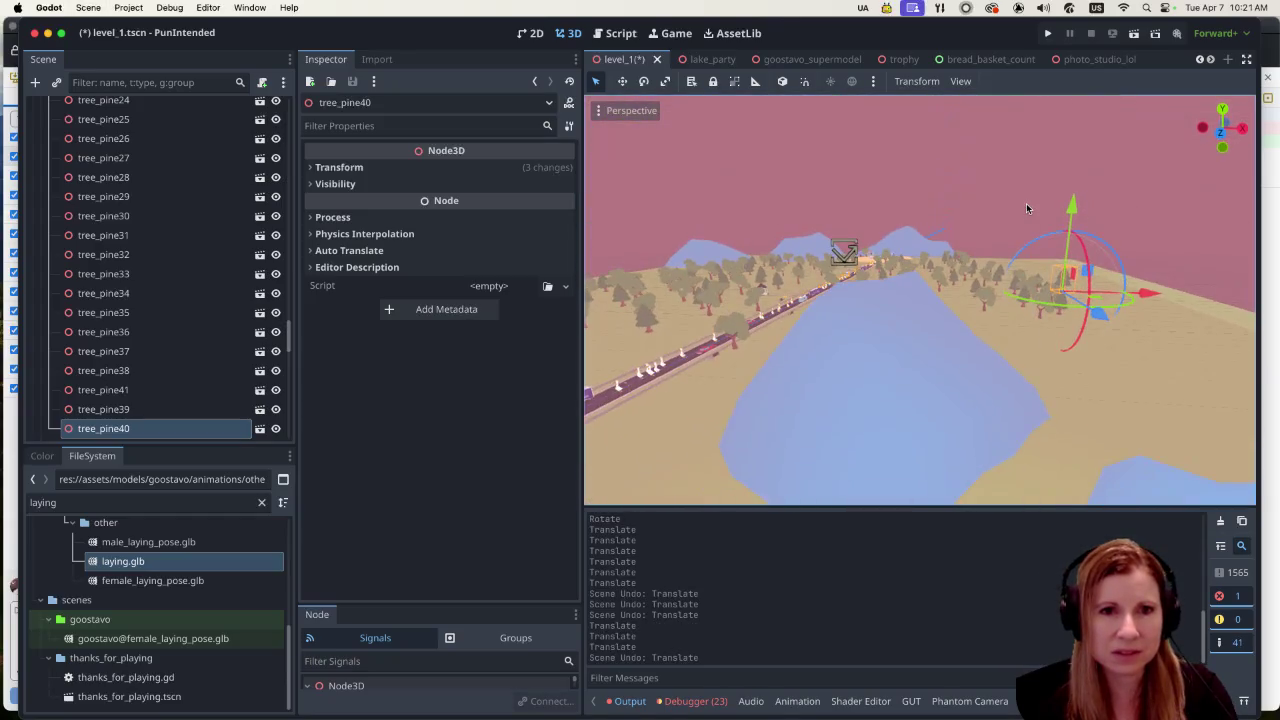
{"action": "scroll", "coordinate": [1083, 305], "scroll_direction": "down", "scroll_amount": 5}
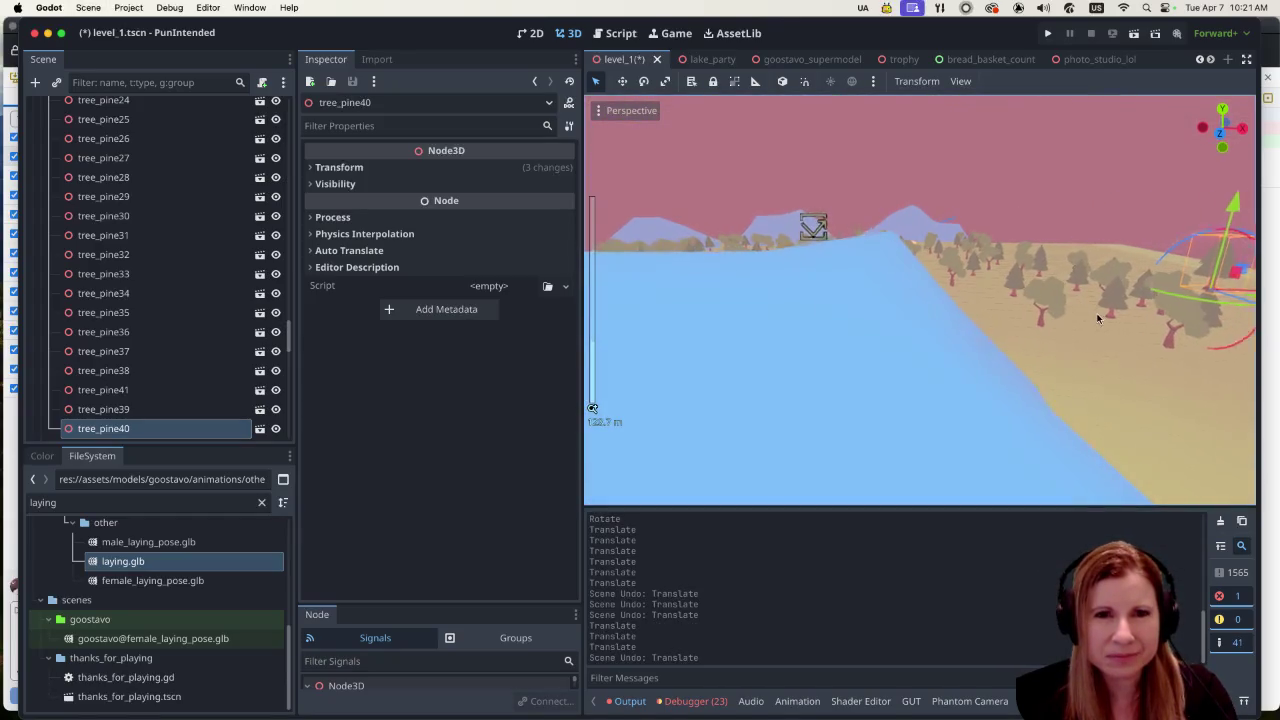
Step: Slide tree_pine40 sideways along X, lower it, and shift it along Z
{"action": "mouse_move", "coordinate": [1181, 300]}
{"action": "left_mouse_down"}
{"action": "mouse_move", "coordinate": [930, 298]}
{"action": "mouse_move", "coordinate": [964, 297]}
{"action": "left_mouse_up"}
{"action": "scroll", "coordinate": [966, 297], "scroll_direction": "up", "scroll_amount": 6}
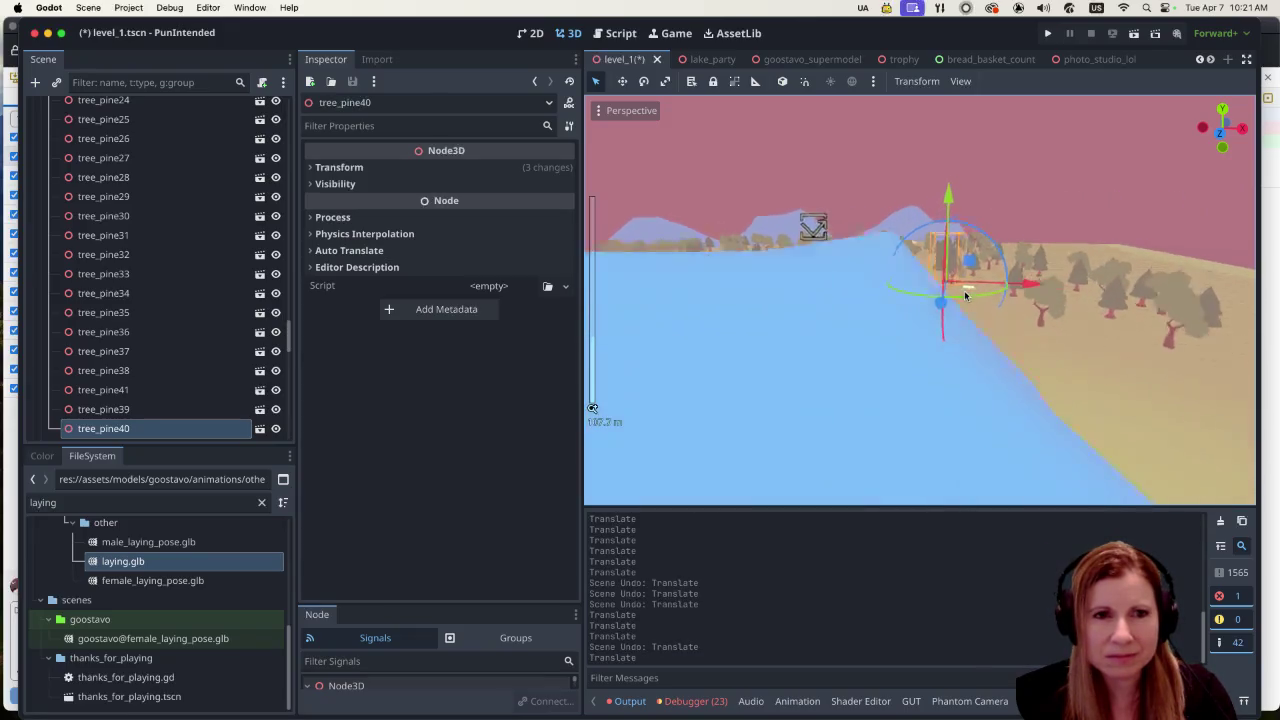
{"action": "mouse_move", "coordinate": [965, 215]}
{"action": "left_mouse_down"}
{"action": "mouse_move", "coordinate": [937, 281]}
{"action": "mouse_move", "coordinate": [960, 268]}
{"action": "mouse_move", "coordinate": [1063, 353]}
{"action": "mouse_move", "coordinate": [1083, 435]}
{"action": "left_mouse_up"}
{"action": "scroll", "coordinate": [955, 268], "scroll_direction": "down", "scroll_amount": 5}
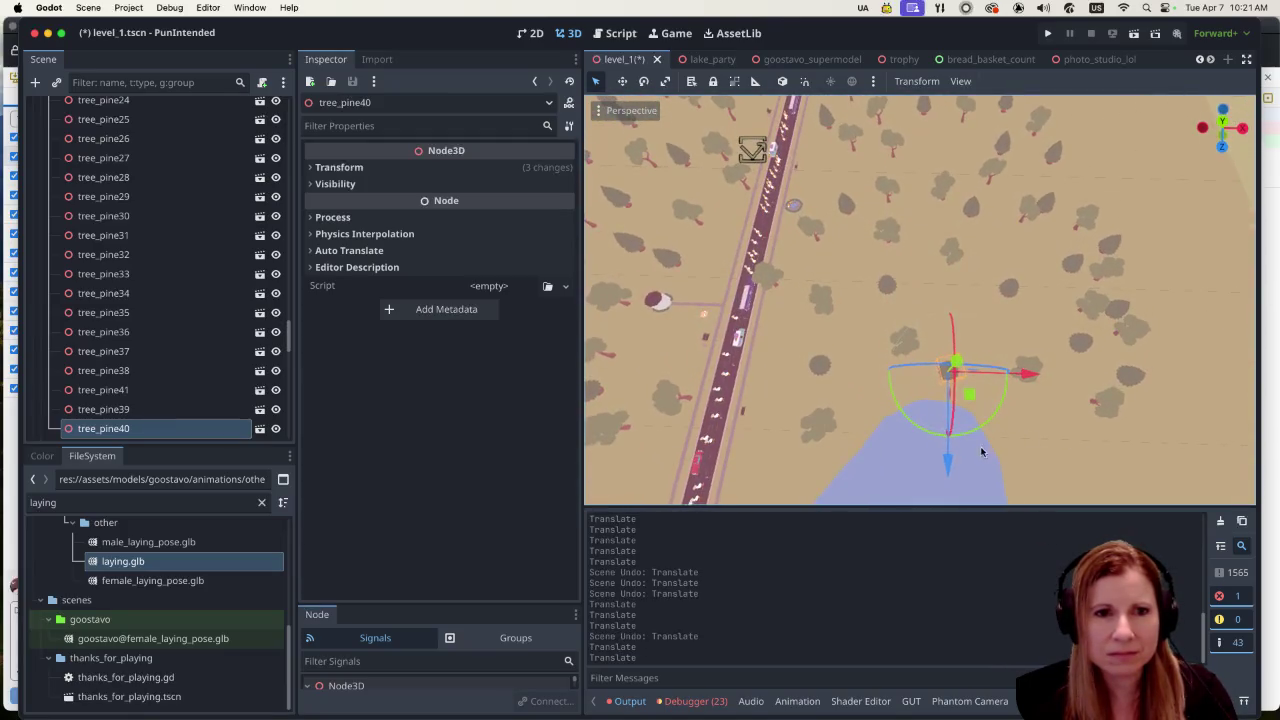
{"action": "left_click_drag", "start_coordinate": [953, 464], "coordinate": [948, 412]}
{"action": "scroll", "coordinate": [963, 337], "scroll_direction": "down", "scroll_amount": 5}
{"action": "left_click_drag", "start_coordinate": [967, 303], "coordinate": [939, 263]}
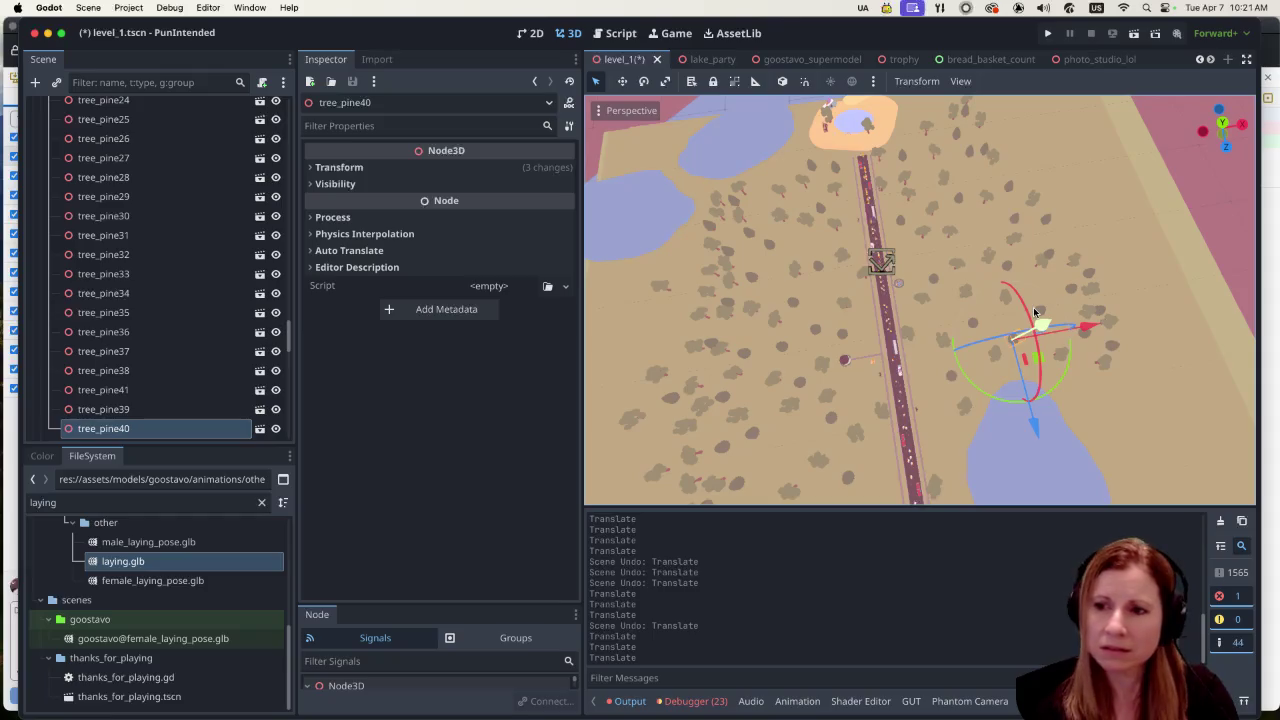
Step: Select the Ground and Ground4 nodes in the Scene dock
{"action": "left_click", "coordinate": [1016, 220]}
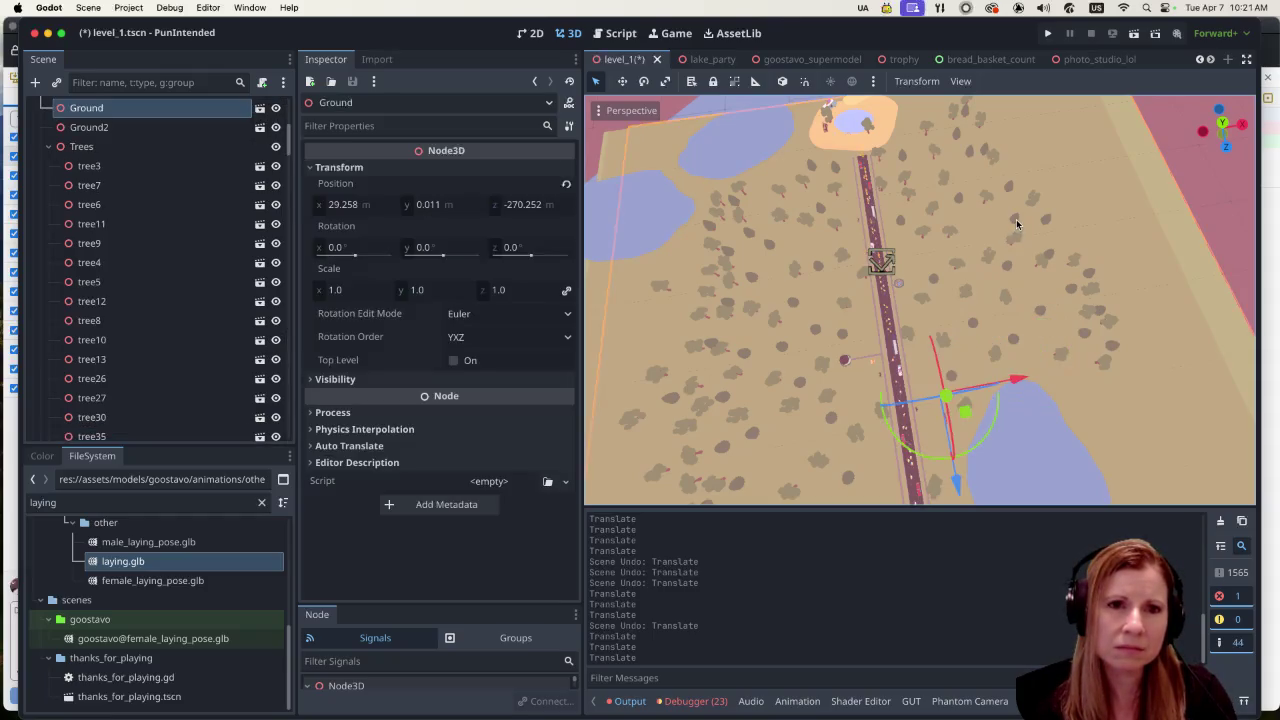
{"action": "left_click", "coordinate": [1019, 215]}
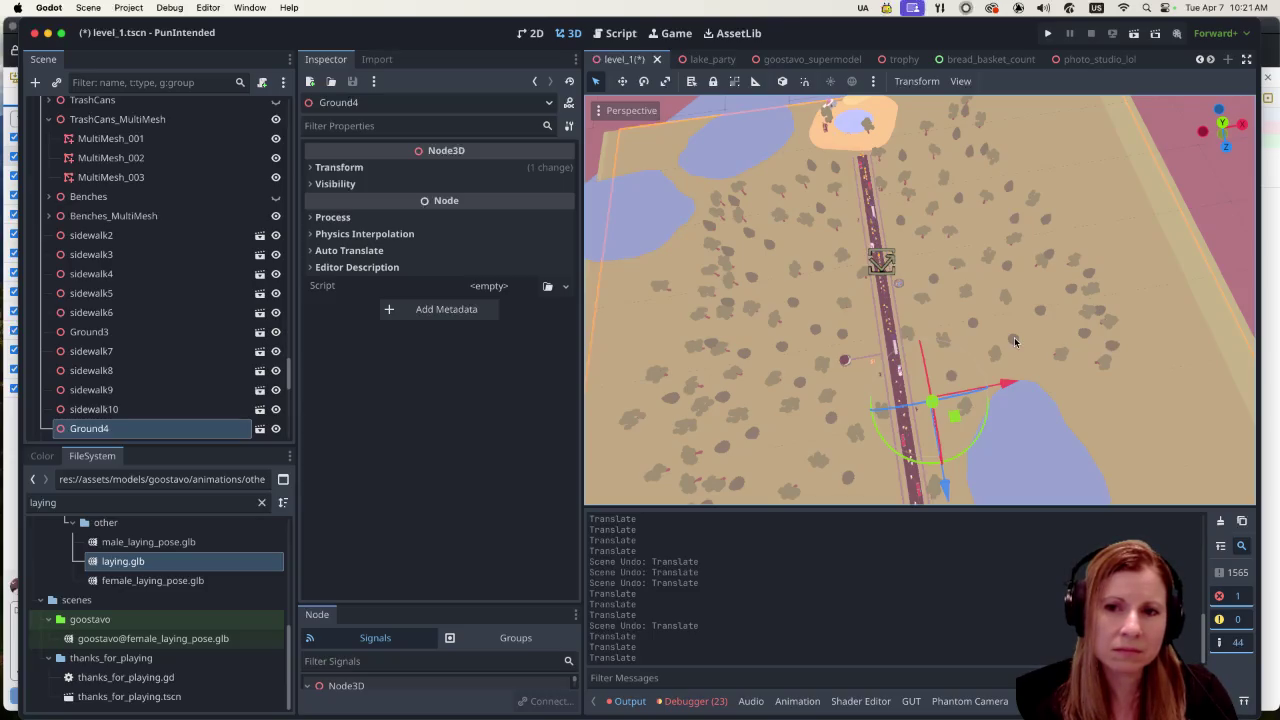
{"action": "left_click", "coordinate": [1017, 210]}
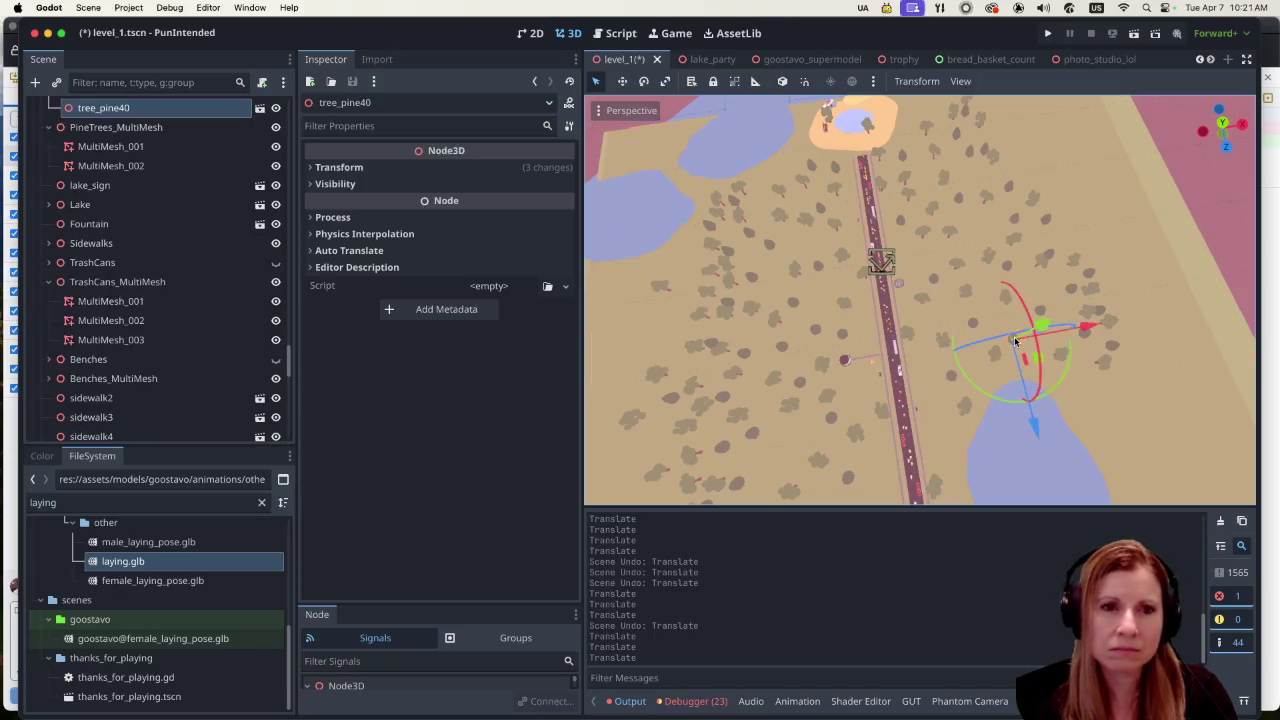
{"action": "left_click", "coordinate": [1012, 220]}
{"action": "left_click", "coordinate": [1013, 187]}
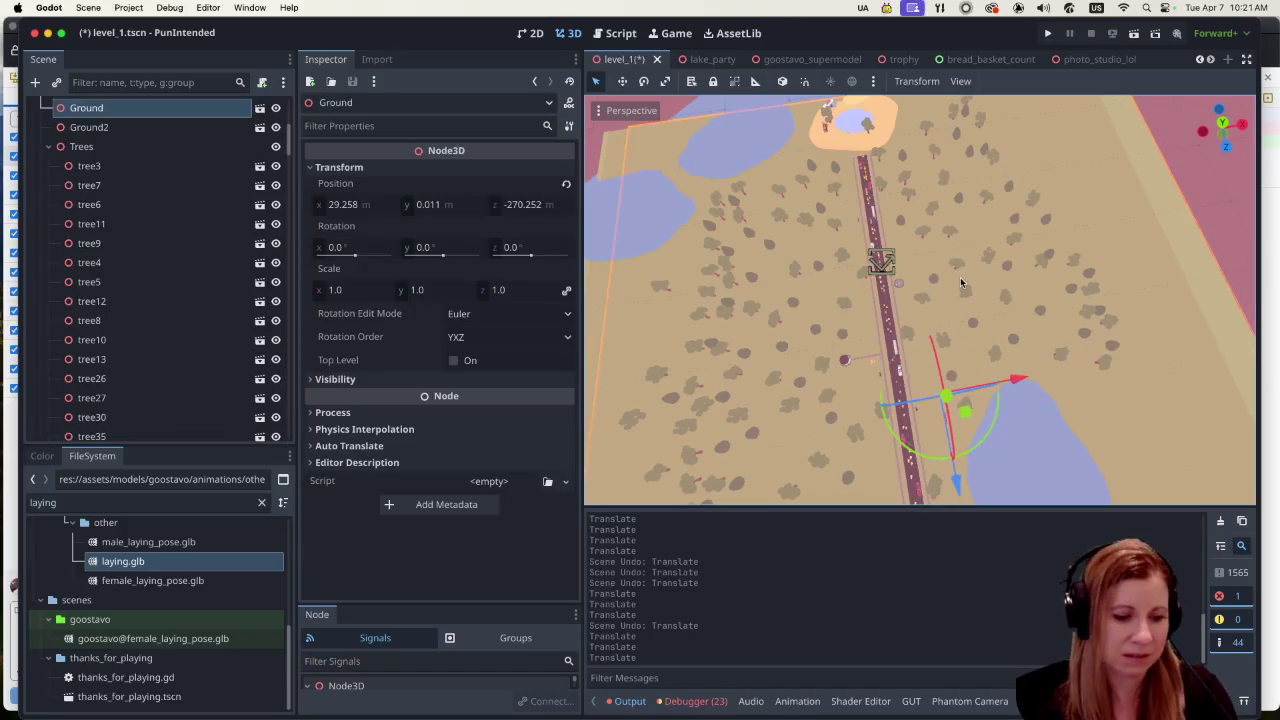
Step: Save level_1, zoom around to survey the level, and select tree69
{"action": "key", "text": "ctrl+s"}
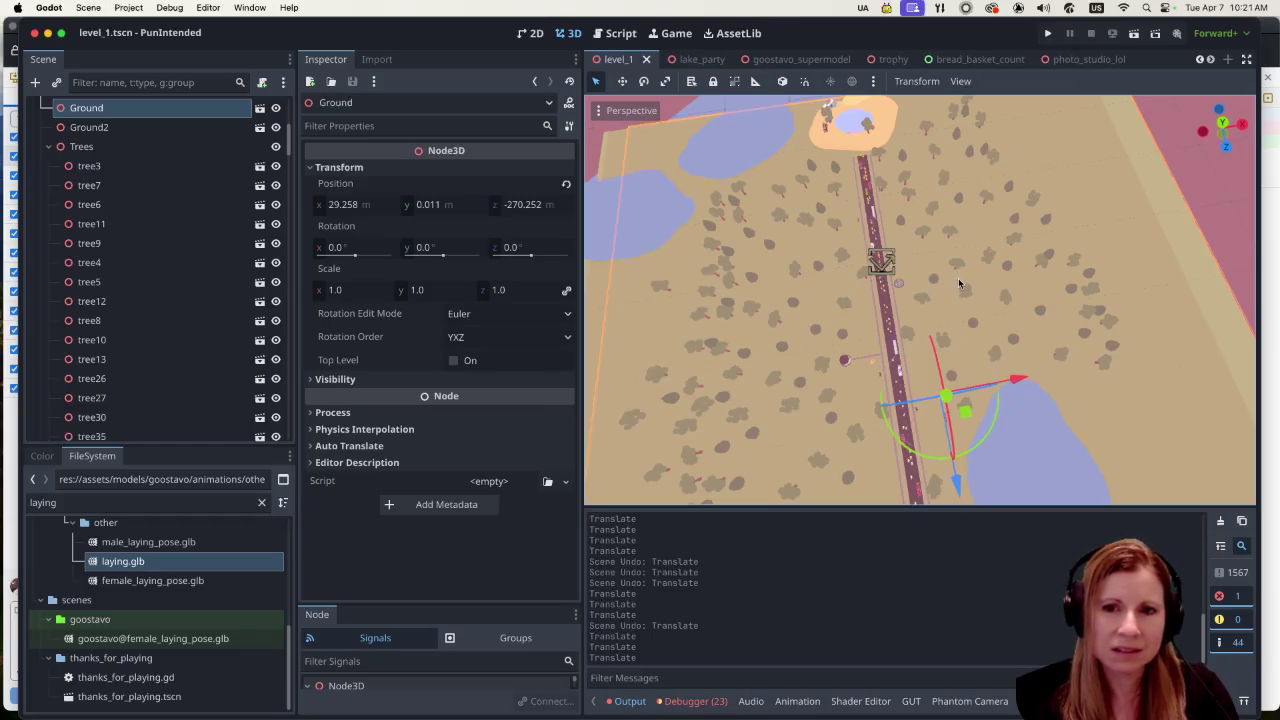
{"action": "scroll", "coordinate": [940, 278], "scroll_direction": "down", "scroll_amount": 1}
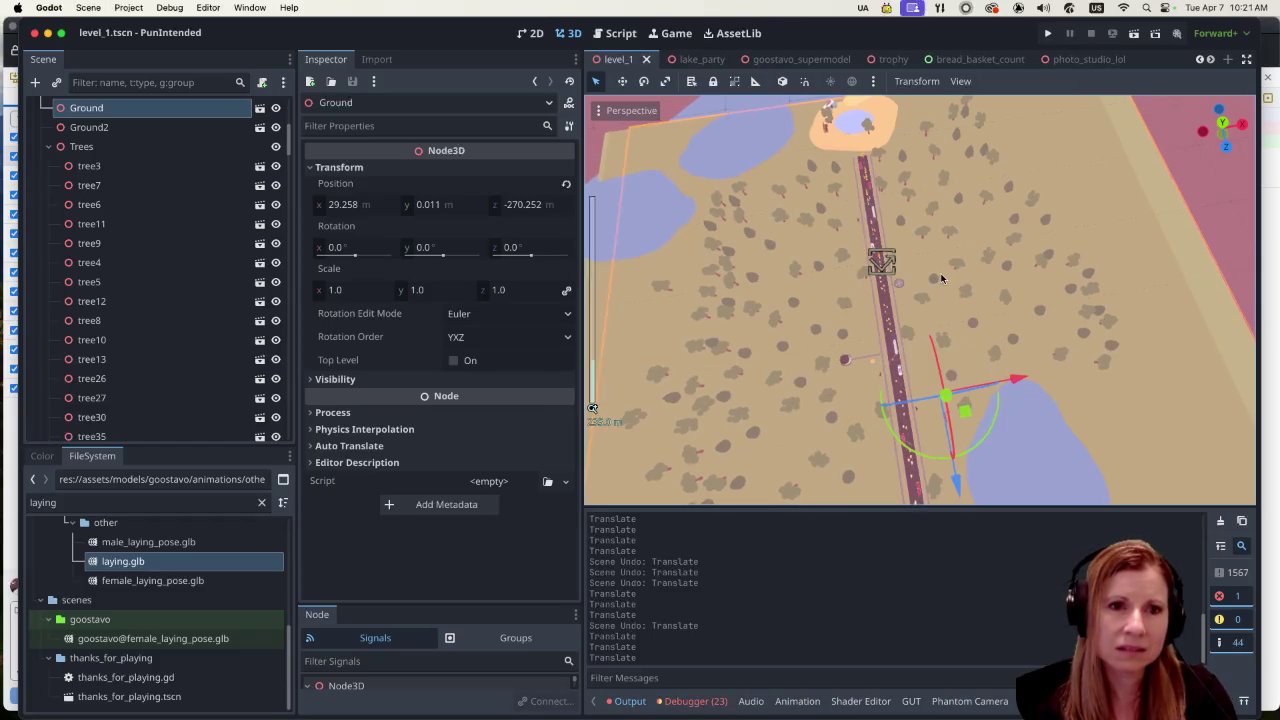
{"action": "scroll", "coordinate": [862, 286], "scroll_direction": "up", "scroll_amount": 5}
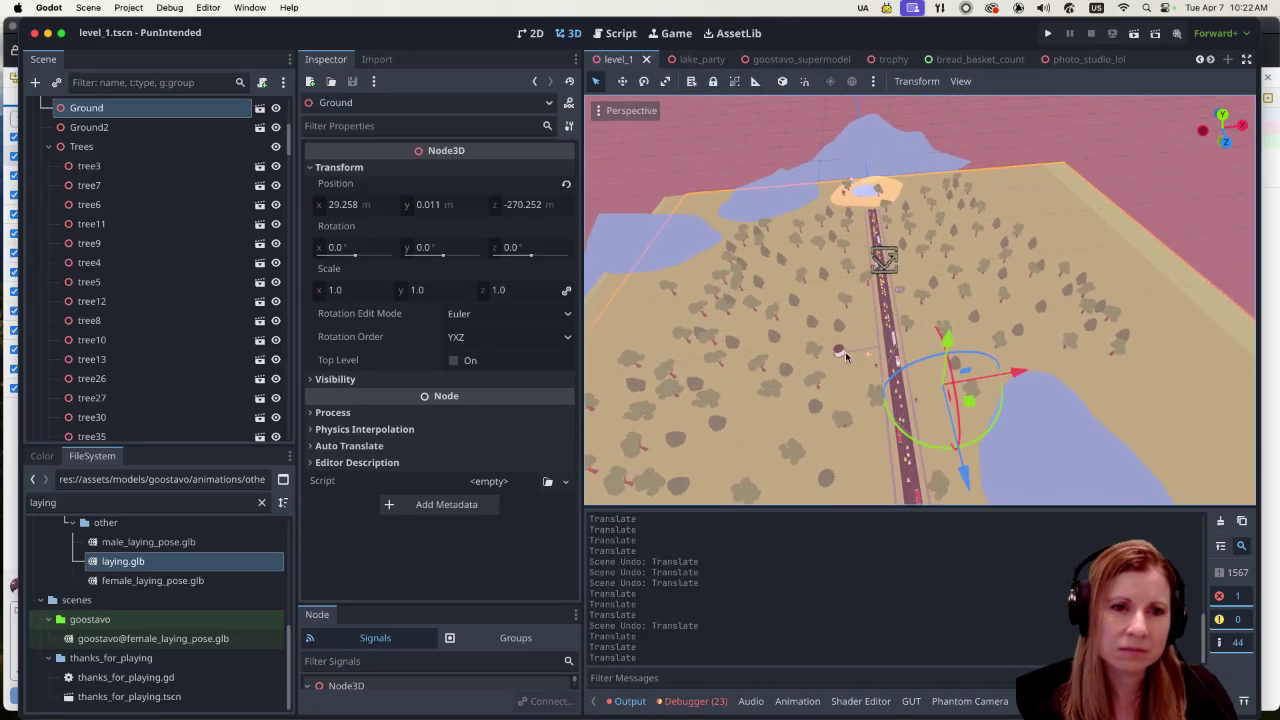
{"action": "scroll", "coordinate": [843, 351], "scroll_direction": "up", "scroll_amount": 3}
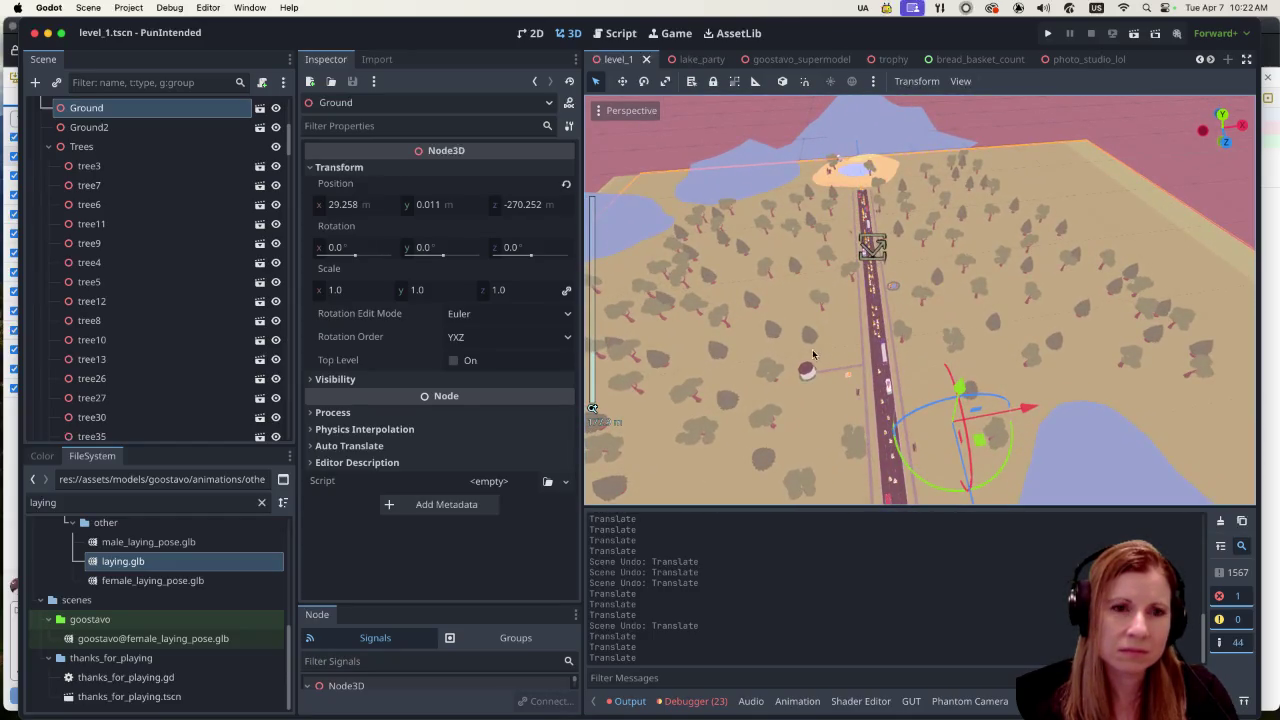
{"action": "scroll", "coordinate": [813, 355], "scroll_direction": "up", "scroll_amount": 4}
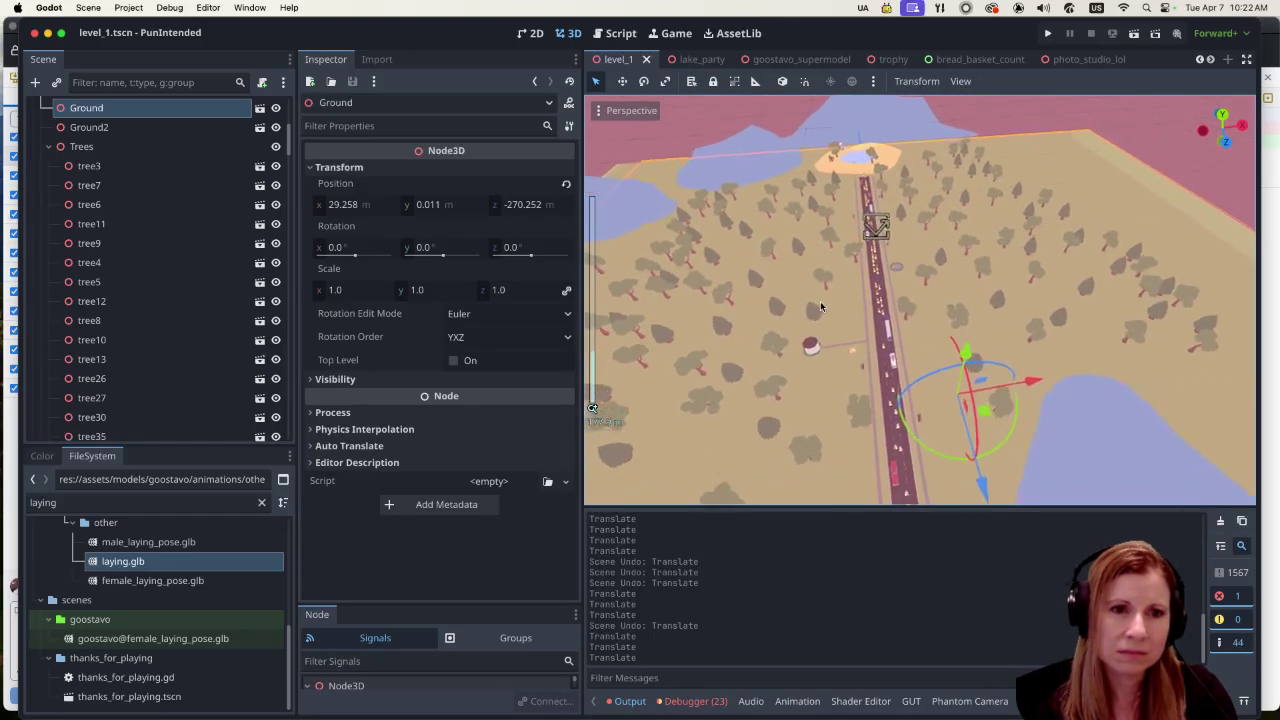
{"action": "scroll", "coordinate": [960, 350], "scroll_direction": "down", "scroll_amount": 4}
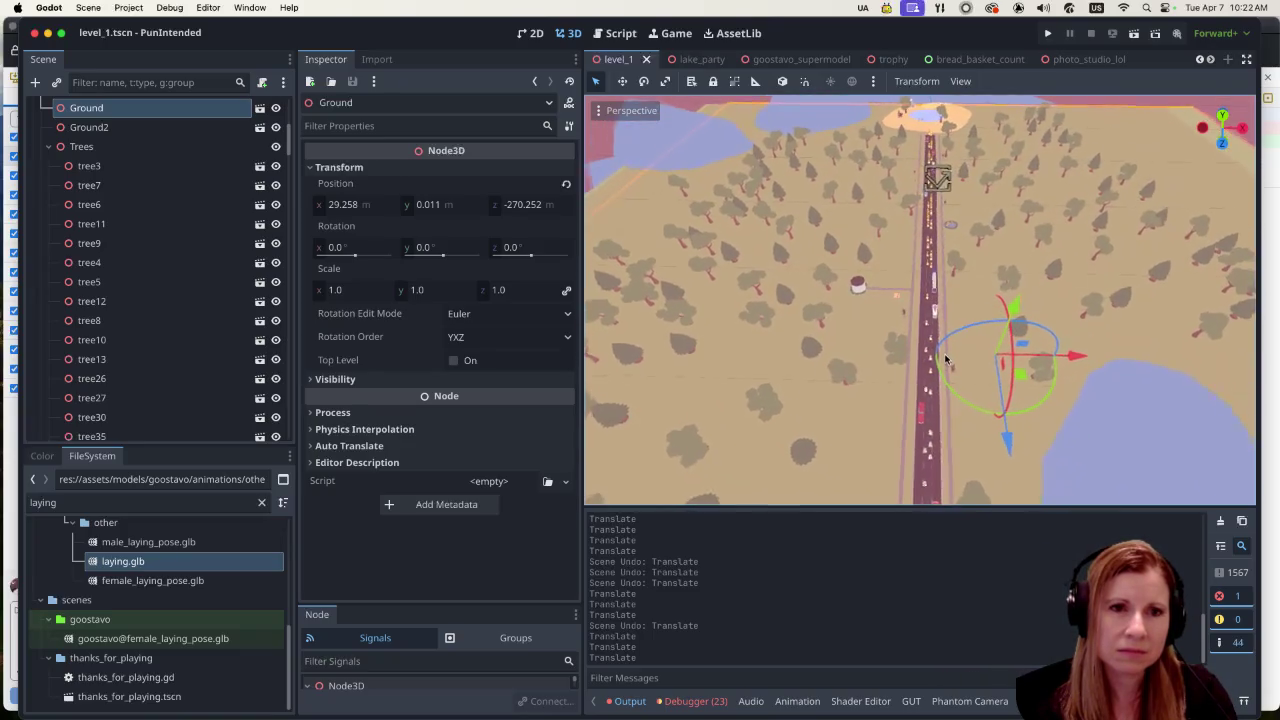
{"action": "scroll", "coordinate": [916, 349], "scroll_direction": "down", "scroll_amount": 1}
{"action": "scroll", "coordinate": [916, 349], "scroll_direction": "down", "scroll_amount": 3}
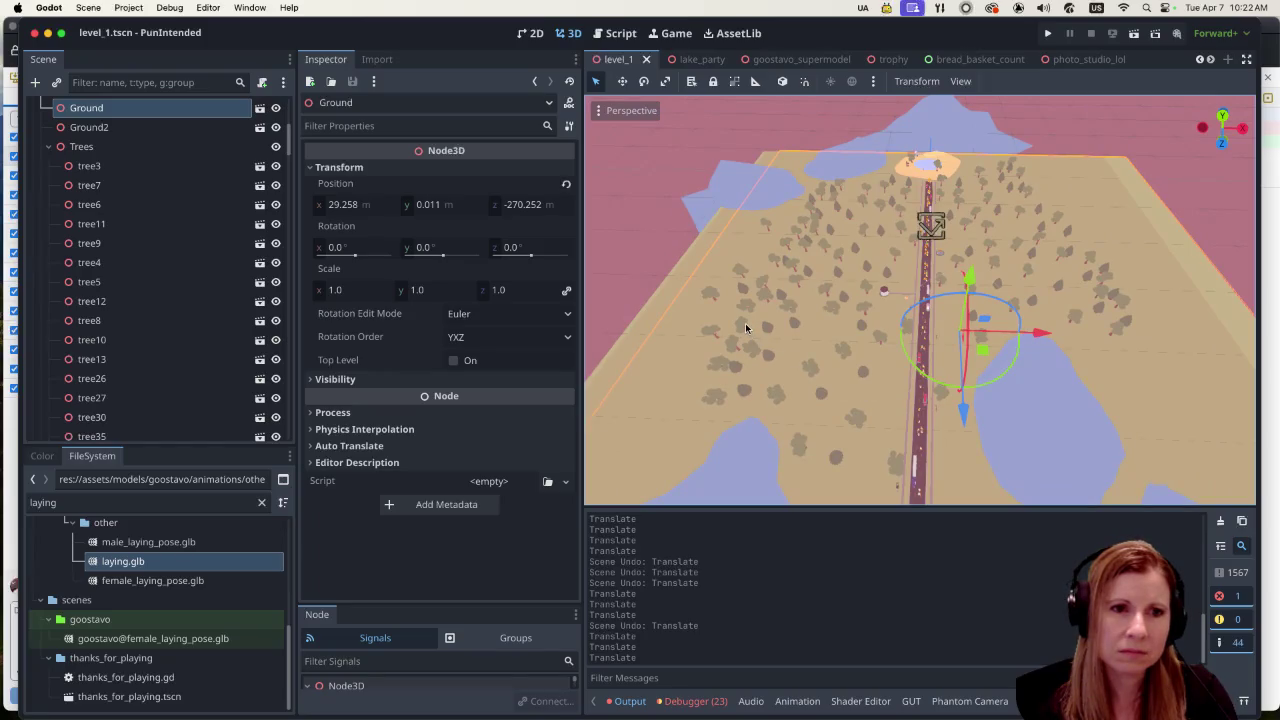
{"action": "left_click", "coordinate": [744, 324]}
Step: Move tree69 along X toward the road and along its Z axis
{"action": "left_click_drag", "start_coordinate": [822, 338], "coordinate": [990, 342]}
{"action": "mouse_move", "coordinate": [888, 420]}
{"action": "left_mouse_down"}
{"action": "mouse_move", "coordinate": [885, 473]}
{"action": "mouse_move", "coordinate": [914, 458]}
{"action": "left_mouse_up"}
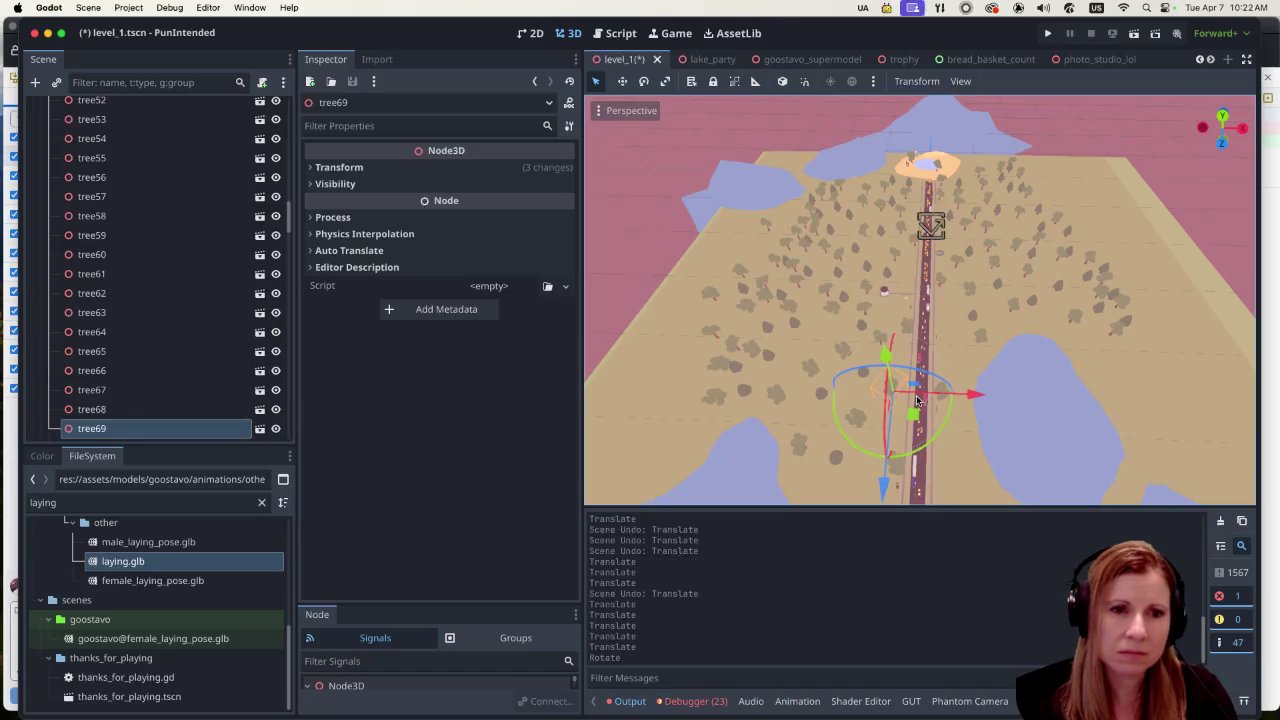
{"action": "scroll", "coordinate": [1014, 394], "scroll_direction": "up", "scroll_amount": 3}
{"action": "scroll", "coordinate": [1011, 360], "scroll_direction": "down", "scroll_amount": 5}
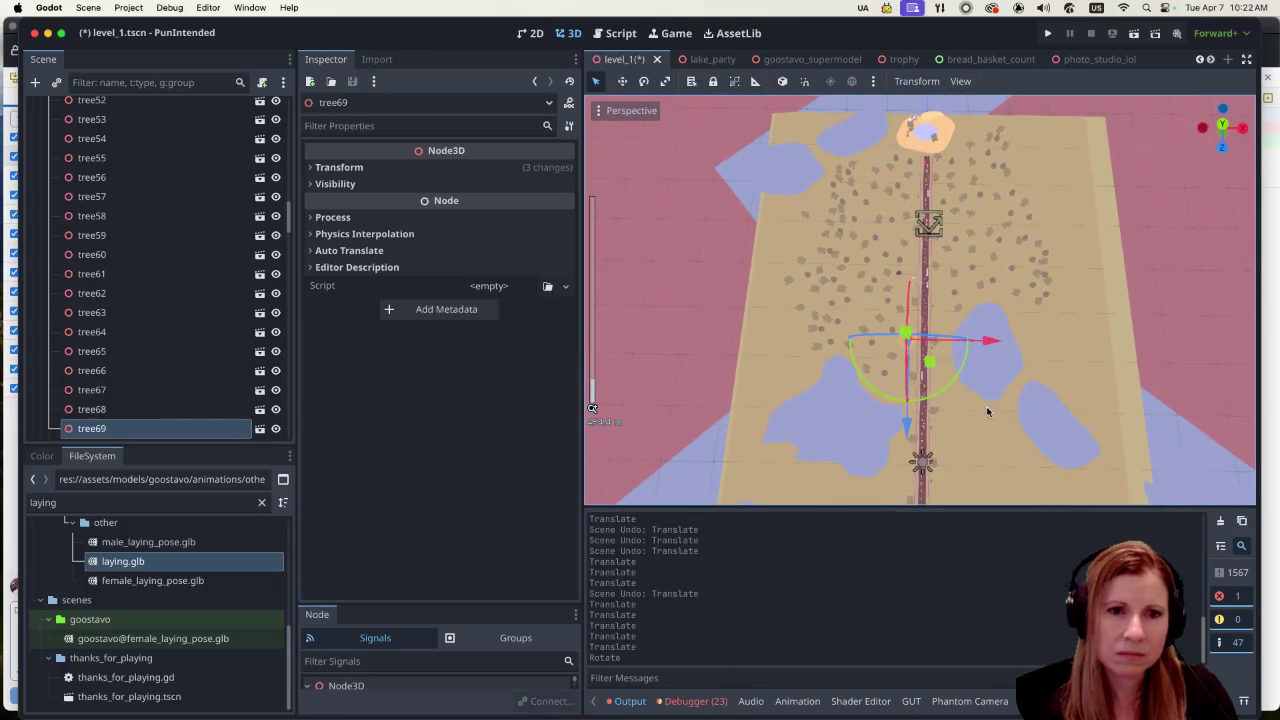
{"action": "scroll", "coordinate": [987, 410], "scroll_direction": "up", "scroll_amount": 5}
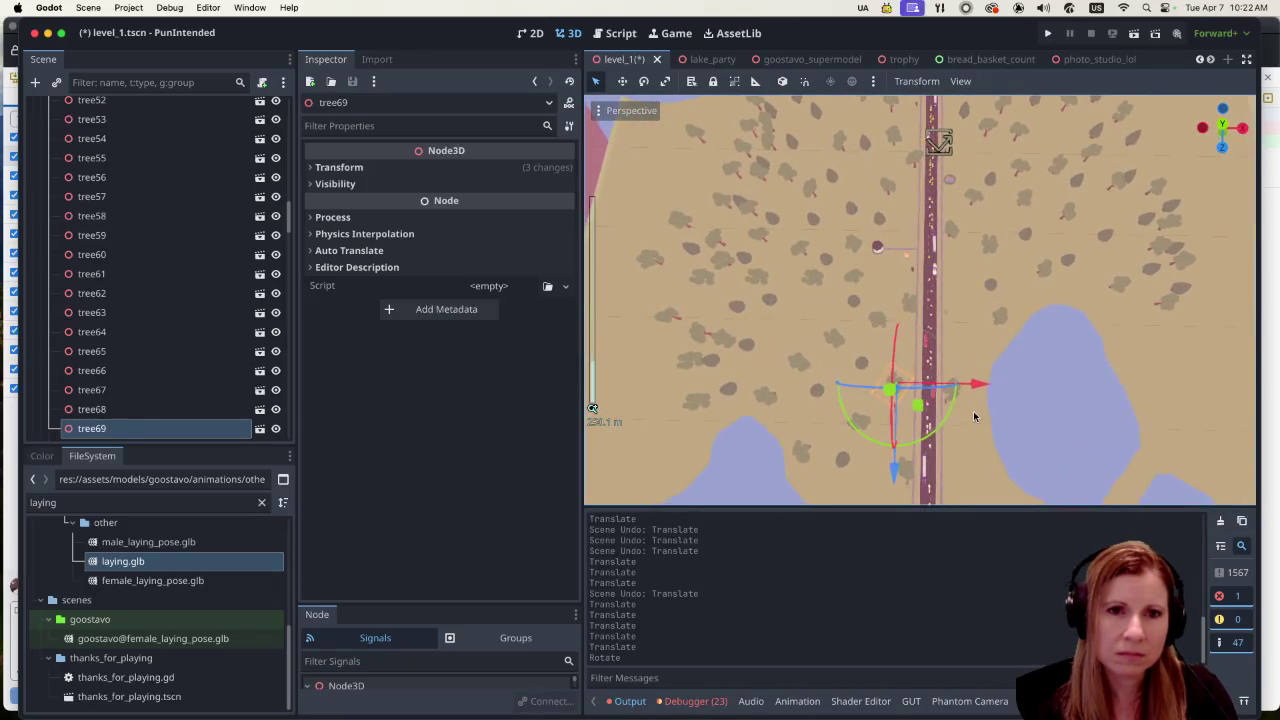
{"action": "scroll", "coordinate": [1020, 365], "scroll_direction": "up", "scroll_amount": 2}
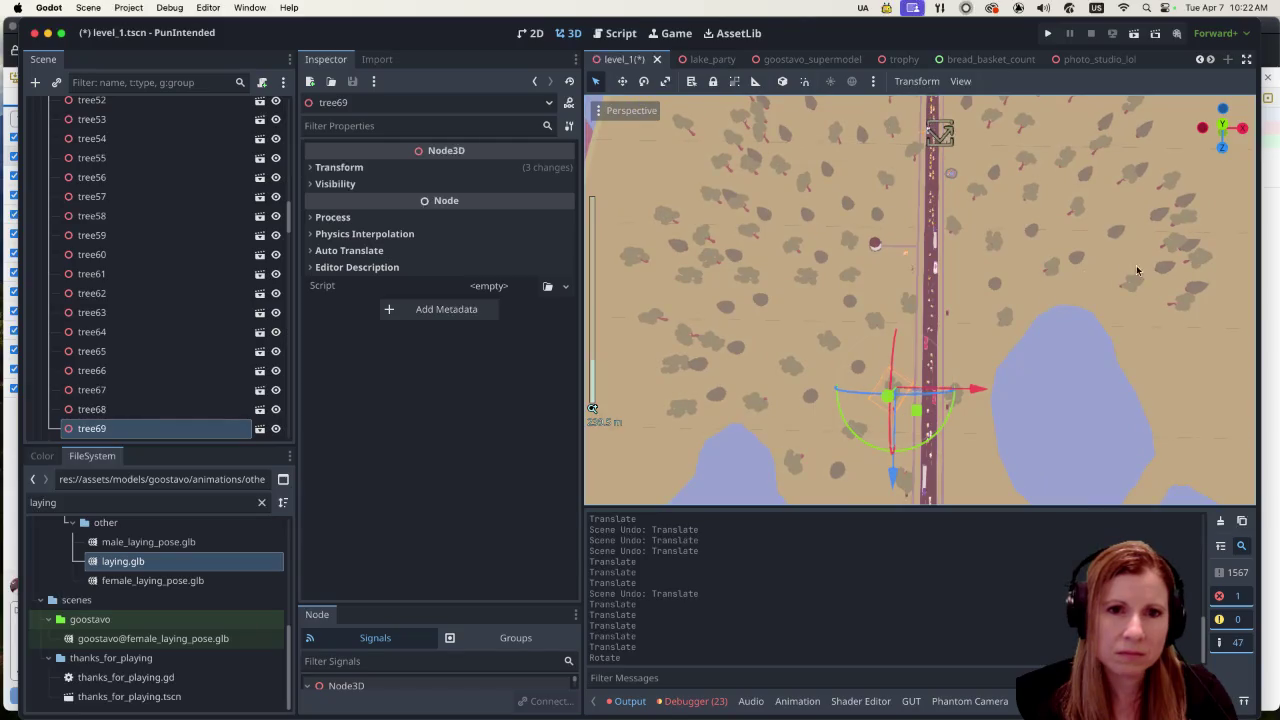
Step: Slide tree104 to the road edge beside the lake and save level_1
{"action": "left_click", "coordinate": [1187, 307]}
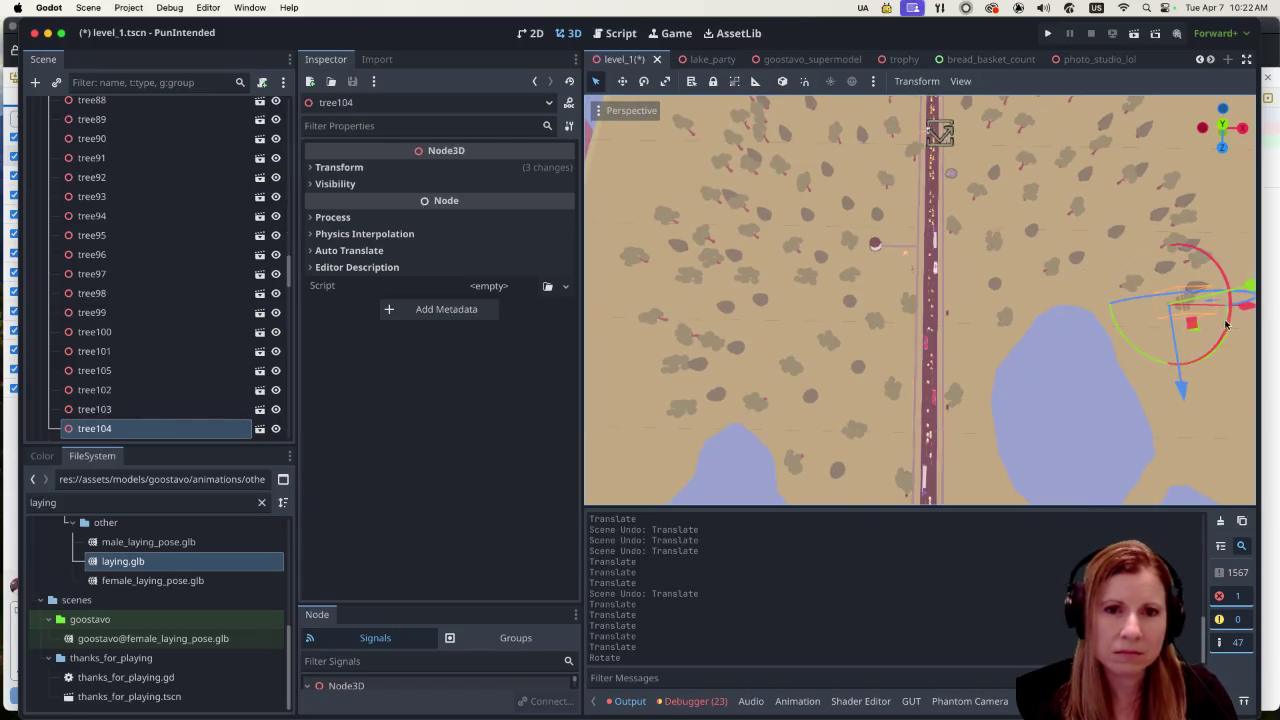
{"action": "left_click_drag", "start_coordinate": [1245, 308], "coordinate": [1045, 313]}
{"action": "left_click_drag", "start_coordinate": [975, 375], "coordinate": [971, 438]}
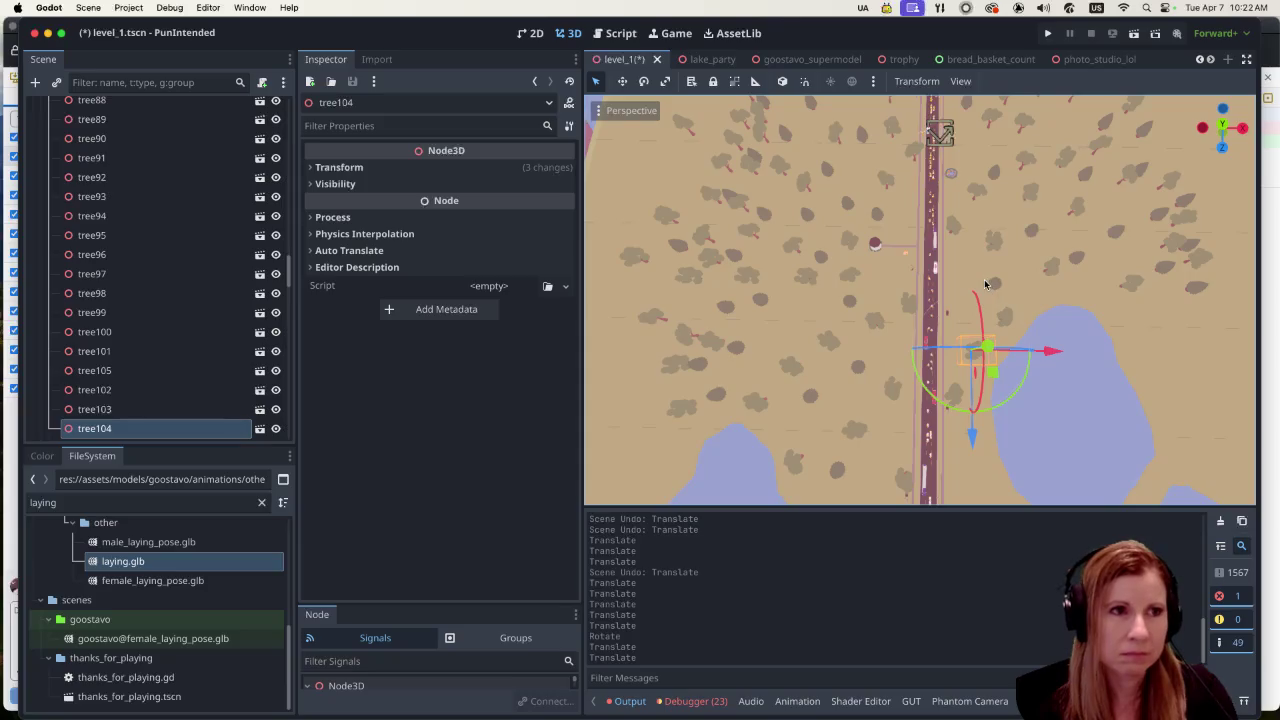
{"action": "key", "text": "ctrl+s"}
{"action": "scroll", "coordinate": [983, 280], "scroll_direction": "down", "scroll_amount": 3}
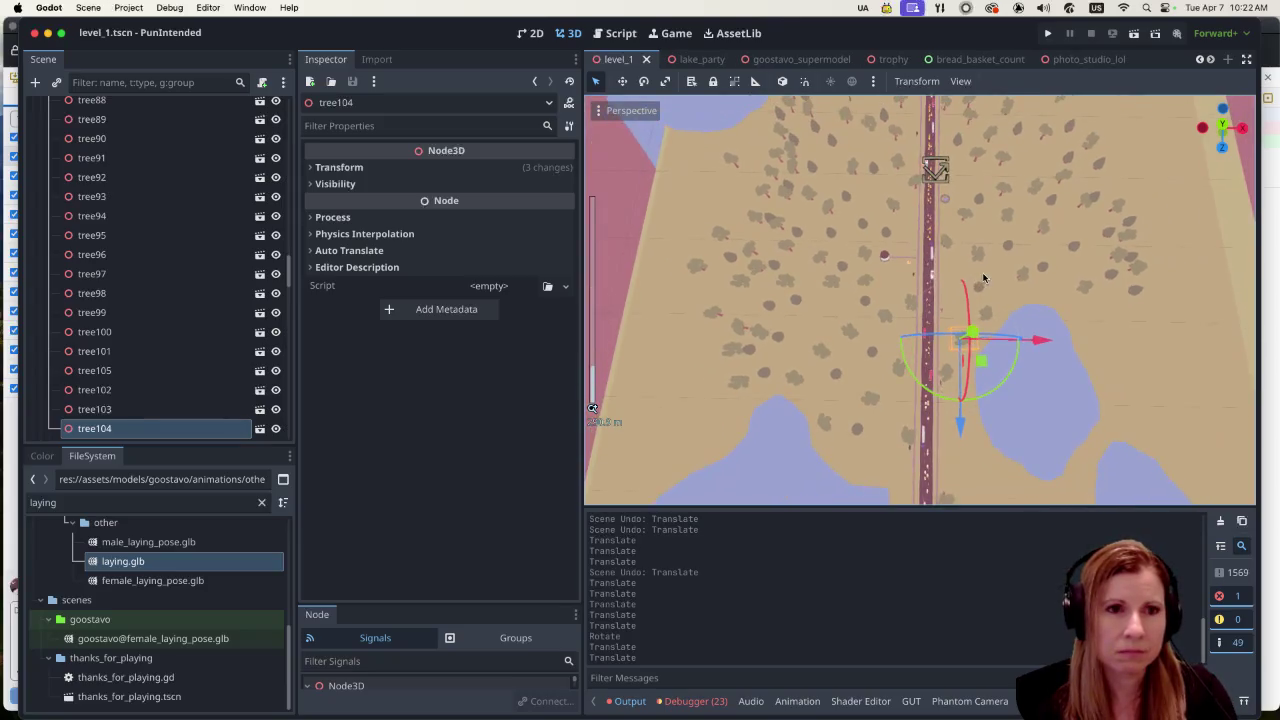
Step: Zoom in and out across the level_1 viewport to survey the road layout
{"action": "scroll", "coordinate": [925, 265], "scroll_direction": "down", "scroll_amount": 5}
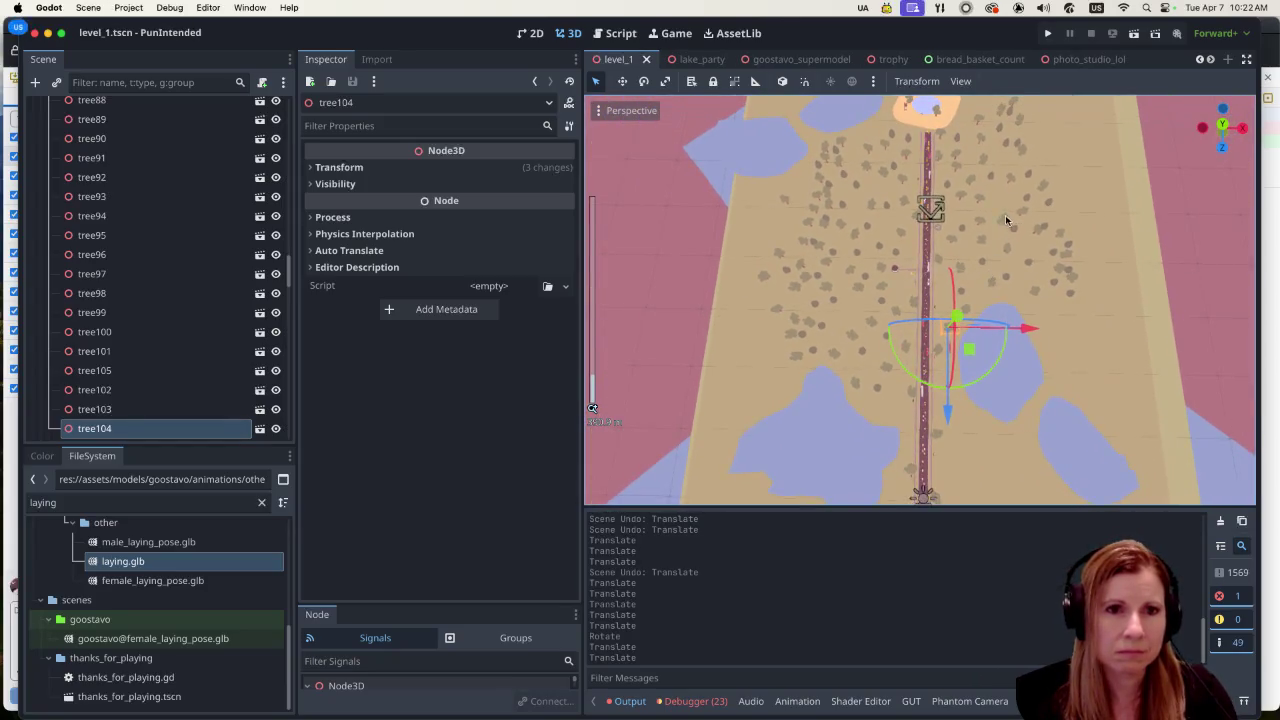
{"action": "scroll", "coordinate": [1006, 266], "scroll_direction": "down", "scroll_amount": 3}
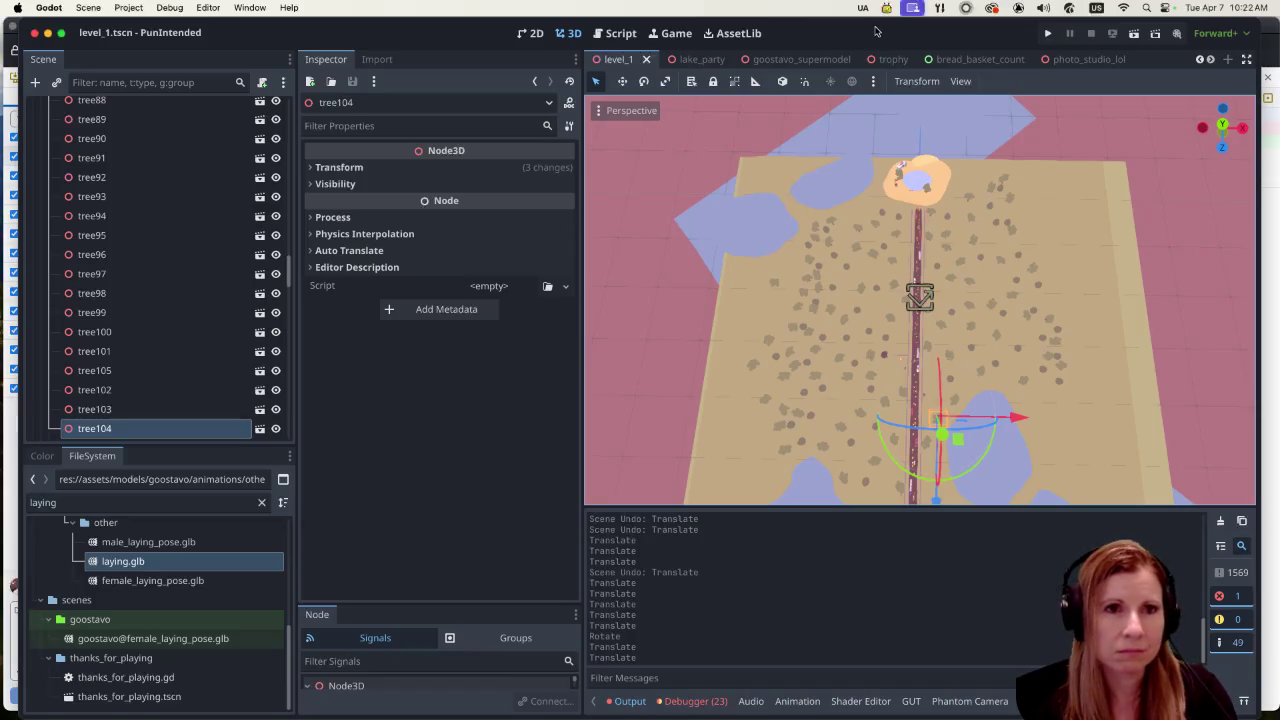
{"action": "scroll", "coordinate": [1014, 378], "scroll_direction": "up", "scroll_amount": 5}
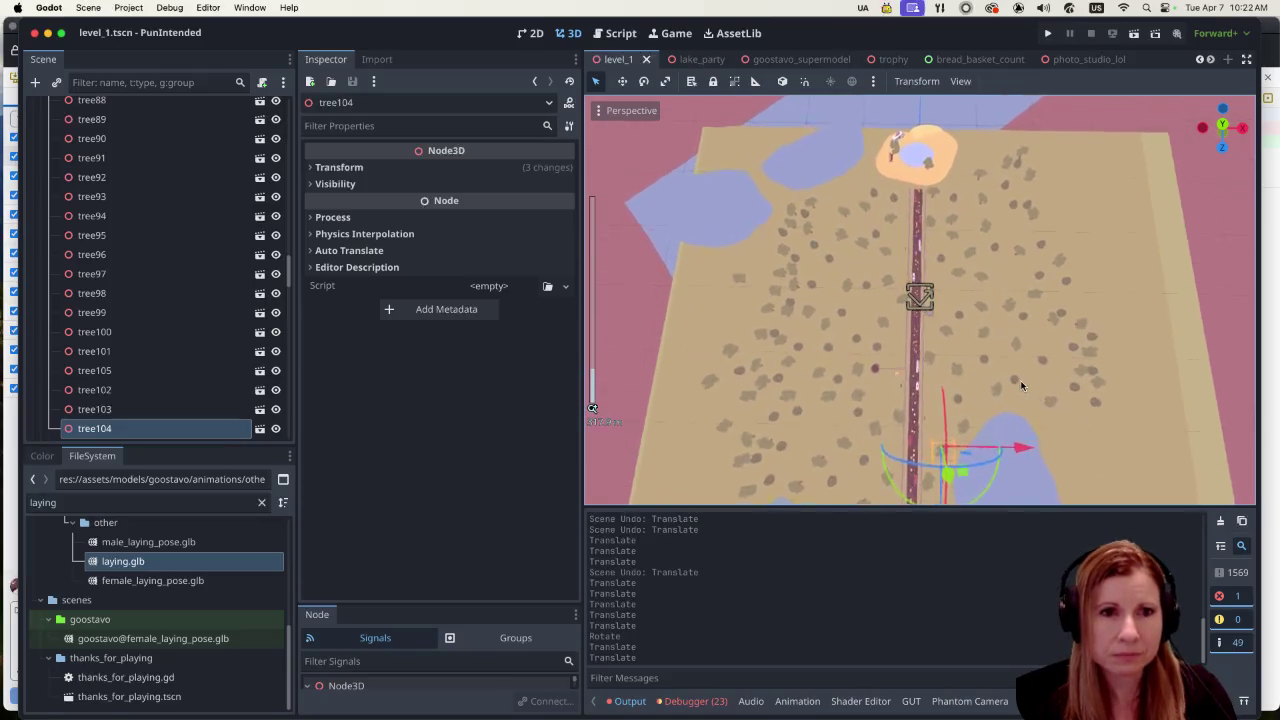
{"action": "scroll", "coordinate": [867, 389], "scroll_direction": "up", "scroll_amount": 5}
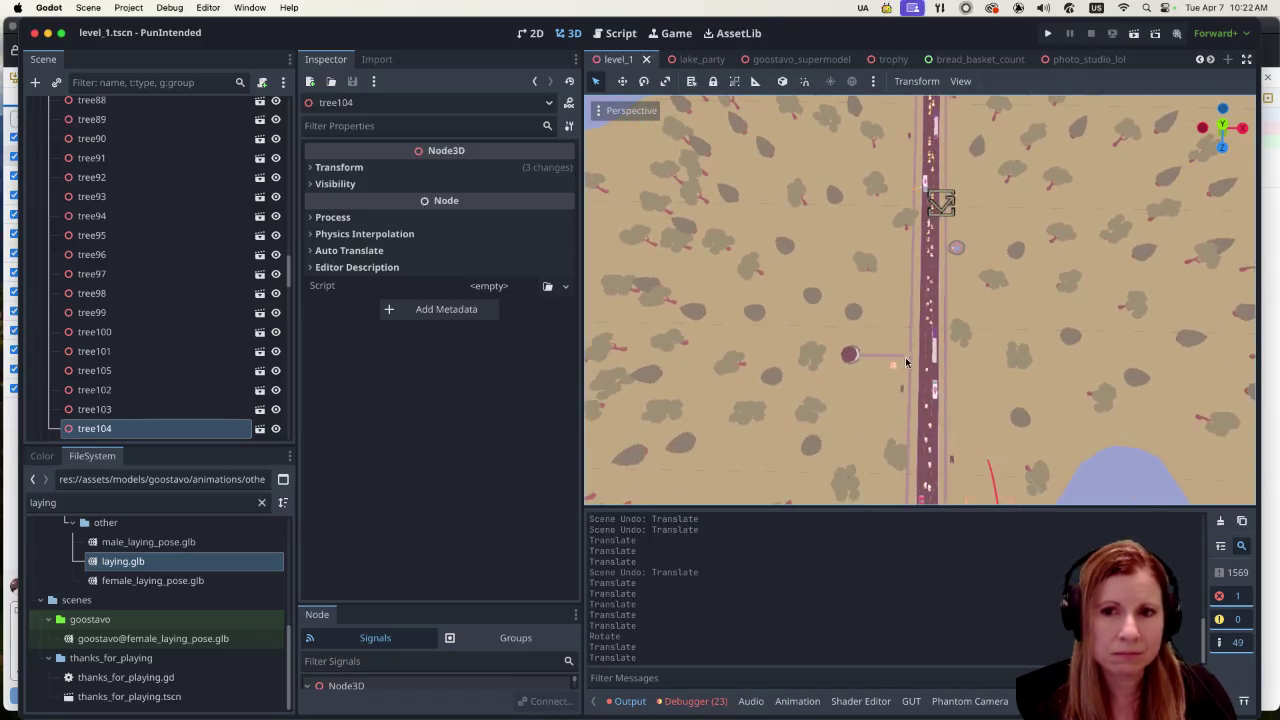
{"action": "scroll", "coordinate": [900, 320], "scroll_direction": "down", "scroll_amount": 5}
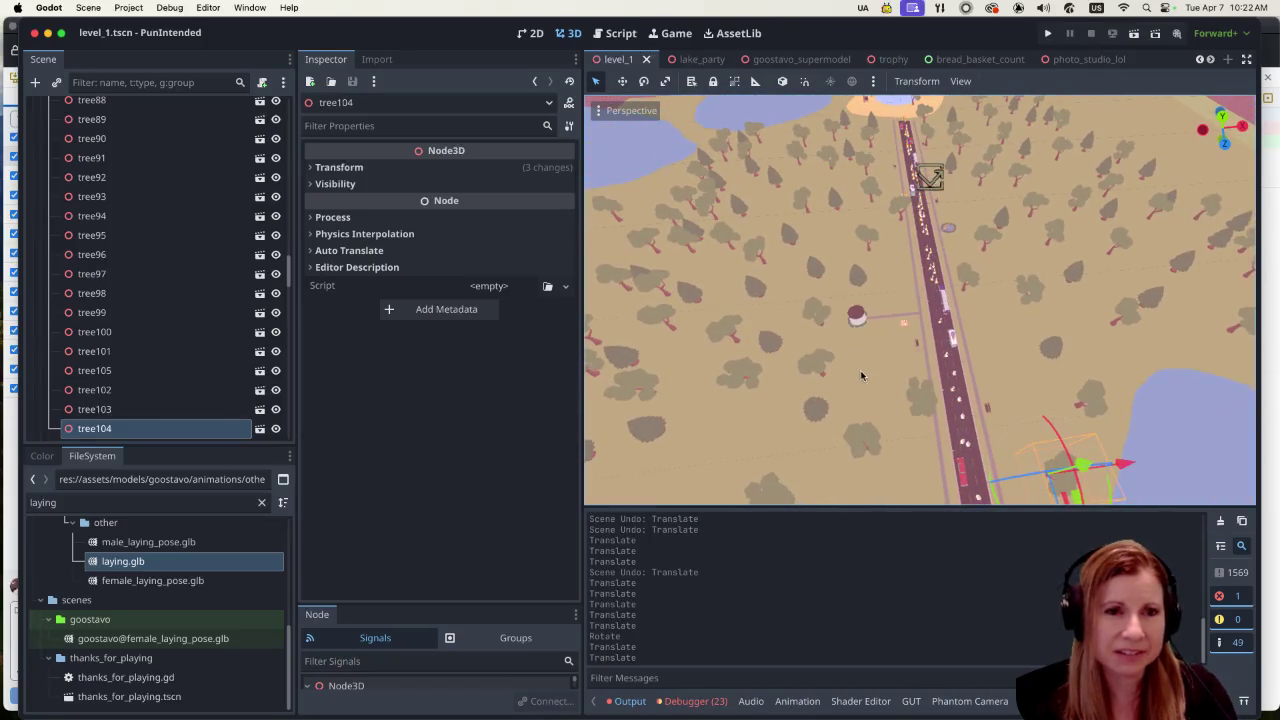
{"action": "scroll", "coordinate": [862, 370], "scroll_direction": "up", "scroll_amount": 3}
{"action": "scroll", "coordinate": [862, 370], "scroll_direction": "up", "scroll_amount": 3}
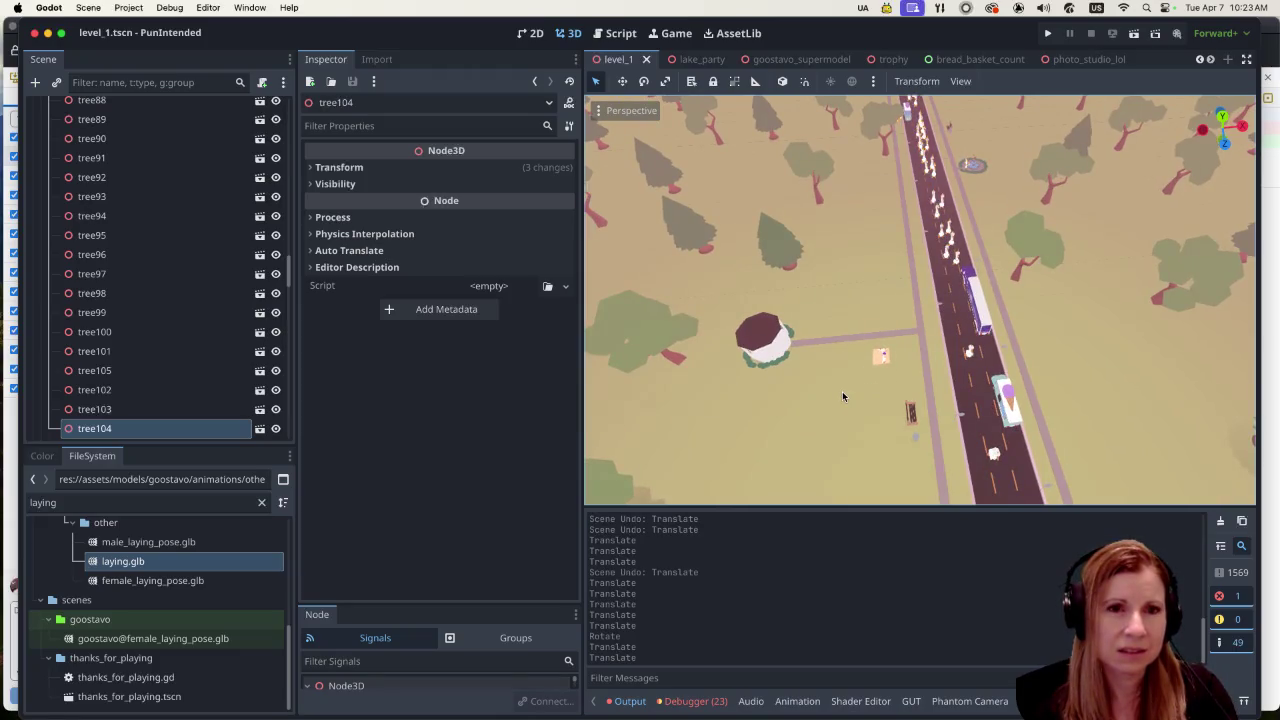
{"action": "scroll", "coordinate": [818, 375], "scroll_direction": "down", "scroll_amount": 3}
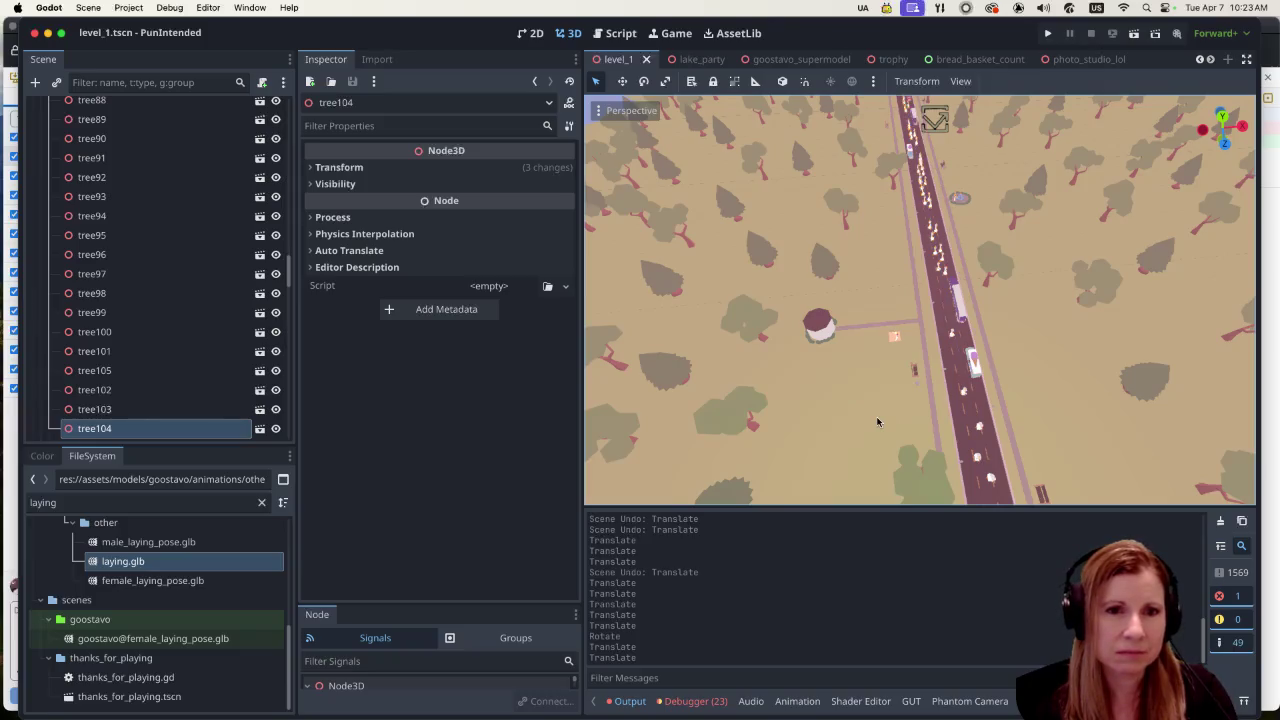
{"action": "scroll", "coordinate": [878, 421], "scroll_direction": "up", "scroll_amount": 10}
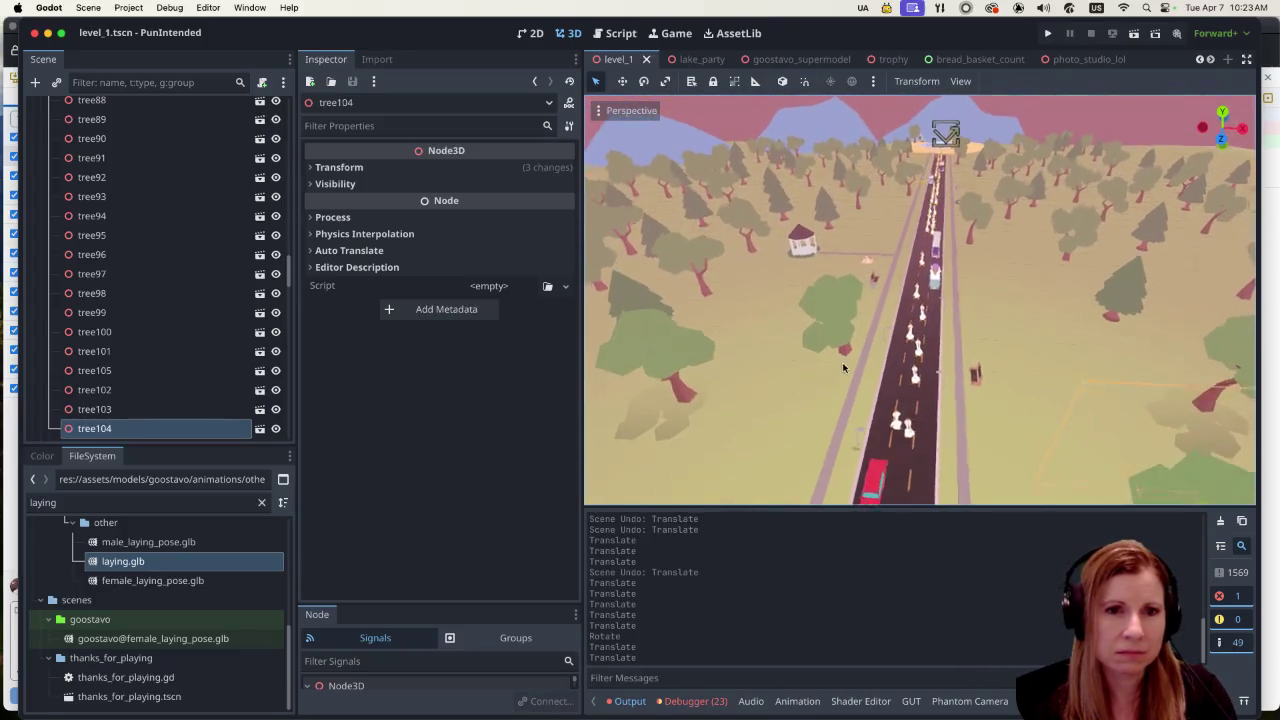
{"action": "scroll", "coordinate": [843, 380], "scroll_direction": "down", "scroll_amount": 5}
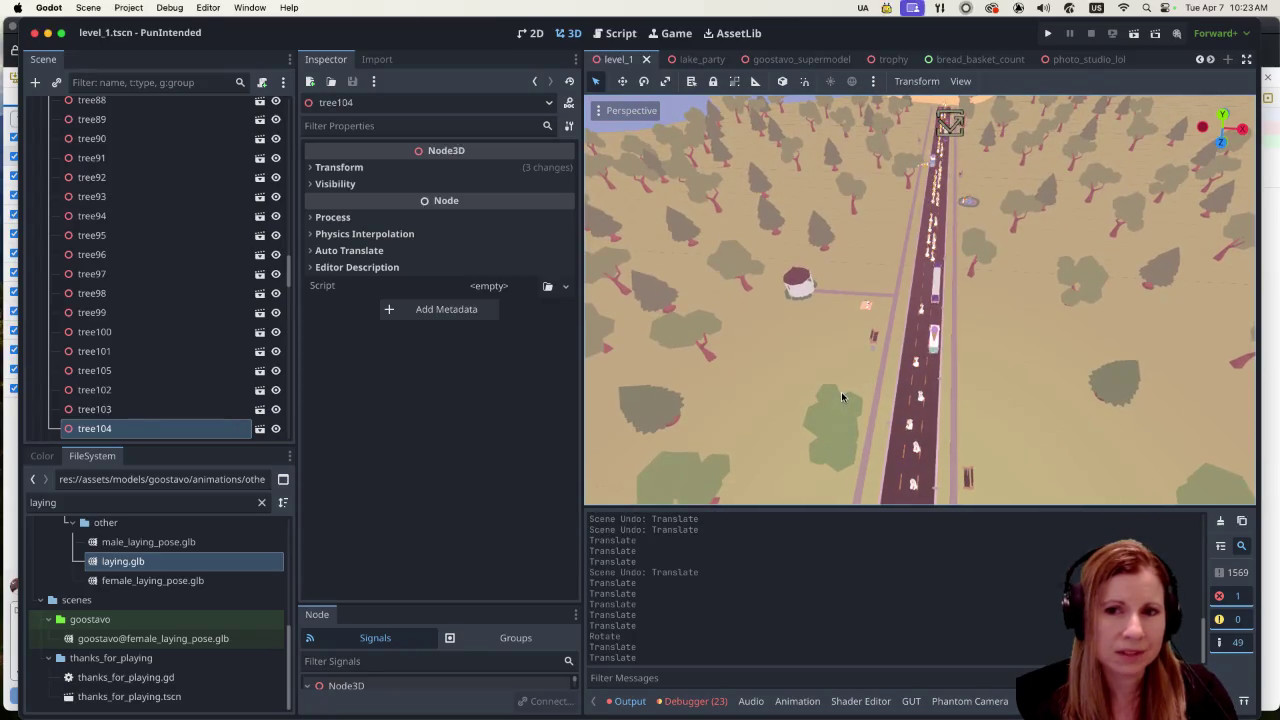
{"action": "scroll", "coordinate": [841, 391], "scroll_direction": "up", "scroll_amount": 5}
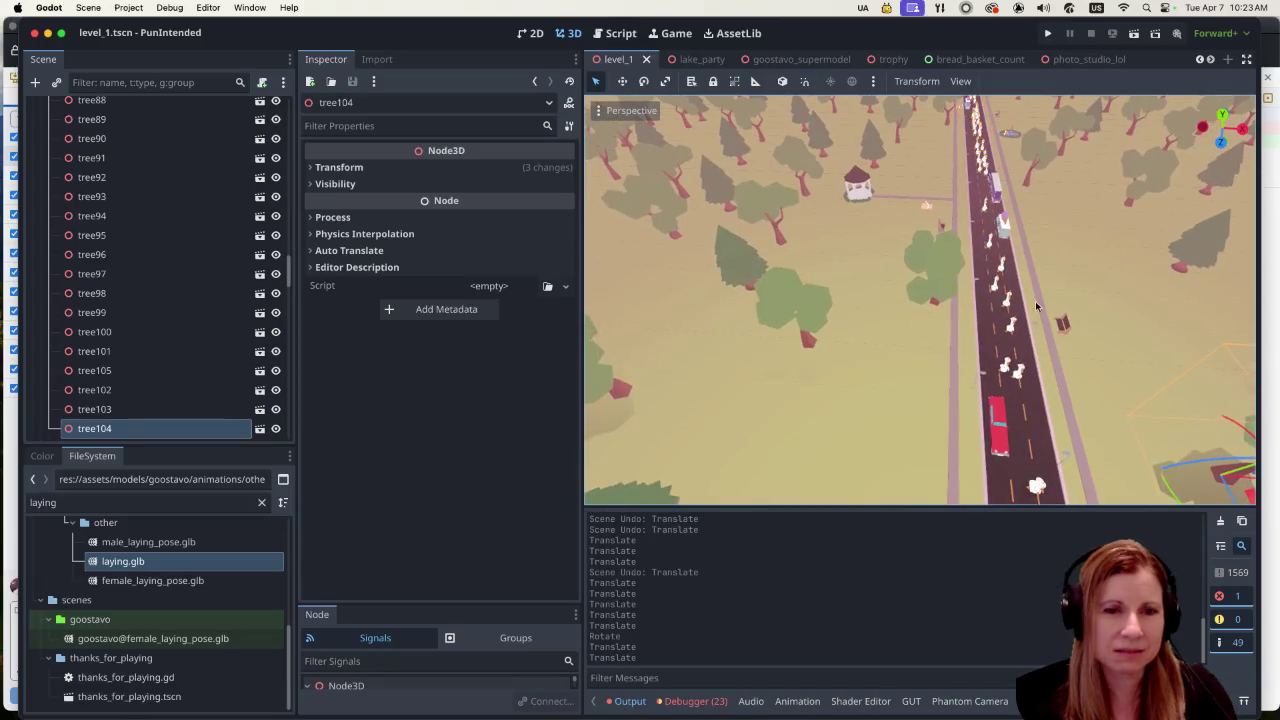
{"action": "scroll", "coordinate": [1037, 320], "scroll_direction": "down", "scroll_amount": 6}
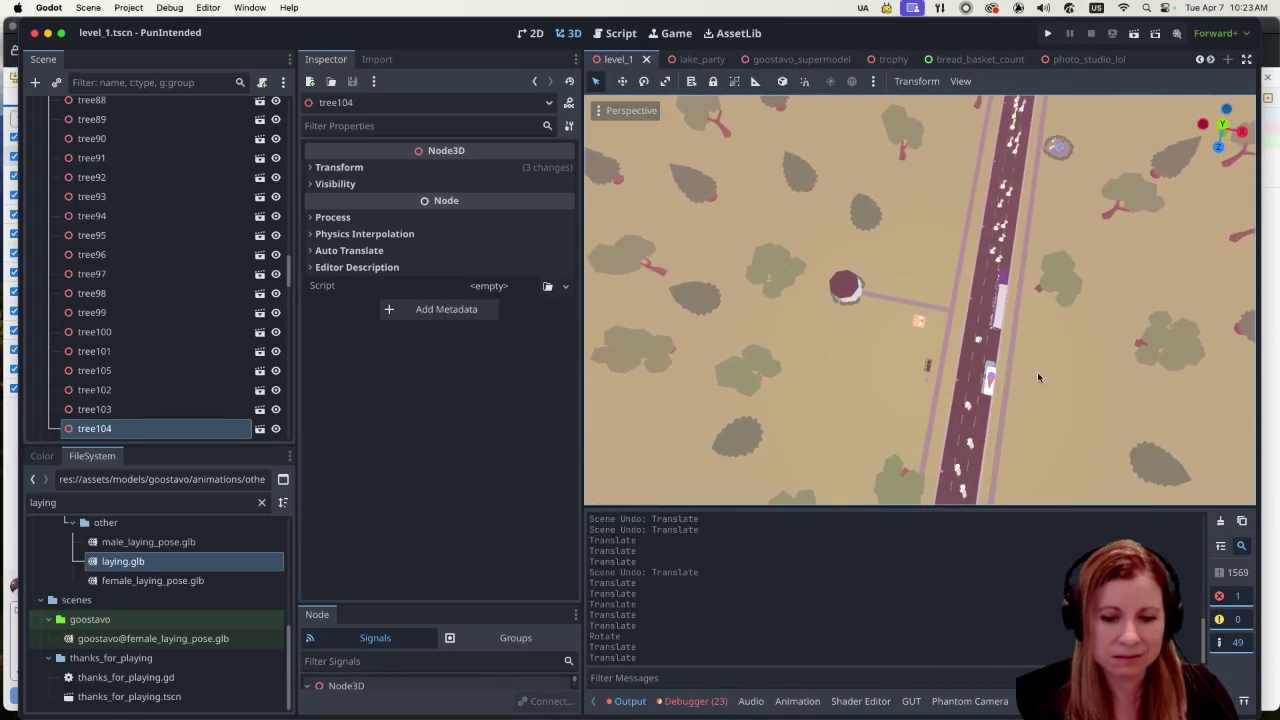
Step: Switch to Top Orthogonal view (Numpad 7) and zoom in on the gazebo path
{"action": "key", "text": "KP_7"}
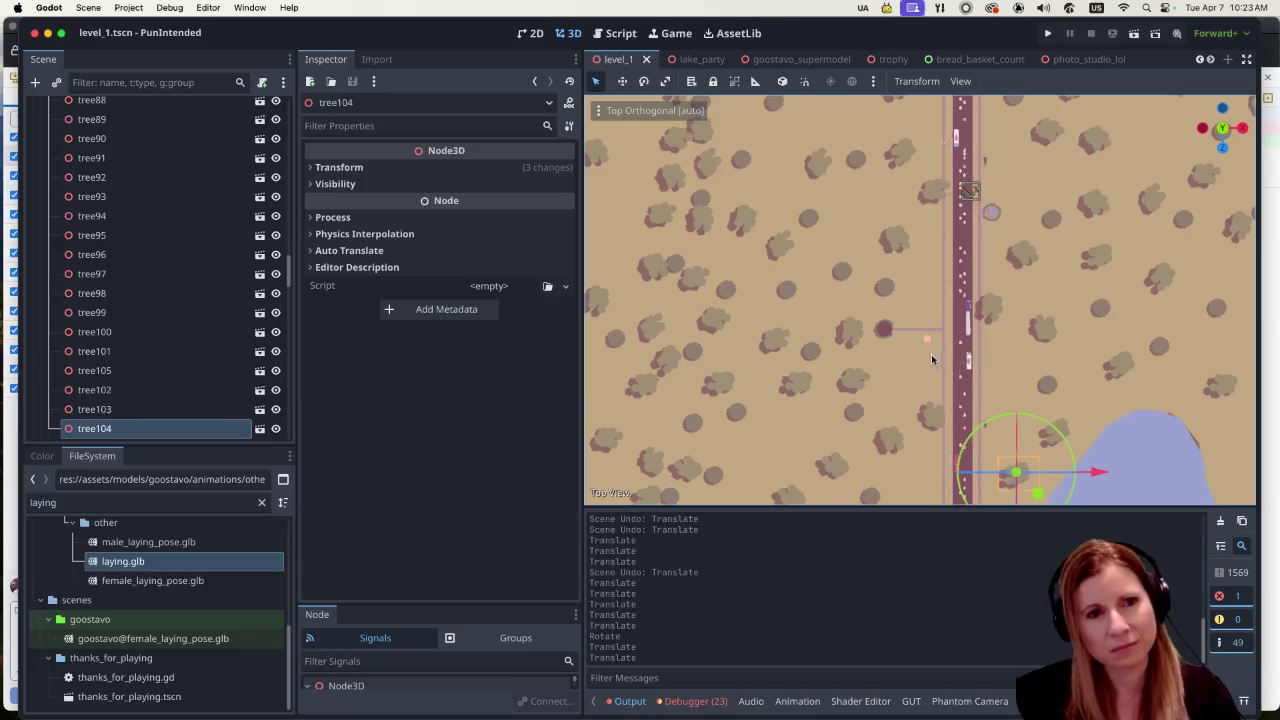
{"action": "scroll", "coordinate": [895, 347], "scroll_direction": "up", "scroll_amount": 4}
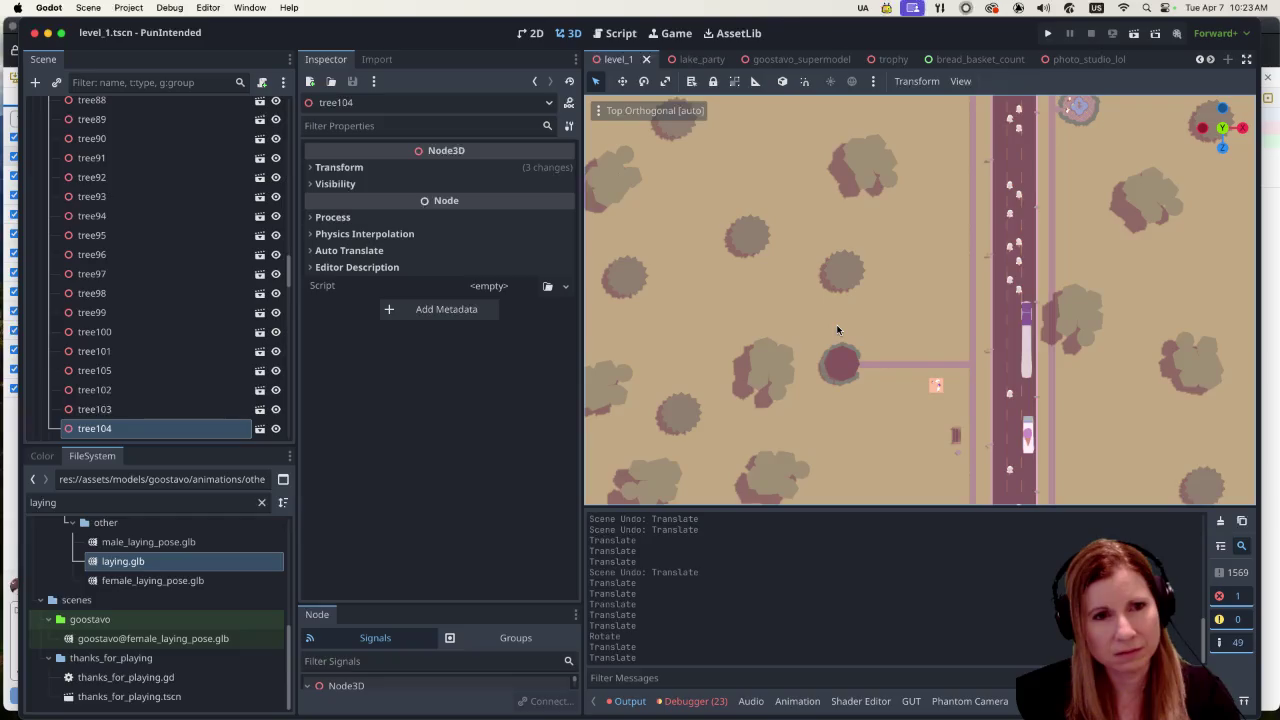
{"action": "scroll", "coordinate": [838, 330], "scroll_direction": "down", "scroll_amount": 5}
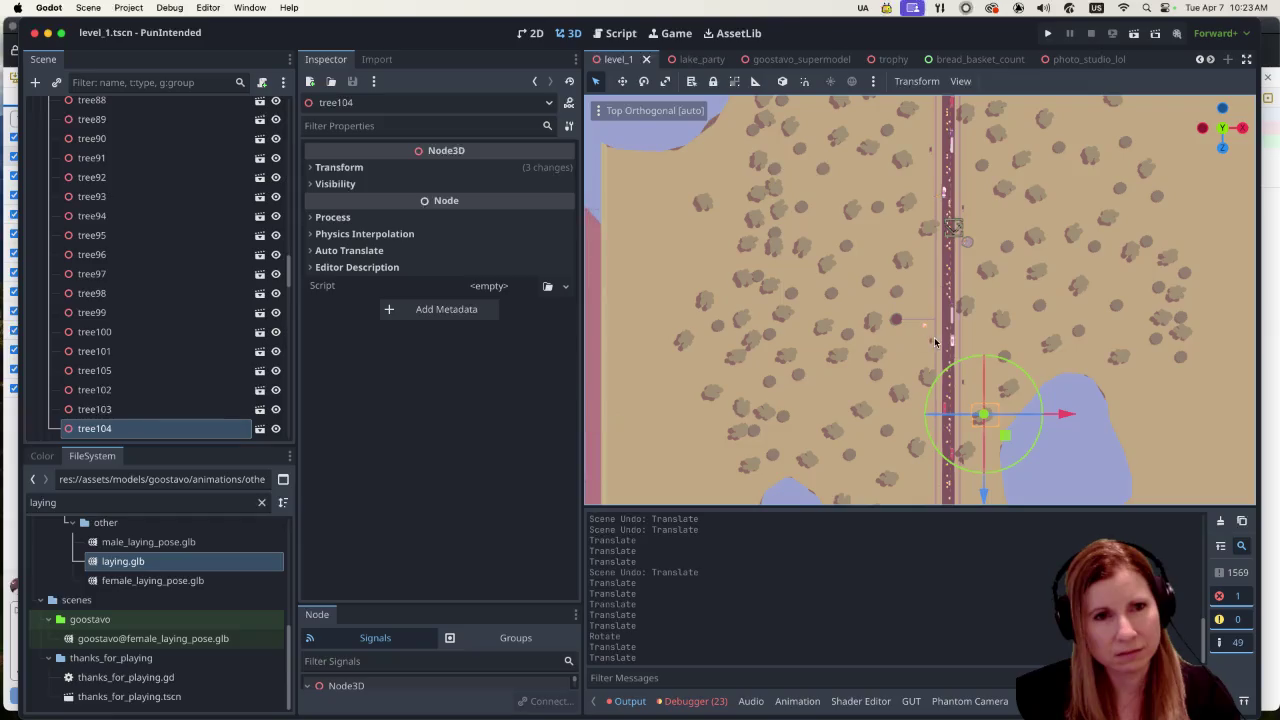
{"action": "scroll", "coordinate": [940, 364], "scroll_direction": "up", "scroll_amount": 5}
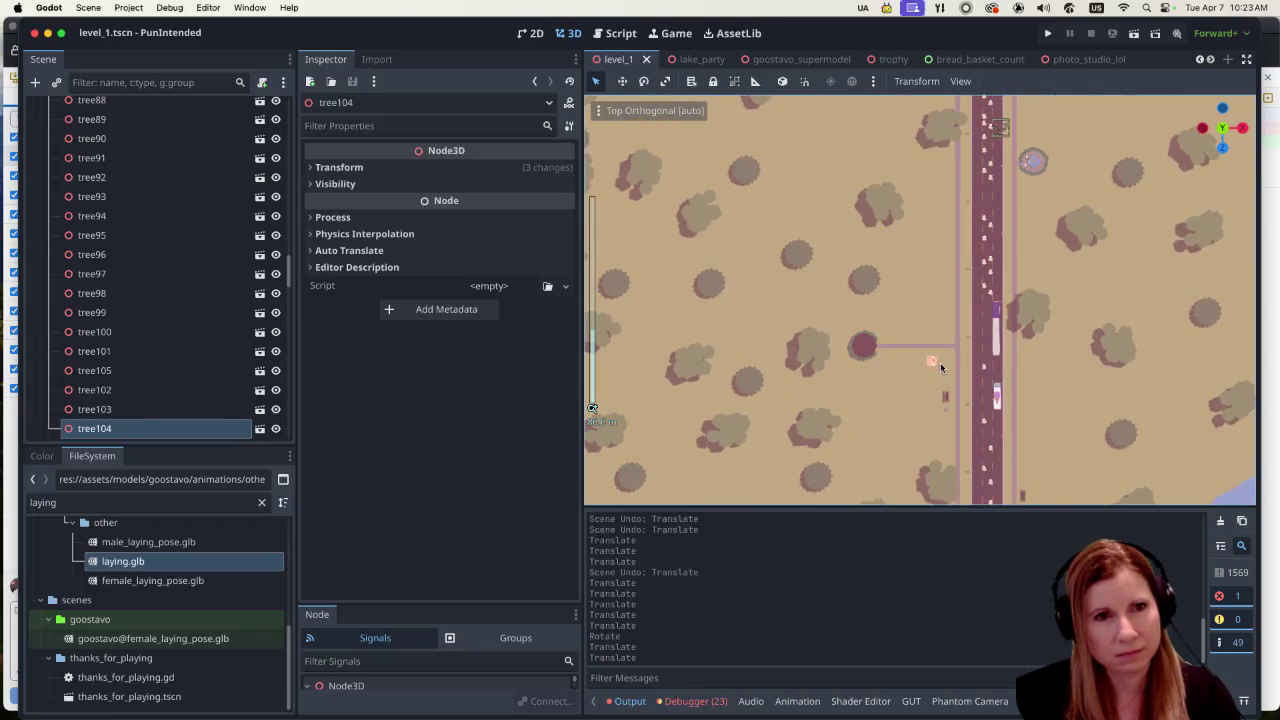
{"action": "scroll", "coordinate": [940, 367], "scroll_direction": "up", "scroll_amount": 3}
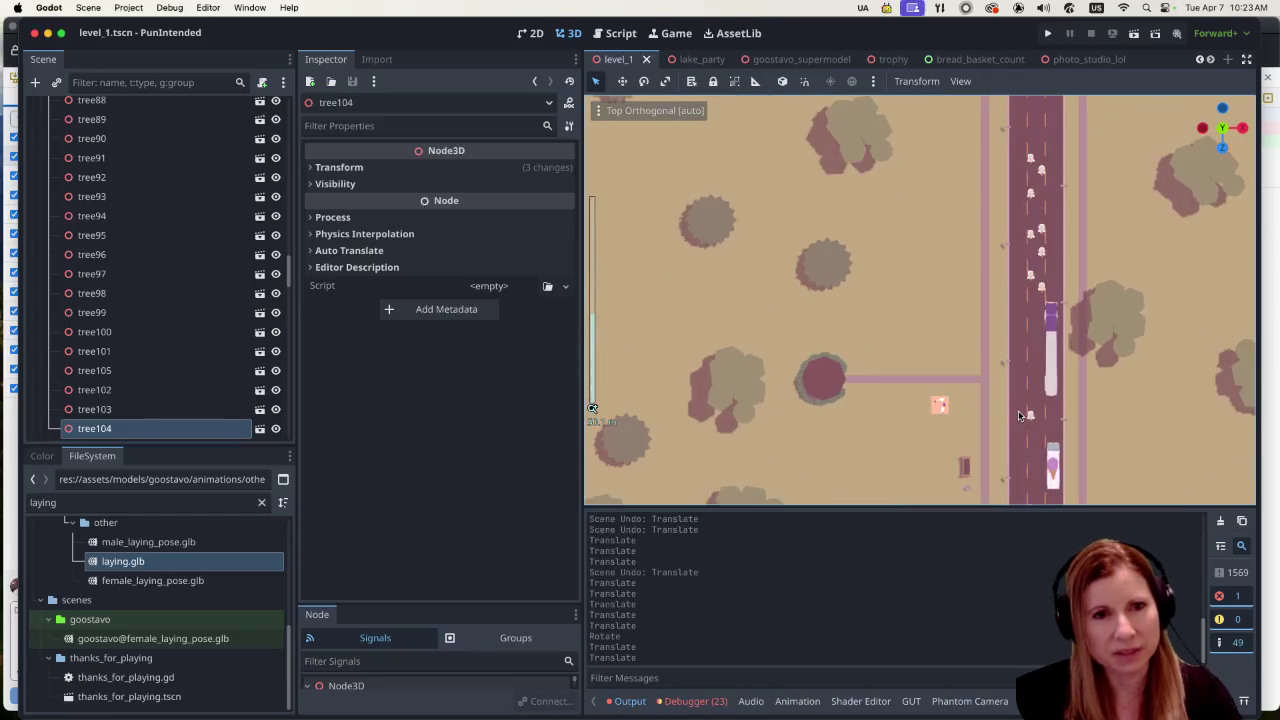
{"action": "scroll", "coordinate": [1035, 413], "scroll_direction": "down", "scroll_amount": 5}
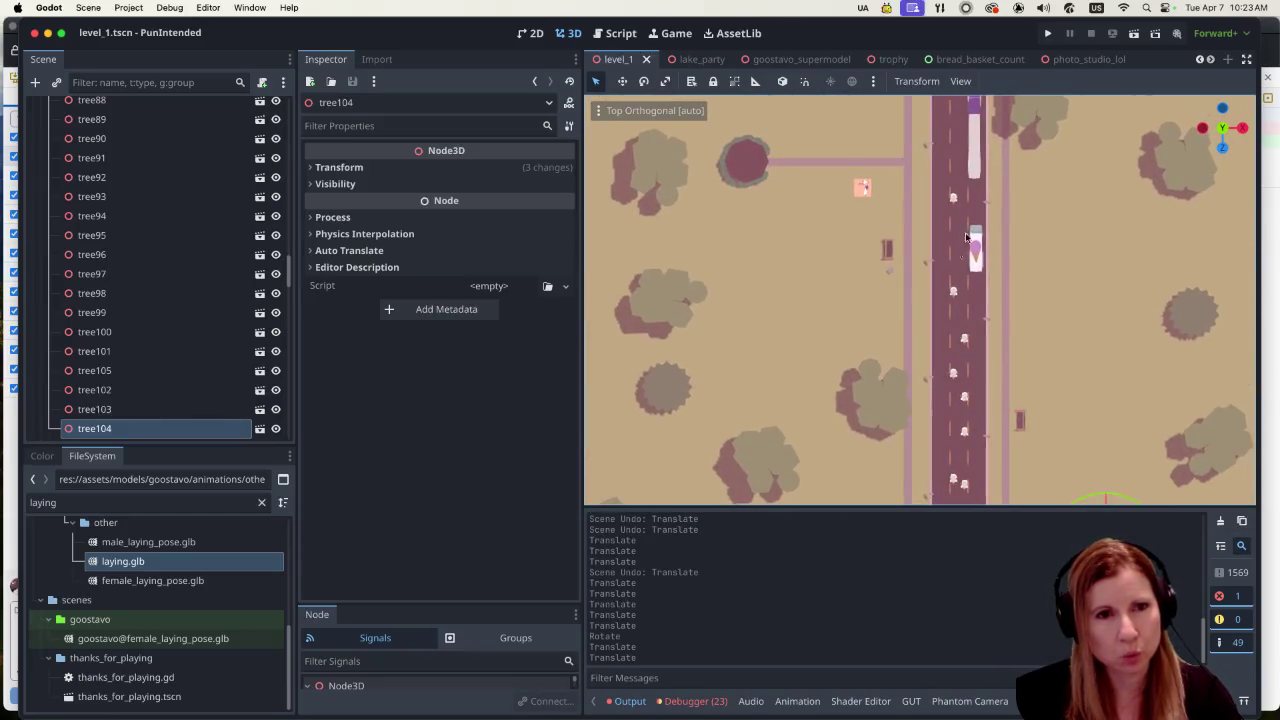
{"action": "left_click", "coordinate": [873, 231]}
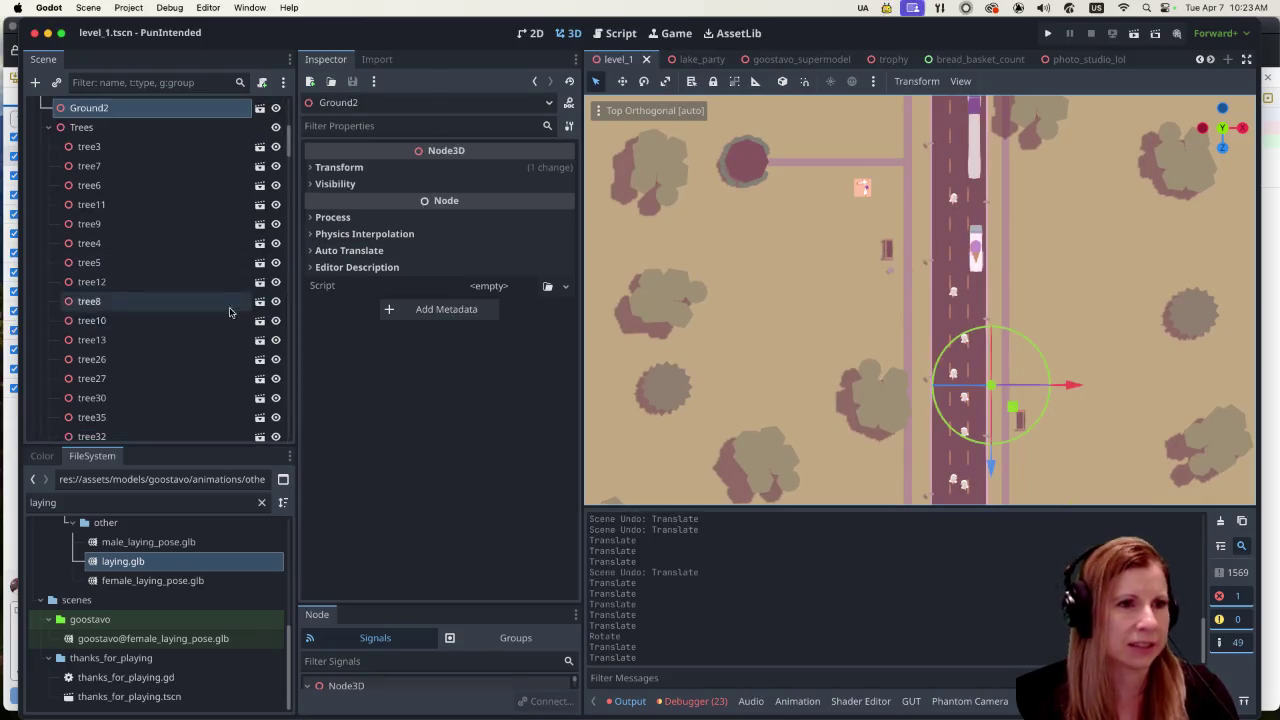
Step: Find the Benches group in the Scene dock and turn its visibility back on
{"action": "scroll", "coordinate": [226, 316], "scroll_direction": "down", "scroll_amount": 10}
{"action": "scroll", "coordinate": [226, 316], "scroll_direction": "down", "scroll_amount": 15}
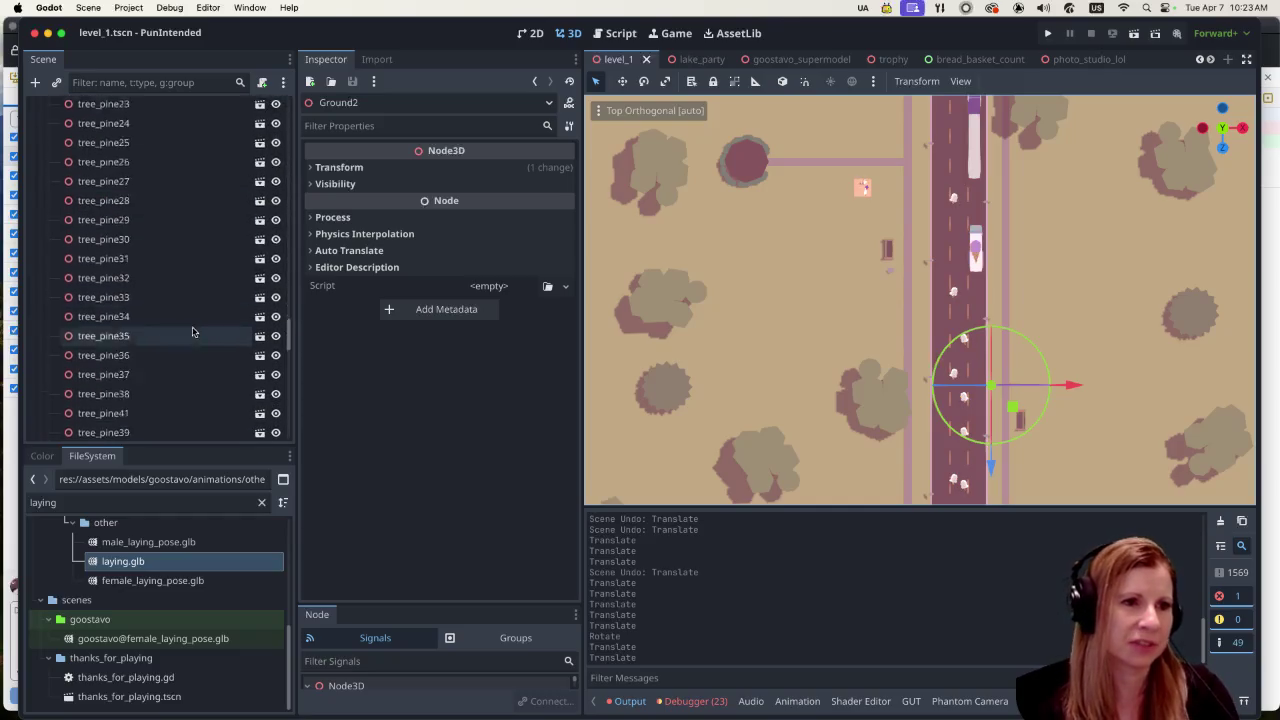
{"action": "scroll", "coordinate": [177, 345], "scroll_direction": "down", "scroll_amount": 15}
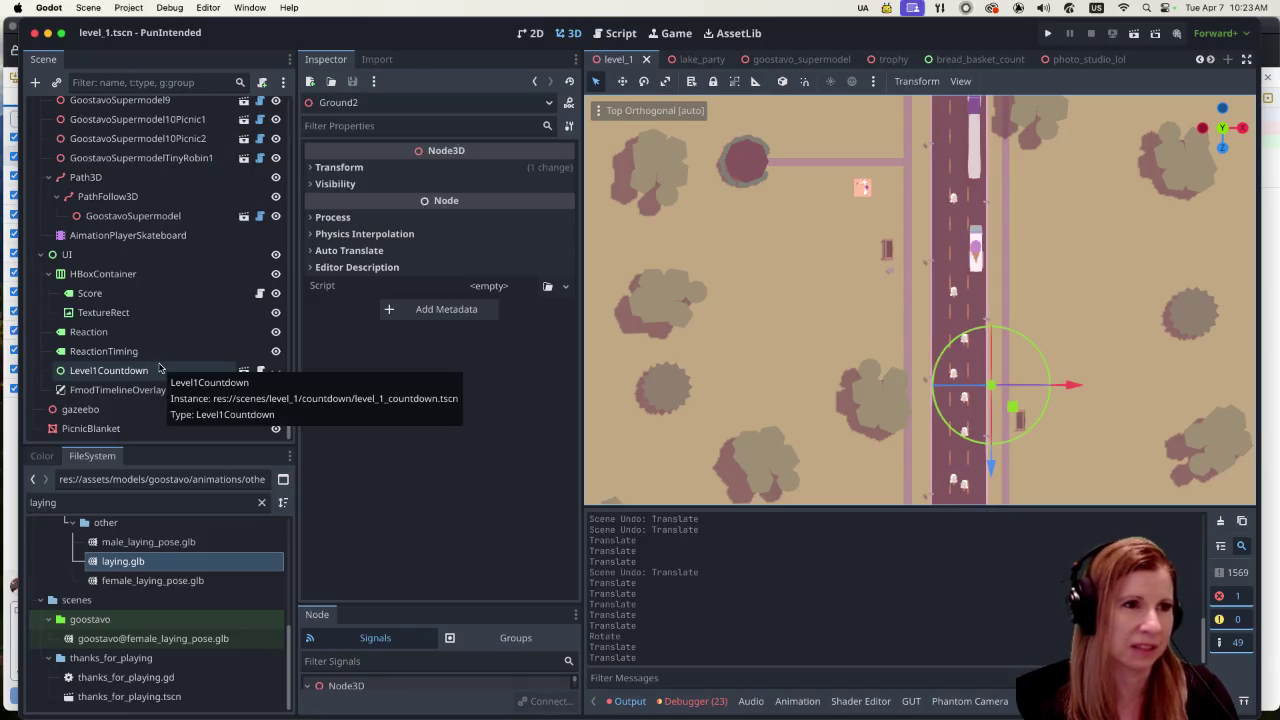
{"action": "scroll", "coordinate": [165, 330], "scroll_direction": "up", "scroll_amount": 10}
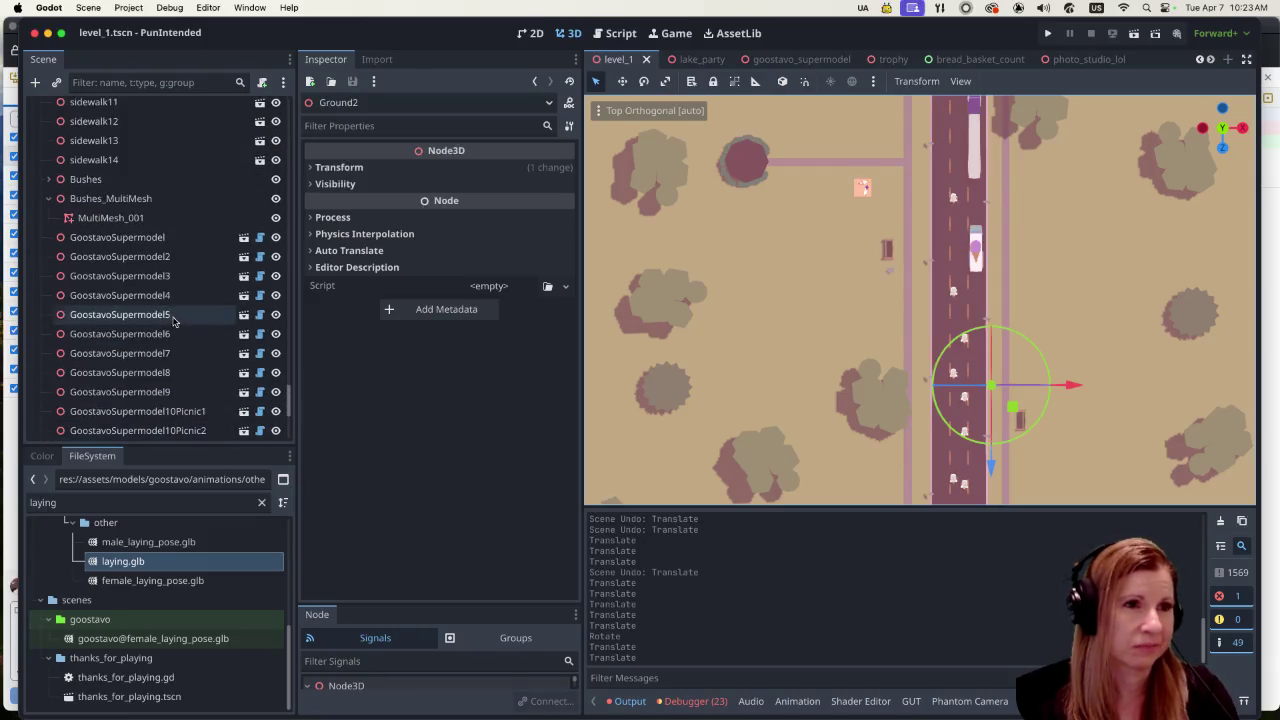
{"action": "scroll", "coordinate": [171, 318], "scroll_direction": "up", "scroll_amount": 6}
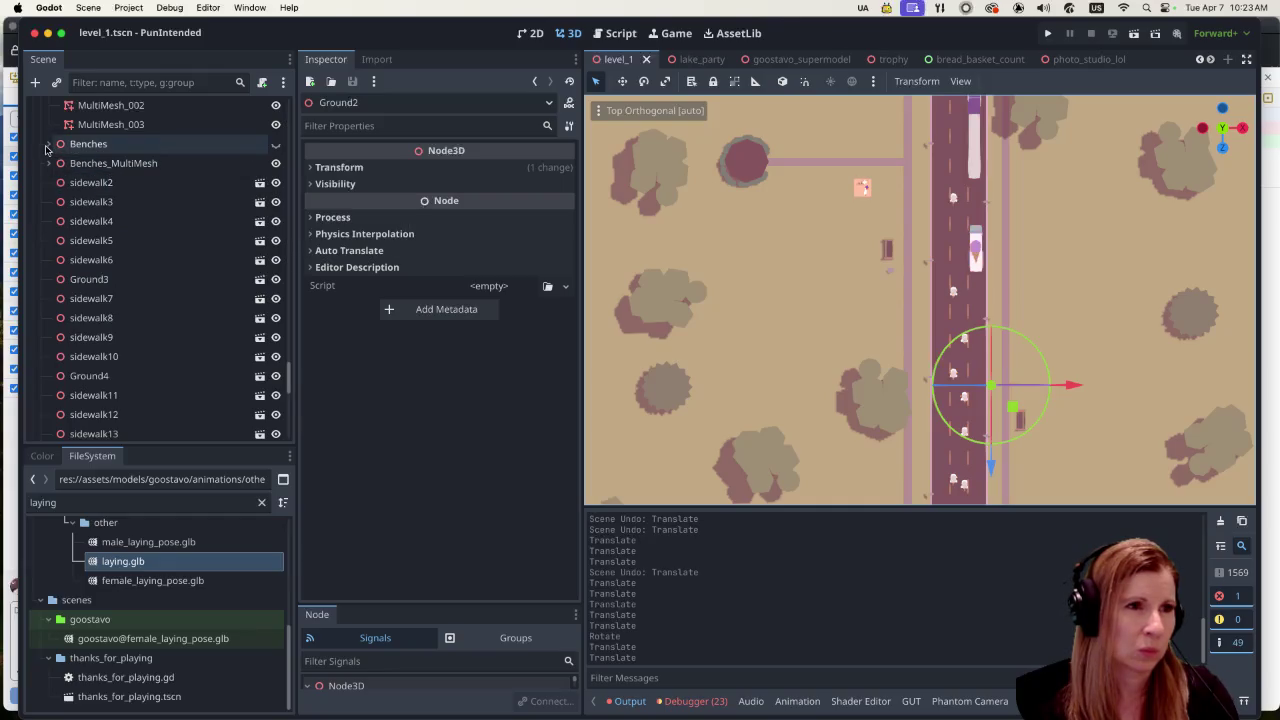
{"action": "left_click", "coordinate": [276, 144]}
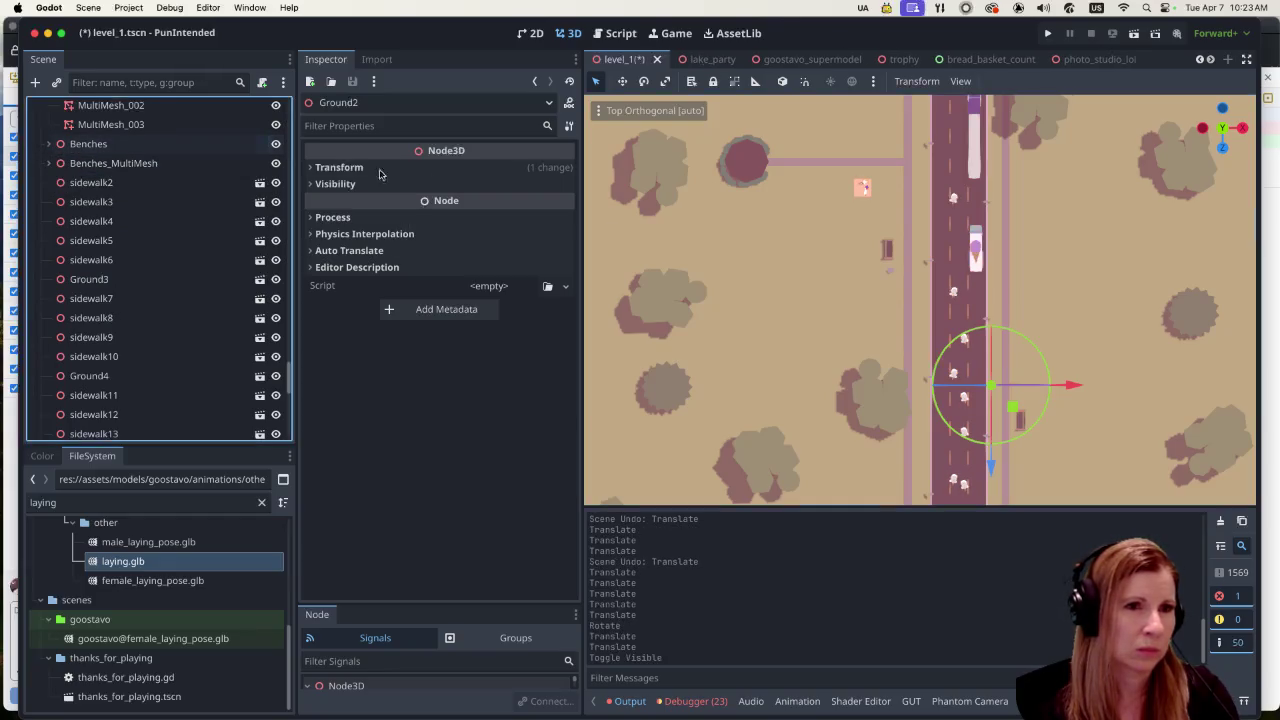
Step: Collapse the Trees and PineTrees groups and make the TrashCans group visible again
{"action": "left_click", "coordinate": [887, 249]}
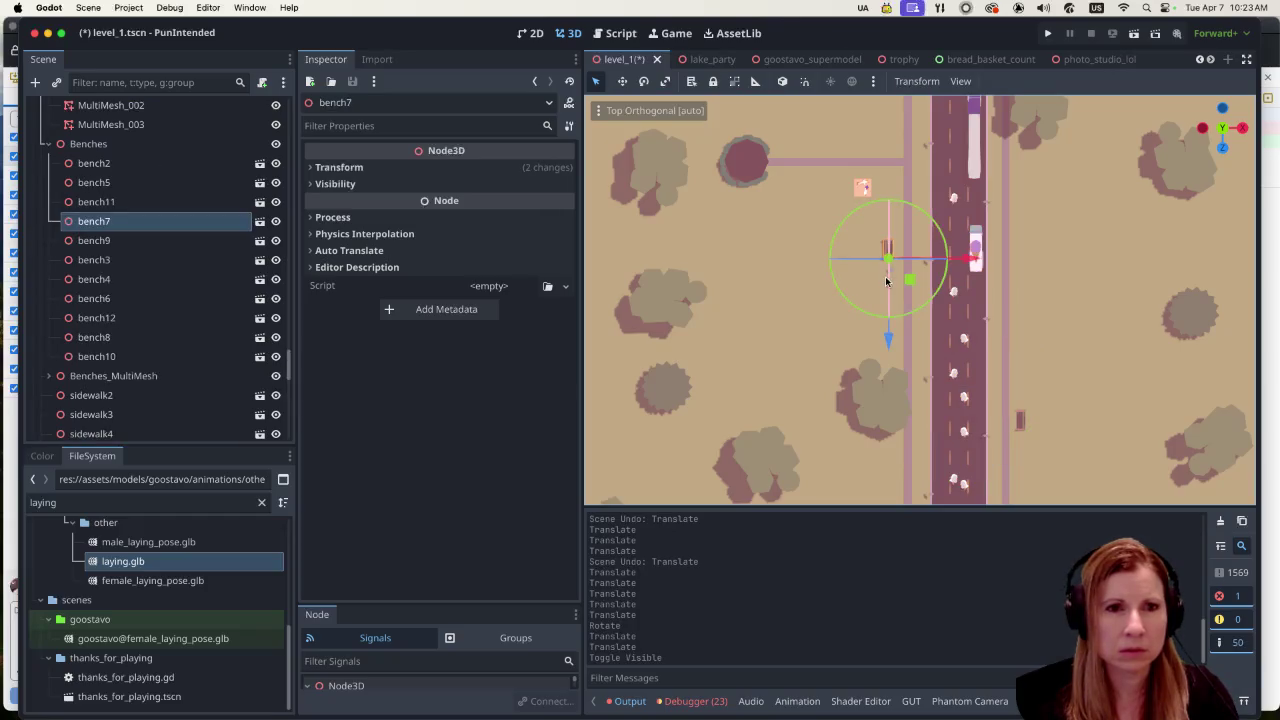
{"action": "left_click", "coordinate": [863, 267]}
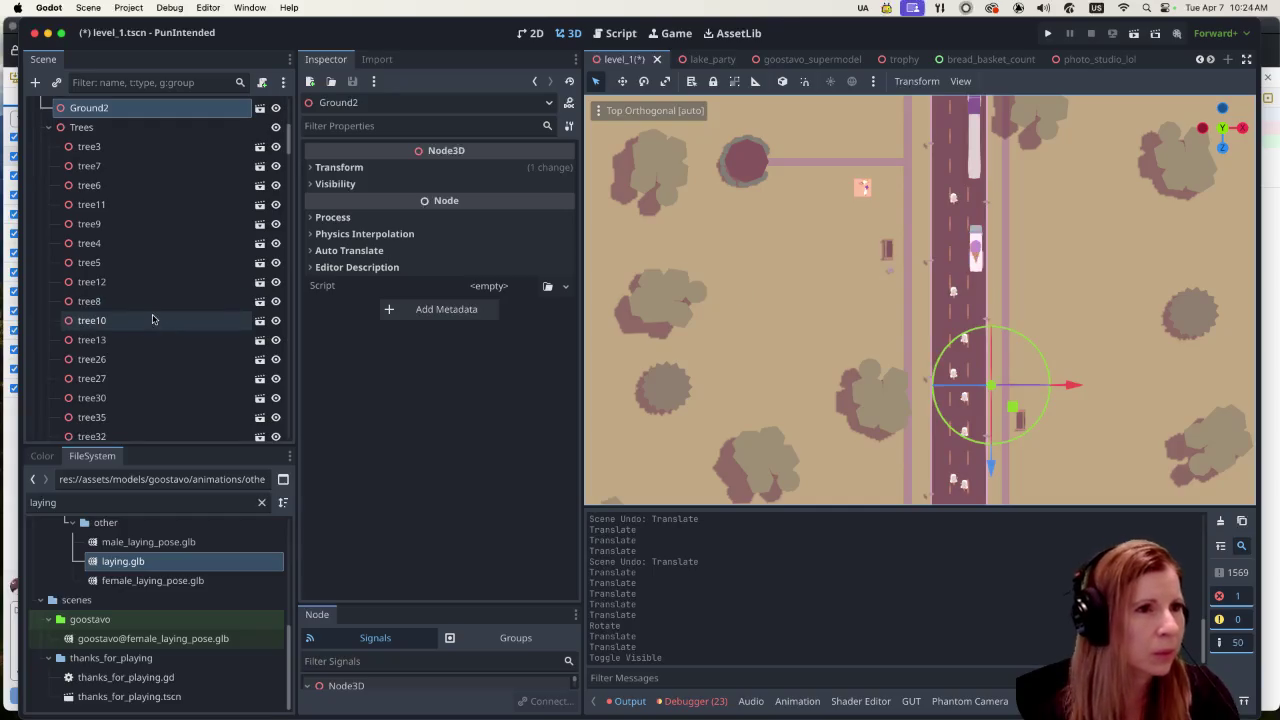
{"action": "scroll", "coordinate": [152, 318], "scroll_direction": "up", "scroll_amount": 6}
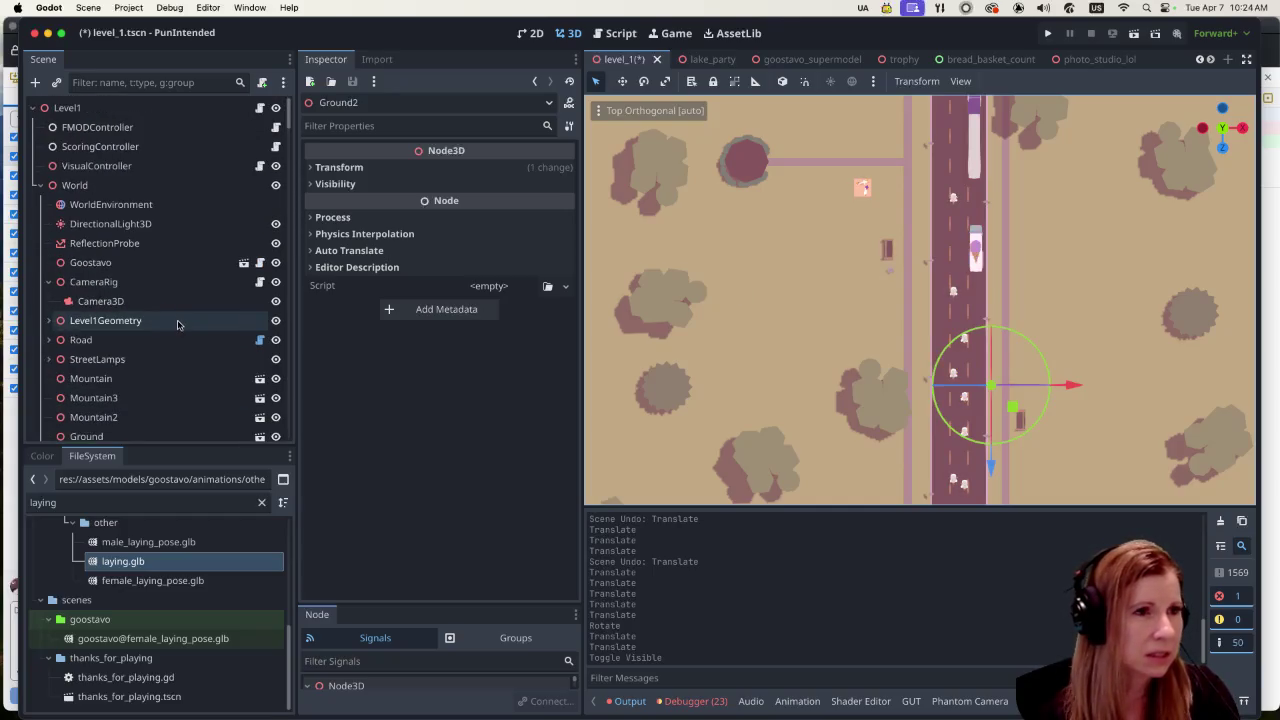
{"action": "scroll", "coordinate": [172, 330], "scroll_direction": "down", "scroll_amount": 6}
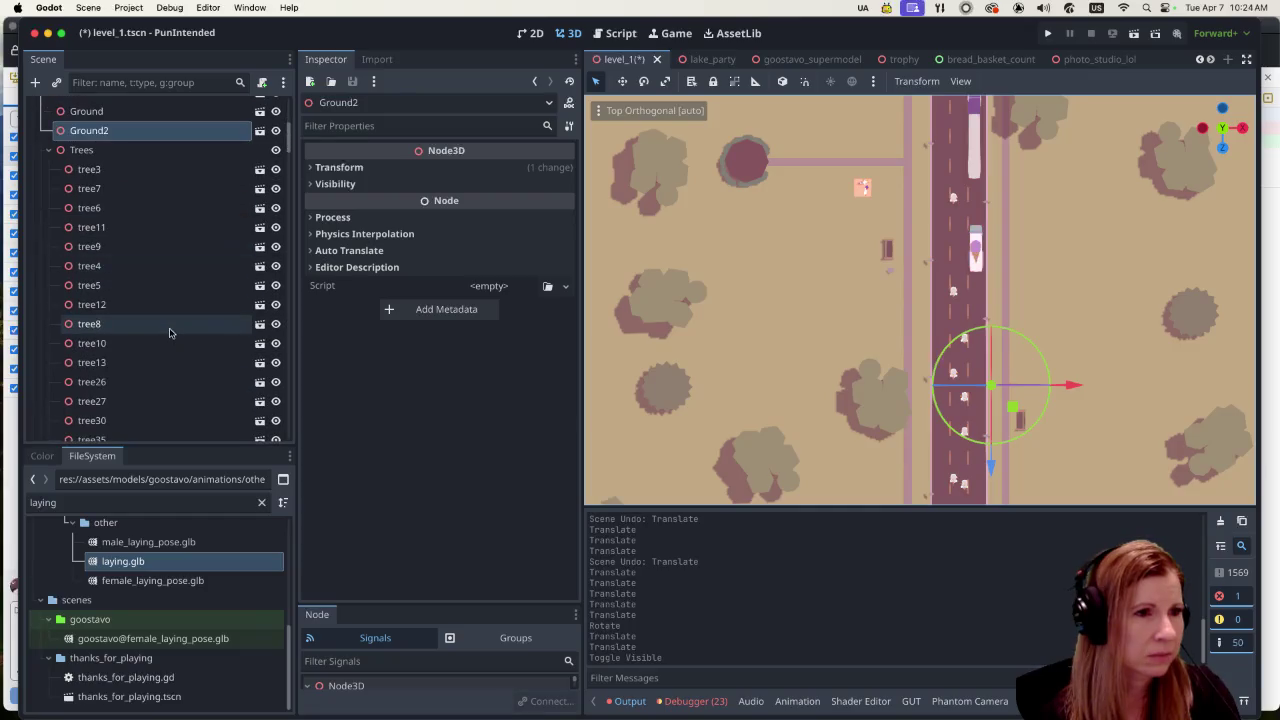
{"action": "left_click", "coordinate": [48, 149]}
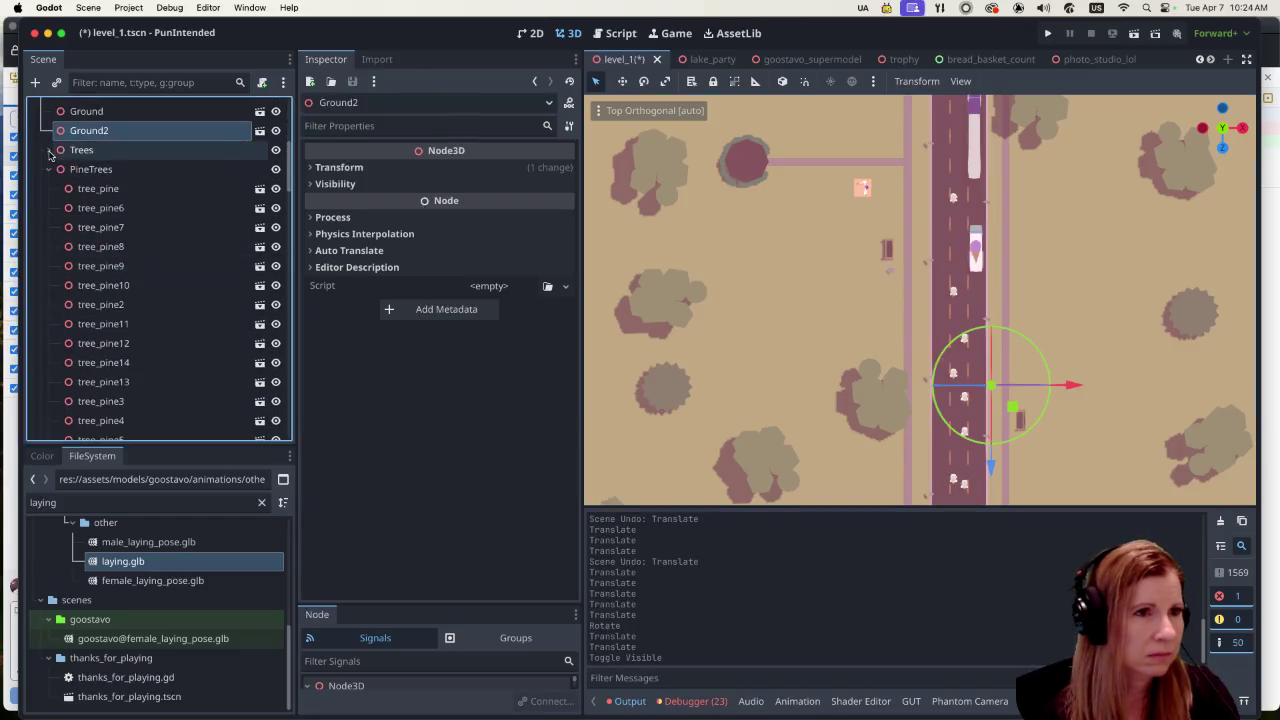
{"action": "left_click", "coordinate": [48, 169]}
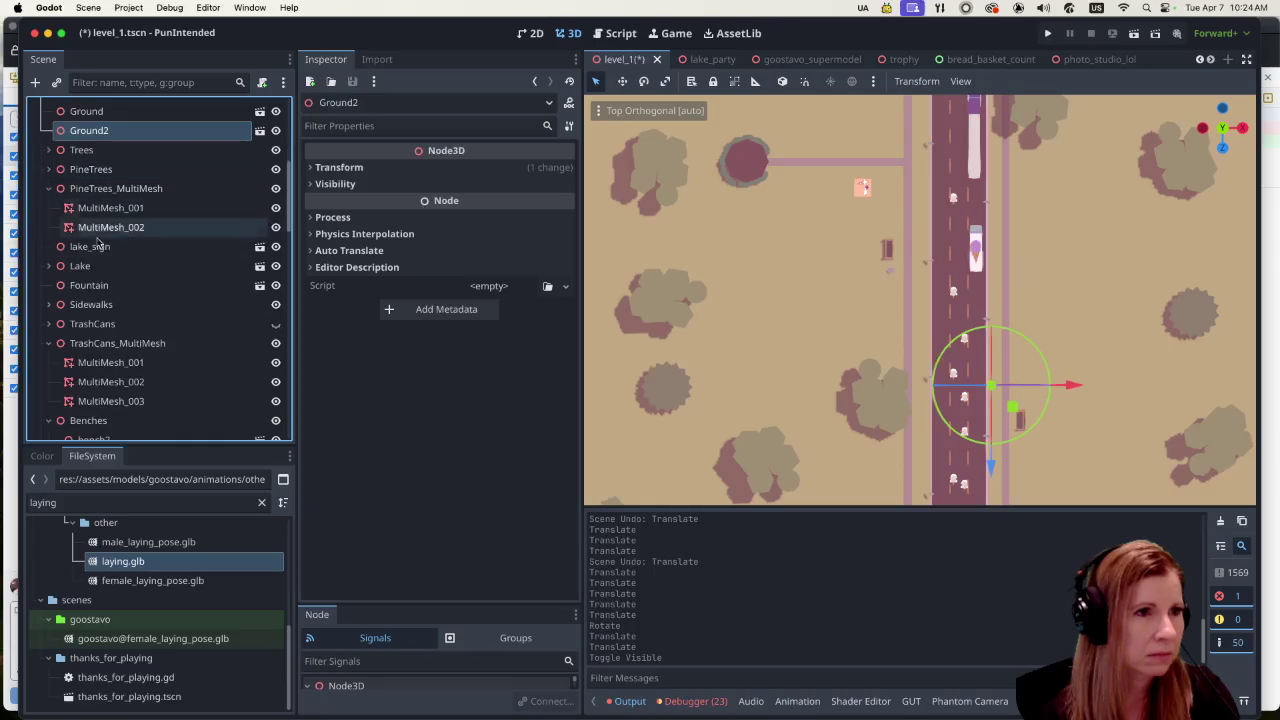
{"action": "left_click", "coordinate": [275, 324]}
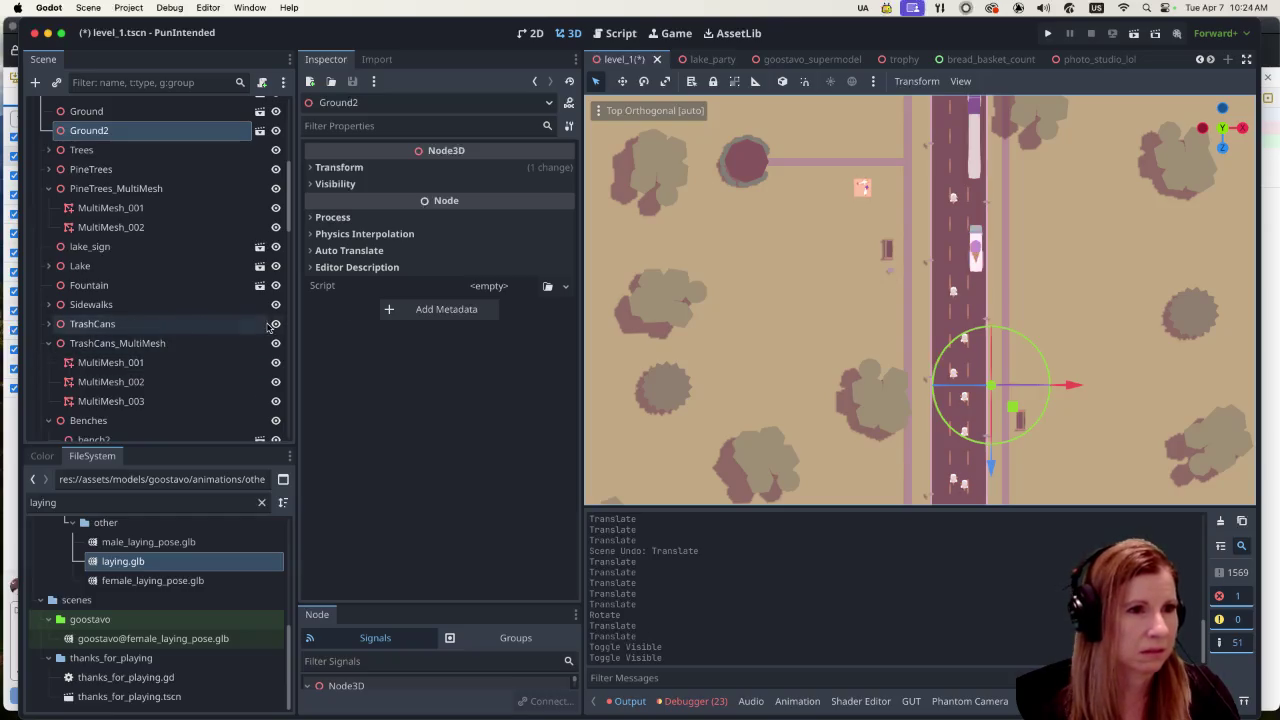
Step: Select the TrashCans group, then pick trash_can6 beside the road
{"action": "left_click", "coordinate": [125, 324]}
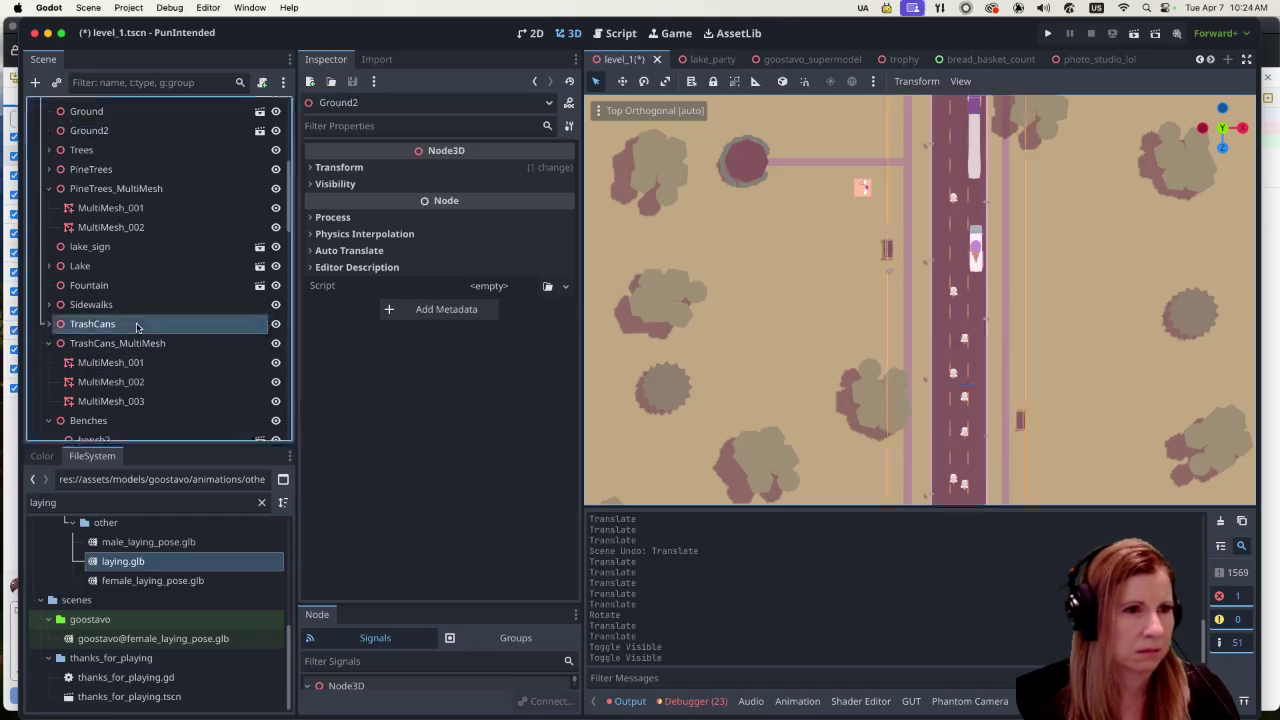
{"action": "left_click", "coordinate": [804, 259]}
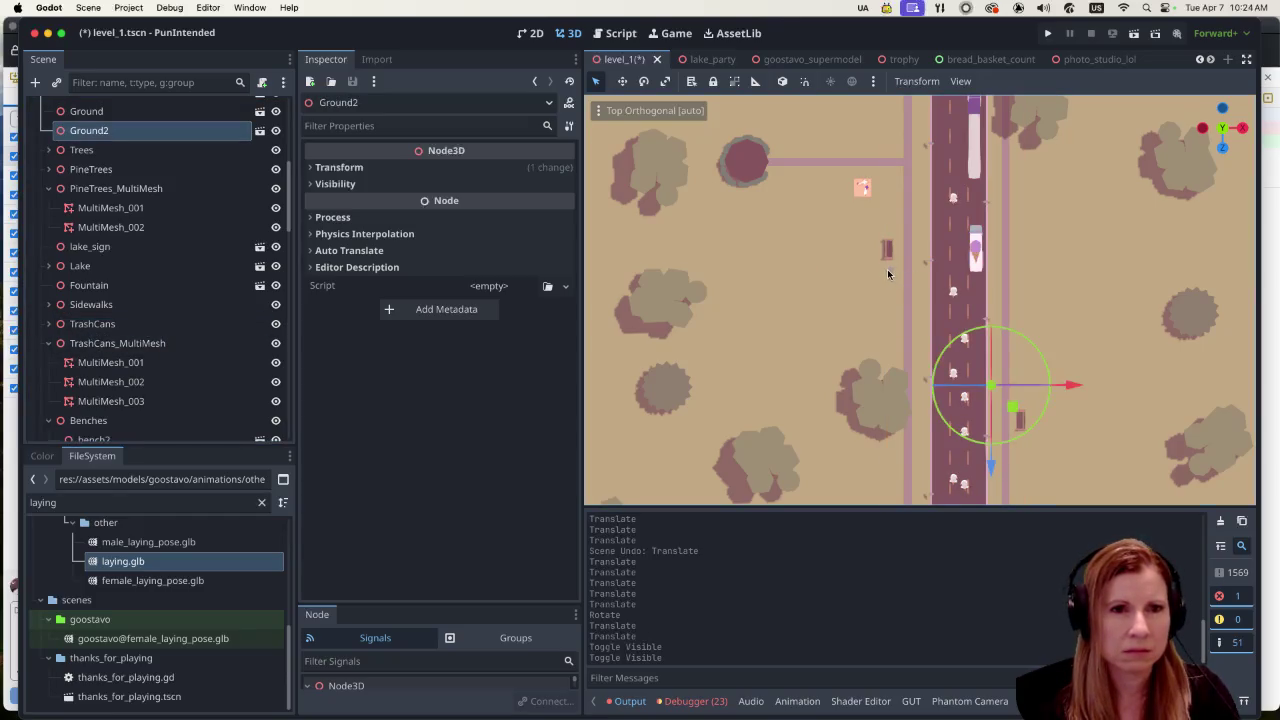
{"action": "left_click", "coordinate": [887, 269]}
{"action": "left_click", "coordinate": [882, 248], "text": "shift"}
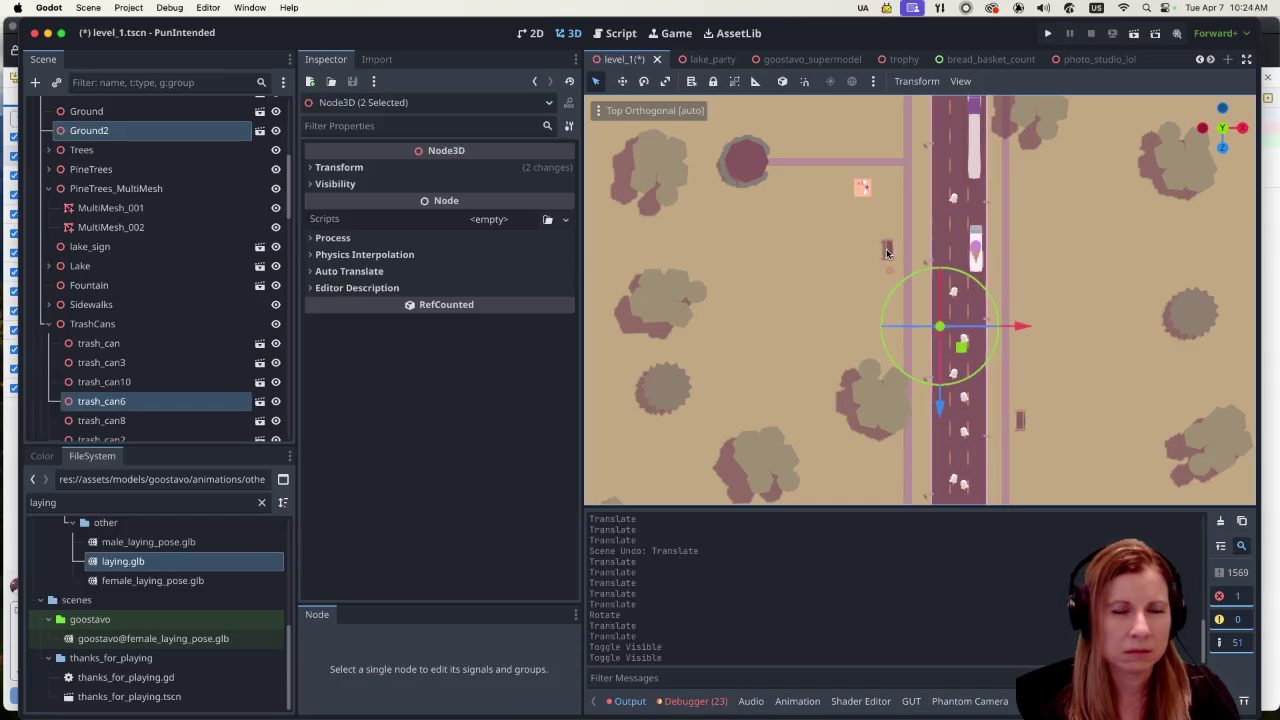
Step: Move bench7 and trash_can6 together about 3.5 units down
{"action": "left_click", "coordinate": [886, 251]}
{"action": "scroll", "coordinate": [805, 195], "scroll_direction": "up", "scroll_amount": 10}
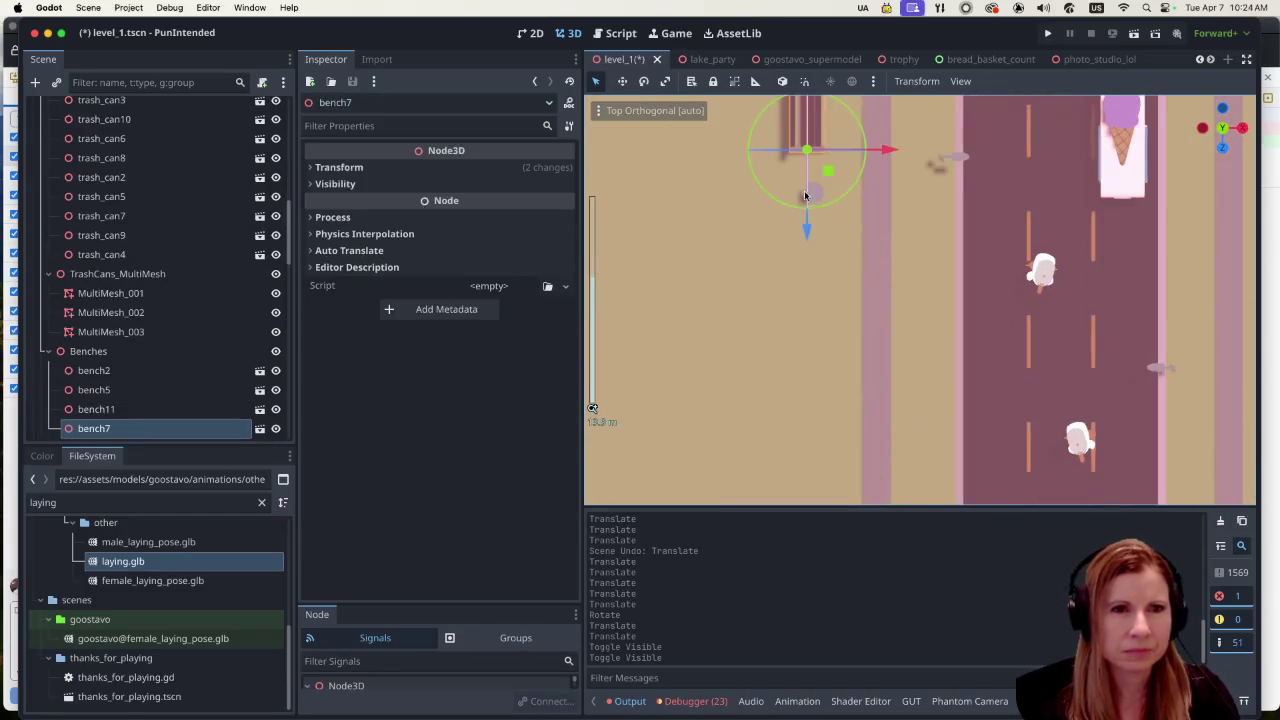
{"action": "left_click", "coordinate": [805, 195], "text": "shift"}
{"action": "scroll", "coordinate": [814, 249], "scroll_direction": "down", "scroll_amount": 5}
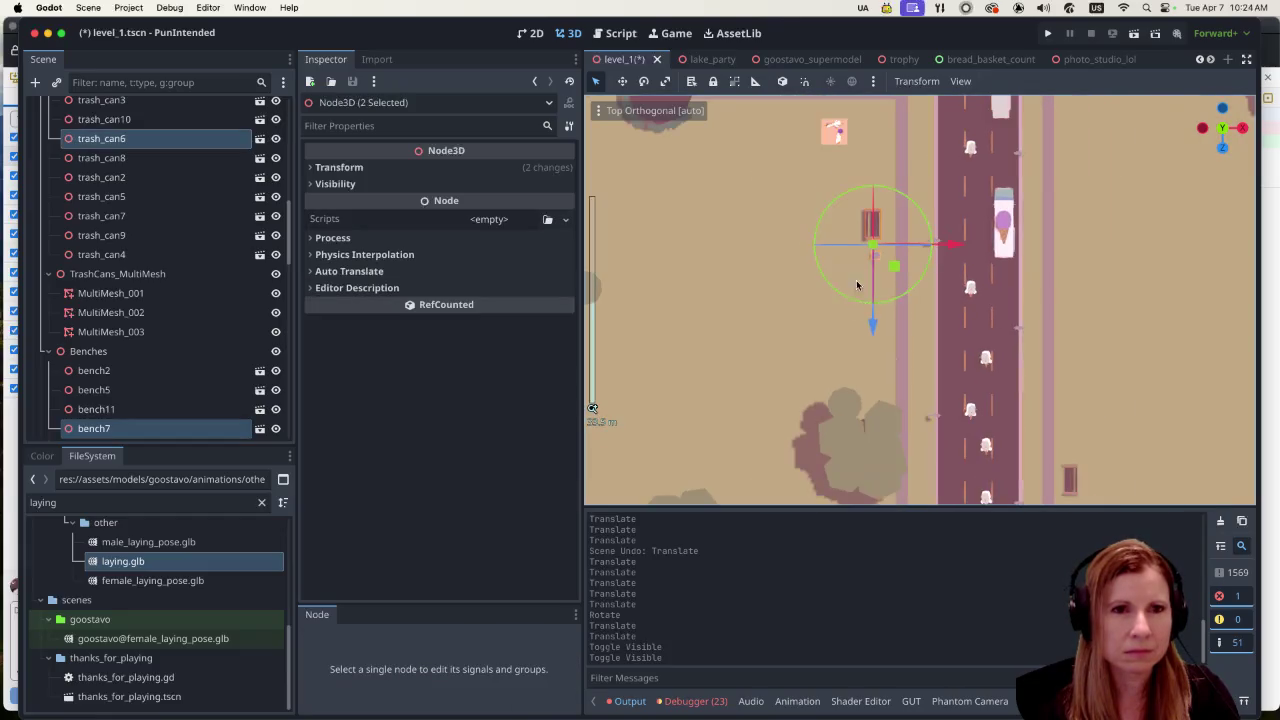
{"action": "left_click_drag", "start_coordinate": [872, 326], "coordinate": [872, 404]}
Step: Undo that joint move and slide bench7 alone down along the Z axis
{"action": "scroll", "coordinate": [878, 340], "scroll_direction": "up", "scroll_amount": 5}
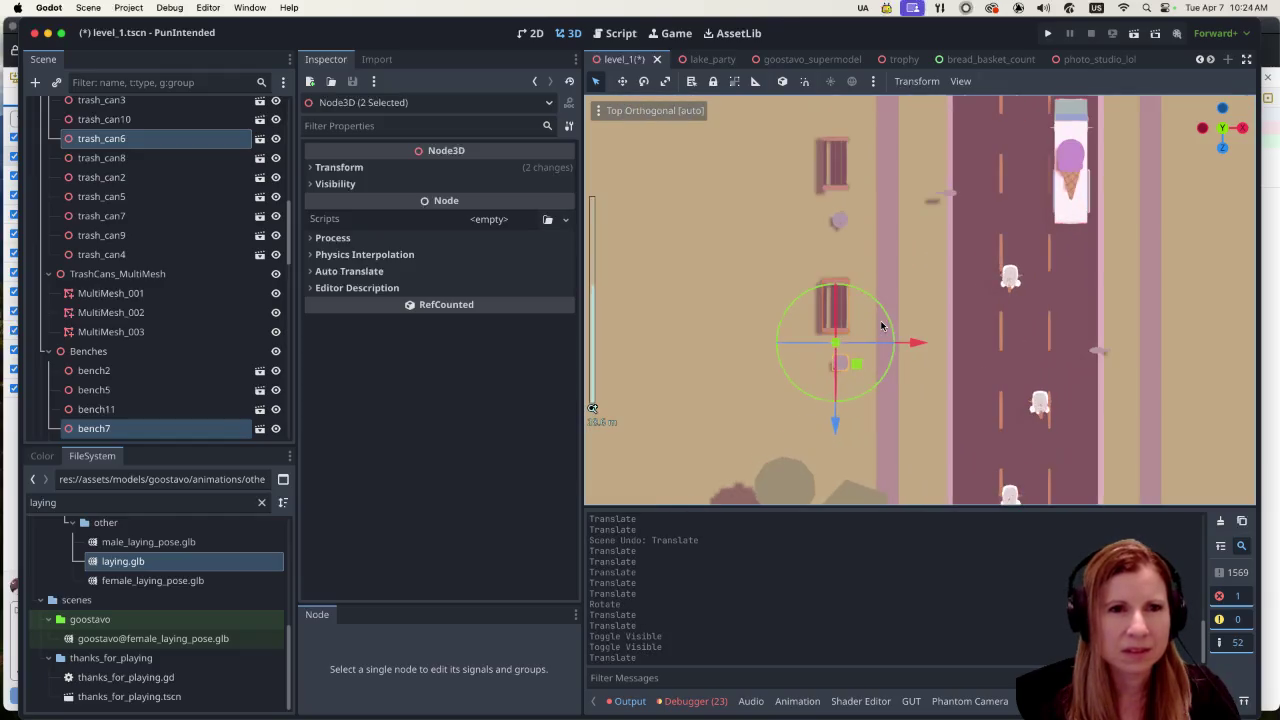
{"action": "key", "text": "super+z"}
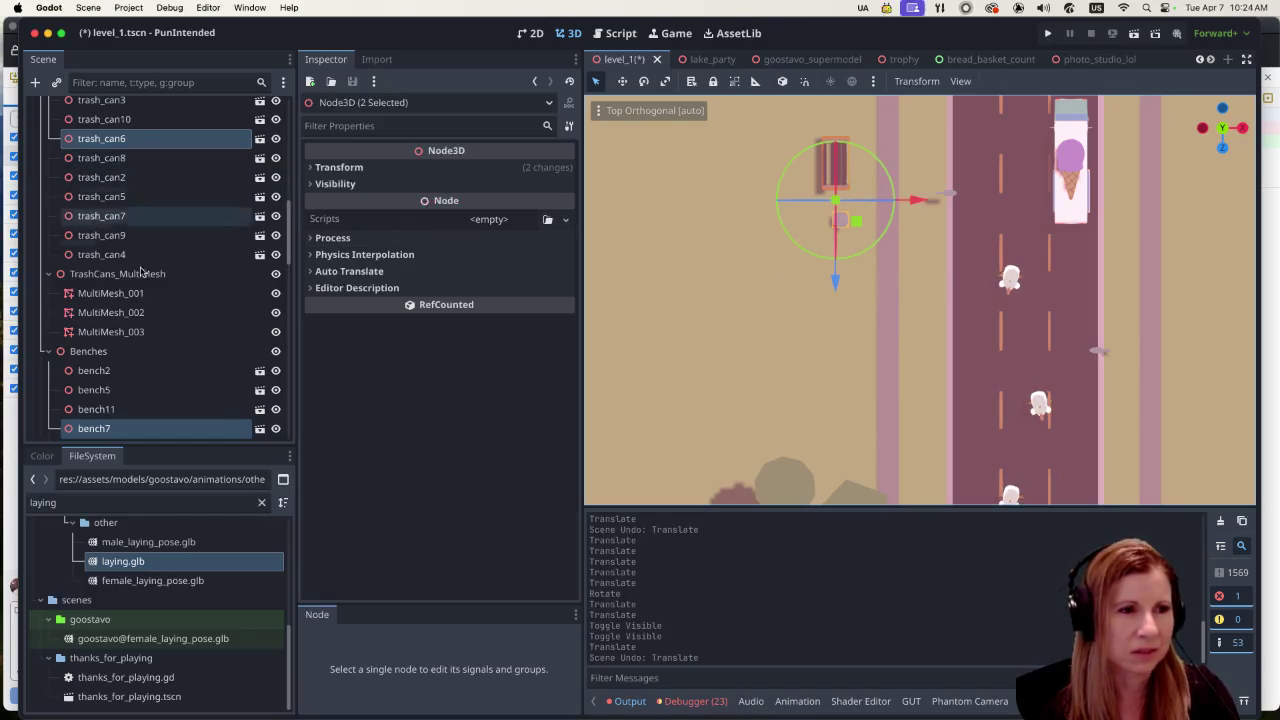
{"action": "left_click", "coordinate": [110, 410]}
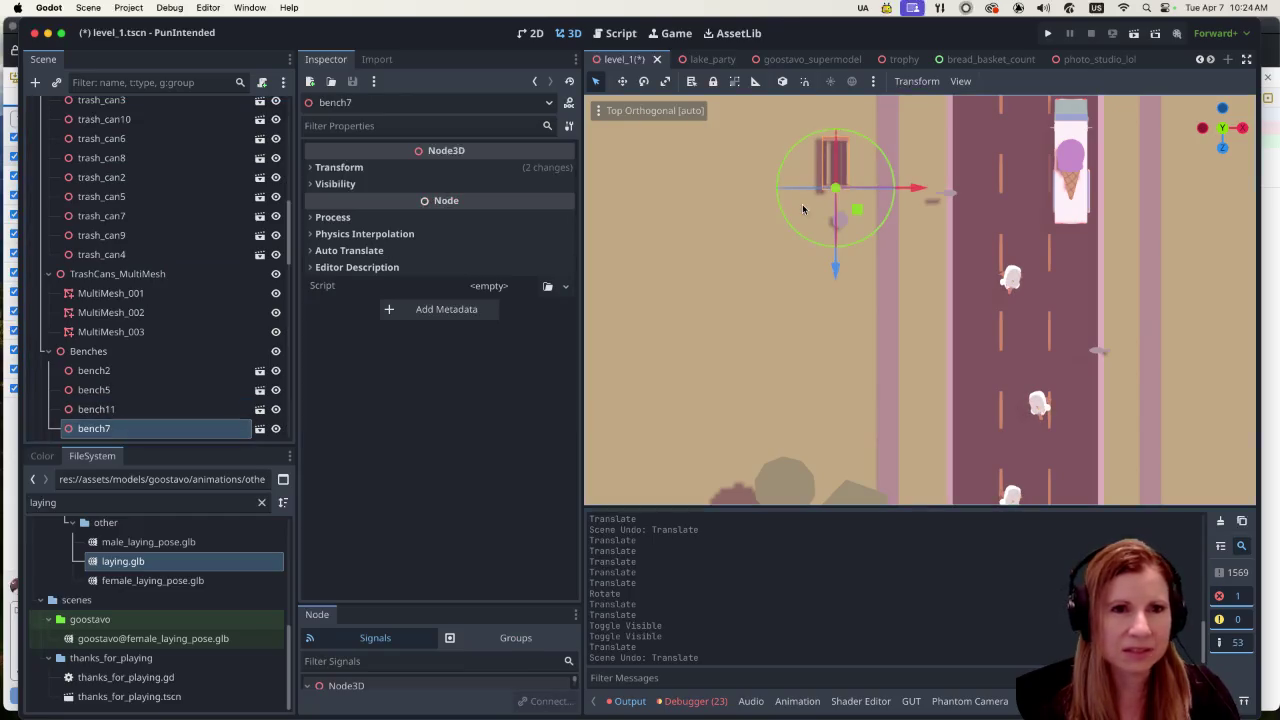
{"action": "left_click_drag", "start_coordinate": [834, 266], "coordinate": [794, 404]}
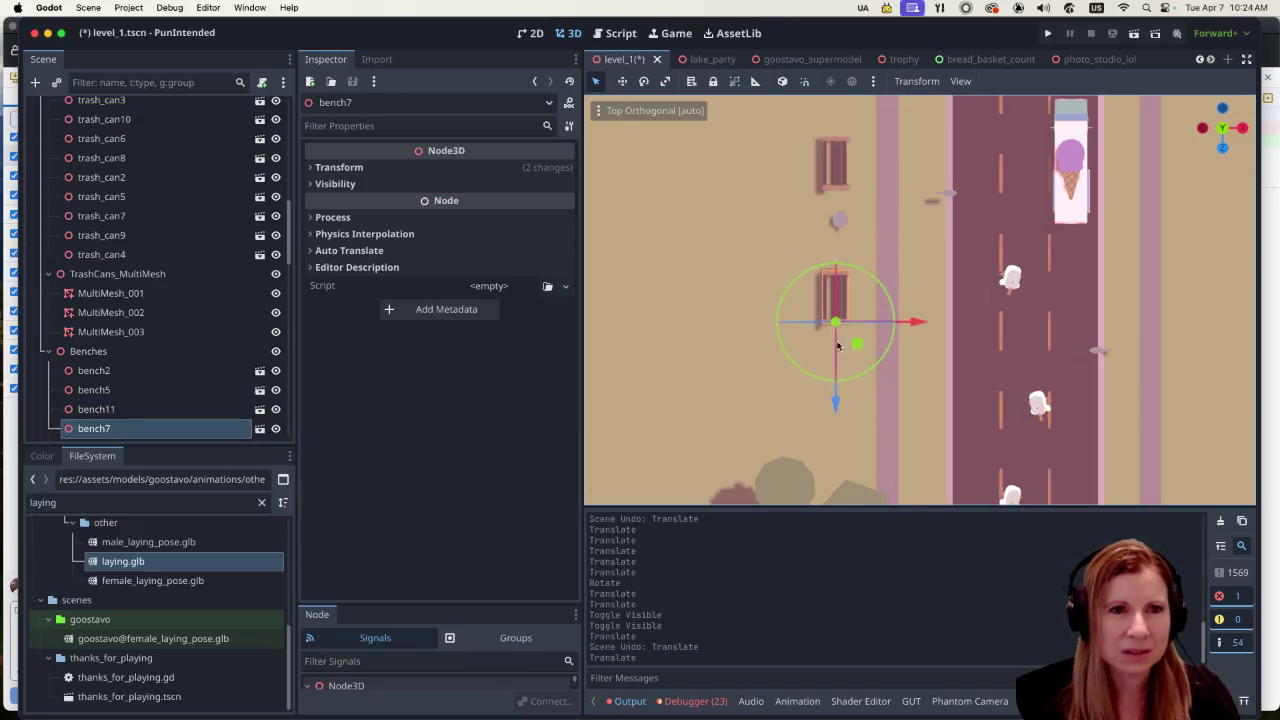
Step: Try picking bench7 directly in the park view
{"action": "scroll", "coordinate": [880, 263], "scroll_direction": "down", "scroll_amount": 10}
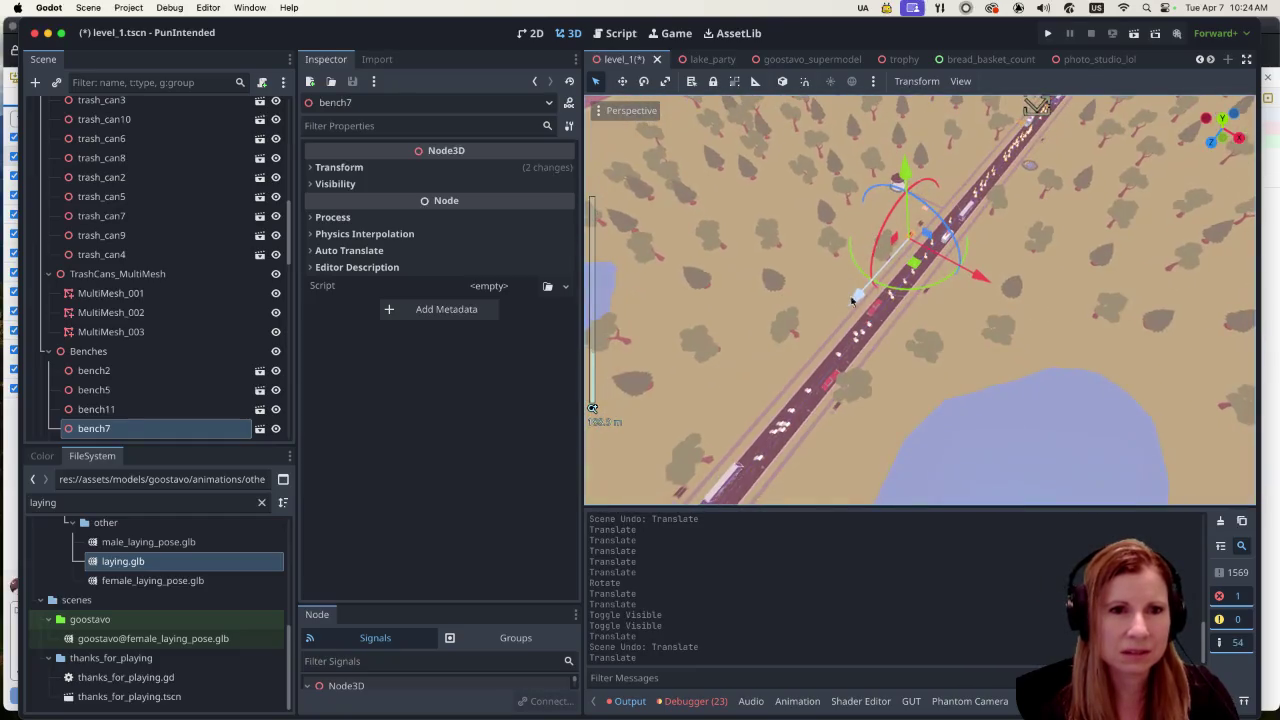
{"action": "scroll", "coordinate": [936, 279], "scroll_direction": "up", "scroll_amount": 5}
{"action": "scroll", "coordinate": [918, 221], "scroll_direction": "down", "scroll_amount": 5}
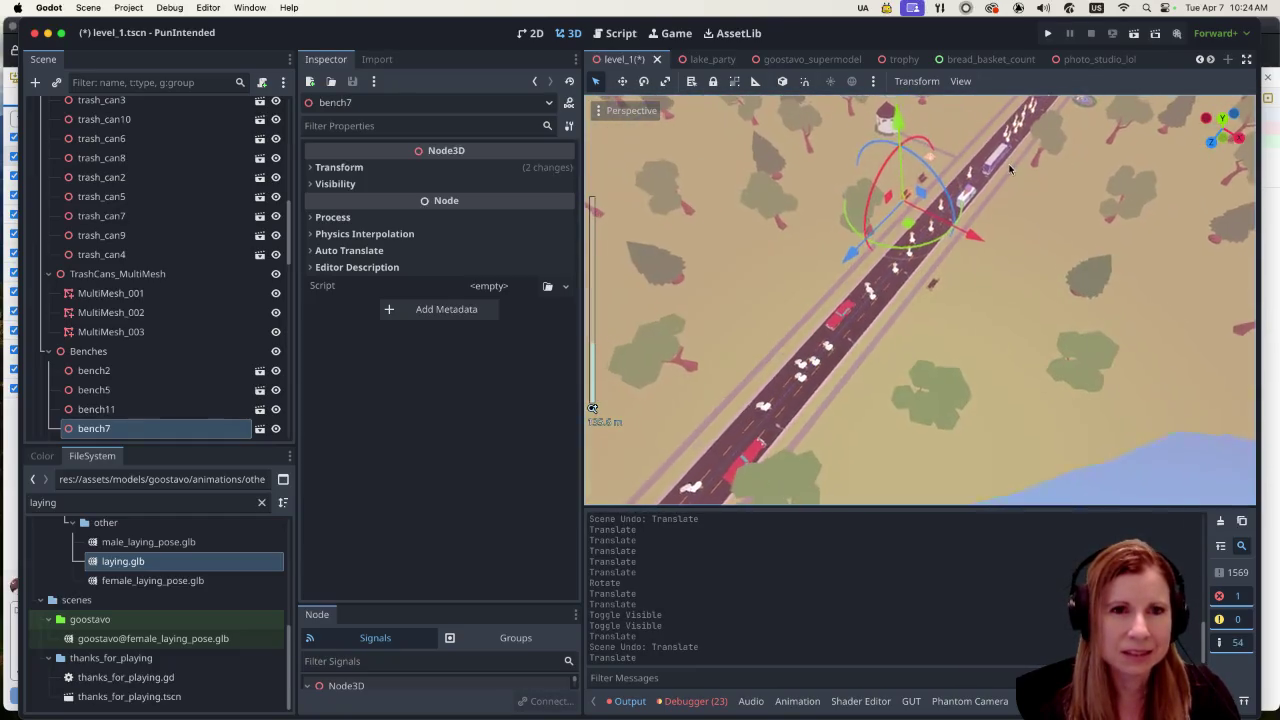
{"action": "scroll", "coordinate": [936, 285], "scroll_direction": "up", "scroll_amount": 8}
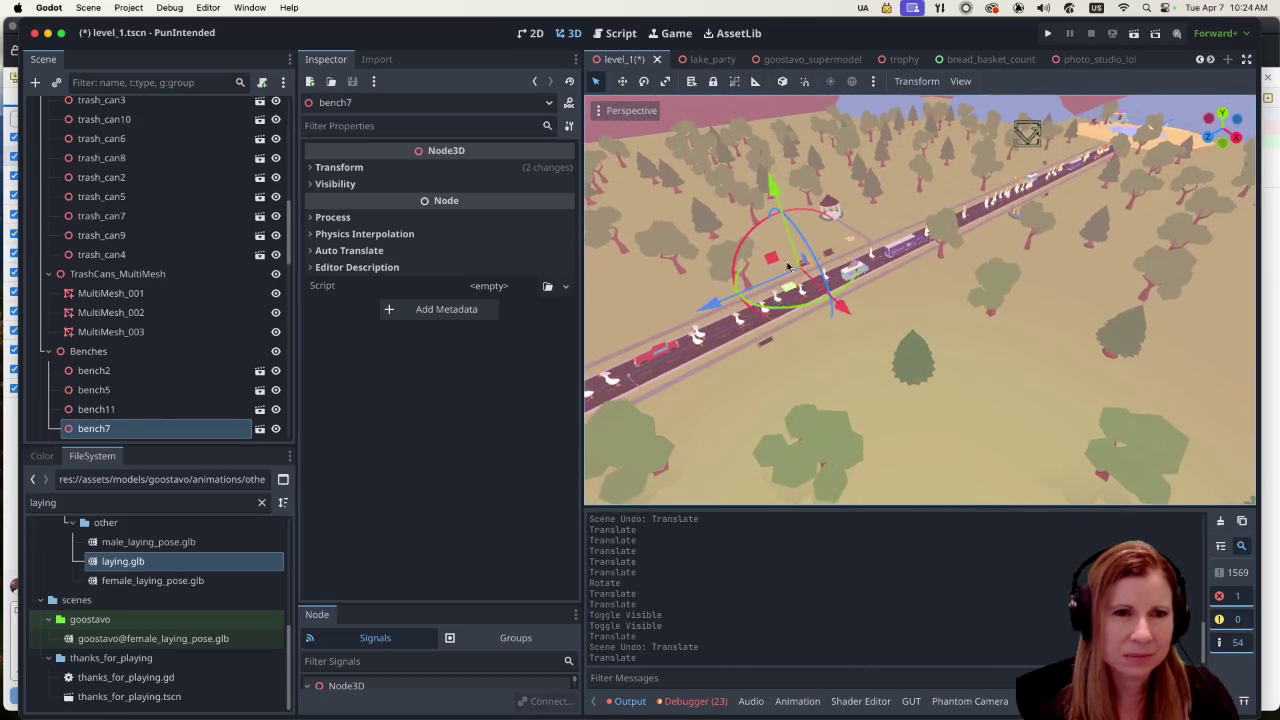
{"action": "scroll", "coordinate": [797, 262], "scroll_direction": "down", "scroll_amount": 8}
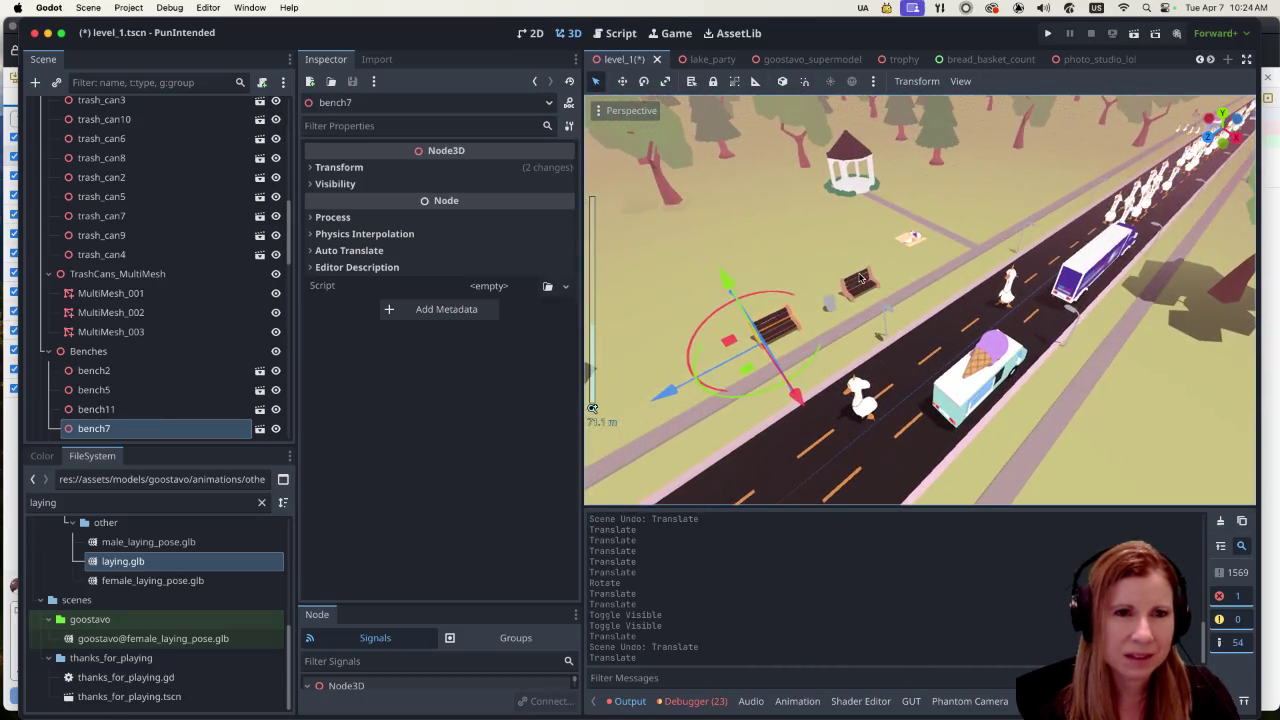
{"action": "left_click", "coordinate": [858, 278]}
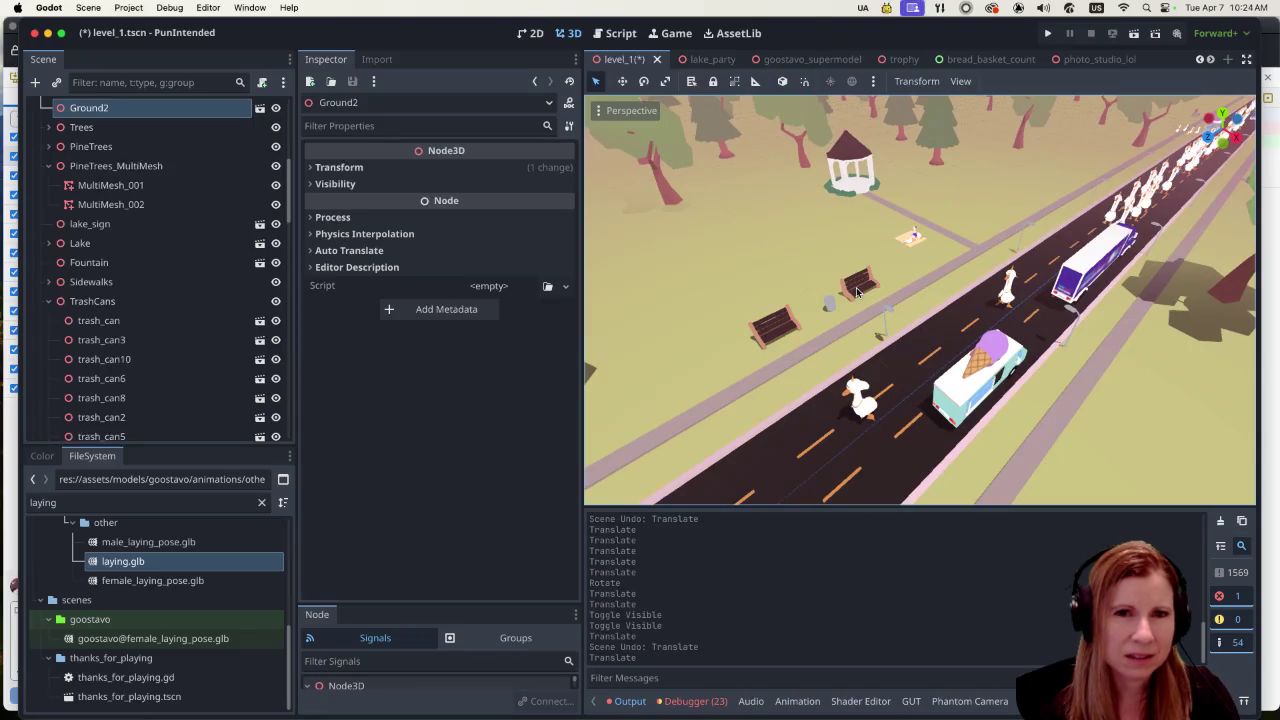
{"action": "left_click", "coordinate": [787, 328]}
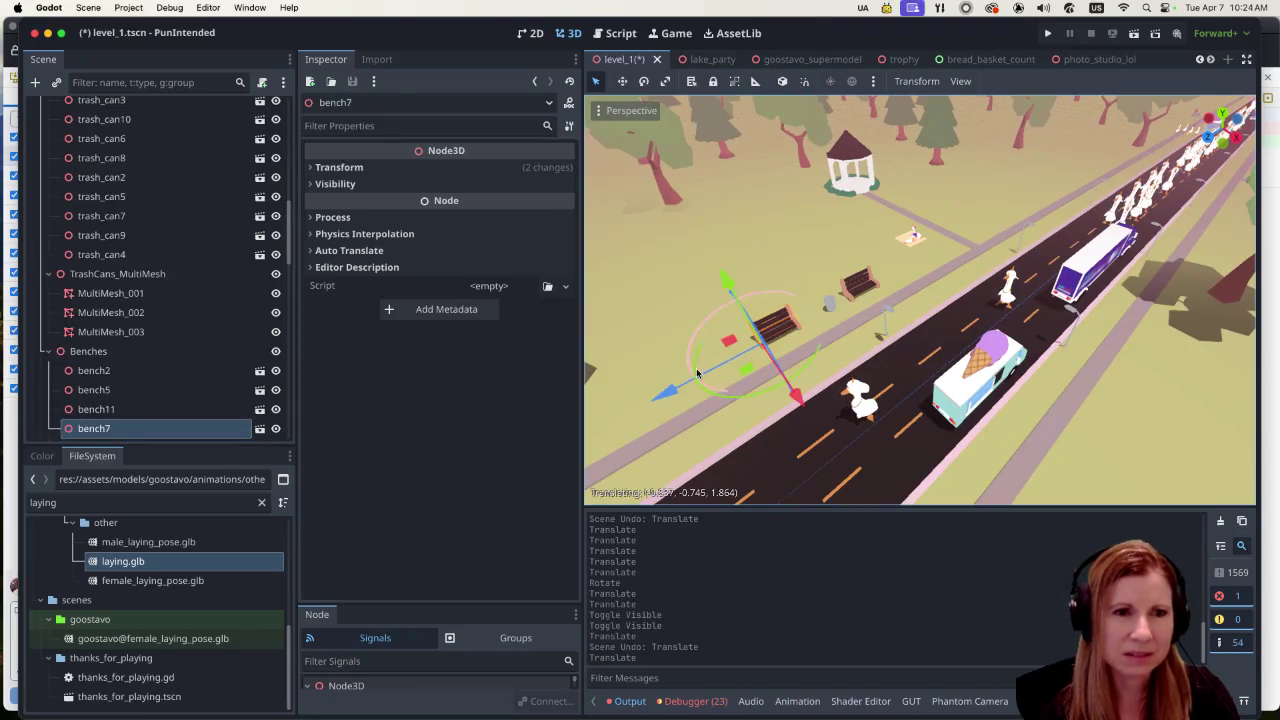
{"action": "left_click", "coordinate": [848, 277]}
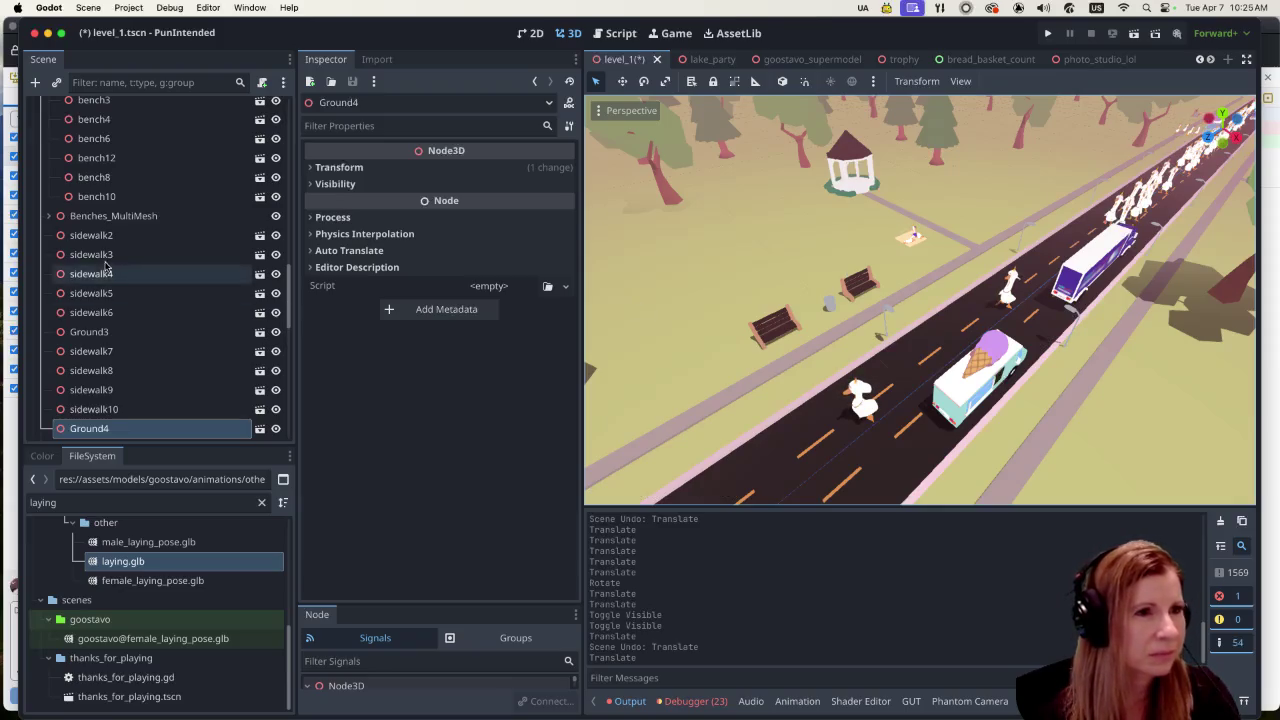
Step: Click through the bench nodes (bench2–bench12) in the Scene dock to locate bench7
{"action": "left_click", "coordinate": [123, 202]}
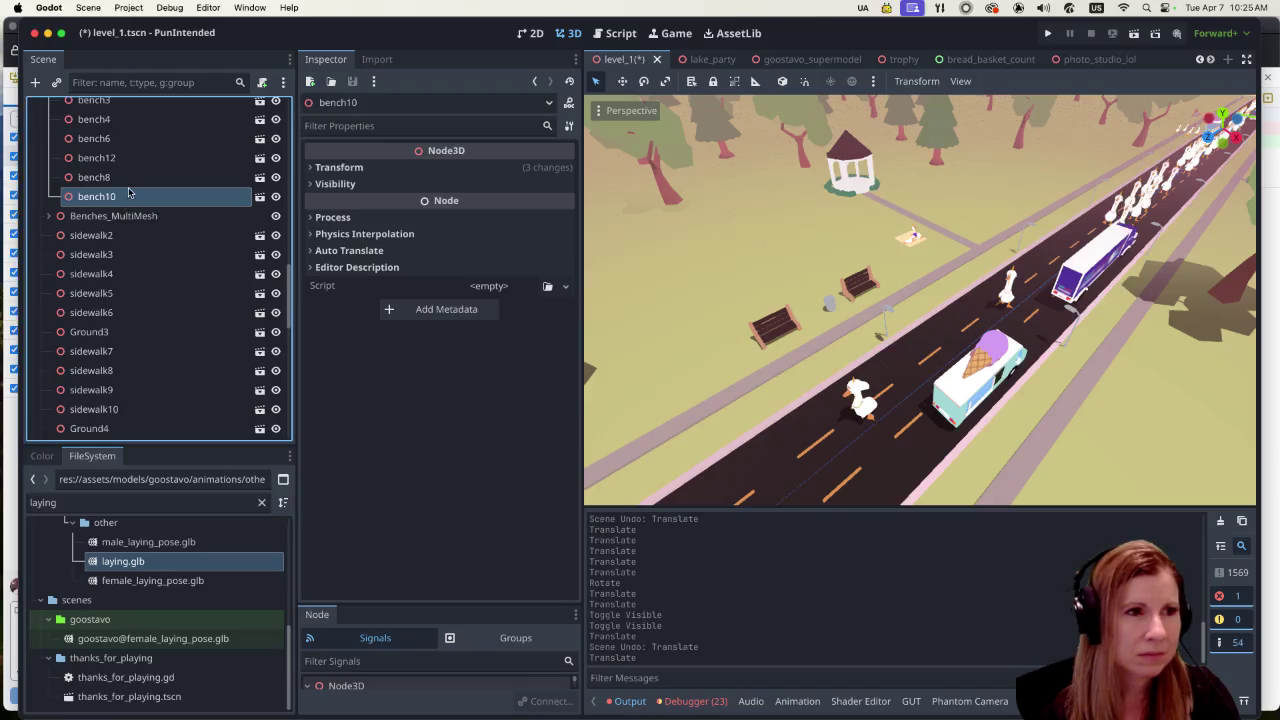
{"action": "left_click", "coordinate": [140, 160]}
{"action": "scroll", "coordinate": [168, 196], "scroll_direction": "up", "scroll_amount": 5}
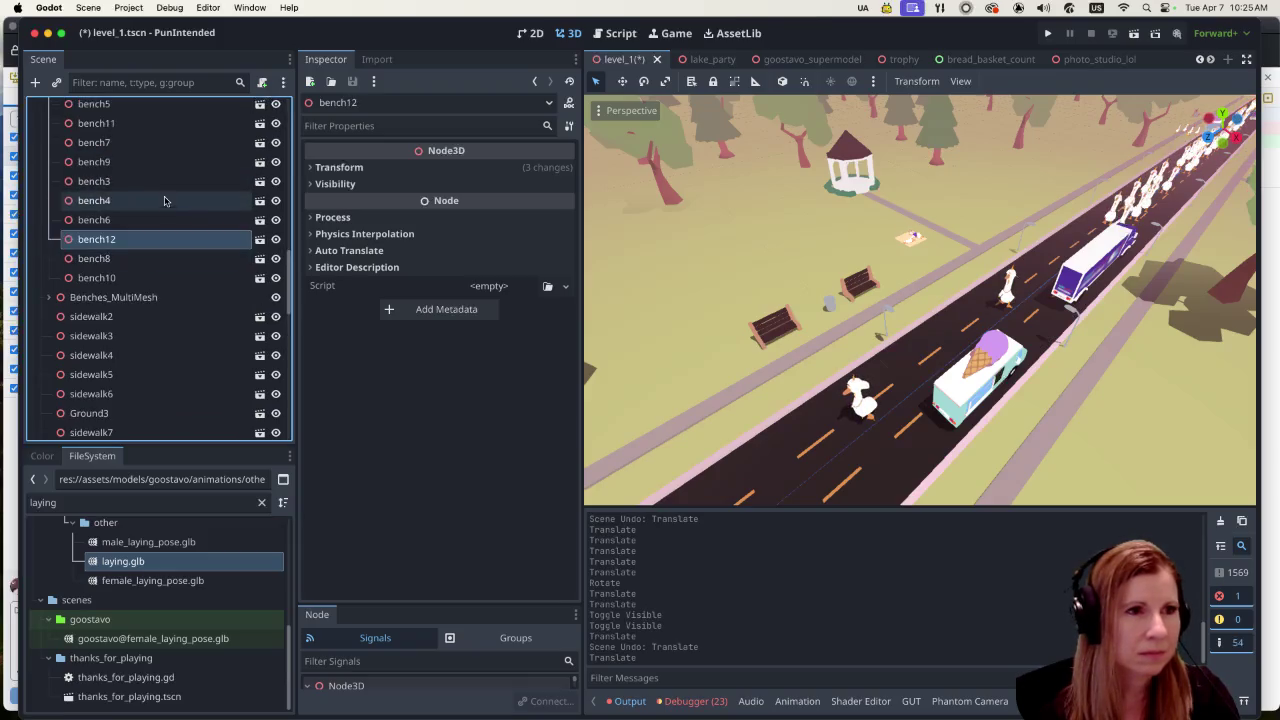
{"action": "left_click", "coordinate": [155, 300]}
{"action": "left_click", "coordinate": [156, 282]}
{"action": "left_click", "coordinate": [155, 263]}
{"action": "left_click", "coordinate": [155, 244]}
{"action": "left_click", "coordinate": [155, 226]}
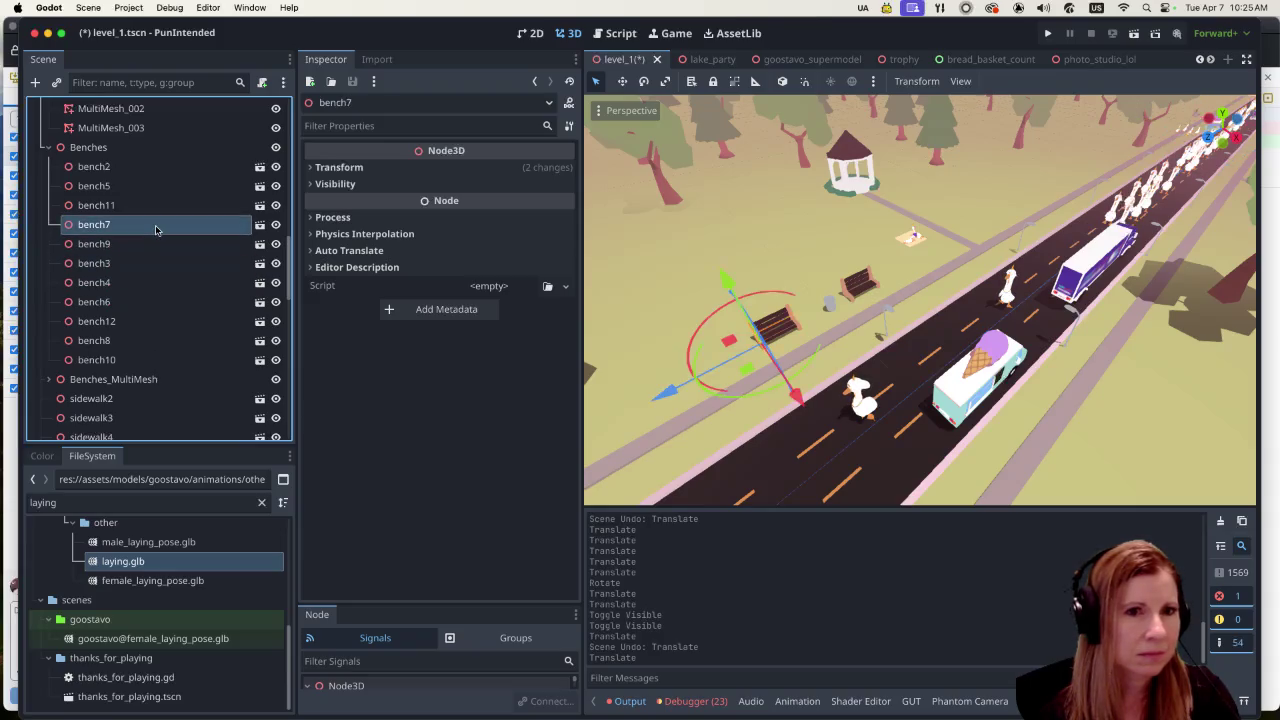
{"action": "left_click", "coordinate": [155, 206]}
{"action": "left_click", "coordinate": [154, 187]}
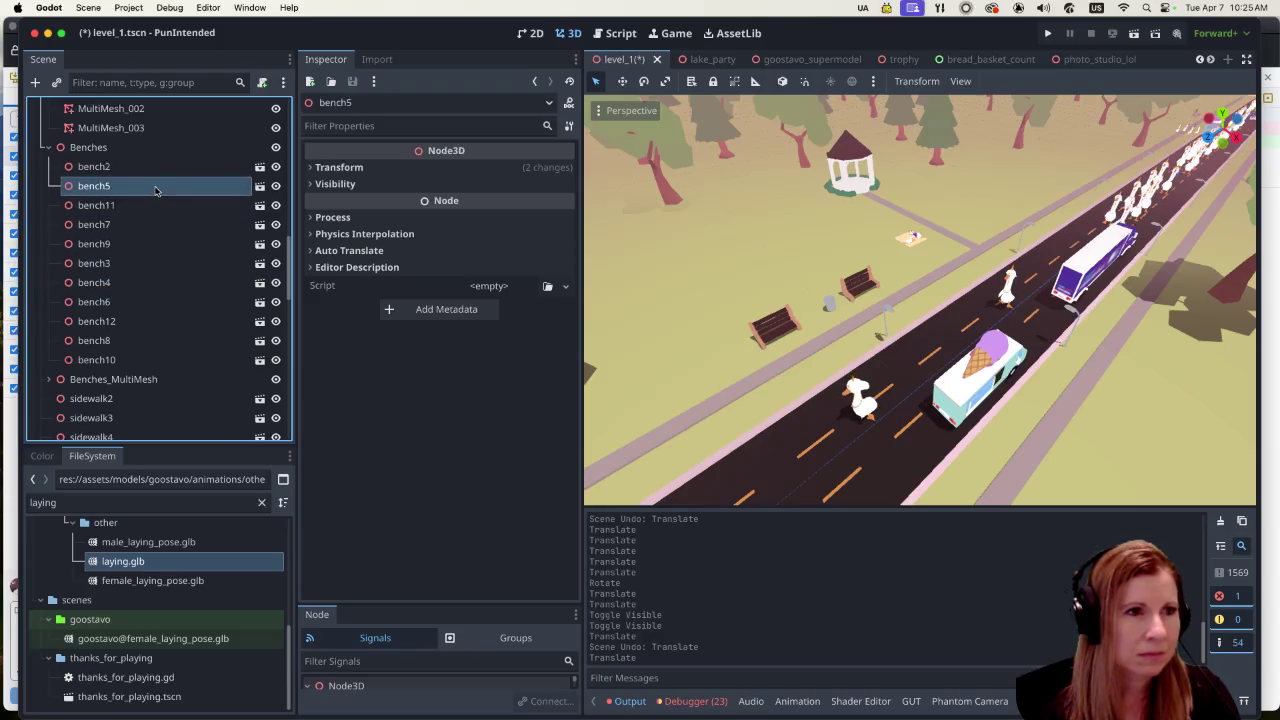
{"action": "left_click", "coordinate": [153, 170]}
{"action": "left_click", "coordinate": [140, 224]}
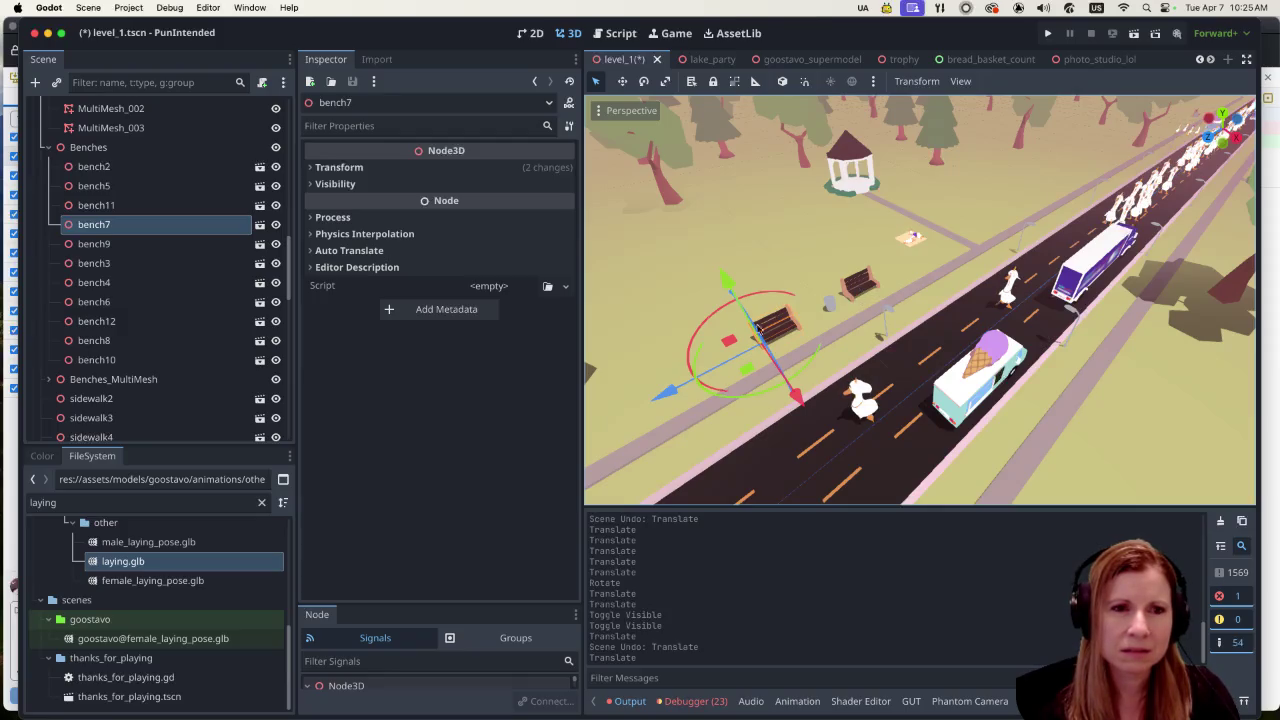
{"action": "left_click", "coordinate": [174, 243]}
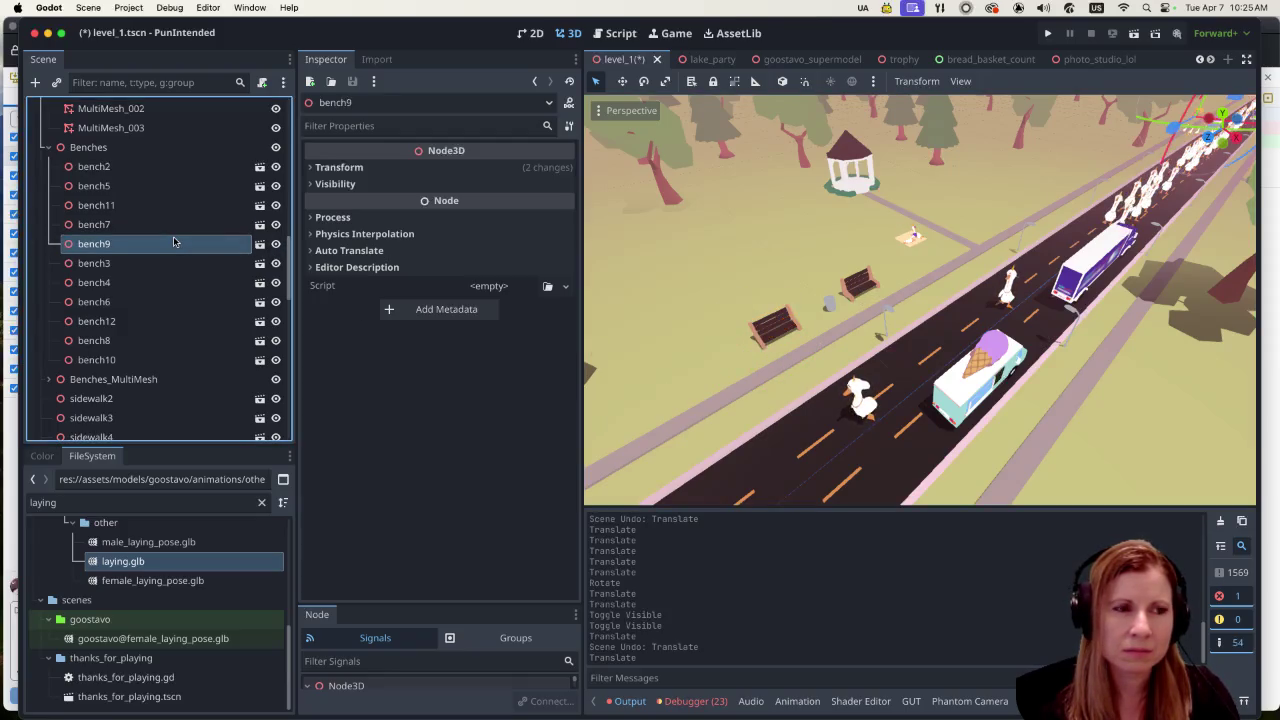
Step: Undo the last bench move and reselect bench7 in the Scene dock
{"action": "key", "text": "ctrl+z"}
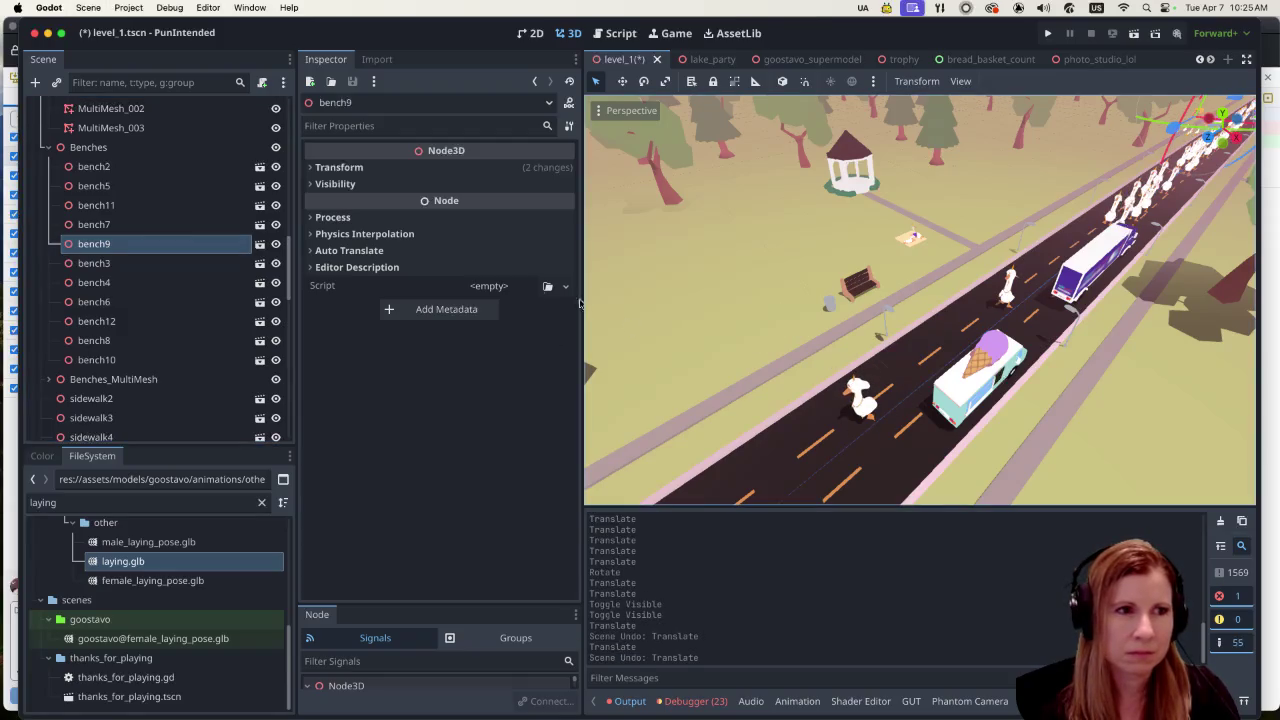
{"action": "left_click", "coordinate": [178, 263]}
{"action": "left_click", "coordinate": [176, 282]}
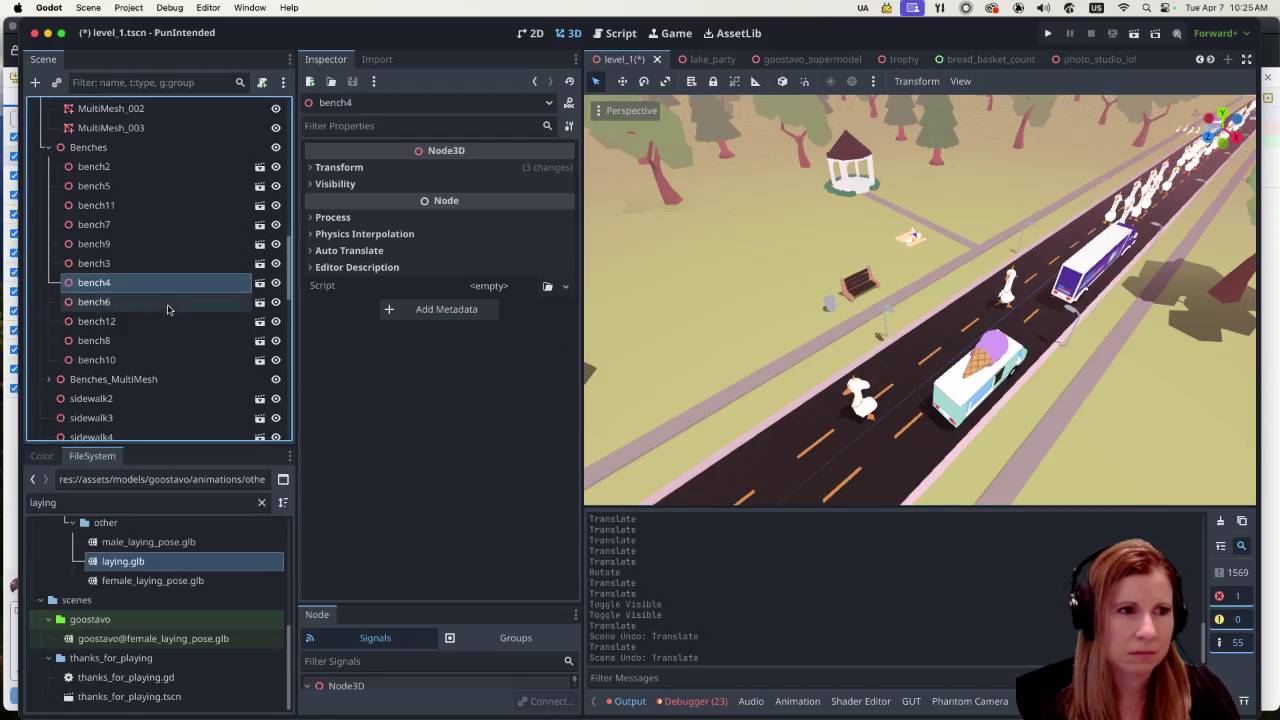
{"action": "left_click", "coordinate": [167, 305]}
{"action": "left_click", "coordinate": [163, 321]}
{"action": "left_click", "coordinate": [155, 263]}
{"action": "left_click", "coordinate": [151, 224]}
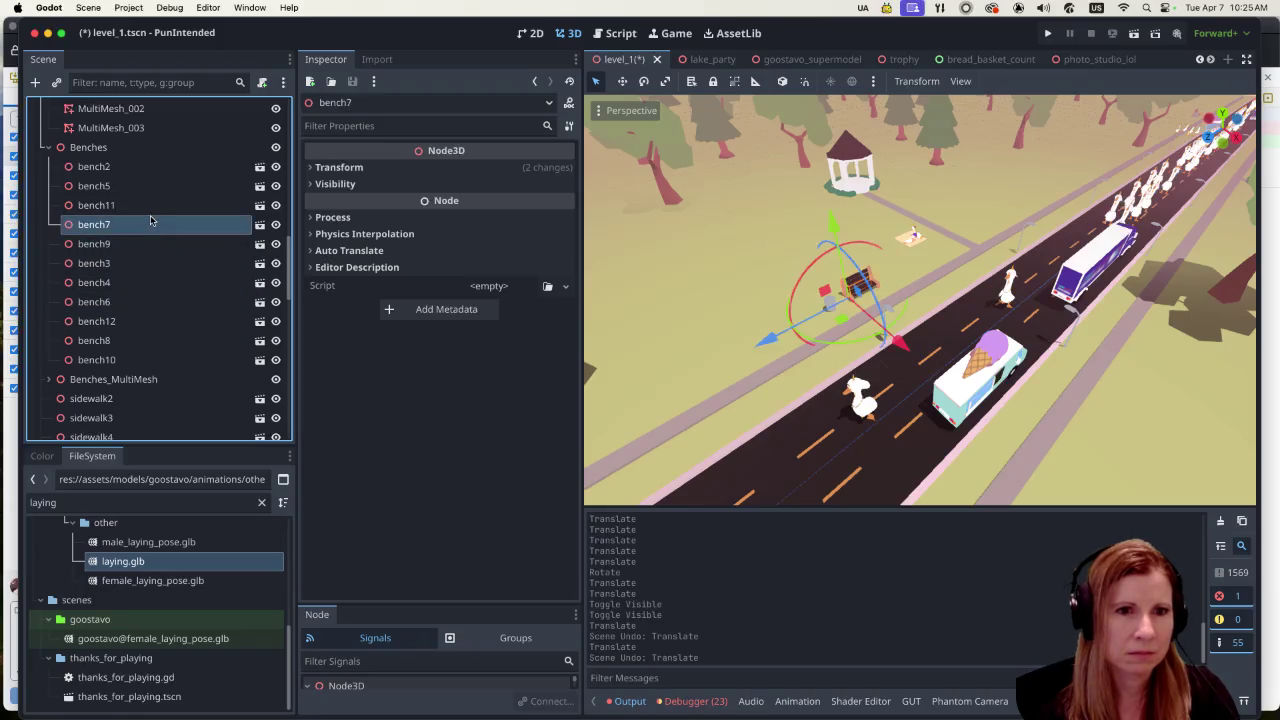
Step: Drag bench7 about -22.62 units along Z toward the picnic roadside
{"action": "left_click_drag", "start_coordinate": [769, 345], "coordinate": [950, 244]}
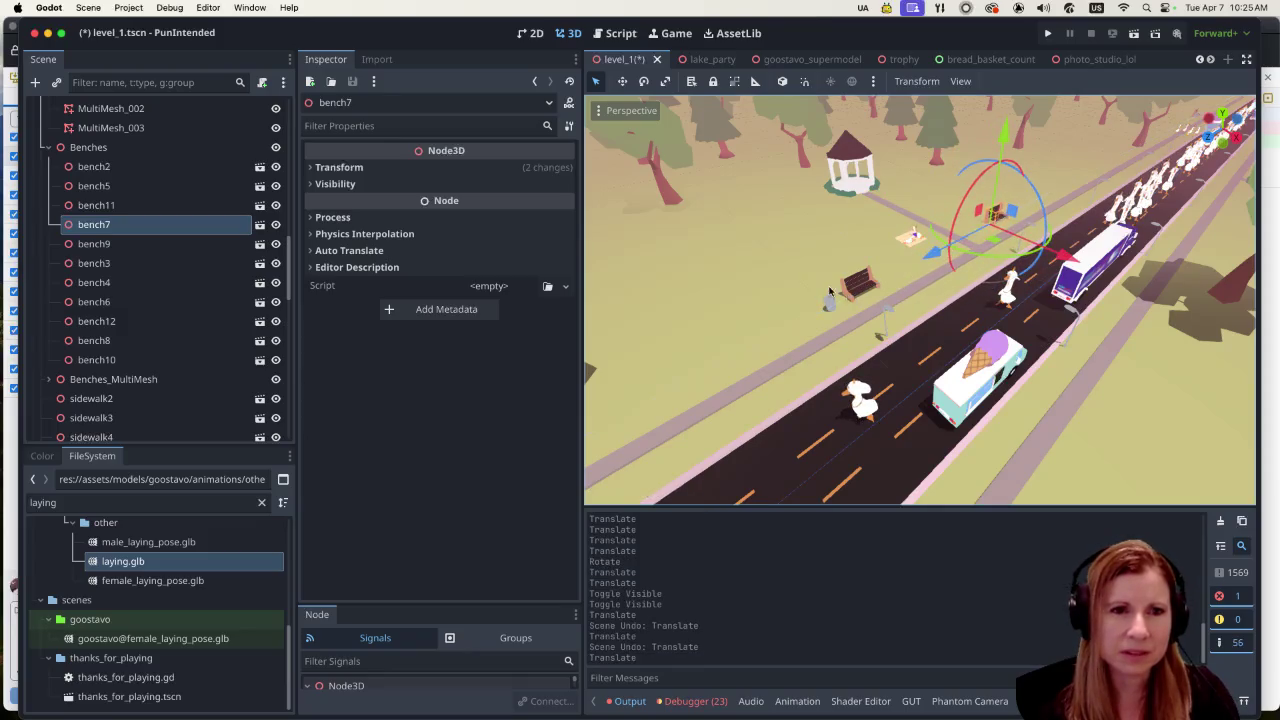
{"action": "scroll", "coordinate": [809, 267], "scroll_direction": "up", "scroll_amount": 5}
{"action": "left_click", "coordinate": [765, 252]}
{"action": "scroll", "coordinate": [737, 258], "scroll_direction": "up", "scroll_amount": 1}
{"action": "scroll", "coordinate": [737, 258], "scroll_direction": "down", "scroll_amount": 1}
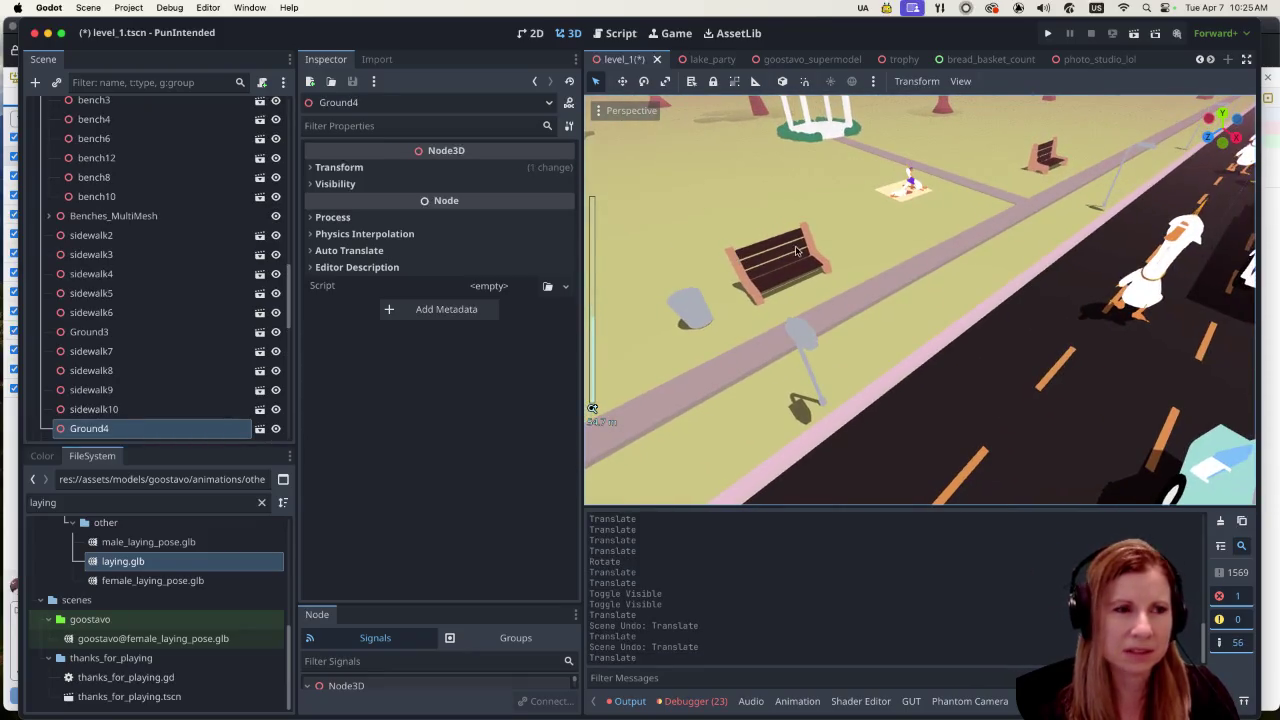
{"action": "left_click", "coordinate": [129, 203]}
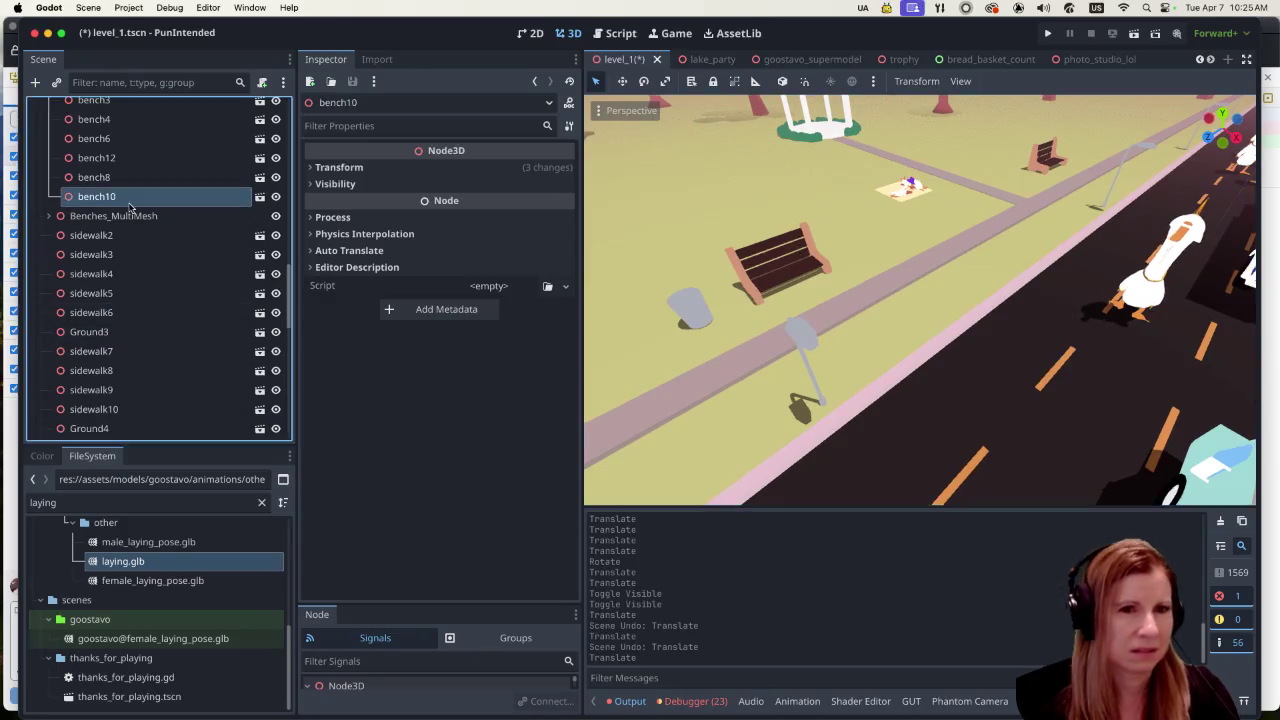
{"action": "scroll", "coordinate": [124, 225], "scroll_direction": "up", "scroll_amount": 5}
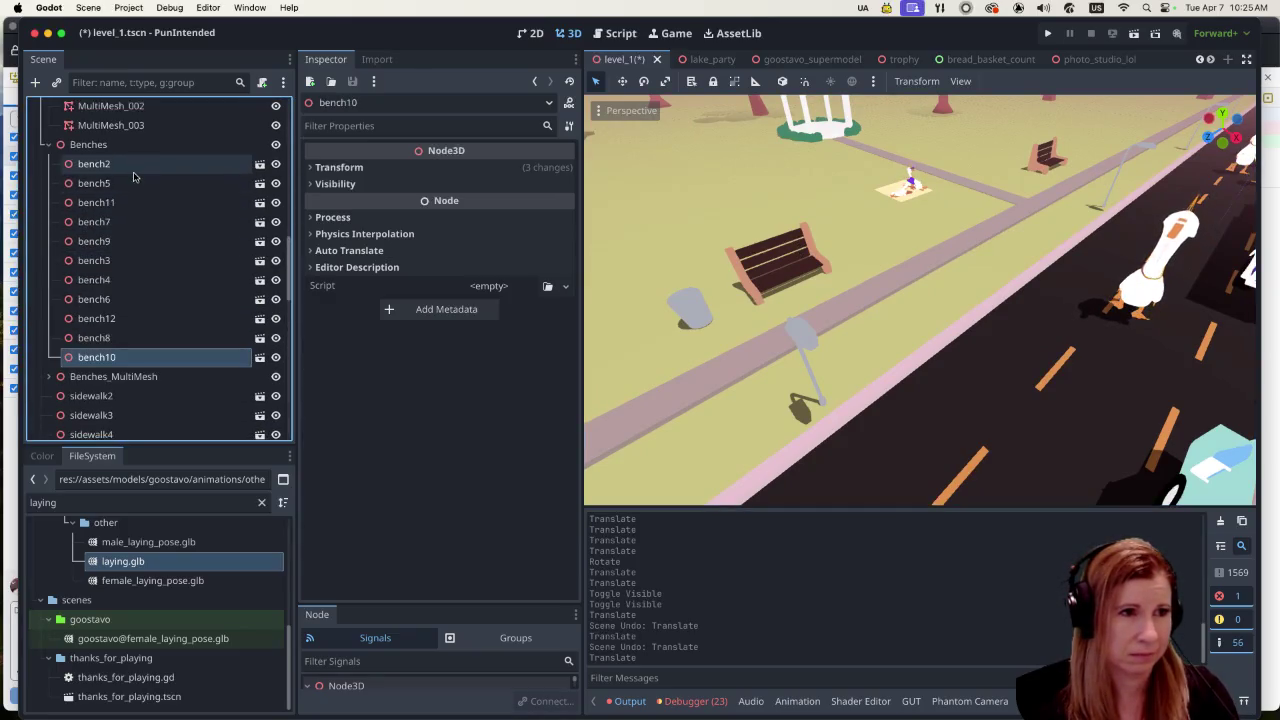
{"action": "left_click", "coordinate": [133, 168]}
{"action": "left_click", "coordinate": [134, 182]}
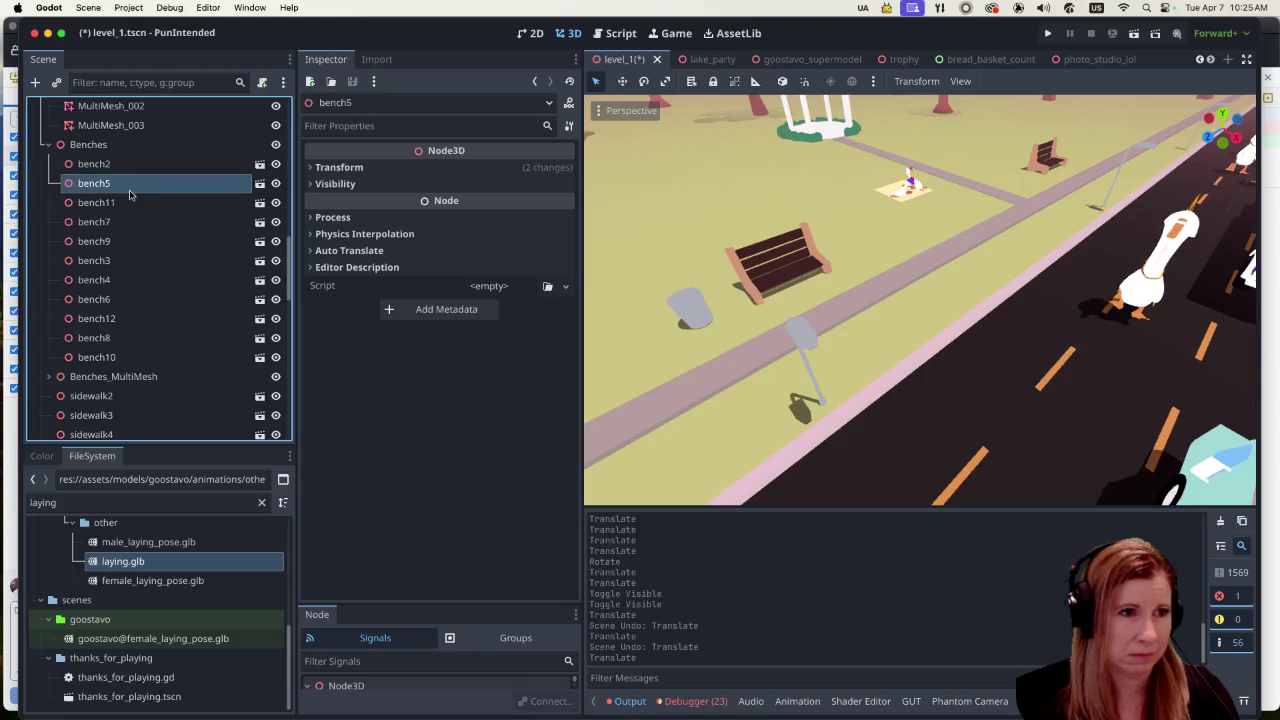
{"action": "left_click", "coordinate": [128, 200]}
{"action": "left_click", "coordinate": [134, 221]}
{"action": "left_click", "coordinate": [129, 241]}
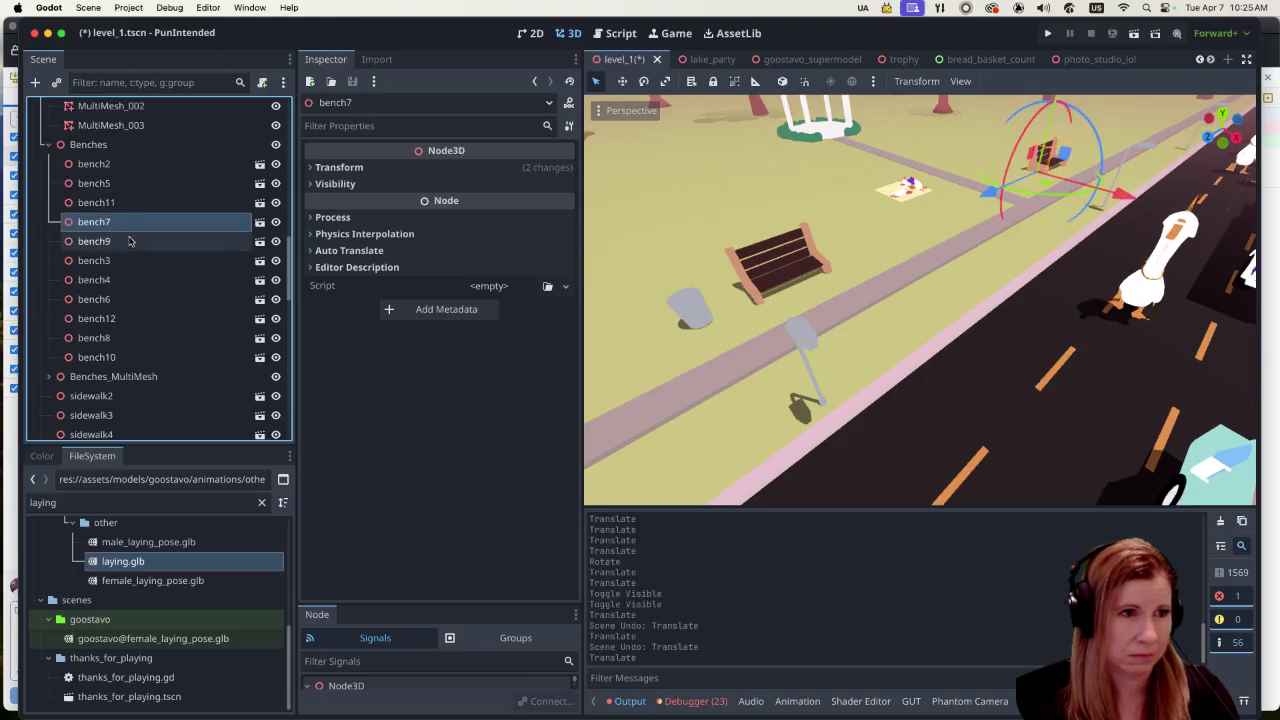
{"action": "left_click", "coordinate": [127, 261]}
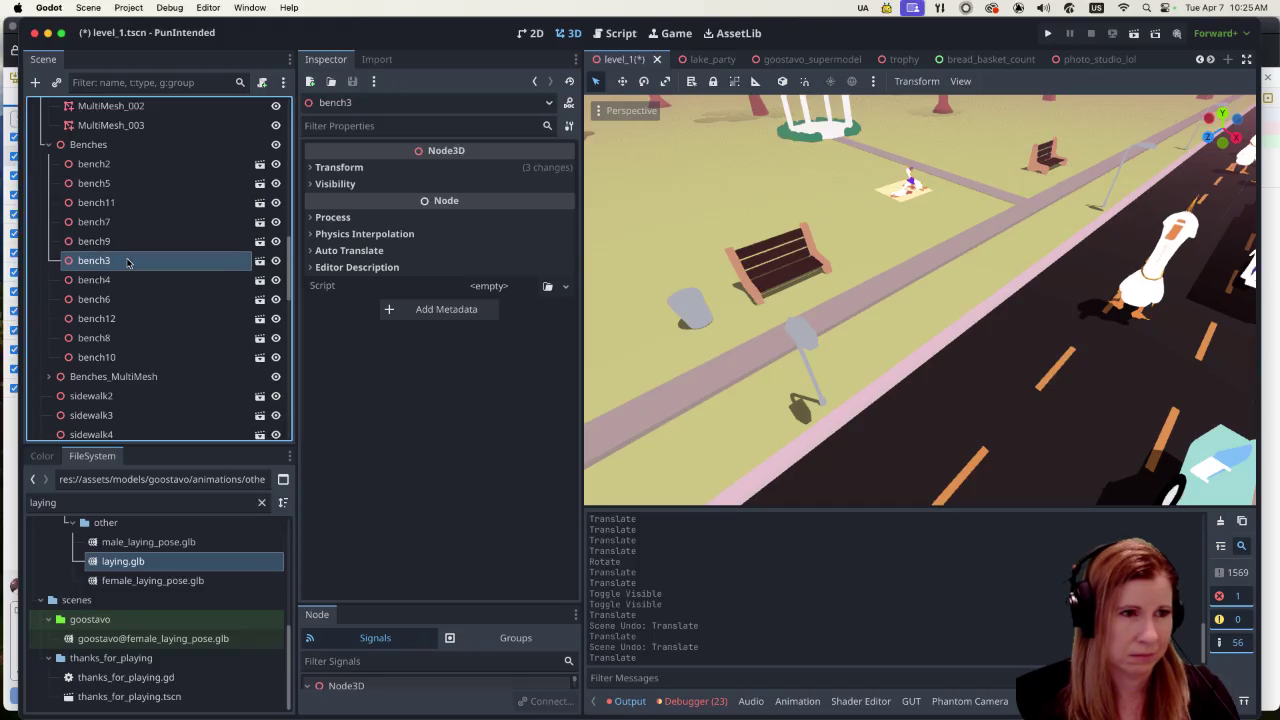
{"action": "left_click", "coordinate": [131, 280]}
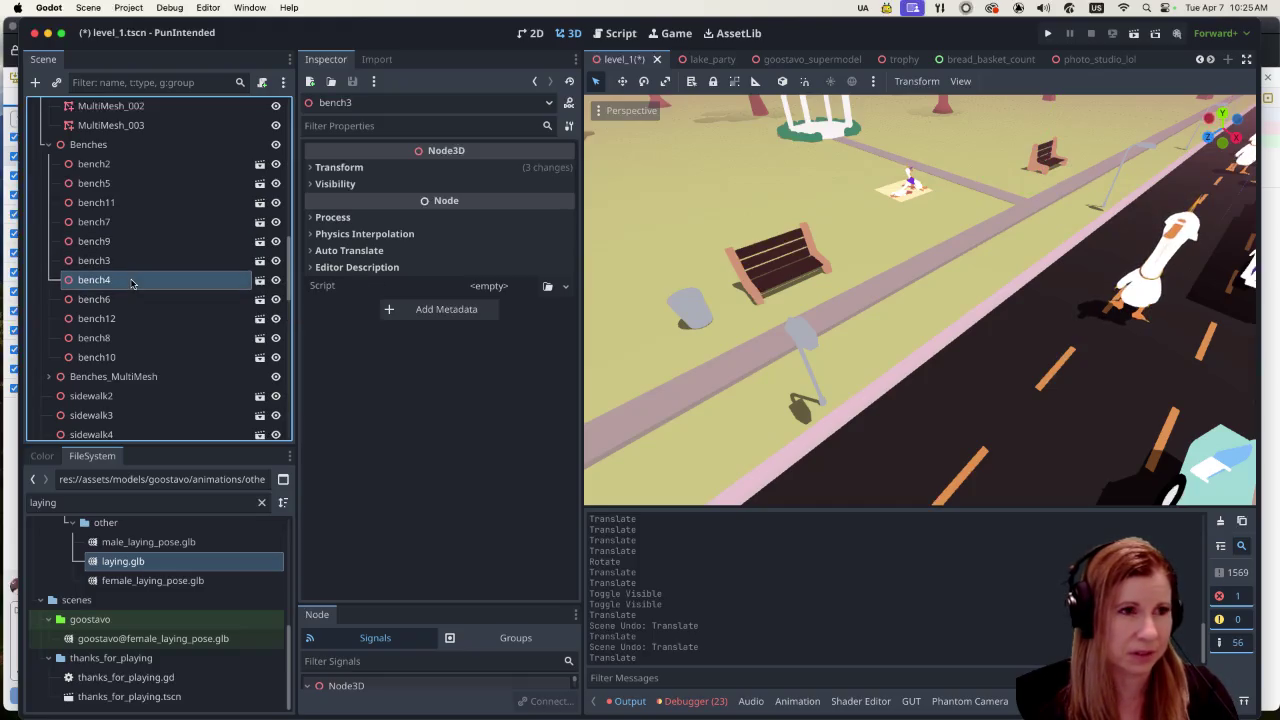
{"action": "left_click", "coordinate": [126, 299]}
{"action": "left_click", "coordinate": [122, 319]}
{"action": "left_click", "coordinate": [118, 340]}
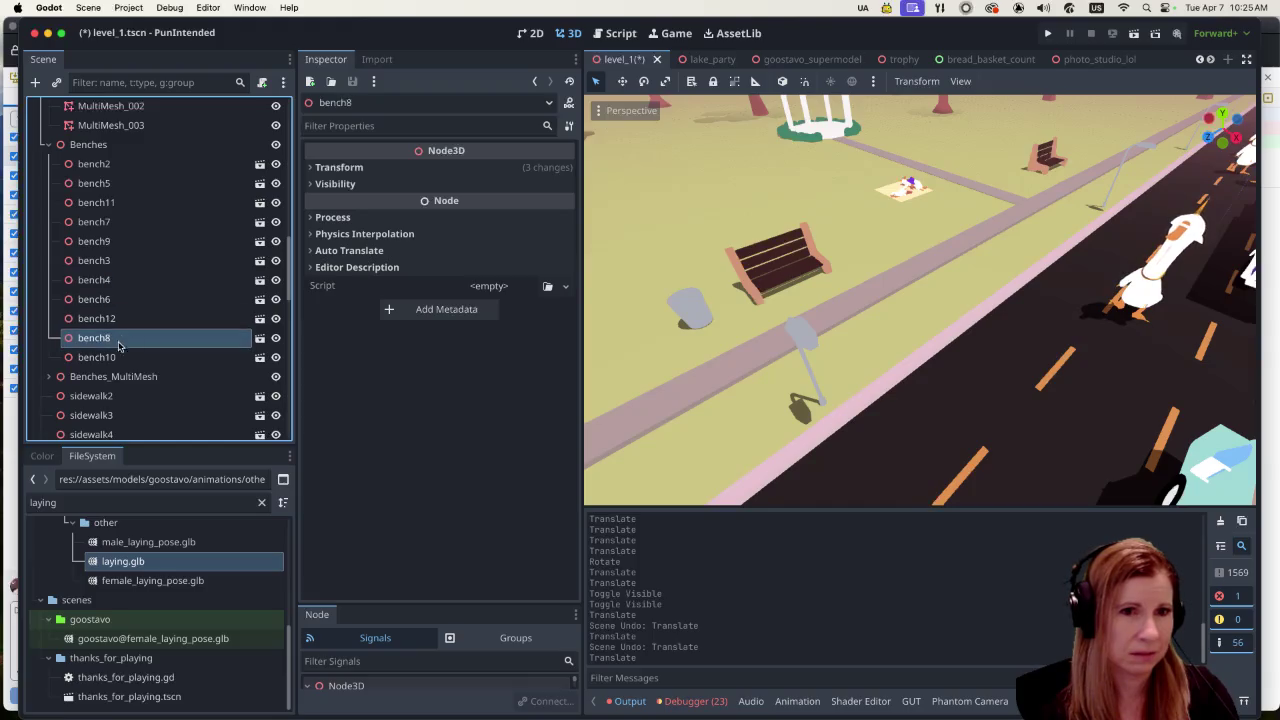
{"action": "left_click", "coordinate": [118, 360]}
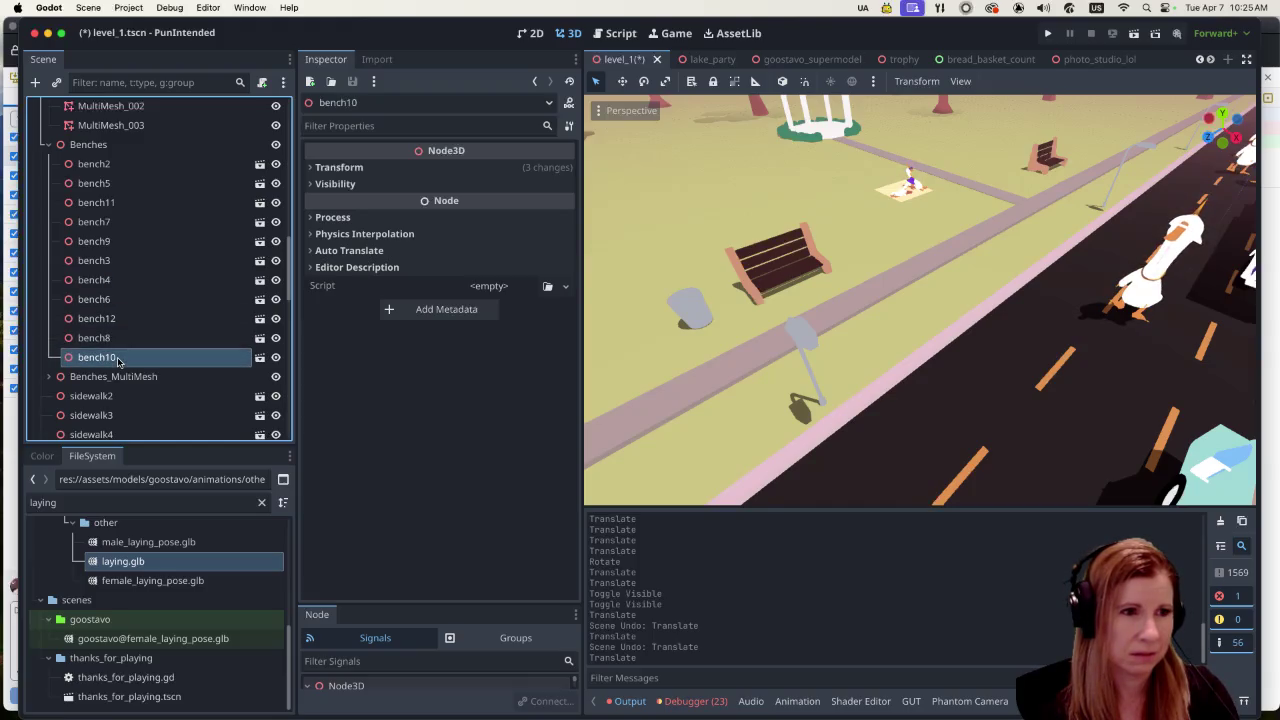
{"action": "scroll", "coordinate": [119, 360], "scroll_direction": "down", "scroll_amount": 2}
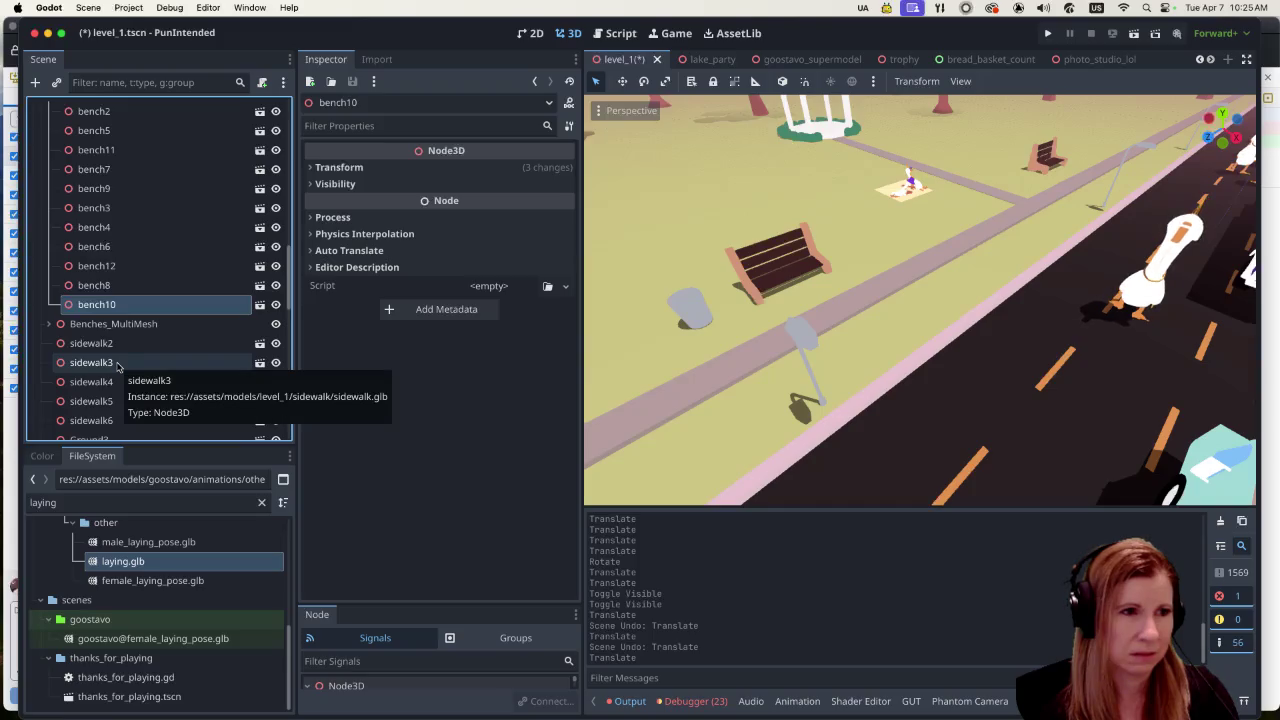
{"action": "left_click", "coordinate": [161, 324]}
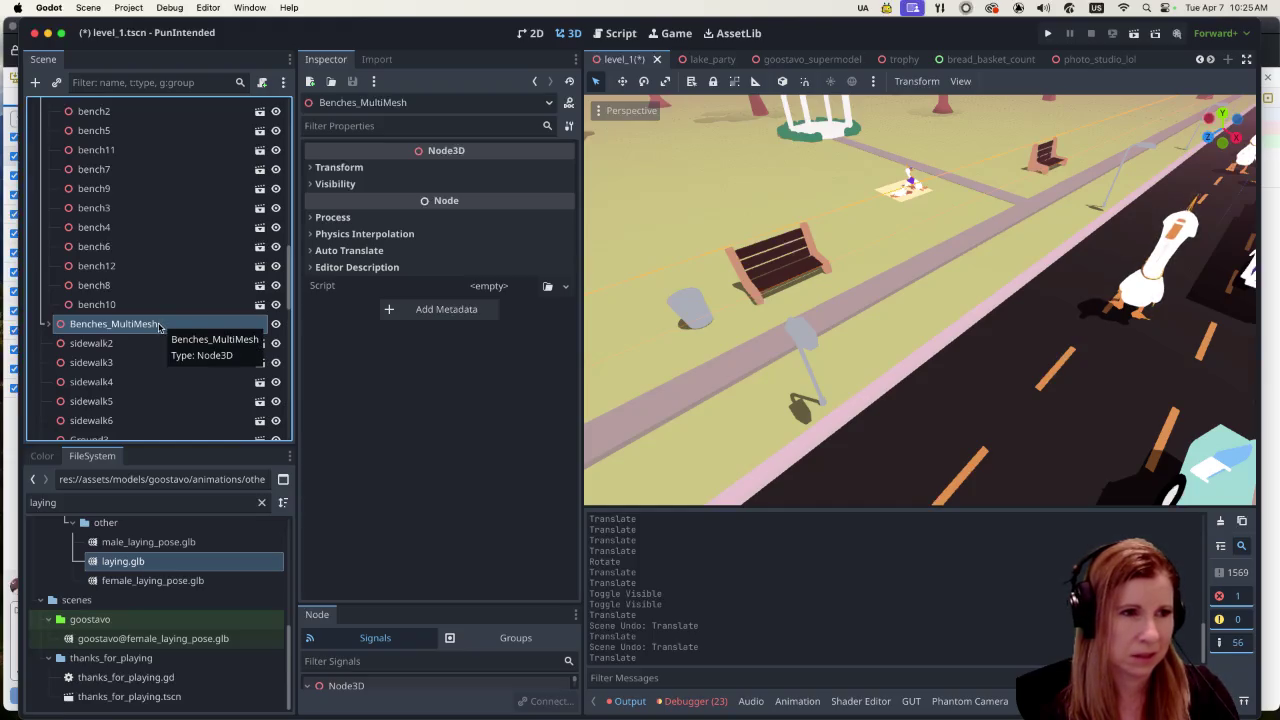
{"action": "scroll", "coordinate": [158, 327], "scroll_direction": "down", "scroll_amount": 3}
{"action": "left_click", "coordinate": [157, 263]}
{"action": "left_click", "coordinate": [145, 284]}
{"action": "left_click", "coordinate": [137, 317]}
{"action": "scroll", "coordinate": [139, 368], "scroll_direction": "down", "scroll_amount": 8}
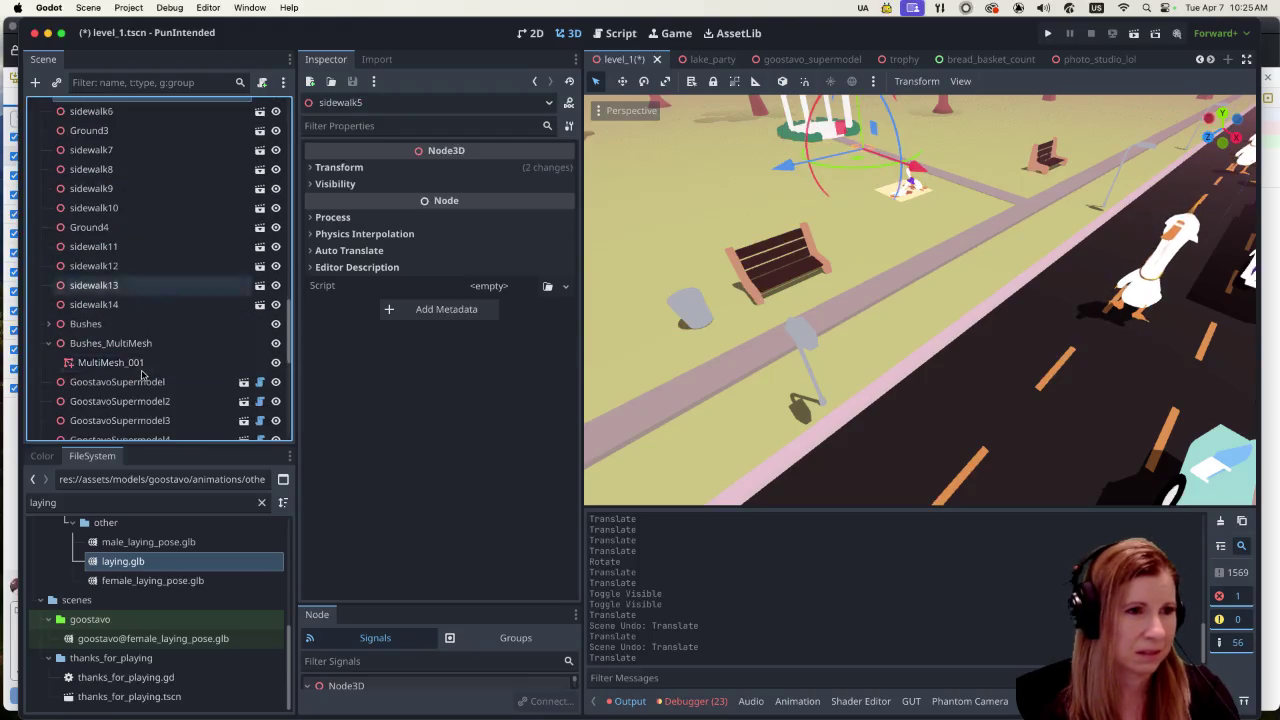
{"action": "scroll", "coordinate": [145, 372], "scroll_direction": "down", "scroll_amount": 15}
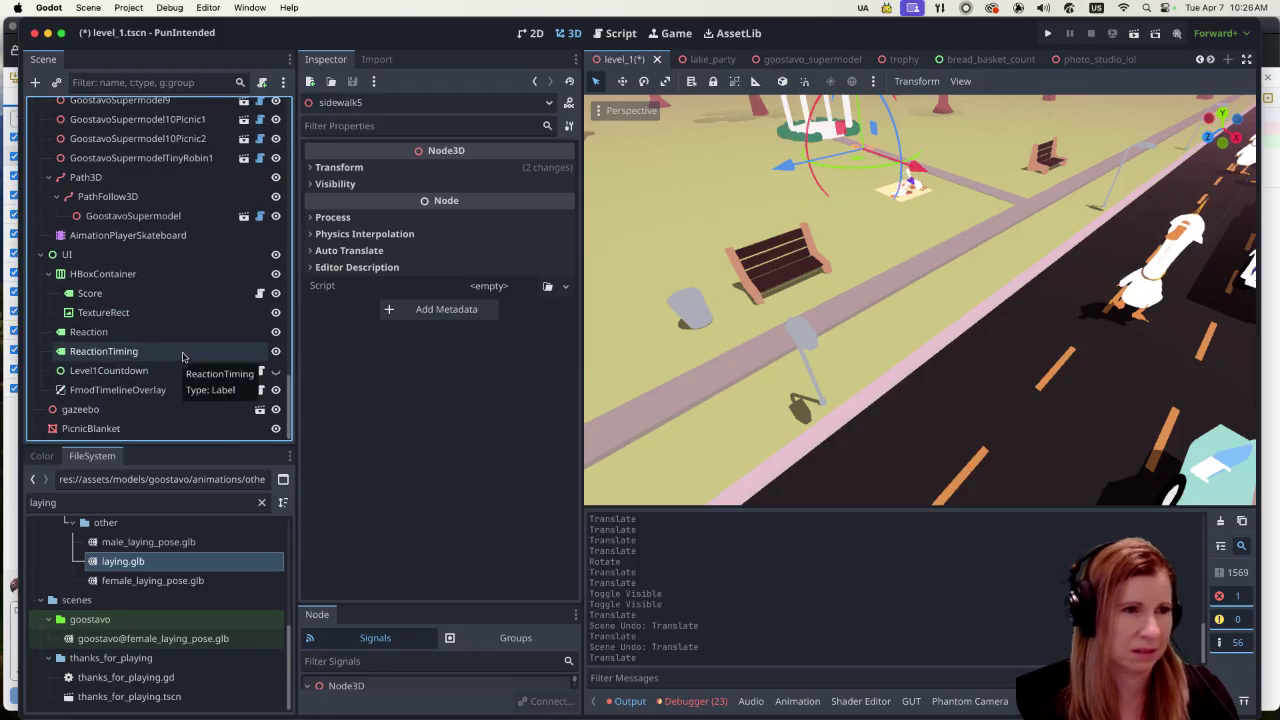
{"action": "scroll", "coordinate": [207, 347], "scroll_direction": "up", "scroll_amount": 10}
{"action": "scroll", "coordinate": [207, 347], "scroll_direction": "up", "scroll_amount": 2}
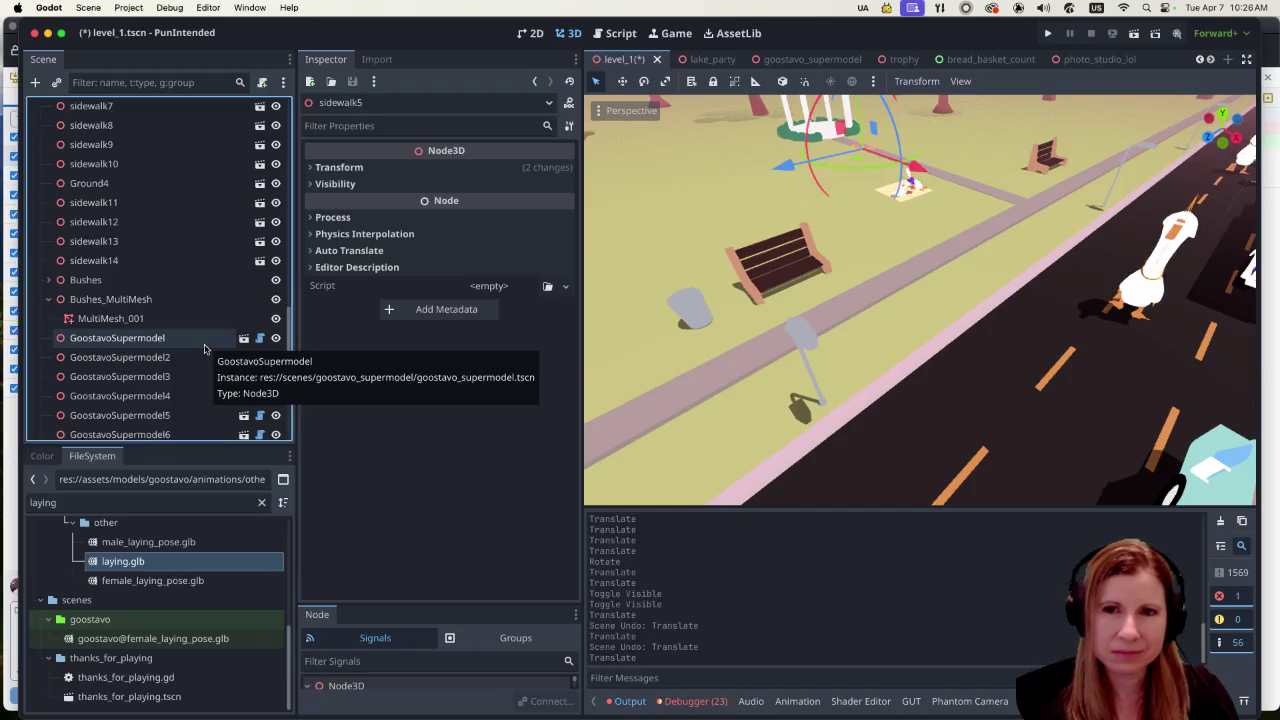
{"action": "scroll", "coordinate": [204, 345], "scroll_direction": "up", "scroll_amount": 4}
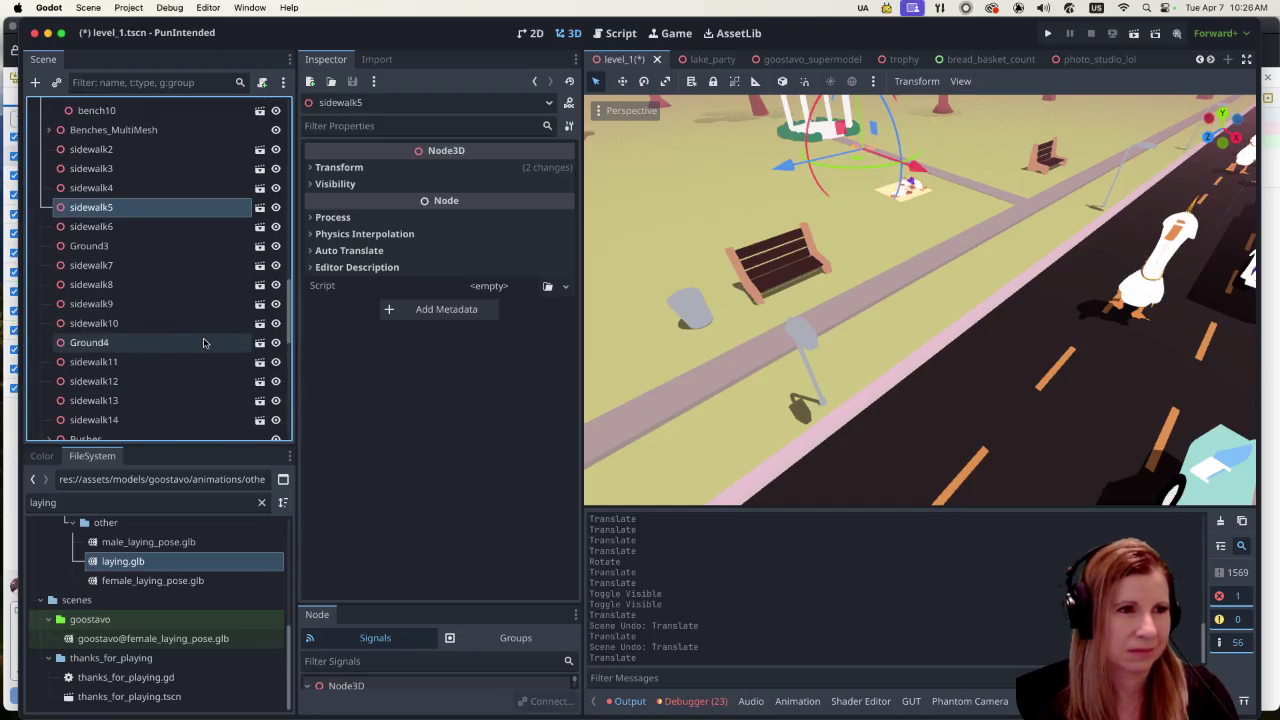
{"action": "left_click", "coordinate": [200, 343]}
{"action": "left_click", "coordinate": [164, 324]}
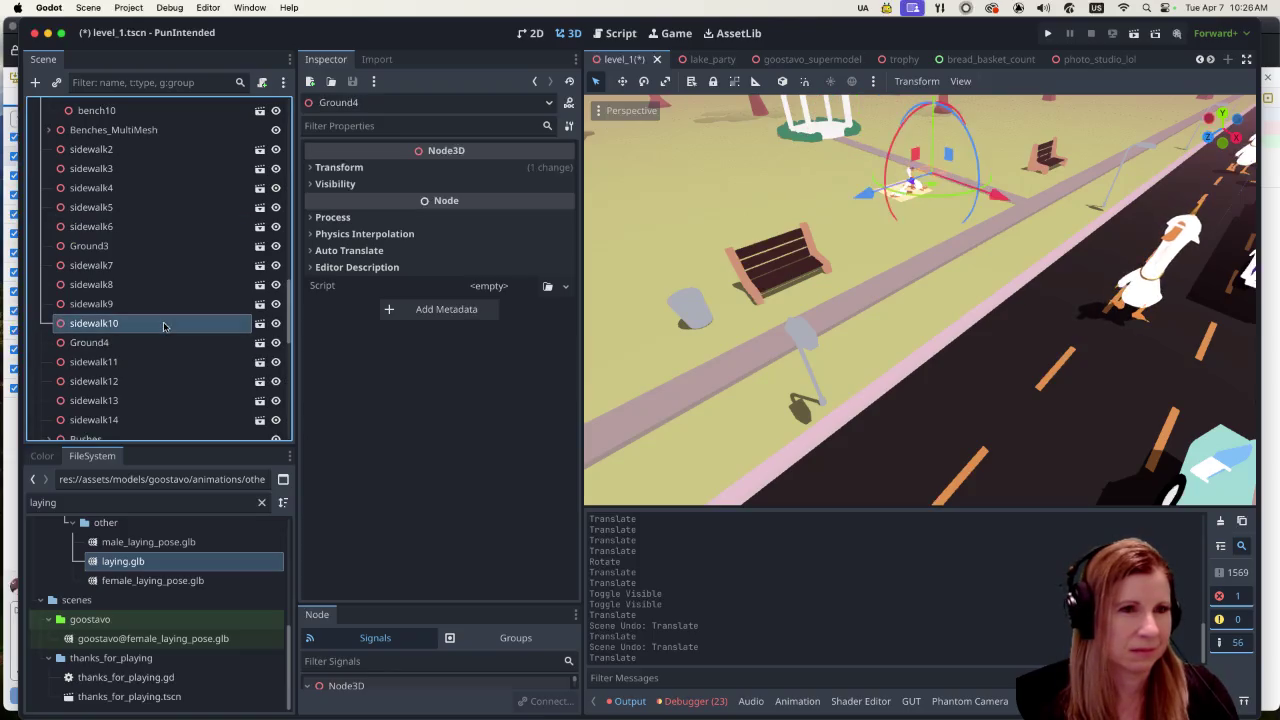
{"action": "scroll", "coordinate": [164, 326], "scroll_direction": "up", "scroll_amount": 3}
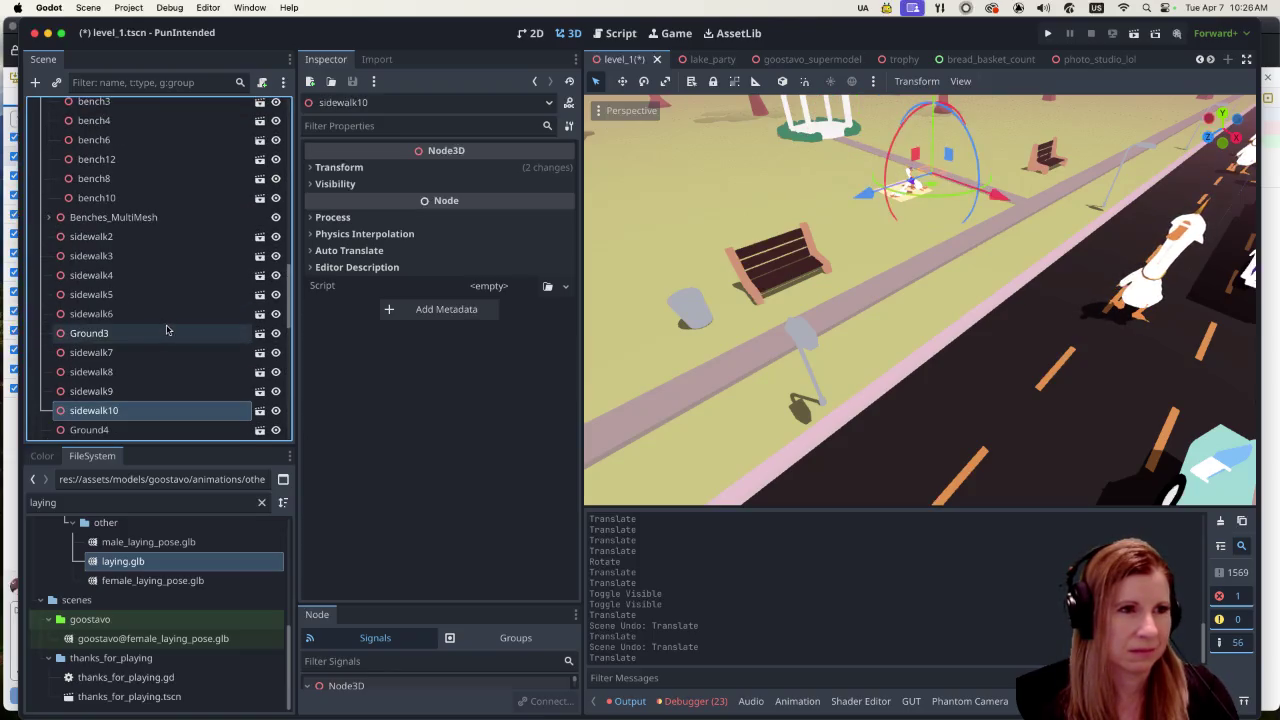
{"action": "left_click", "coordinate": [140, 200]}
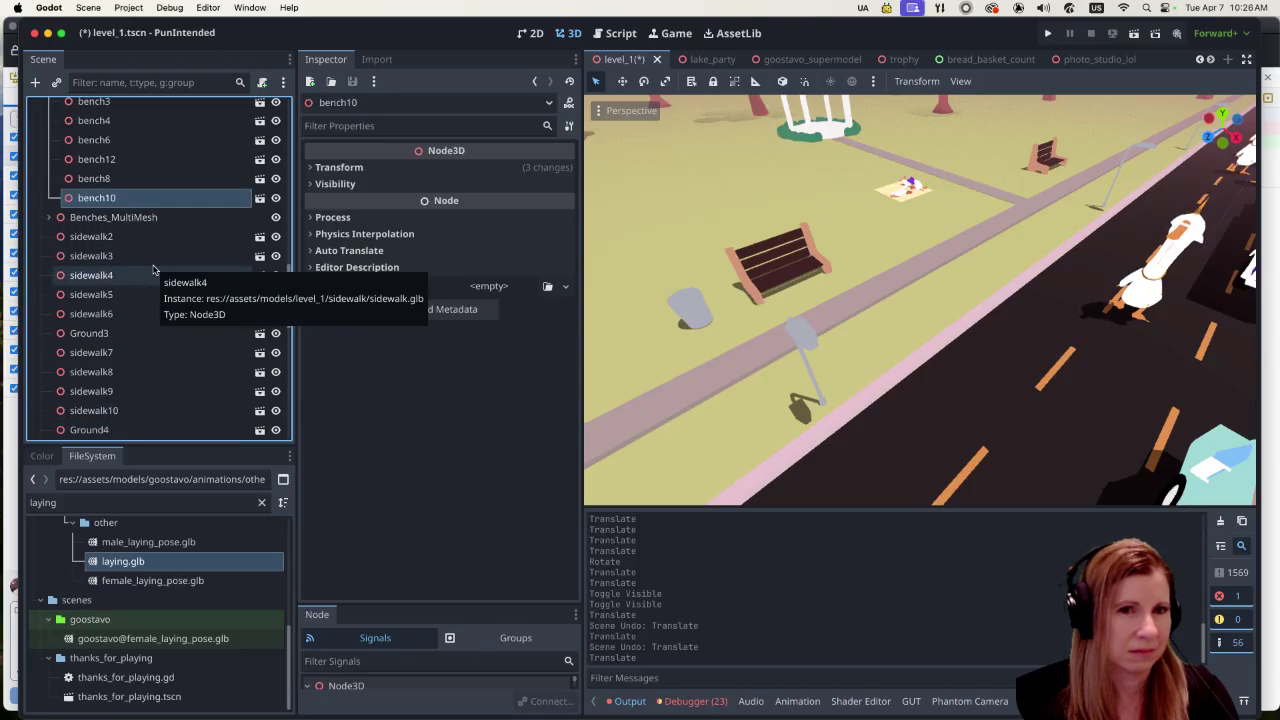
{"action": "scroll", "coordinate": [142, 278], "scroll_direction": "up", "scroll_amount": 5}
{"action": "scroll", "coordinate": [148, 279], "scroll_direction": "up", "scroll_amount": 8}
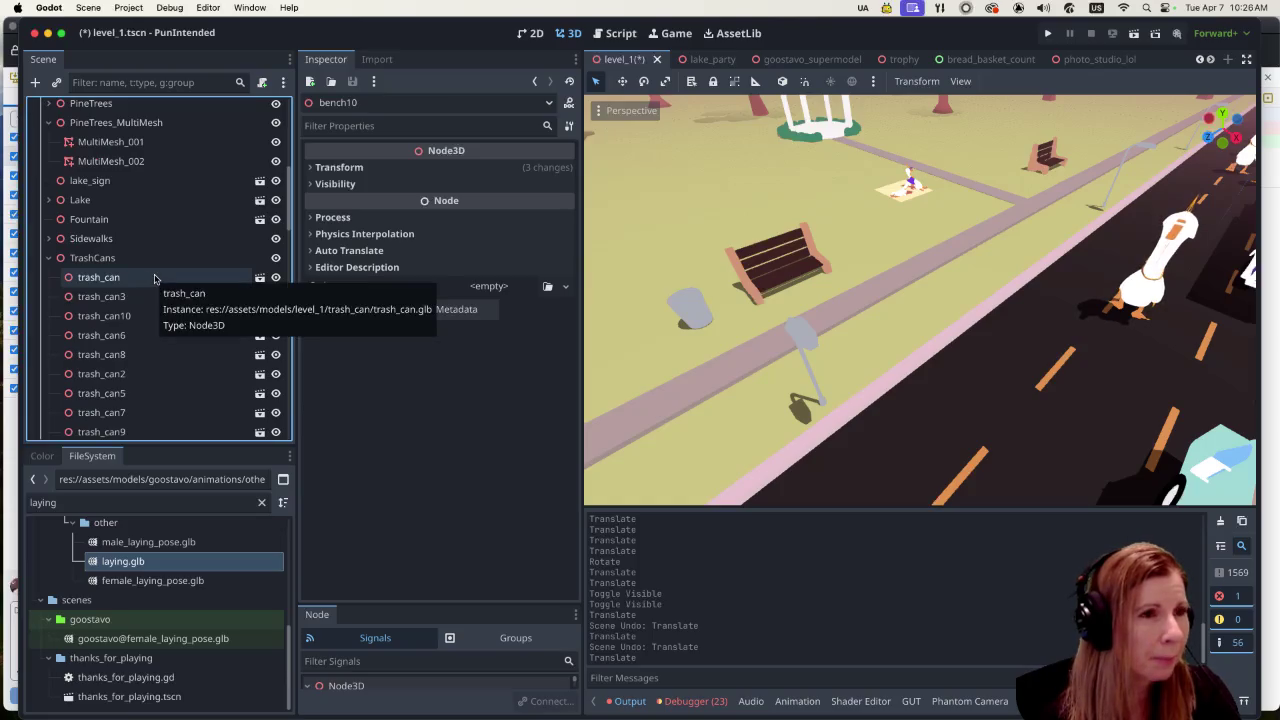
{"action": "scroll", "coordinate": [155, 279], "scroll_direction": "up", "scroll_amount": 6}
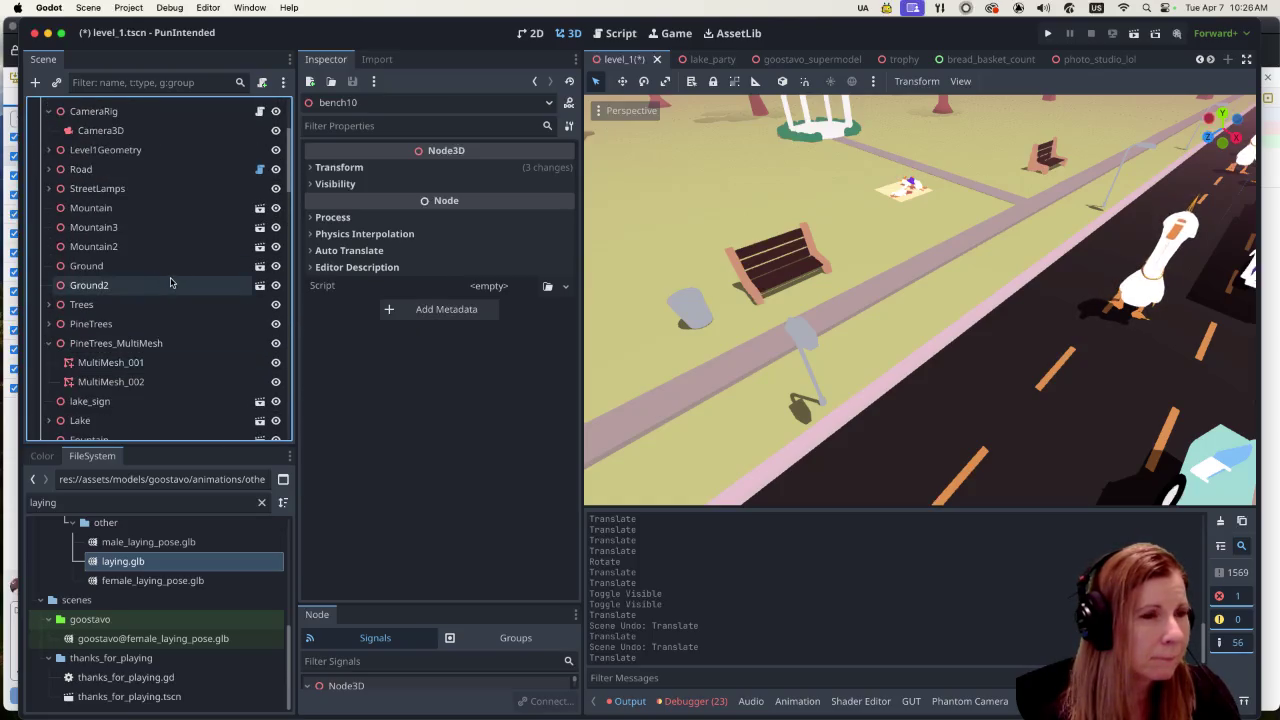
{"action": "scroll", "coordinate": [182, 284], "scroll_direction": "up", "scroll_amount": 5}
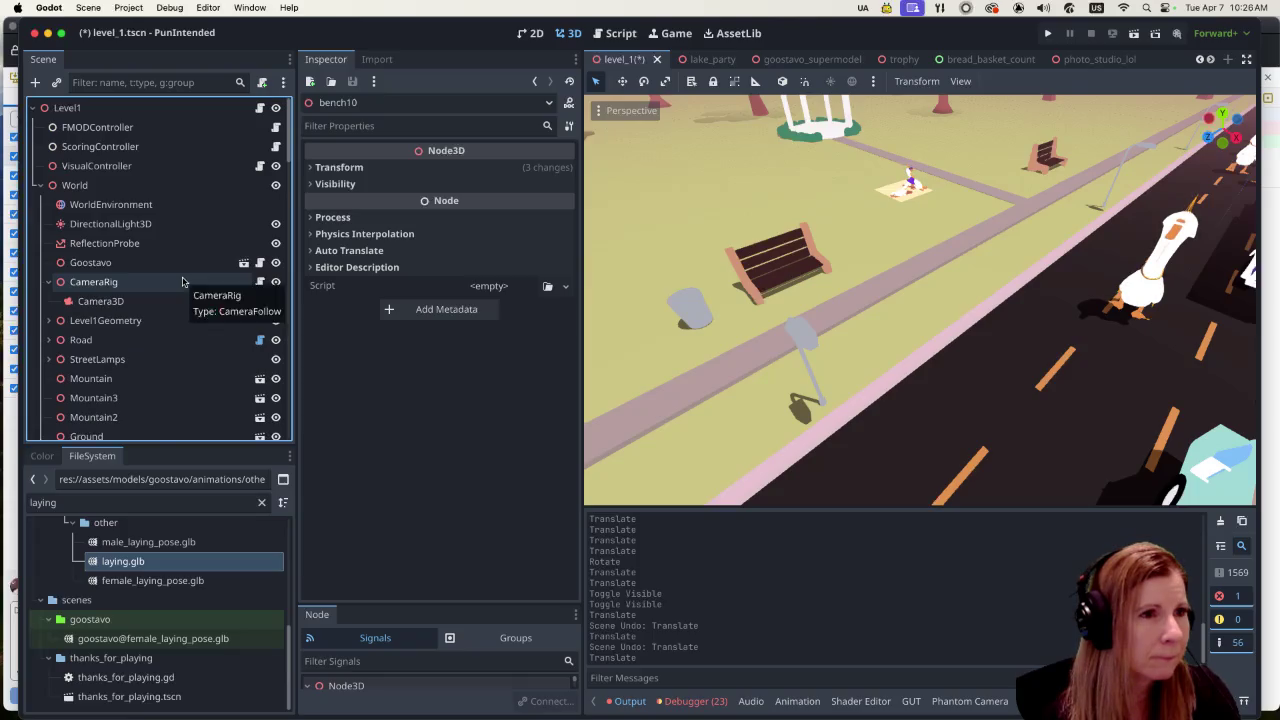
{"action": "scroll", "coordinate": [180, 281], "scroll_direction": "down", "scroll_amount": 5}
{"action": "scroll", "coordinate": [177, 281], "scroll_direction": "down", "scroll_amount": 10}
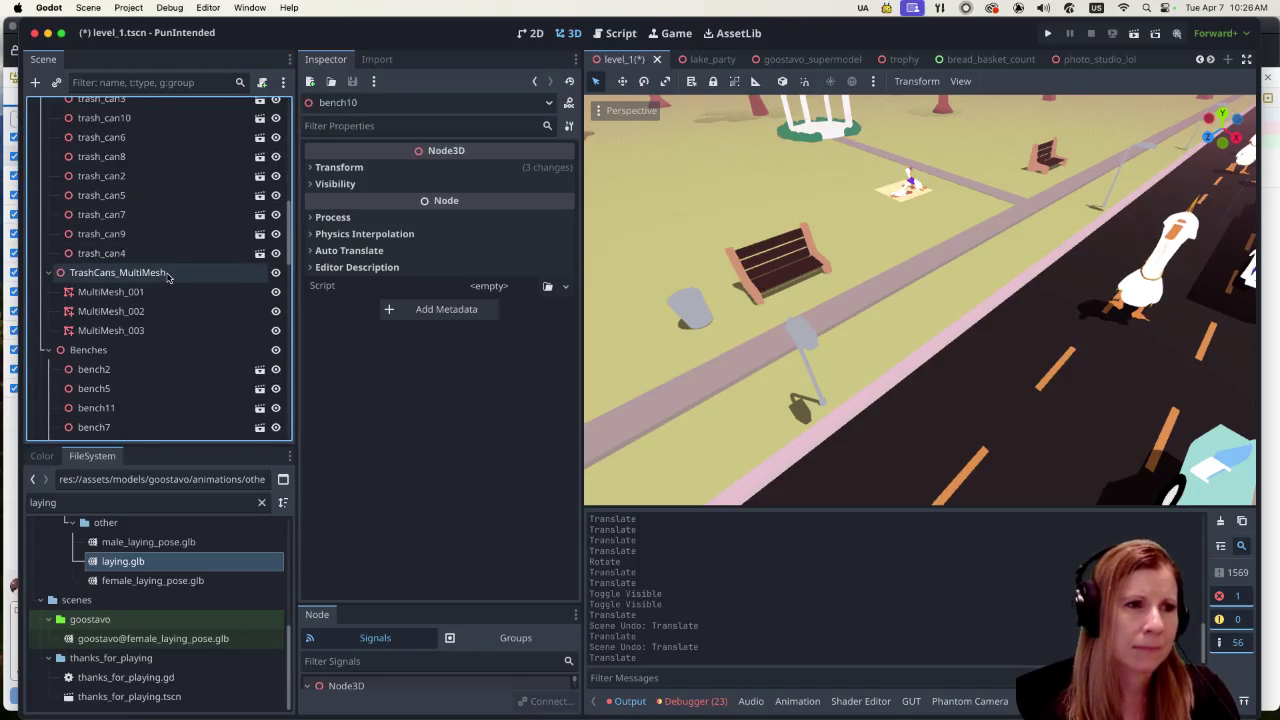
{"action": "scroll", "coordinate": [168, 278], "scroll_direction": "down", "scroll_amount": 2}
{"action": "left_click", "coordinate": [157, 297]}
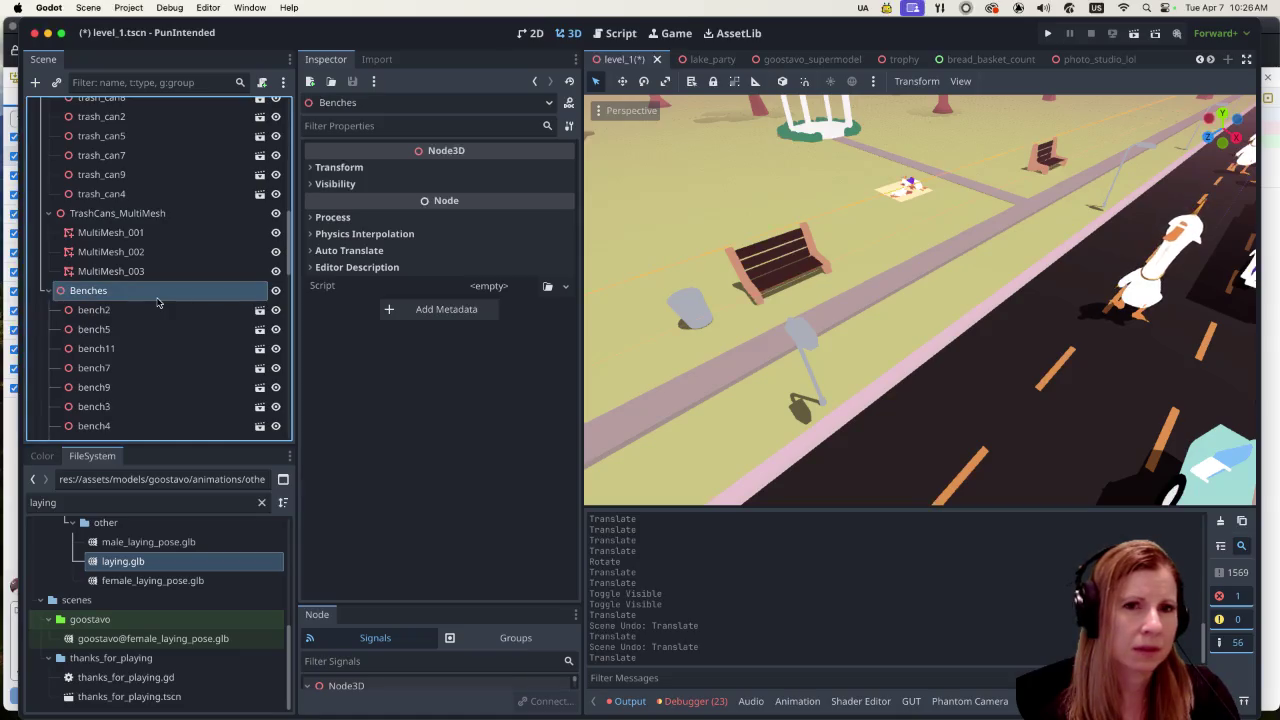
{"action": "left_click", "coordinate": [276, 291]}
{"action": "left_click", "coordinate": [276, 291]}
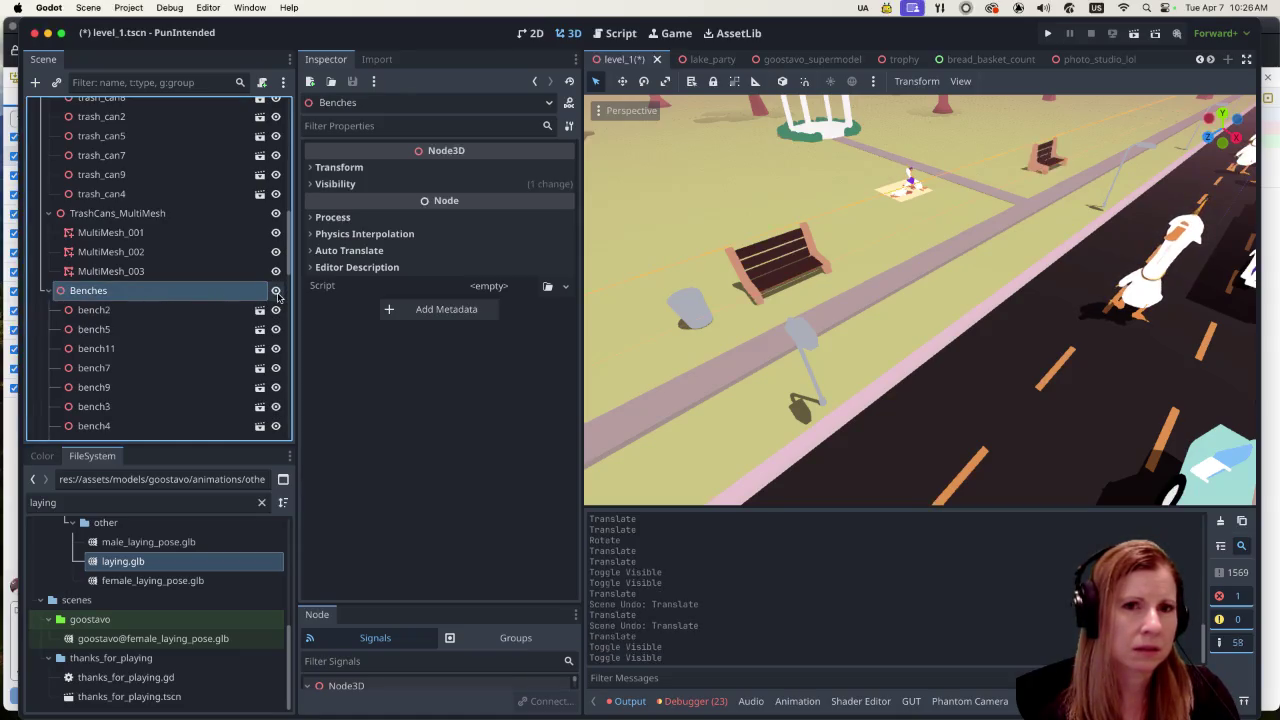
{"action": "left_click", "coordinate": [276, 291]}
{"action": "left_click", "coordinate": [276, 291]}
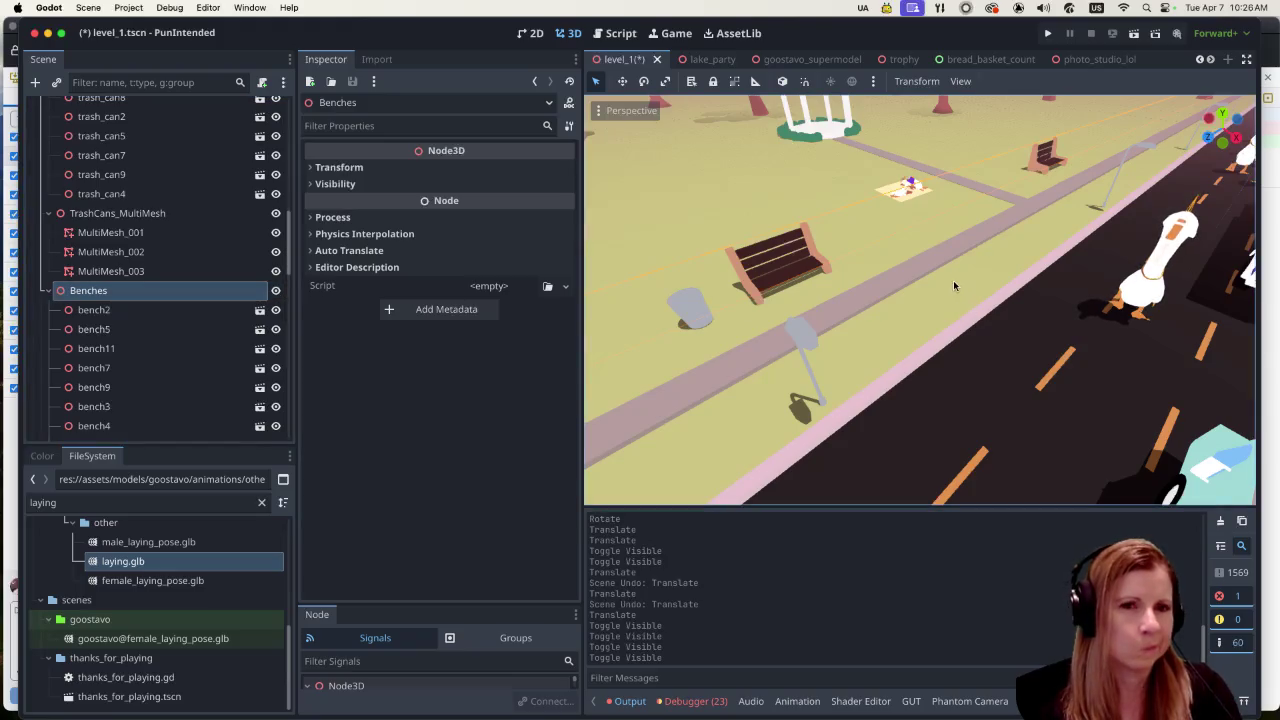
{"action": "left_click", "coordinate": [798, 263]}
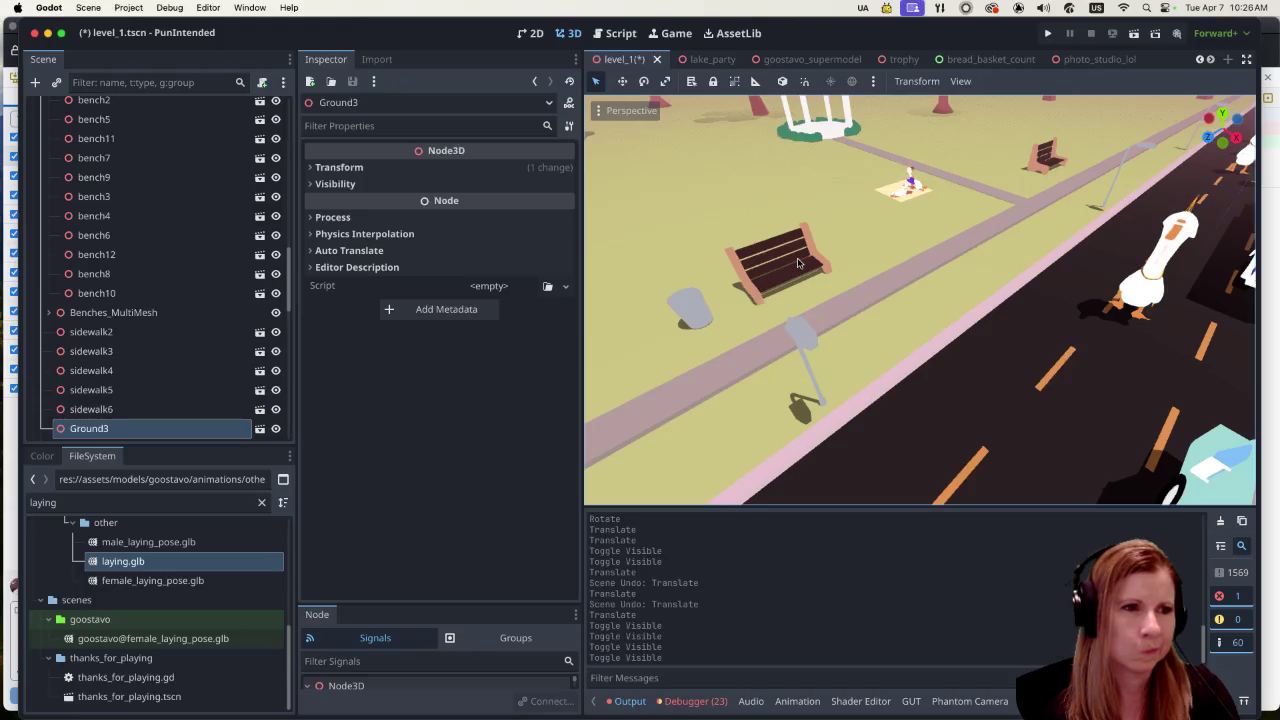
{"action": "scroll", "coordinate": [808, 210], "scroll_direction": "up", "scroll_amount": 5}
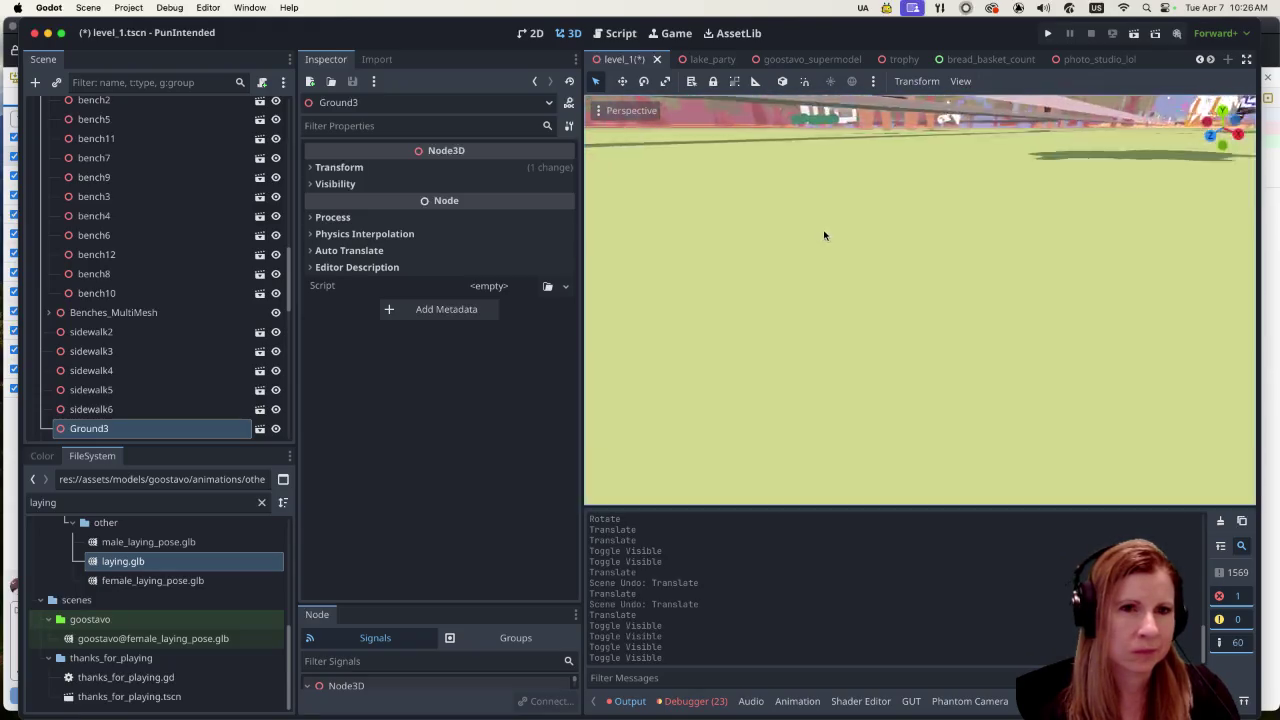
Step: Select Benches_MultiMesh and hide it to see which roadside bench it holds
{"action": "scroll", "coordinate": [823, 229], "scroll_direction": "down", "scroll_amount": 5}
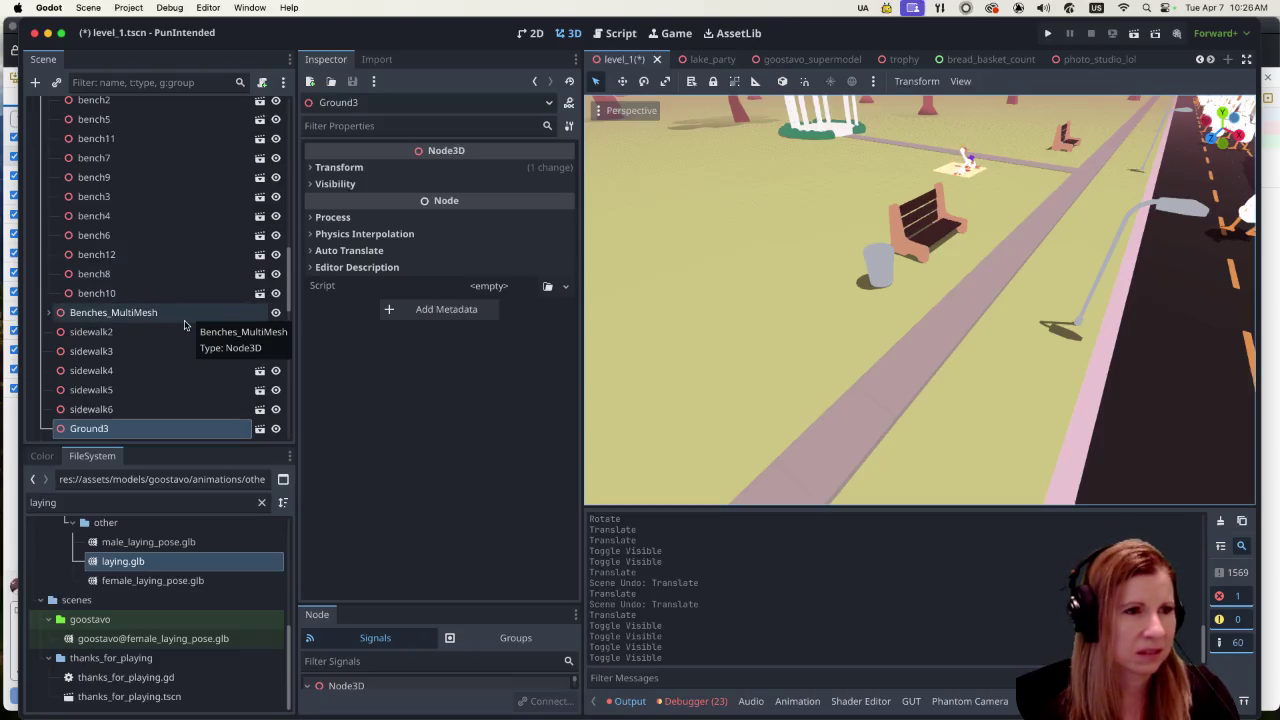
{"action": "left_click", "coordinate": [184, 322]}
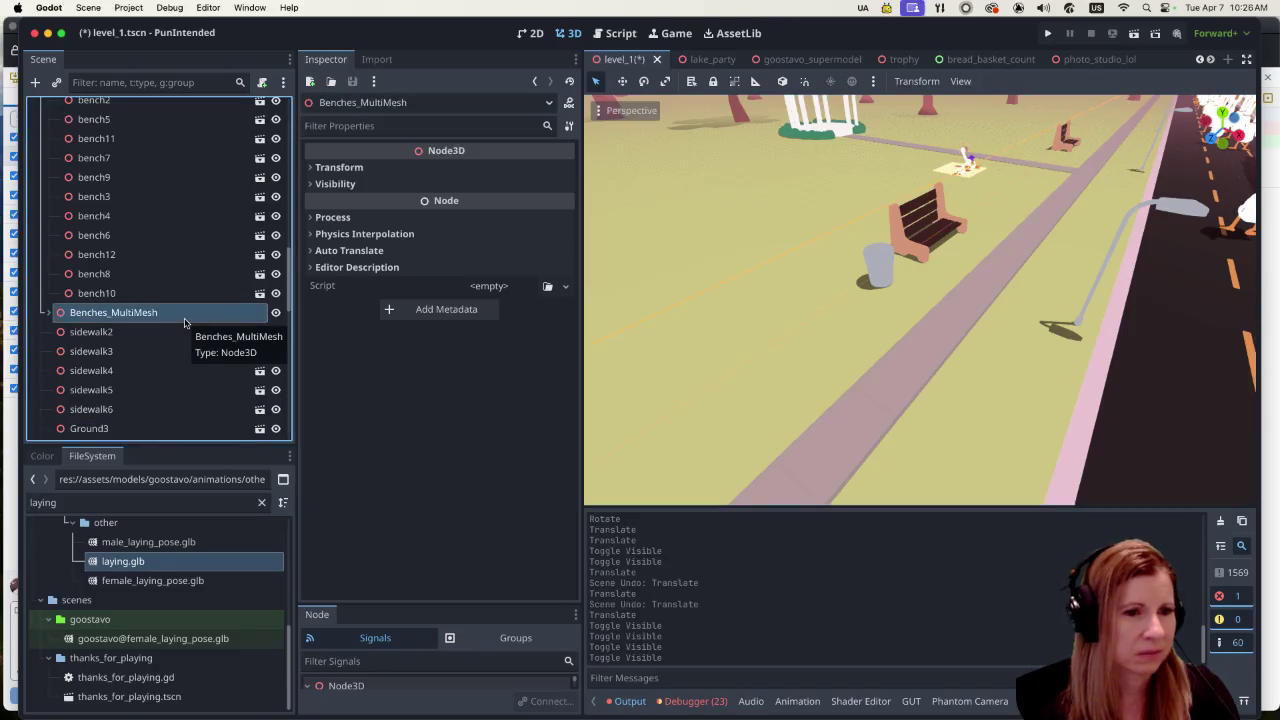
{"action": "scroll", "coordinate": [900, 280], "scroll_direction": "down", "scroll_amount": 5}
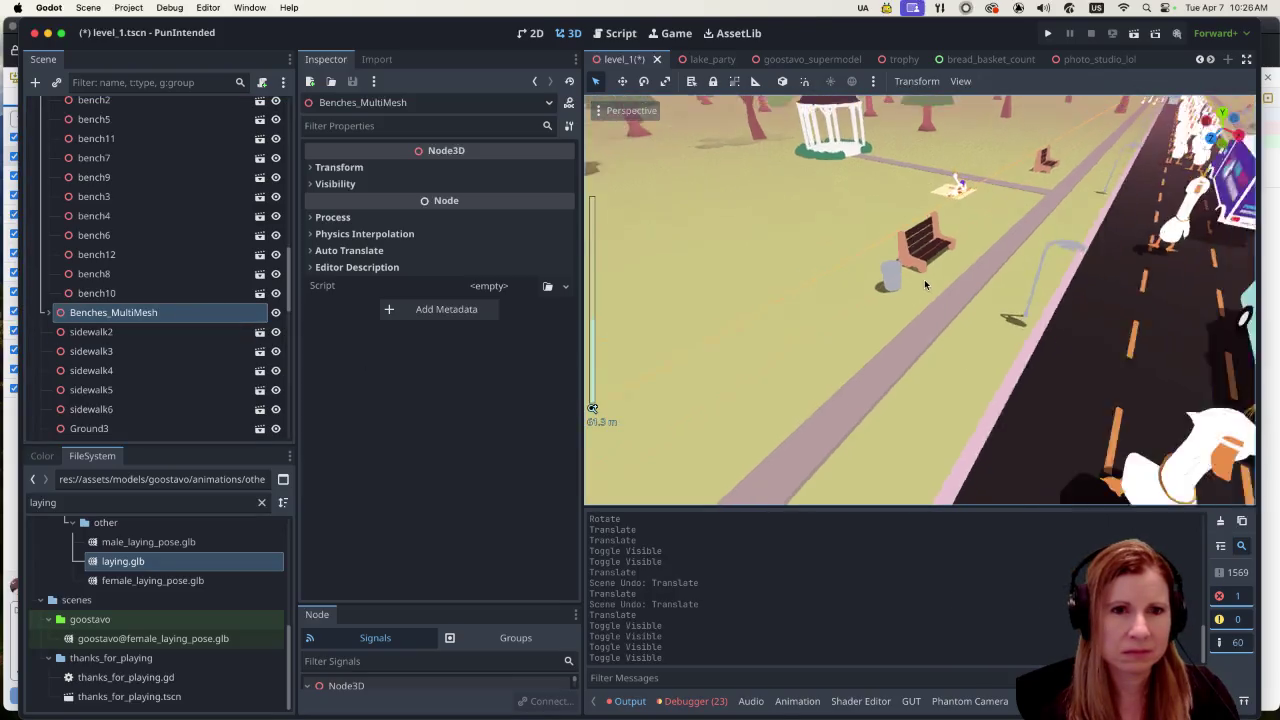
{"action": "scroll", "coordinate": [950, 250], "scroll_direction": "up", "scroll_amount": 5}
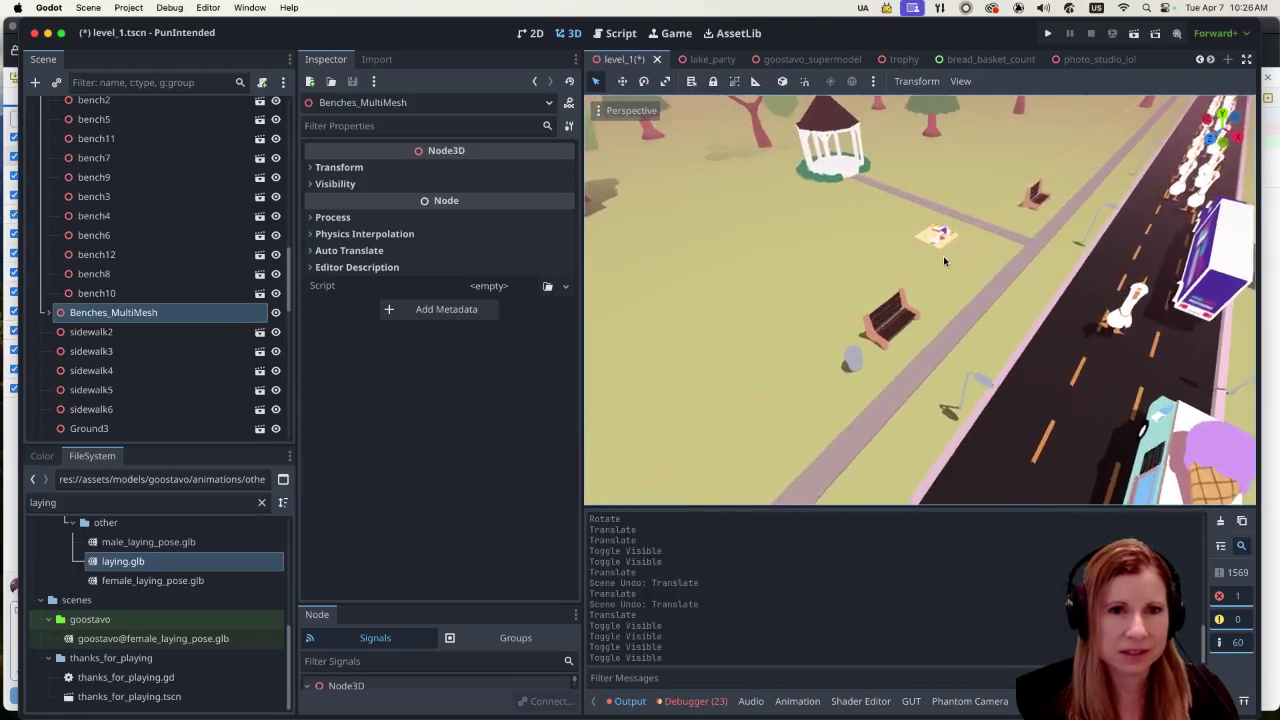
{"action": "scroll", "coordinate": [961, 278], "scroll_direction": "right", "scroll_amount": 5}
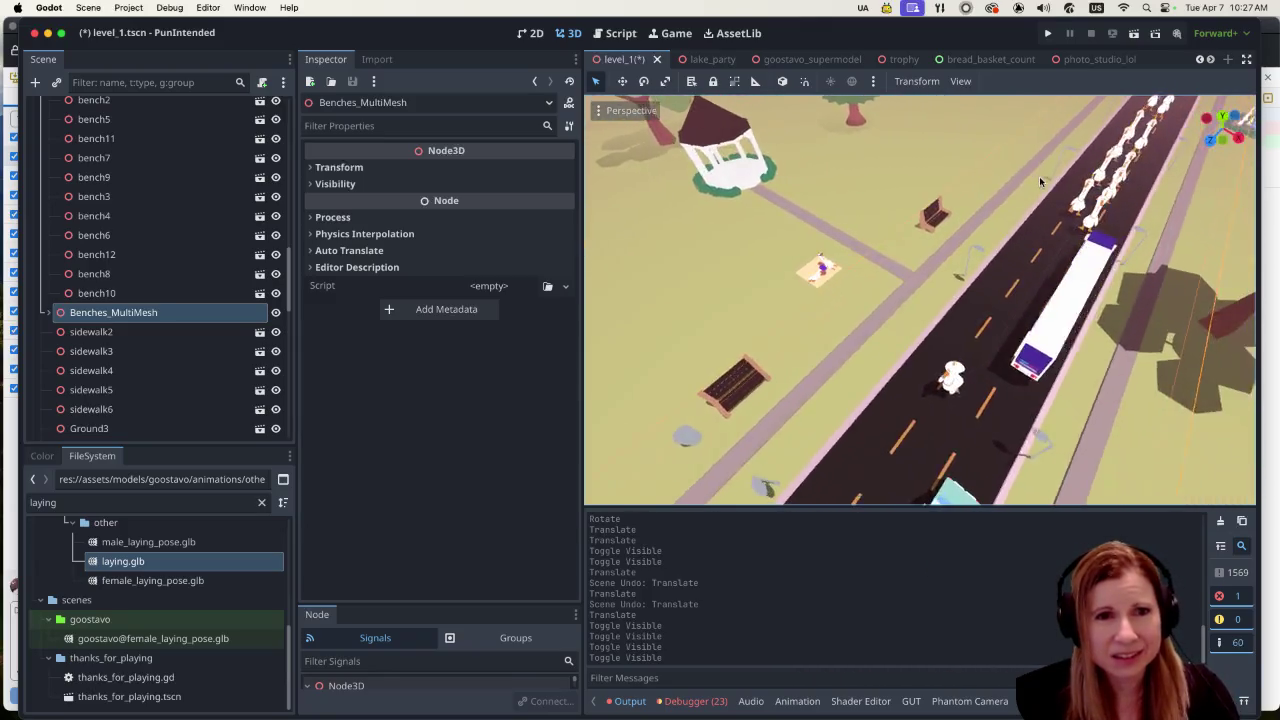
{"action": "scroll", "coordinate": [1057, 345], "scroll_direction": "left", "scroll_amount": 5}
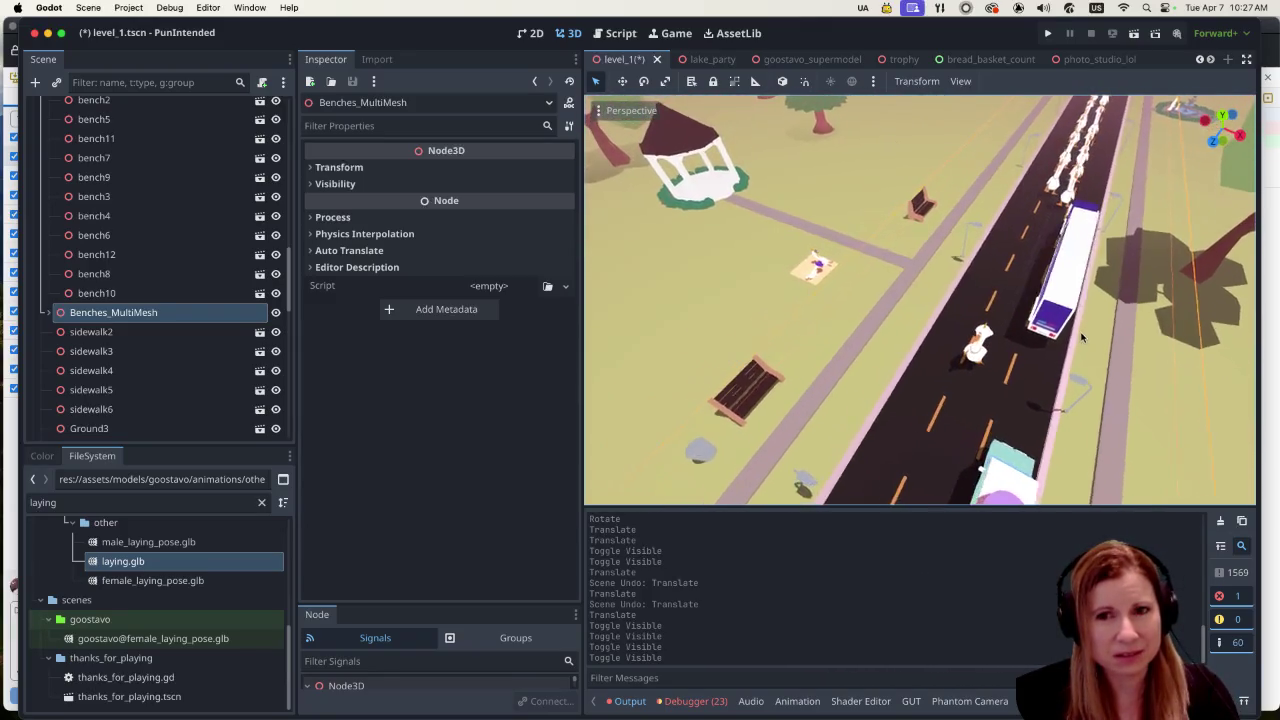
{"action": "scroll", "coordinate": [1104, 346], "scroll_direction": "left", "scroll_amount": 1}
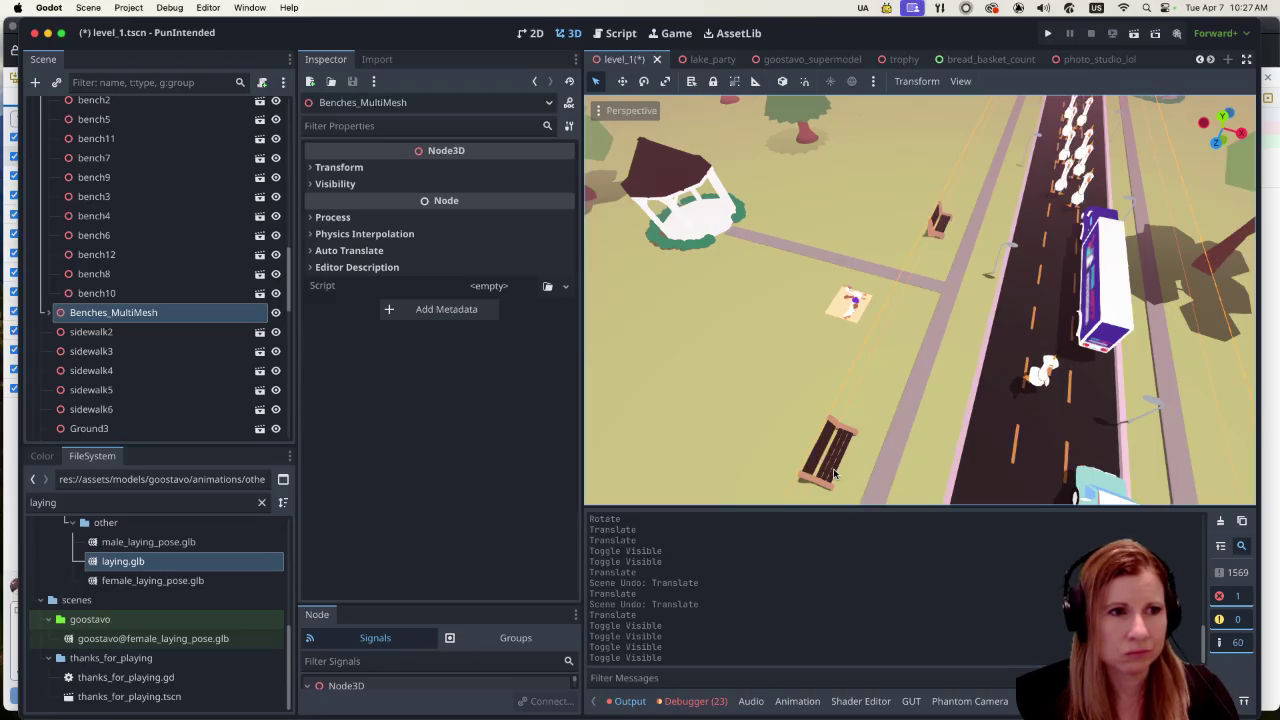
{"action": "scroll", "coordinate": [214, 355], "scroll_direction": "down", "scroll_amount": 3}
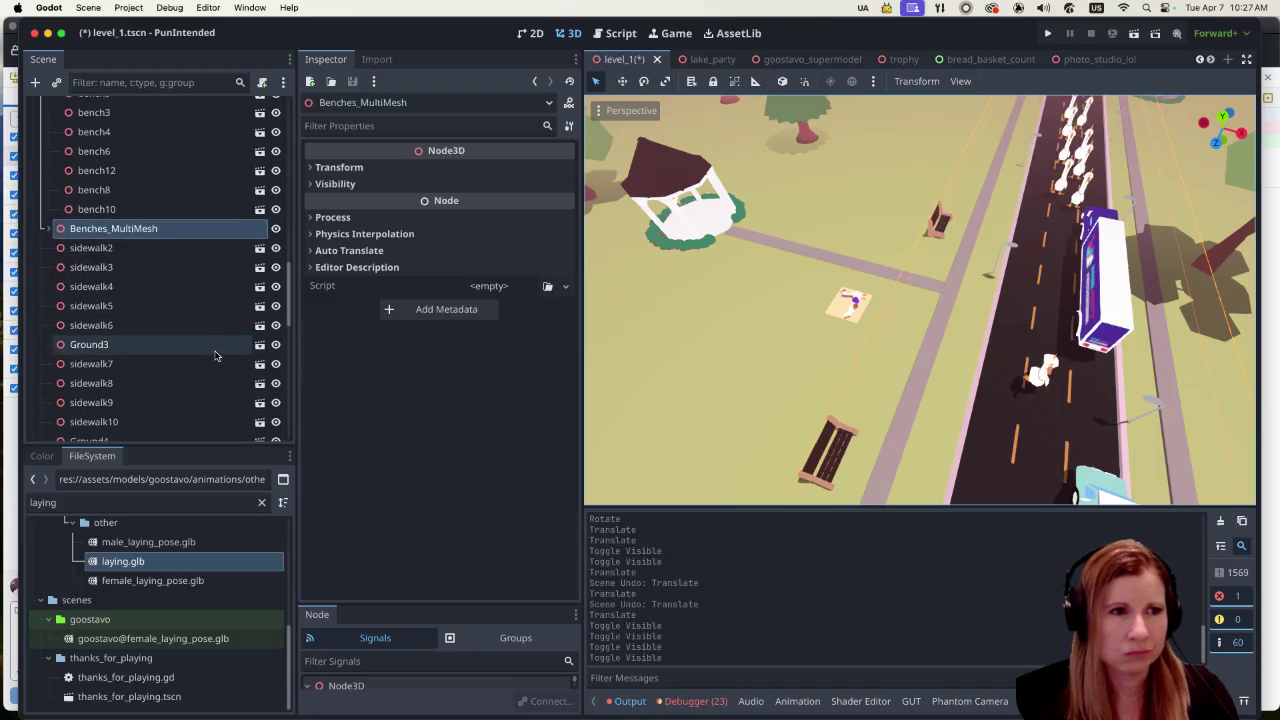
{"action": "left_click", "coordinate": [276, 229]}
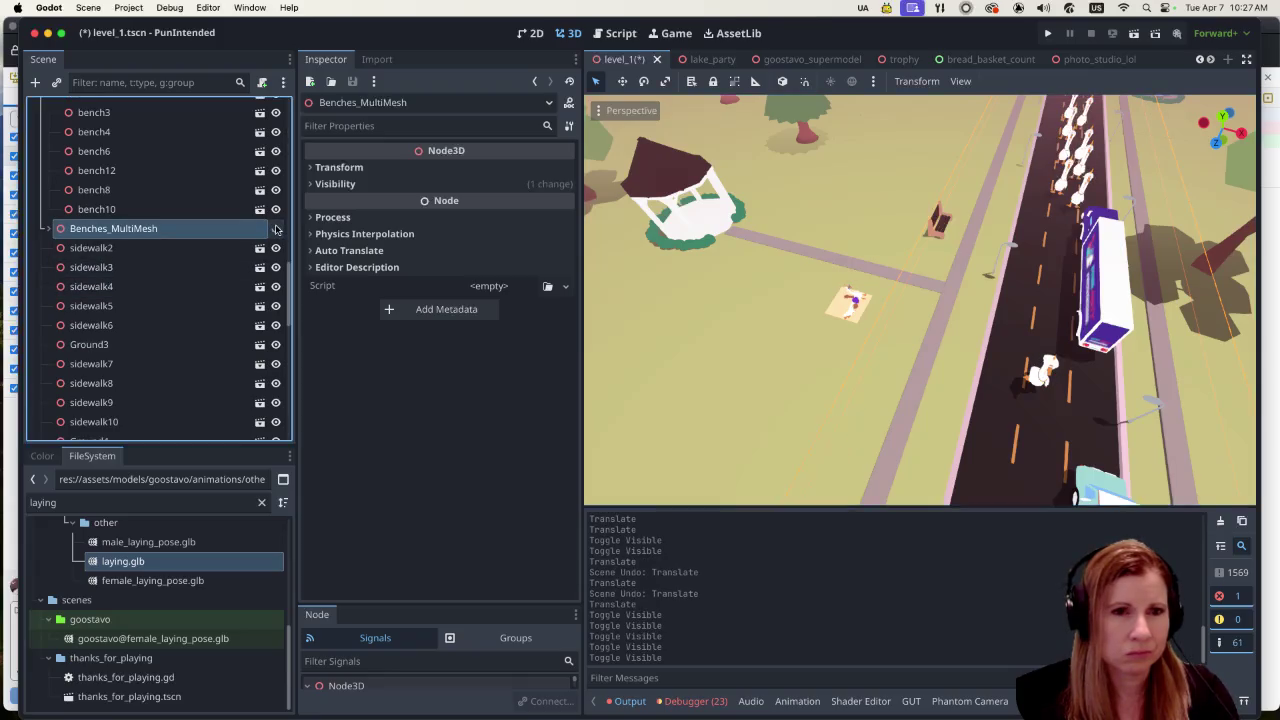
Step: Re-show Benches_MultiMesh, undo the recent visibility toggles, and frame the view on it
{"action": "left_click", "coordinate": [276, 229]}
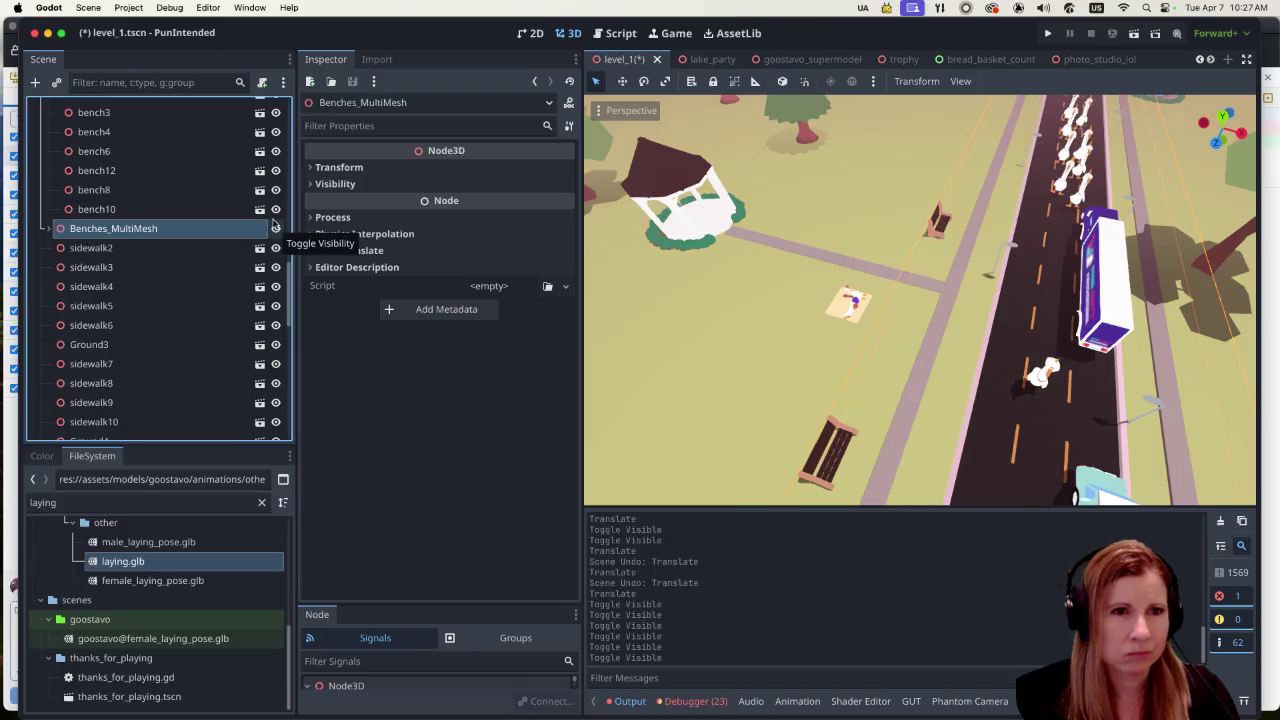
{"action": "key", "text": "super+z"}
{"action": "key", "text": "super+z"}
{"action": "key", "text": "super+z"}
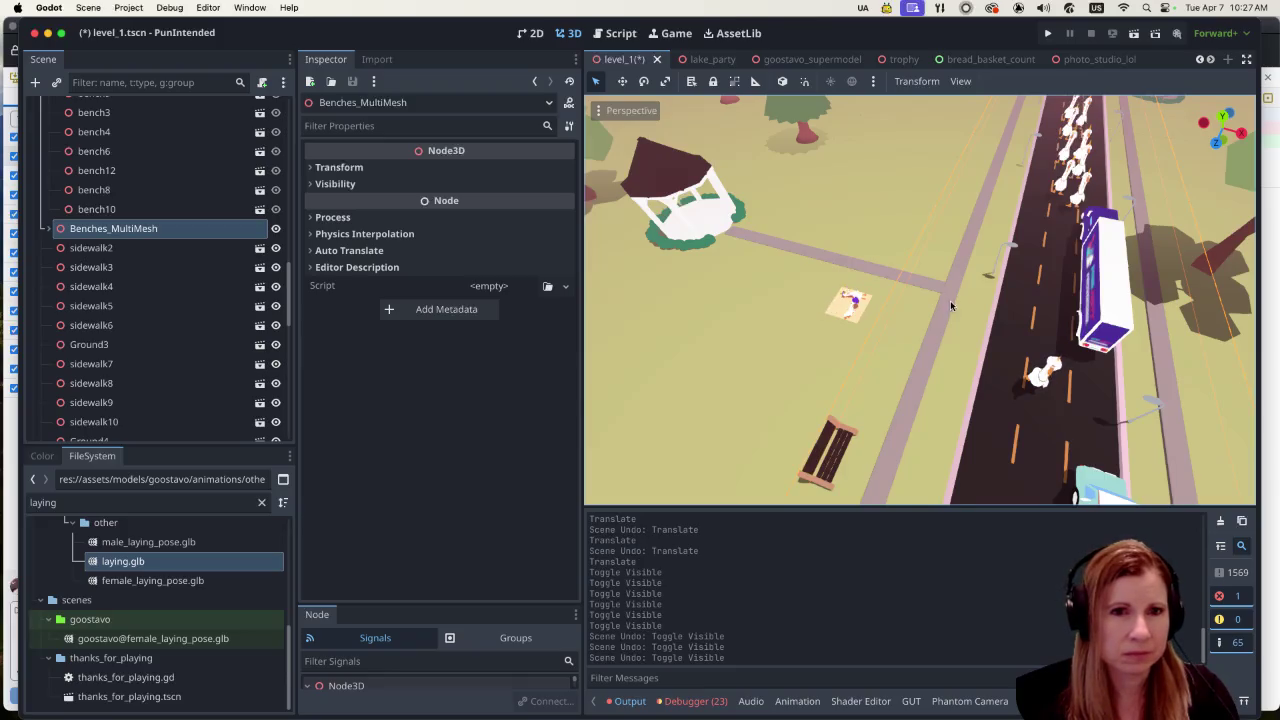
{"action": "scroll", "coordinate": [950, 304], "scroll_direction": "down", "scroll_amount": 5}
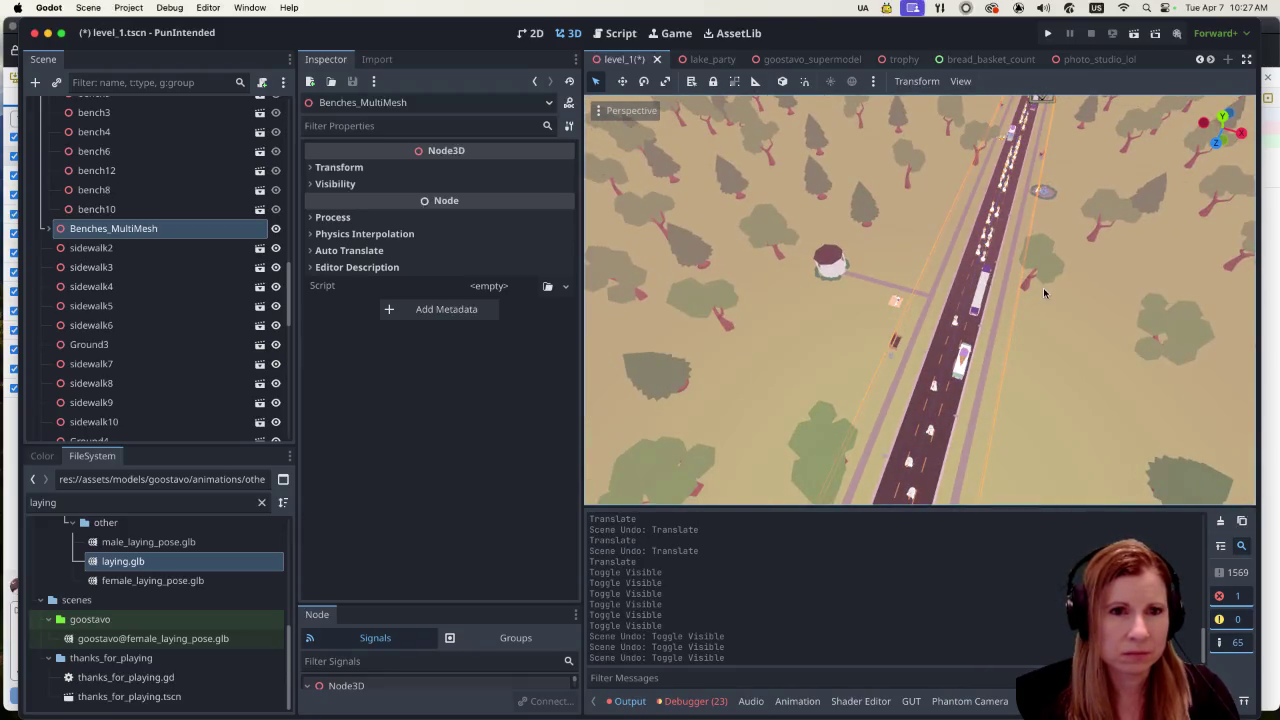
{"action": "scroll", "coordinate": [1040, 292], "scroll_direction": "down", "scroll_amount": 5}
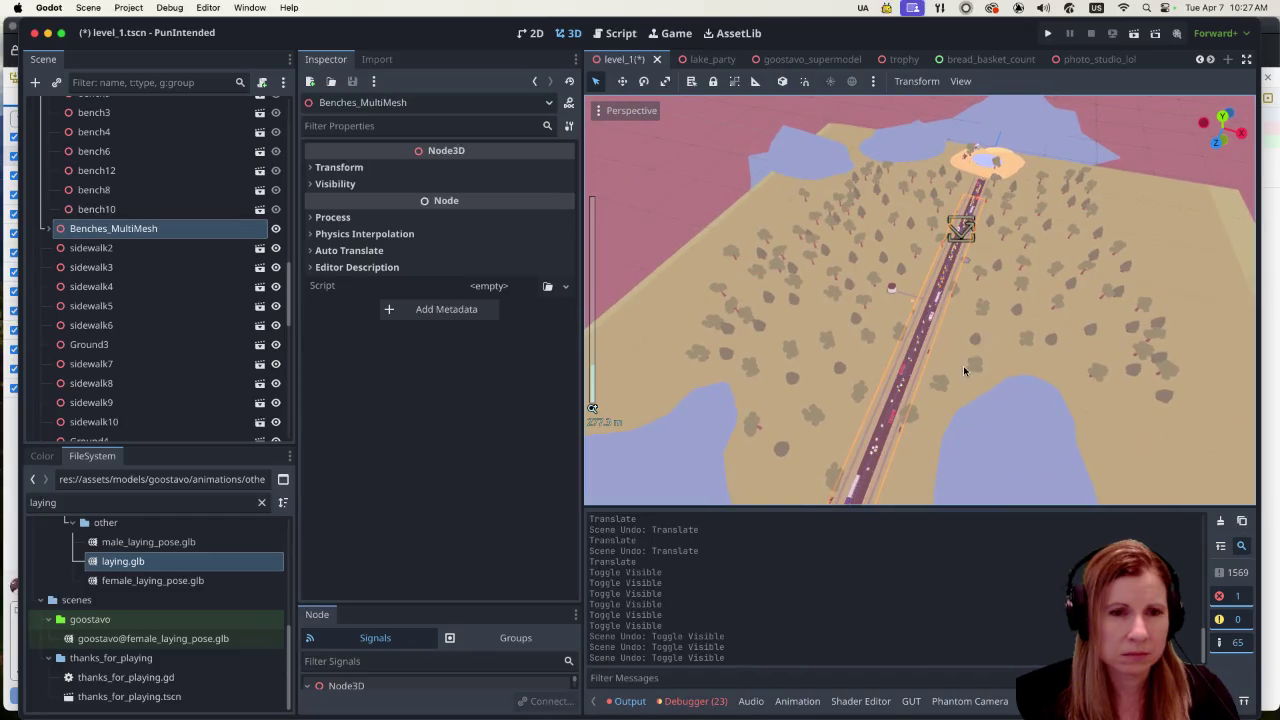
{"action": "key", "text": "f"}
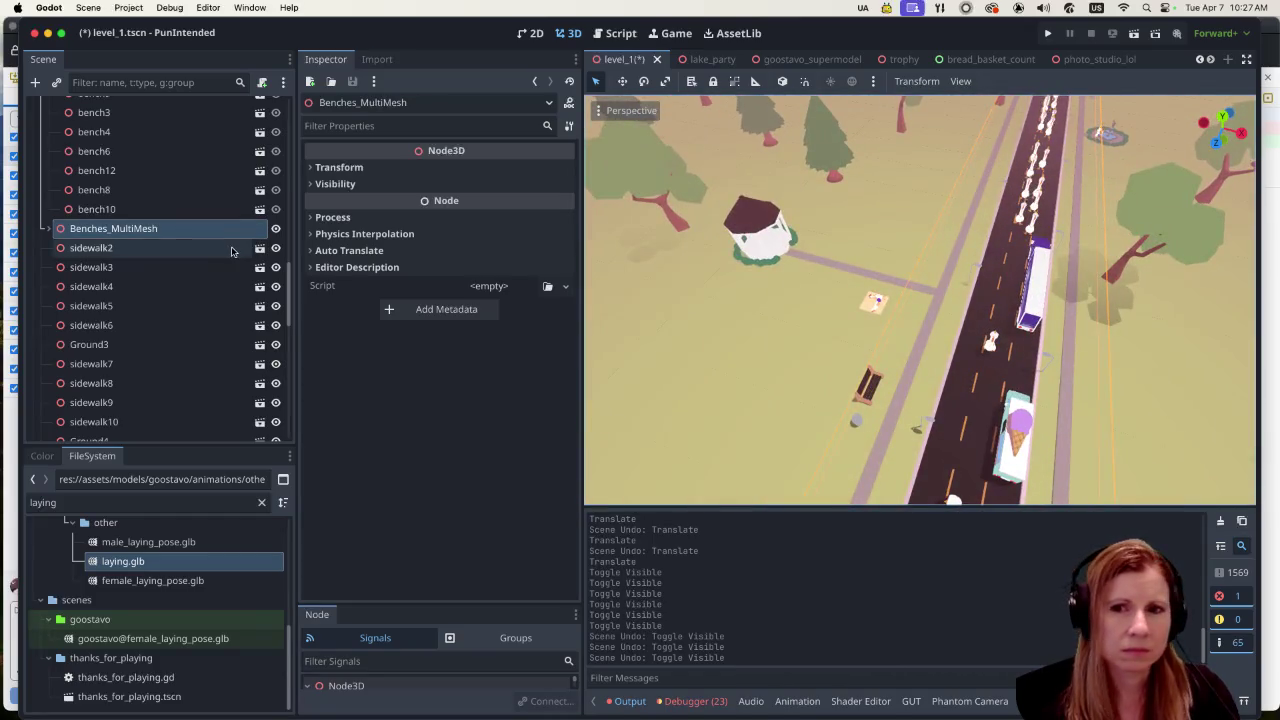
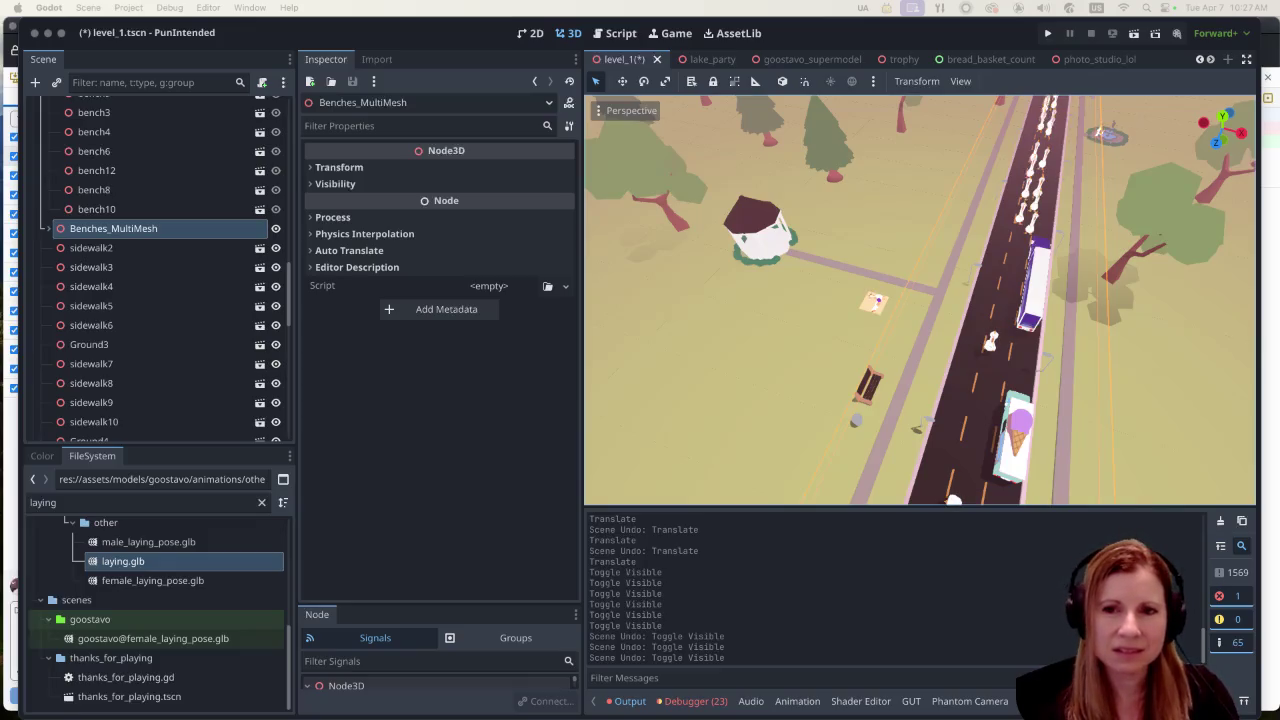
Step: Save level_1.tscn with Ctrl+S, then scroll through the Scene dock hierarchy
{"action": "left_click", "coordinate": [437, 34]}
{"action": "key", "text": "ctrl+s"}
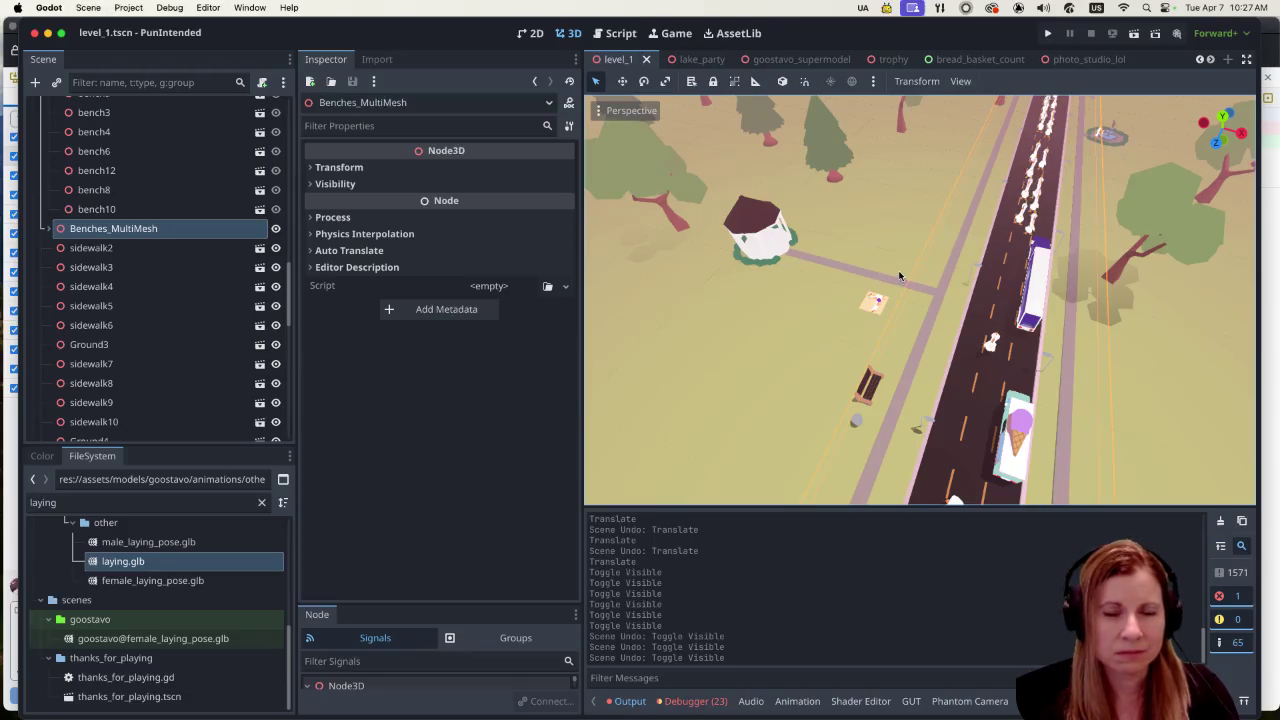
{"action": "scroll", "coordinate": [926, 340], "scroll_direction": "up", "scroll_amount": 4}
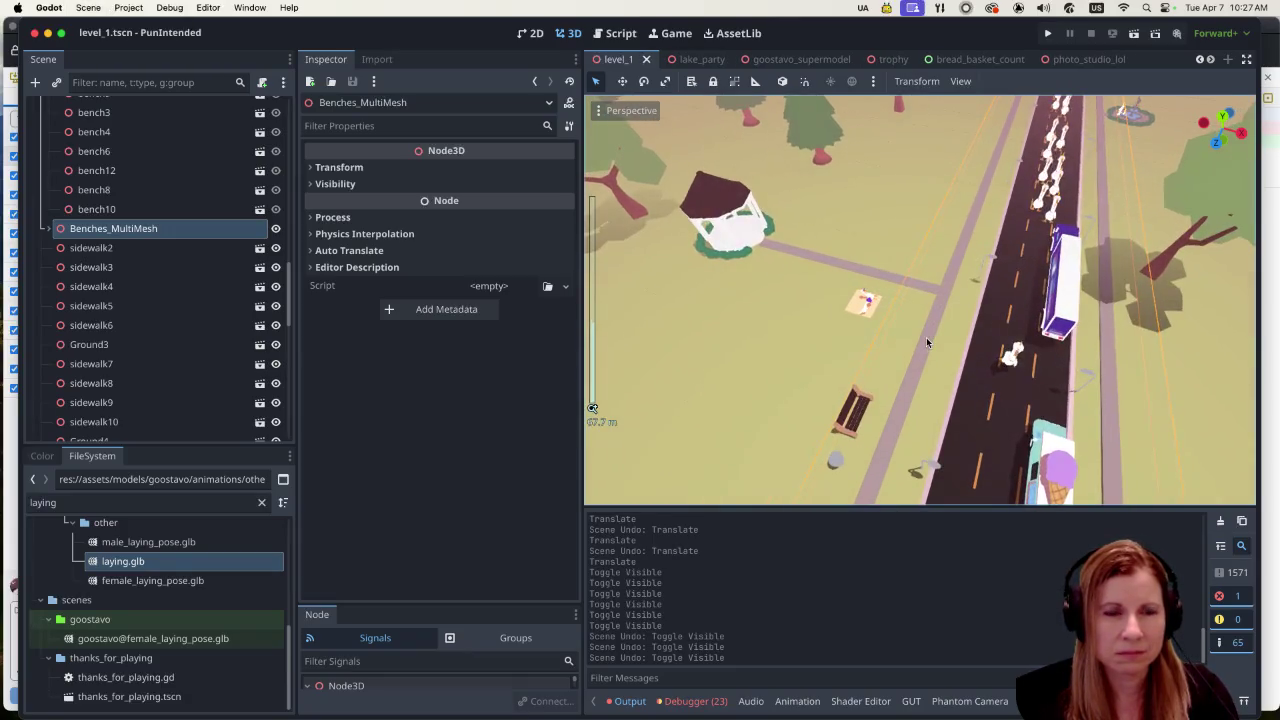
{"action": "scroll", "coordinate": [920, 340], "scroll_direction": "down", "scroll_amount": 5}
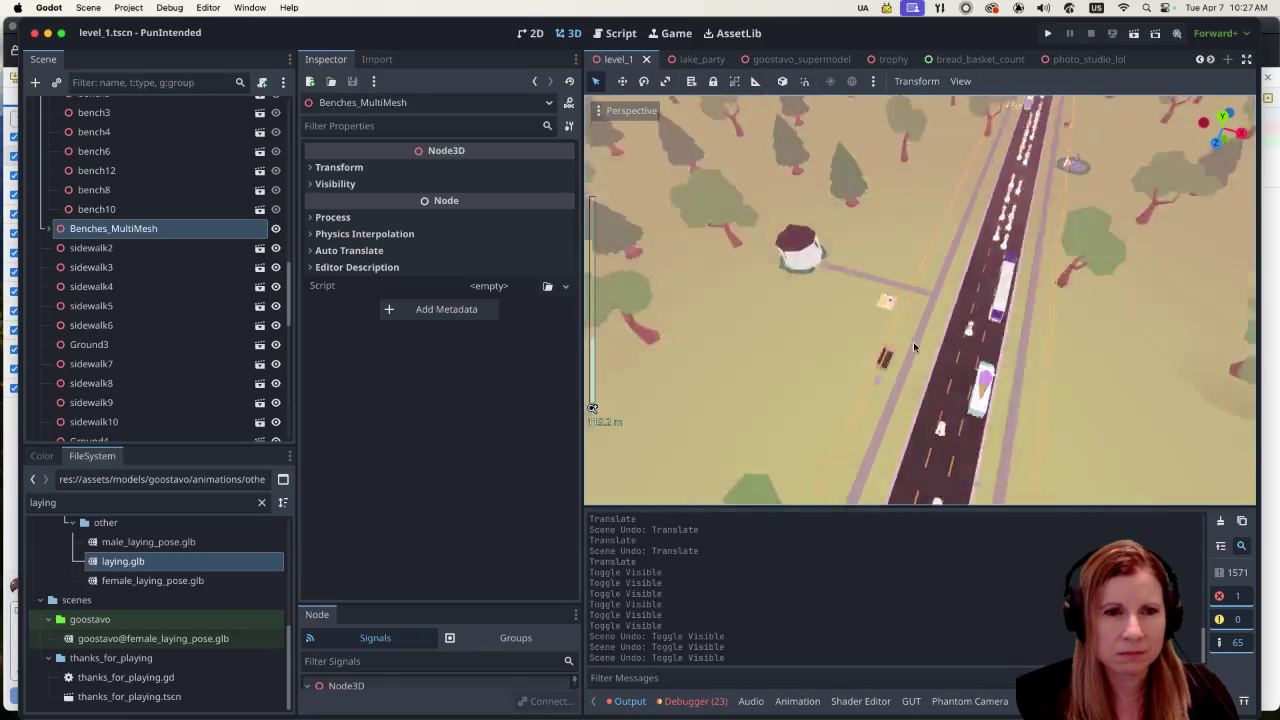
{"action": "scroll", "coordinate": [912, 341], "scroll_direction": "up", "scroll_amount": 4}
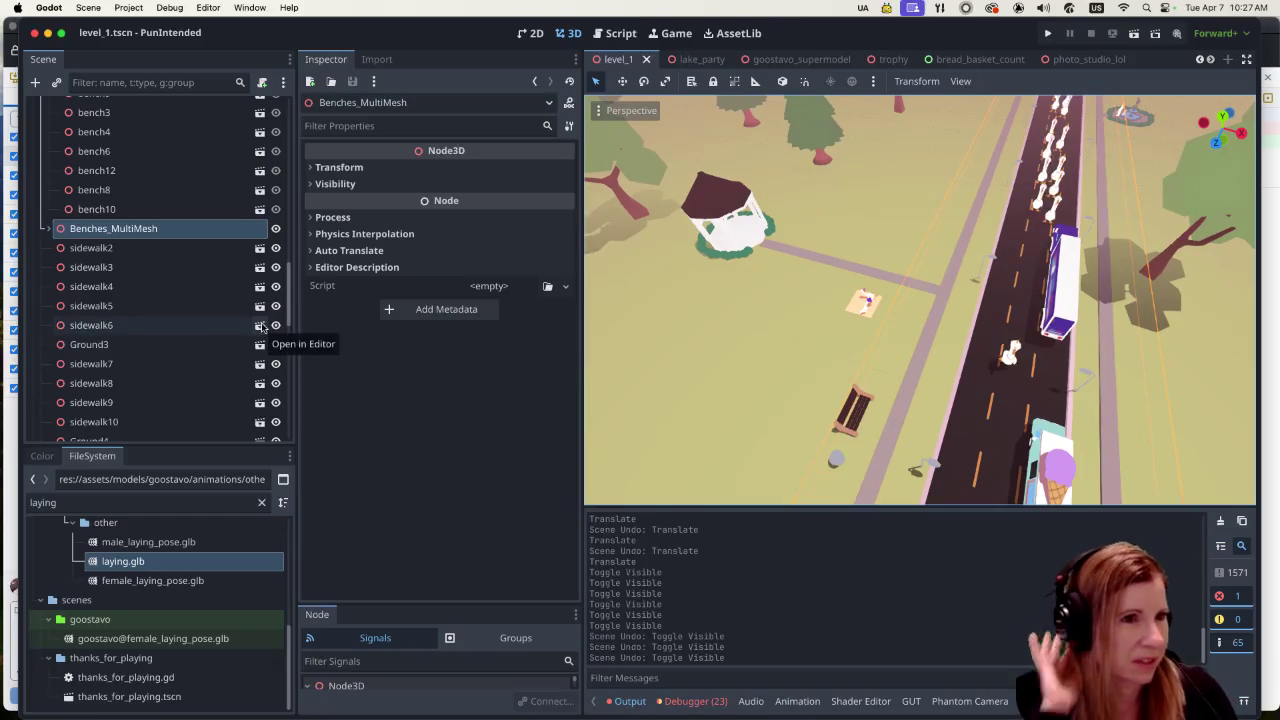
{"action": "left_click", "coordinate": [220, 228]}
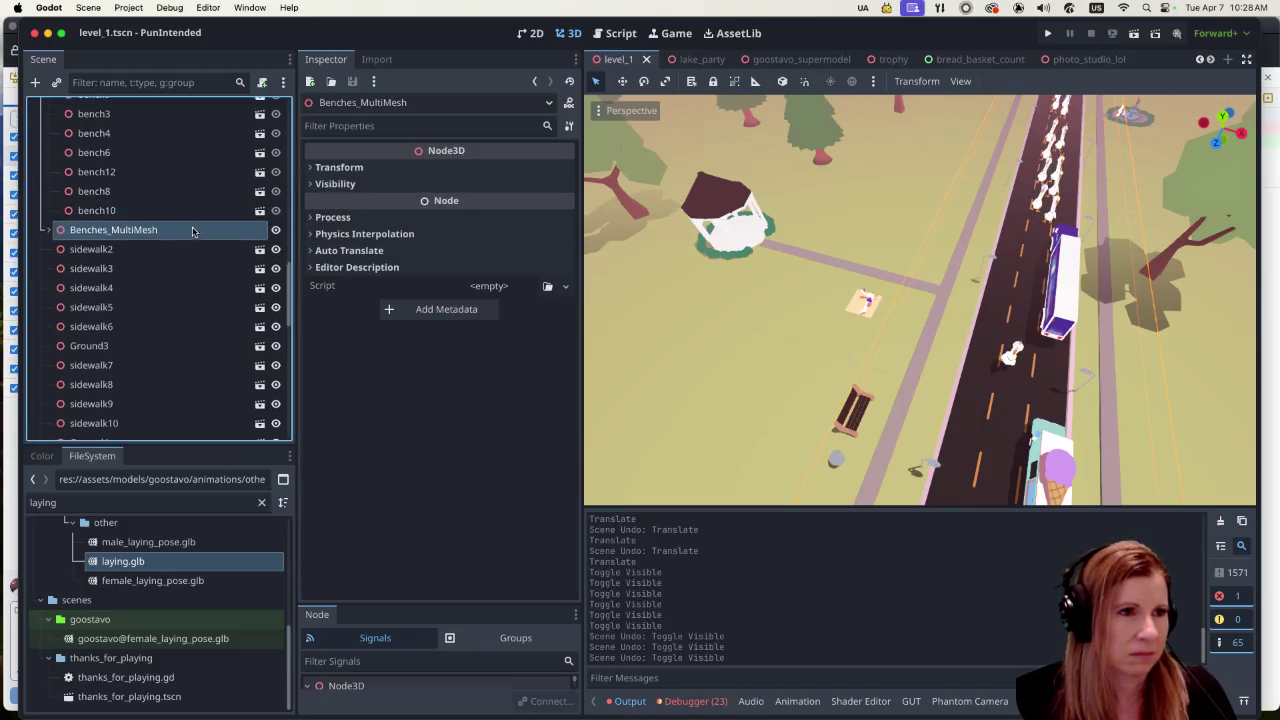
{"action": "scroll", "coordinate": [190, 220], "scroll_direction": "up", "scroll_amount": 5}
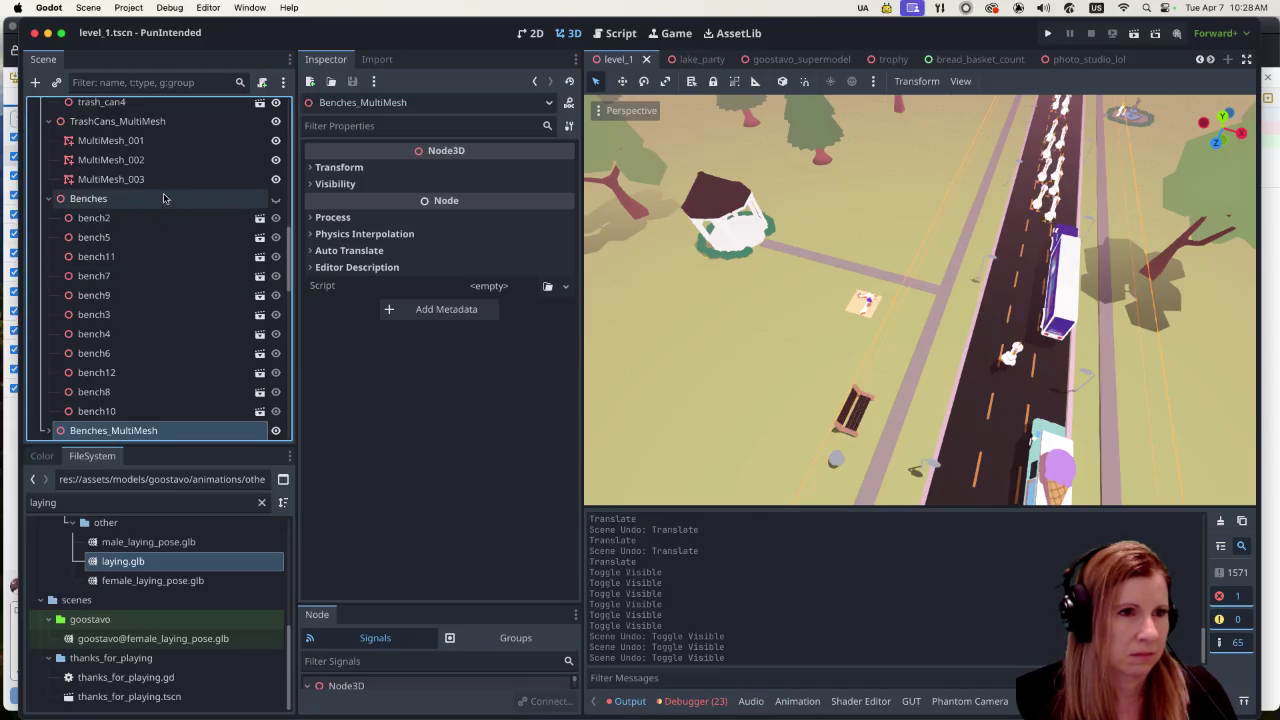
Step: Toggle the Benches group's visibility and inspect bench12, bench2 and bench11
{"action": "left_click", "coordinate": [277, 199]}
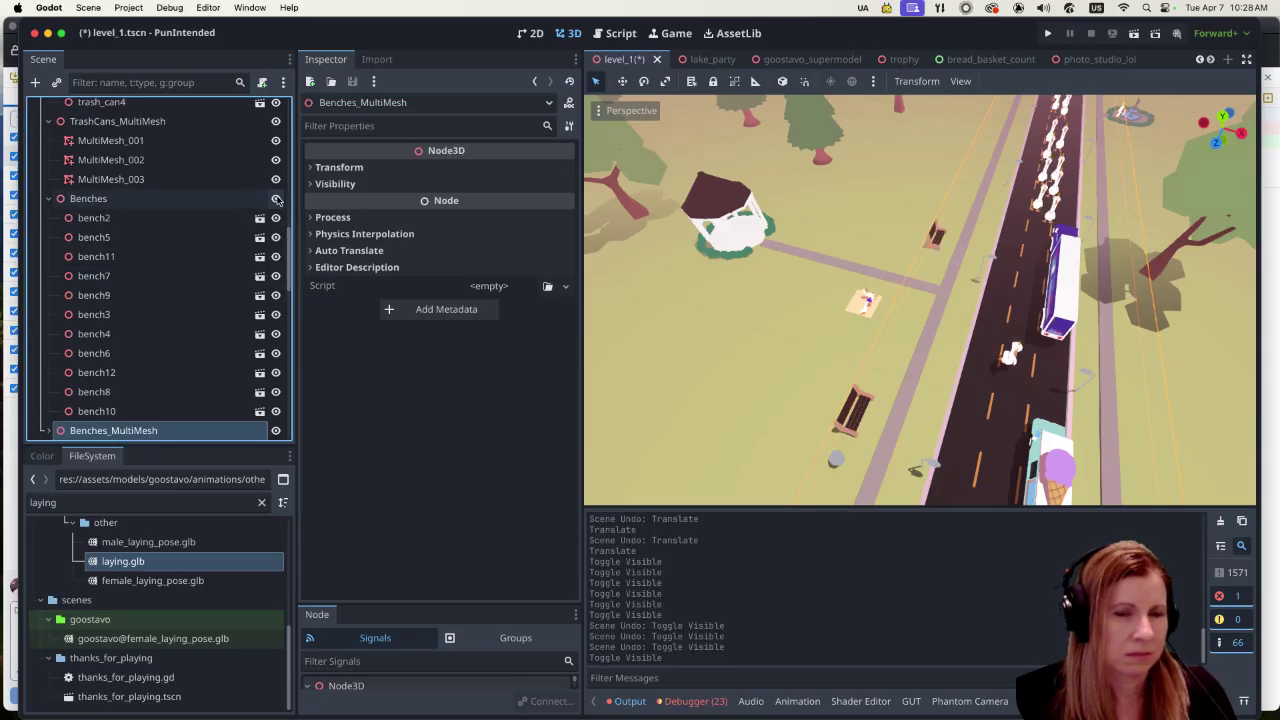
{"action": "left_click", "coordinate": [277, 199]}
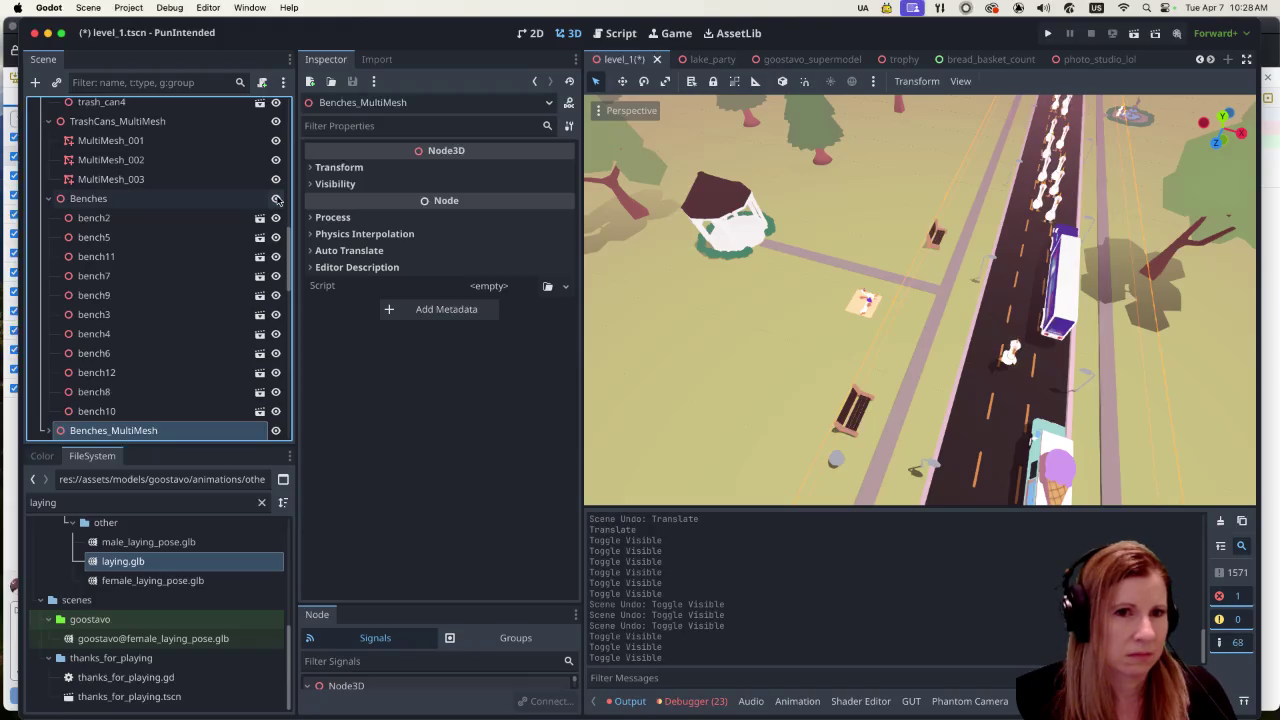
{"action": "left_click", "coordinate": [142, 370]}
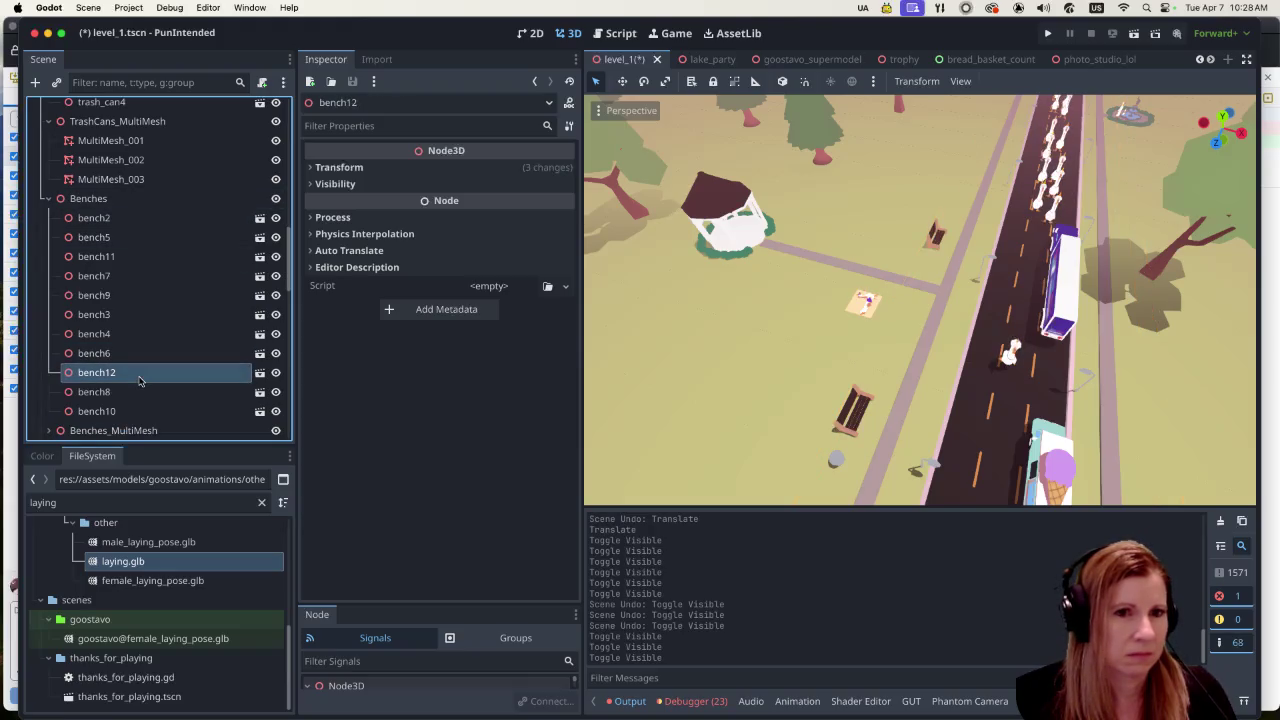
{"action": "left_click", "coordinate": [170, 219]}
{"action": "scroll", "coordinate": [157, 290], "scroll_direction": "down", "scroll_amount": 1}
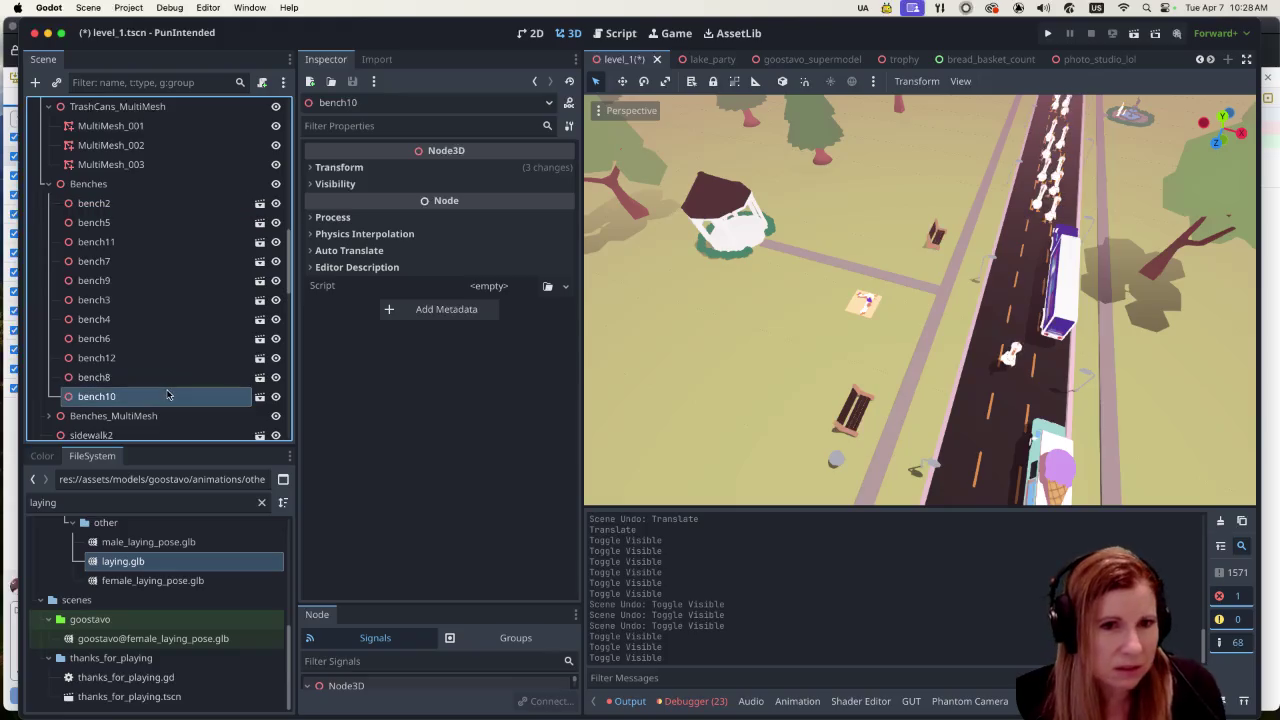
{"action": "left_click", "coordinate": [146, 248]}
Step: Compare bench7, bench9 and bench3, then select bench7 and bring up its context menu
{"action": "left_click", "coordinate": [144, 260]}
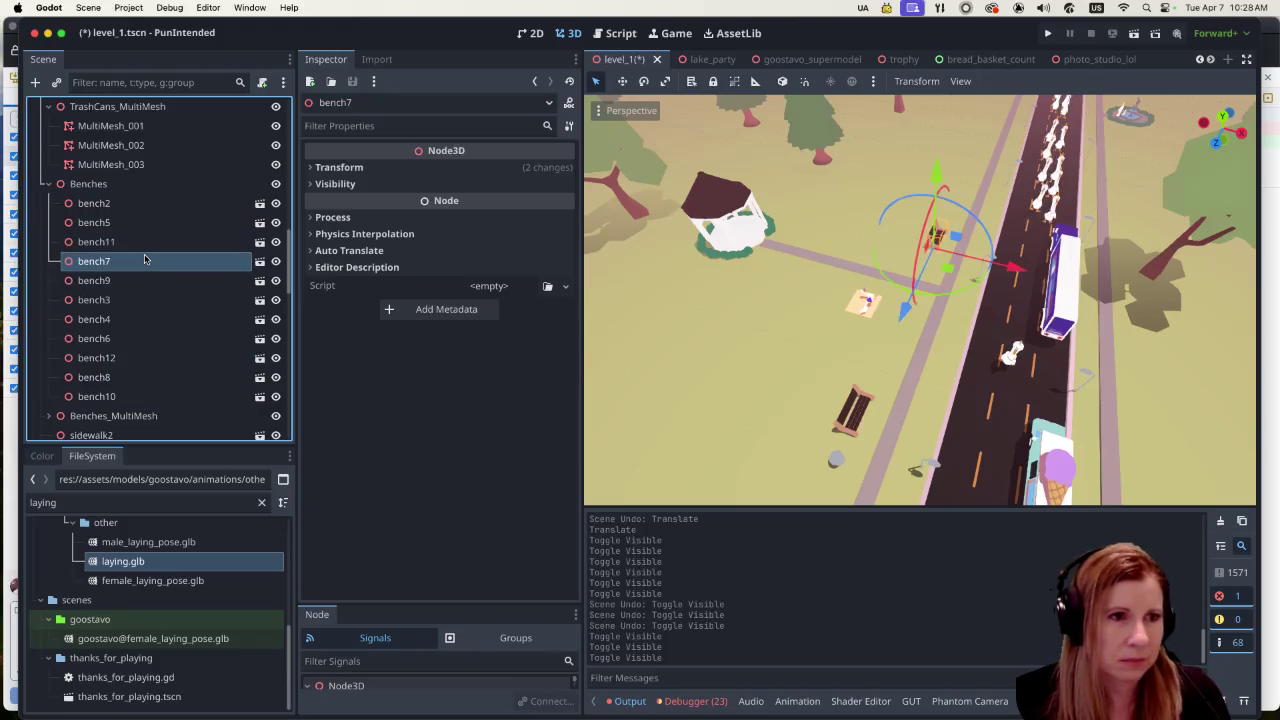
{"action": "left_click", "coordinate": [132, 281]}
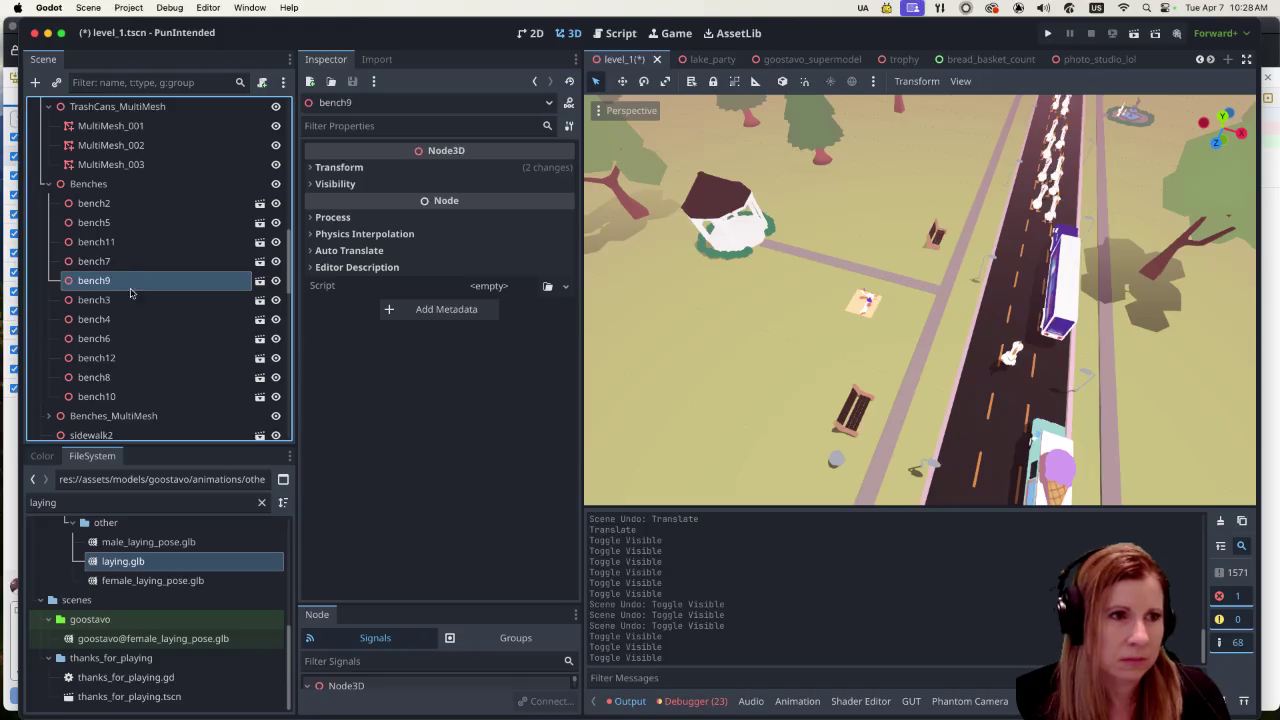
{"action": "left_click", "coordinate": [128, 299]}
{"action": "left_click", "coordinate": [130, 280]}
{"action": "left_click", "coordinate": [135, 262]}
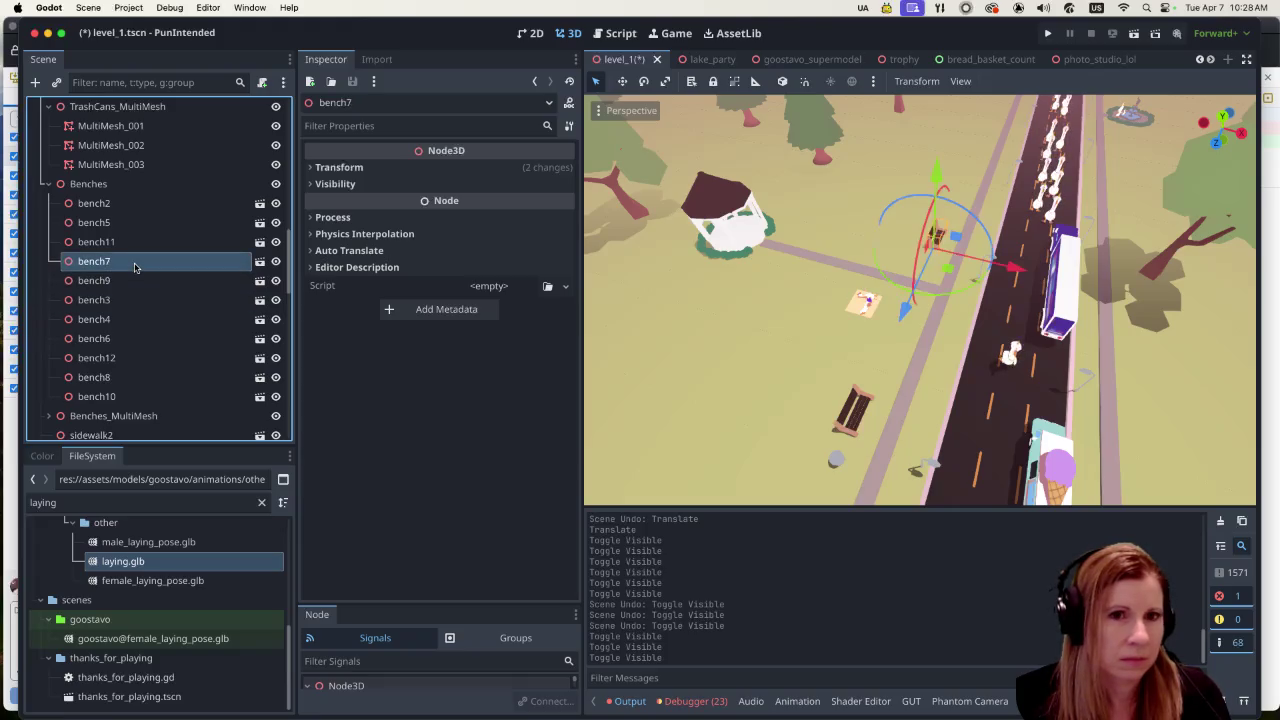
{"action": "right_click", "coordinate": [135, 266]}
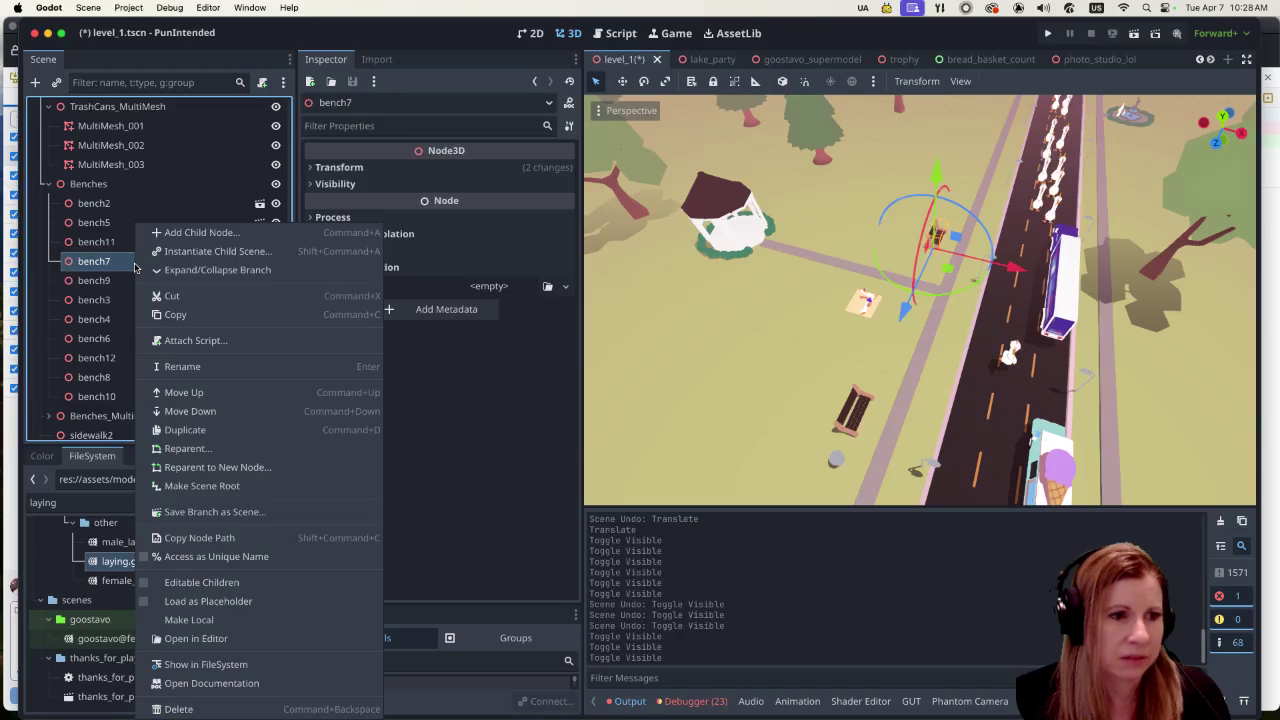
Step: Delete the bench7 node, confirm the deletion, and scroll the Scene dock to review the remaining benches
{"action": "left_click", "coordinate": [187, 707]}
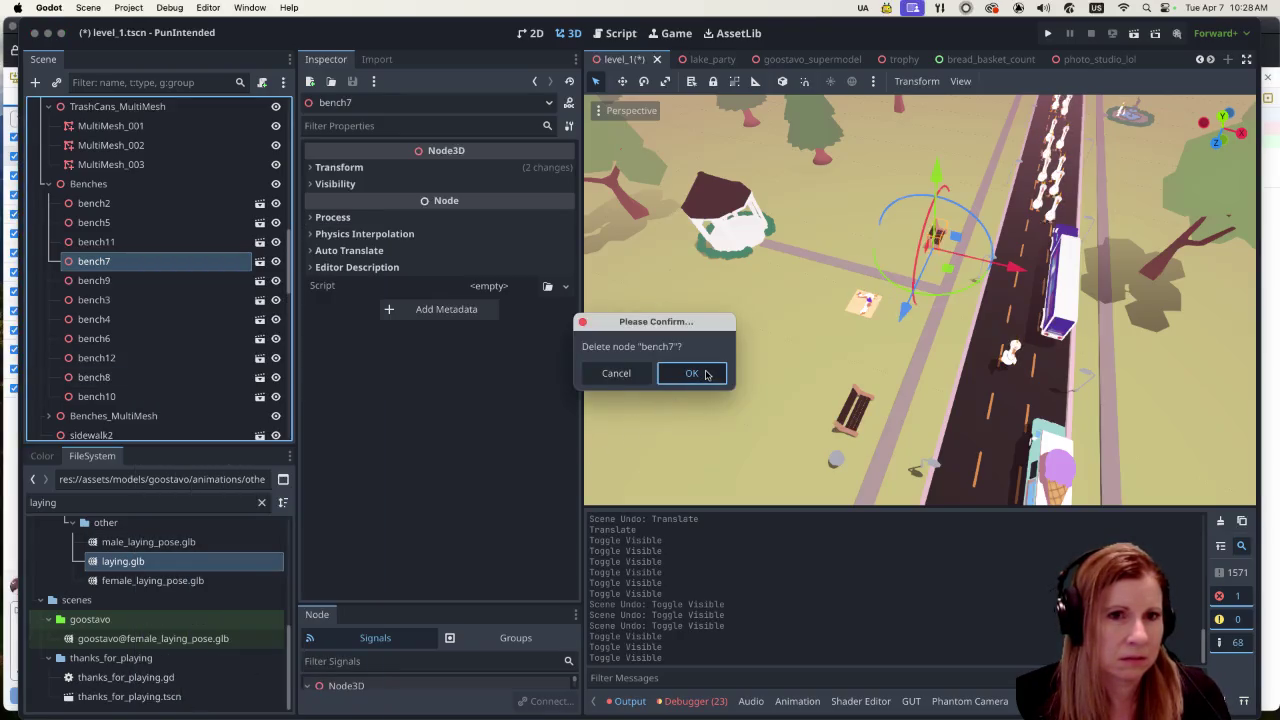
{"action": "left_click", "coordinate": [692, 373]}
{"action": "scroll", "coordinate": [900, 355], "scroll_direction": "down", "scroll_amount": 3}
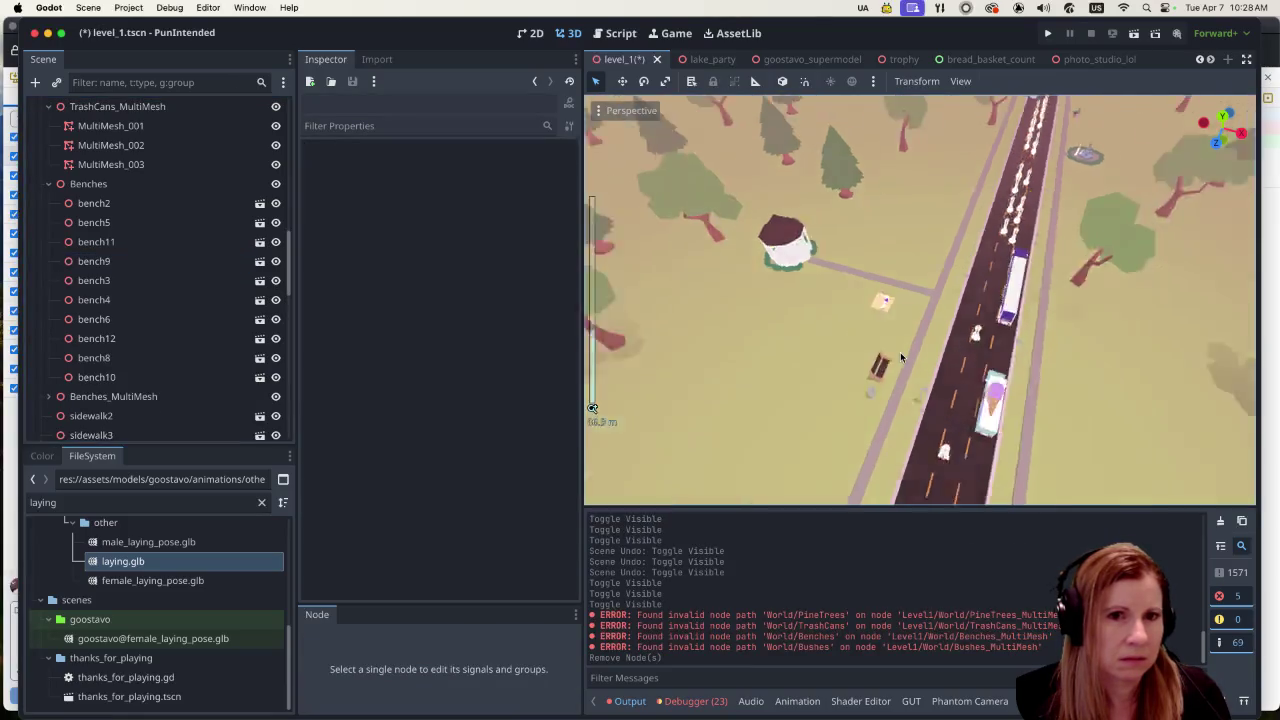
{"action": "scroll", "coordinate": [900, 352], "scroll_direction": "down", "scroll_amount": 2}
{"action": "scroll", "coordinate": [924, 344], "scroll_direction": "down", "scroll_amount": 2}
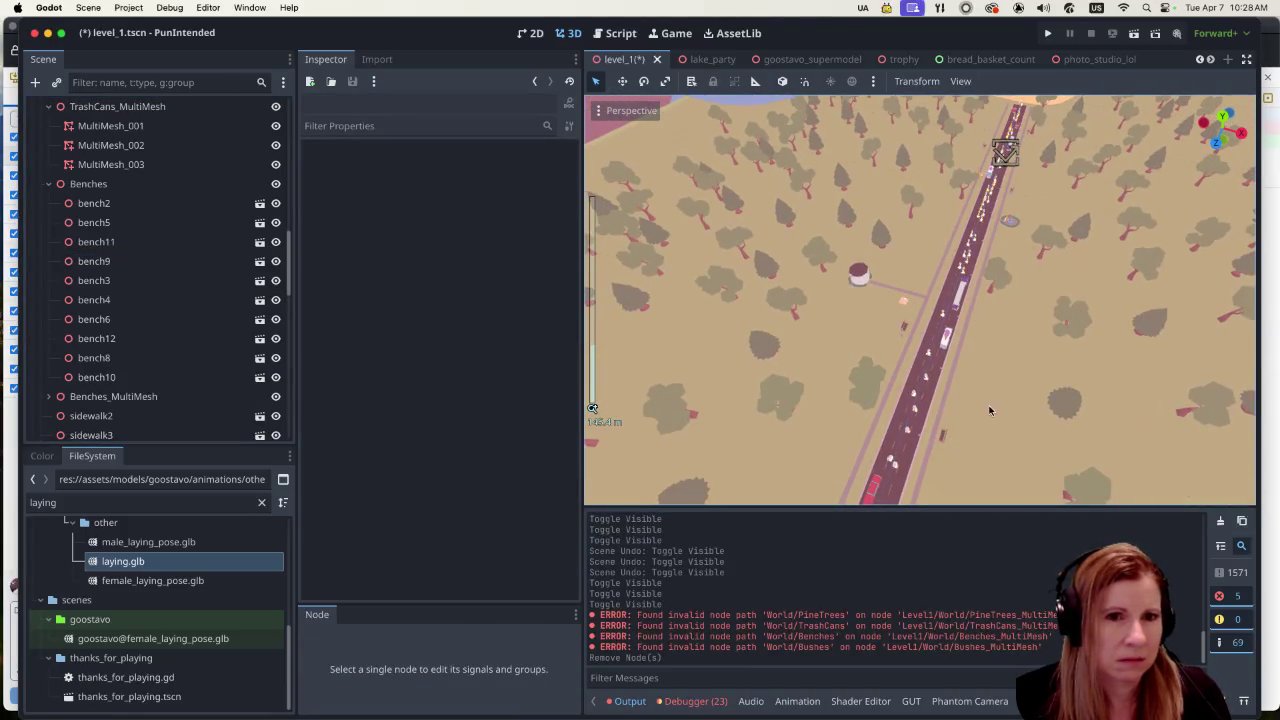
{"action": "scroll", "coordinate": [900, 360], "scroll_direction": "up", "scroll_amount": 5}
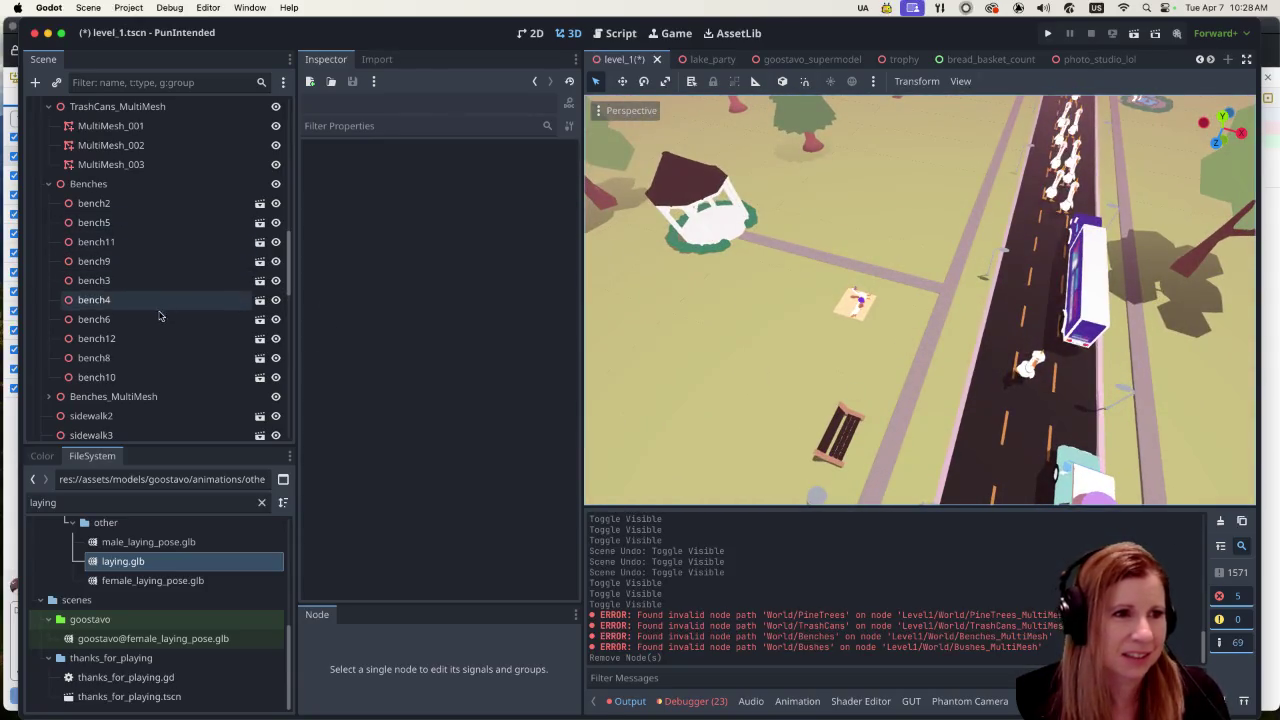
{"action": "left_click", "coordinate": [150, 319]}
{"action": "left_click", "coordinate": [146, 357]}
{"action": "left_click", "coordinate": [148, 299]}
{"action": "left_click", "coordinate": [146, 242]}
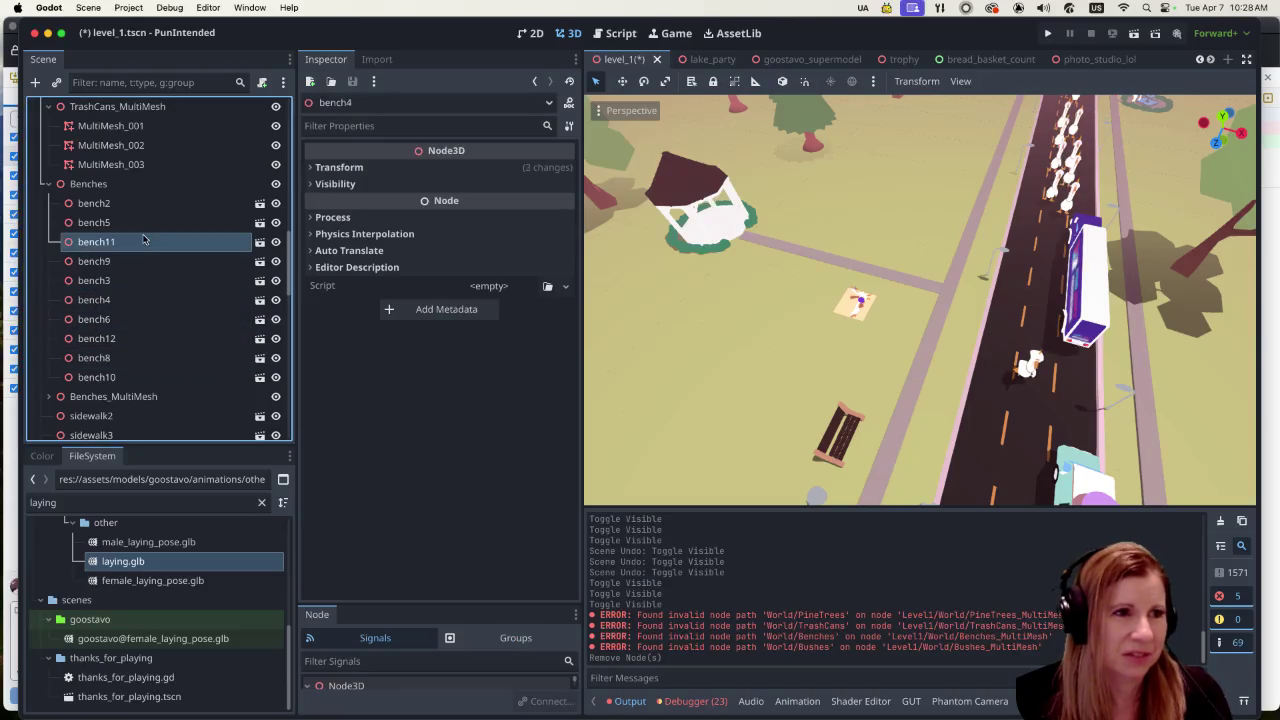
{"action": "left_click", "coordinate": [140, 222]}
{"action": "left_click", "coordinate": [140, 203]}
{"action": "left_click", "coordinate": [143, 228]}
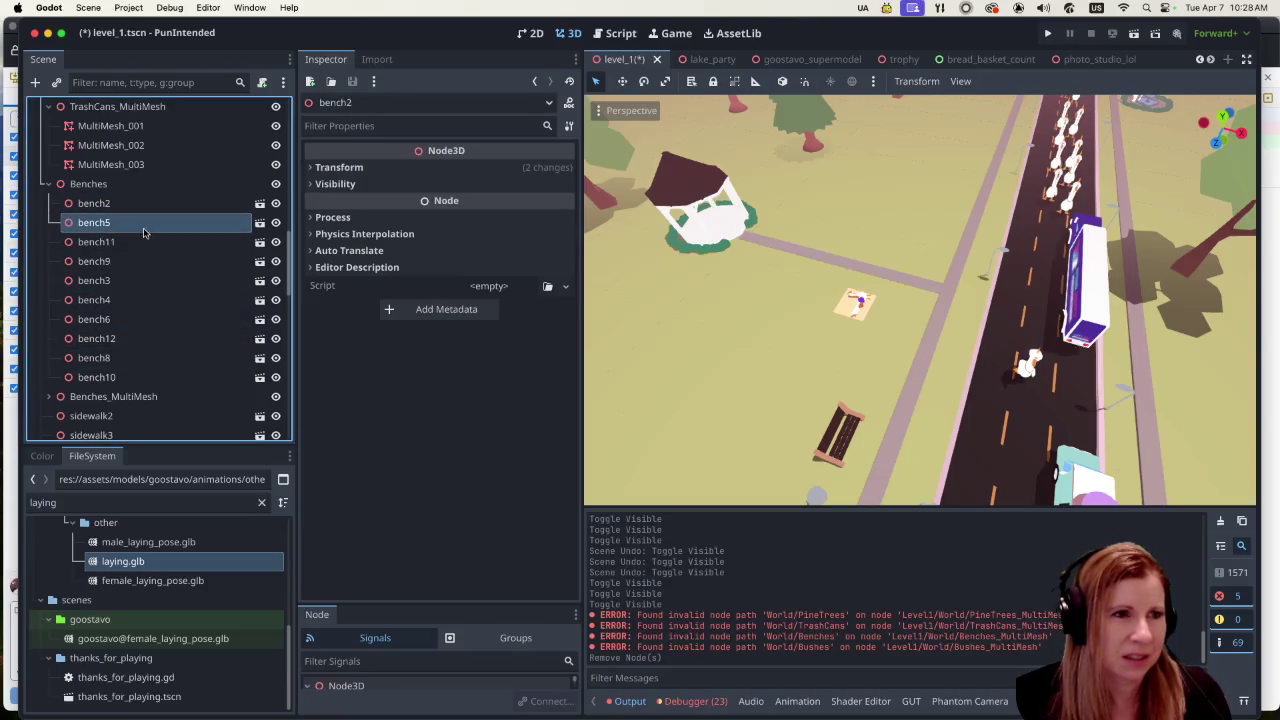
{"action": "left_click", "coordinate": [140, 245]}
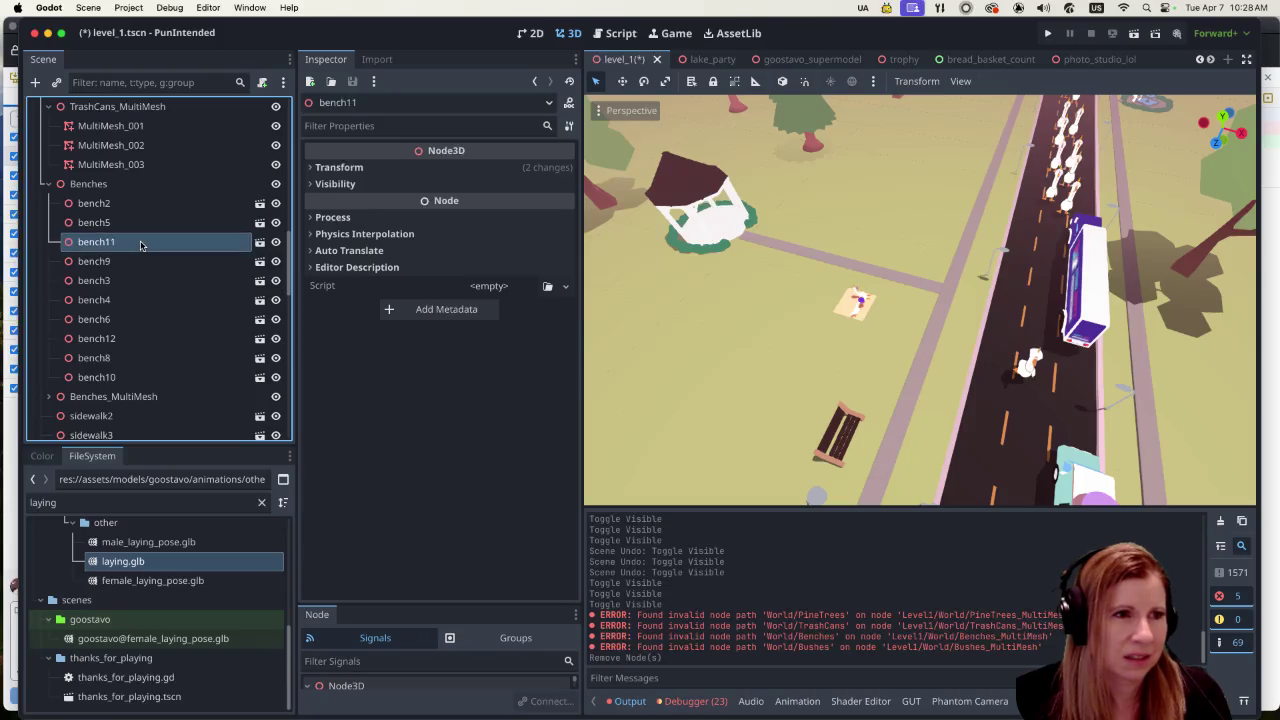
{"action": "left_click", "coordinate": [276, 184]}
{"action": "left_click", "coordinate": [276, 184]}
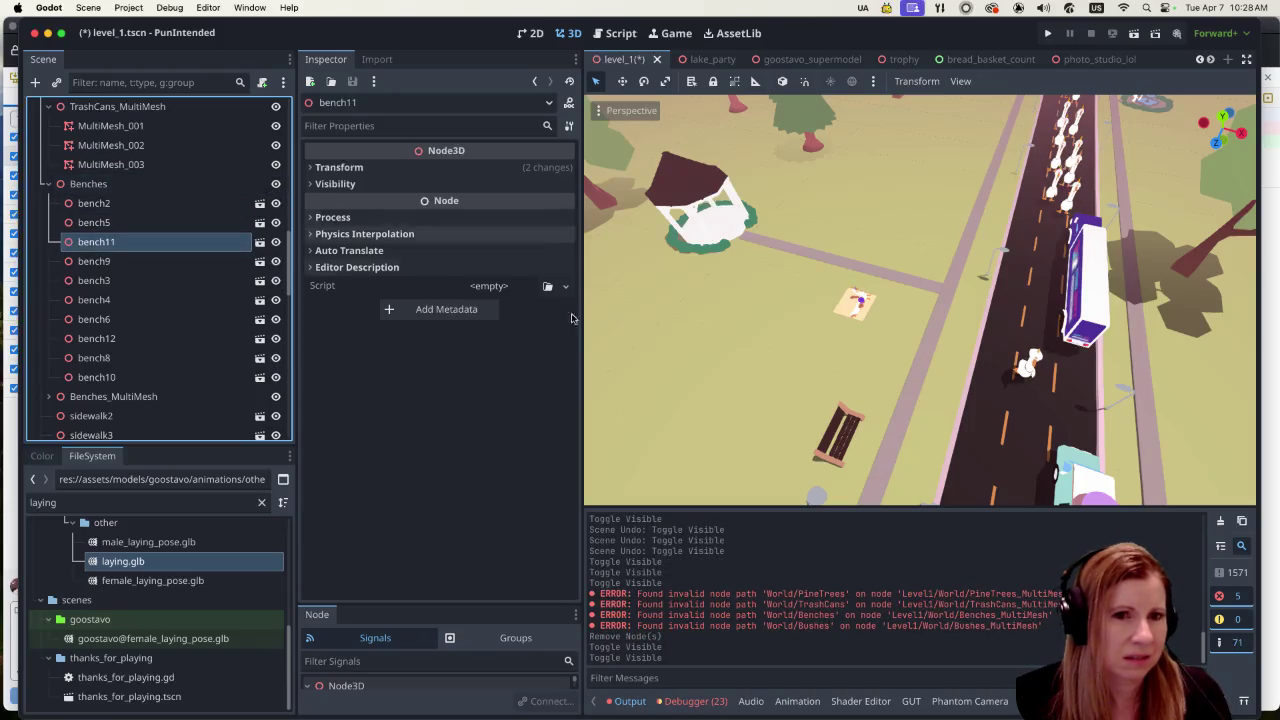
{"action": "scroll", "coordinate": [753, 350], "scroll_direction": "down", "scroll_amount": 3}
{"action": "scroll", "coordinate": [753, 346], "scroll_direction": "down", "scroll_amount": 5}
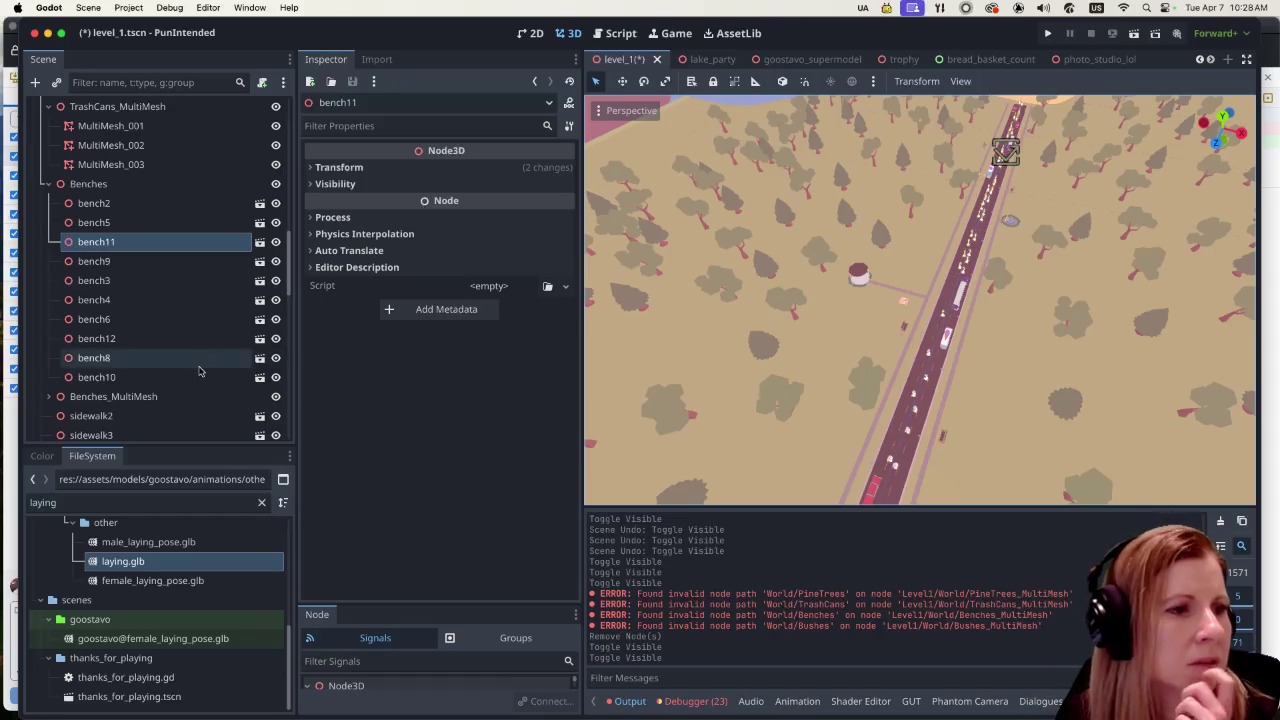
{"action": "left_click", "coordinate": [183, 221]}
{"action": "left_click", "coordinate": [180, 204]}
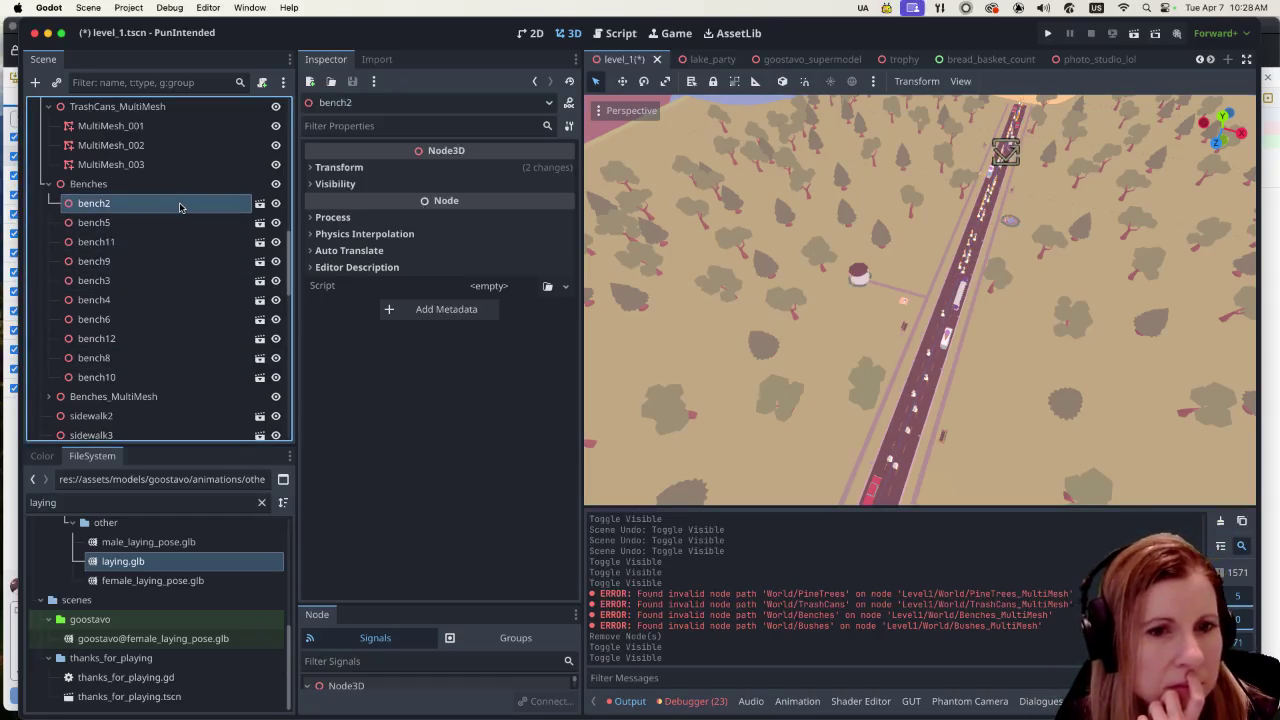
{"action": "scroll", "coordinate": [810, 430], "scroll_direction": "down", "scroll_amount": 6}
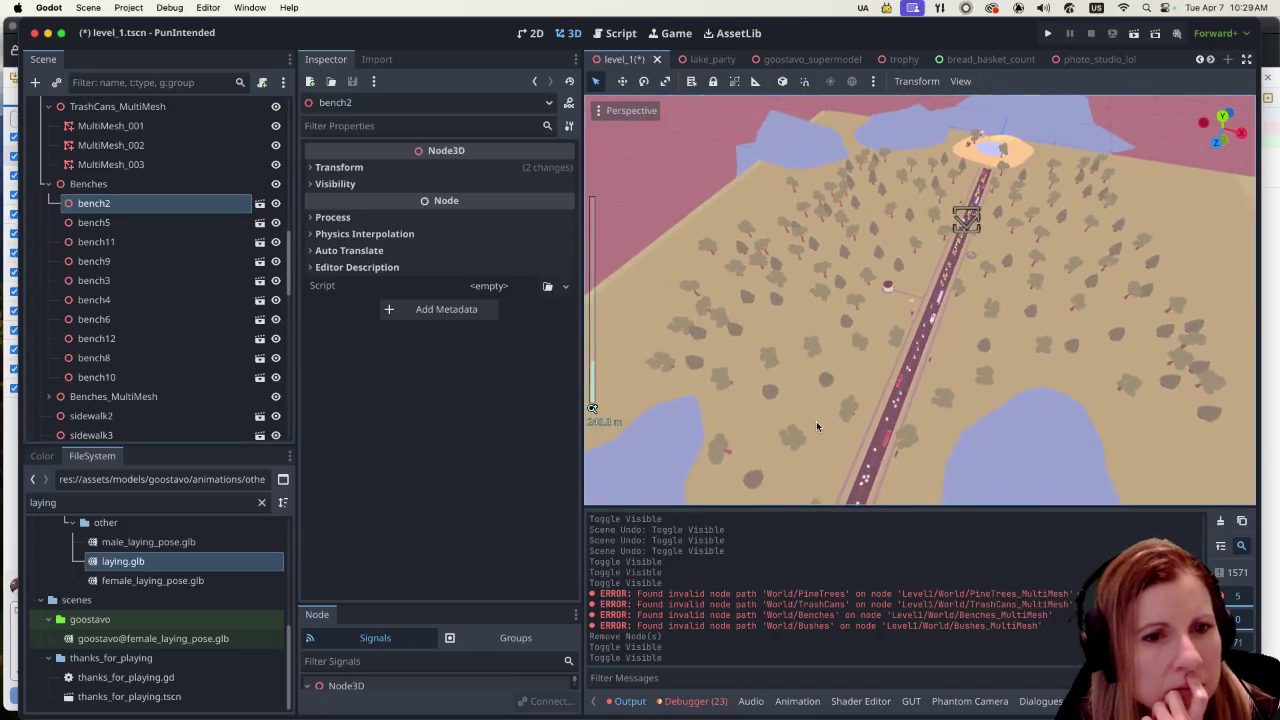
{"action": "scroll", "coordinate": [820, 415], "scroll_direction": "up", "scroll_amount": 2}
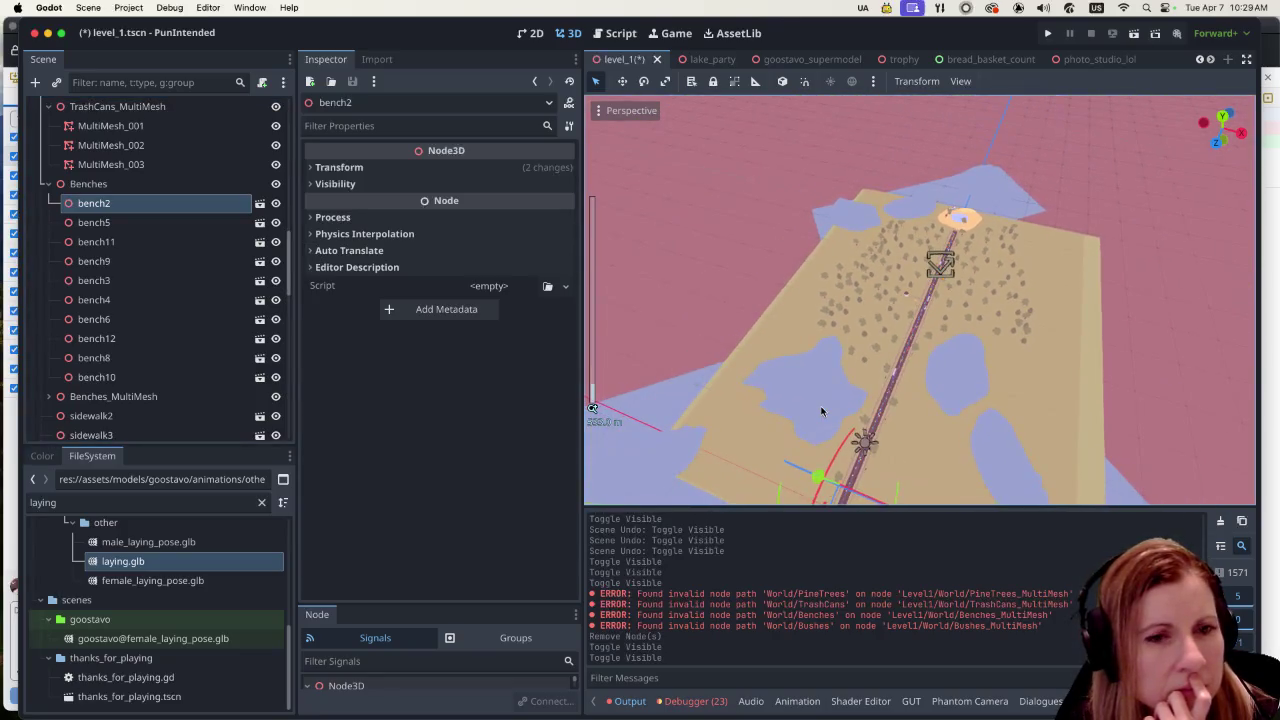
{"action": "left_click", "coordinate": [133, 221]}
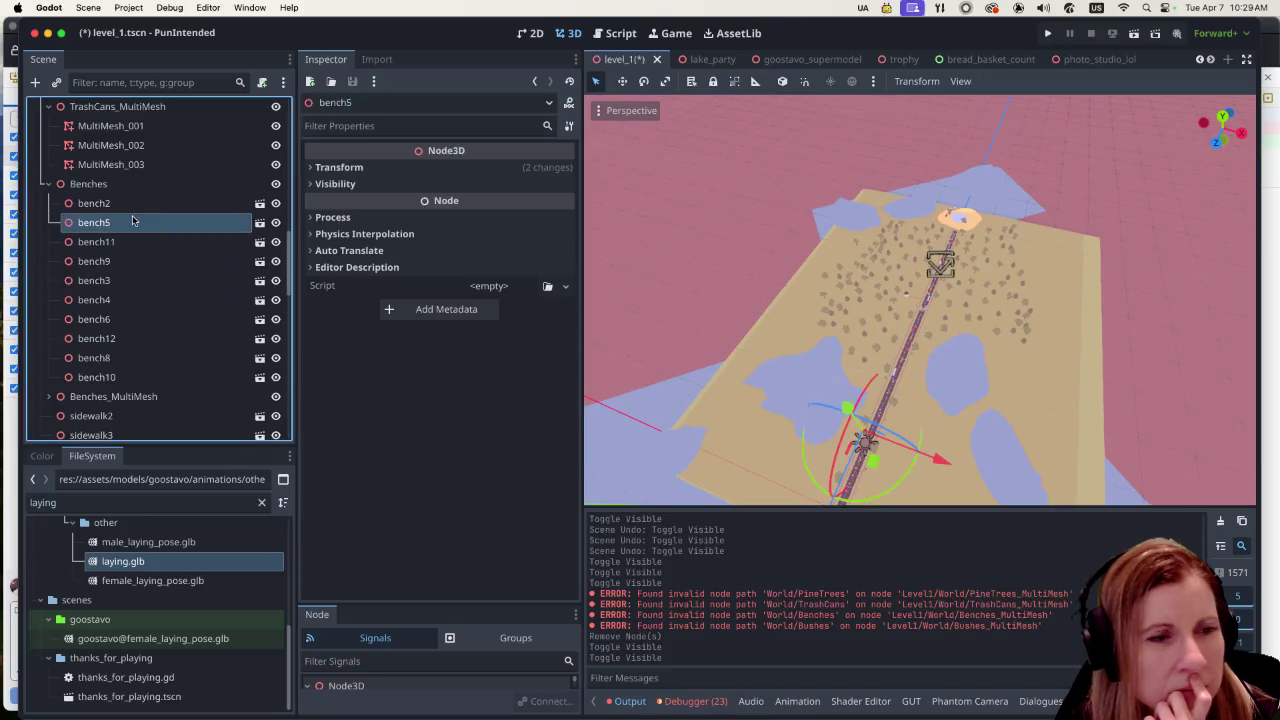
{"action": "left_click", "coordinate": [133, 243]}
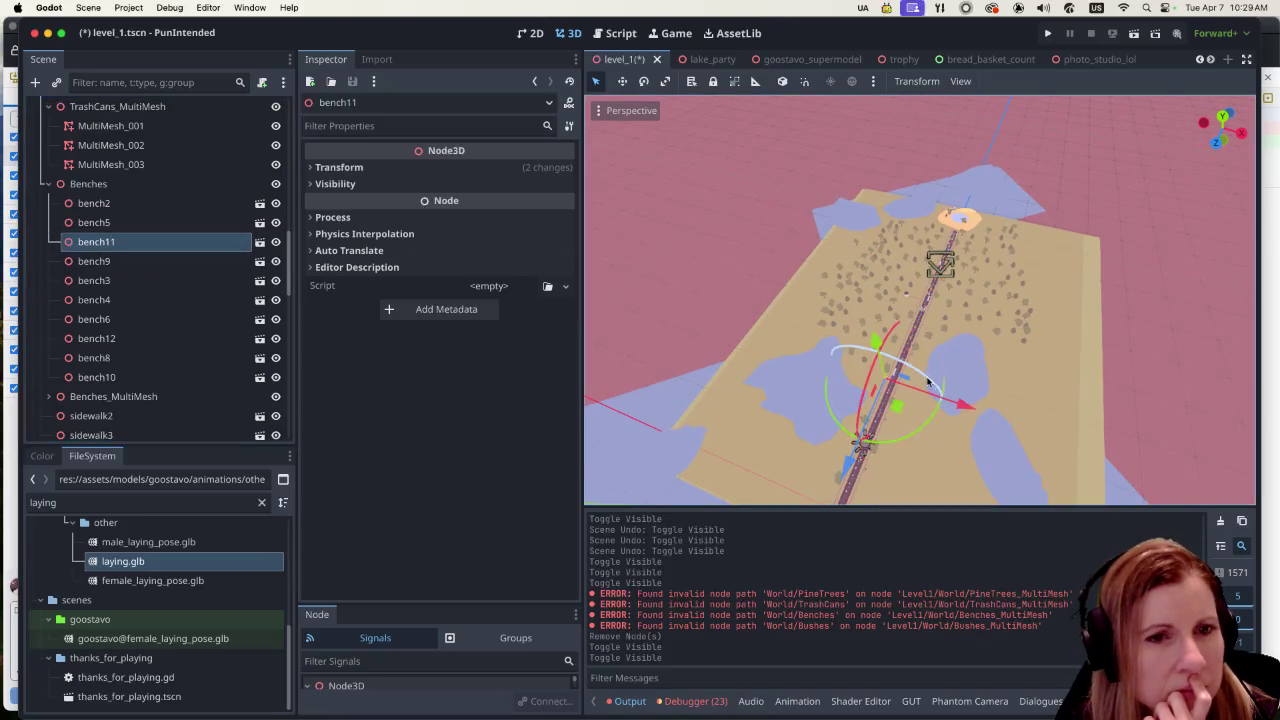
{"action": "scroll", "coordinate": [896, 372], "scroll_direction": "up", "scroll_amount": 5}
{"action": "scroll", "coordinate": [896, 372], "scroll_direction": "down", "scroll_amount": 2}
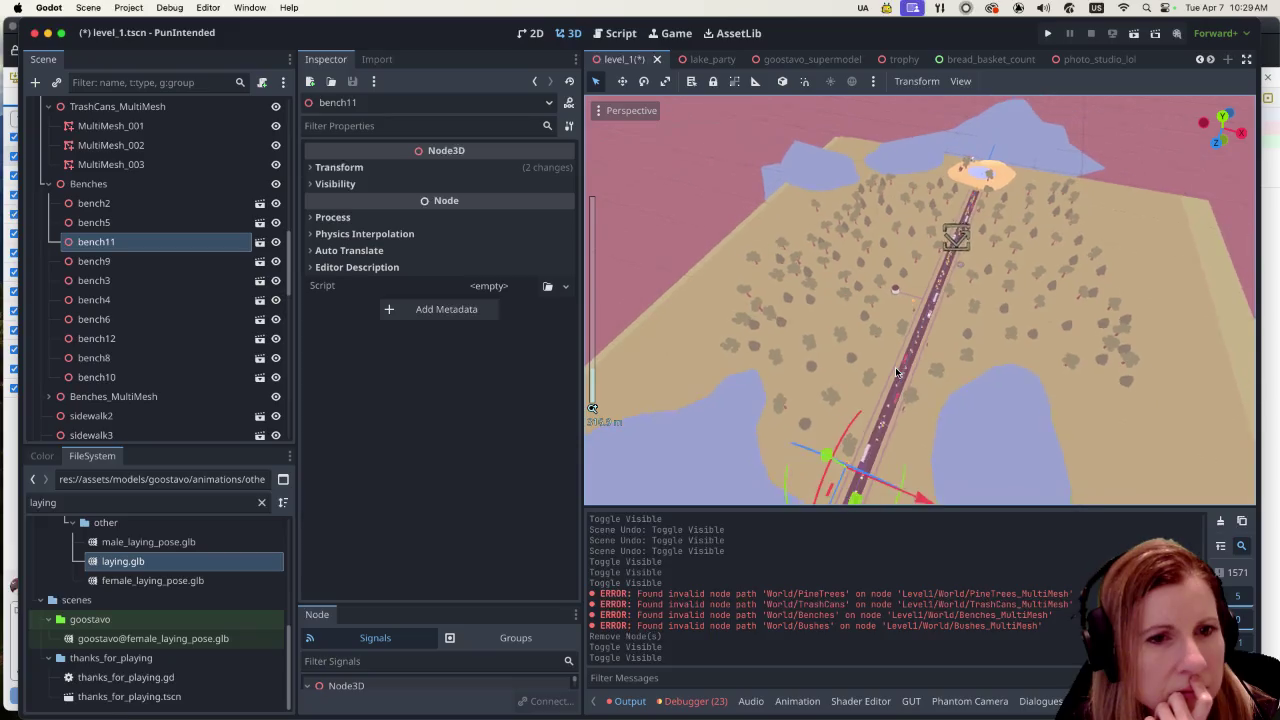
{"action": "left_click", "coordinate": [97, 263]}
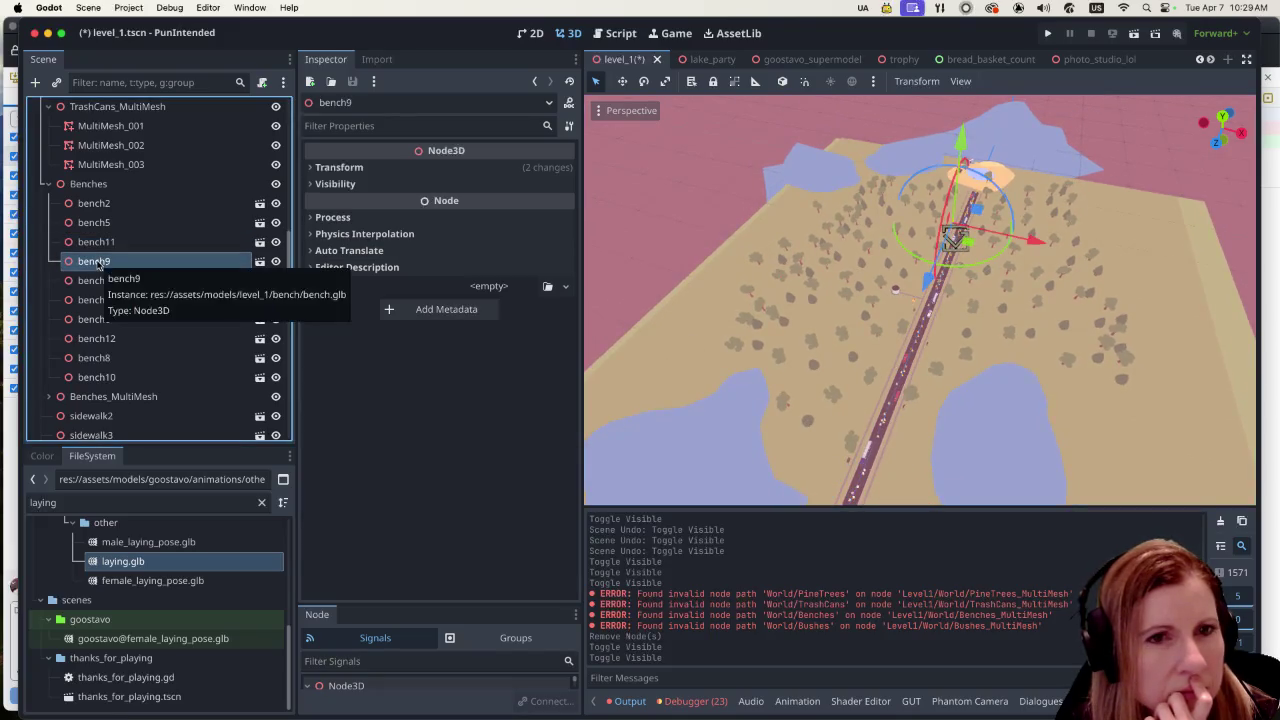
{"action": "left_click", "coordinate": [101, 286]}
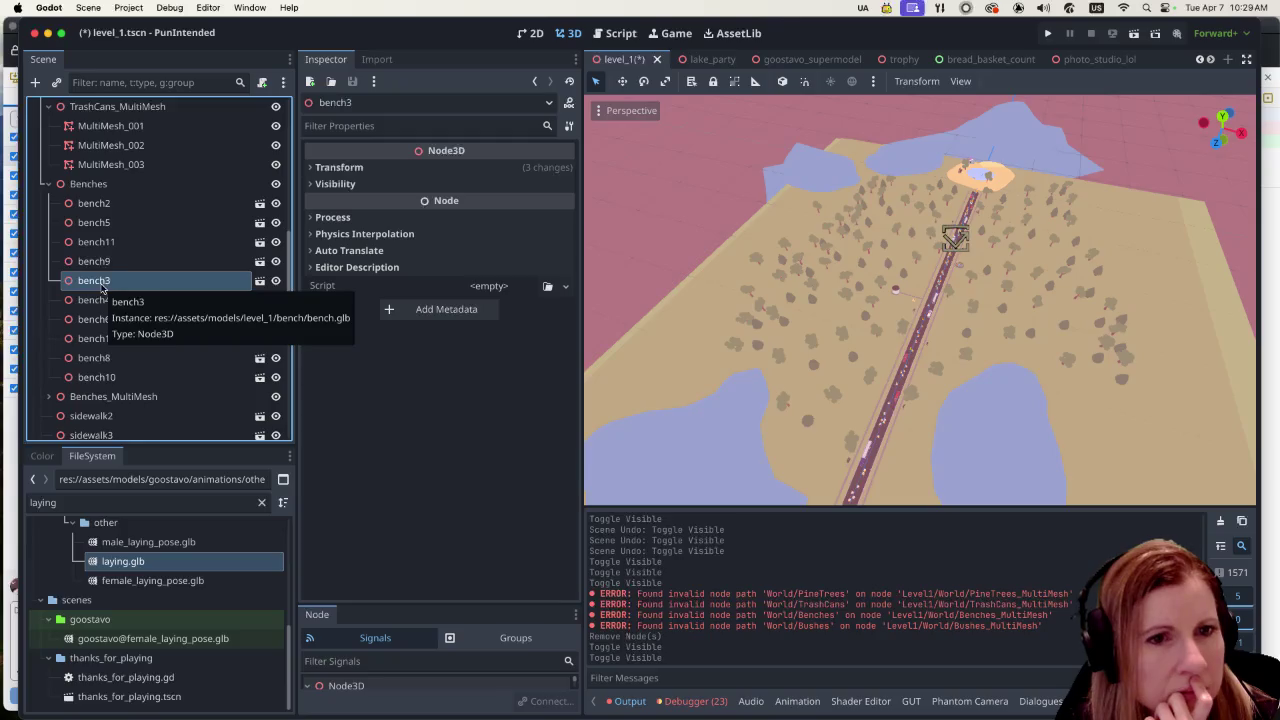
{"action": "key", "text": "f"}
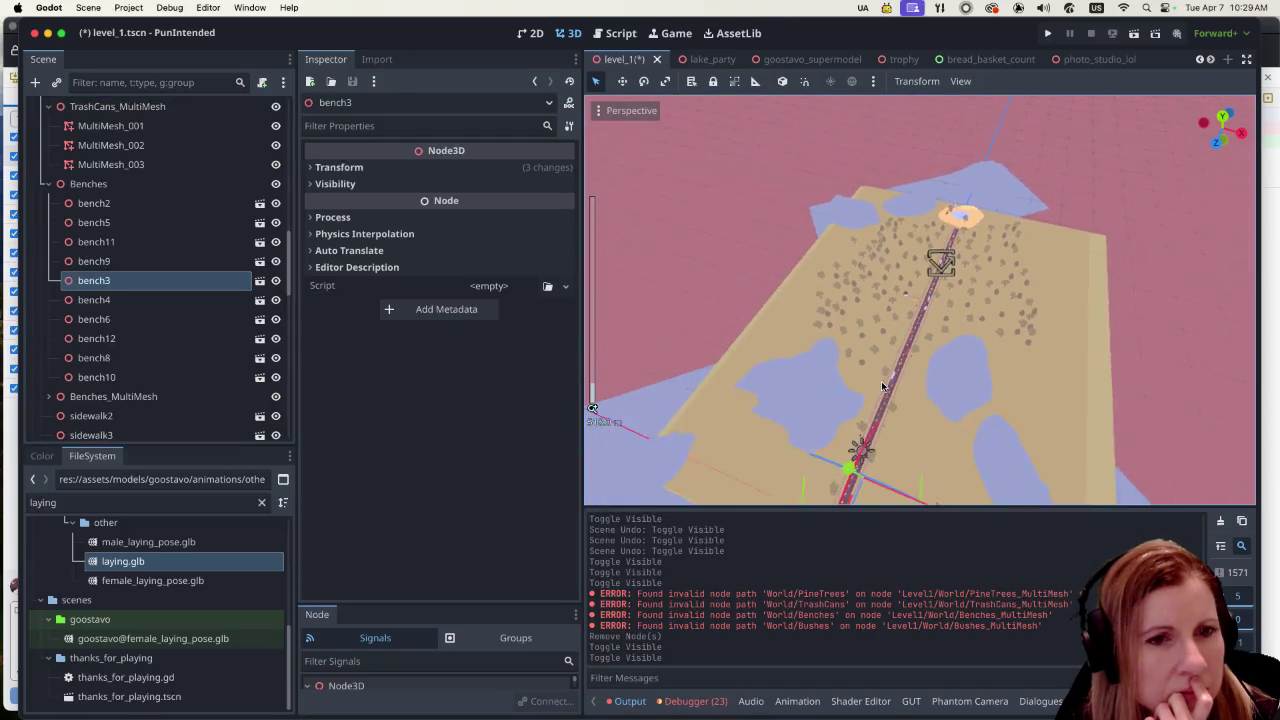
{"action": "left_click", "coordinate": [201, 303]}
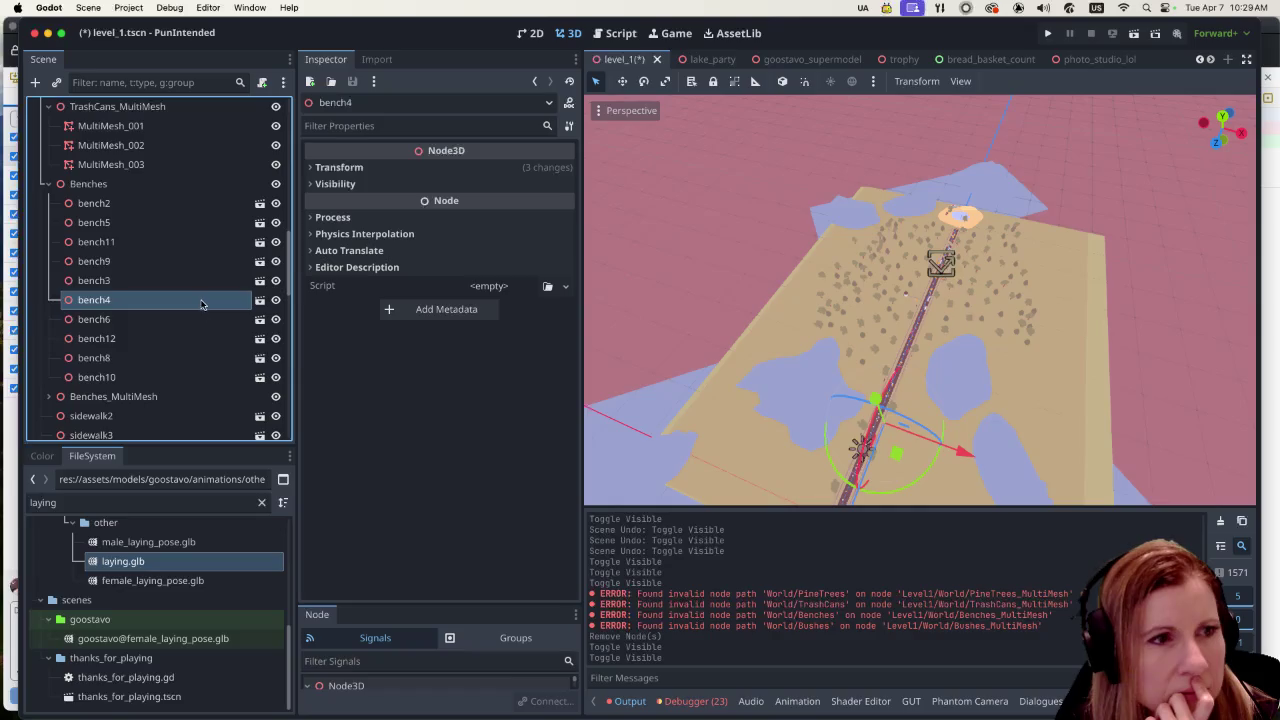
{"action": "left_click", "coordinate": [188, 324]}
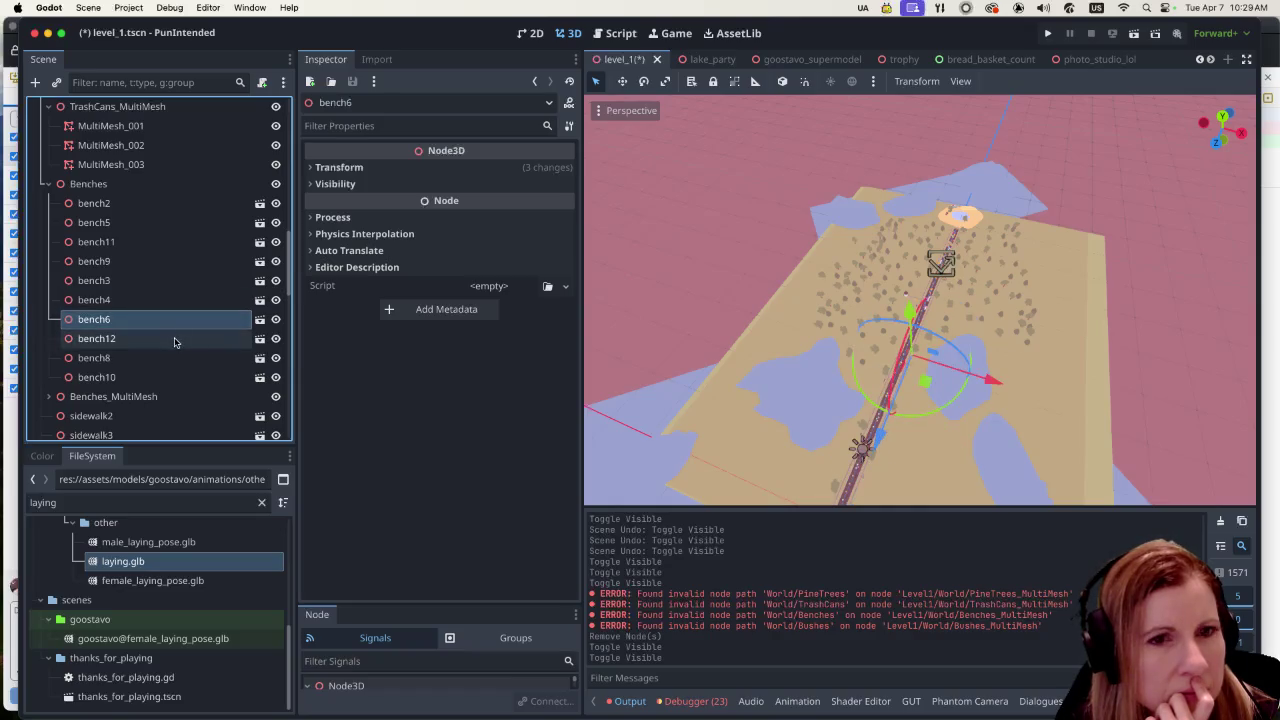
{"action": "left_click", "coordinate": [174, 342]}
{"action": "left_click", "coordinate": [165, 356]}
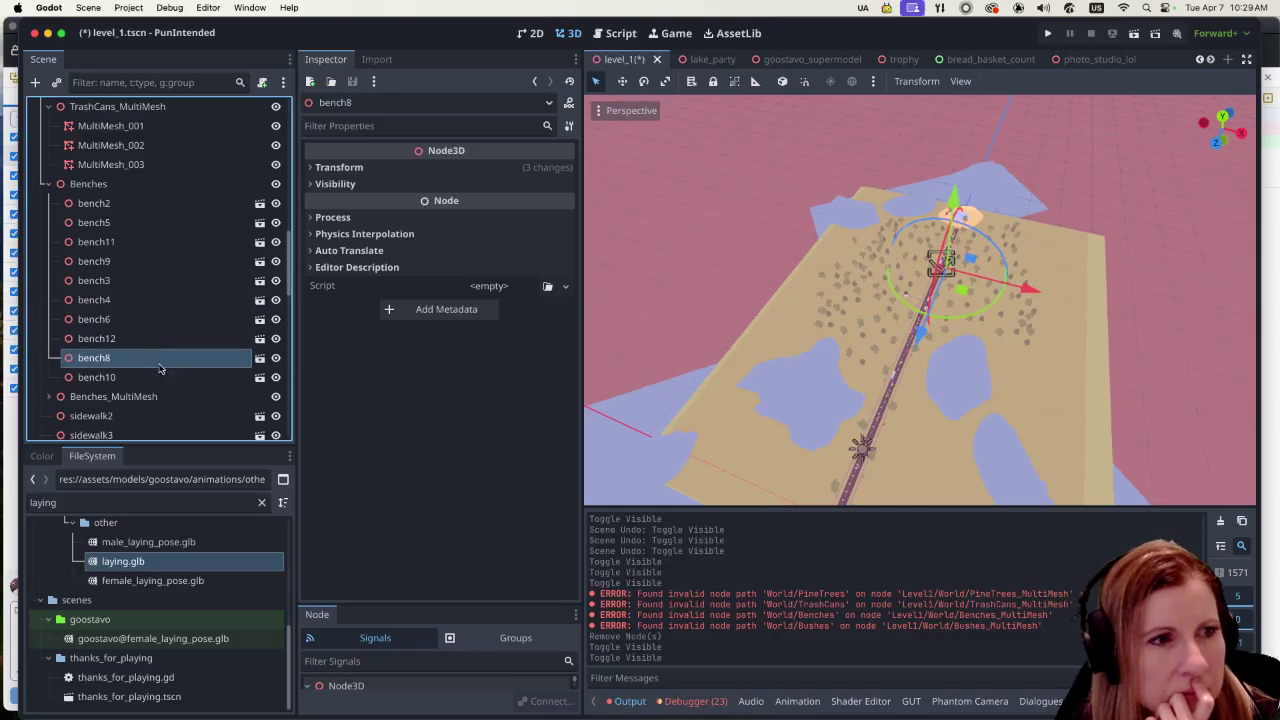
{"action": "left_click", "coordinate": [159, 375]}
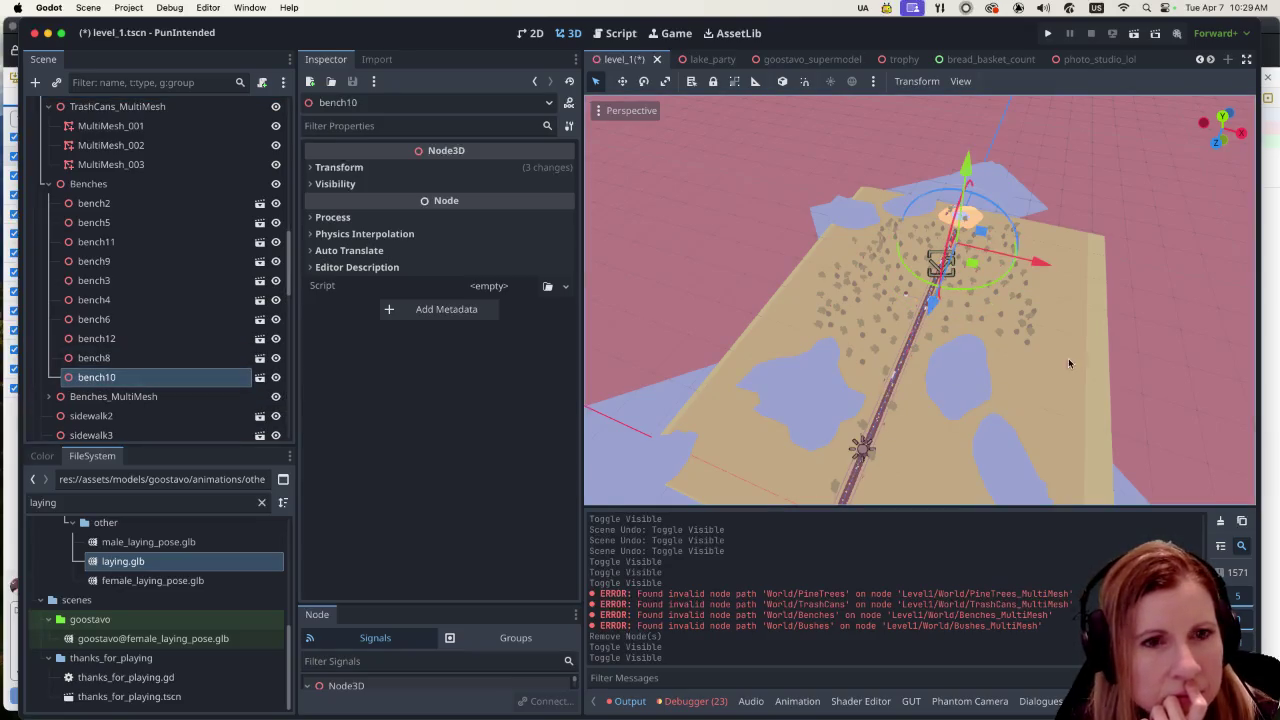
{"action": "scroll", "coordinate": [915, 370], "scroll_direction": "up", "scroll_amount": 10}
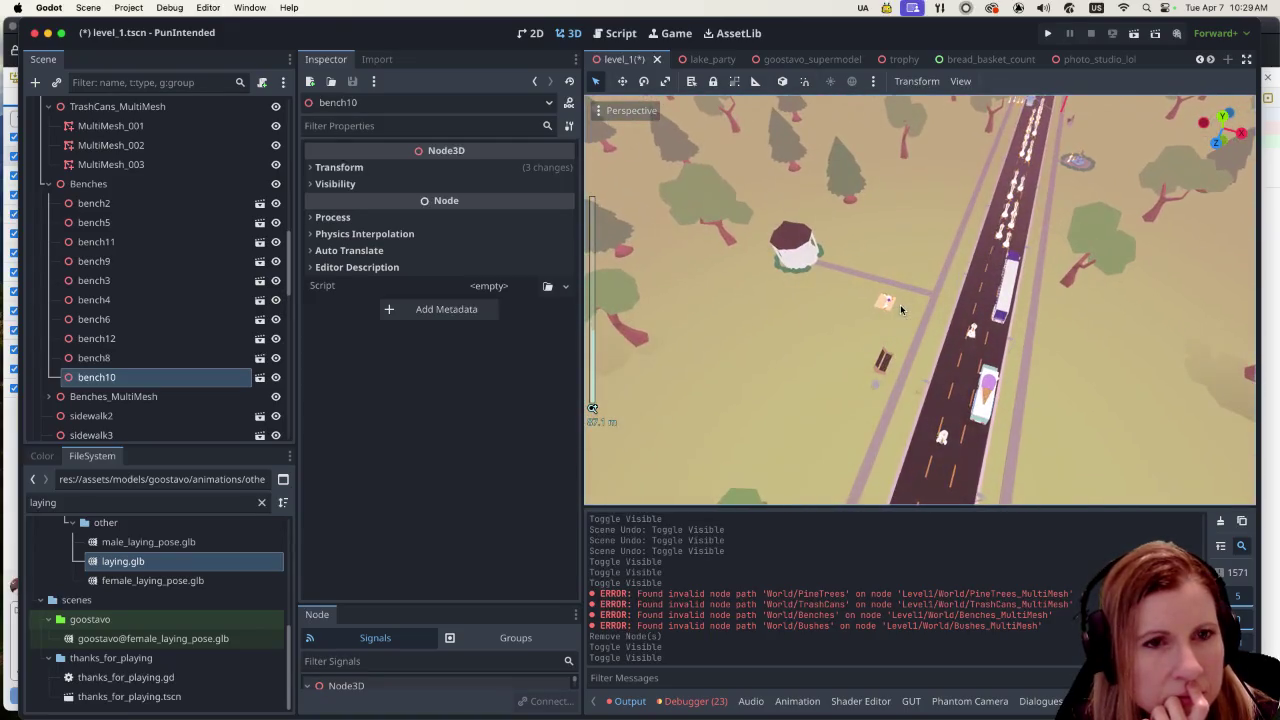
{"action": "scroll", "coordinate": [899, 317], "scroll_direction": "up", "scroll_amount": 5}
{"action": "scroll", "coordinate": [899, 317], "scroll_direction": "down", "scroll_amount": 5}
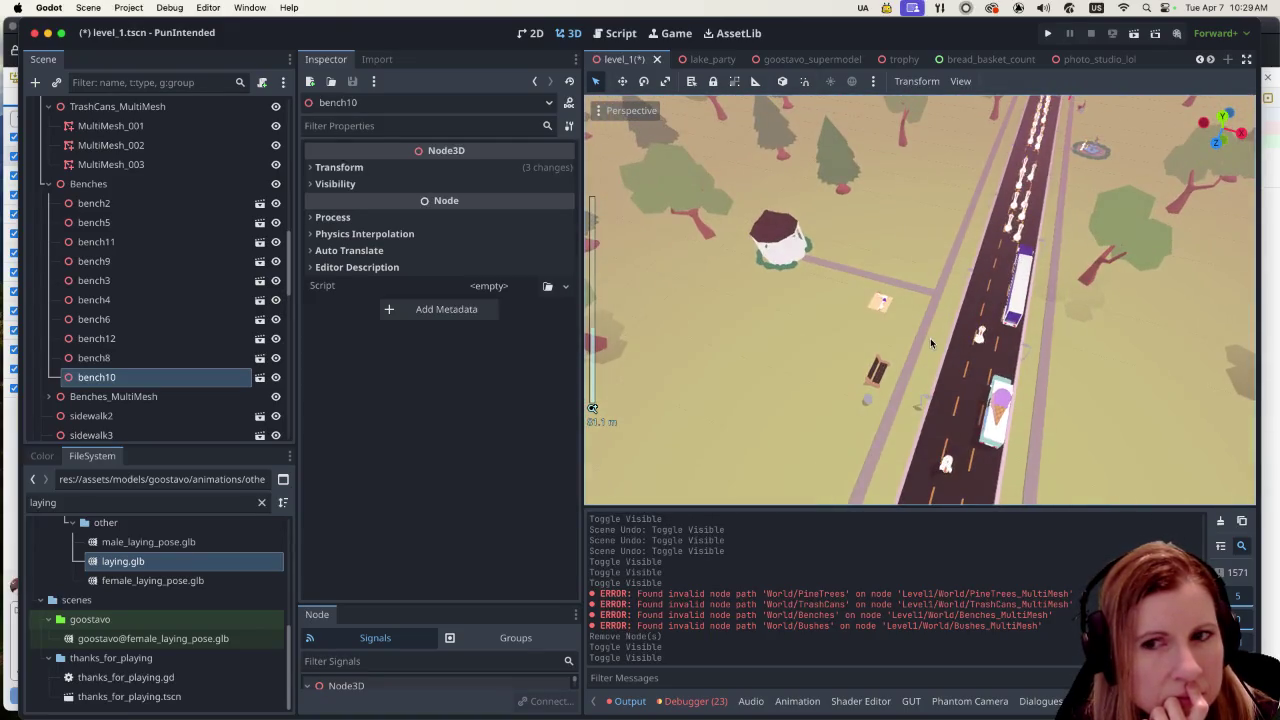
{"action": "scroll", "coordinate": [913, 335], "scroll_direction": "up", "scroll_amount": 4}
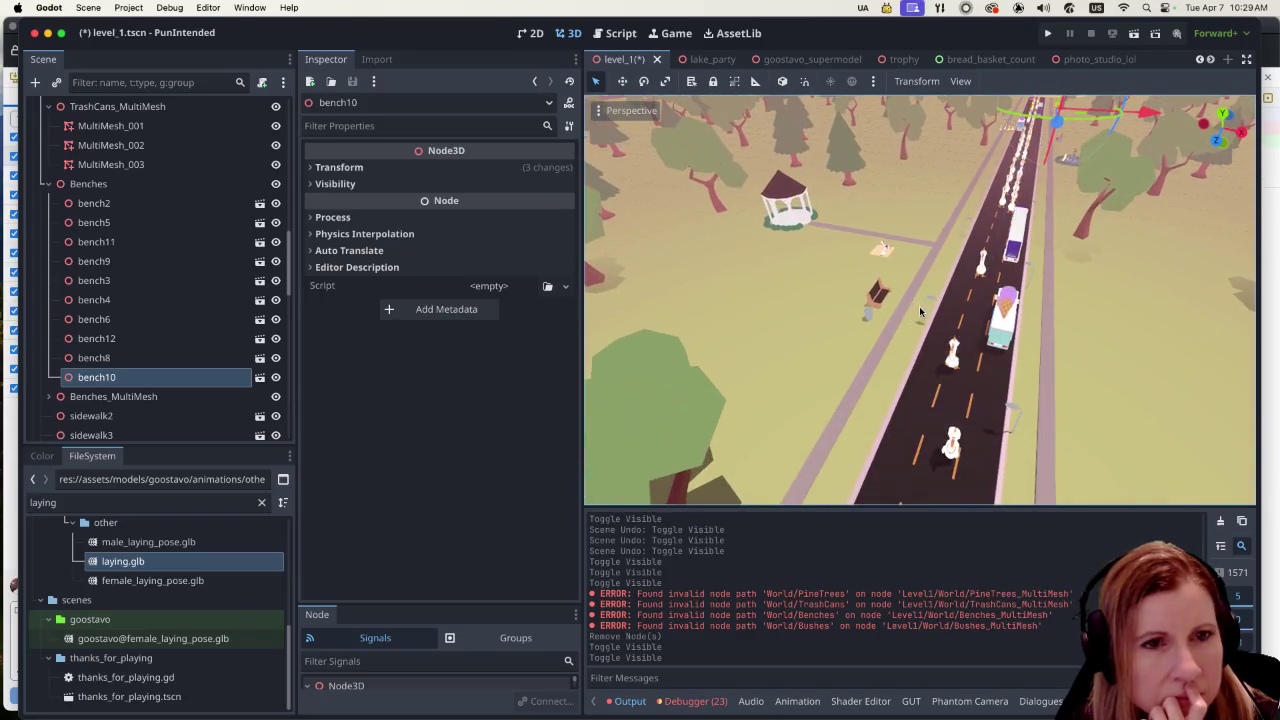
{"action": "scroll", "coordinate": [873, 320], "scroll_direction": "up", "scroll_amount": 6}
{"action": "scroll", "coordinate": [869, 321], "scroll_direction": "down", "scroll_amount": 2}
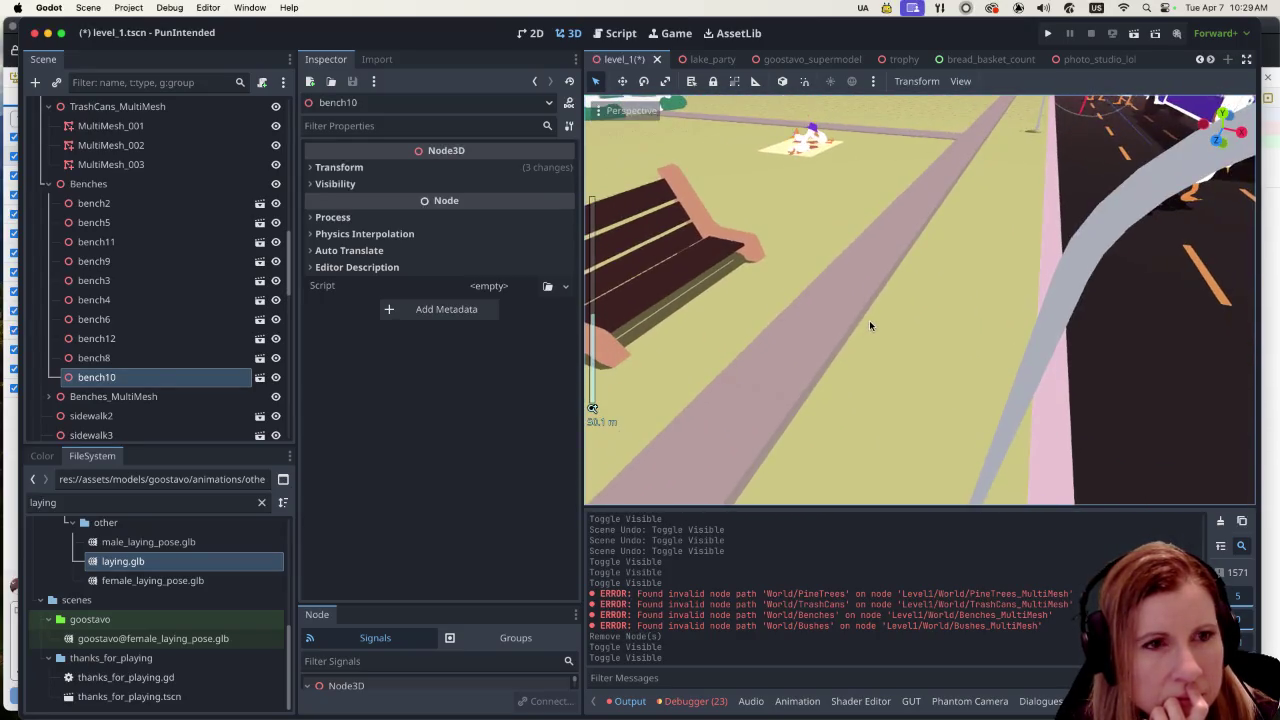
{"action": "scroll", "coordinate": [869, 320], "scroll_direction": "down", "scroll_amount": 8}
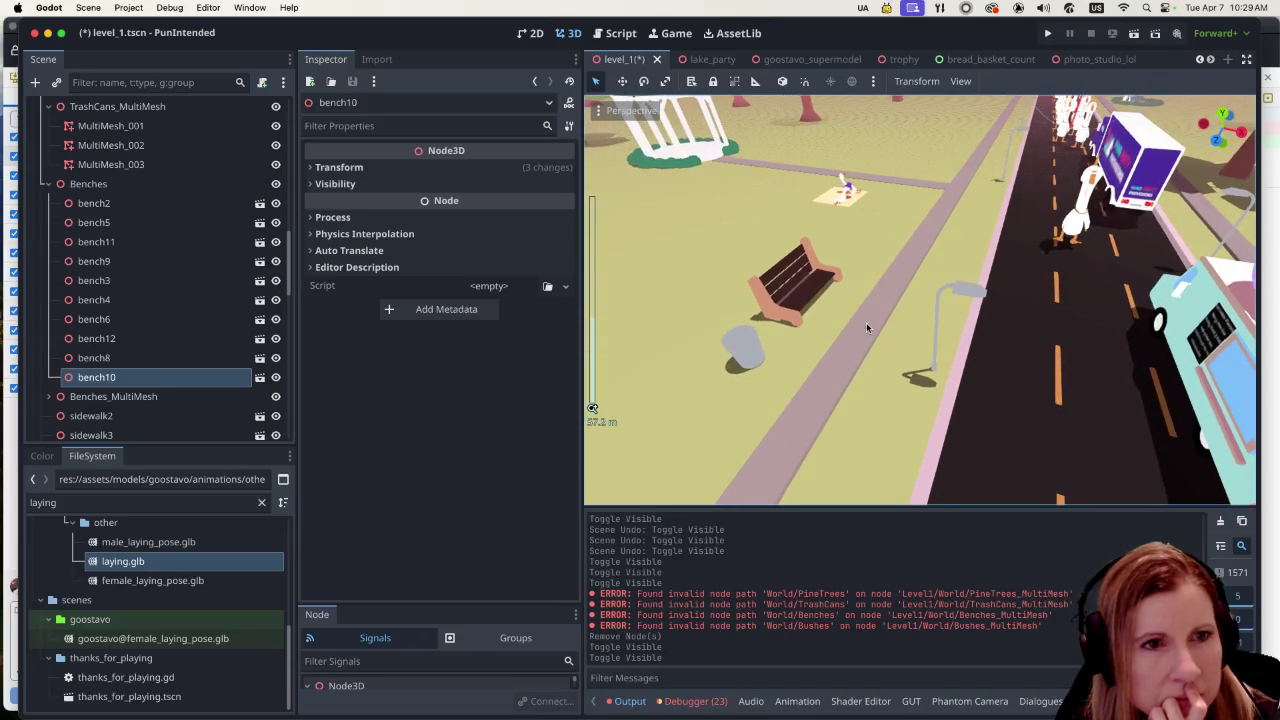
{"action": "scroll", "coordinate": [866, 327], "scroll_direction": "down", "scroll_amount": 6}
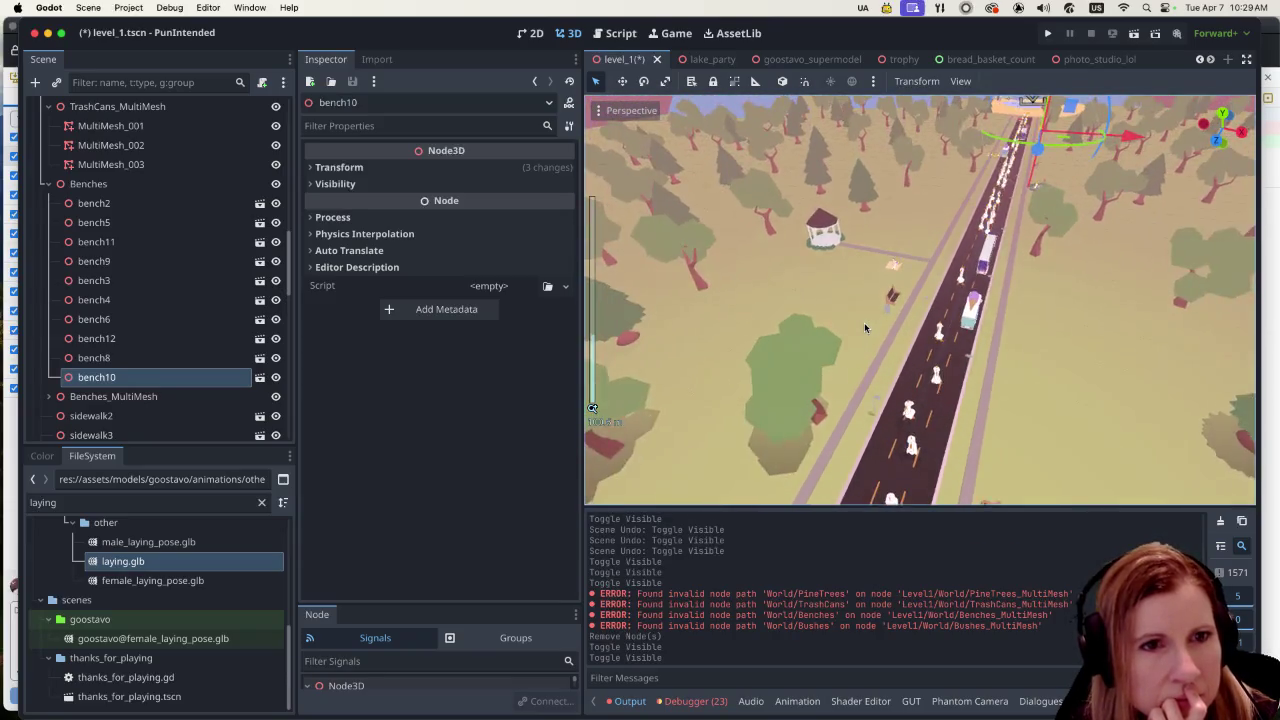
{"action": "left_click_drag", "start_coordinate": [922, 298], "coordinate": [953, 384]}
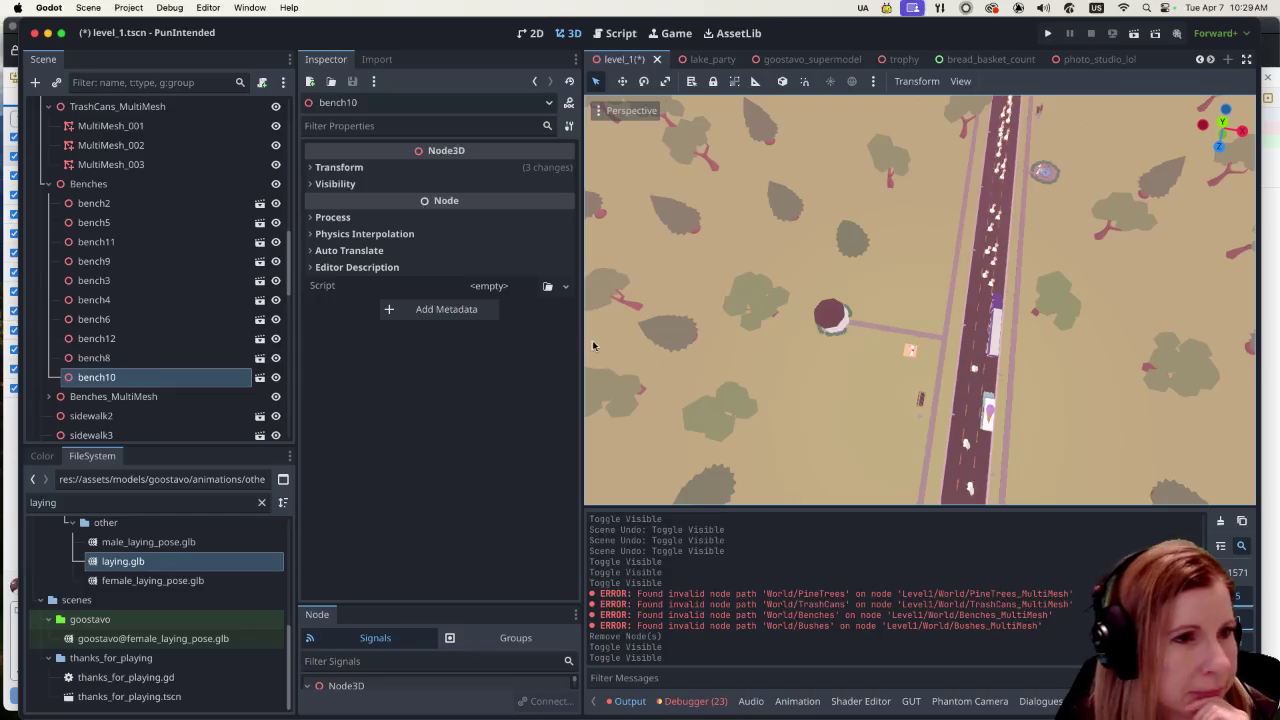
{"action": "scroll", "coordinate": [849, 349], "scroll_direction": "down", "scroll_amount": 2}
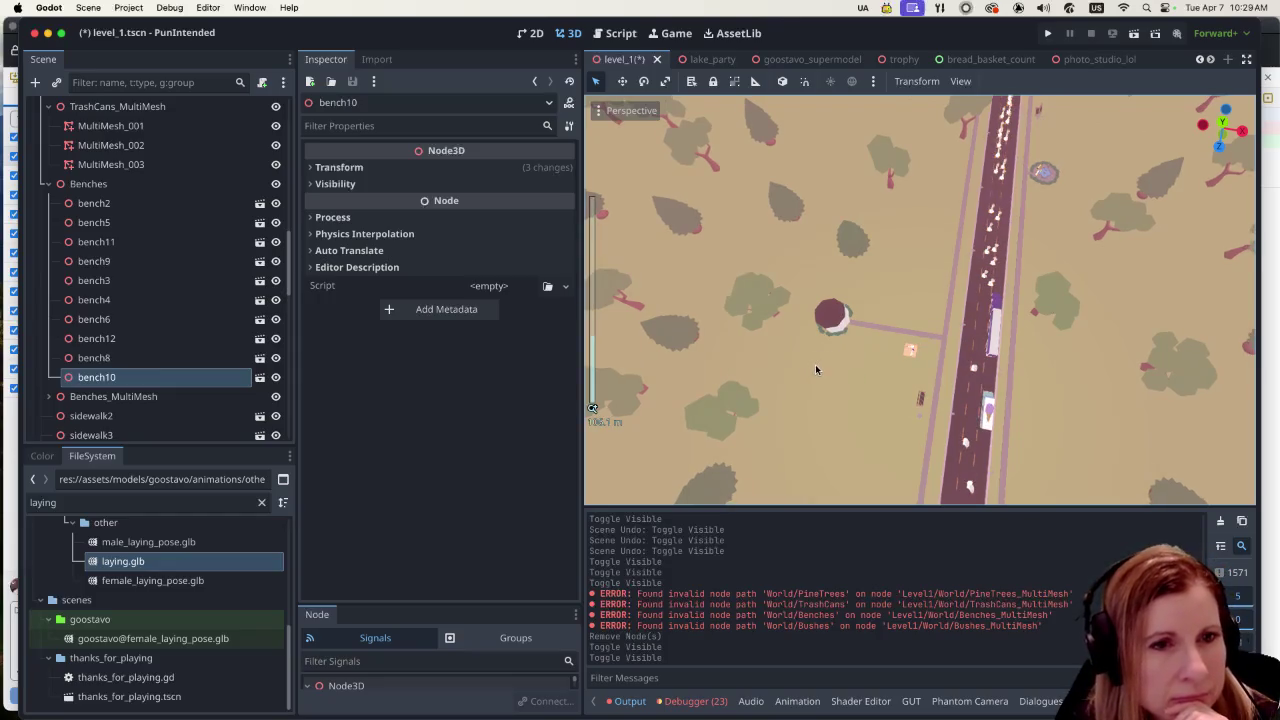
{"action": "scroll", "coordinate": [816, 370], "scroll_direction": "up", "scroll_amount": 1}
{"action": "scroll", "coordinate": [816, 370], "scroll_direction": "down", "scroll_amount": 5}
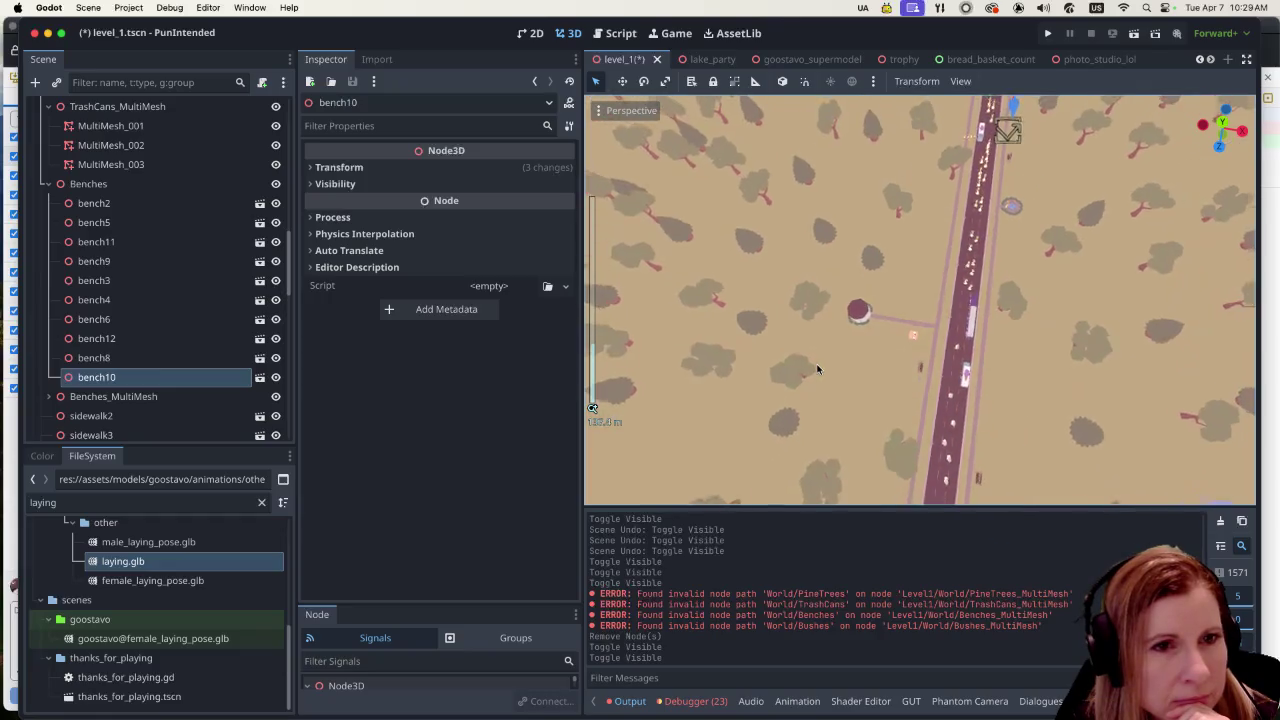
{"action": "scroll", "coordinate": [819, 369], "scroll_direction": "up", "scroll_amount": 5}
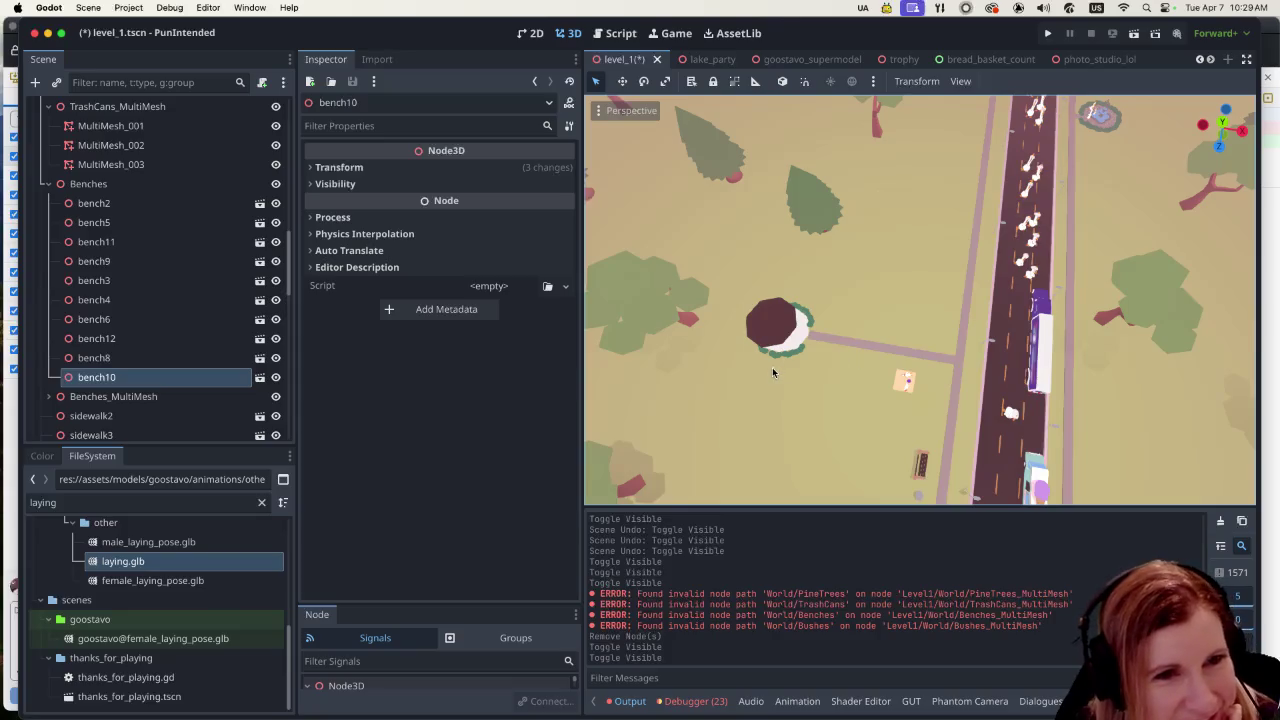
{"action": "scroll", "coordinate": [772, 367], "scroll_direction": "up", "scroll_amount": 2}
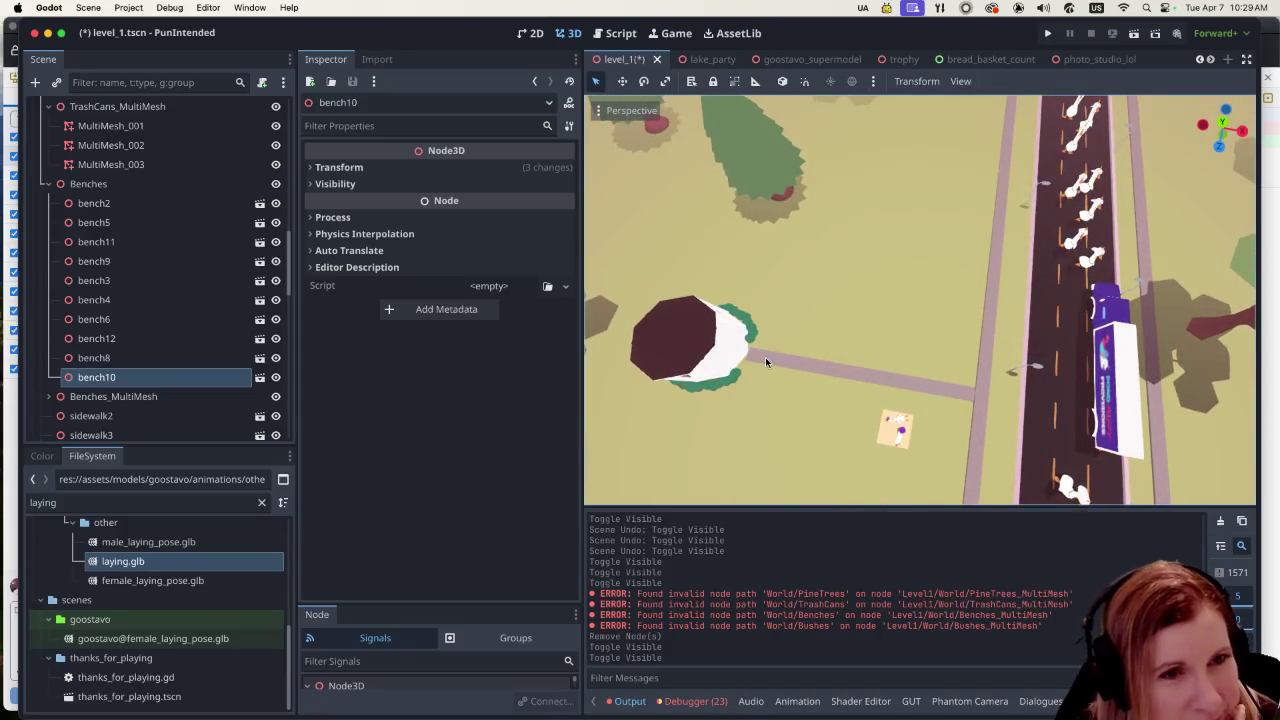
{"action": "scroll", "coordinate": [765, 357], "scroll_direction": "down", "scroll_amount": 5}
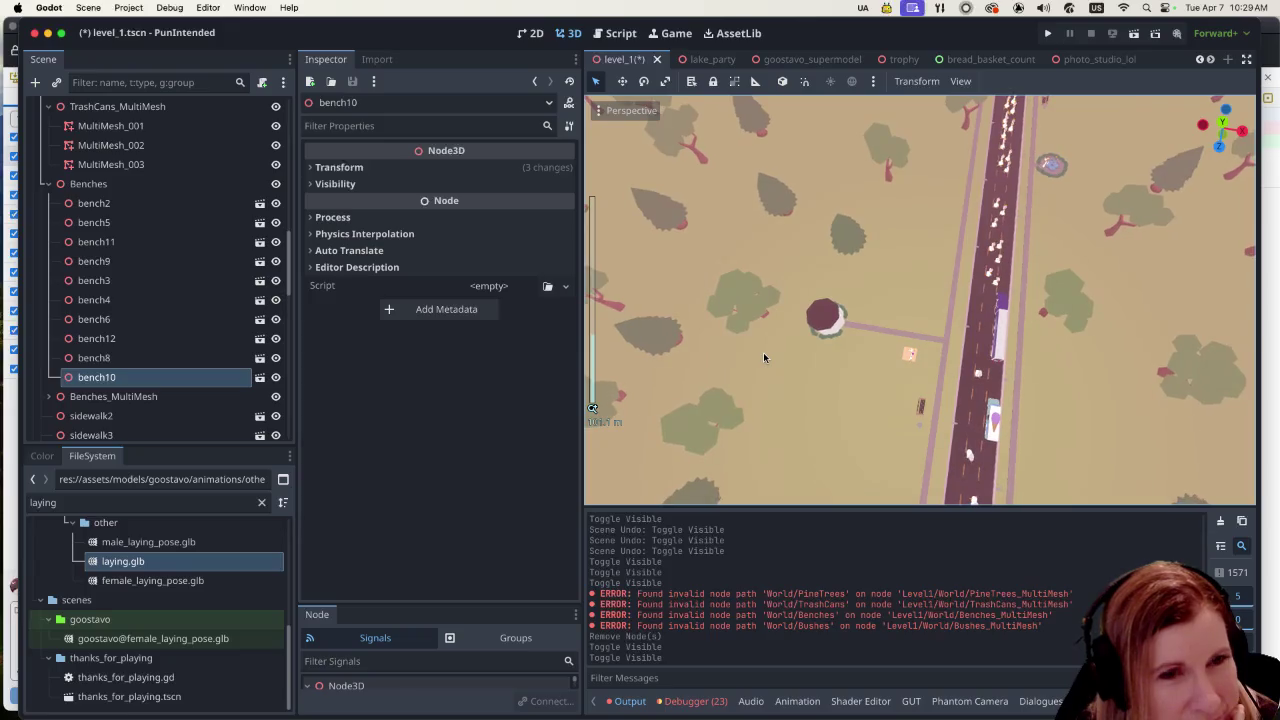
{"action": "scroll", "coordinate": [763, 352], "scroll_direction": "up", "scroll_amount": 1}
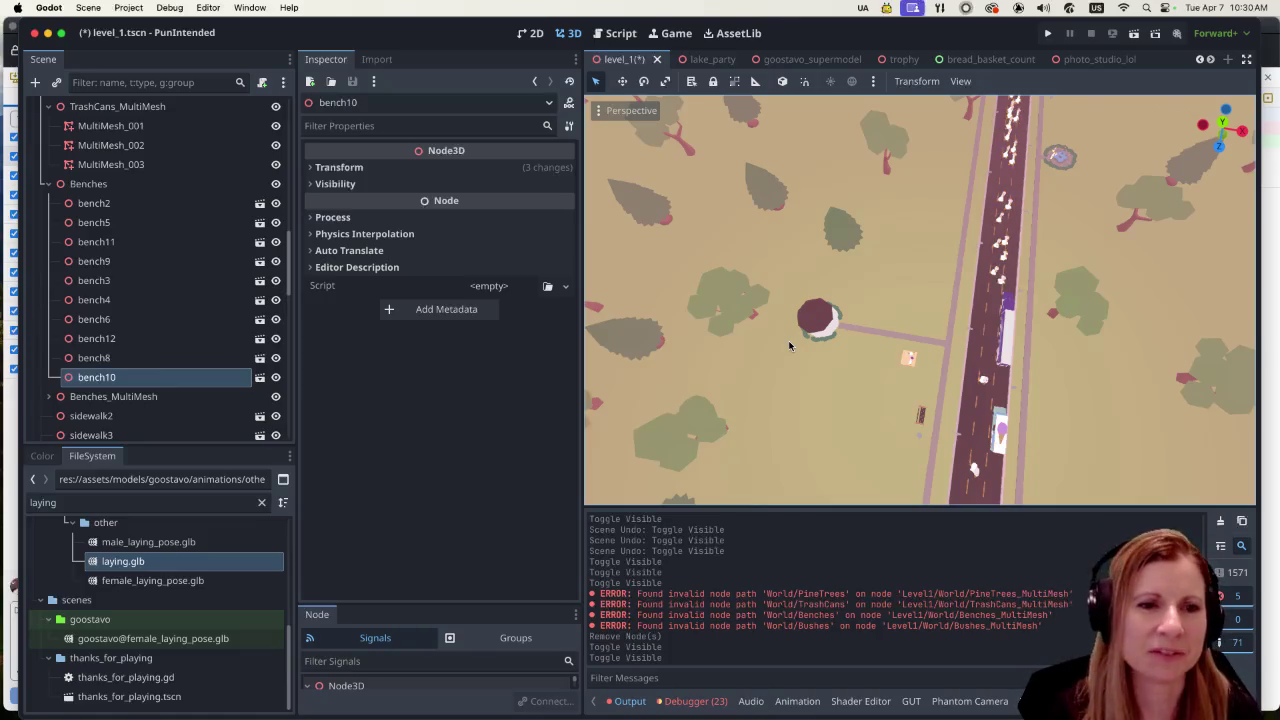
{"action": "scroll", "coordinate": [800, 360], "scroll_direction": "up", "scroll_amount": 5}
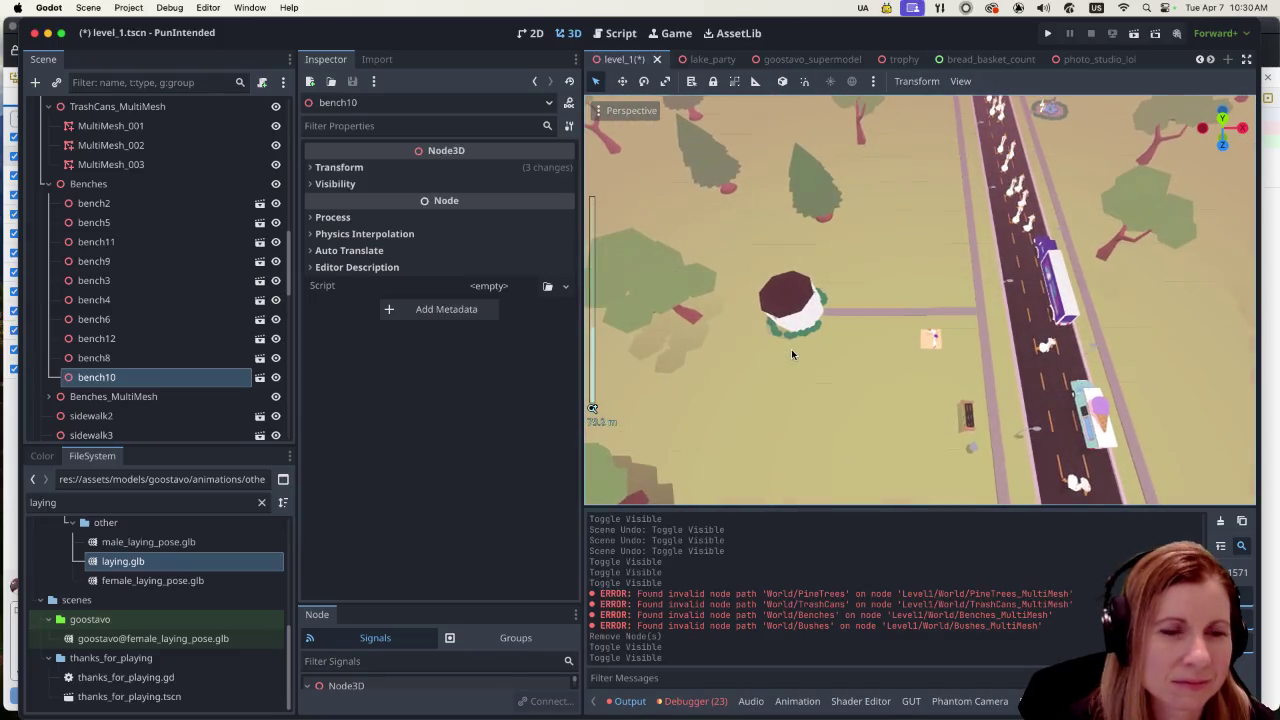
{"action": "scroll", "coordinate": [792, 352], "scroll_direction": "down", "scroll_amount": 3}
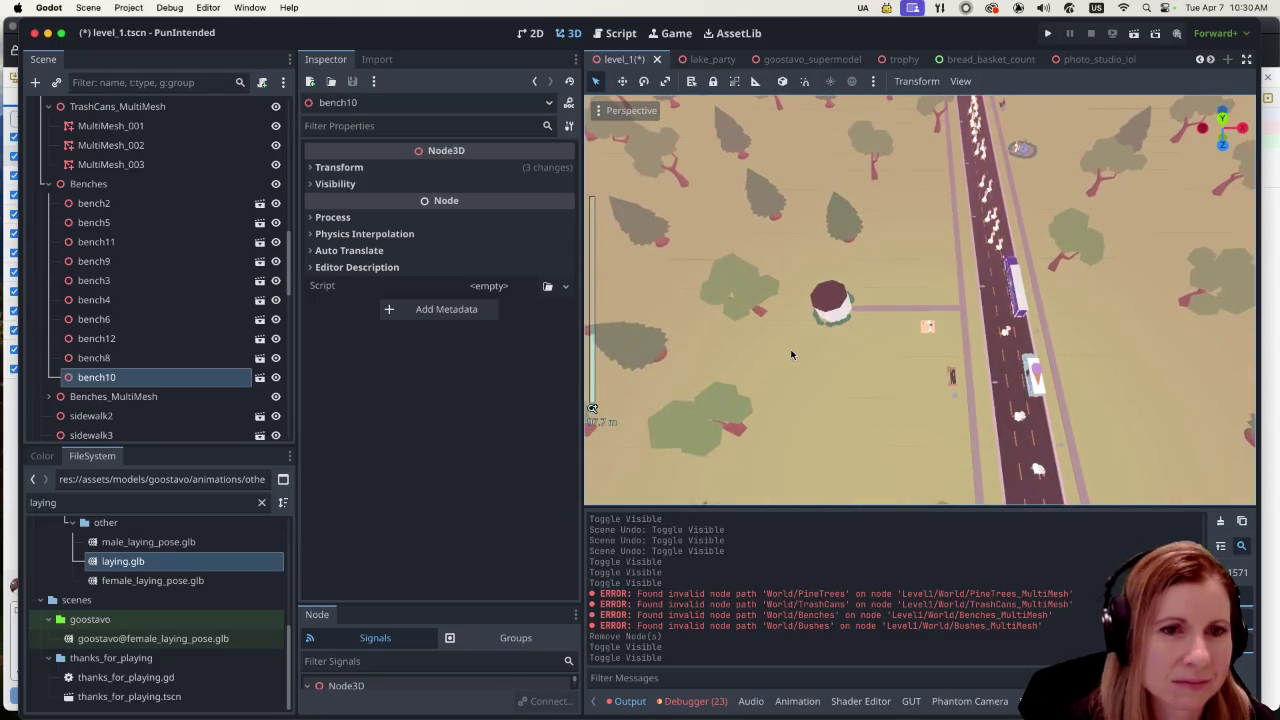
{"action": "left_click_drag", "start_coordinate": [966, 405], "coordinate": [925, 395]}
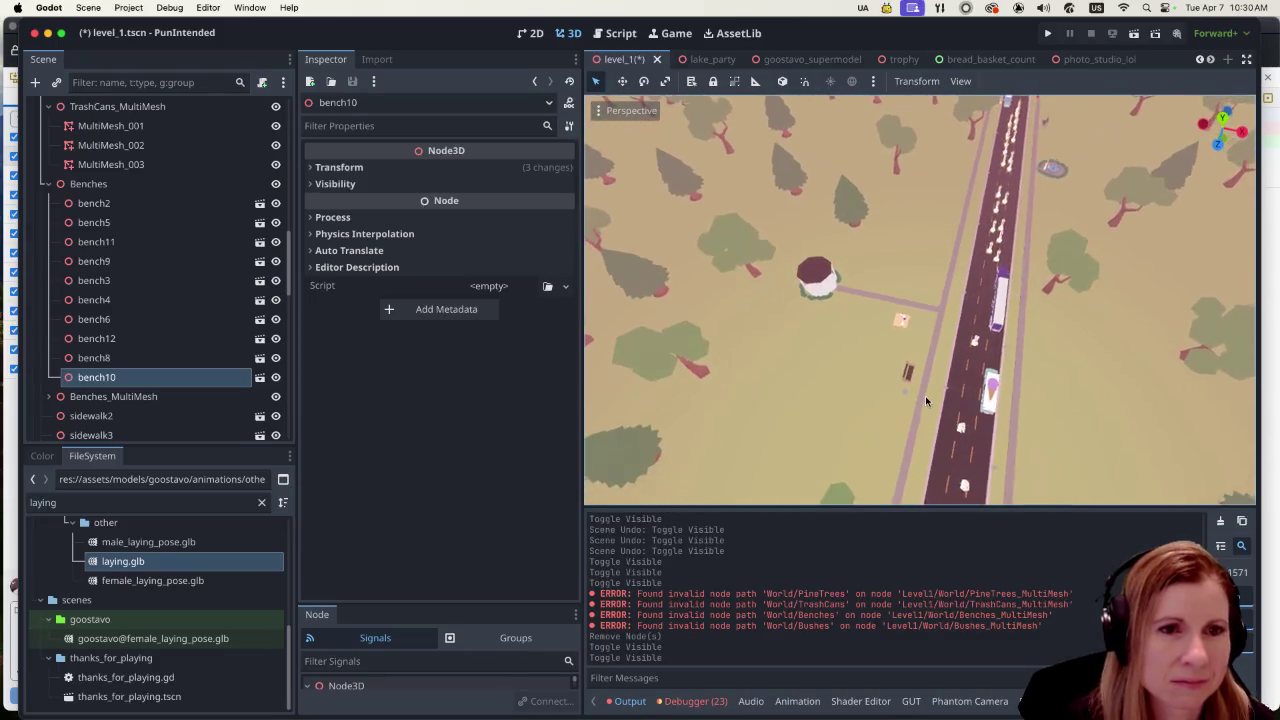
Step: Run the project and go past the main menu and album selection into the road level
{"action": "left_click", "coordinate": [1047, 37]}
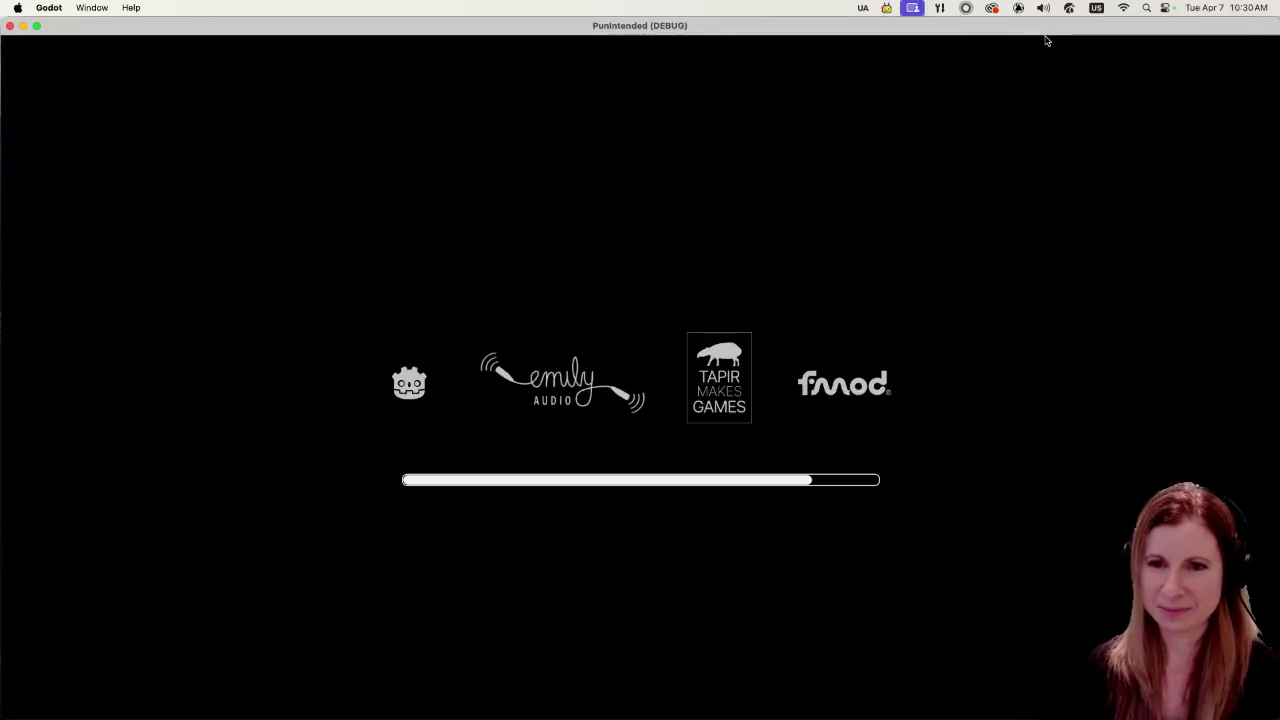
{"action": "key", "text": "Return"}
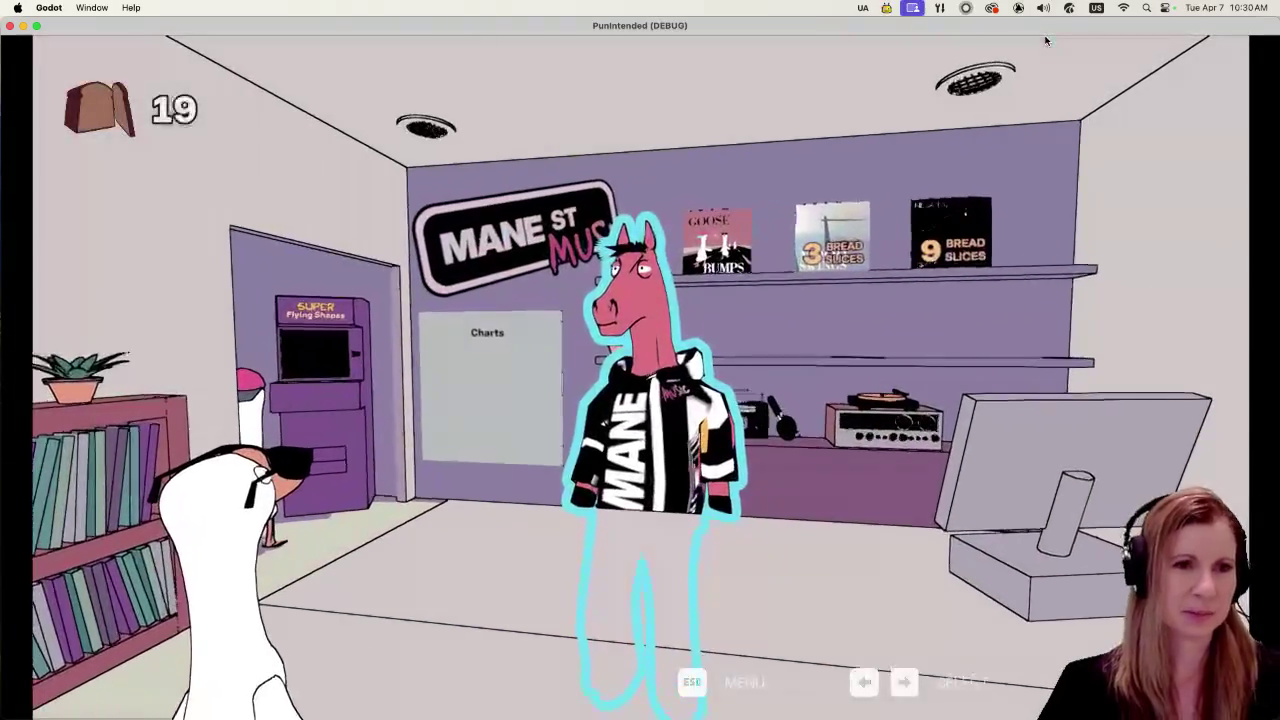
{"action": "key", "text": "Return"}
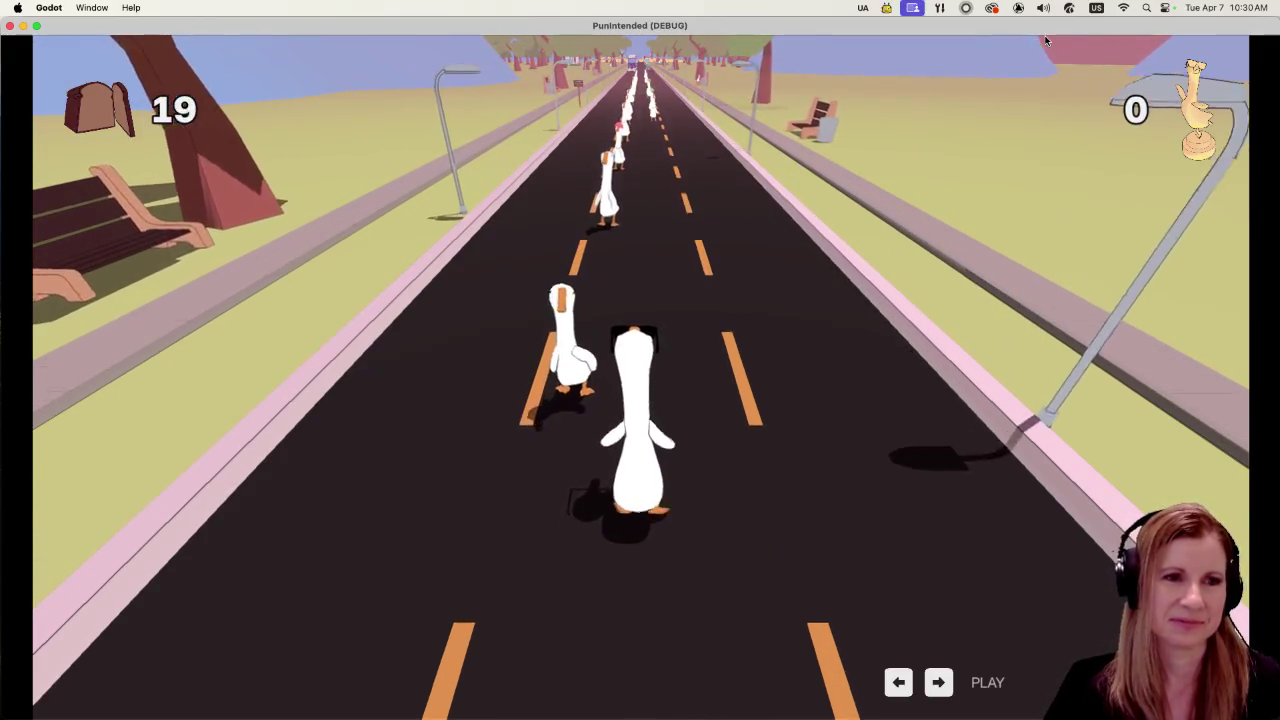
Step: Hit the beats with Space in time to overtake the passing geese
{"action": "key", "text": "space"}
{"action": "key", "text": "space"}
{"action": "key", "text": "space"}
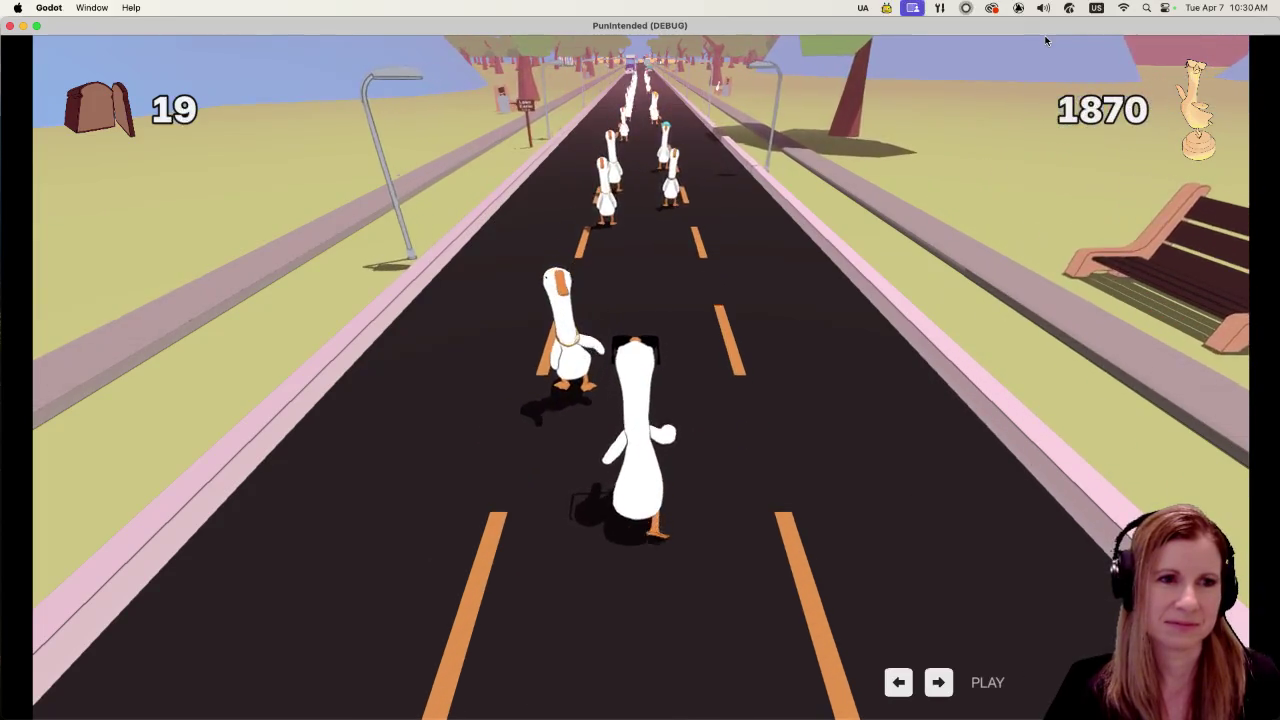
{"action": "key", "text": "space"}
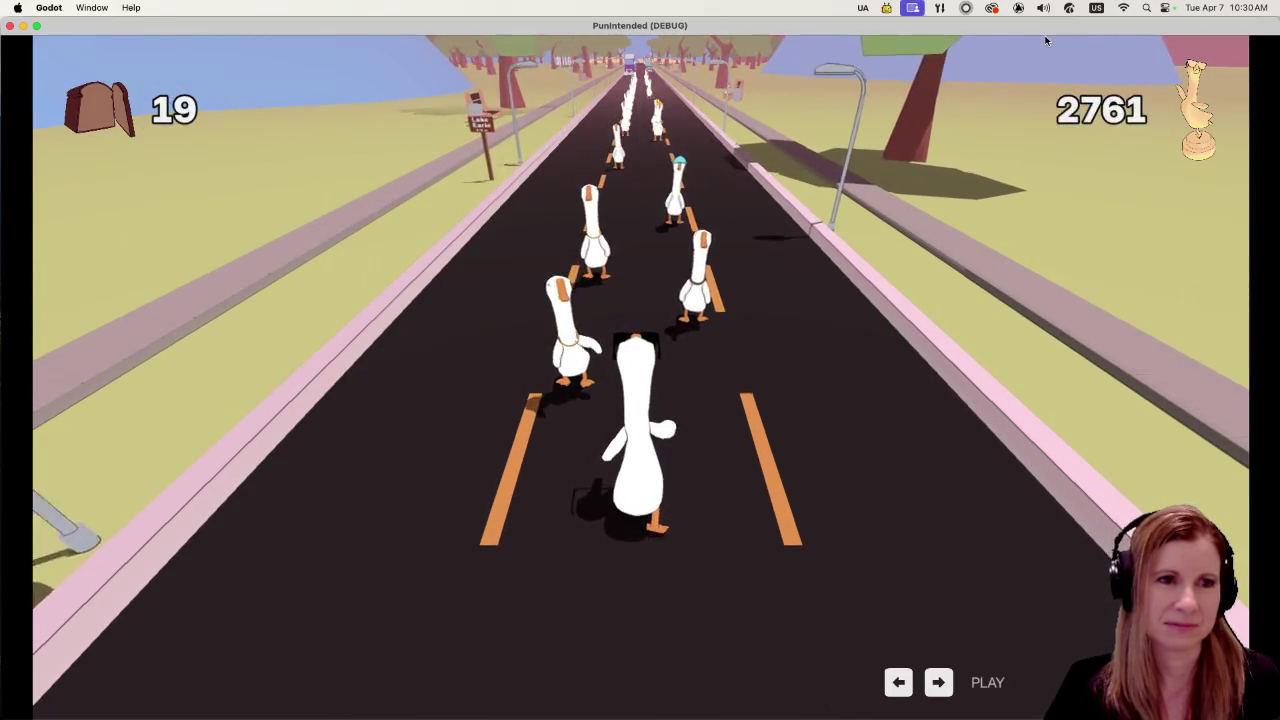
{"action": "key", "text": "space"}
{"action": "key", "text": "space"}
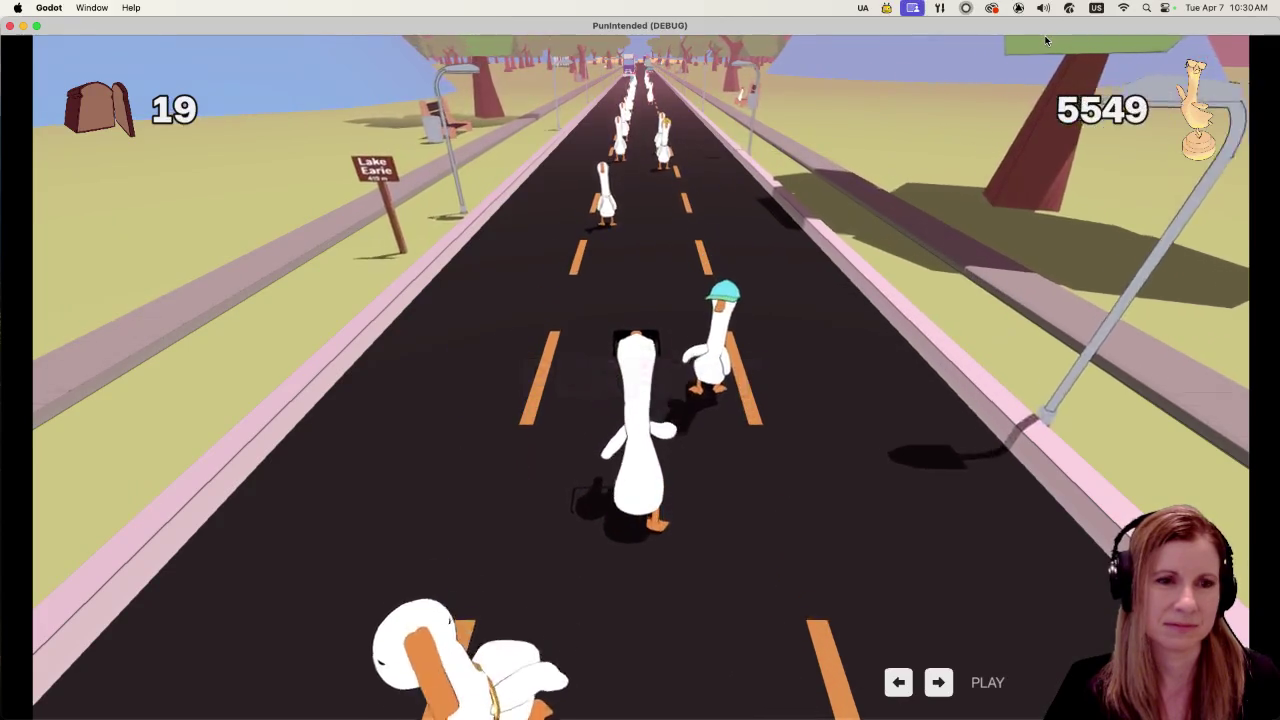
{"action": "key", "text": "space"}
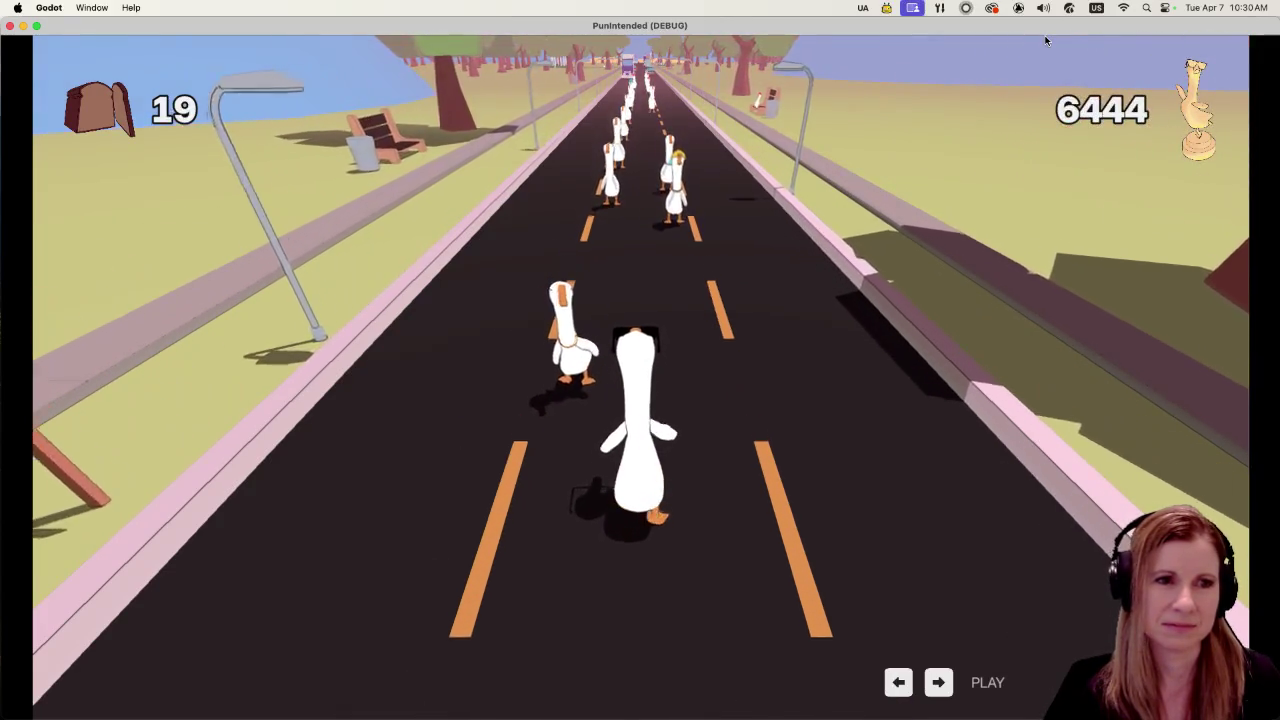
{"action": "key", "text": "space"}
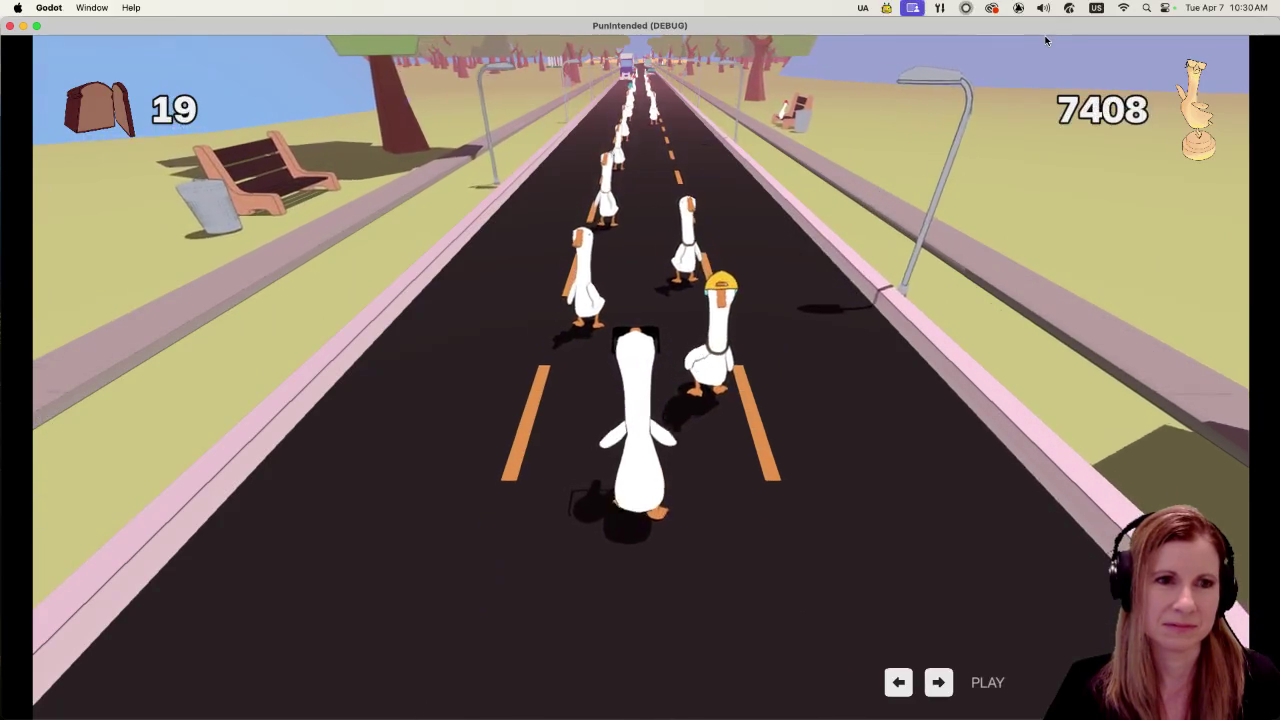
{"action": "key", "text": "space"}
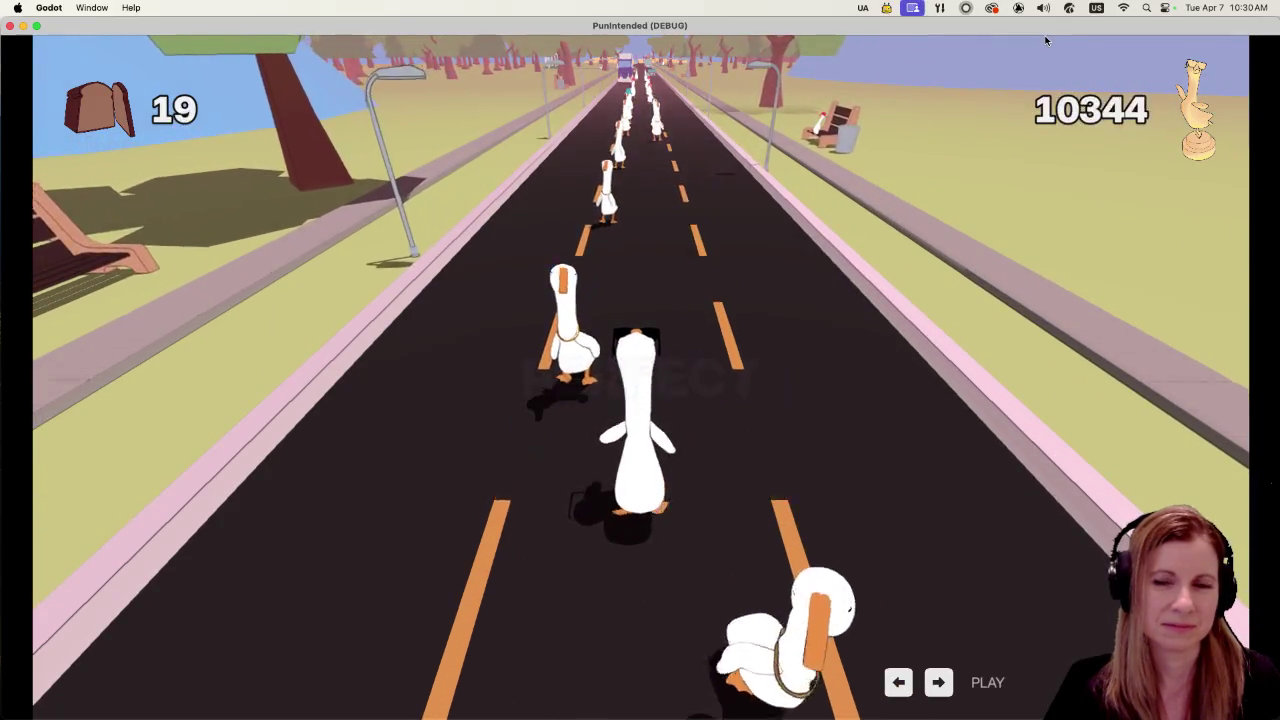
{"action": "key", "text": "space"}
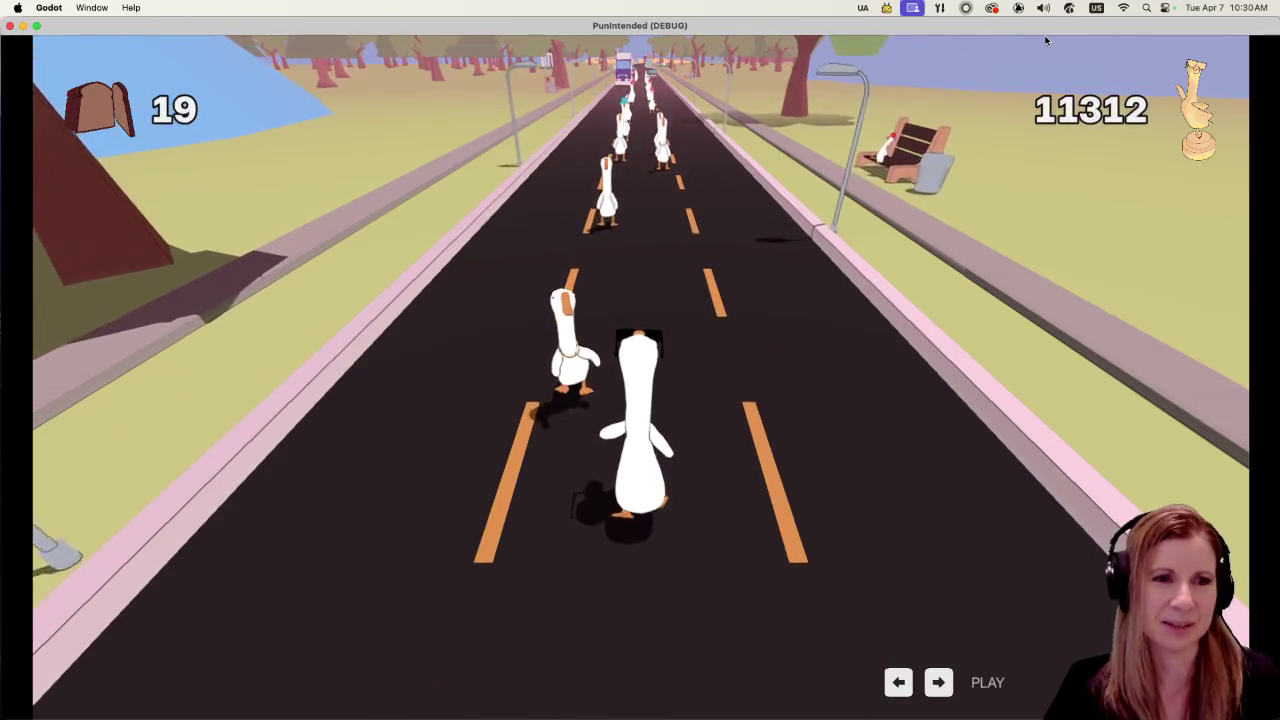
{"action": "key", "text": "space"}
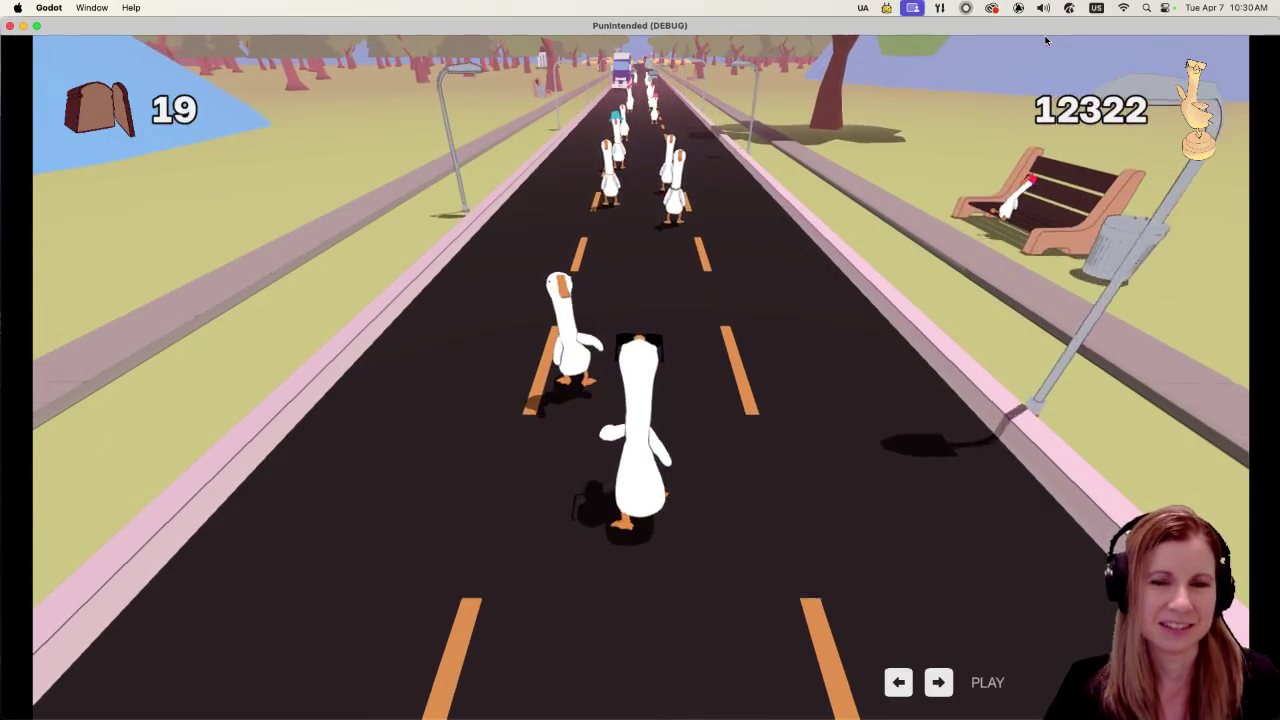
{"action": "key", "text": "space"}
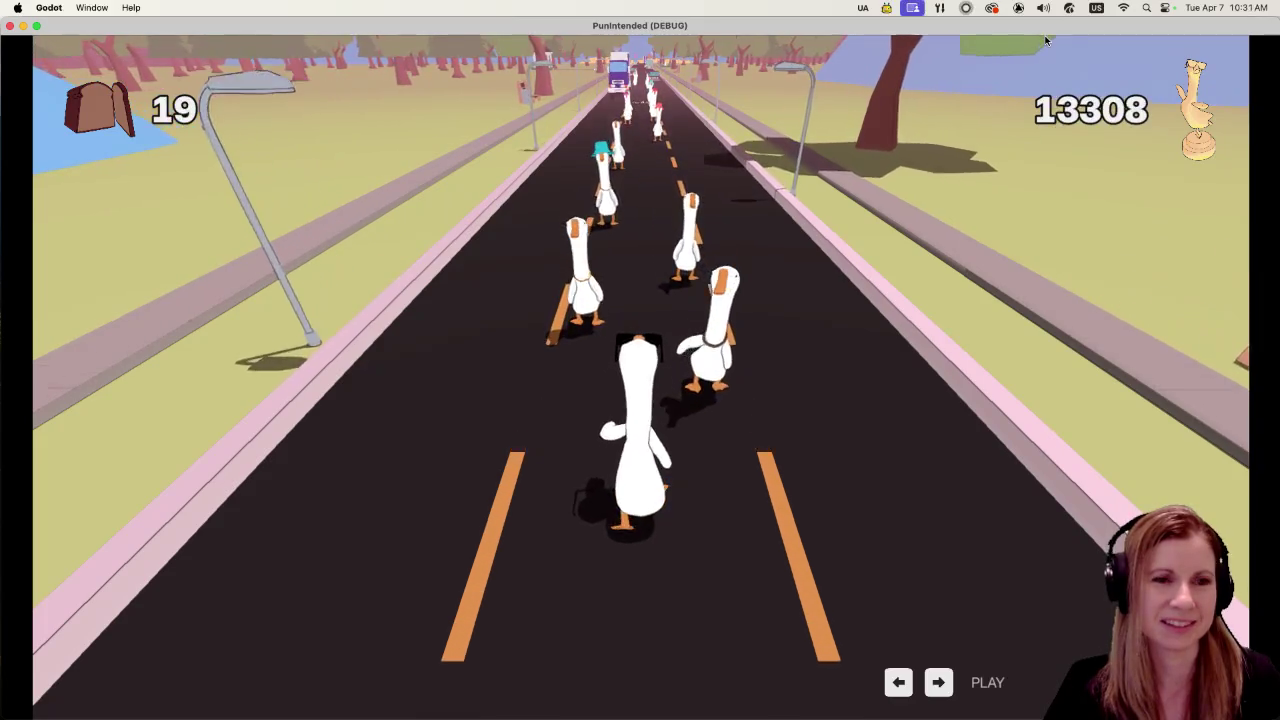
{"action": "key", "text": "space"}
{"action": "key", "text": "space"}
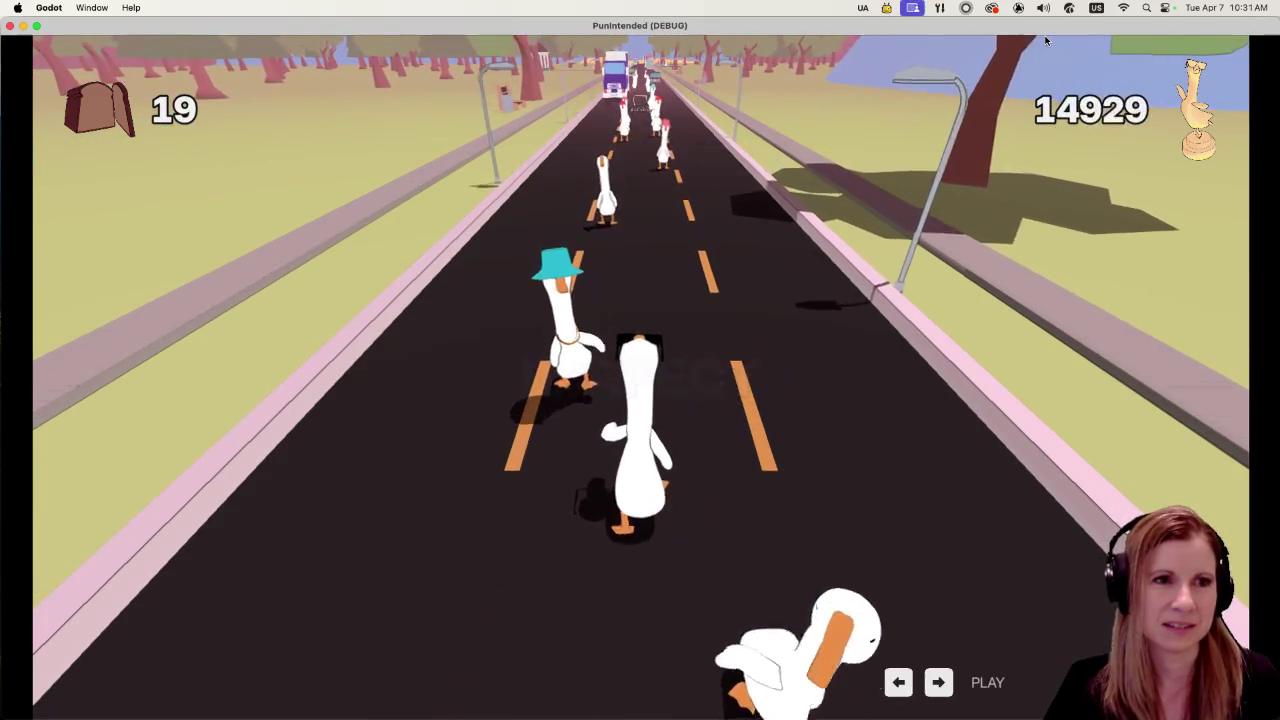
{"action": "key", "text": "space"}
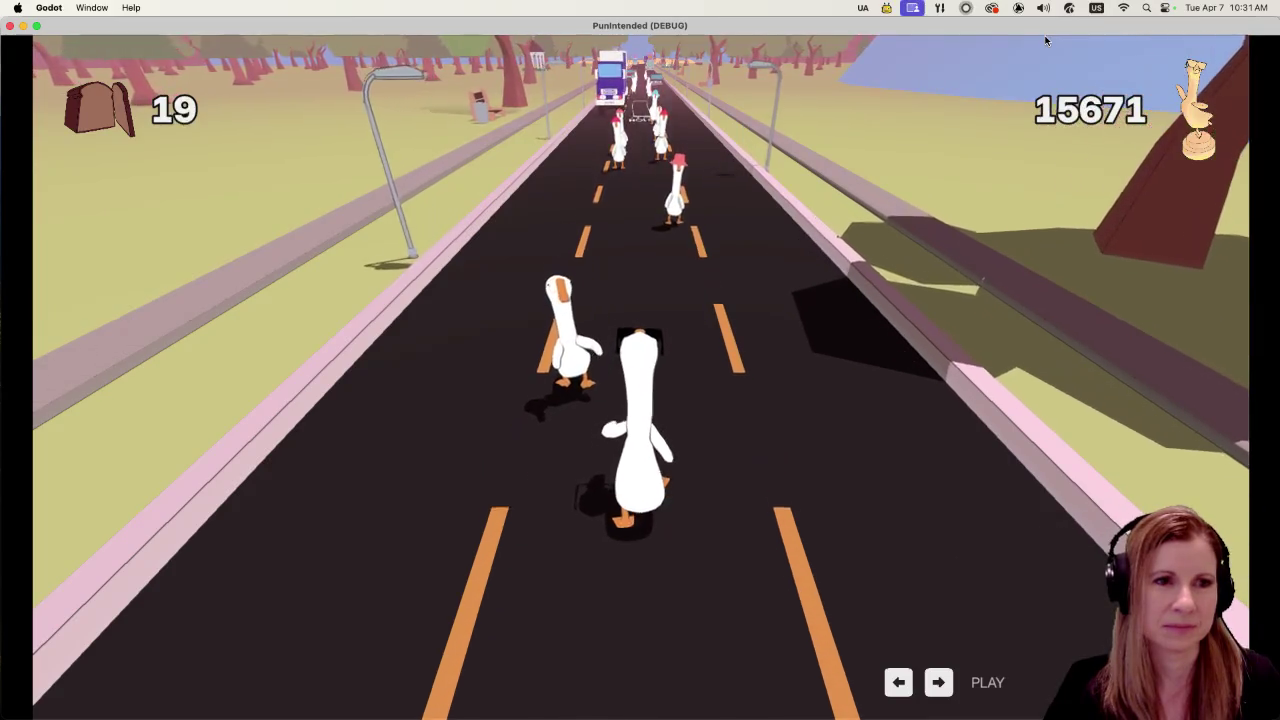
{"action": "key", "text": "space"}
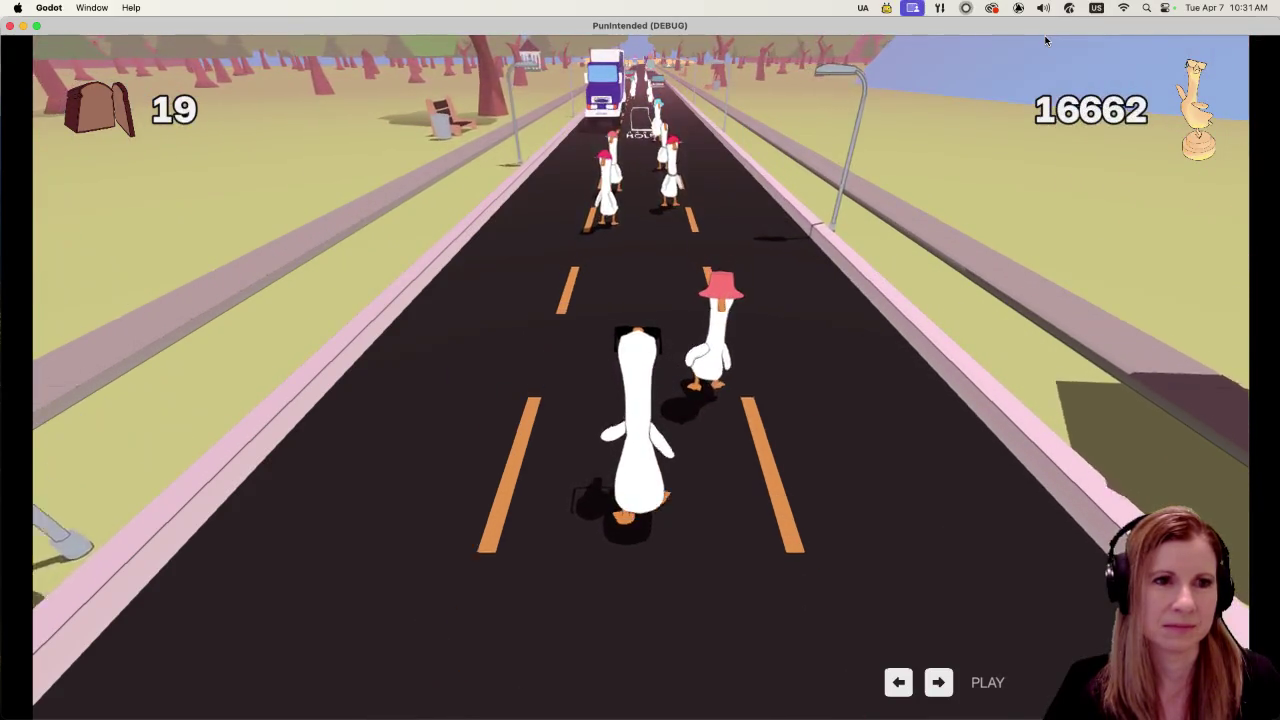
{"action": "key", "text": "space"}
{"action": "key", "text": "space"}
{"action": "key", "text": "space"}
{"action": "key", "text": "space"}
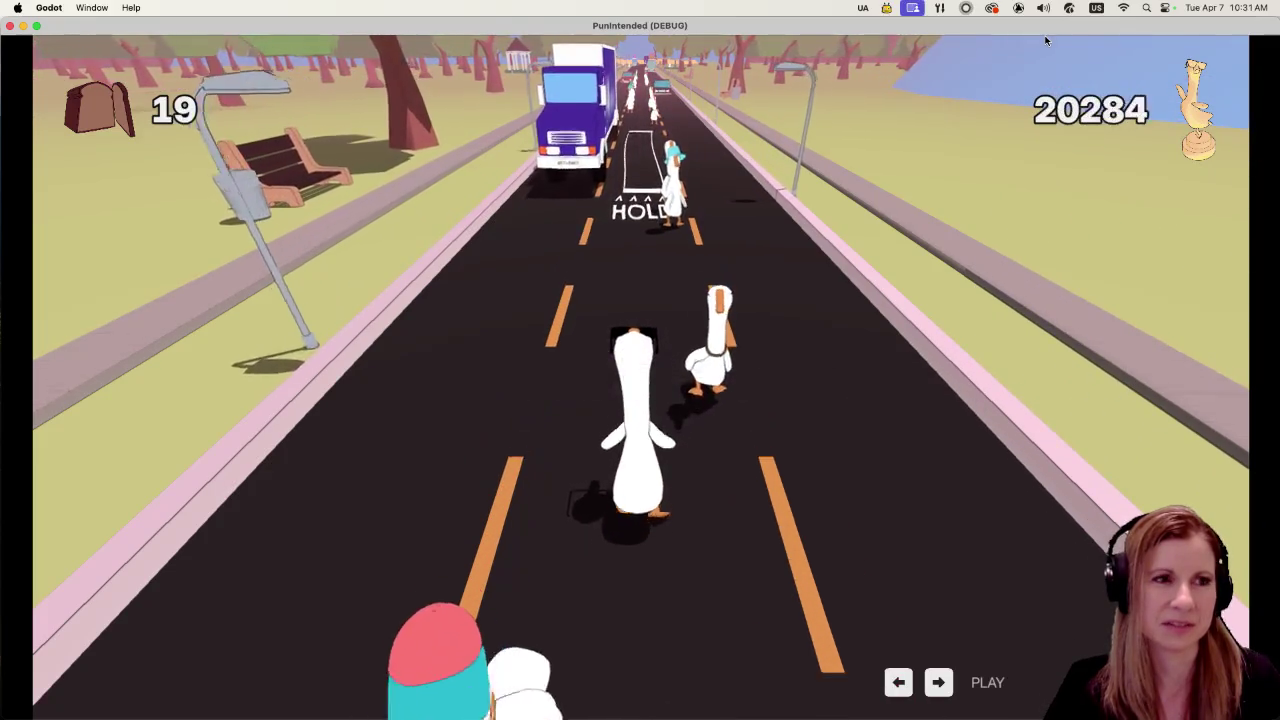
{"action": "key", "text": "space"}
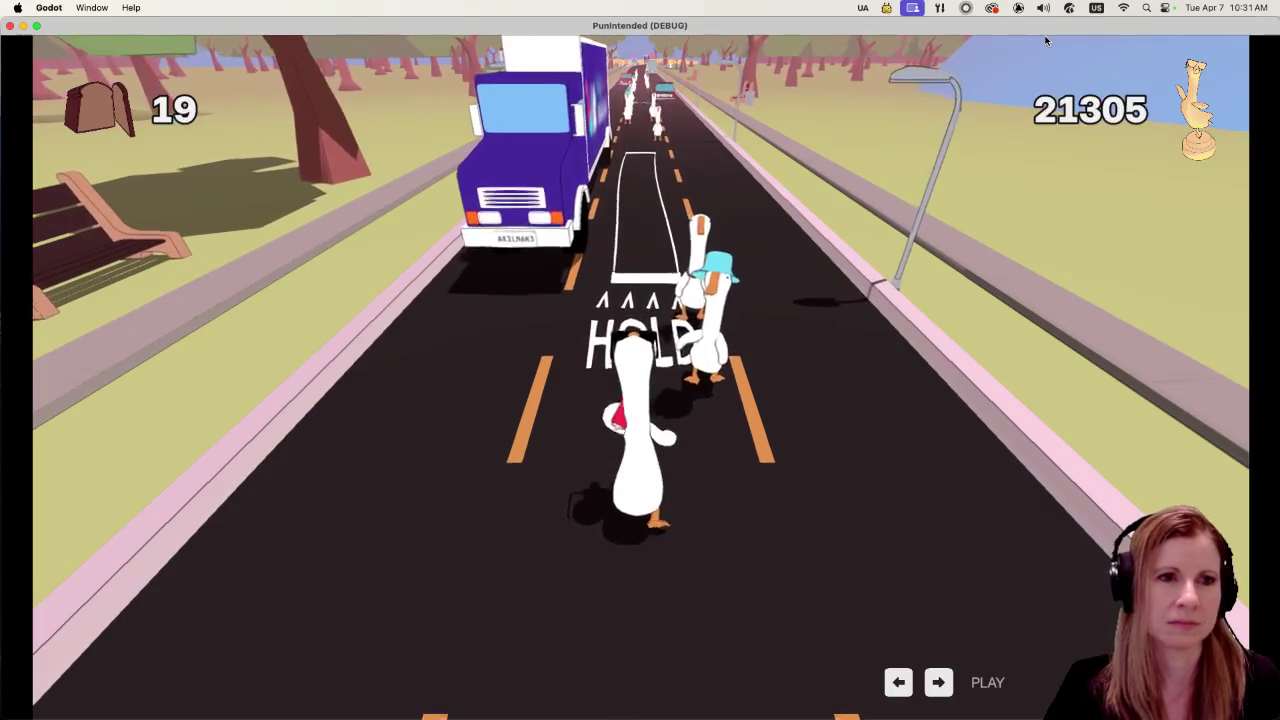
Step: Play through the HOLD note sections and following beats, pushing the score higher
{"action": "key", "text": "space"}
{"action": "key", "text": "space"}
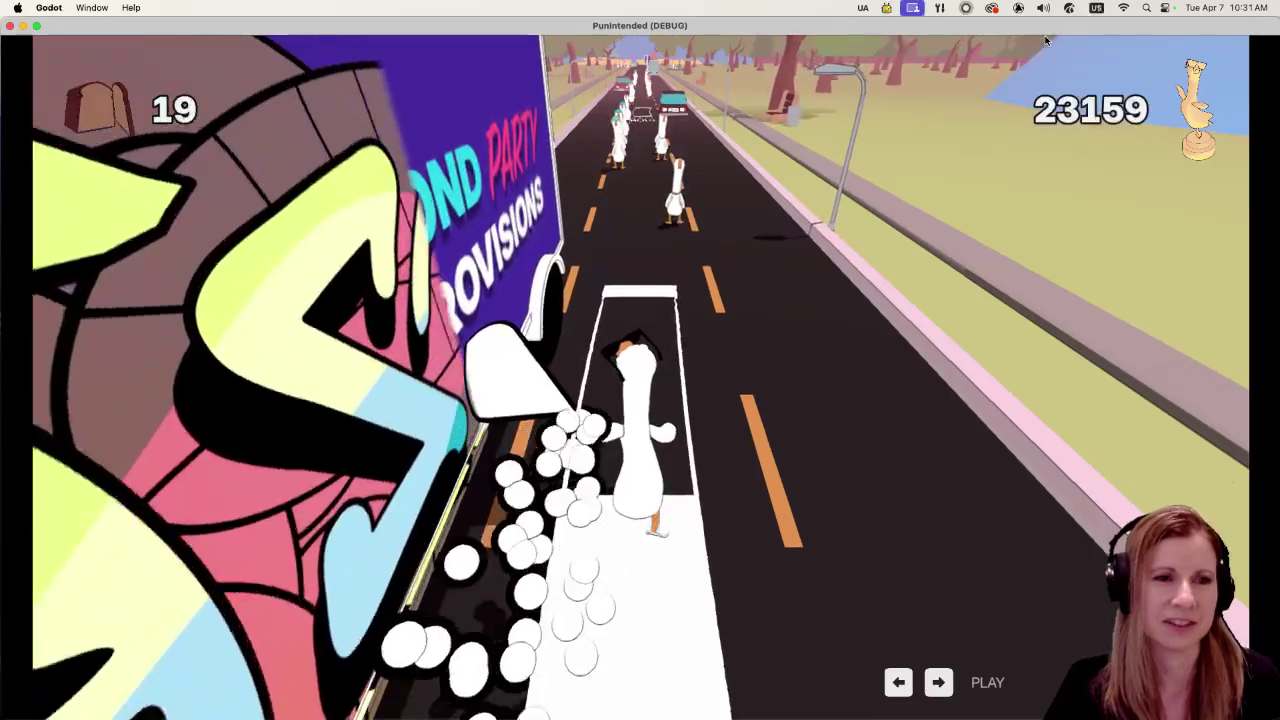
{"action": "key", "text": "space"}
{"action": "key", "text": "space"}
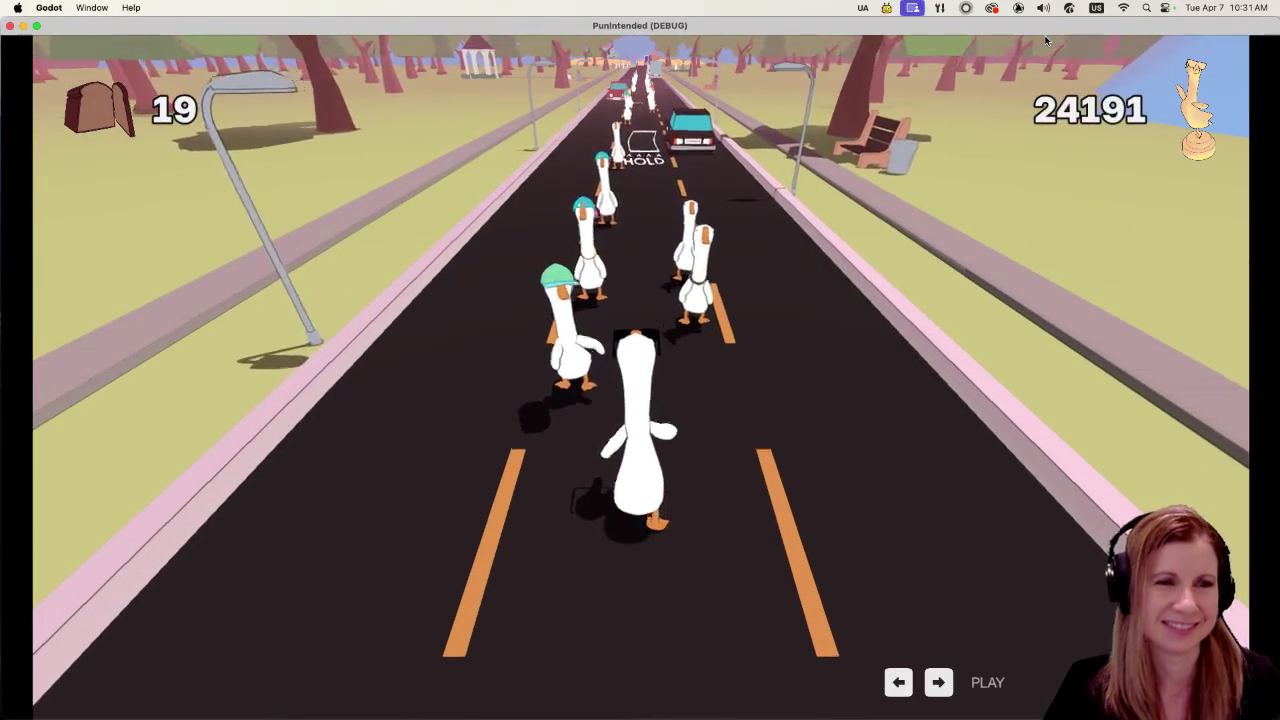
{"action": "key", "text": "space"}
{"action": "key", "text": "space"}
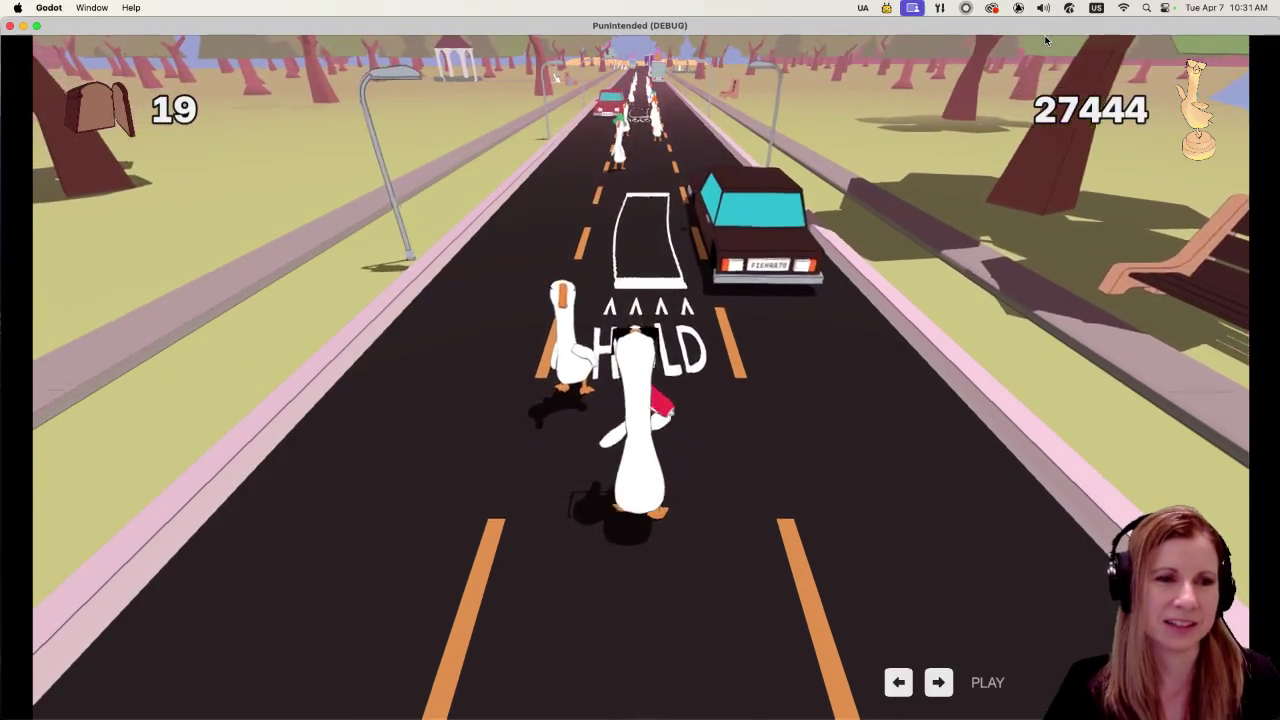
{"action": "key", "text": "space"}
{"action": "key", "text": "space"}
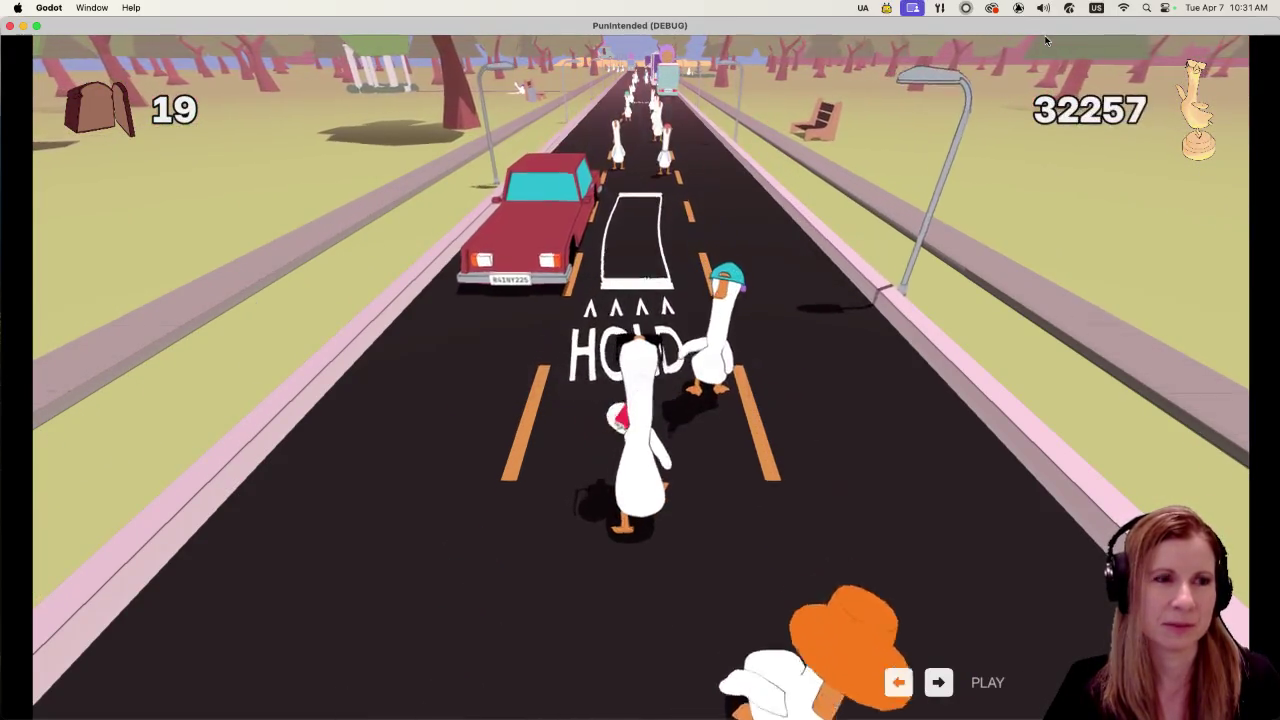
{"action": "key", "text": "space"}
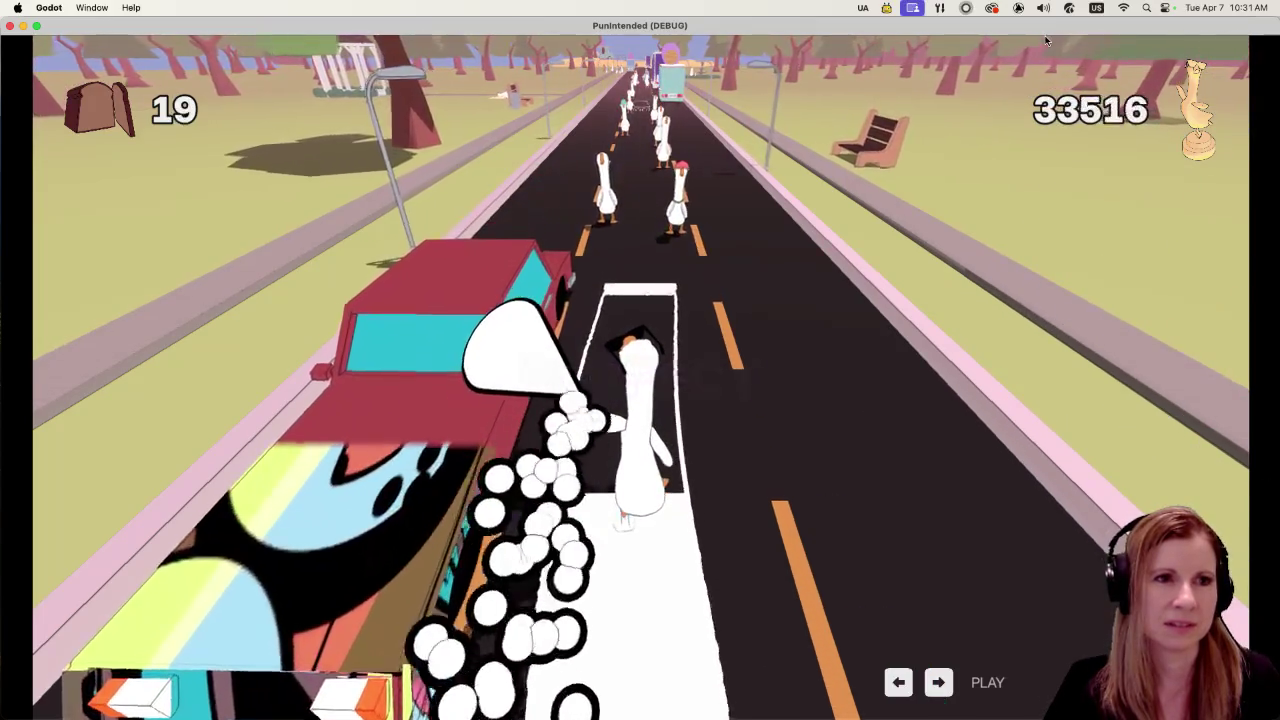
{"action": "key", "text": "space"}
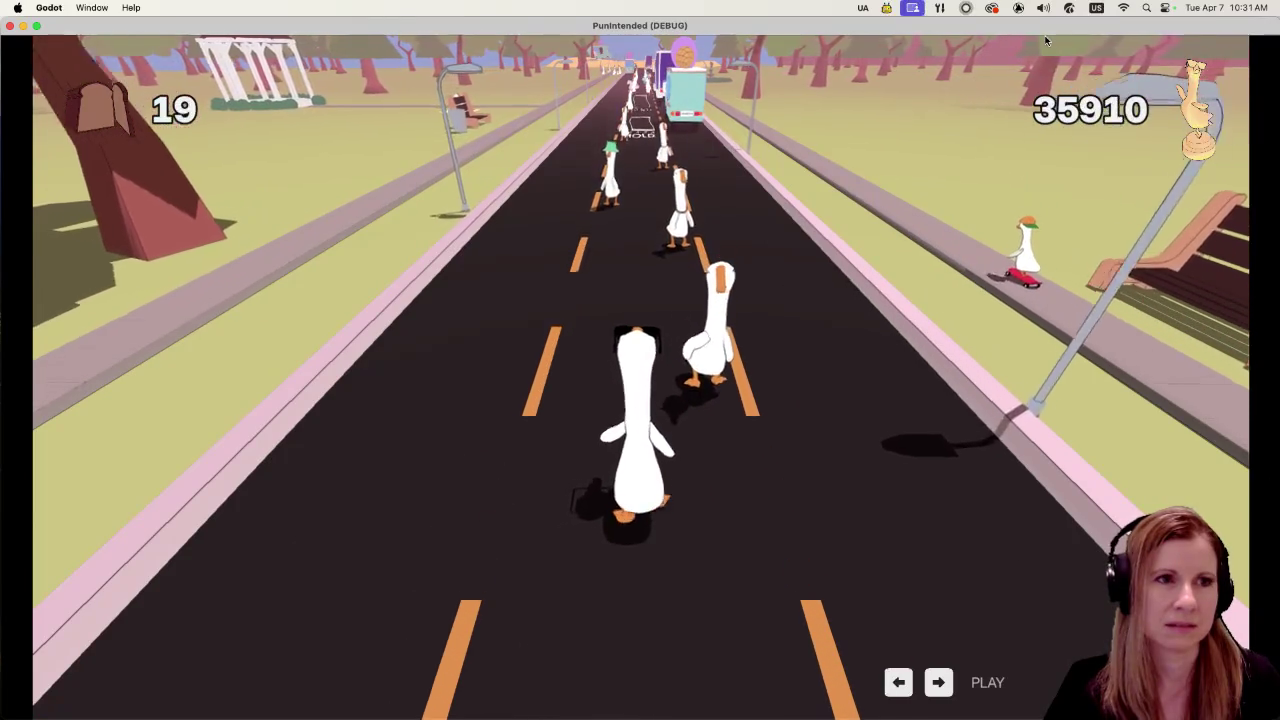
{"action": "key", "text": "space"}
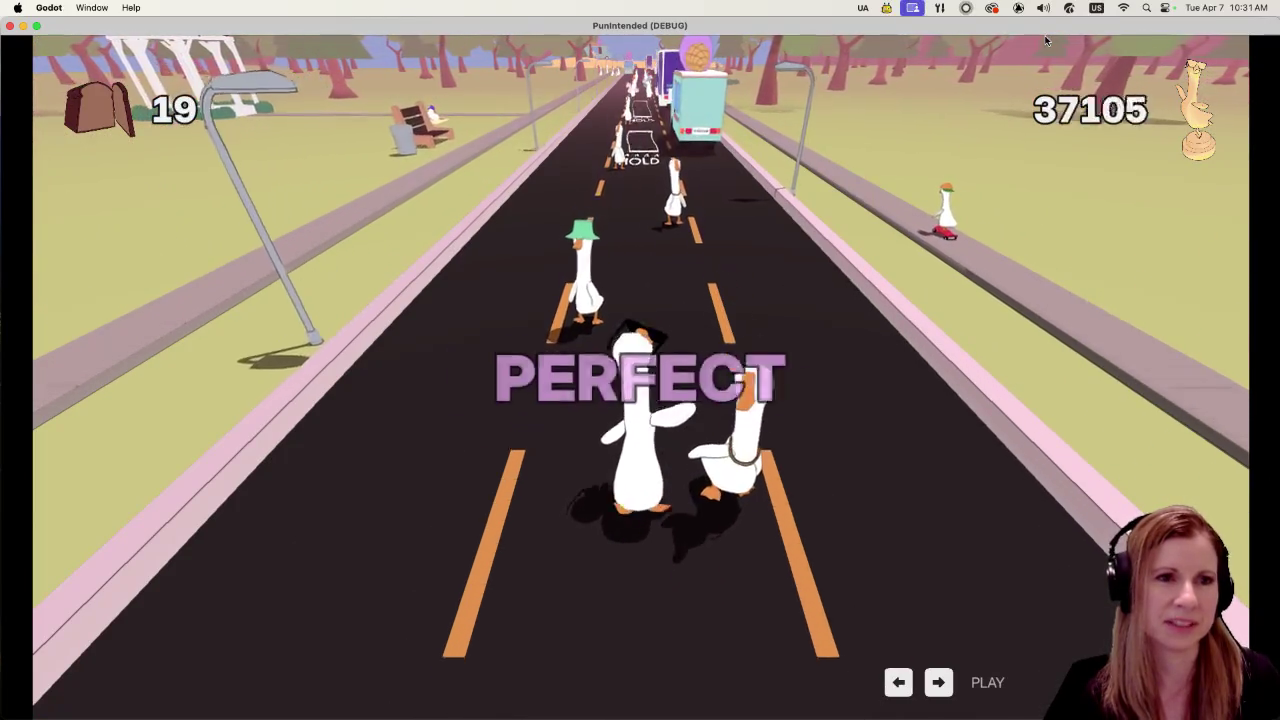